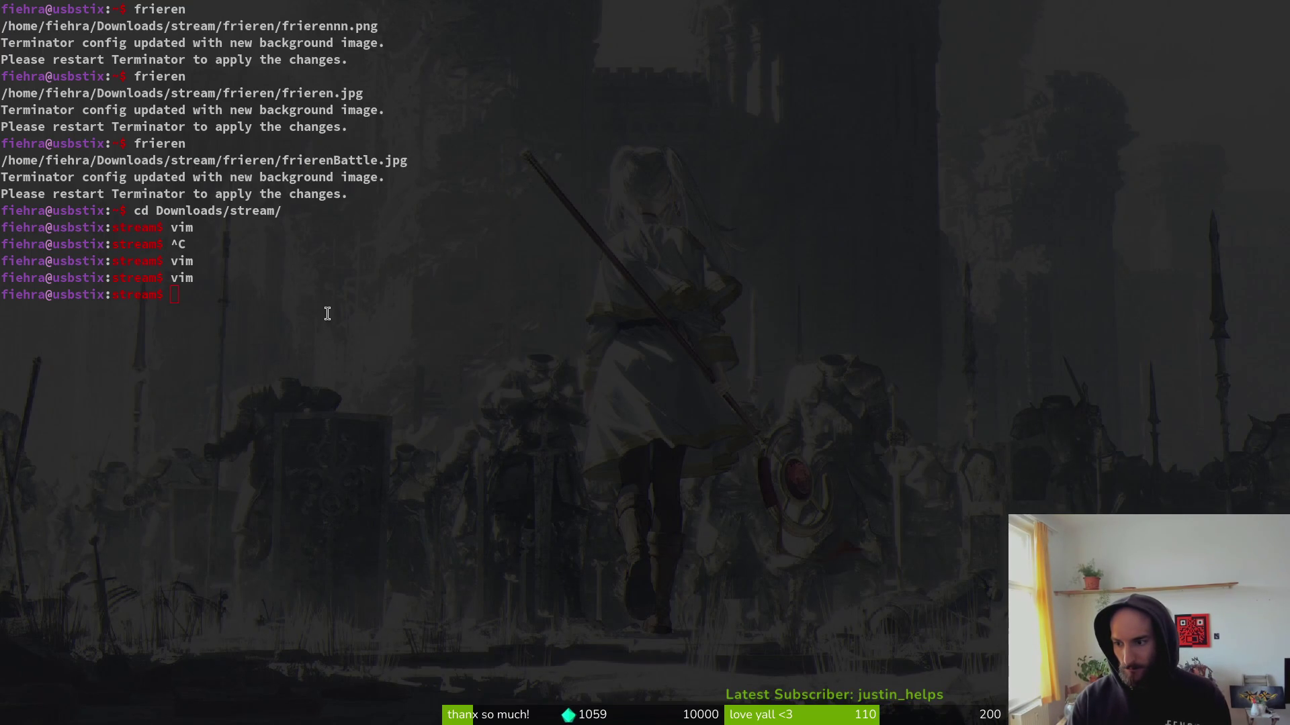
Launch Vim in the stream folder and open pokemonchat/index.js from netrw.
type("vim")
key("Return")
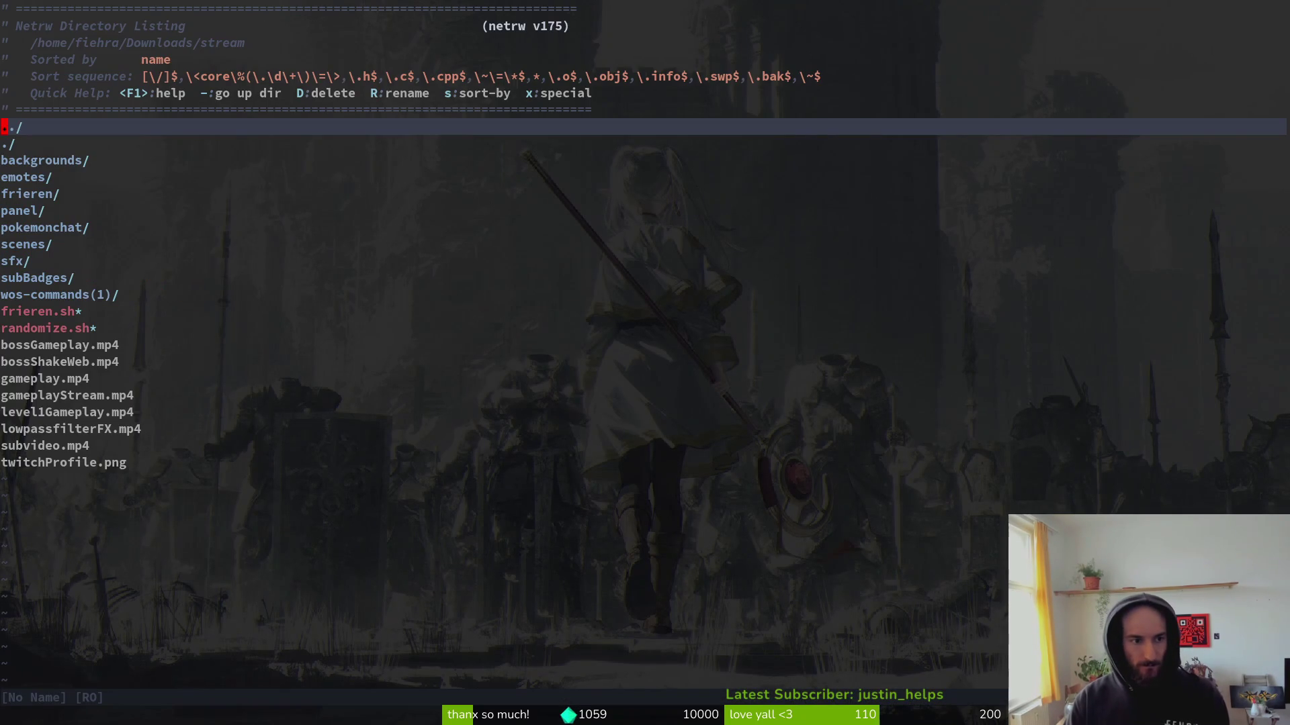
key("Down")
key("Down")
key("Down")
key("Return")
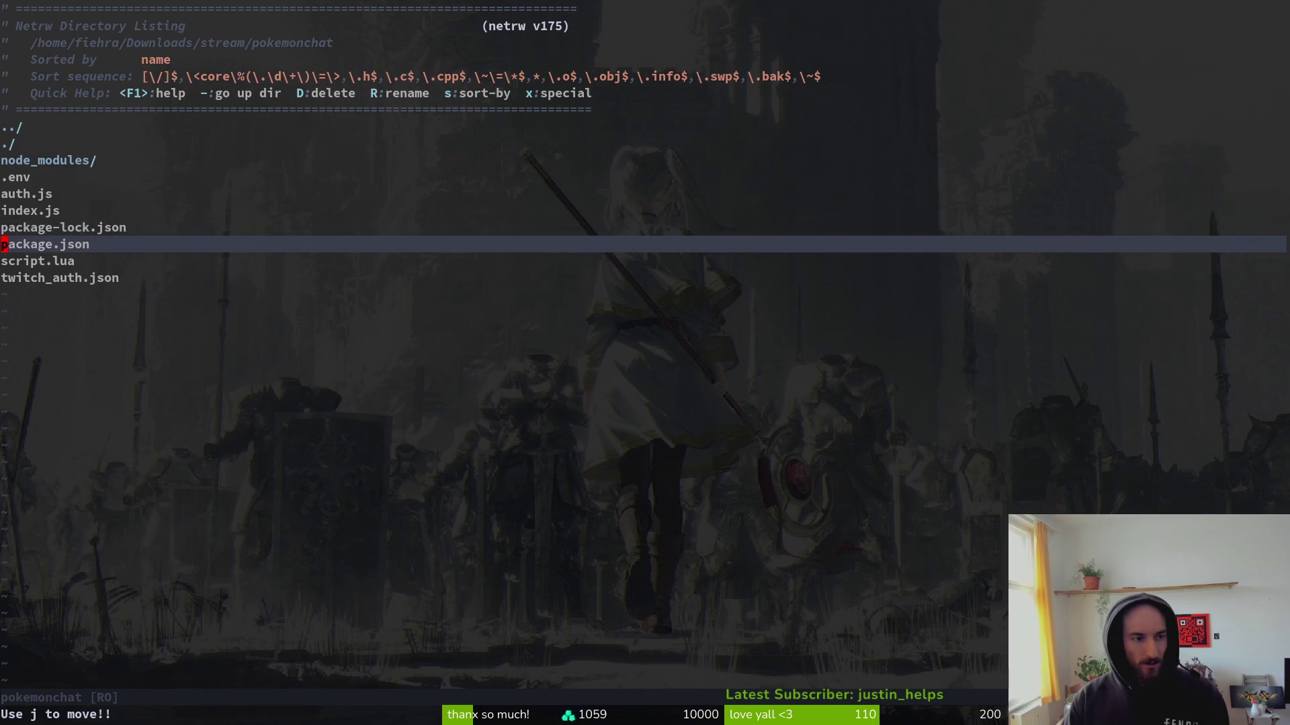
key("Up")
key("Return")
key("ctrl+d")
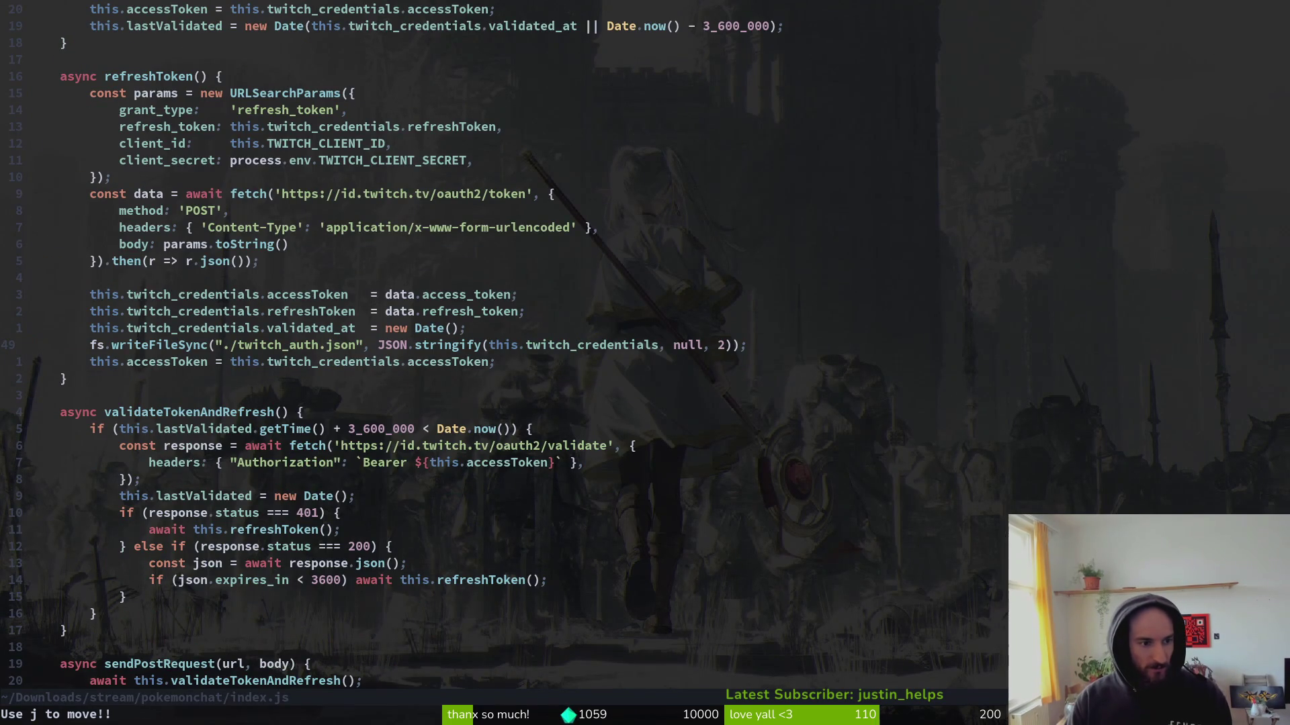
key("ctrl+u")
Scroll down to the eventsub notification handlers and yank the frieren background call line.
key("ctrl+d")
key("ctrl+d")
key("ctrl+d")
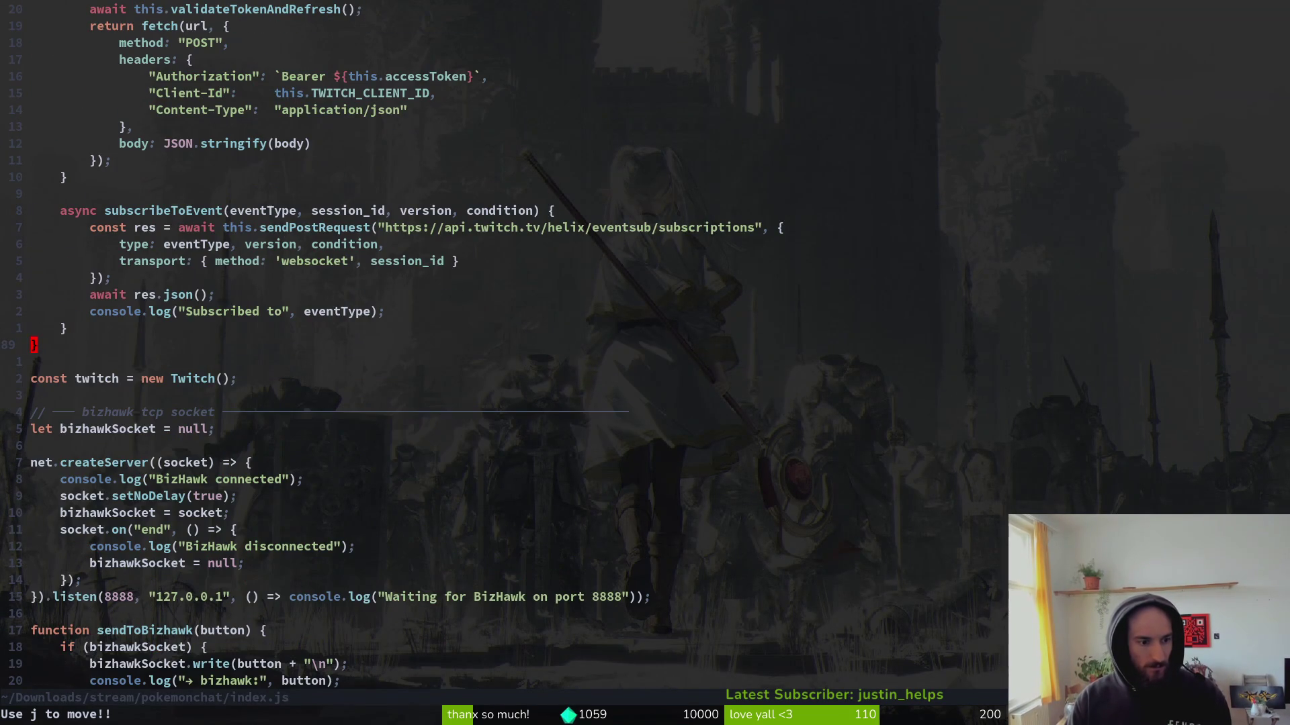
key("ctrl+d")
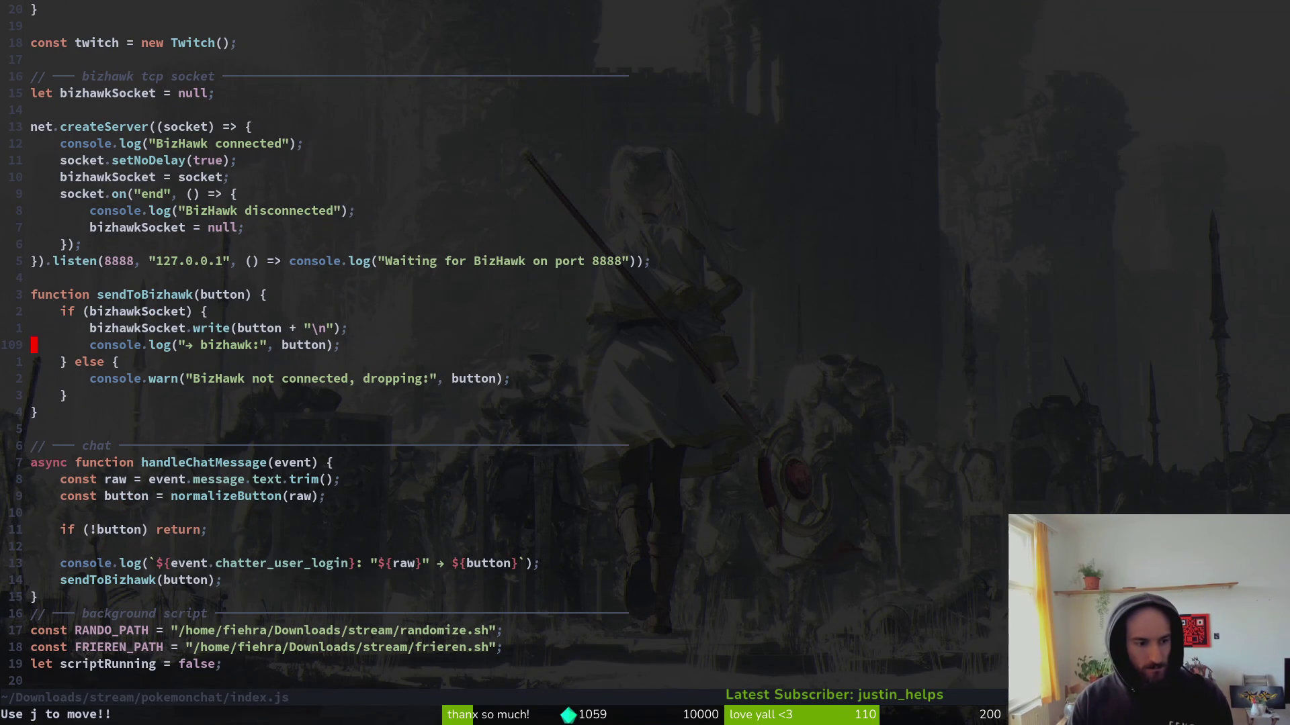
key("ctrl+d")
key("ctrl+d")
key("ctrl+d")
key("k")
key("k")
key("k")
key("k")
key("k")
key("k")
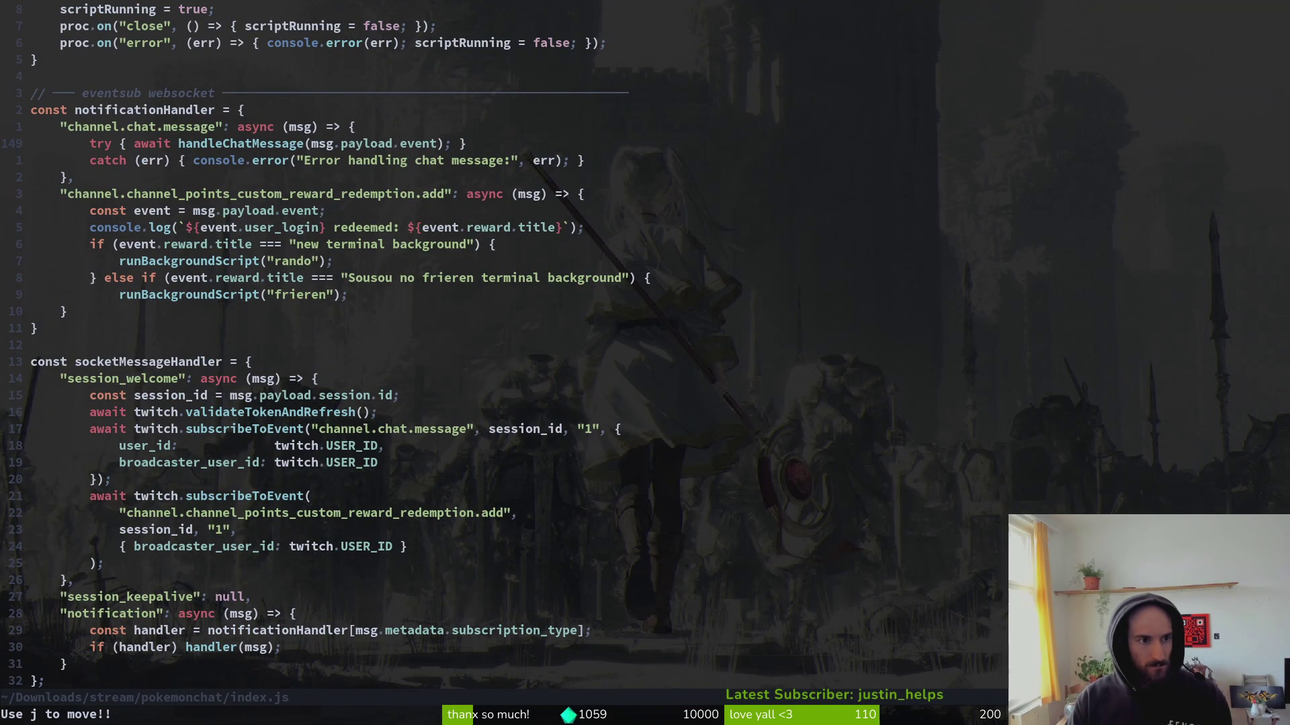
key("j")
key("j")
key("j")
key("j")
key("j")
key("j")
key("k")
key("k")
key("k")
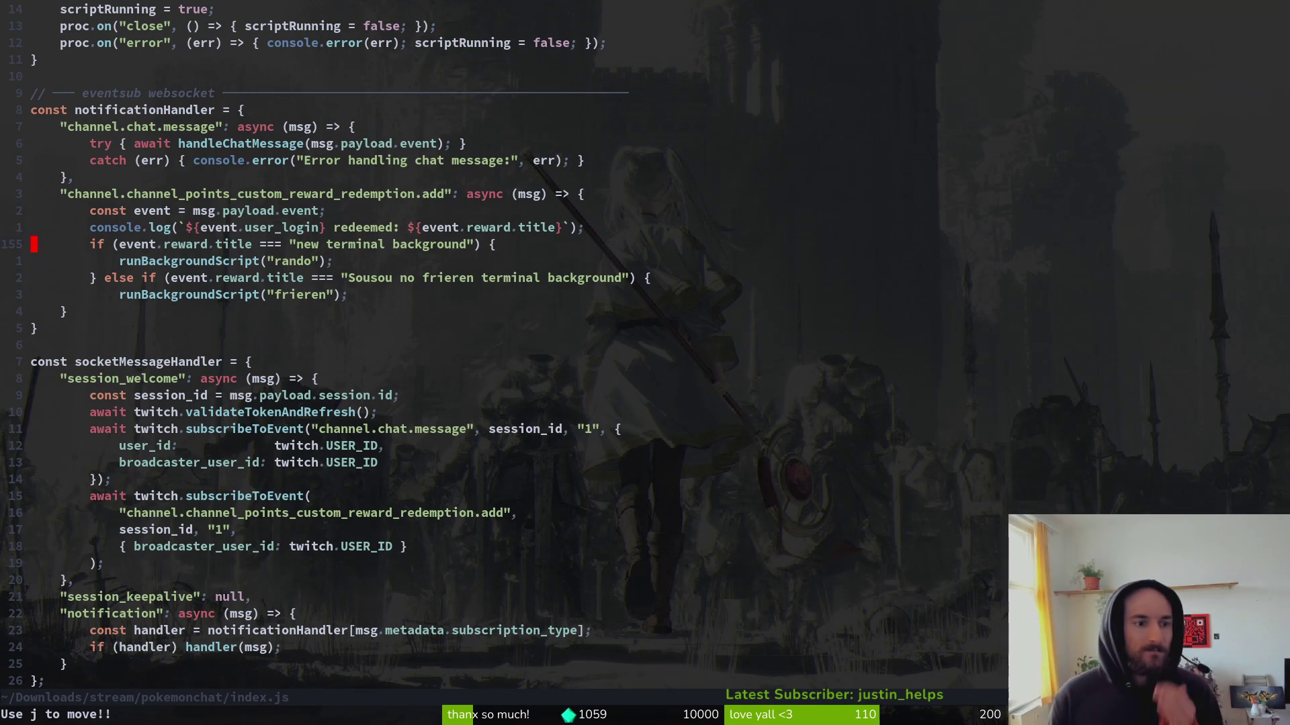
key("j")
key("j")
key("j")
key("shift+v")
key("y")
Try indenting the notification handler block, then undo the indent and save index.js.
key("shift+v")
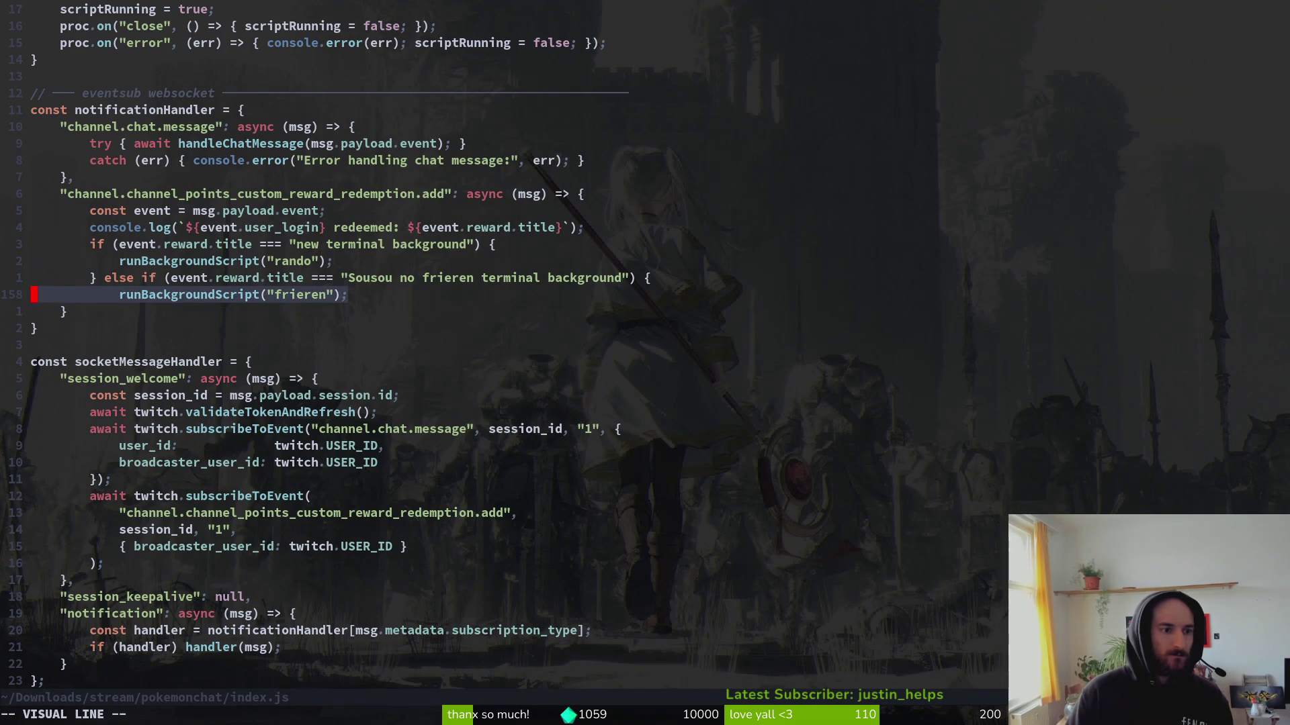
key("1")
key("2")
key("k")
key("y")
key("shift+v")
key("}")
key("greater")
type(":w")
key("Return")
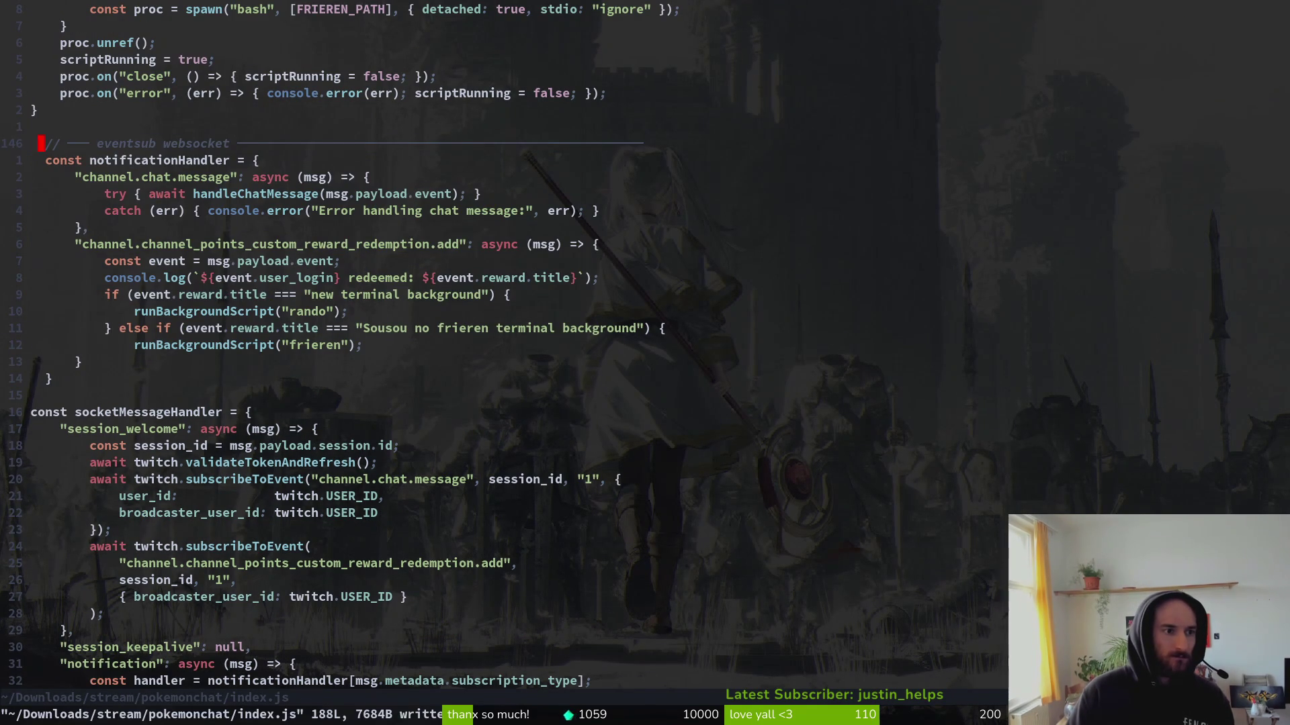
type("u:w")
key("Return")
Re-indent the reward redemption handler's closing brace to match its block.
scroll(503, 336, "up", 3)
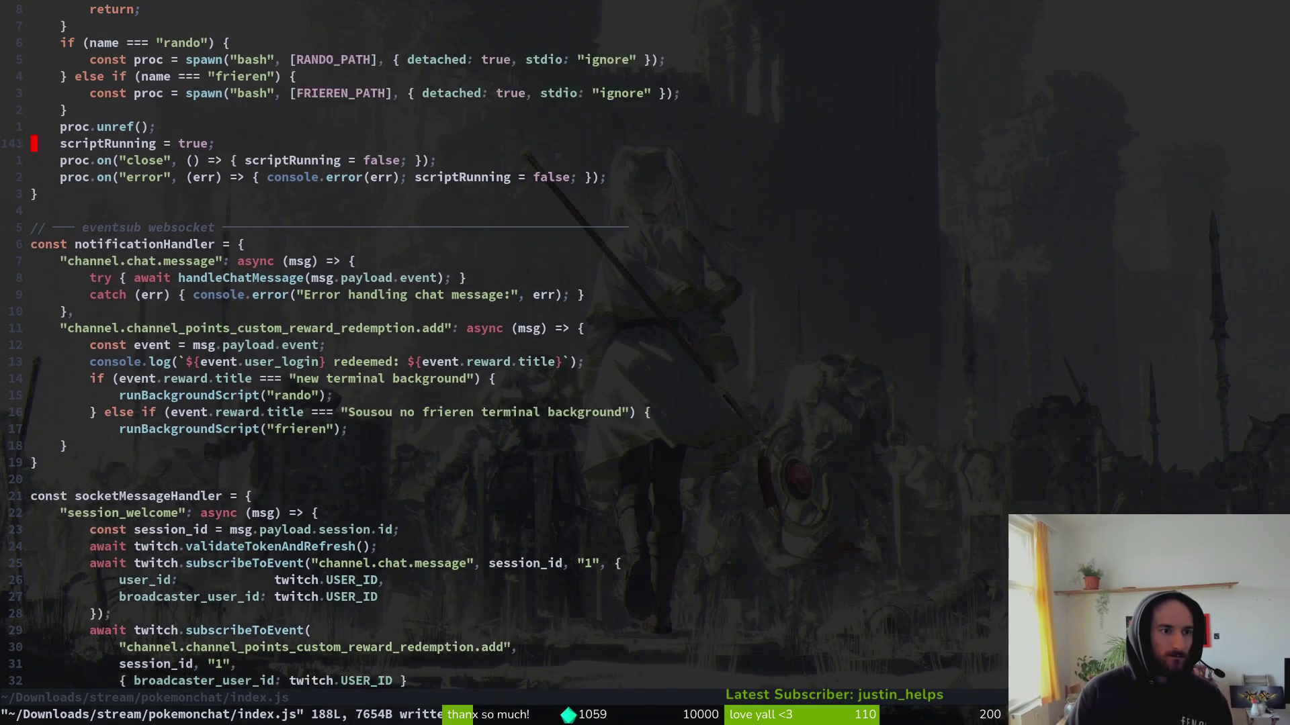
key("8")
key("j")
key("j")
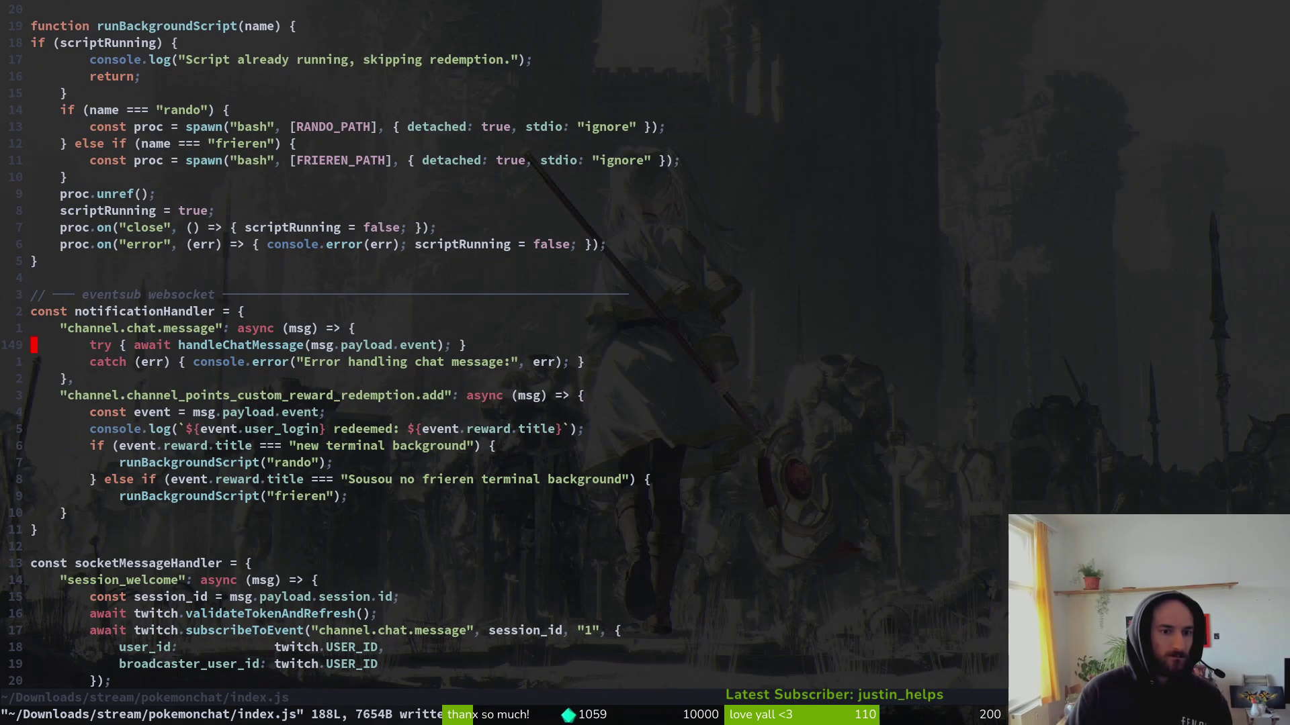
key("j")
key("j")
key("j")
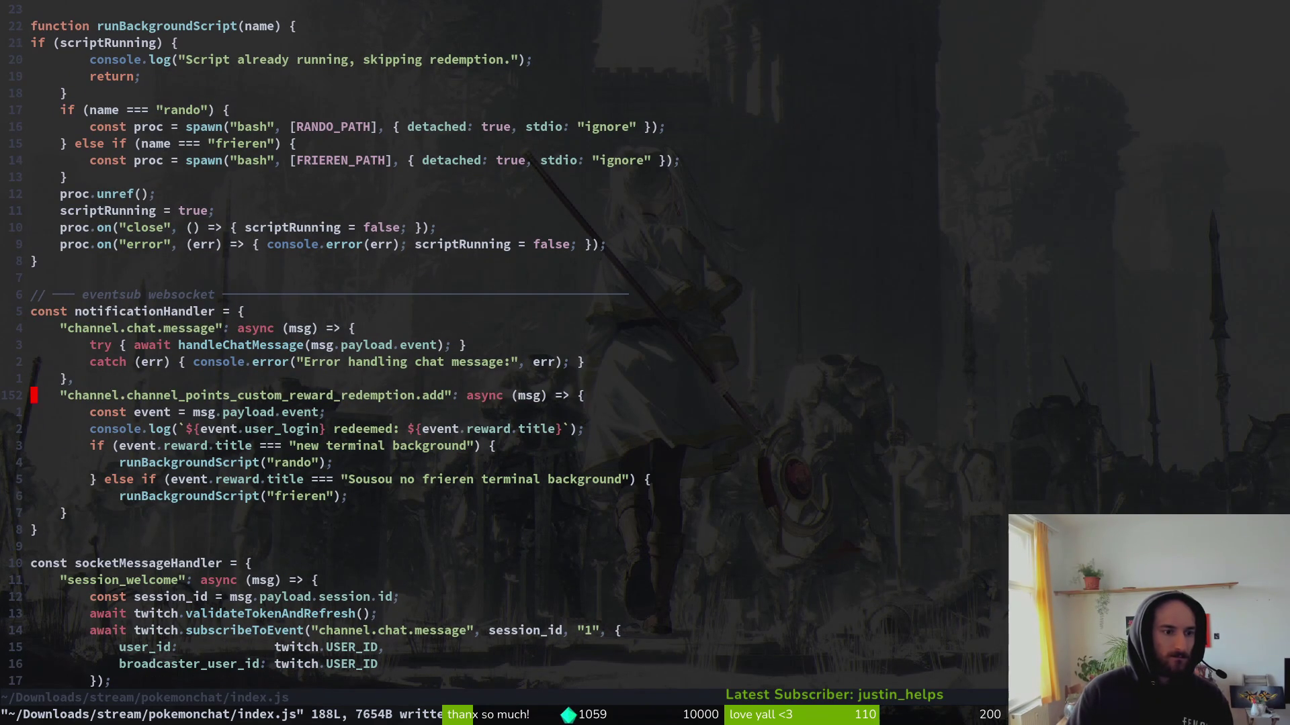
key("w")
key("j")
key("j")
key("j")
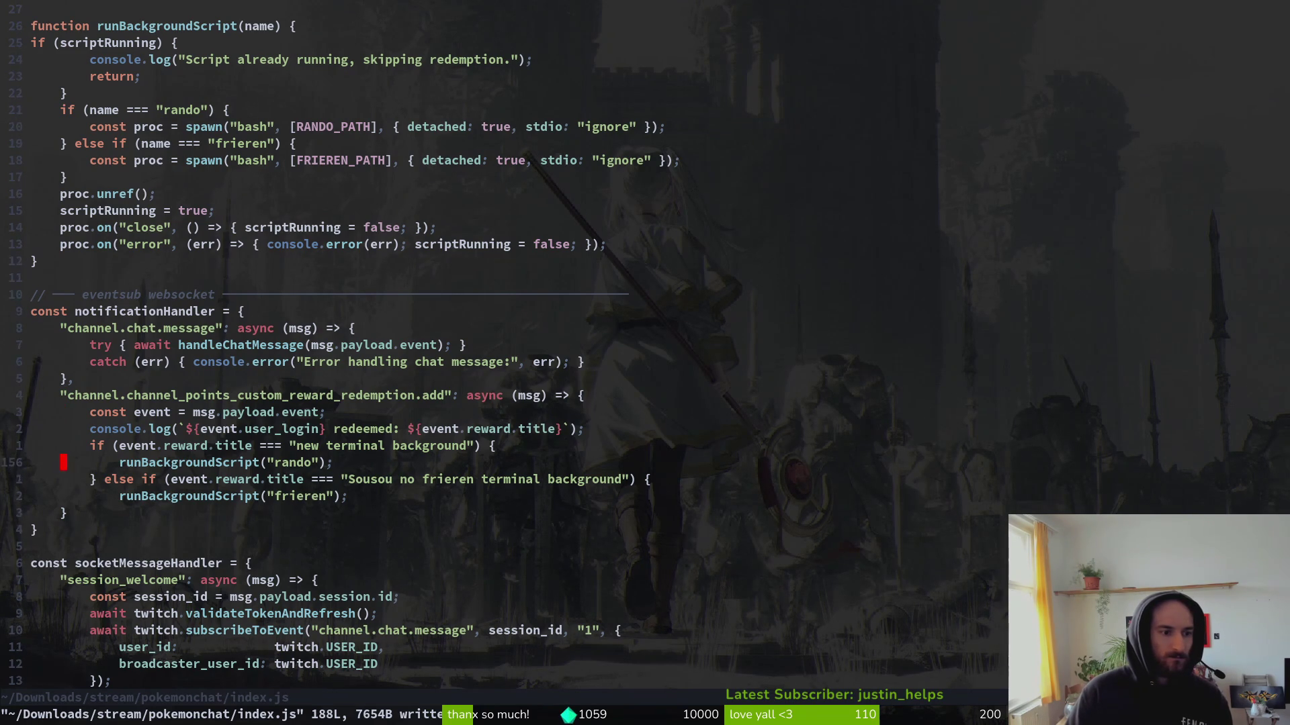
key("i")
key("shift+v")
key("Escape")
key("shift+v")
key("equal")
Add a new closing brace line below it, save with :w and quit Vim with :q.
type("o")
type("}")
key("Escape")
type(":w")
key("Return")
key("ctrl+d")
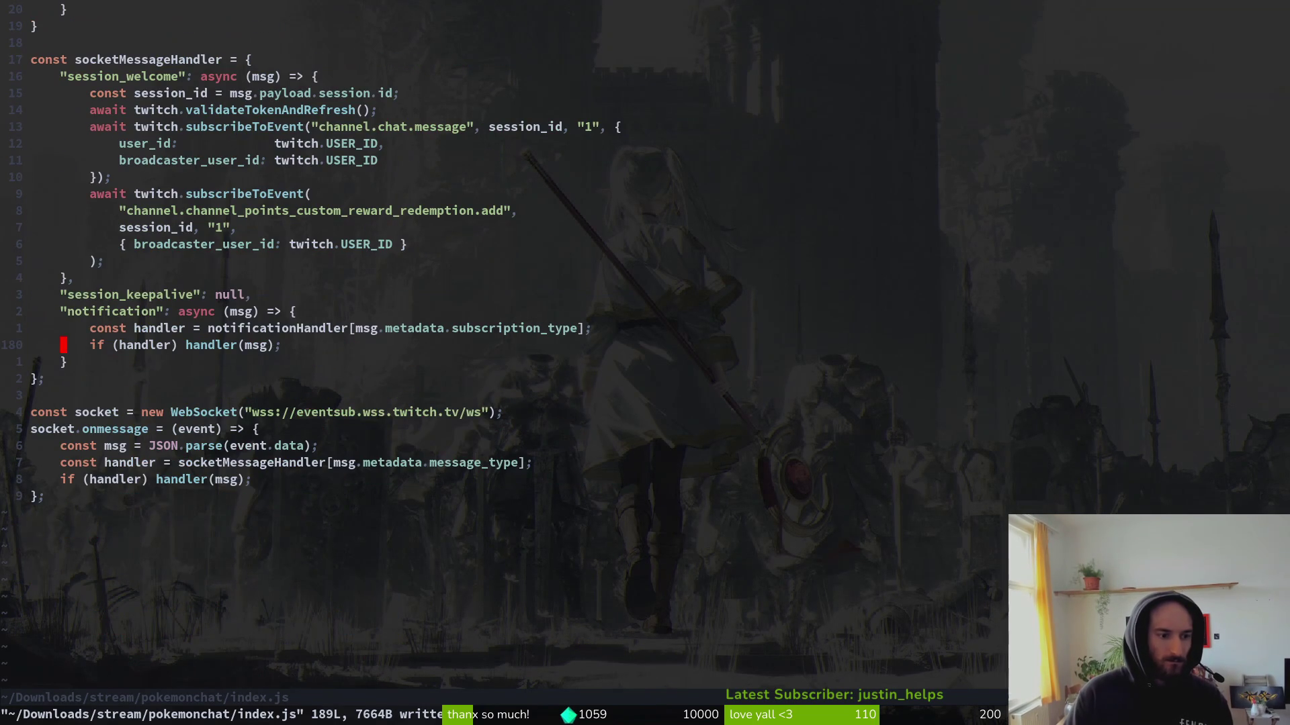
type(":q")
key("Return")
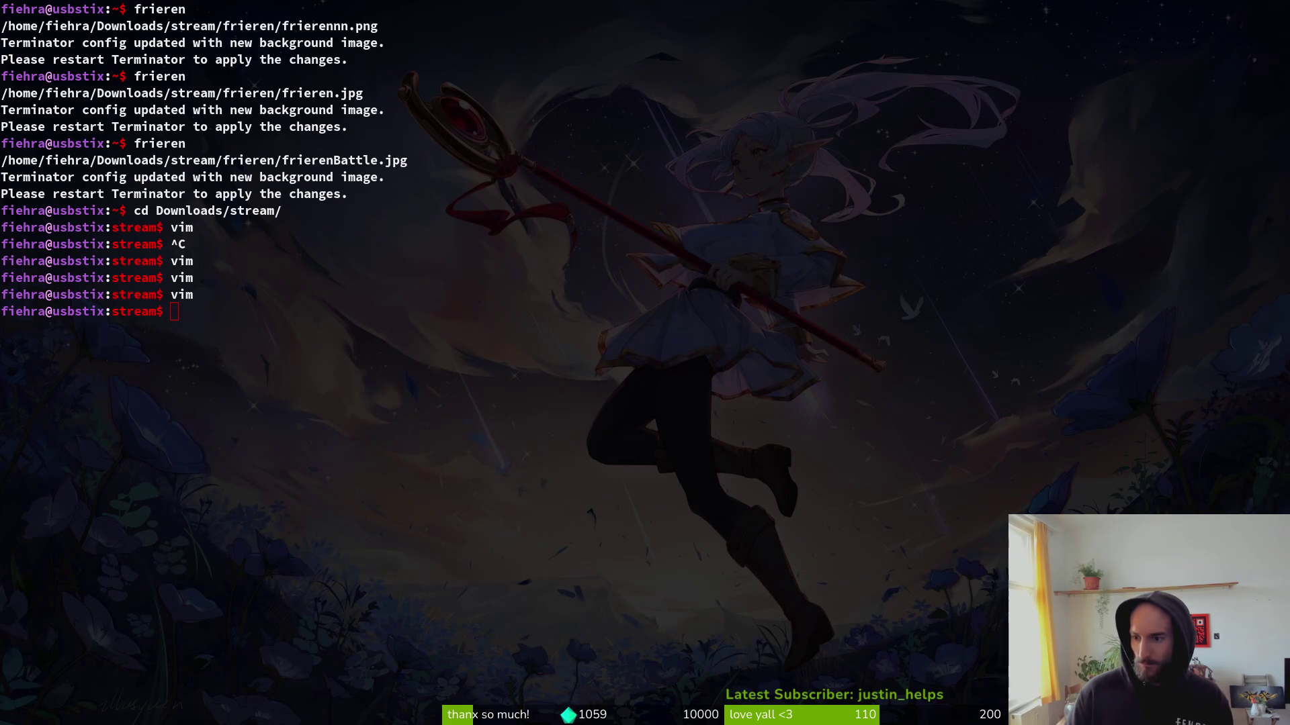
Launch Vim in the stream folder and open pokemonchat/index.js from netrw.
type("vim")
key("Return")
key("j")
key("j")
key("j")
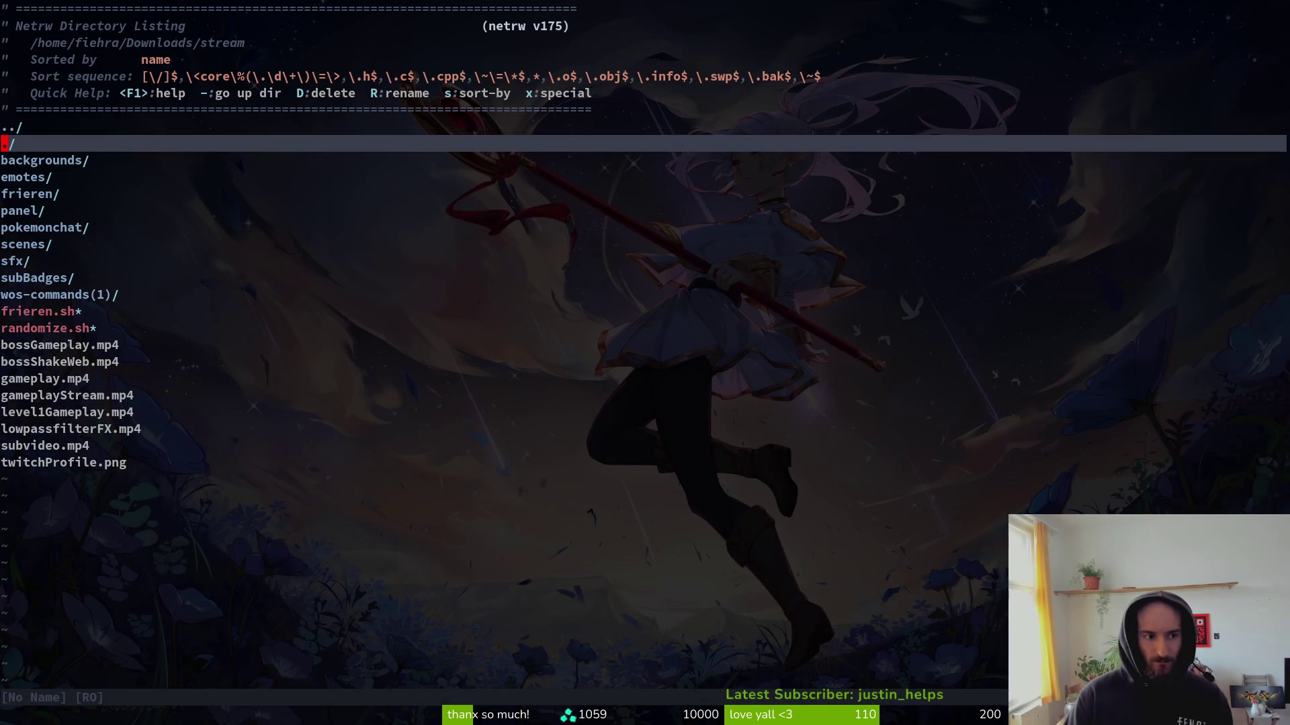
key("k")
key("k")
key("k")
key("Return")
key("j")
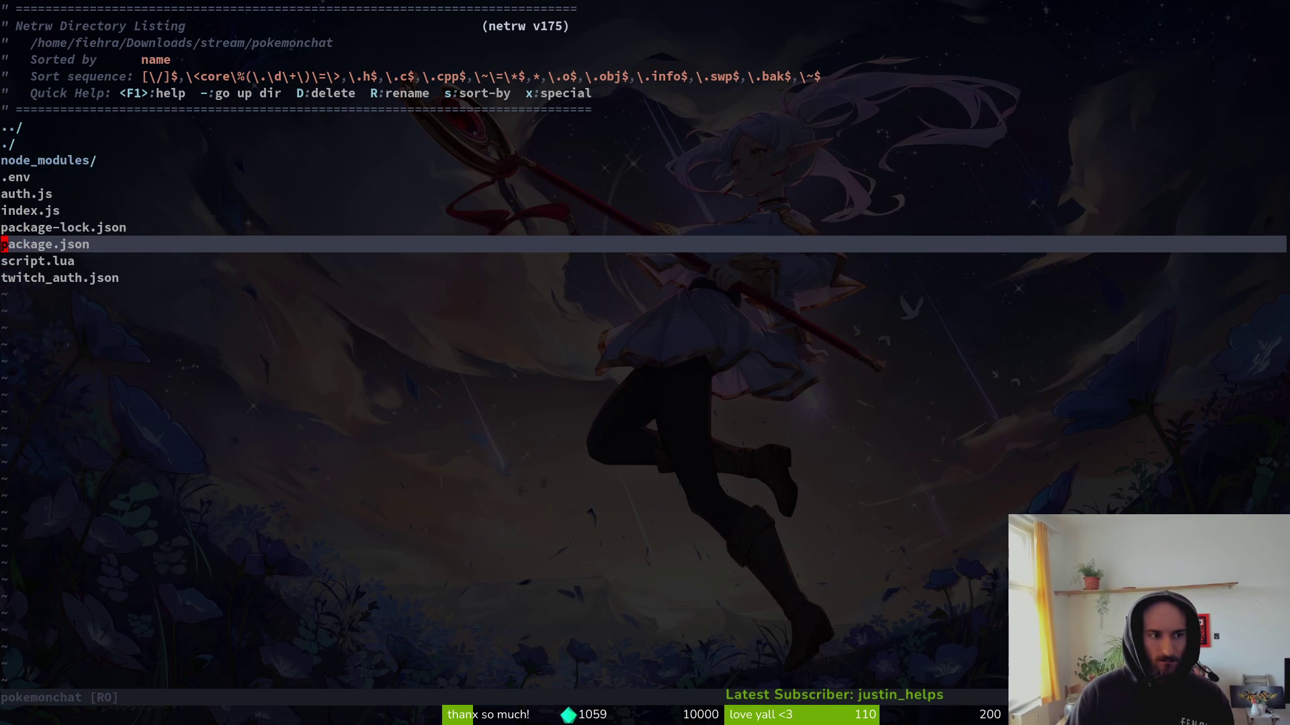
key("k")
key("k")
key("Return")
key("ctrl+d")
key("ctrl+d")
key("ctrl+d")
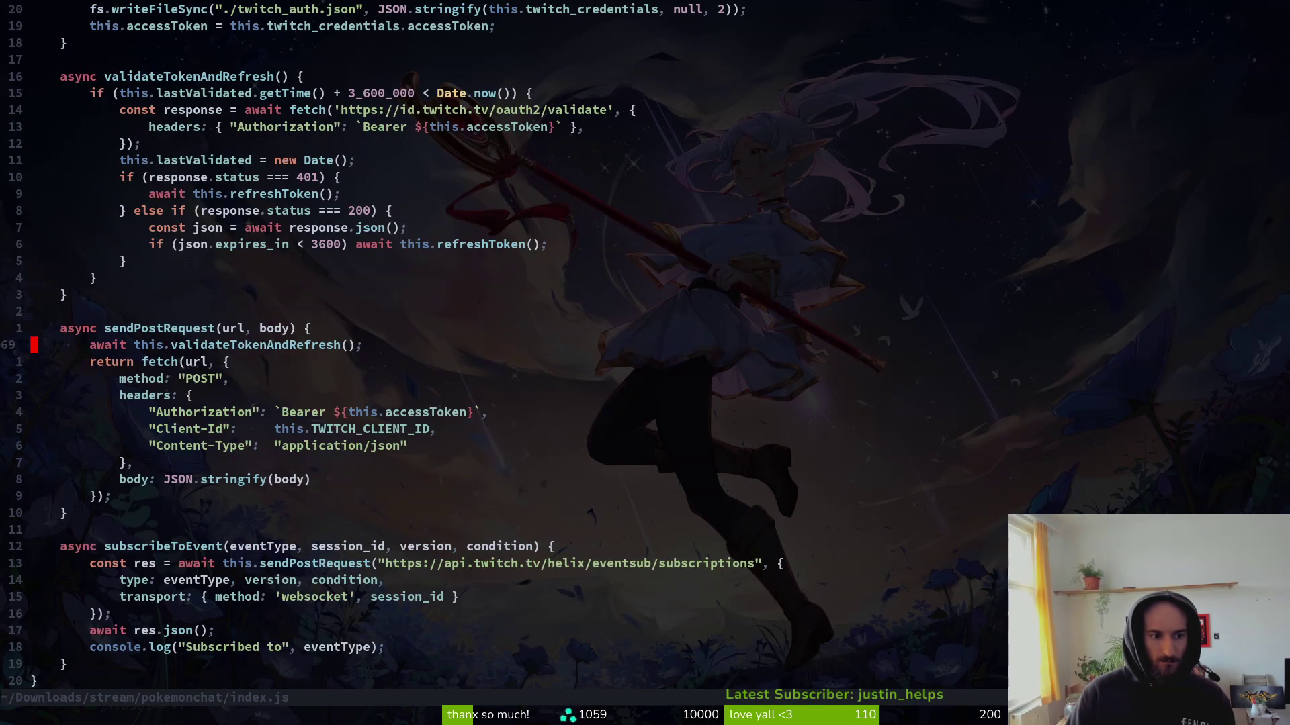
Scroll down to the runBackgroundScript function and its process setup lines.
key("ctrl+d")
key("ctrl+d")
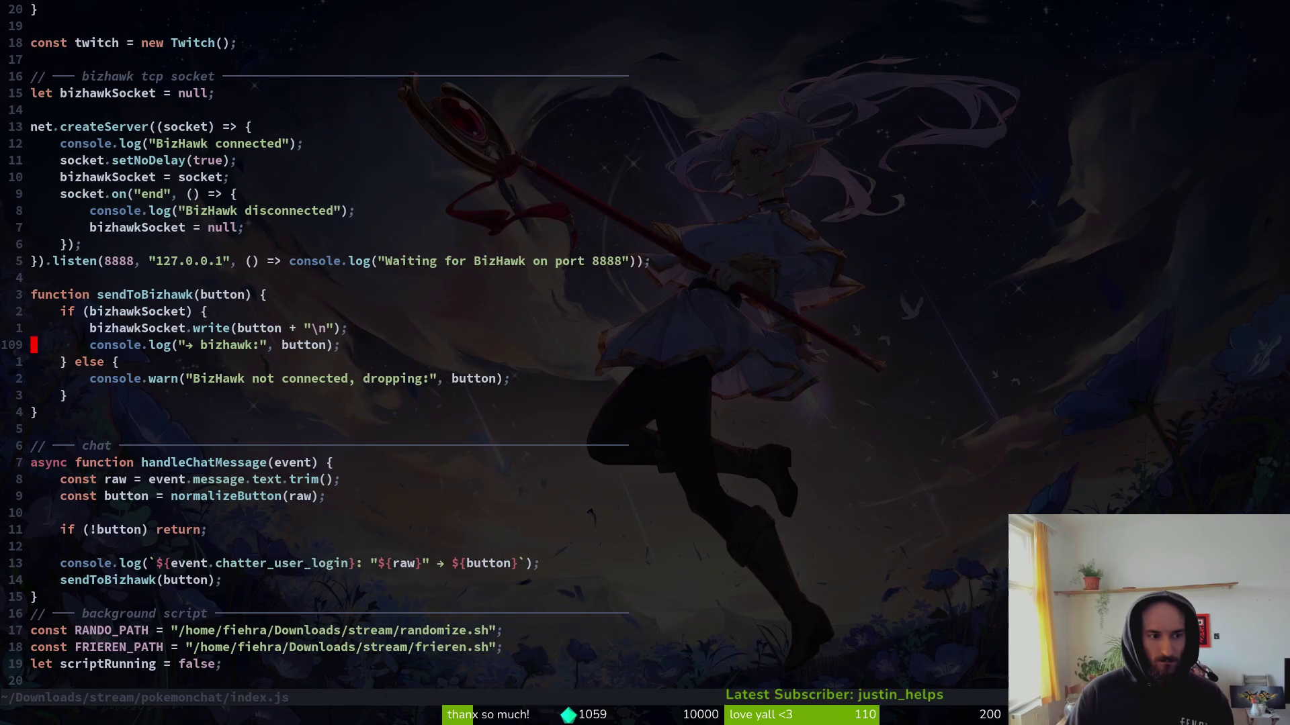
key("ctrl+d")
key("j")
key("7")
key("j")
key("j")
key("j")
key("j")
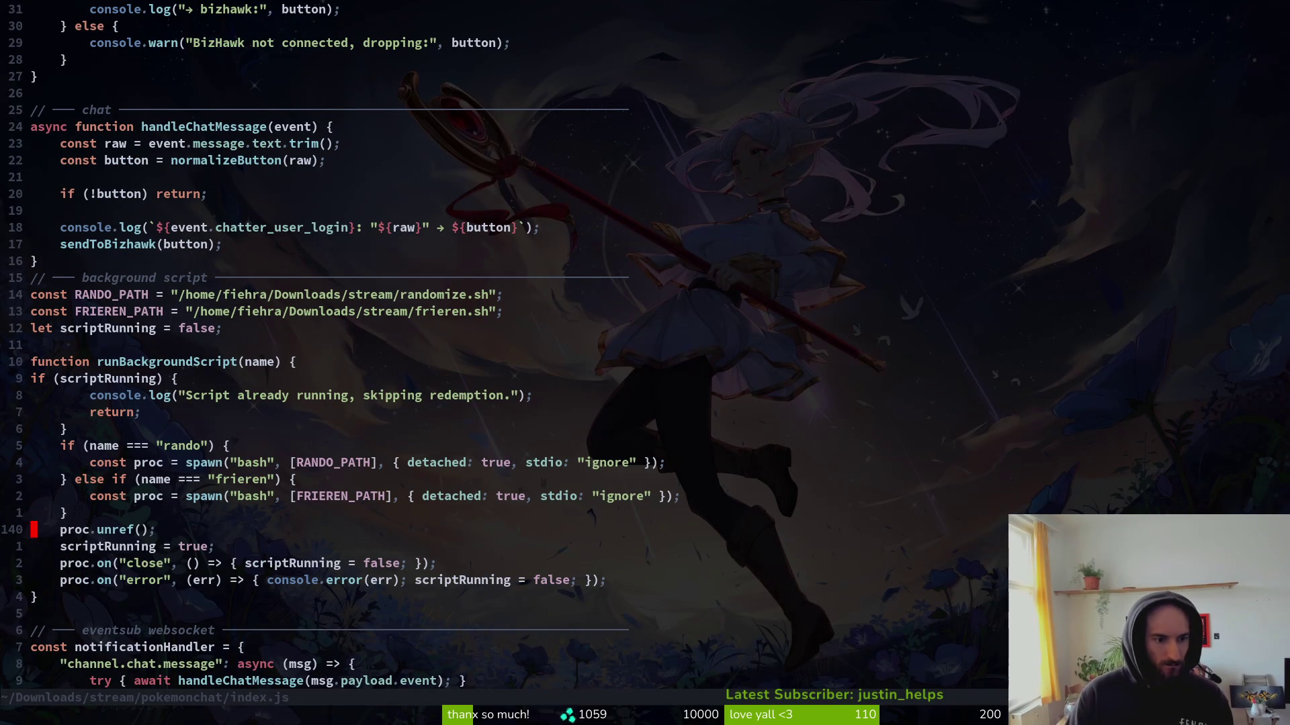
key("shift+v")
key("j")
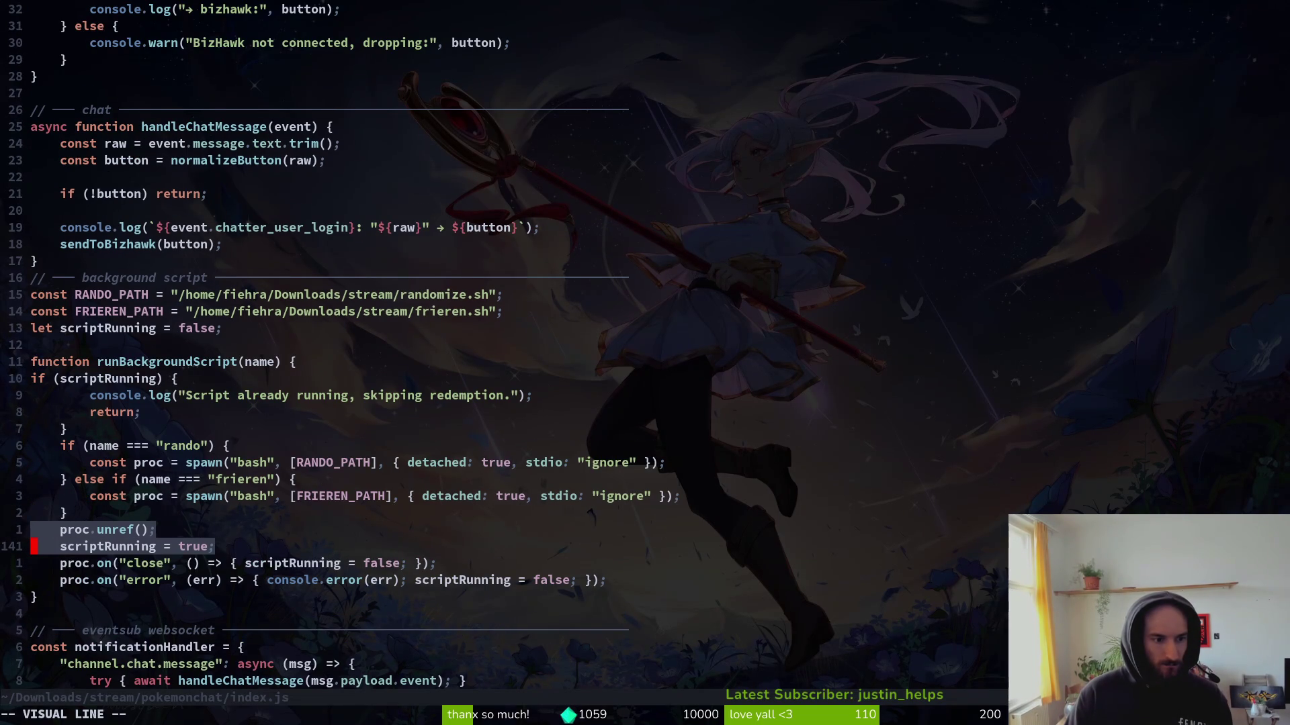
key("j")
key("j")
key("Escape")
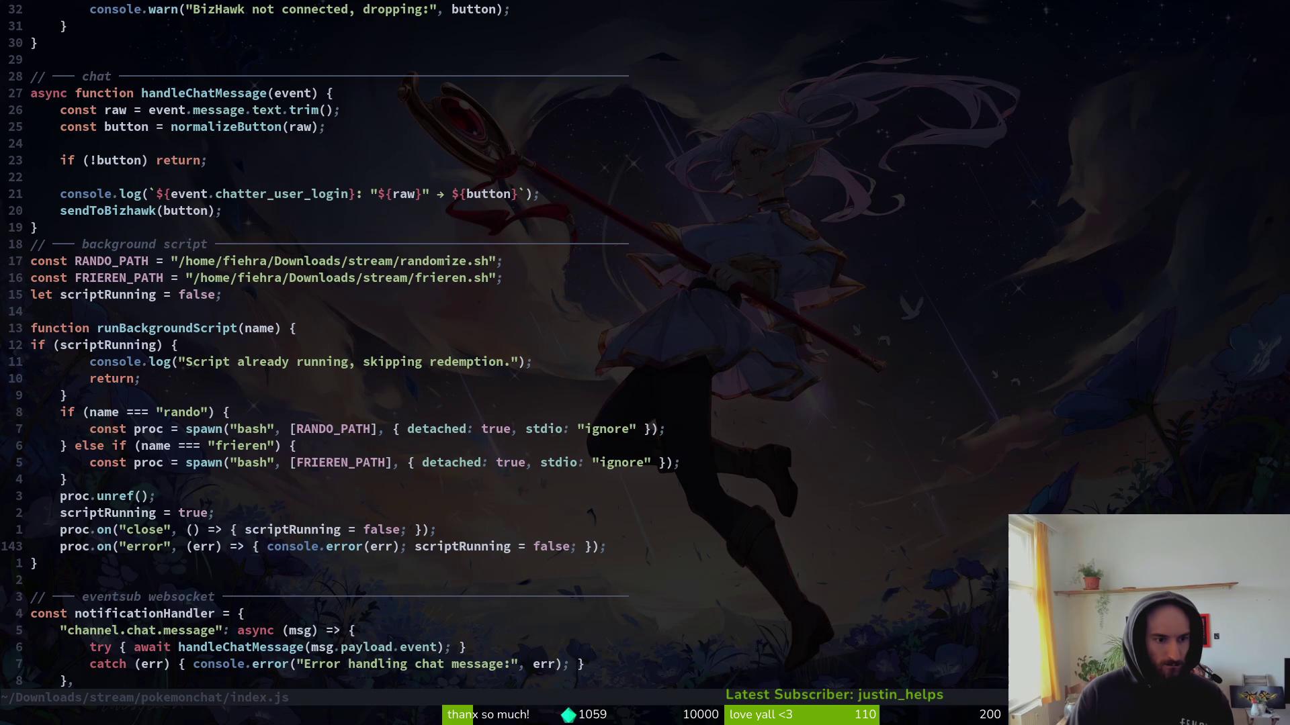
Join the rando spawn line out of its branch so it follows the if block.
key("k")
key("k")
key("k")
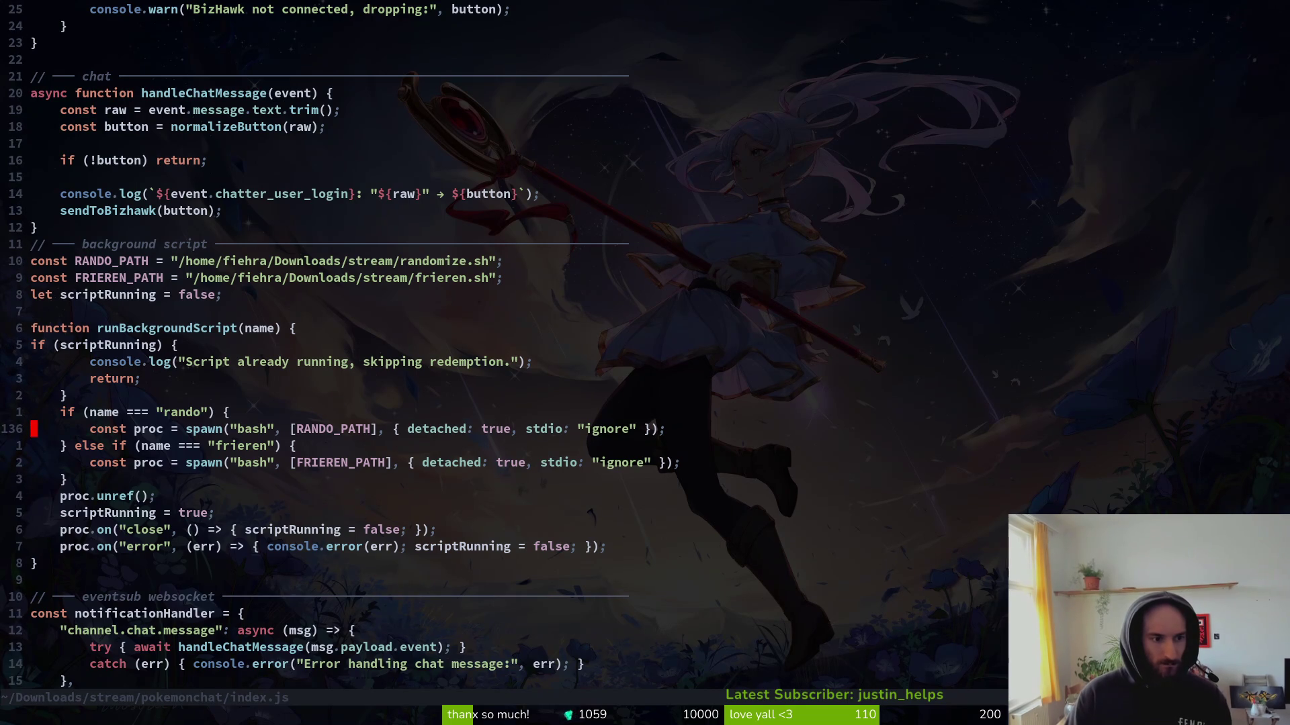
key("k")
key("j")
key("j")
key("k")
key("k")
key("j")
key("shift+v")
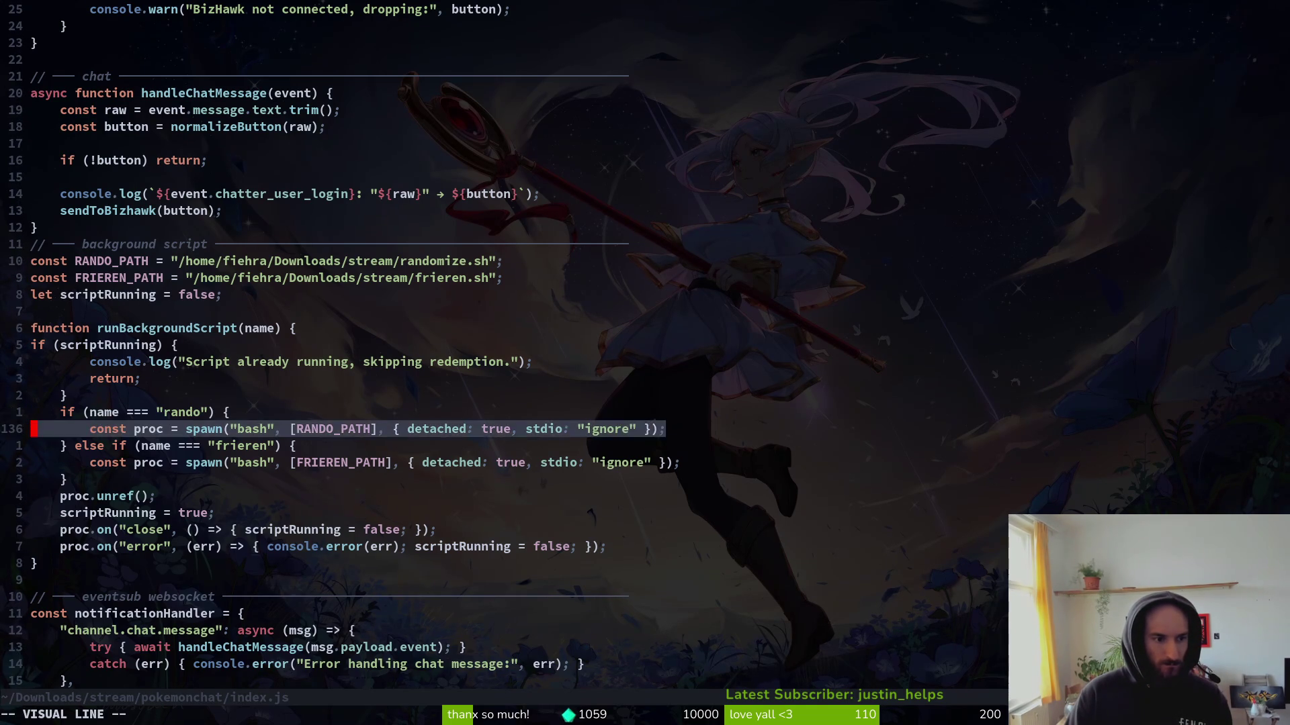
key("shift+j")
key("shift+j")
key("shift+j")
key("Escape")
key("w")
key("w")
key("k")
key("k")
key("k")
key("k")
Declare a `let path` variable and add a path line inside the rando branch.
type("jo")
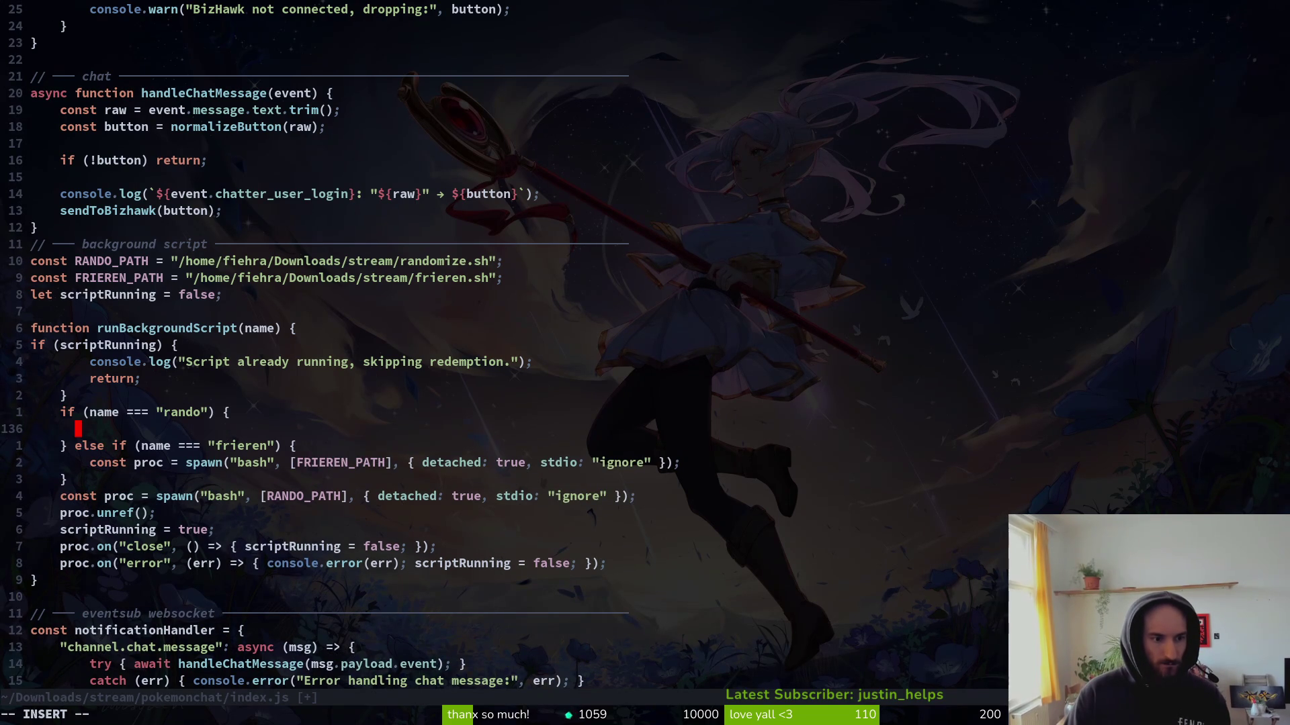
type("  let pathy")
key("BackSpace")
key("BackSpace")
key("BackSpace")
key("Escape")
key("k")
key("k")
key("k")
type("jolet pat")
type("h")
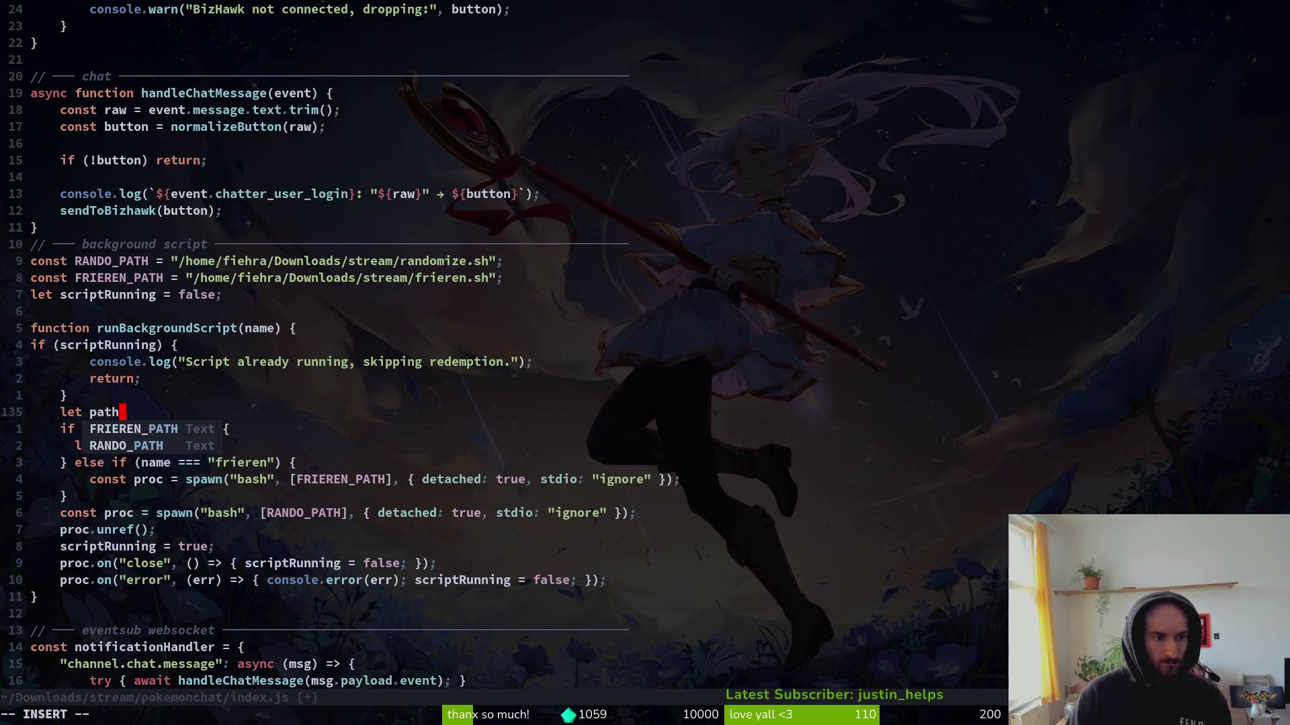
key("Escape")
type("jjSpath")
key("Escape")
Make the rando branch assign path = RANDO_PATH.
type("a = f")
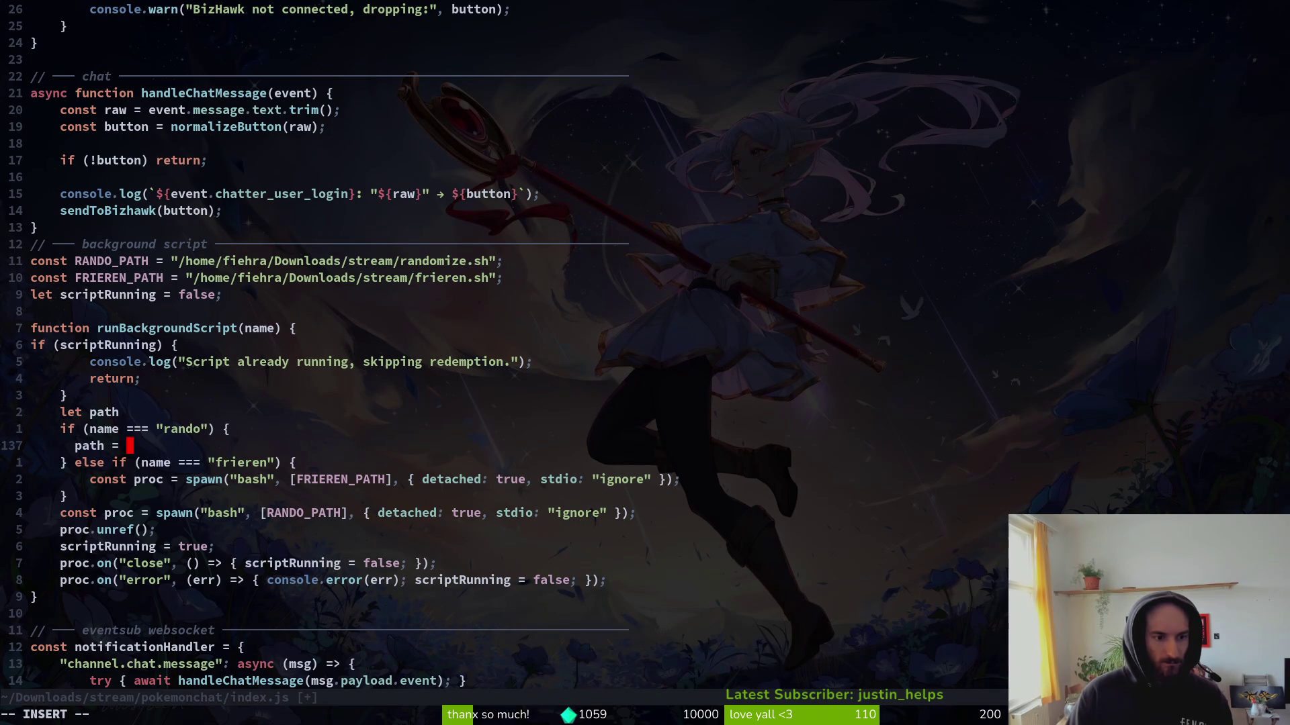
key("BackSpace")
type("ran")
key("Tab")
key("Tab")
key("Return")
key("Escape")
Copy the path assignment into the frieren branch and indent both assignment lines.
key("y")
key("y")
key("j")
key("j")
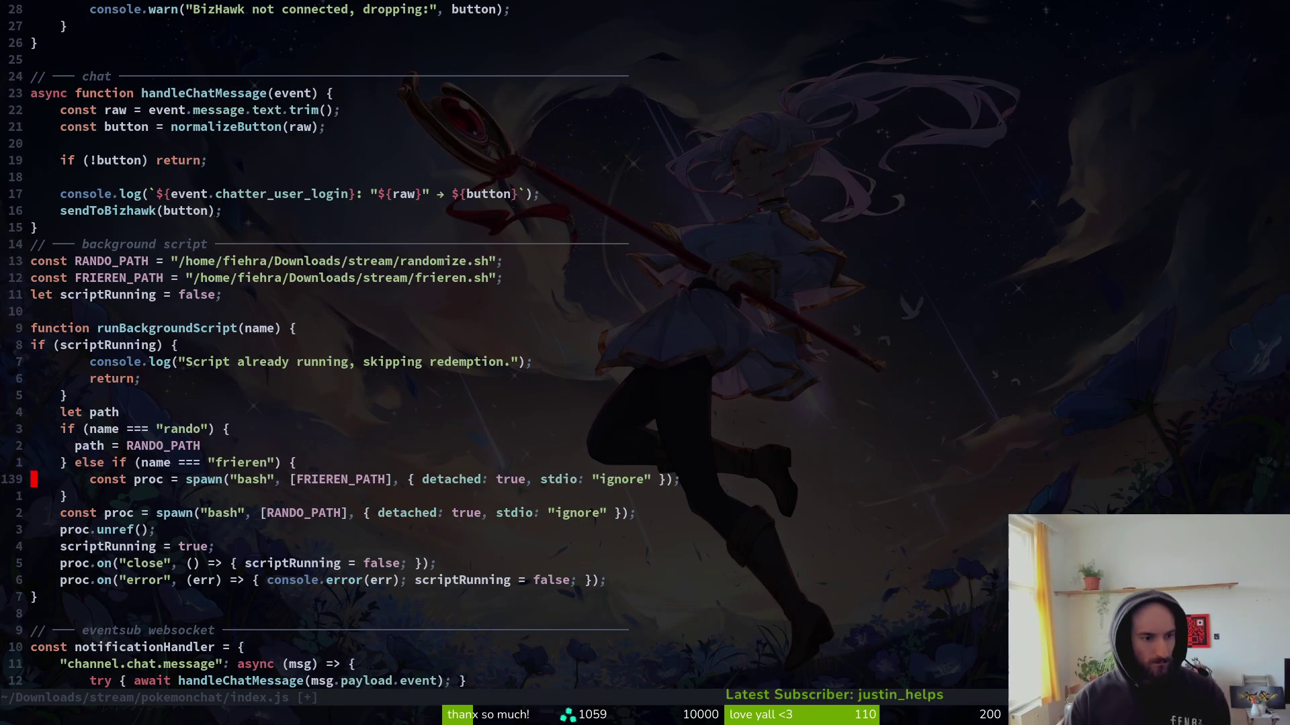
key("p")
key("V")
key("K")
key("Escape")
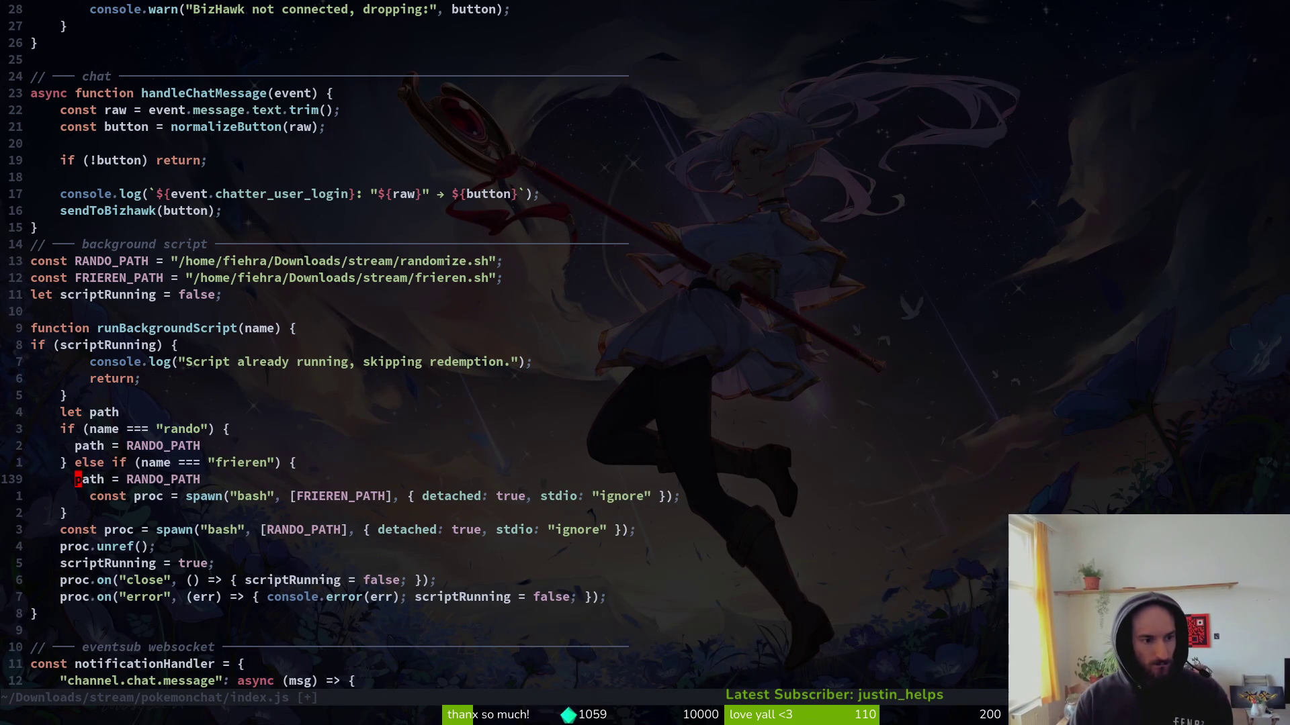
key("shift+v")
key("greater")
key("k")
key("k")
key("greater")
key("greater")
Change the frieren branch value to FRIEREN_PATH and delete the redundant spawn line.
key("j")
key("j")
key("w")
key("w")
type("cwfrie")
key("Tab")
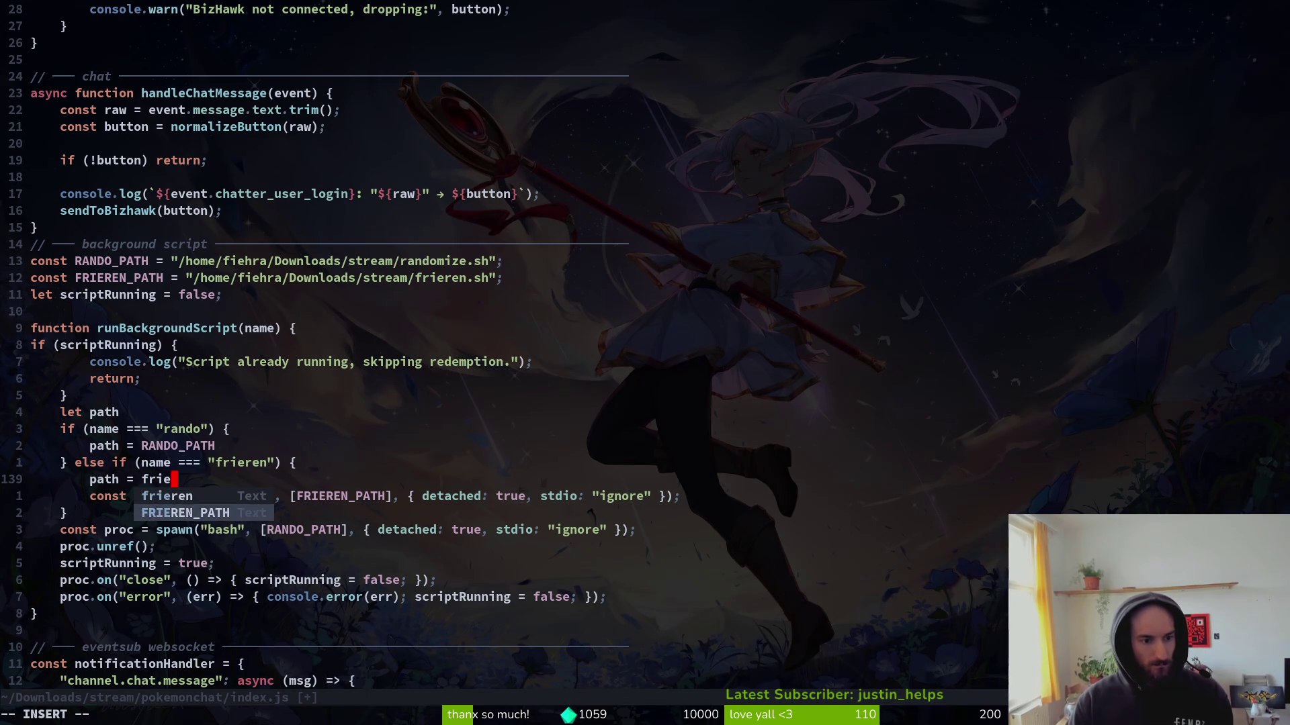
key("Return")
key("Escape")
key("j")
key("d")
key("d")
Change the spawn argument from [RANDO_PATH] to [path], save index.js and quit Vim.
type(":w")
key("Return")
key("j")
key("j")
key("w")
key("w")
key("k")
key("w")
key("w")
key("w")
key("w")
key("w")
key("w")
type("cwpath")
key("Escape")
type(":w")
key("Return")
type(":q")
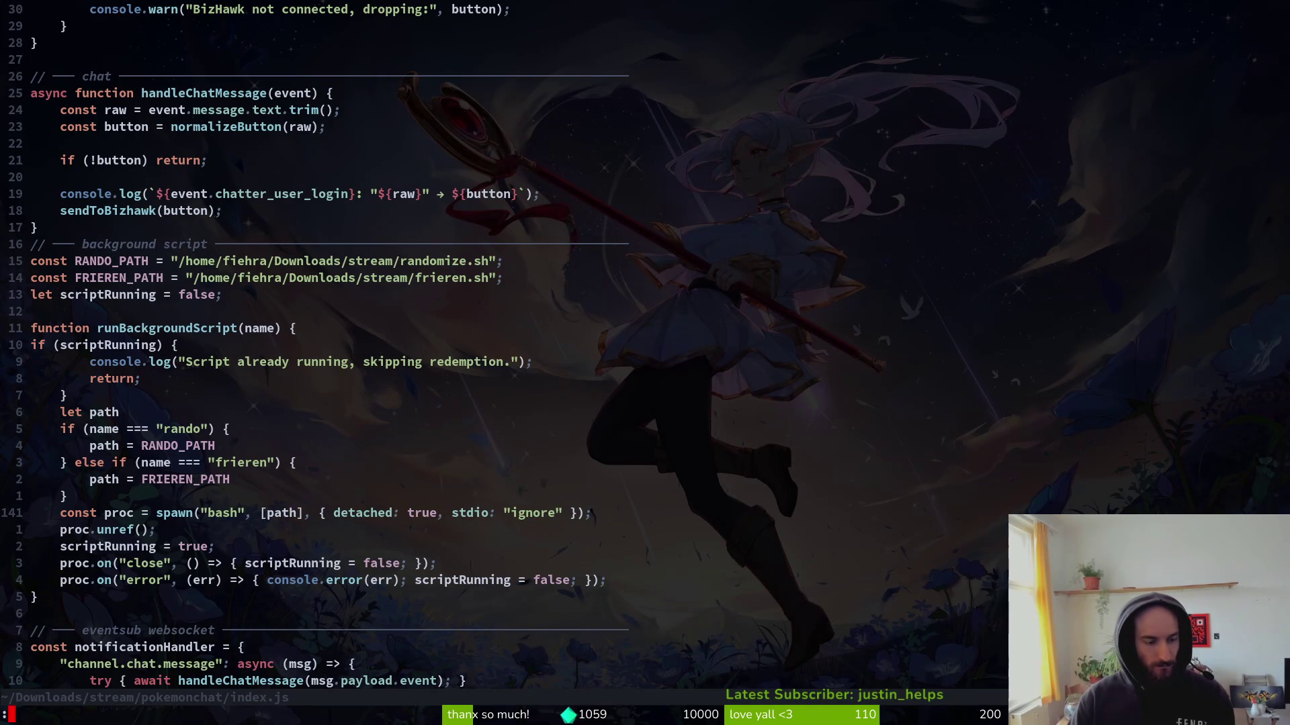
key("Return")
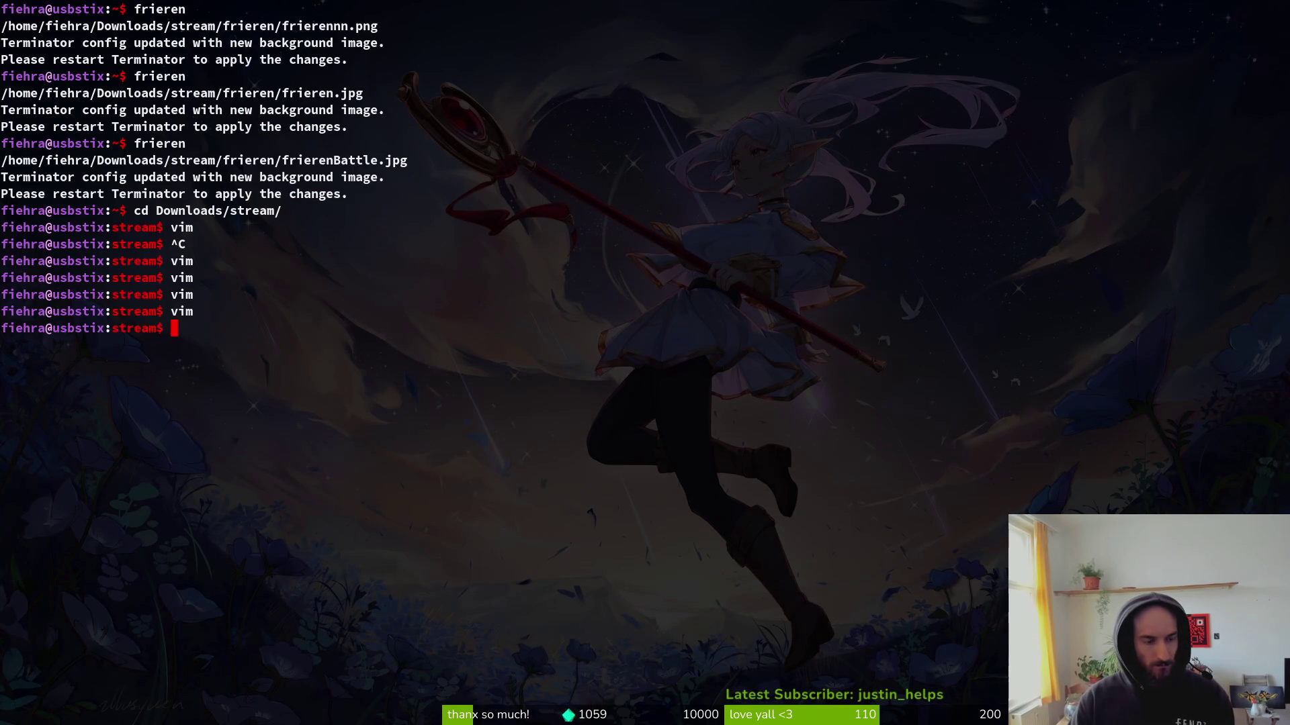
Open pokemonchat/index.js in Vim from the stream folder using Find Files.
type("vim .")
key("Return")
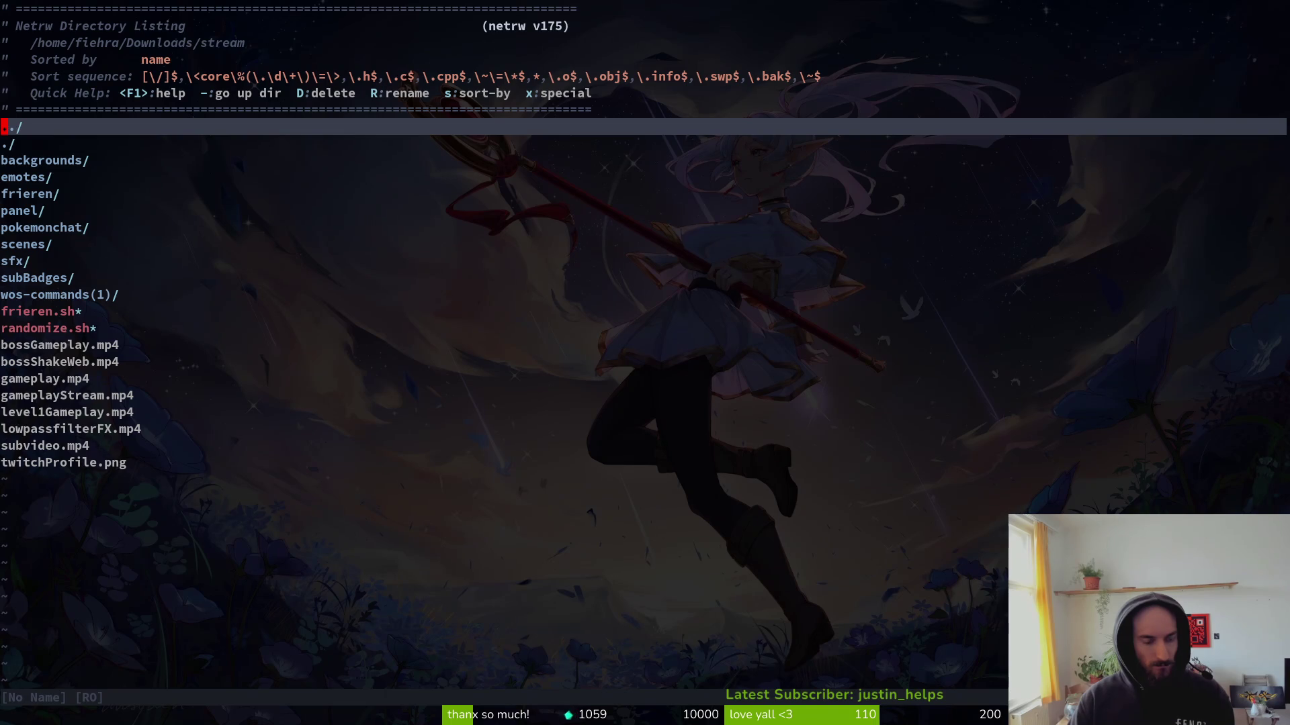
key("space")
key("f")
key("f")
type("index")
key("Return")
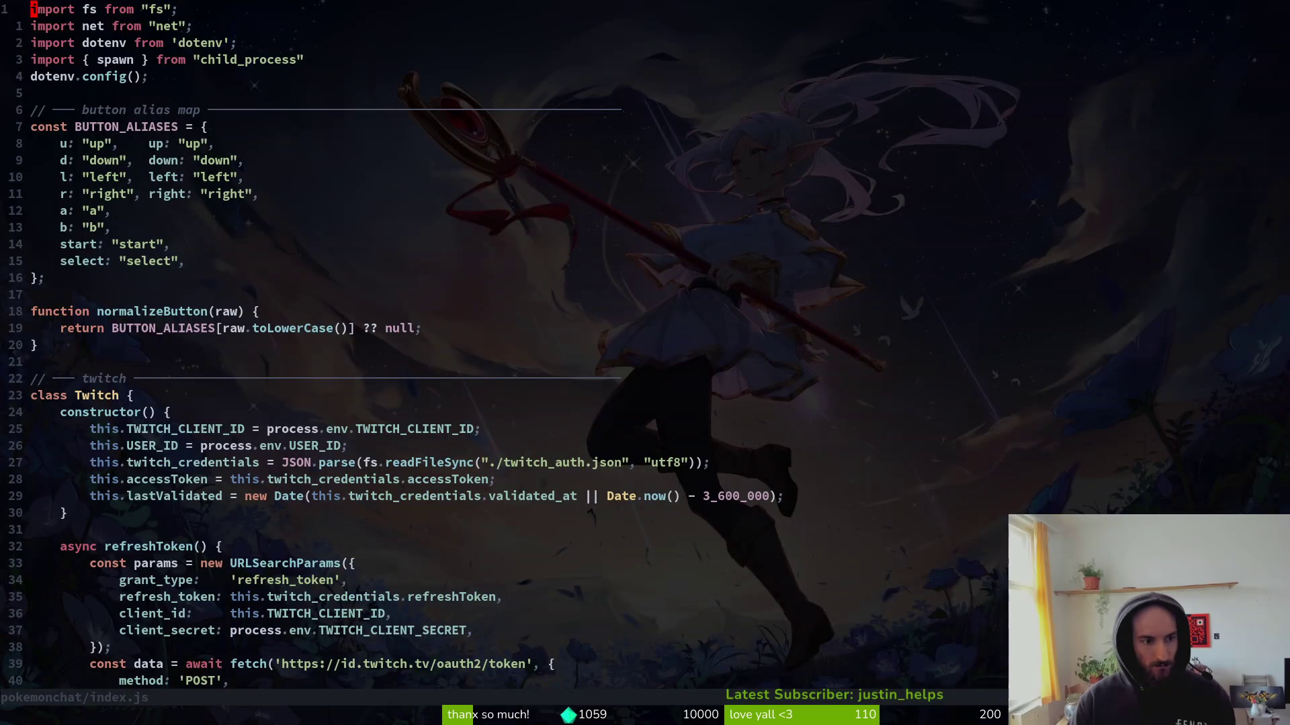
Change the path line to let path = RANDO_PATH and save index.js.
key("ctrl+d")
key("ctrl+d")
key("ctrl+d")
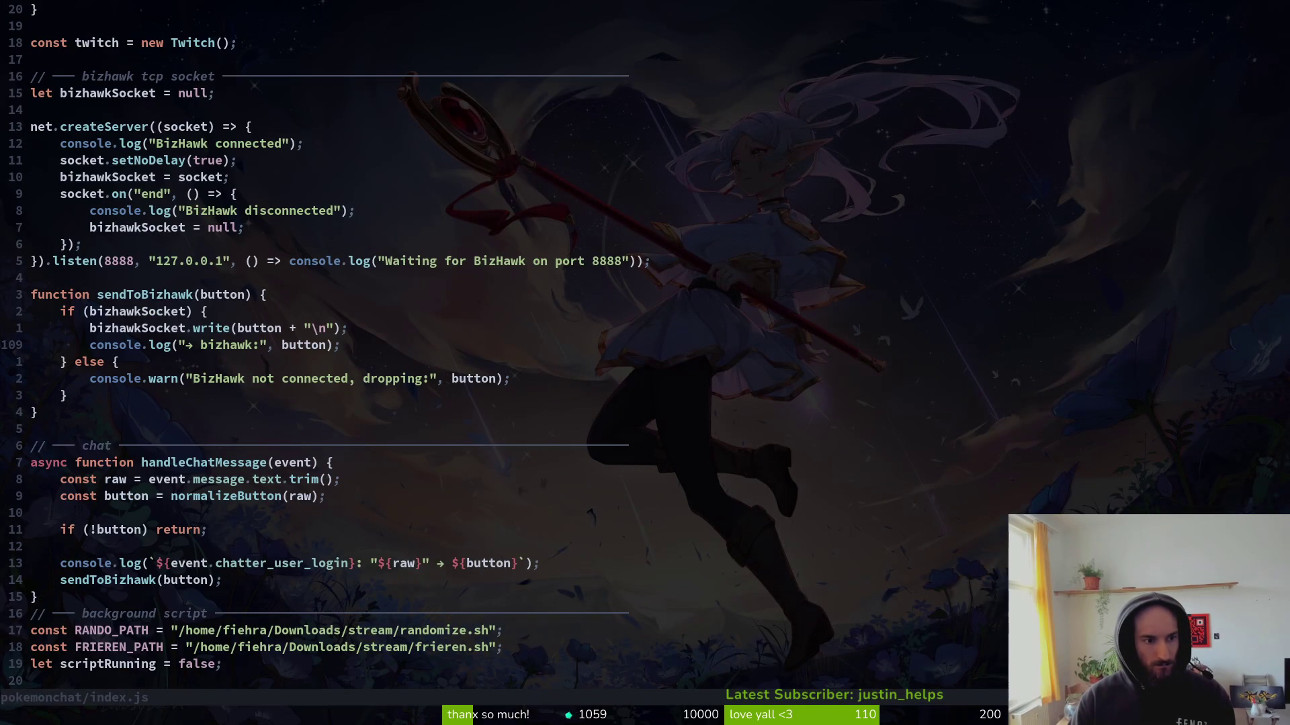
key("j")
key("j")
key("j")
type("A = ")
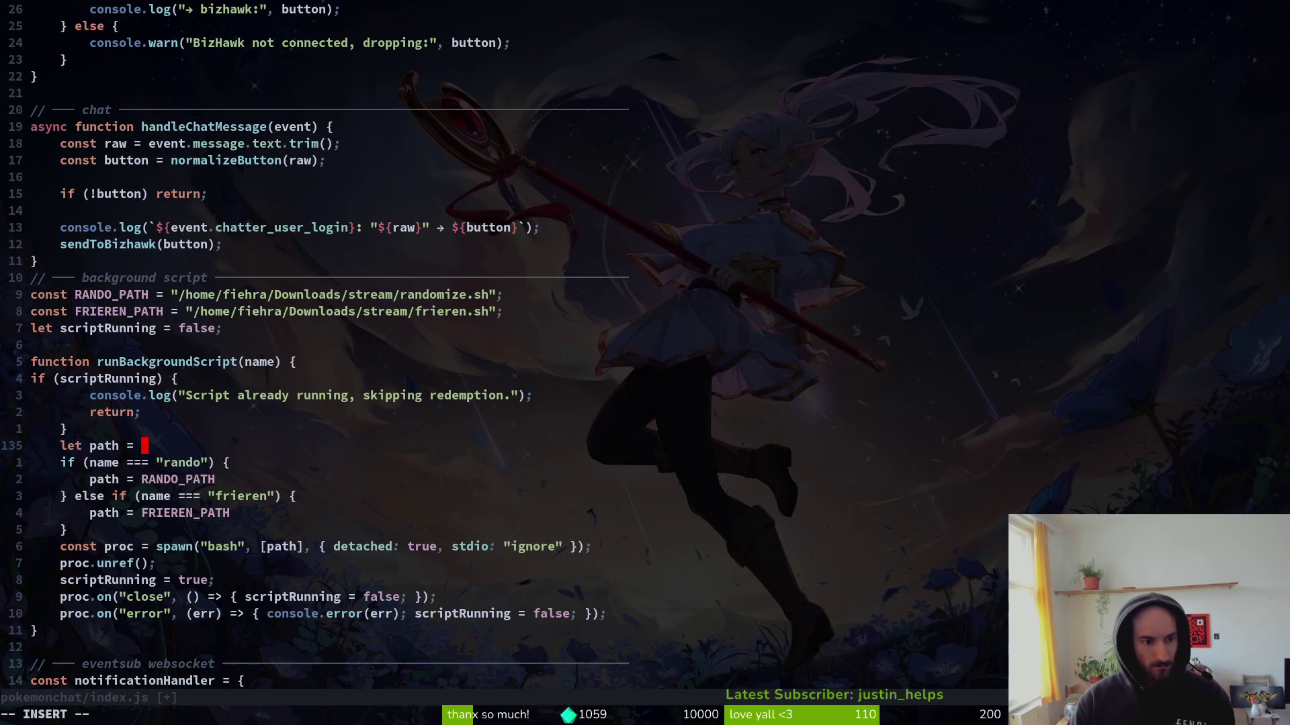
type("RAN")
key("Return")
key("Escape")
type(":w")
key("Return")
key("j")
key("shift+v")
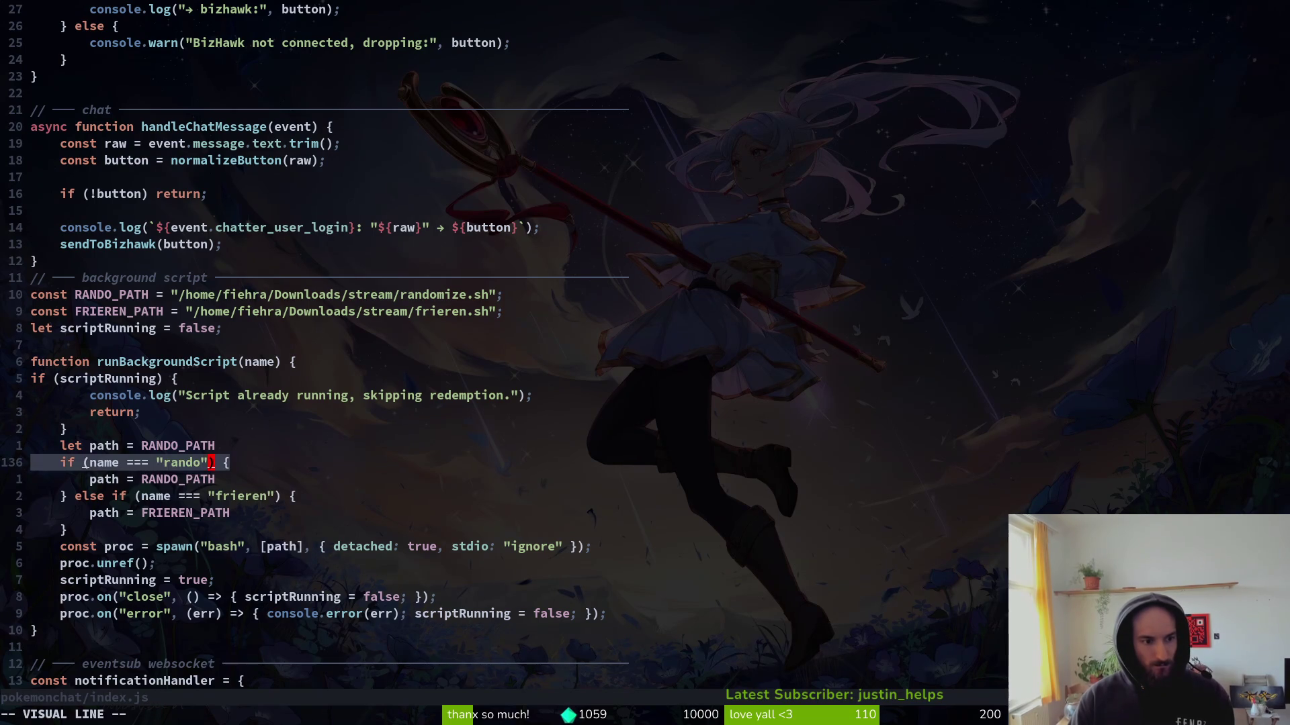
Delete the rando if-branch and the else before the frieren check.
key("j")
key("j")
key("Escape")
key("j")
key("j")
key("k")
key("k")
key("B")
key("B")
key("b")
key("i")
key("BackSpace")
key("BackSpace")
key("BackSpace")
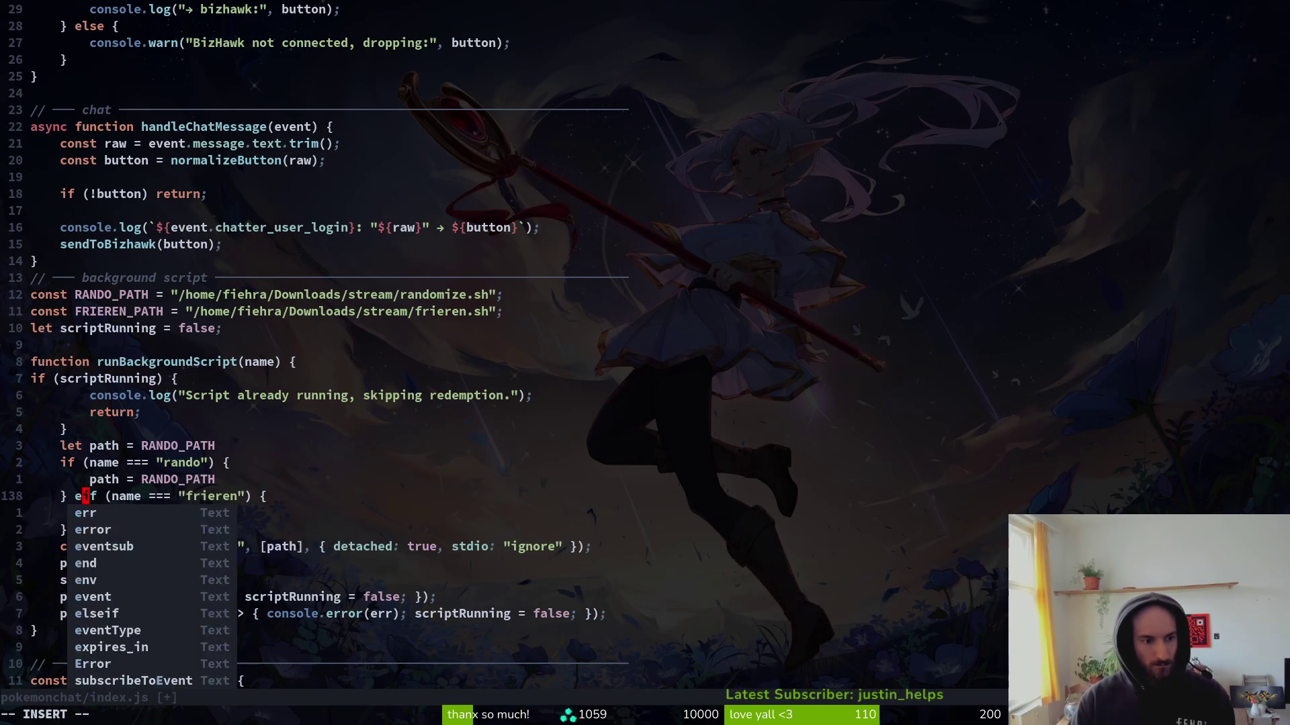
key("BackSpace")
key("BackSpace")
key("BackSpace")
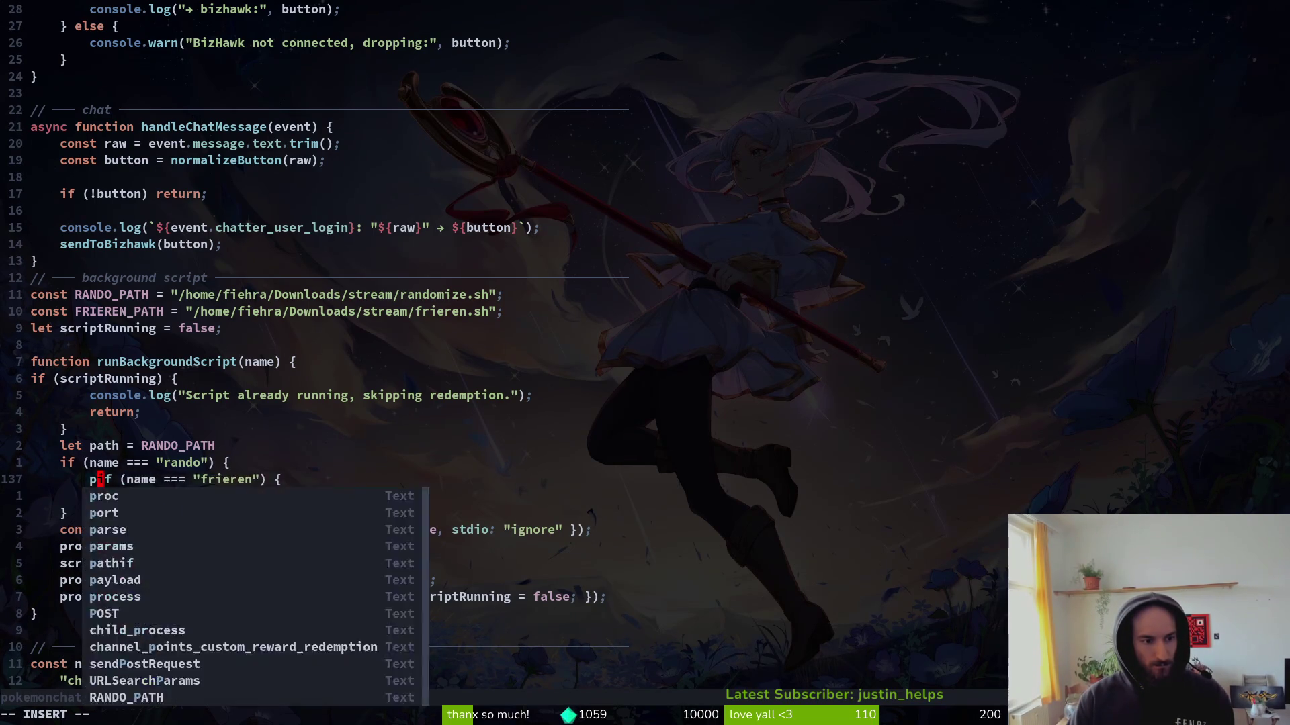
key("BackSpace")
key("BackSpace")
key("BackSpace")
key("Escape")
Save index.js with :w and quit Vim with :q.
type(":w")
key("Return")
type(":q")
key("Return")
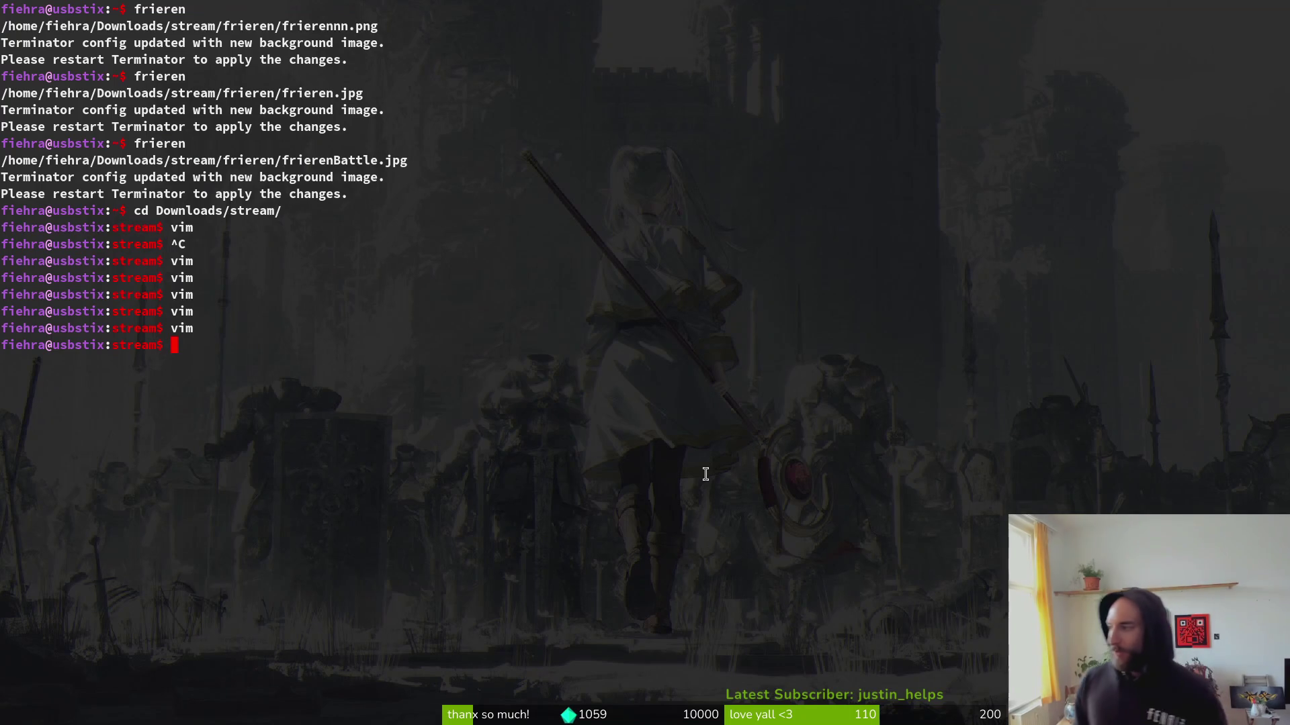
Glance at the Activities overview, return to the terminal, then switch to the Godot Engine window.
key("super")
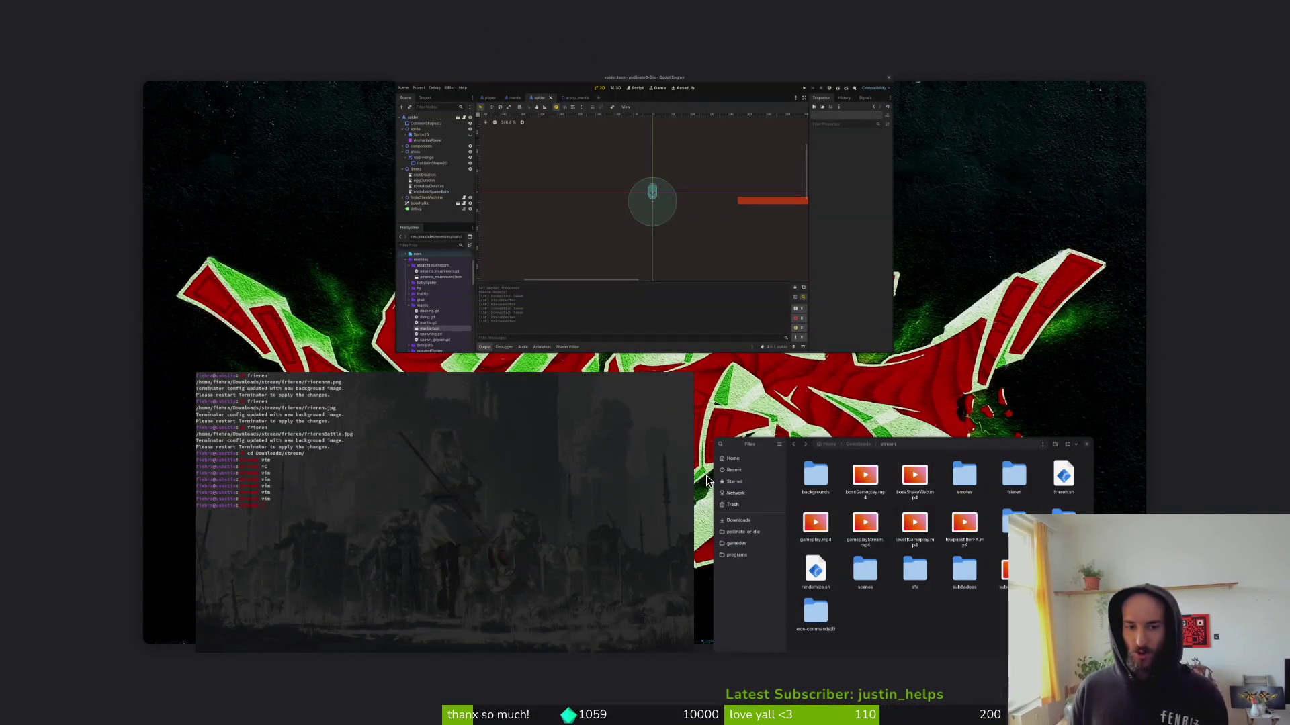
left_click(586, 489)
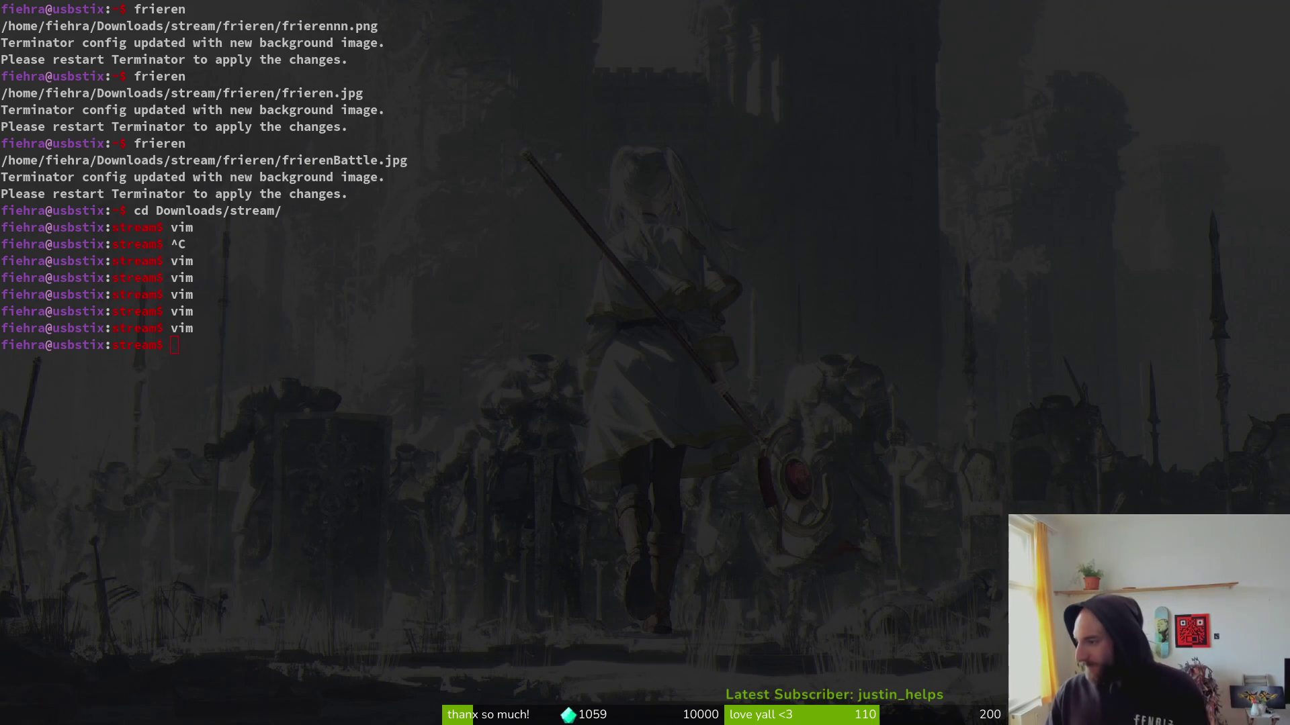
key("alt+Tab")
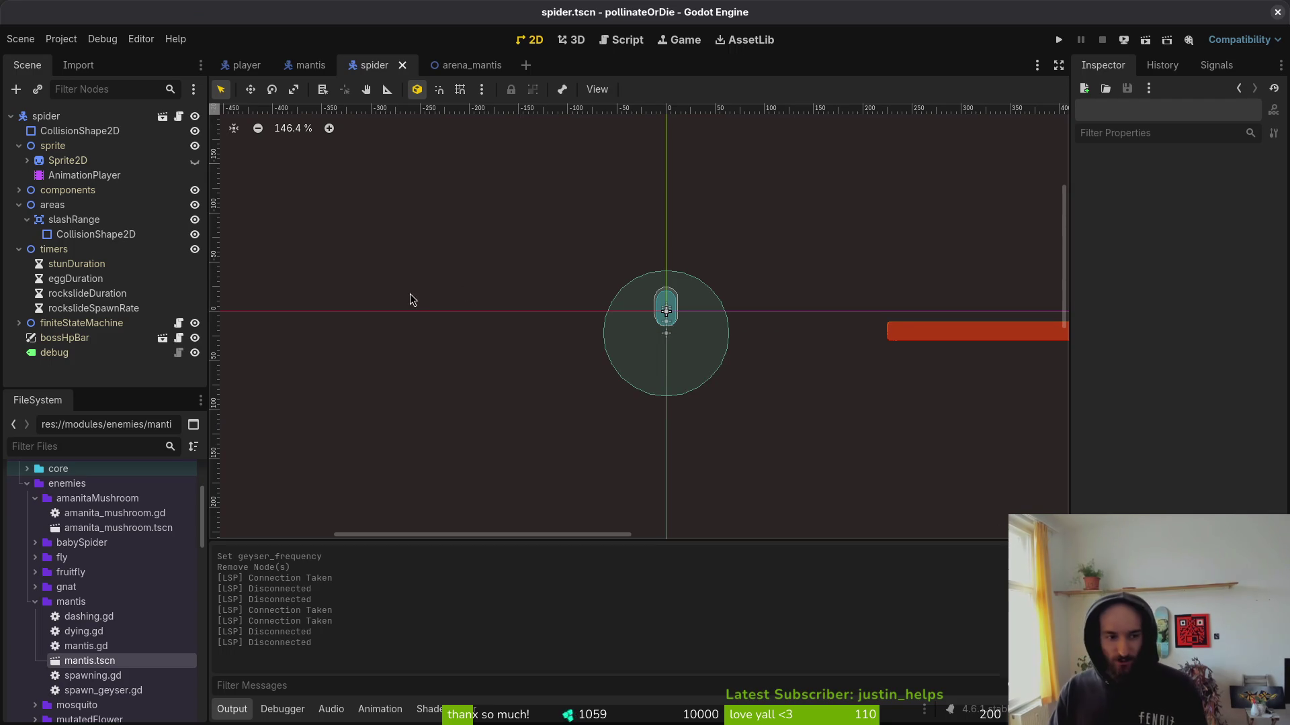
Fold the areas node in the spider.tscn Scene dock, then return to the terminal.
left_click(19, 205)
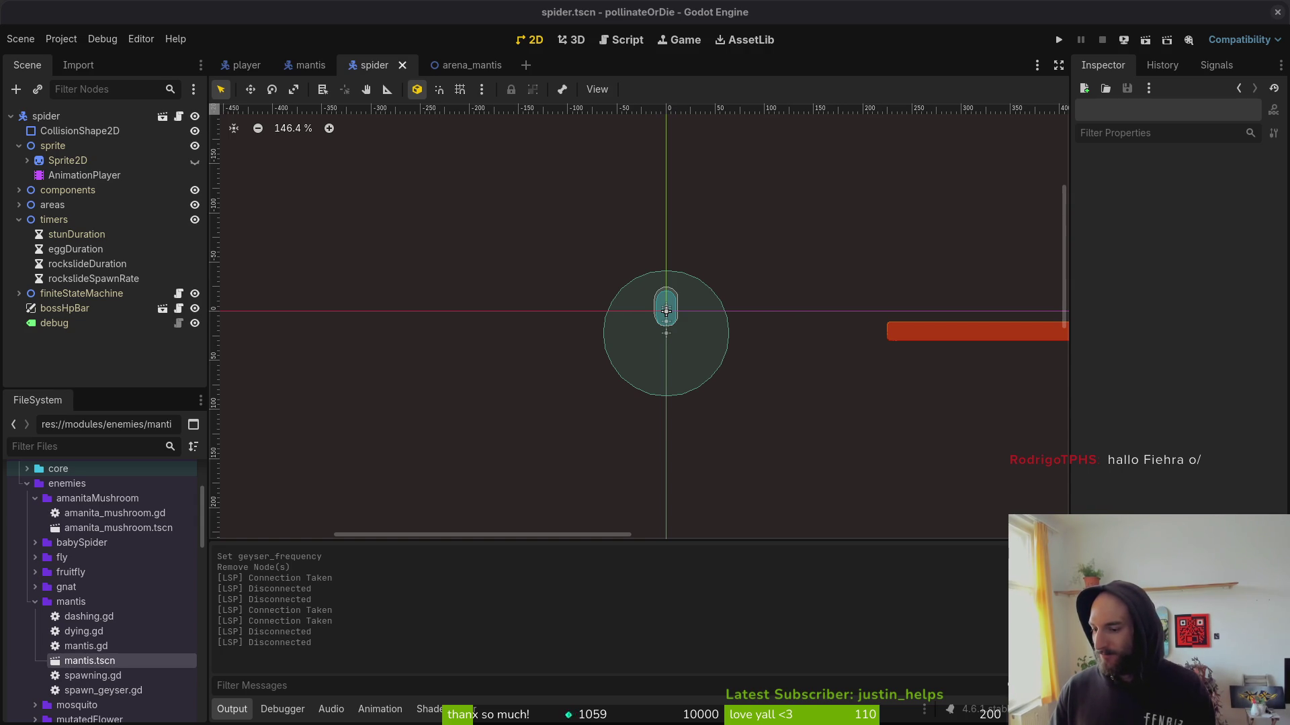
key("alt+Tab")
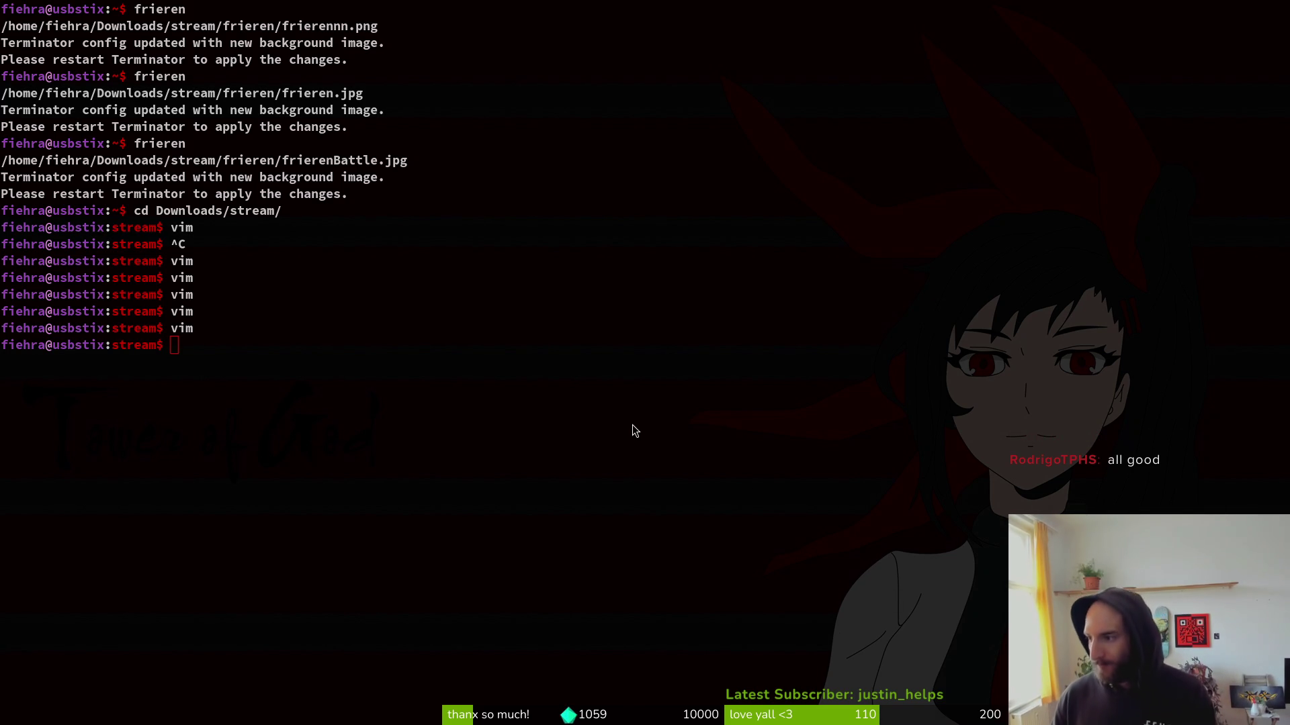
Change into ~/gamedev/pollinate-or-die, then bring up Brave's 'frieren backgrounds' search.
key("Up")
key("Down")
type("cd")
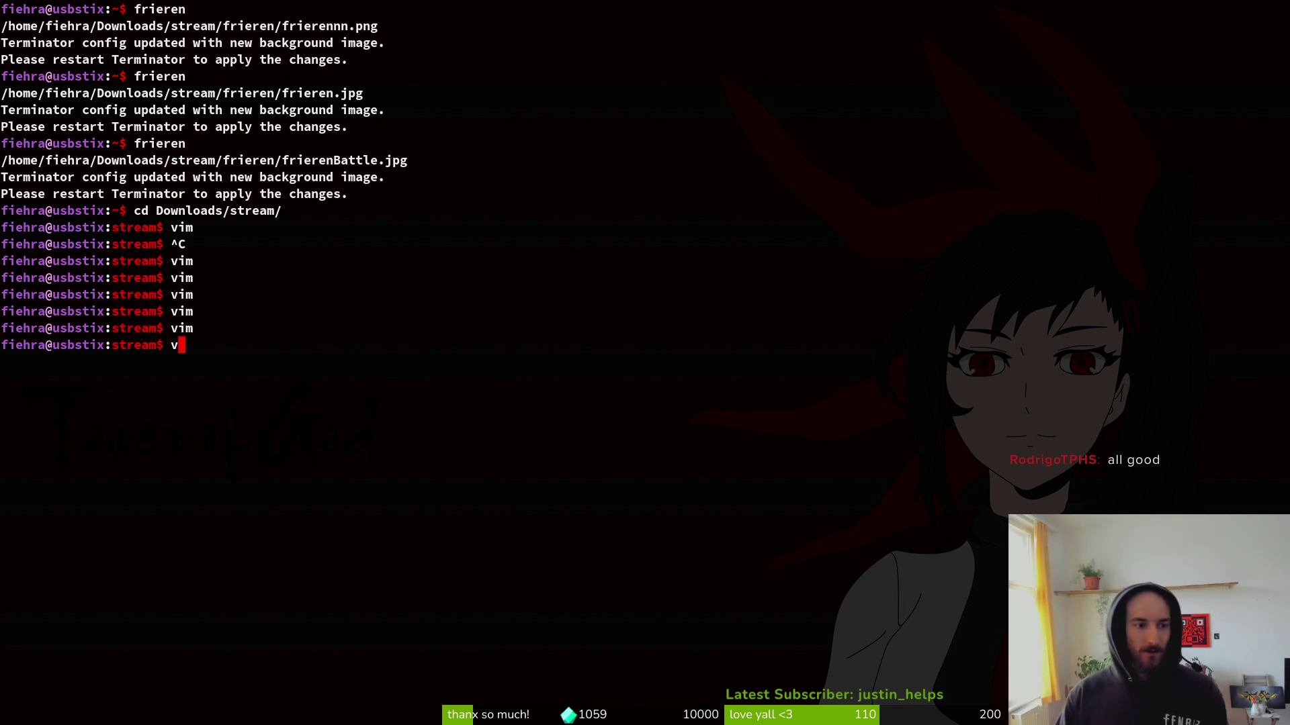
key("Return")
type("cd gq")
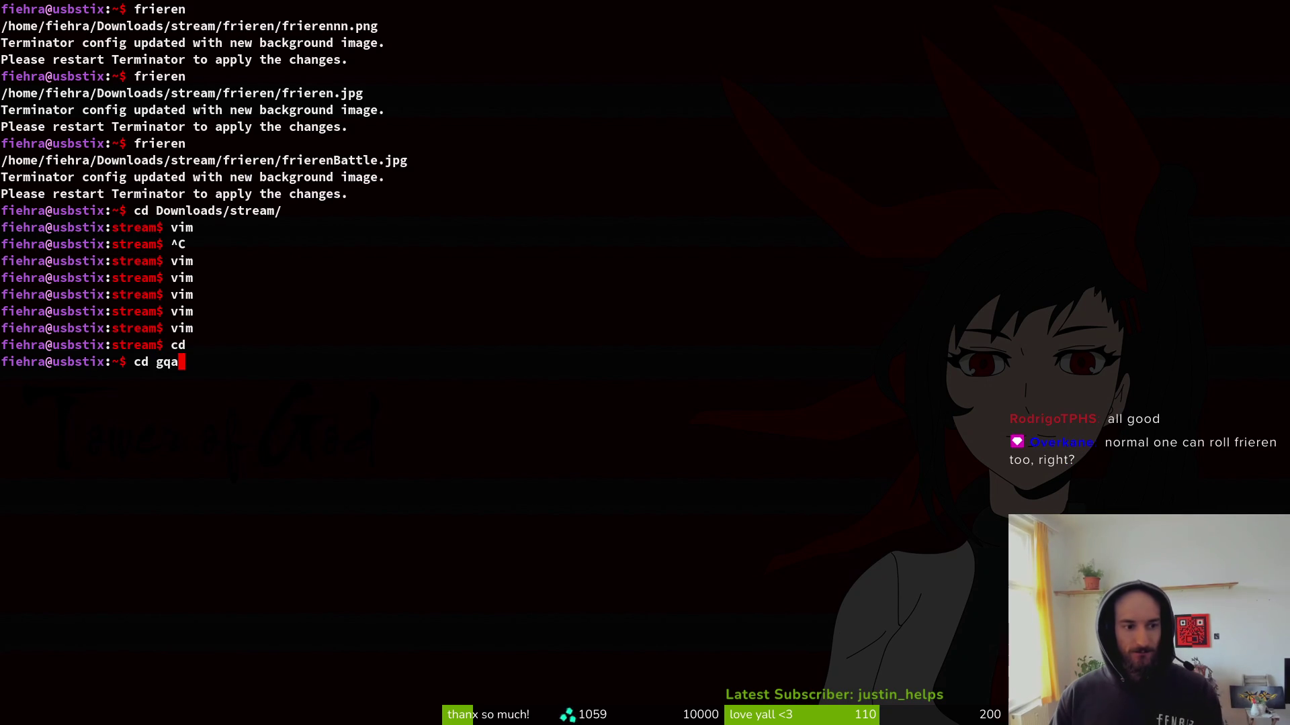
key("BackSpace")
type("amedev/po")
key("Tab")
key("Return")
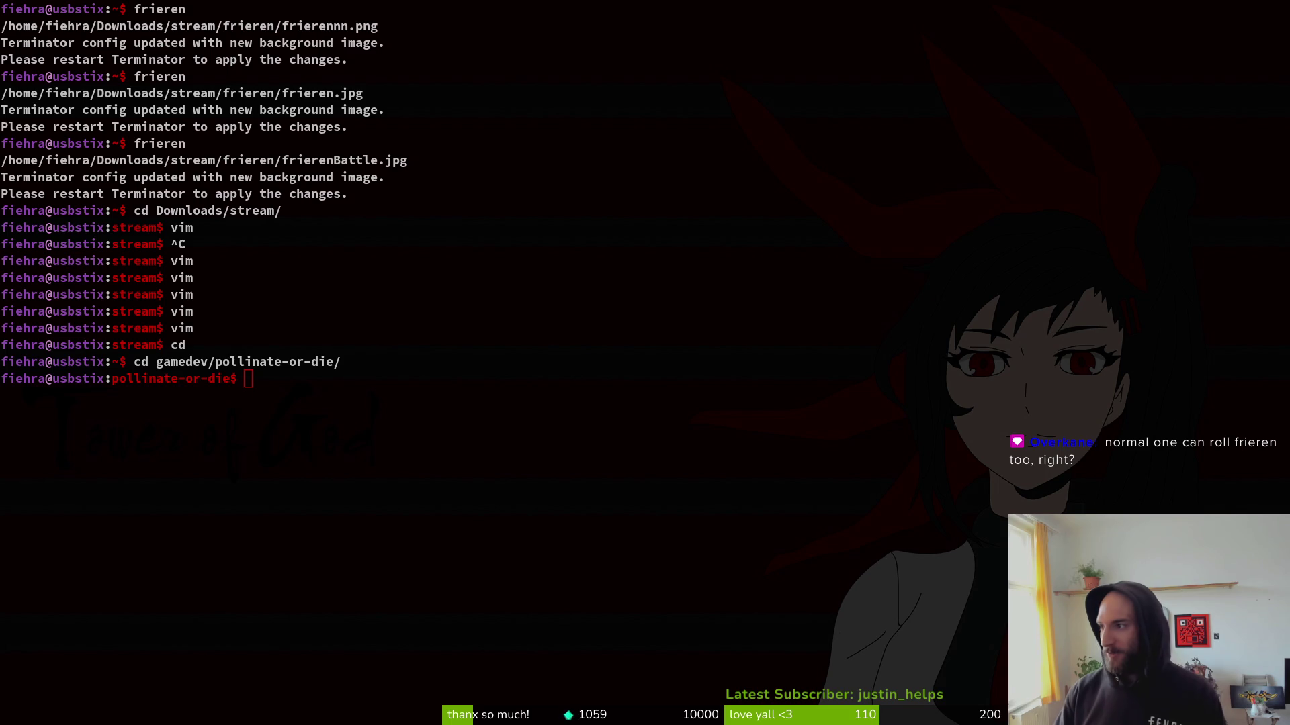
key("super+b")
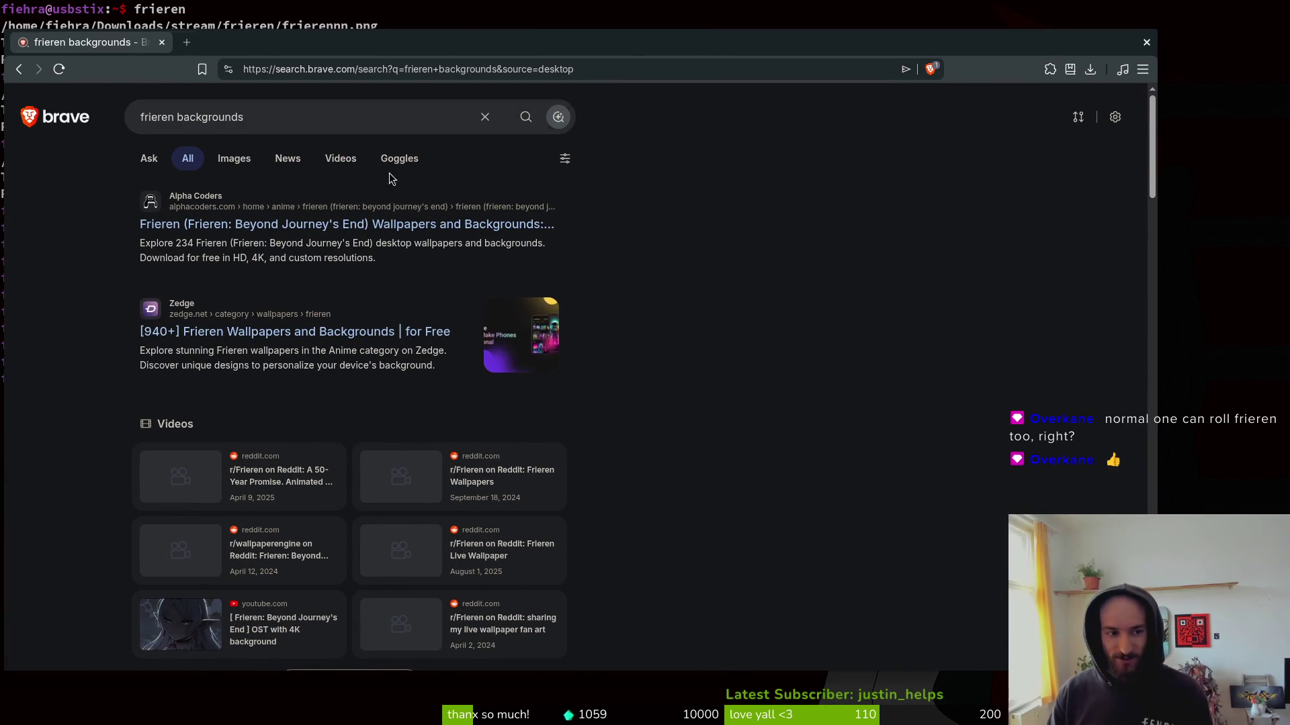
Open the Zedge and Alpha Coders results in background tabs and switch to Images.
middle_click(313, 330)
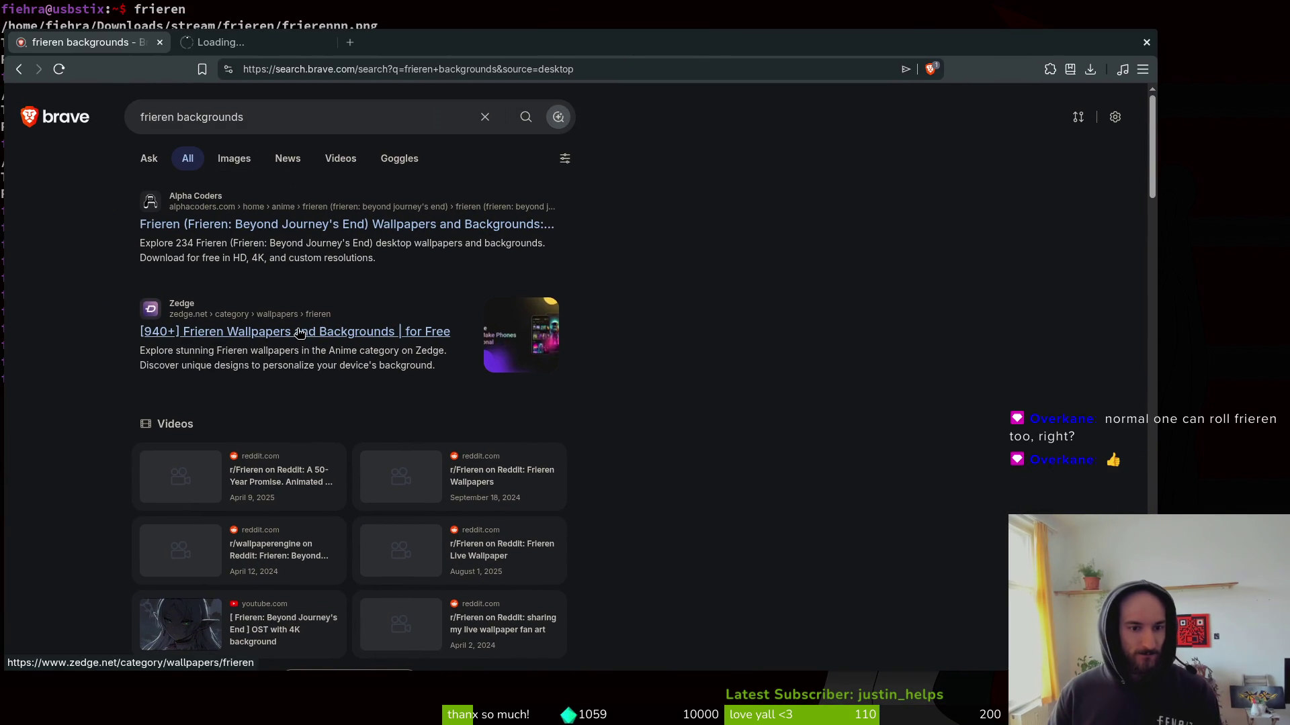
middle_click(266, 224)
left_click(237, 159)
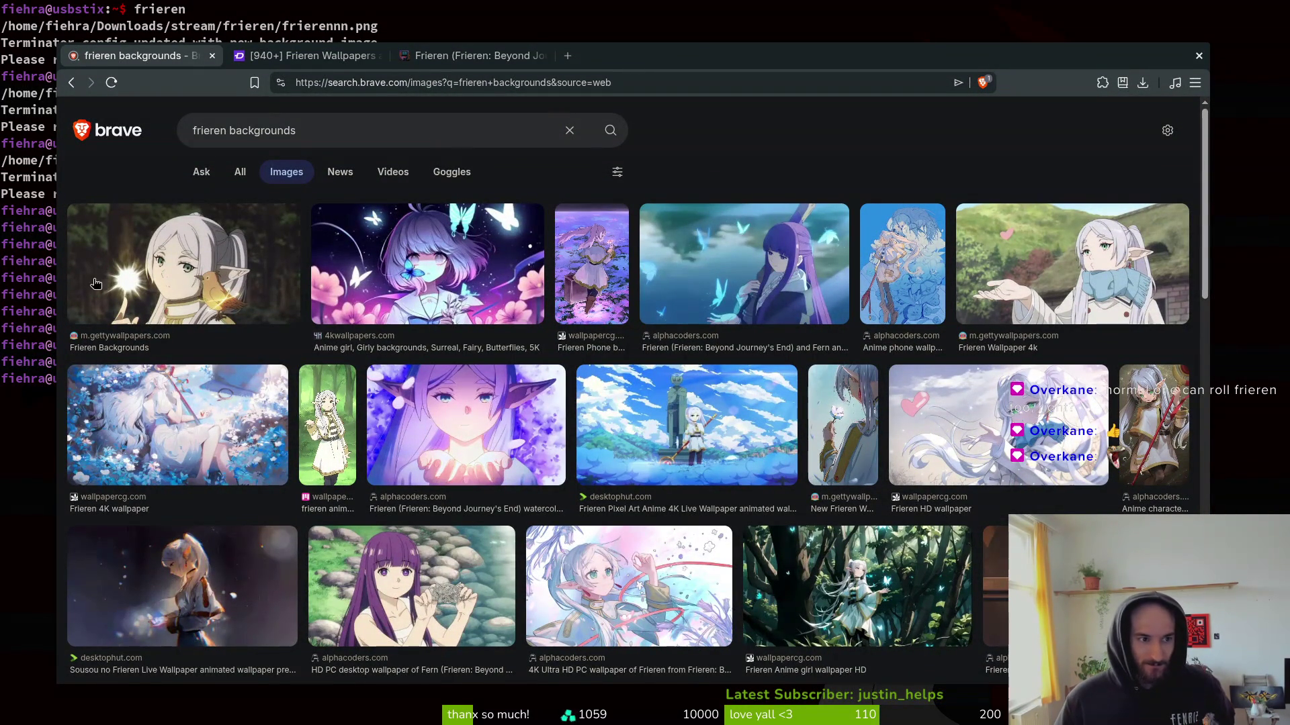
Open two Frieren images in new tabs, view them, then close both tabs.
right_click(159, 252)
left_click(296, 267)
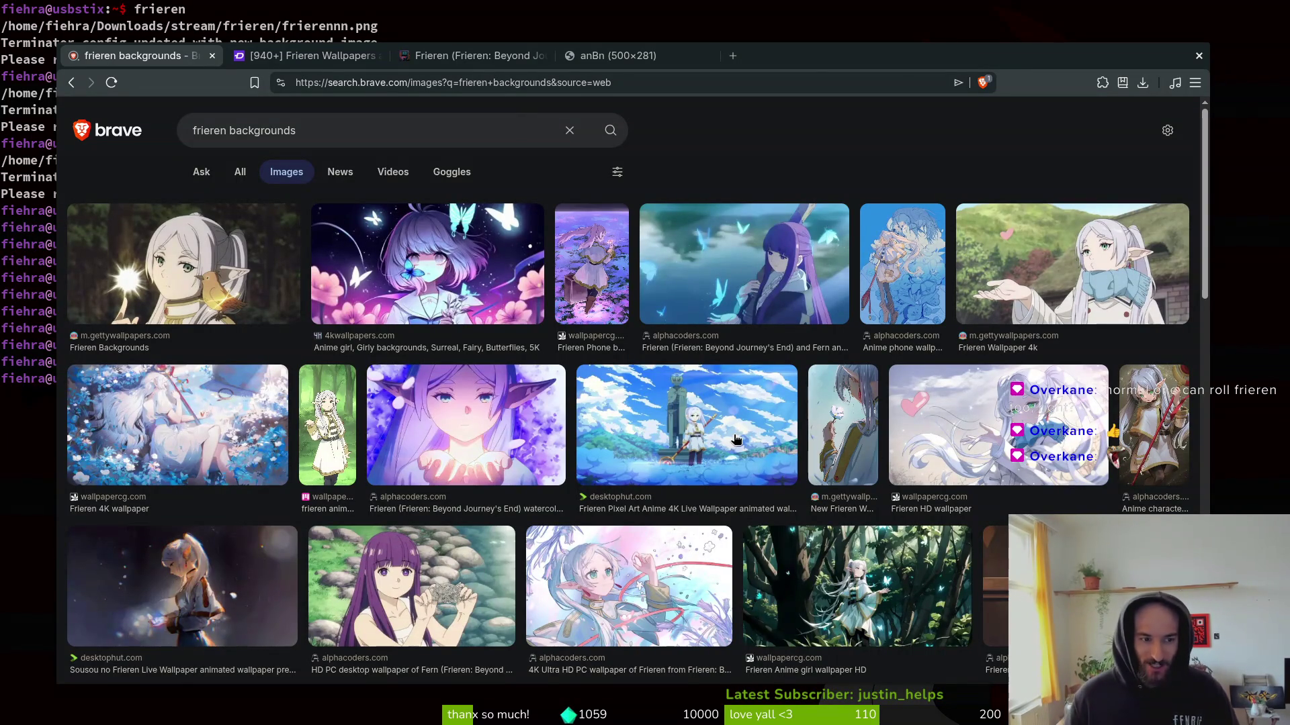
scroll(863, 355, "down", 2)
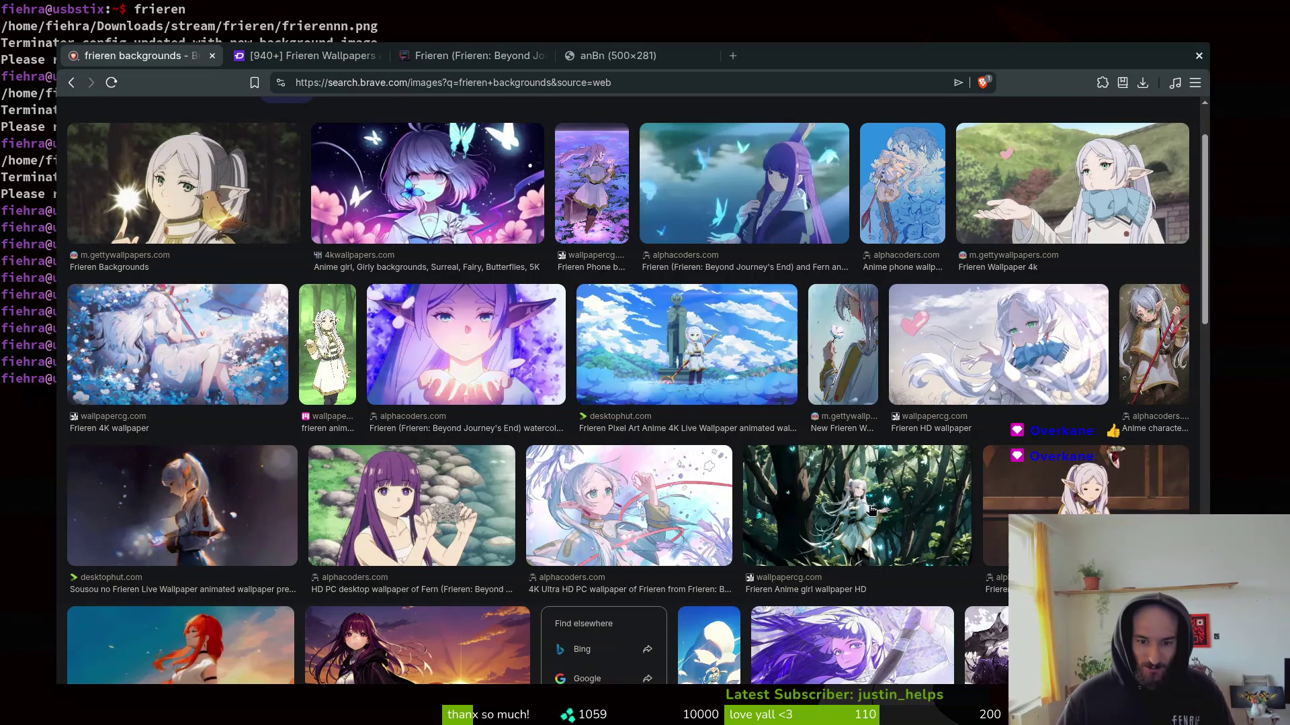
scroll(851, 507, "down", 2)
right_click(189, 435)
left_click(255, 446)
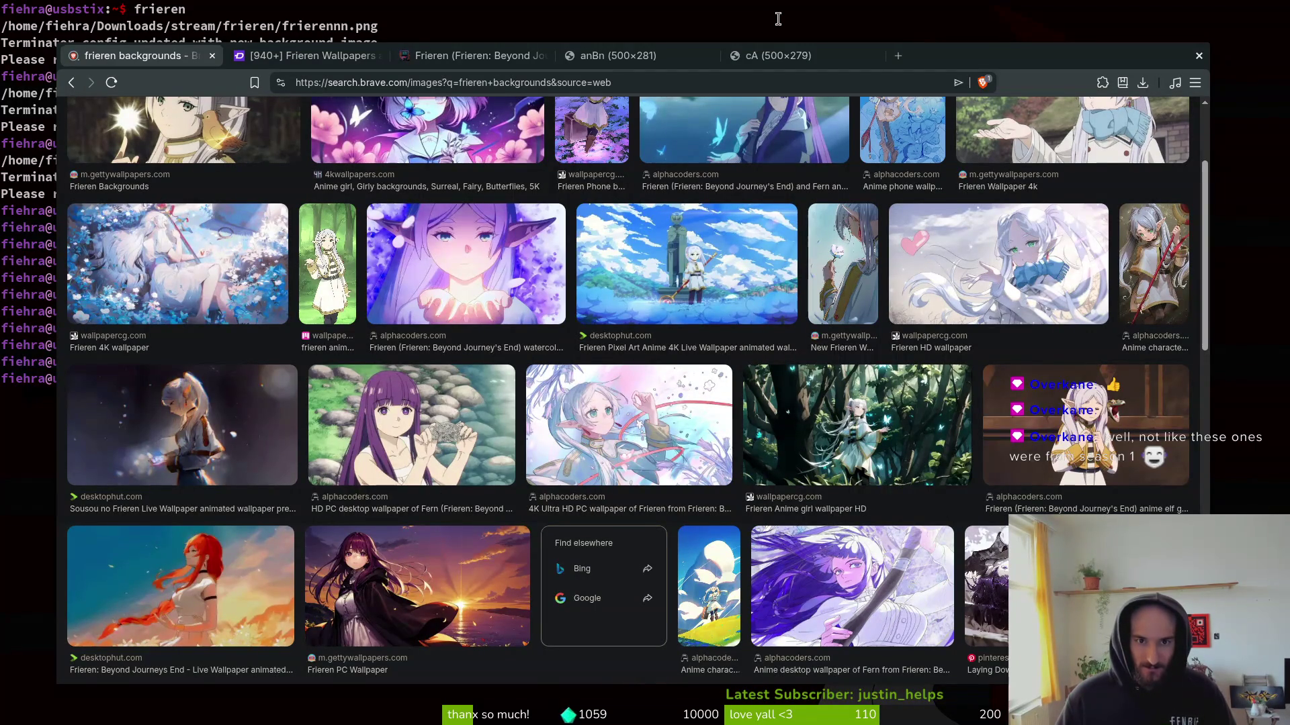
left_click(781, 60)
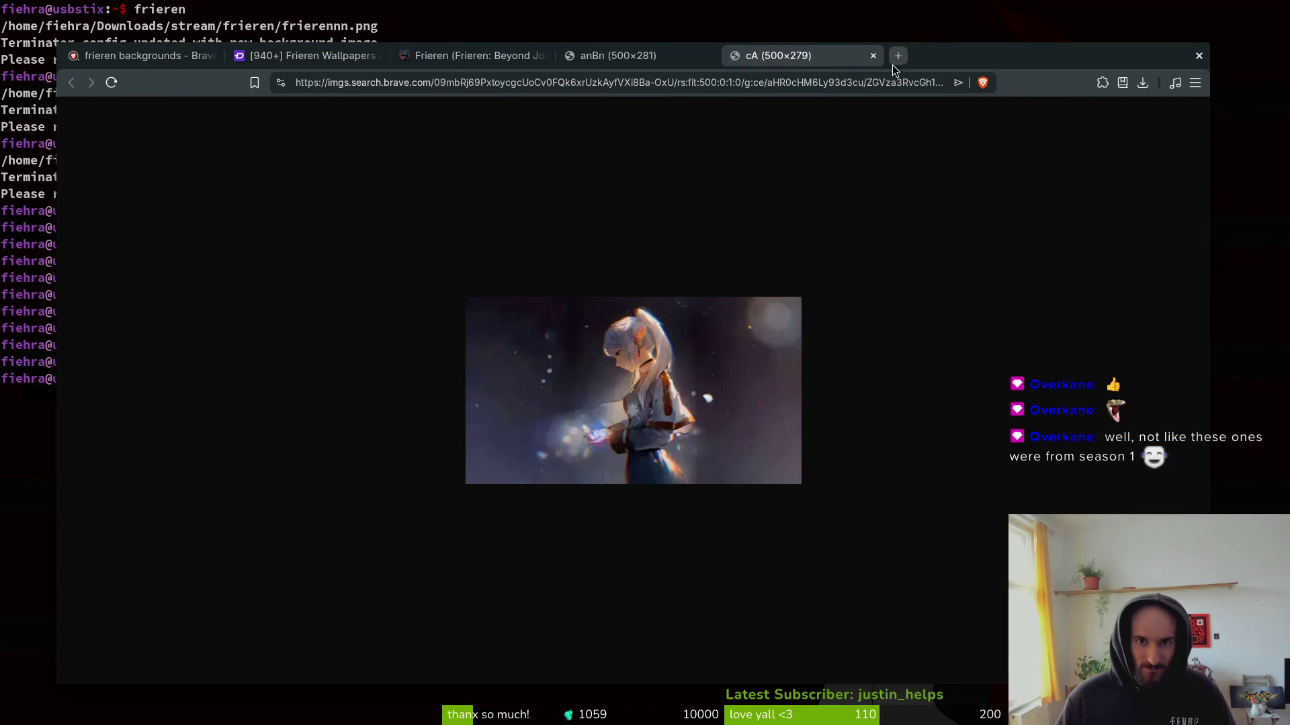
left_click(873, 58)
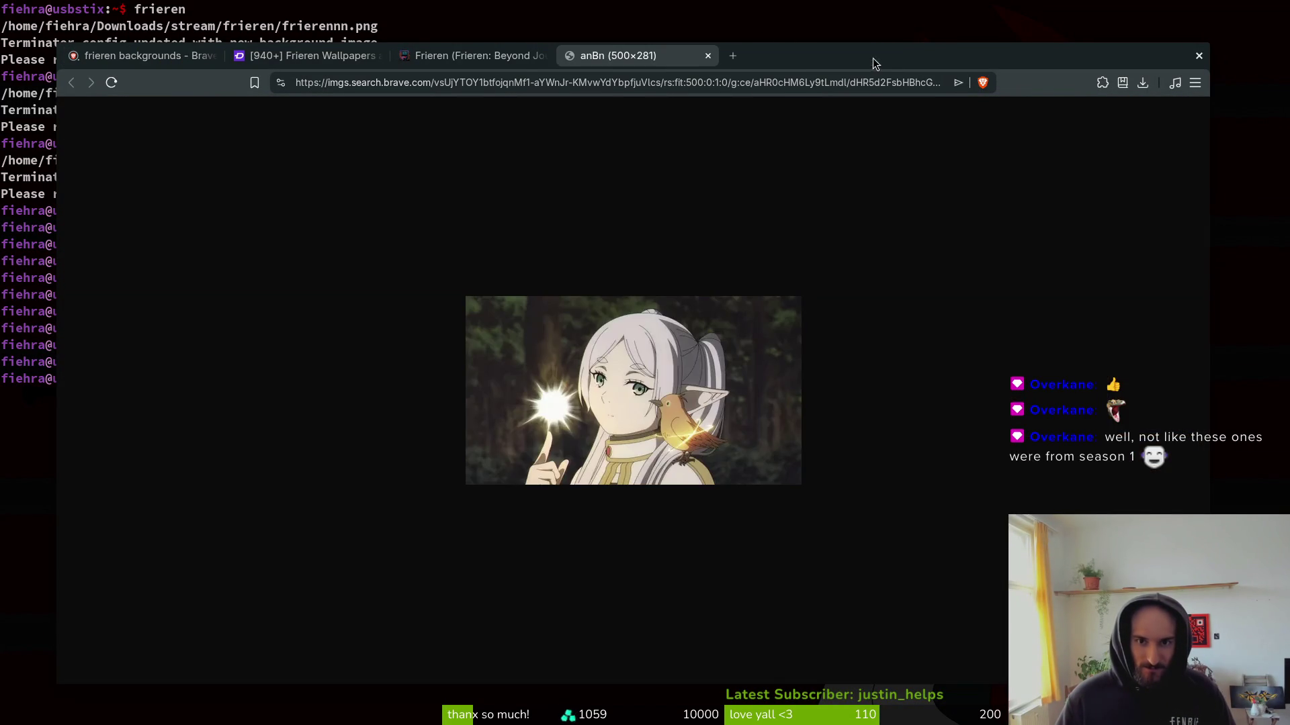
left_click(708, 55)
left_click(155, 56)
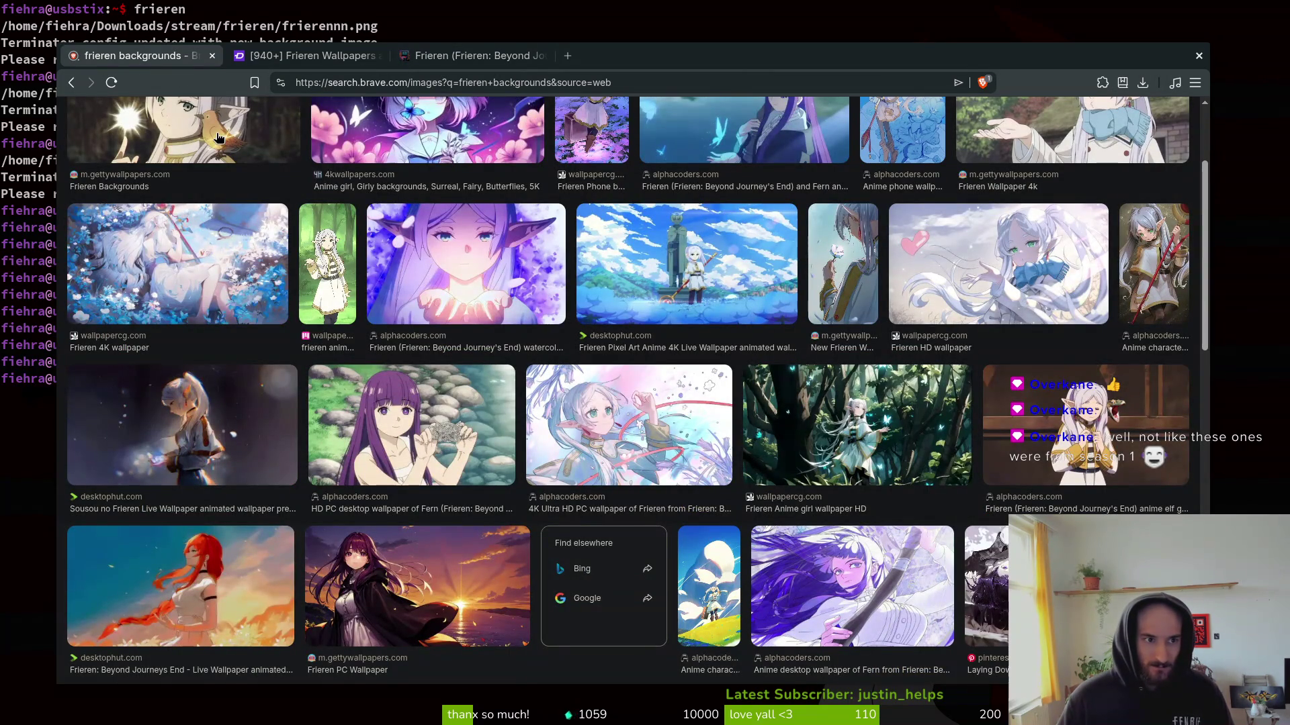
Preview the first Frieren image and go to its Getty Wallpapers page.
right_click(217, 137)
left_click(197, 140)
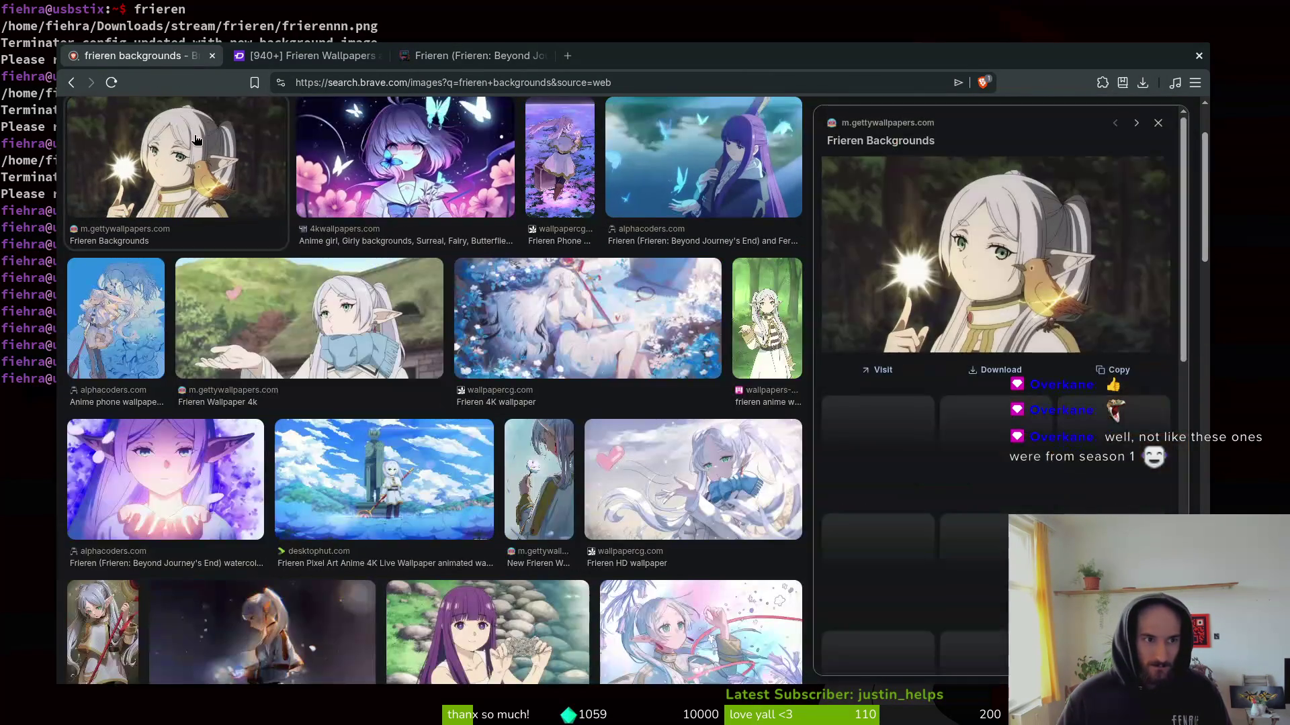
left_click(1021, 280)
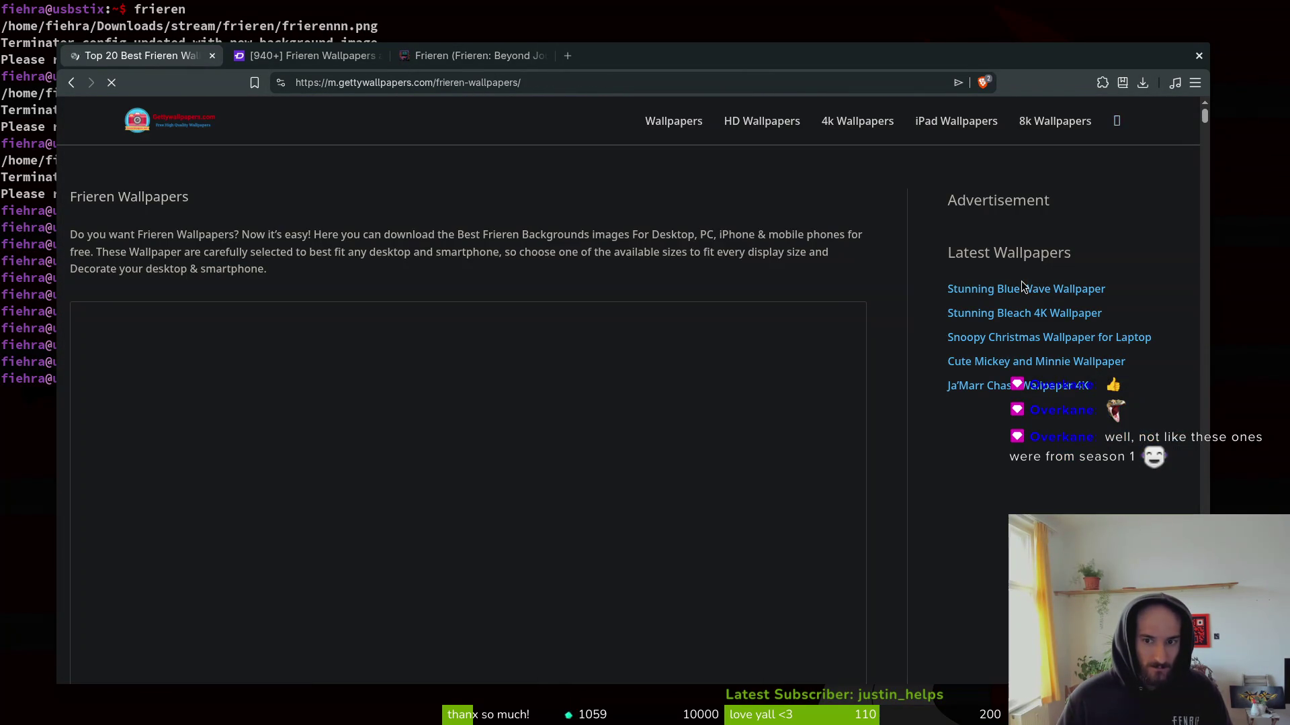
Scroll the Getty list and open the bird-on-shoulder Frieren wallpaper in a new tab.
scroll(545, 322, "down", 5)
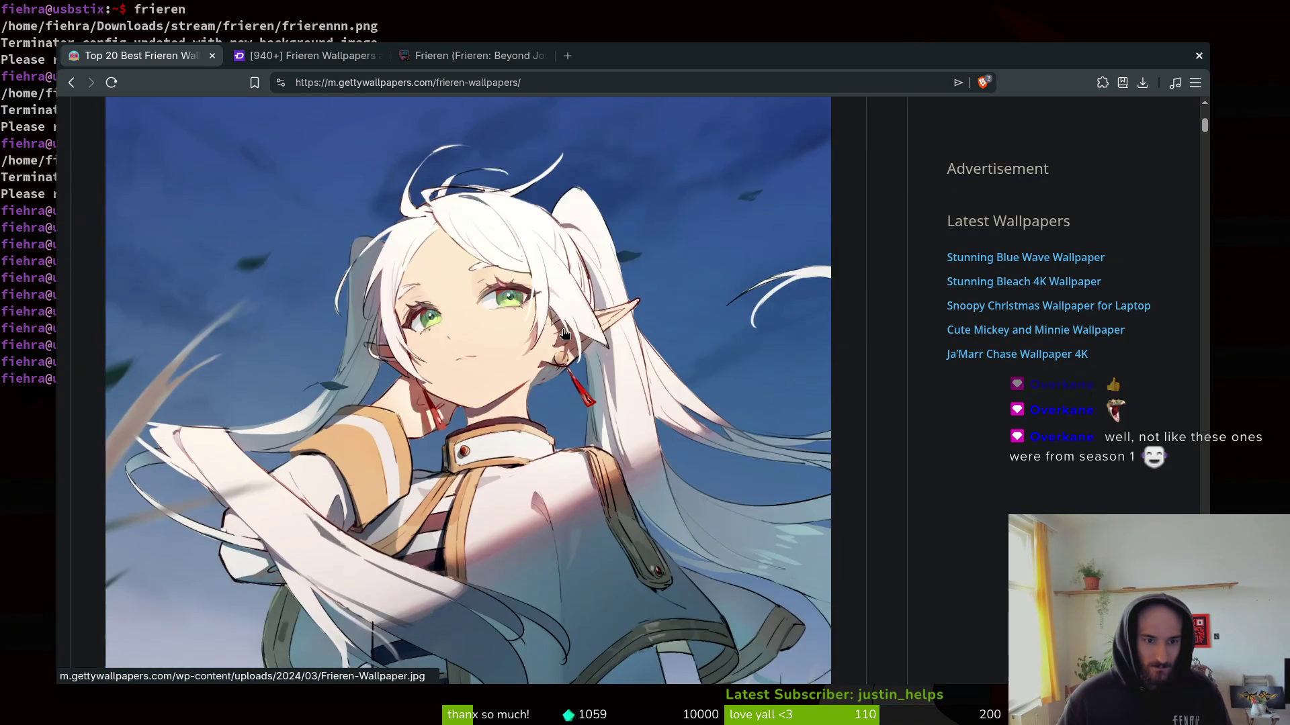
scroll(545, 336, "down", 12)
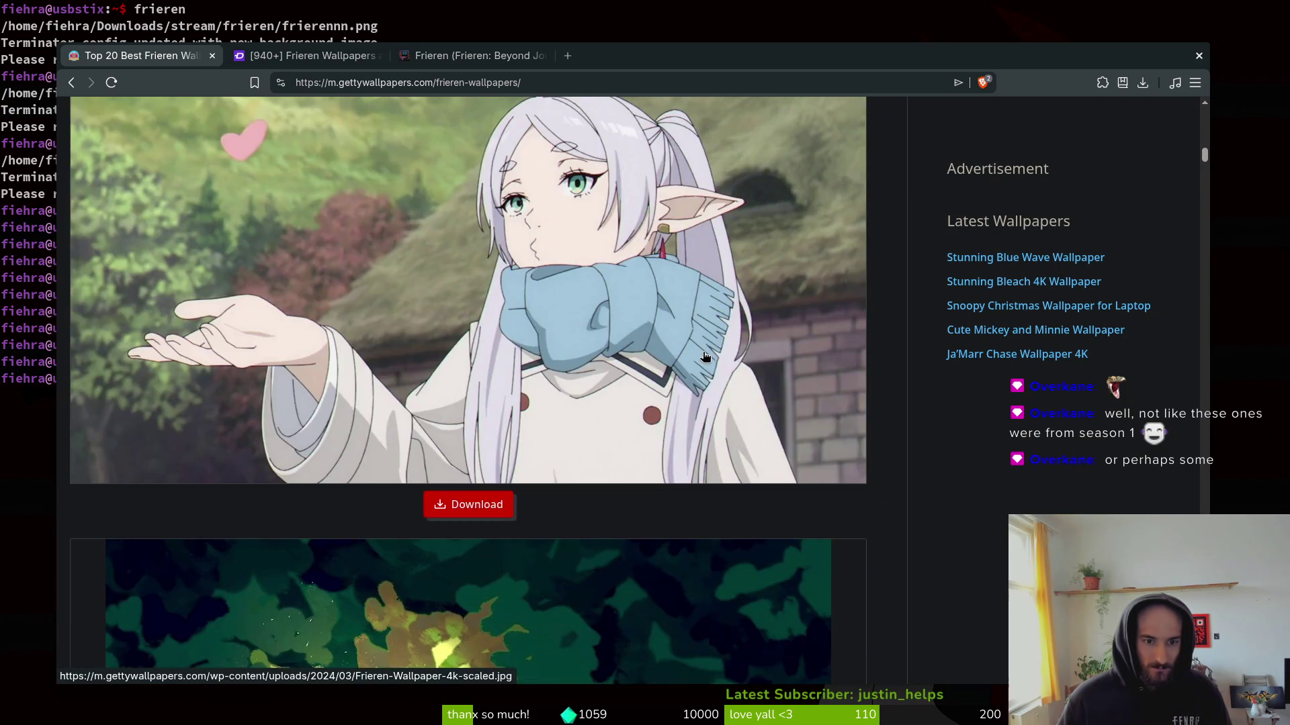
scroll(705, 356, "down", 20)
scroll(693, 377, "down", 2)
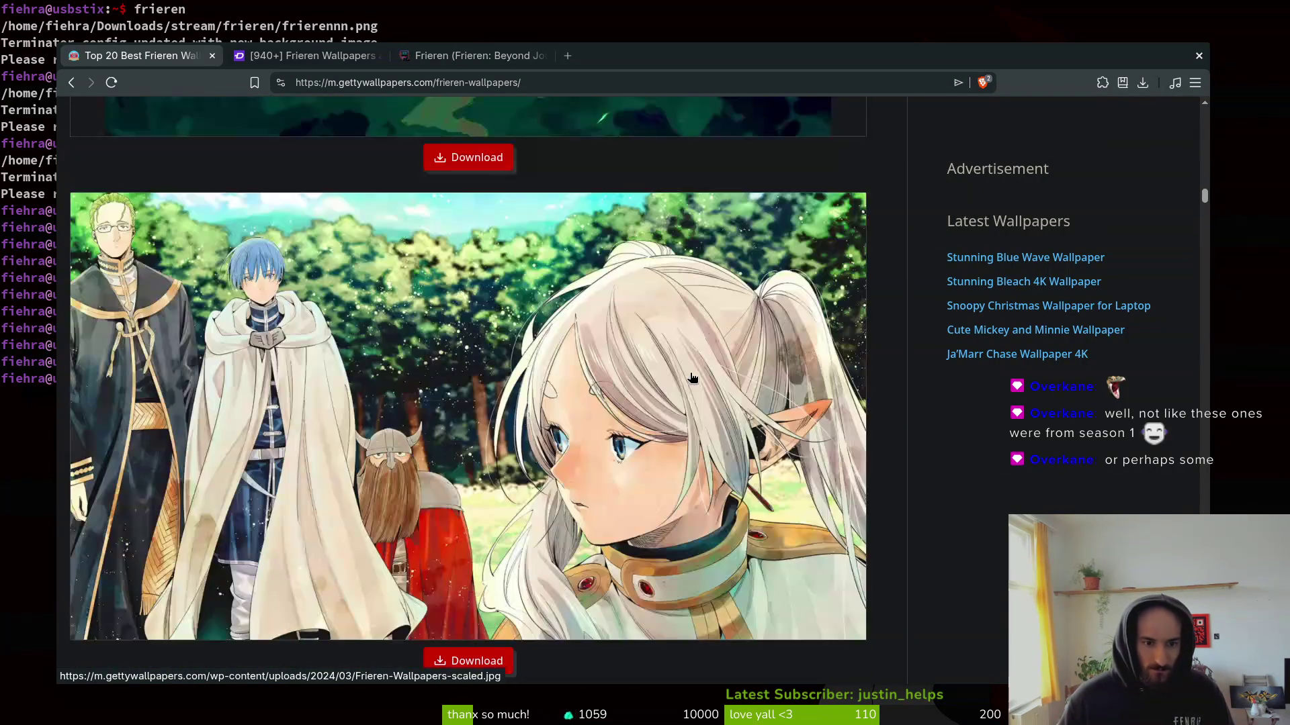
scroll(531, 387, "down", 15)
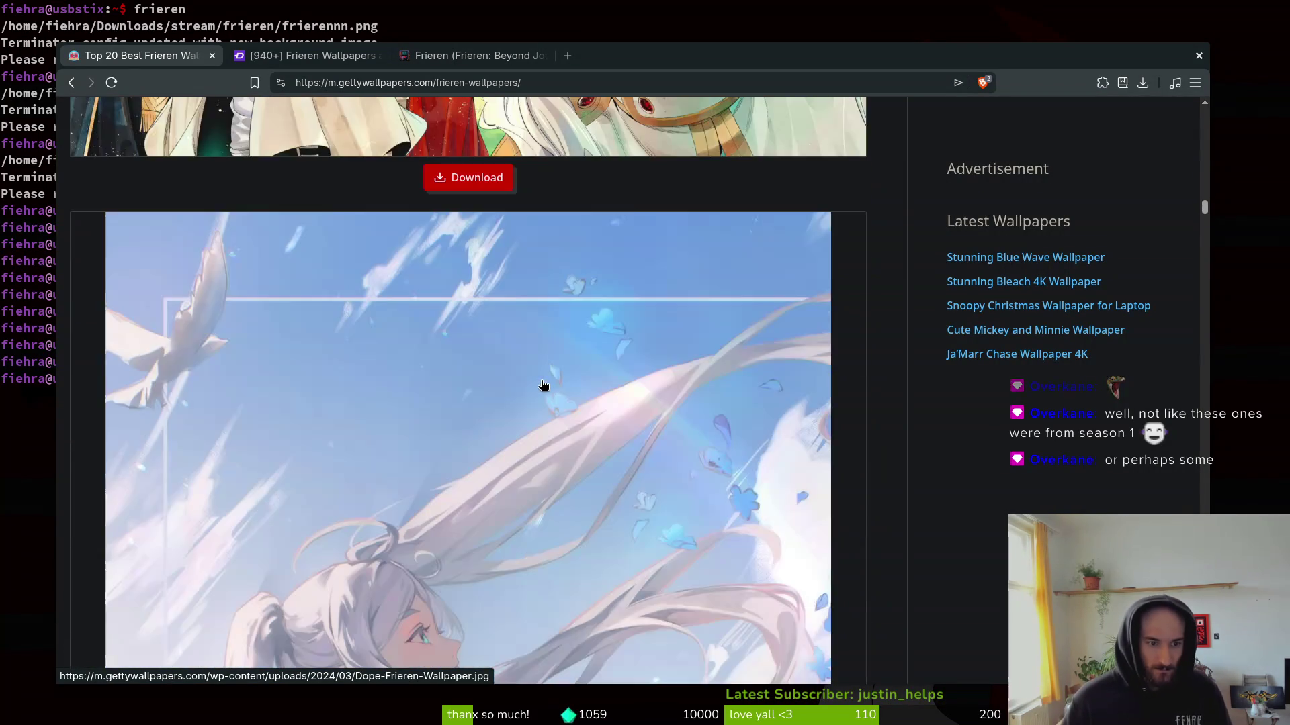
scroll(550, 390, "down", 10)
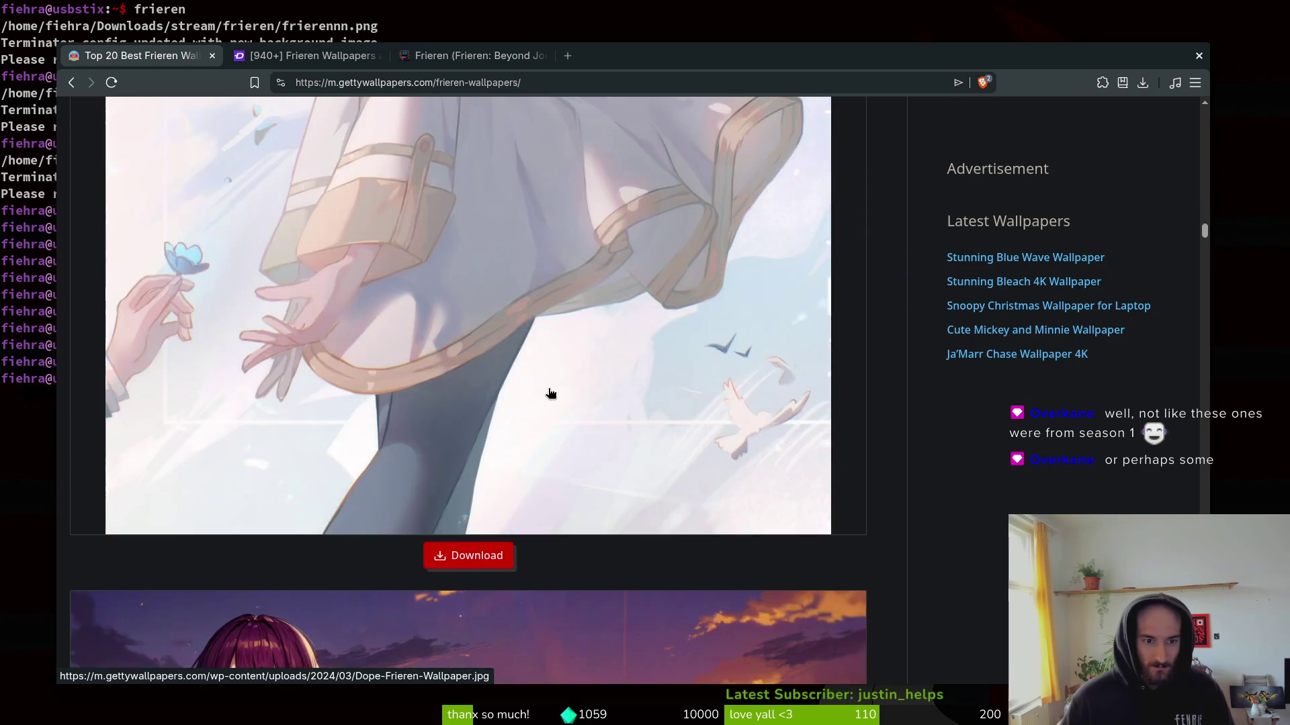
scroll(552, 397, "down", 8)
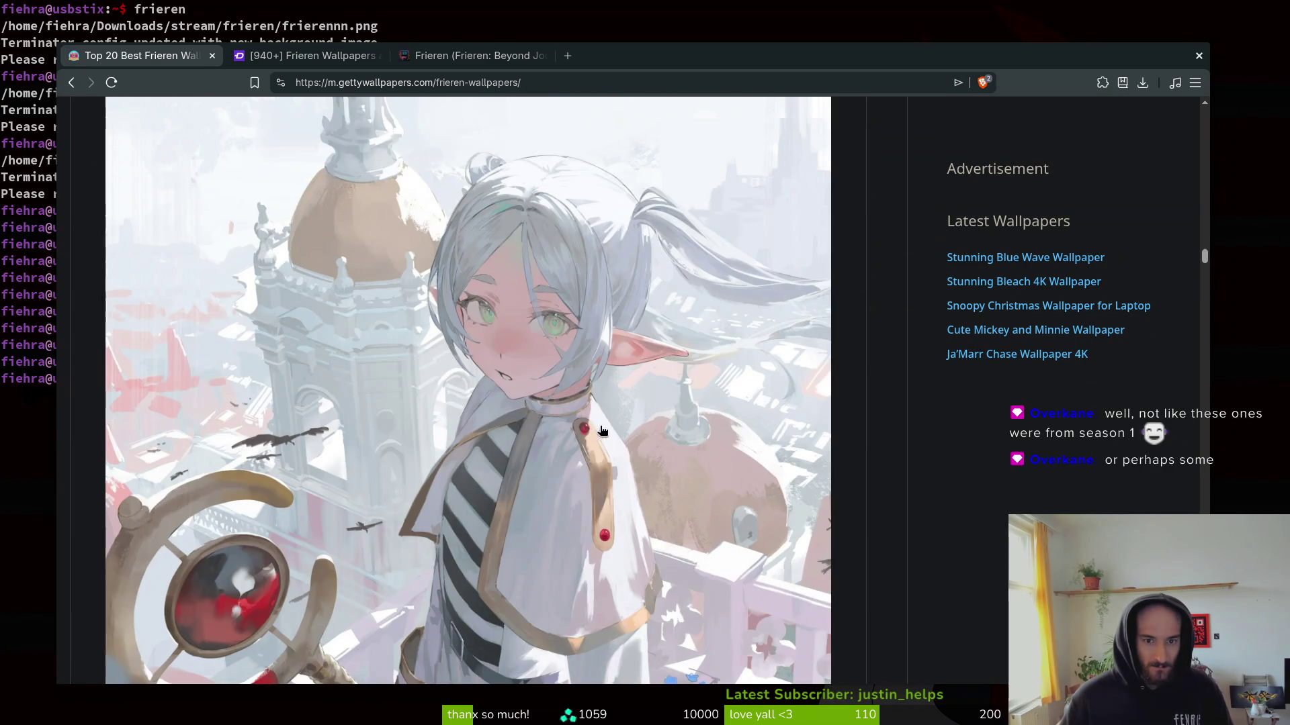
scroll(644, 459, "up", 10)
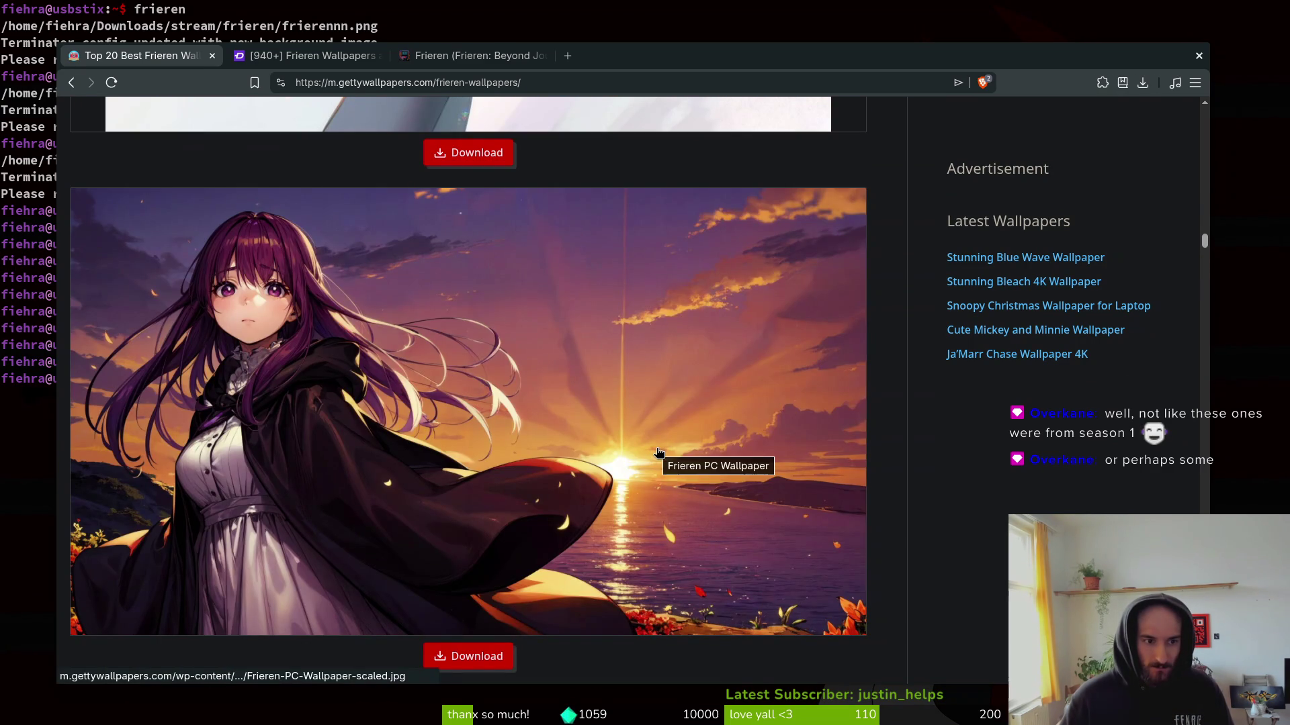
scroll(668, 579, "down", 10)
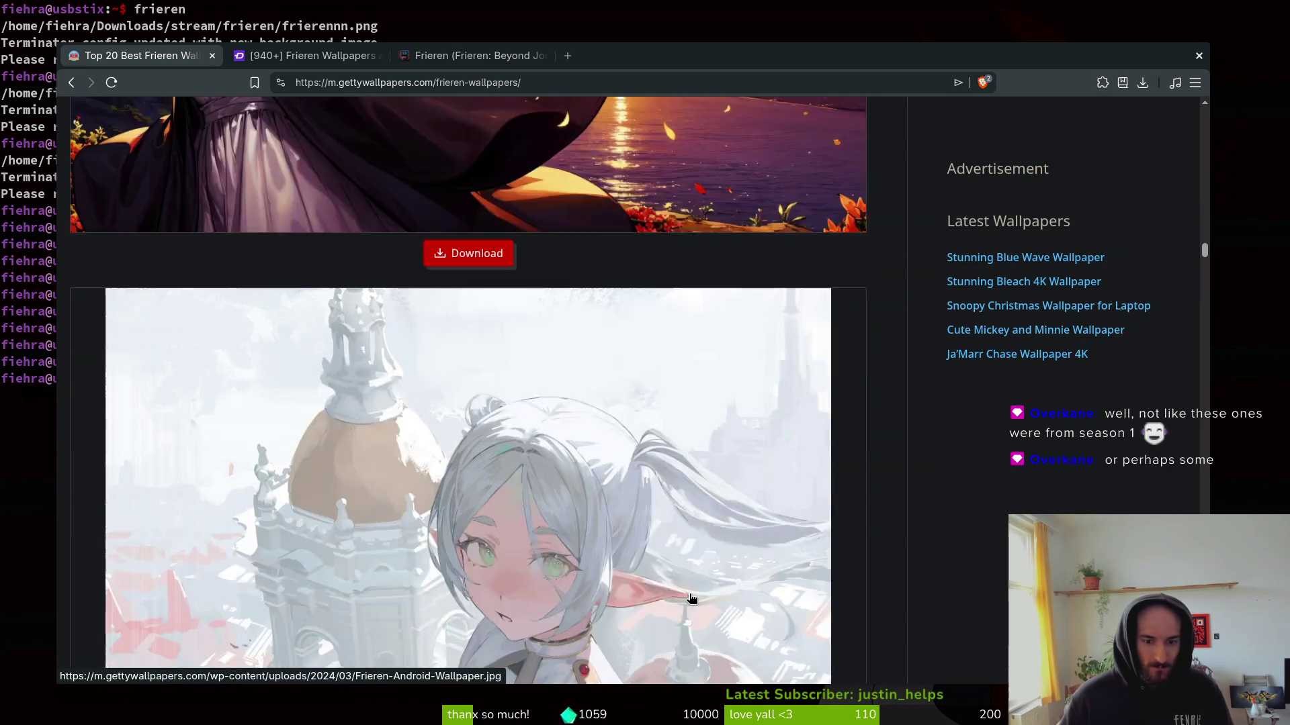
scroll(692, 577, "down", 3)
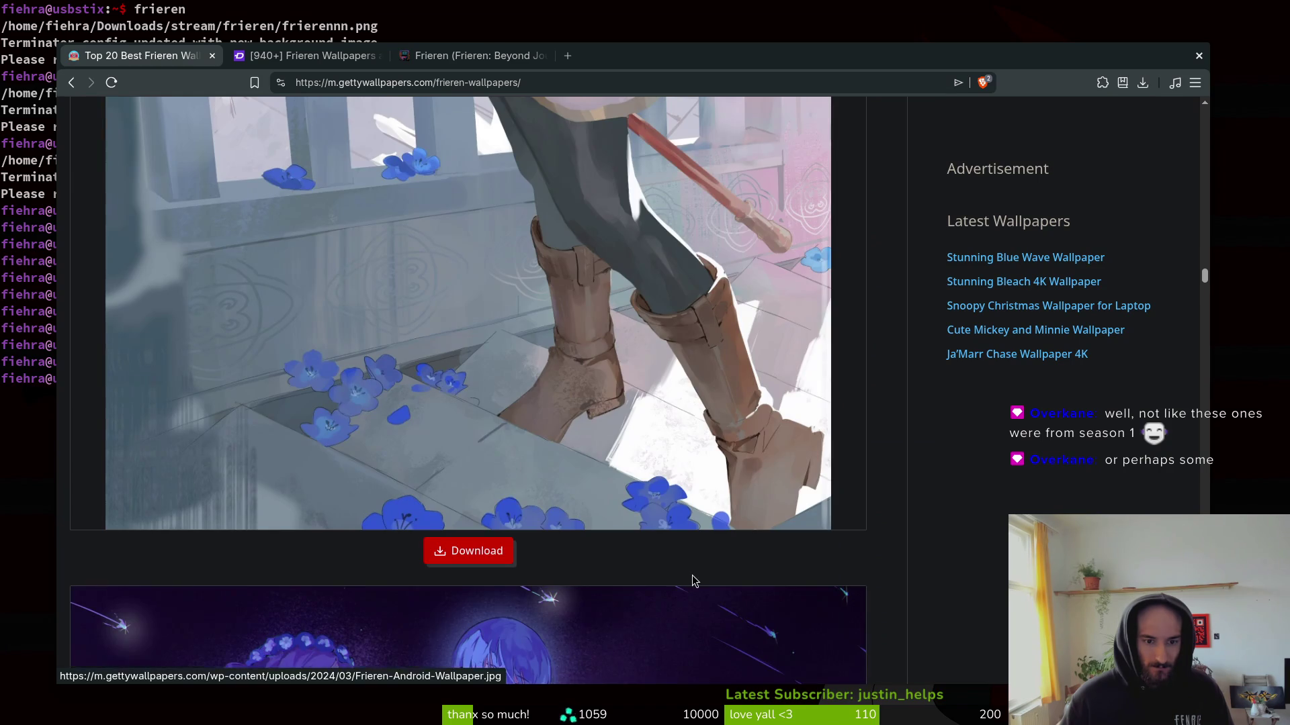
scroll(709, 537, "down", 8)
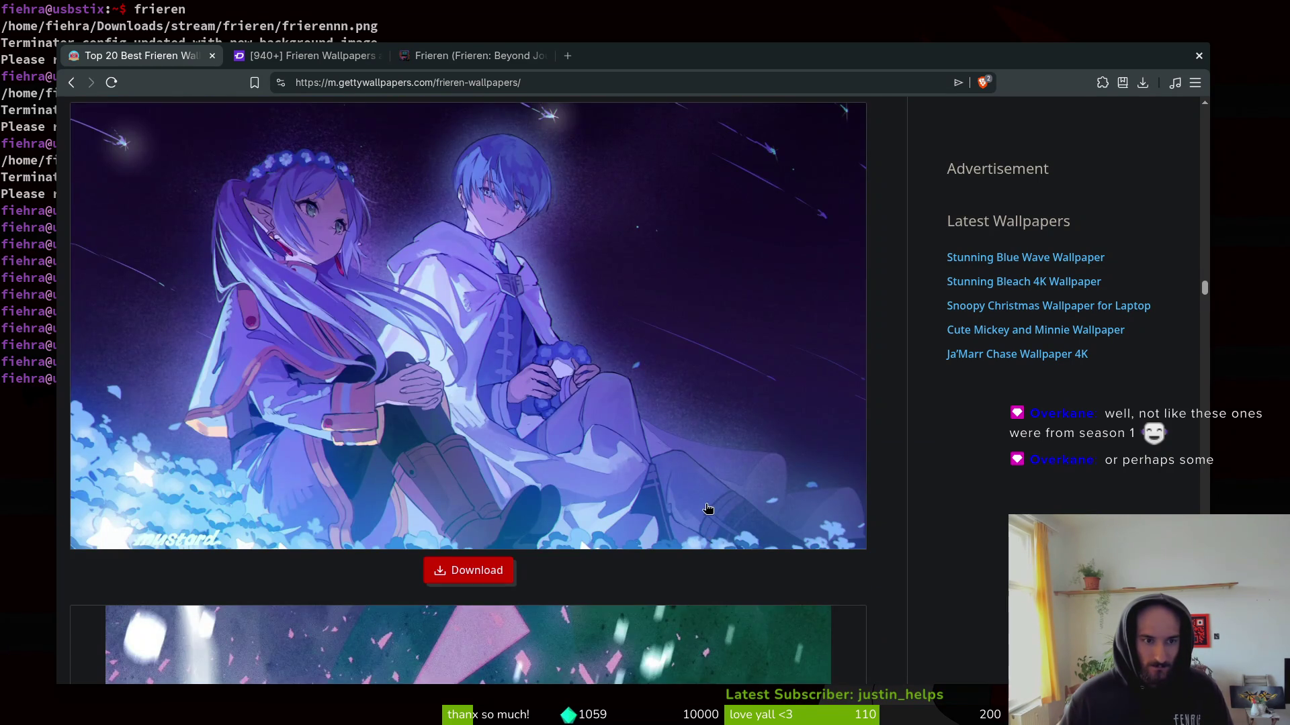
scroll(707, 484, "down", 5)
scroll(702, 578, "down", 3)
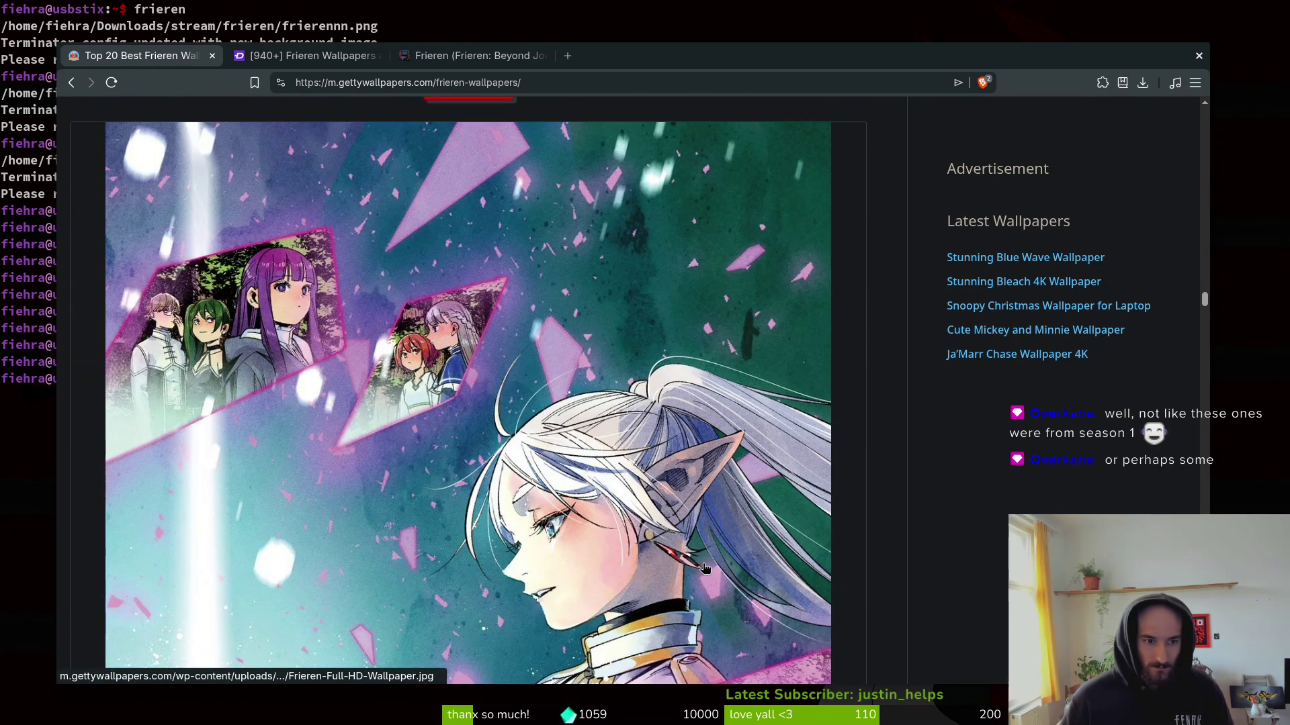
scroll(705, 568, "down", 4)
scroll(703, 567, "down", 5)
scroll(703, 564, "down", 4)
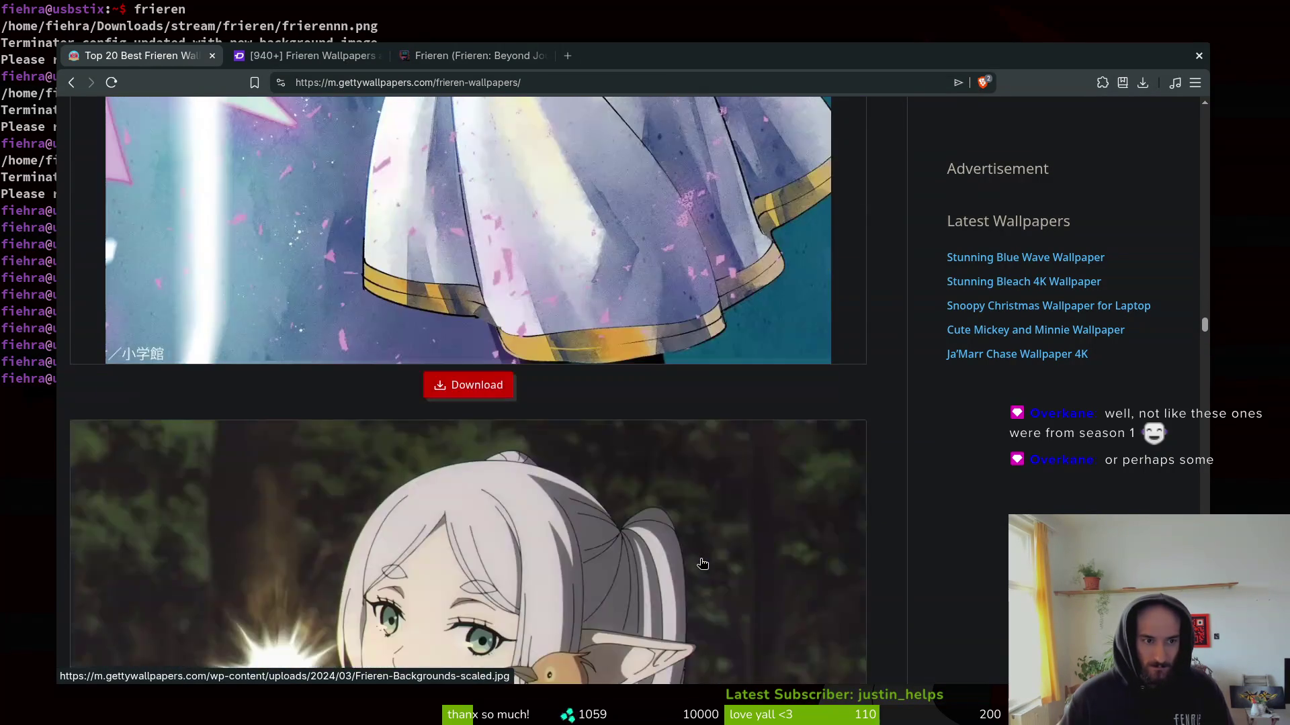
scroll(702, 564, "down", 3)
scroll(703, 560, "down", 4)
scroll(704, 558, "up", 3)
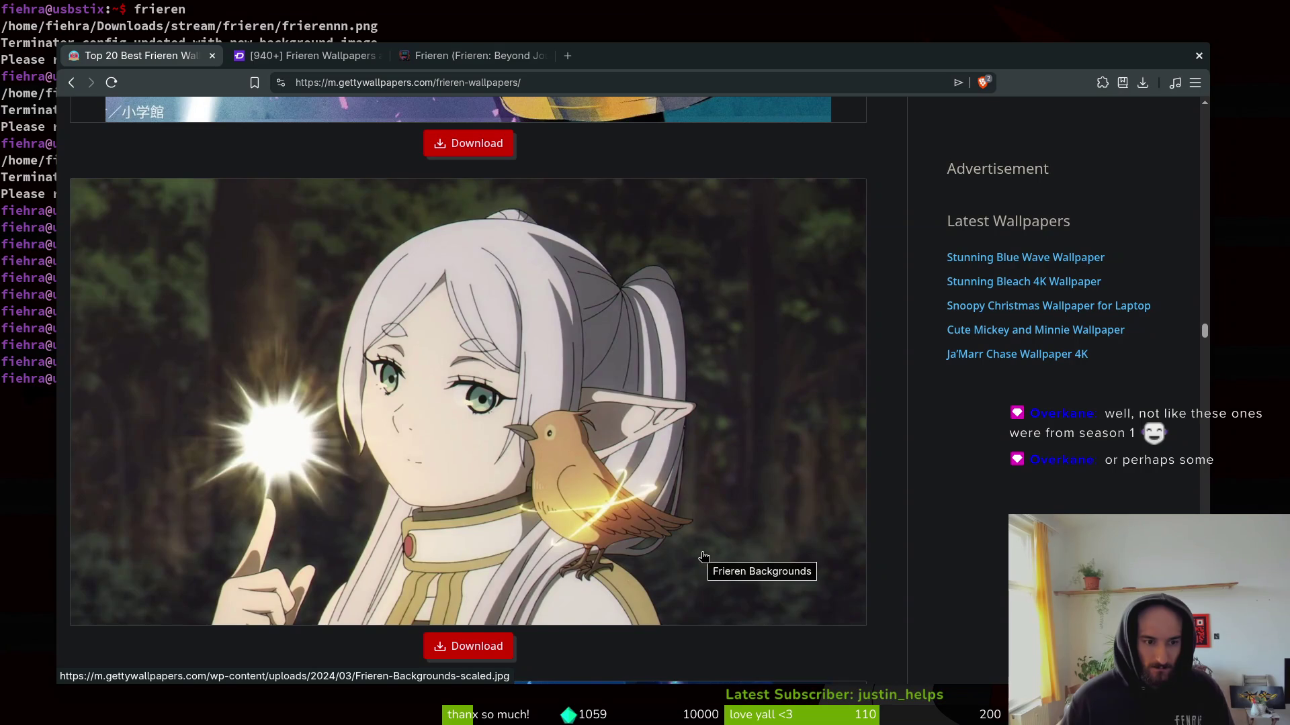
right_click(544, 481)
left_click(569, 290)
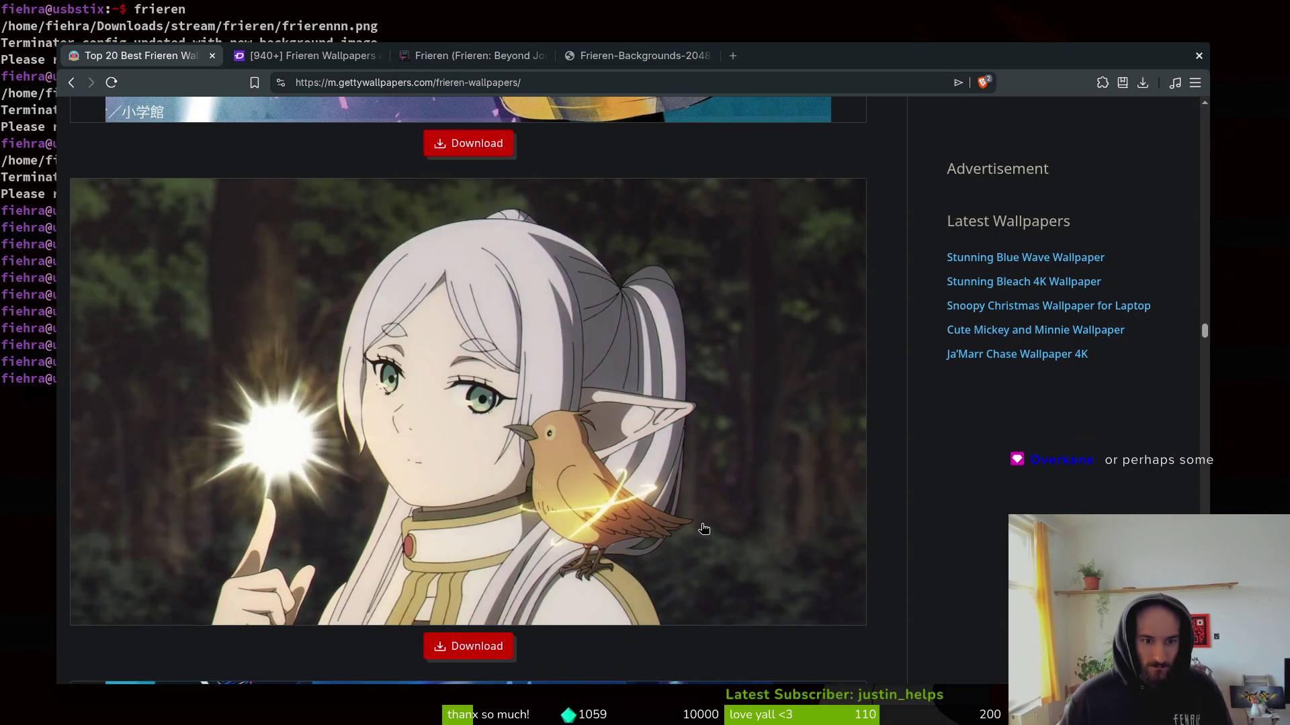
Switch to the Frieren-Backgrounds-2048x1152.jpg tab and bring up the image's context menu.
scroll(717, 500, "down", 5)
left_click(319, 57)
left_click(470, 57)
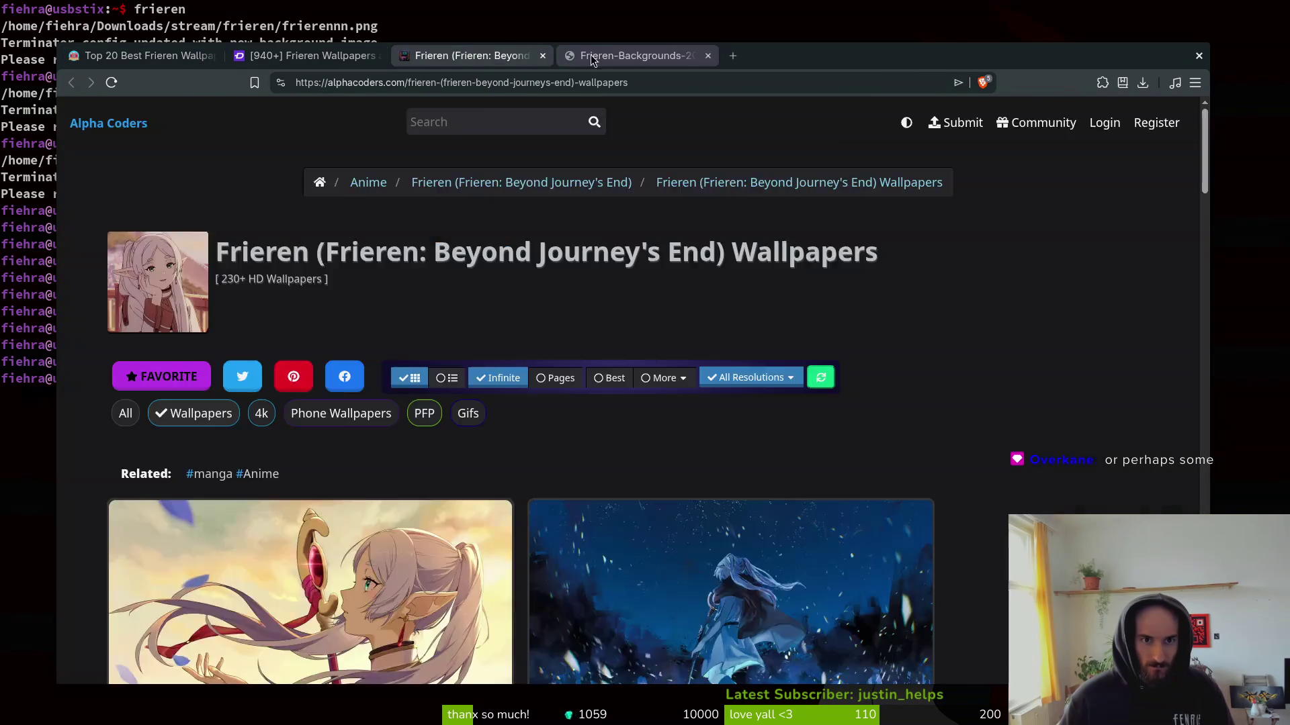
left_click(598, 57)
right_click(648, 317)
Save the full-size Frieren image into Downloads/stream/frieren.
left_click(704, 355)
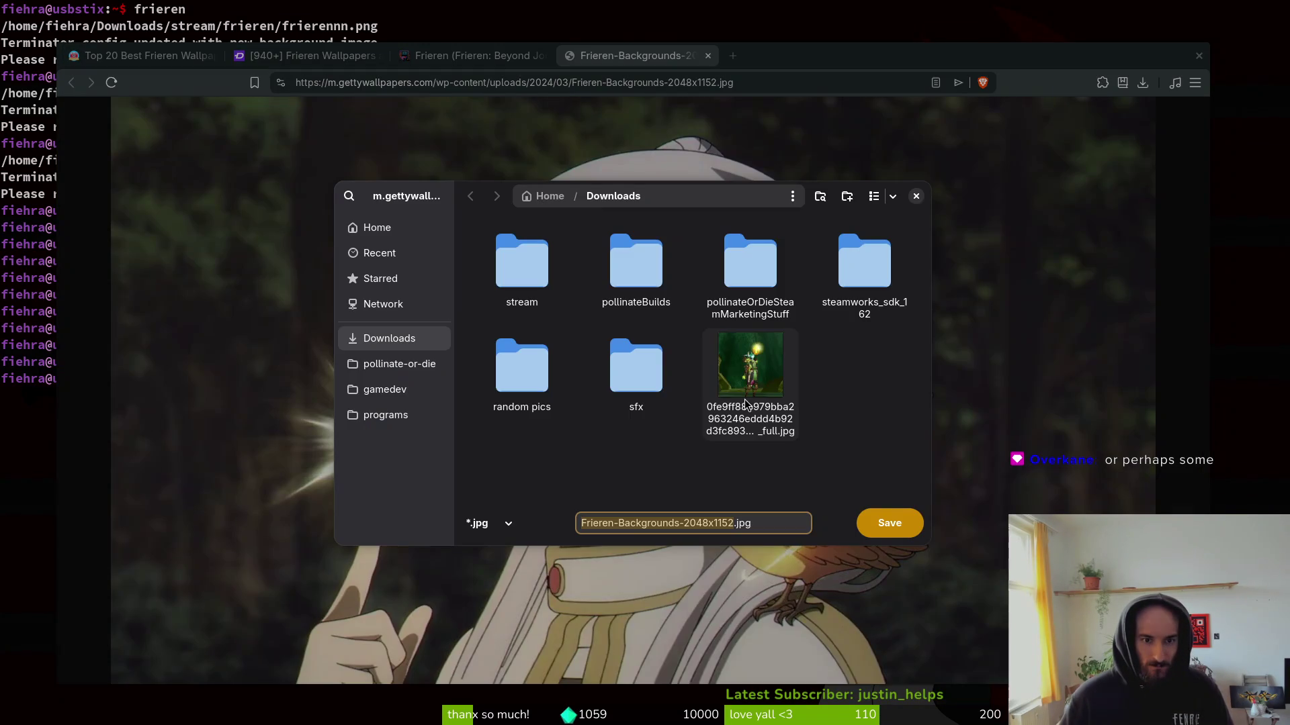
double_click(545, 265)
double_click(766, 253)
left_click(889, 523)
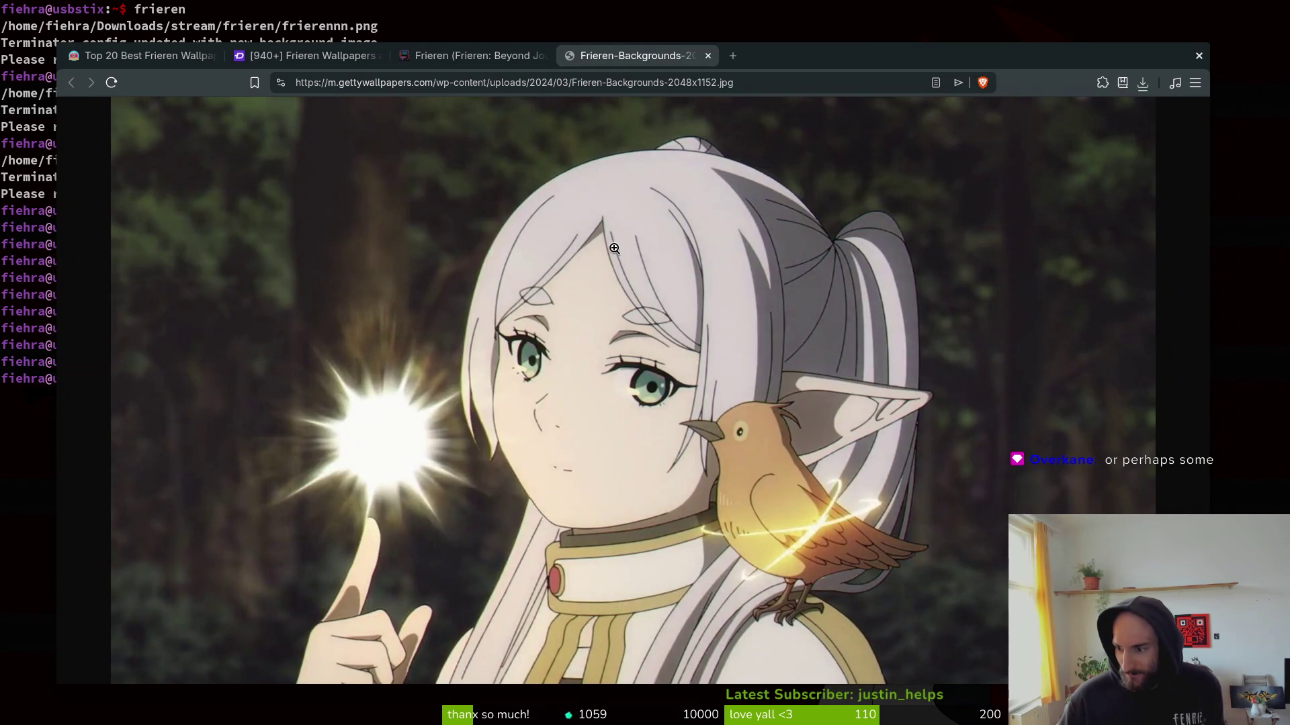
Browse the Top 20 Best Frieren Wallpapers page to the end, then close it.
left_click(176, 59)
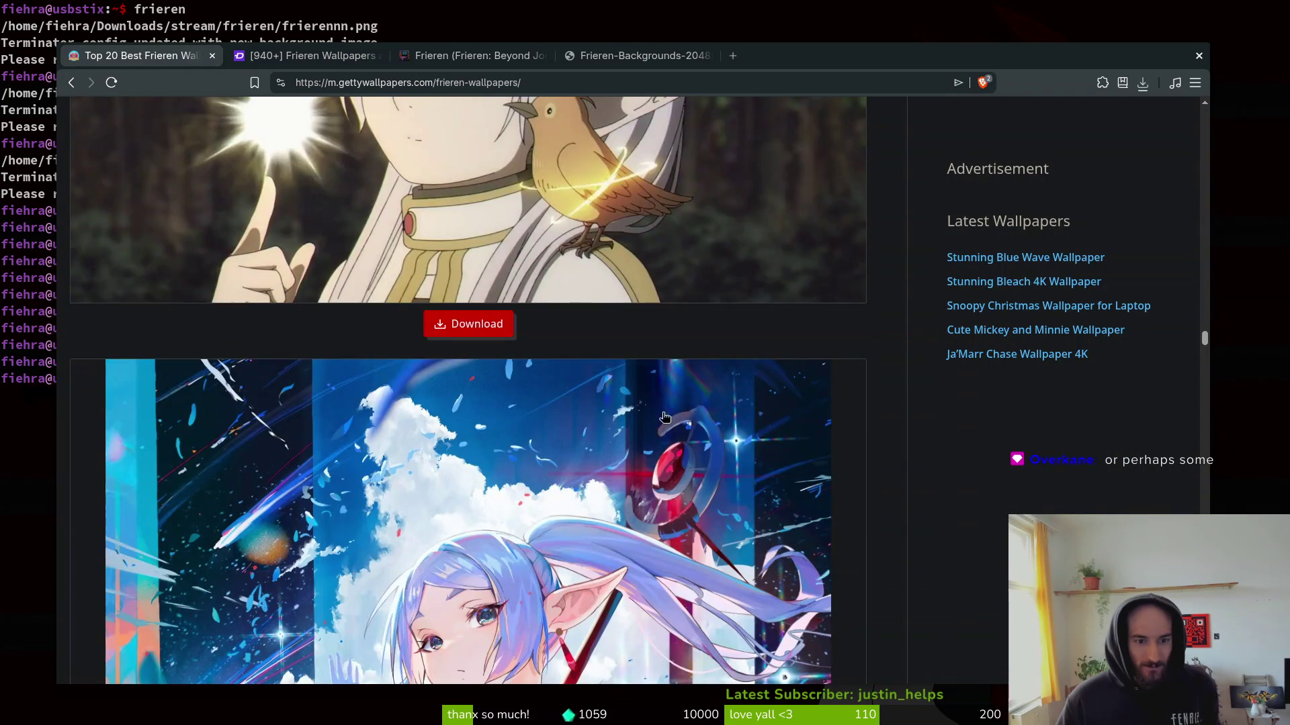
scroll(662, 407, "down", 15)
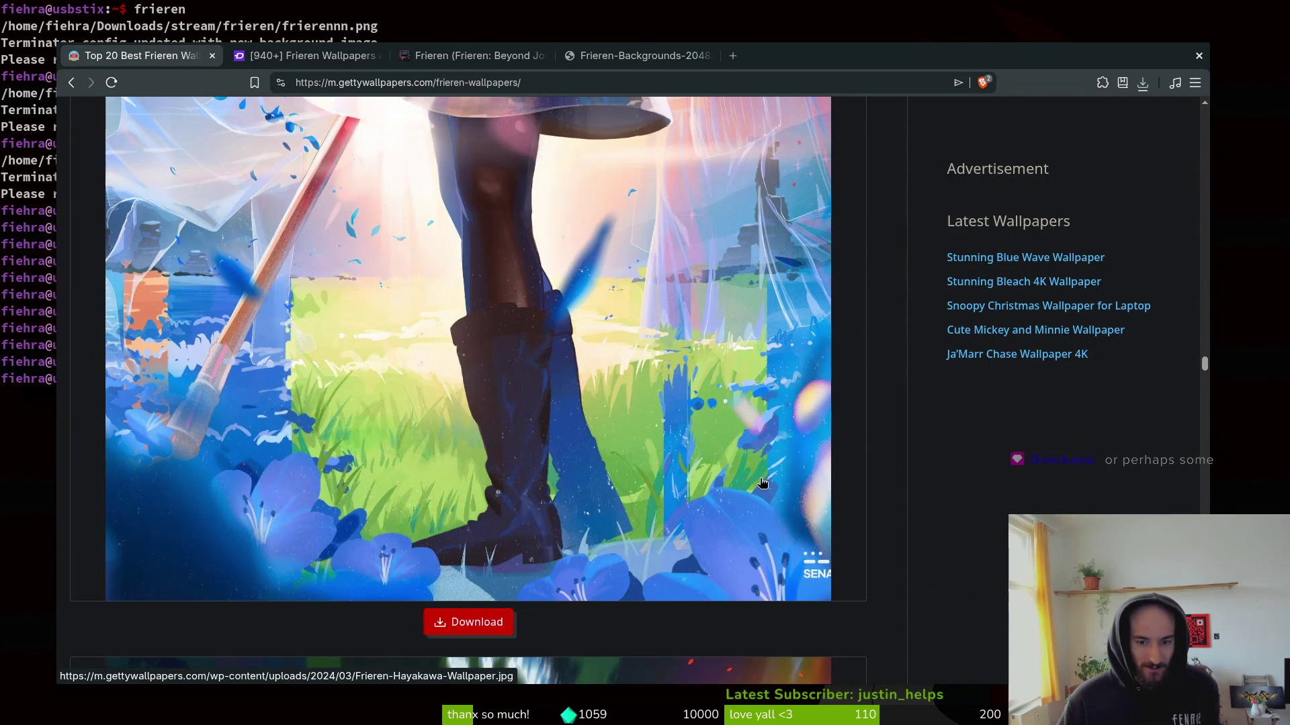
scroll(672, 477, "down", 10)
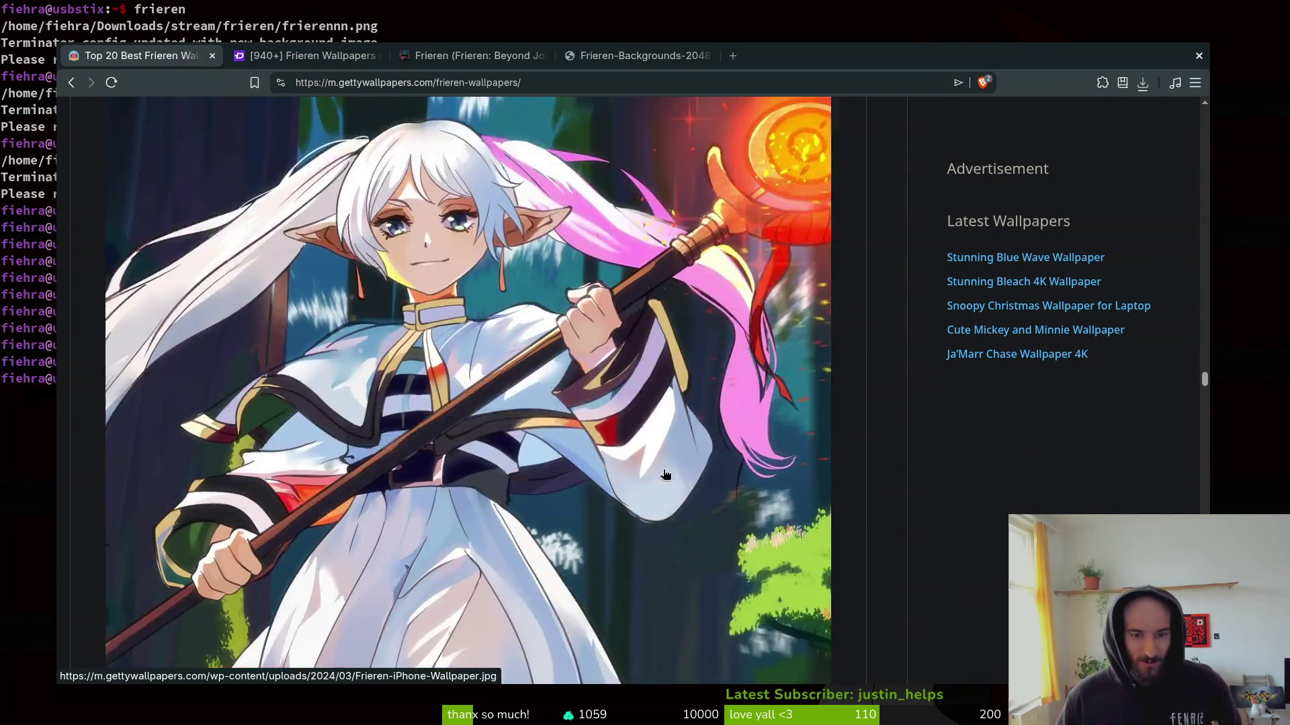
scroll(646, 479, "down", 10)
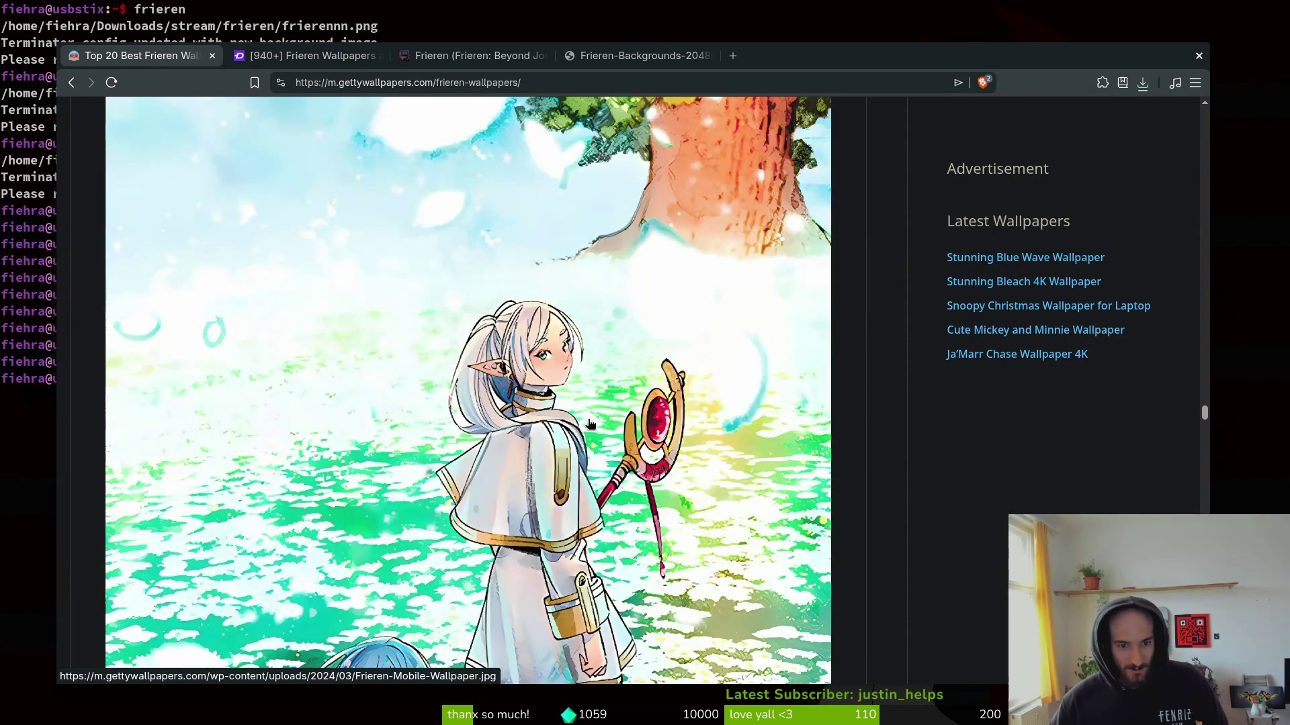
scroll(593, 428, "down", 10)
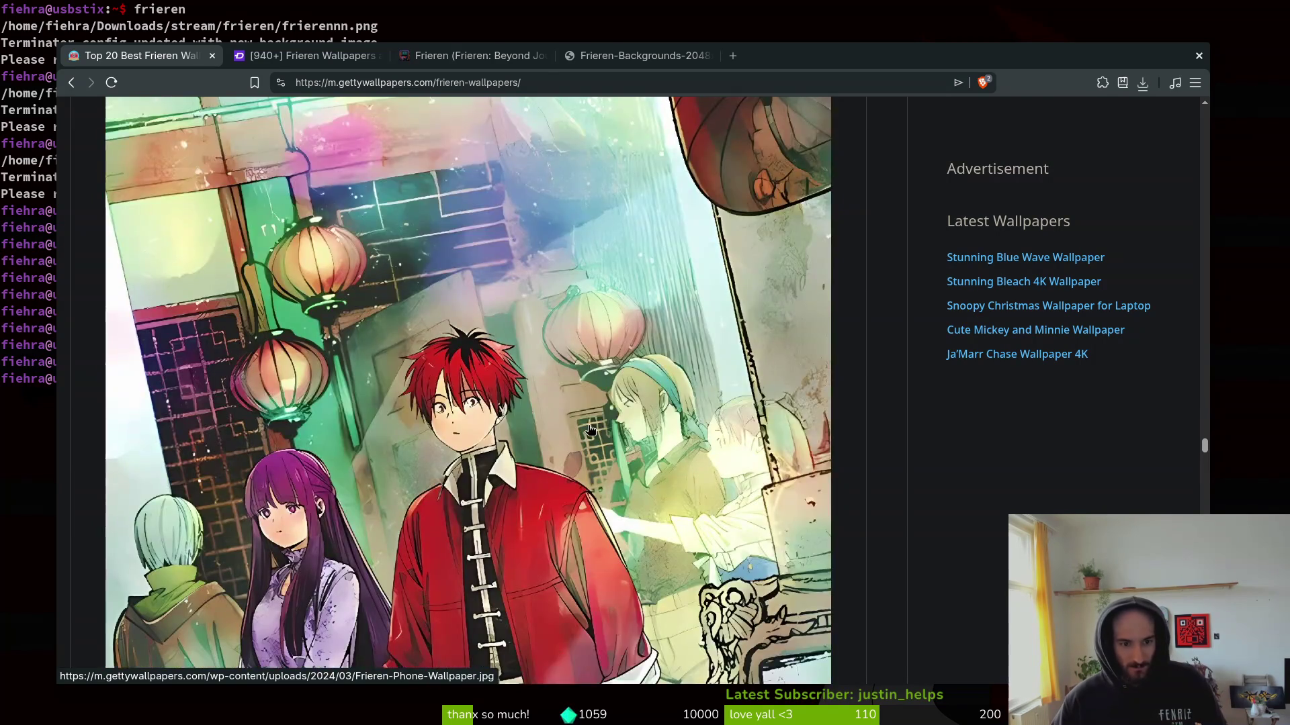
scroll(589, 430, "down", 10)
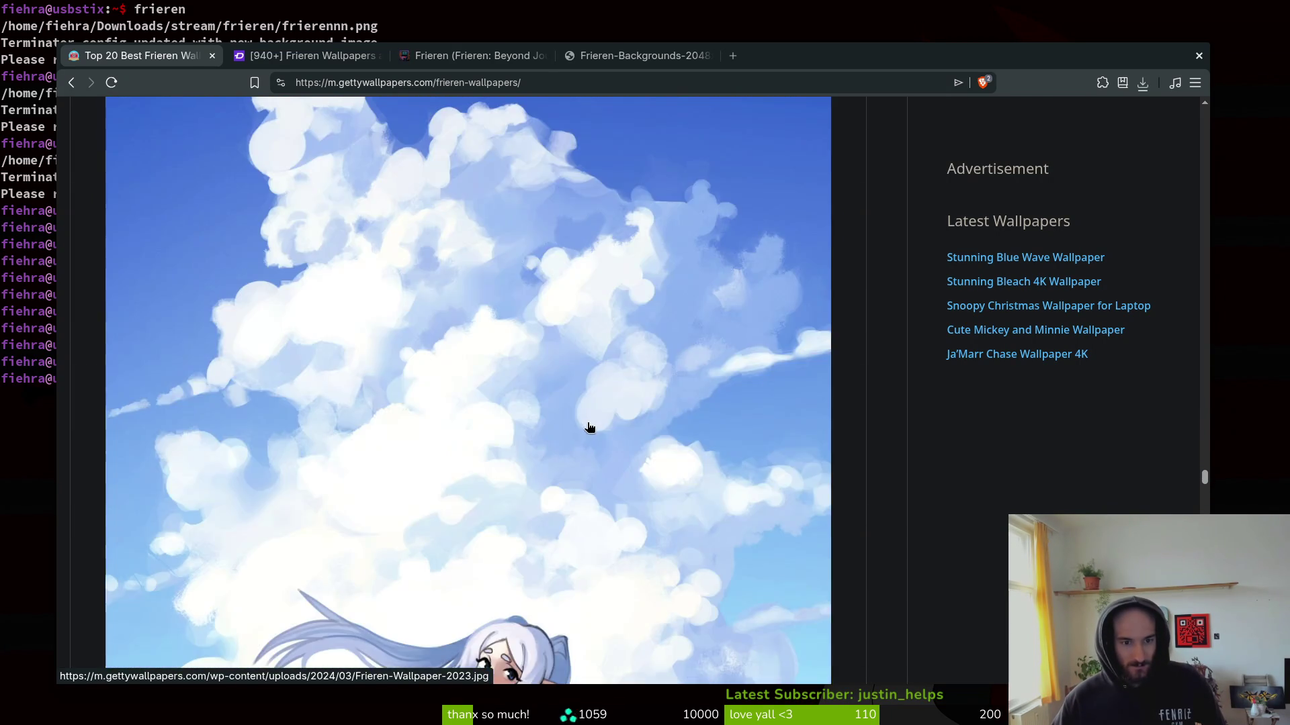
scroll(589, 428, "down", 8)
scroll(615, 361, "up", 8)
scroll(616, 360, "down", 15)
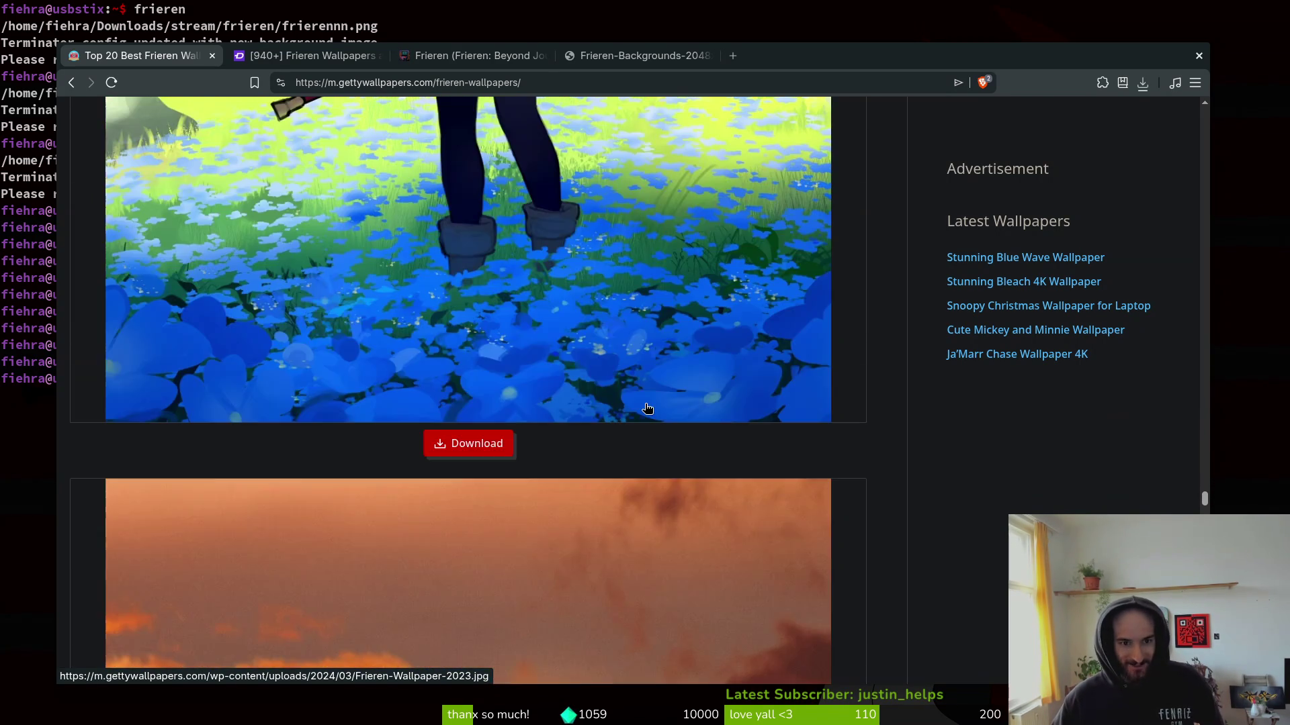
scroll(640, 418, "down", 10)
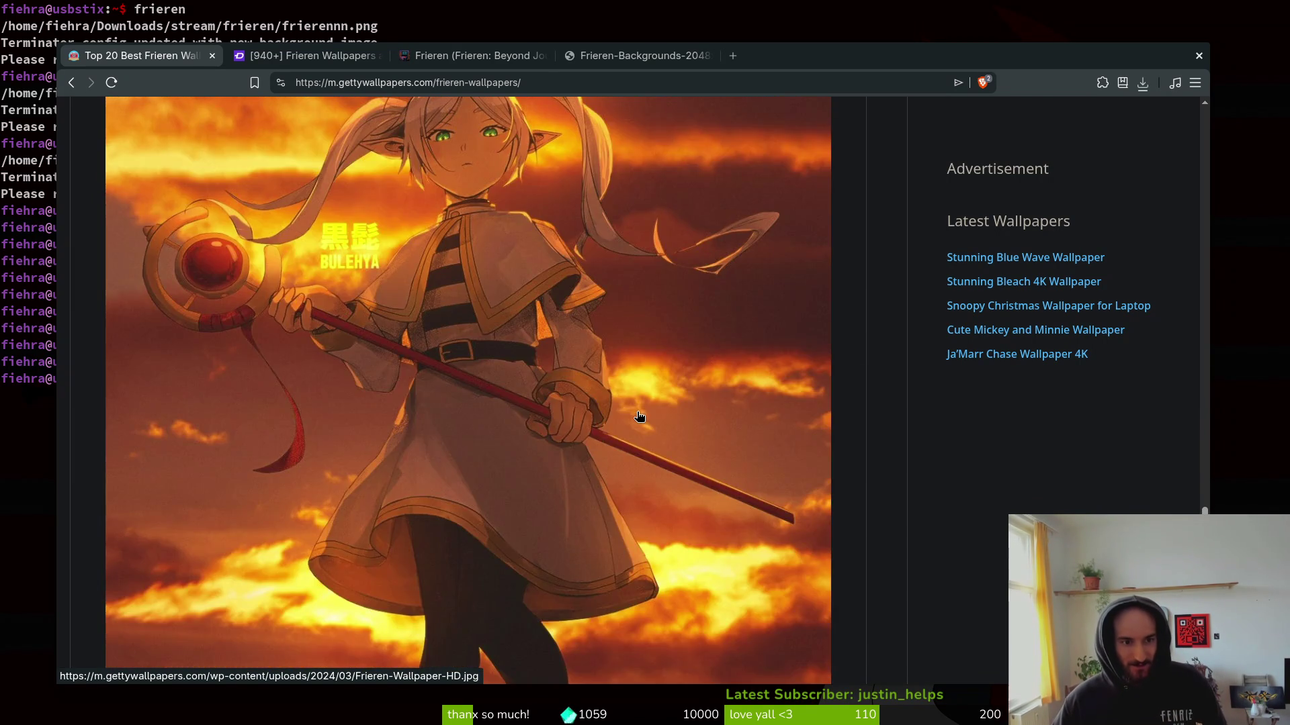
scroll(635, 419, "down", 15)
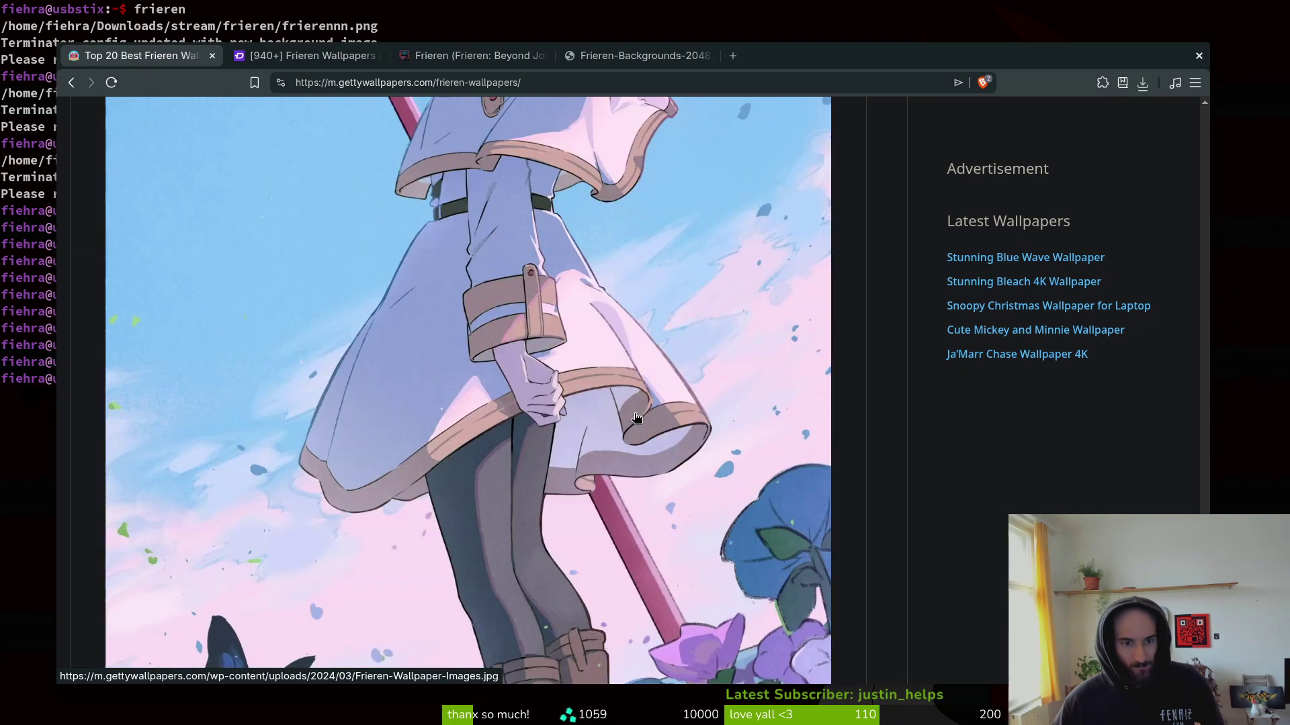
scroll(630, 417, "down", 15)
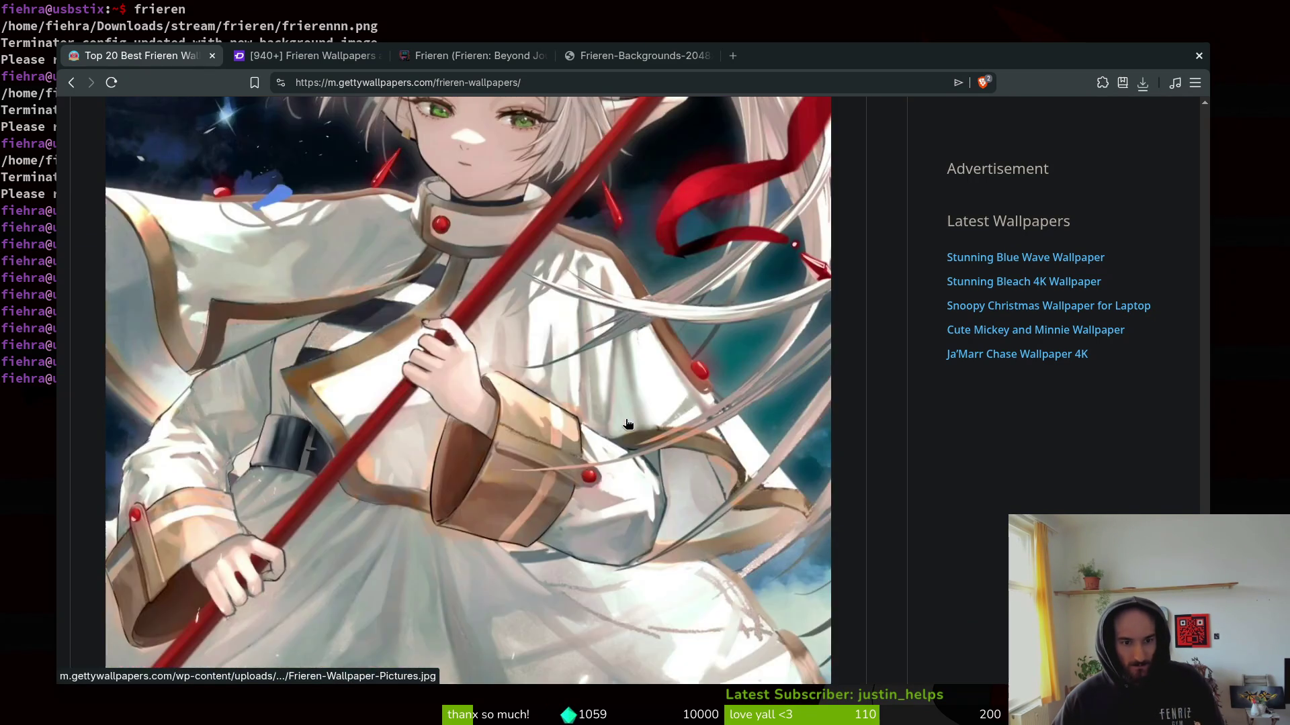
scroll(624, 422, "down", 15)
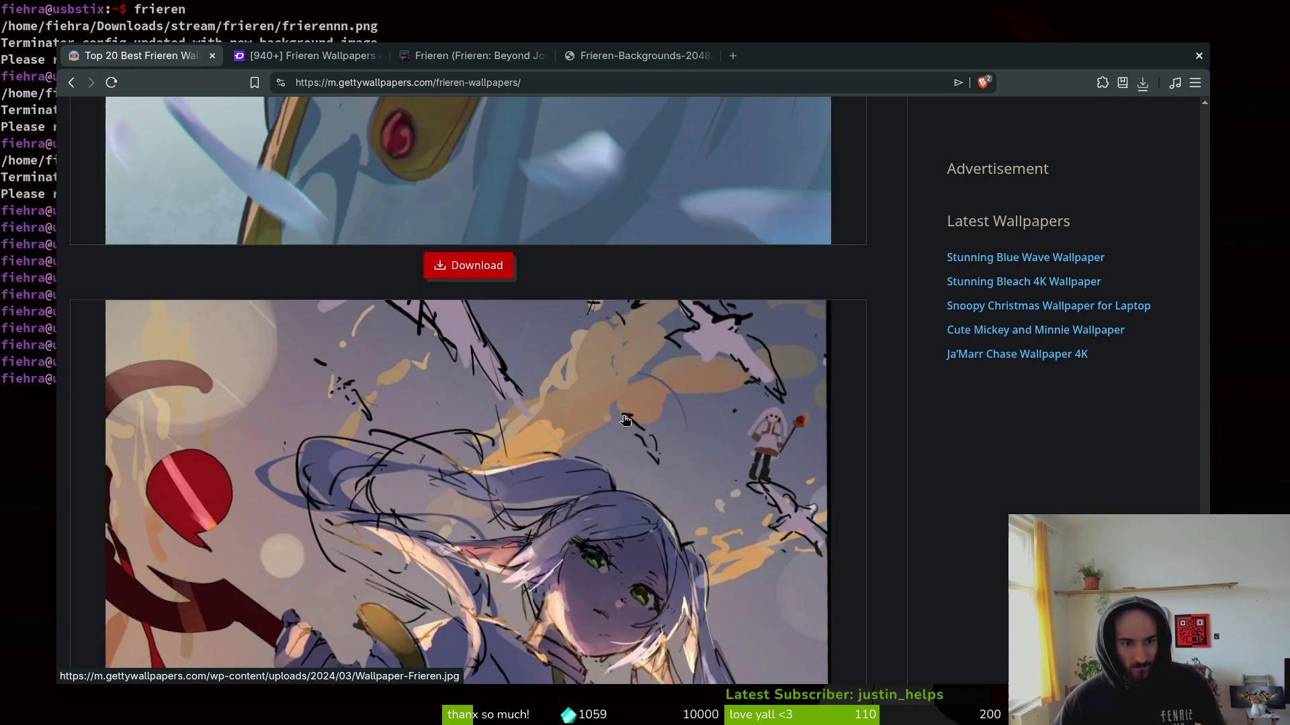
scroll(624, 419, "down", 10)
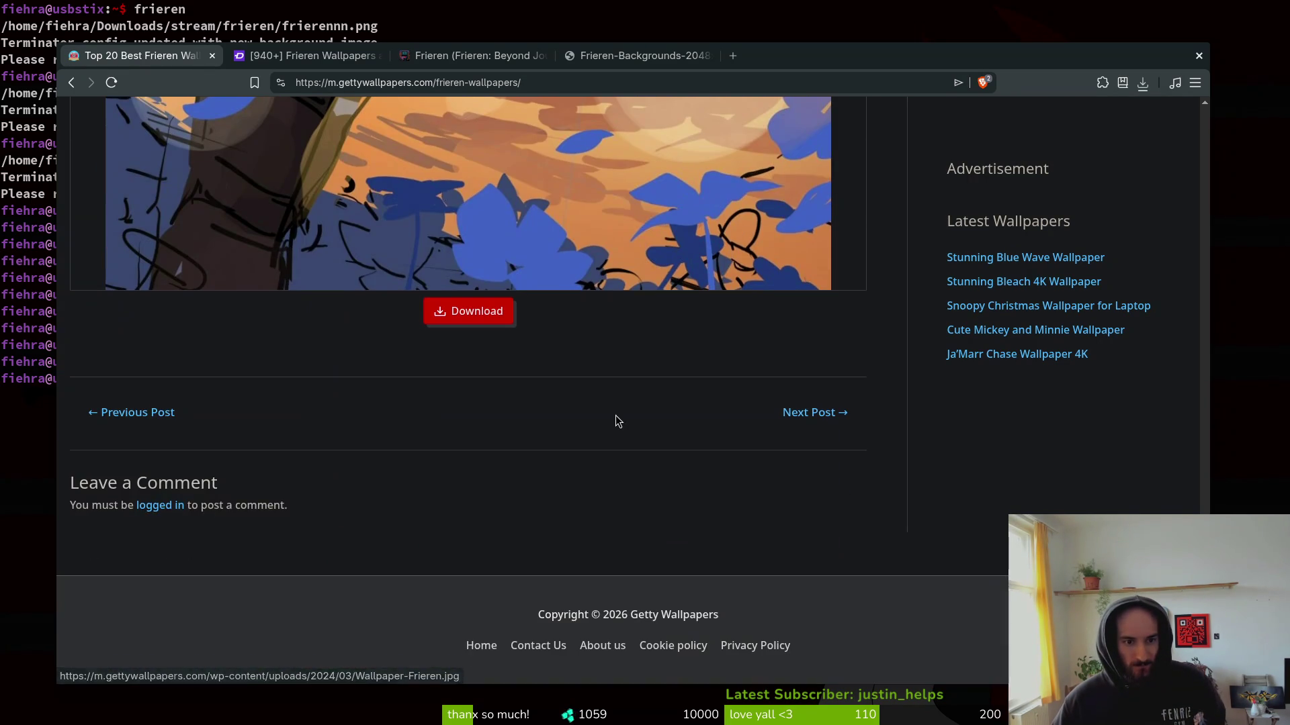
left_click(212, 56)
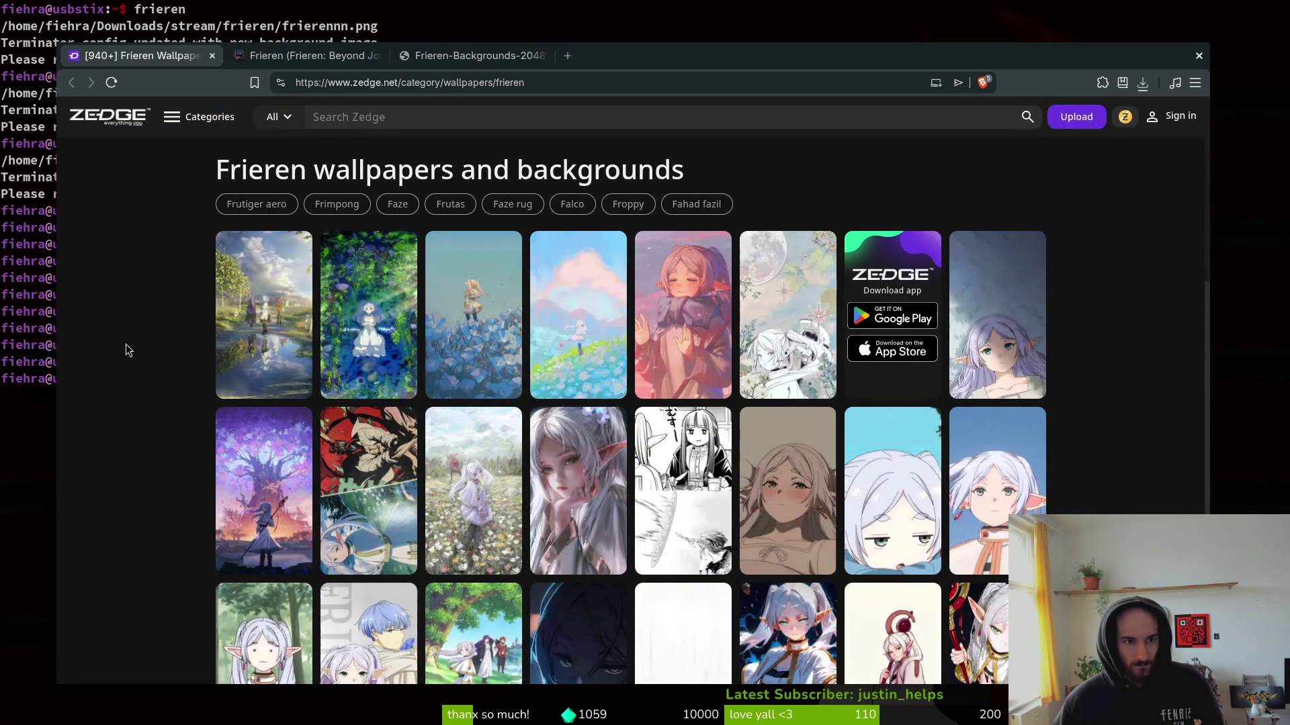
Close the Zedge tab, scroll Alpha Coders' Frieren gallery, and open the Files window.
scroll(128, 341, "down", 15)
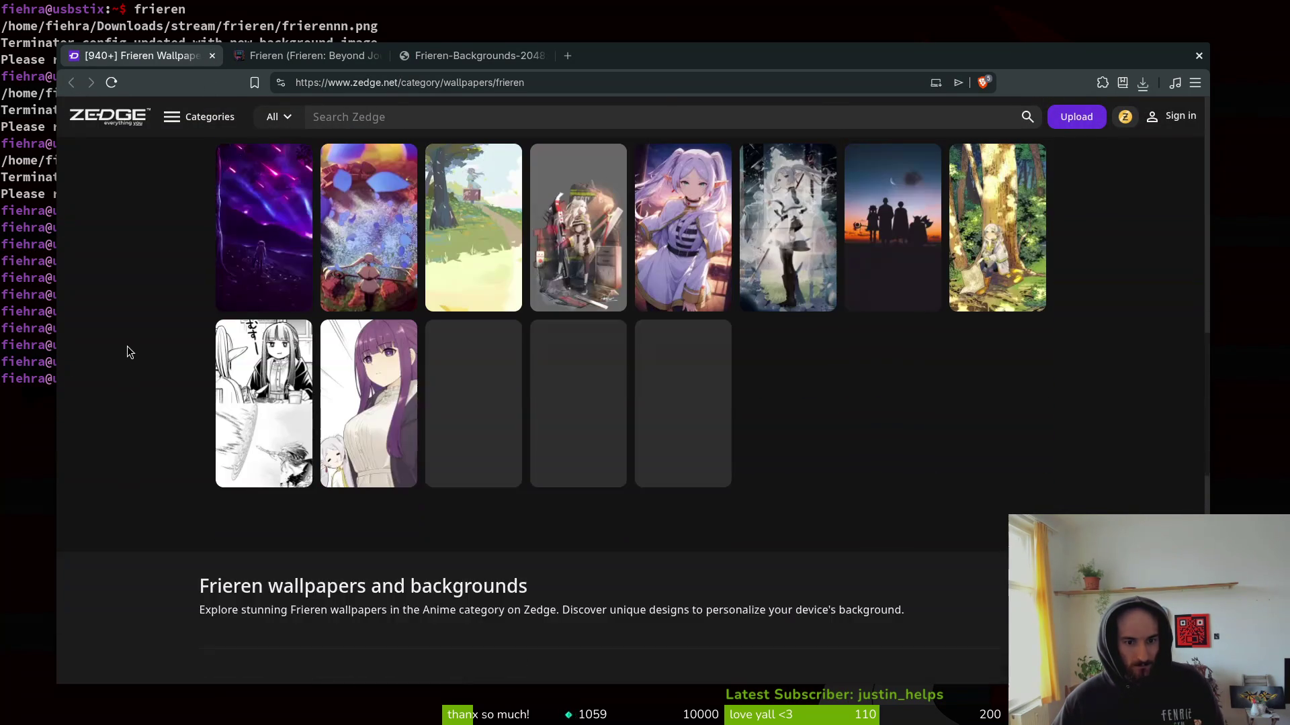
left_click(212, 56)
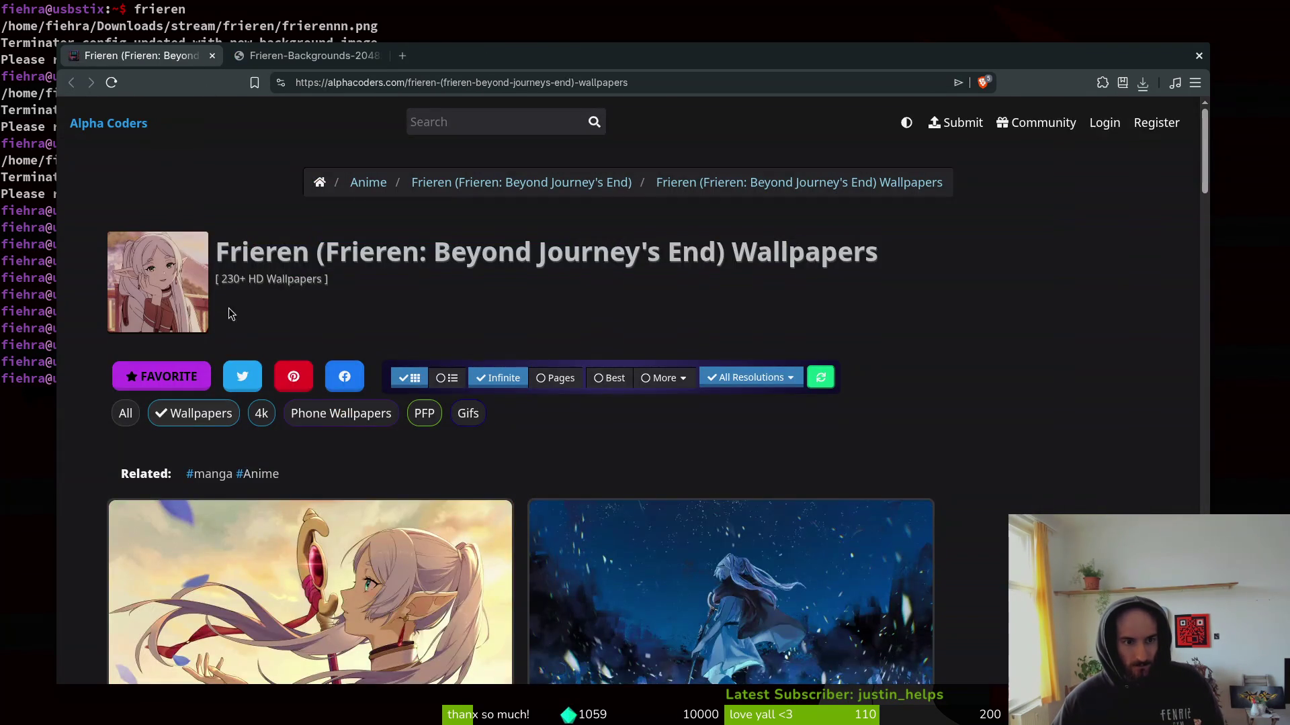
scroll(343, 320, "down", 5)
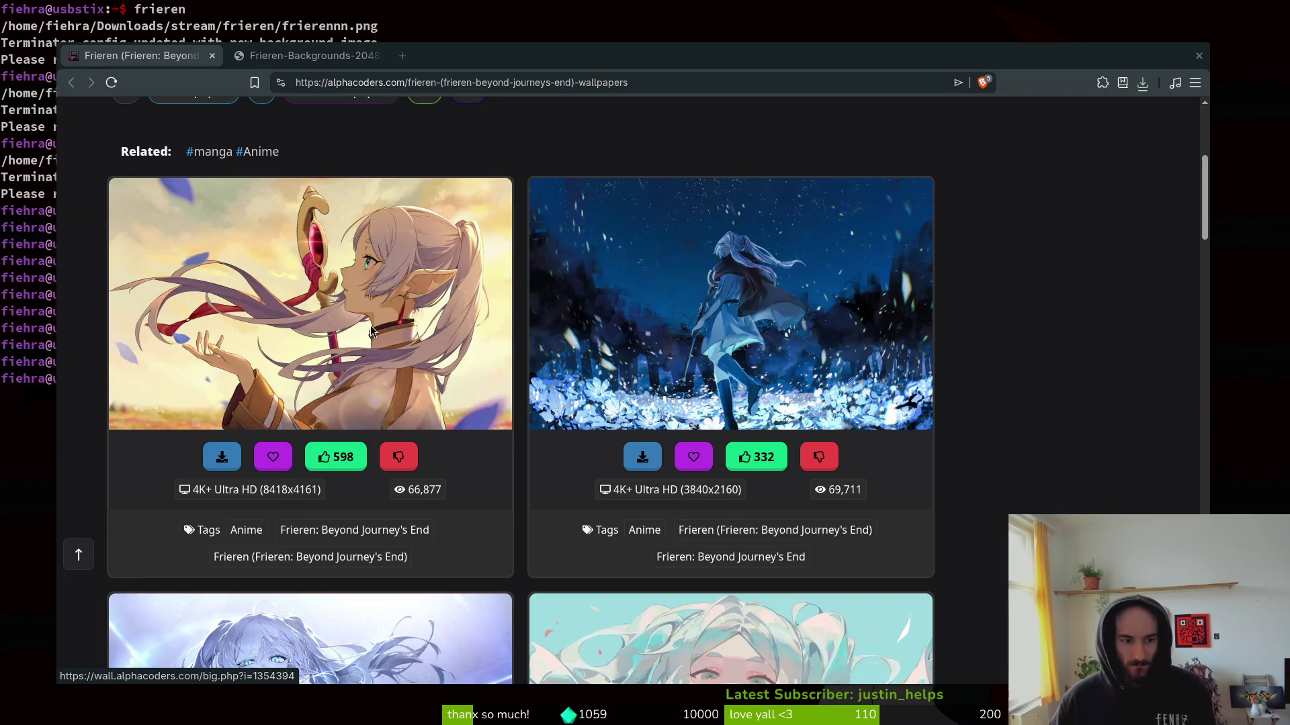
key("super+e")
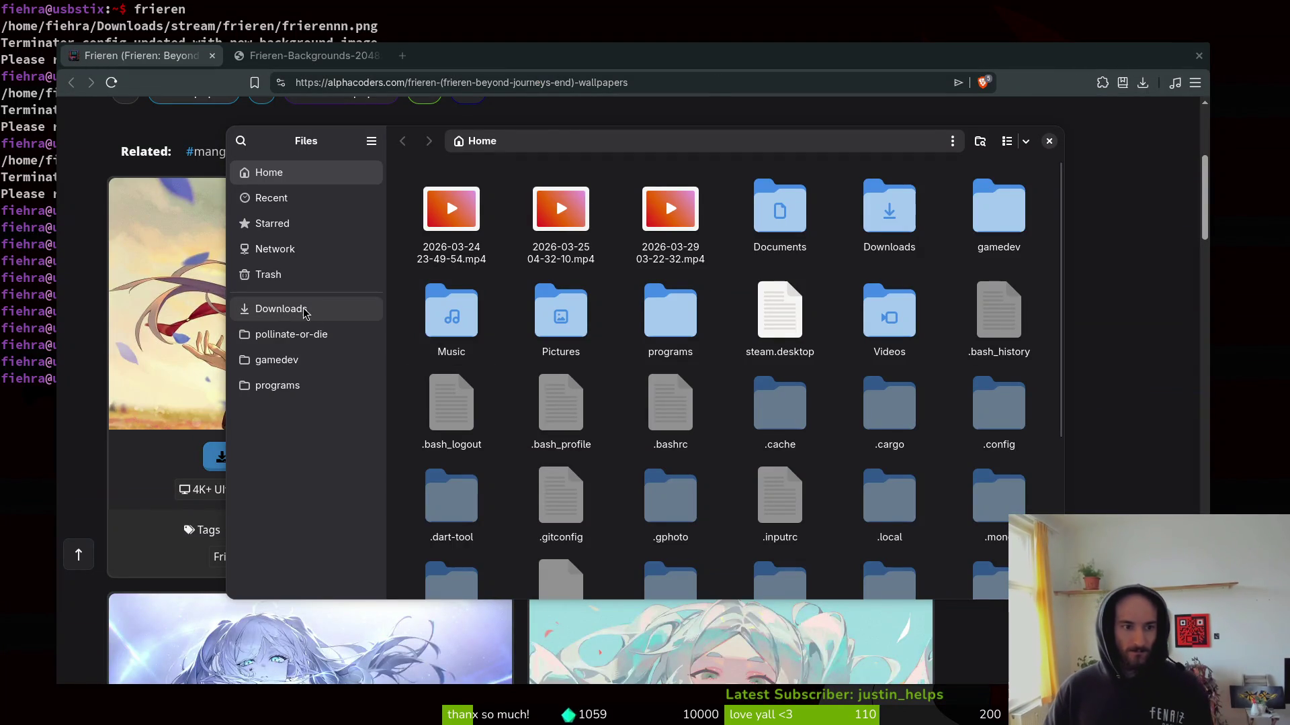
Browse Files to Downloads/stream/frieren, then return to scrolling the Alpha Coders gallery.
left_click(306, 311)
double_click(423, 203)
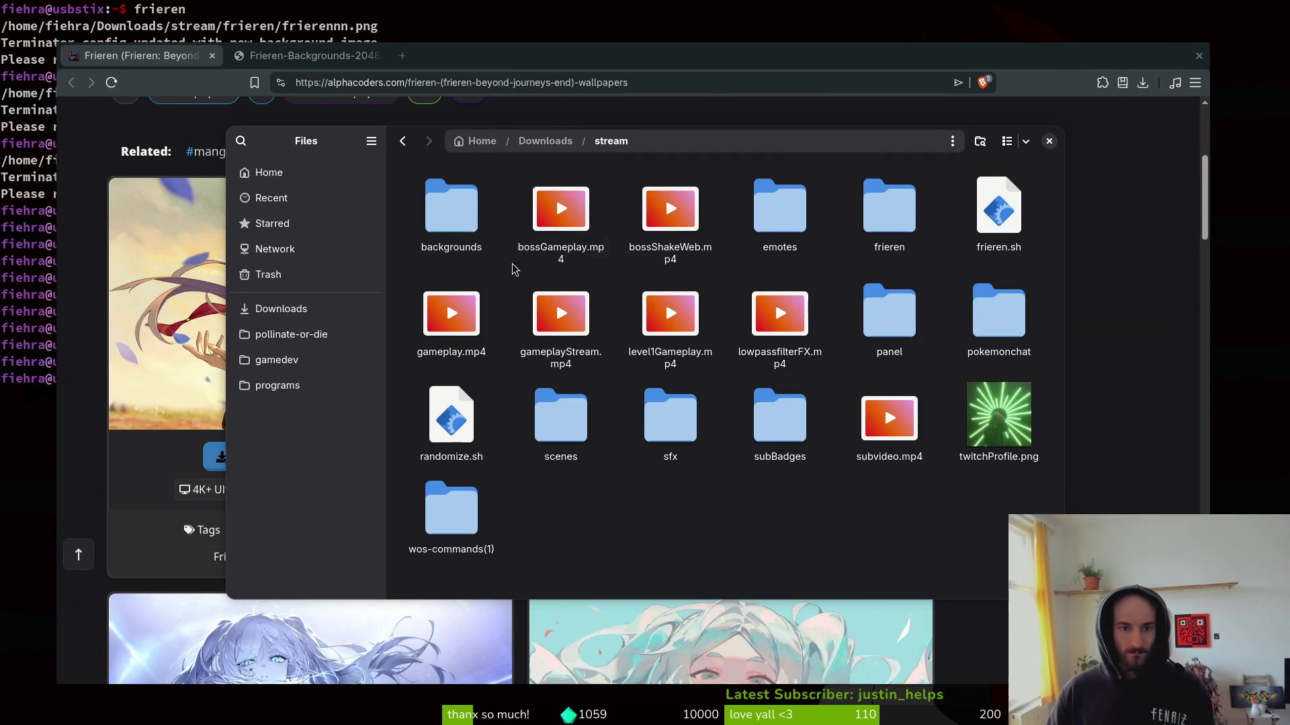
double_click(876, 215)
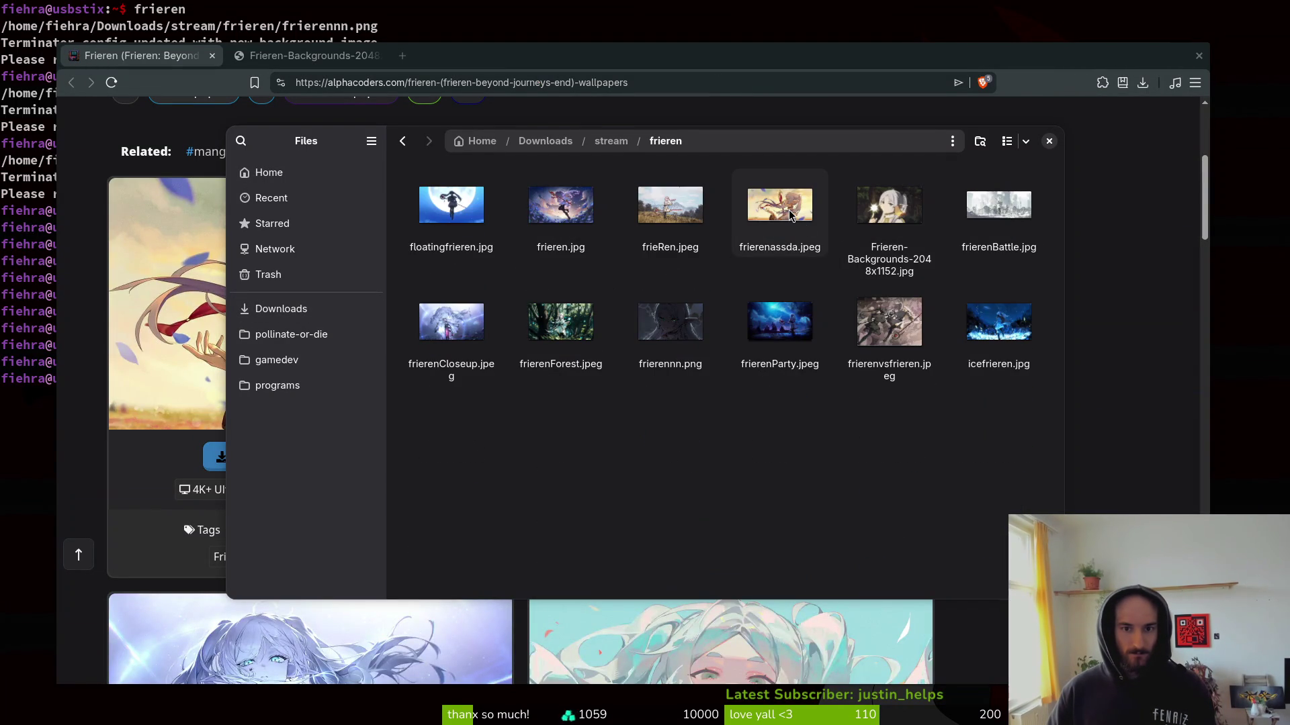
left_click(91, 477)
scroll(128, 491, "down", 5)
scroll(140, 424, "down", 1)
Watch the Clone magic Battle live wallpaper video full screen in a new tab, then open its detail page.
scroll(141, 425, "down", 5)
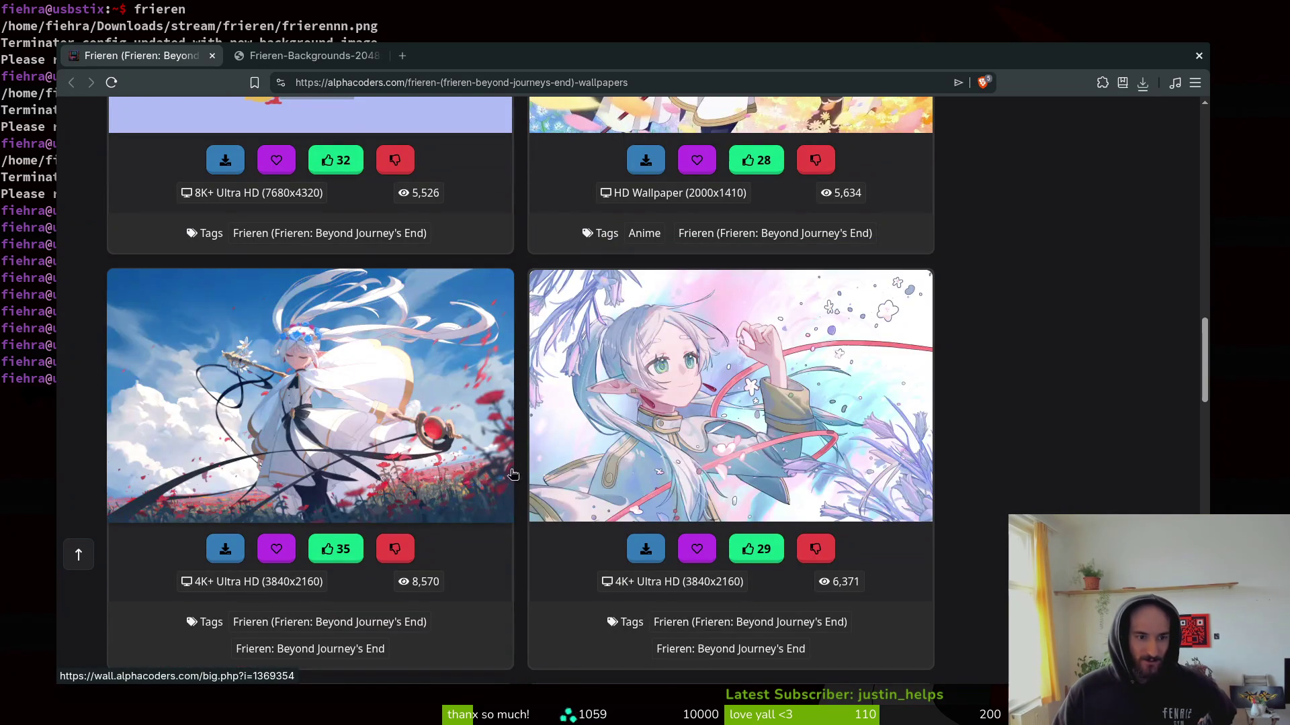
scroll(521, 426, "down", 3)
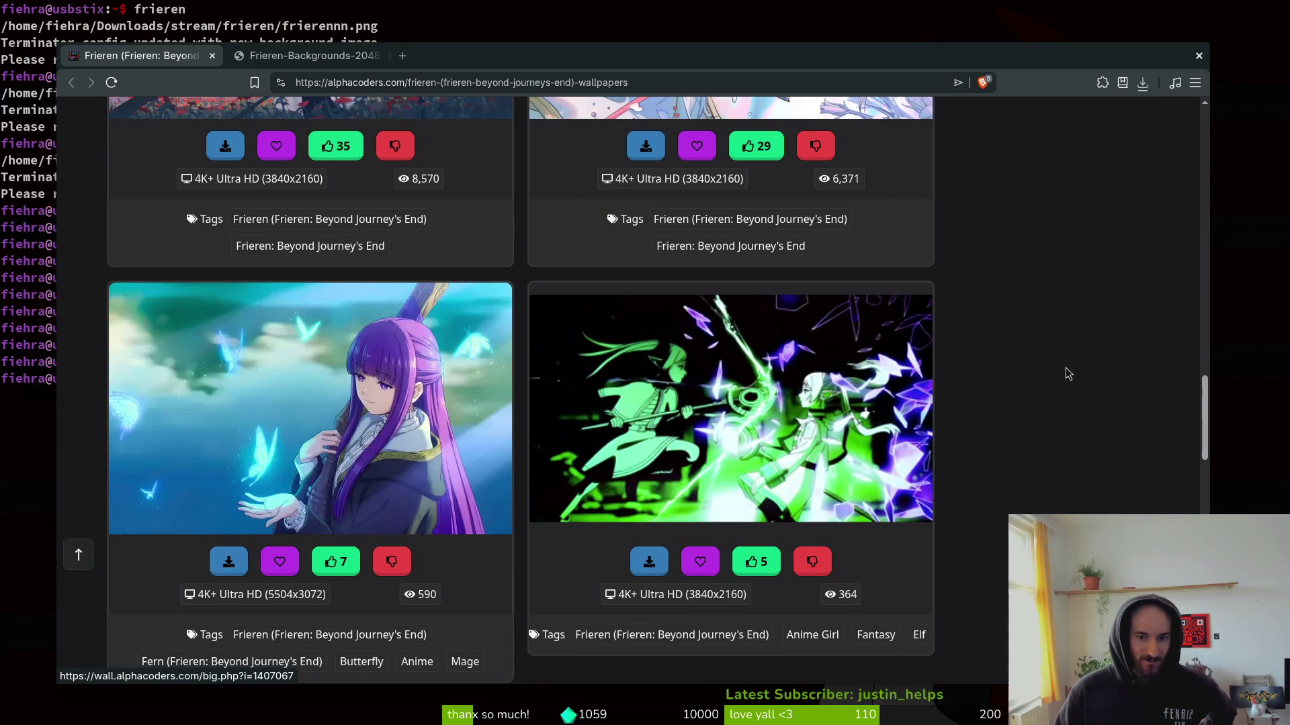
right_click(816, 448)
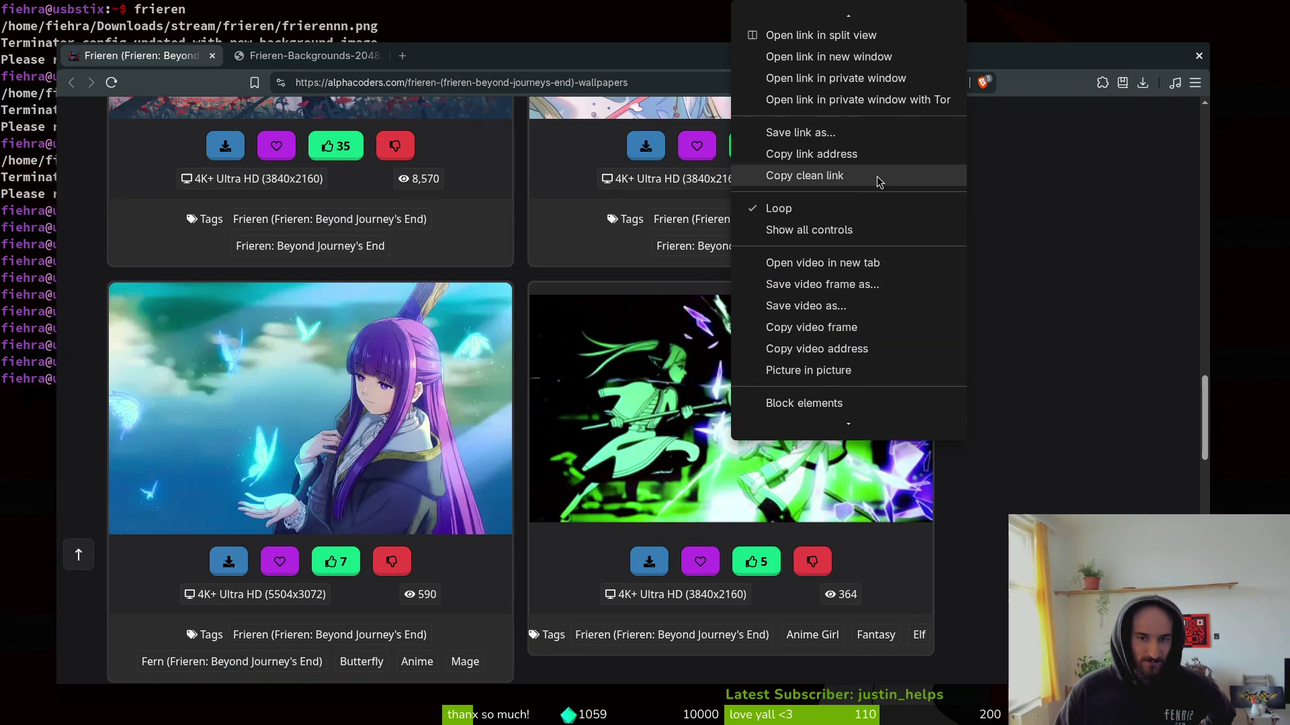
left_click(806, 262)
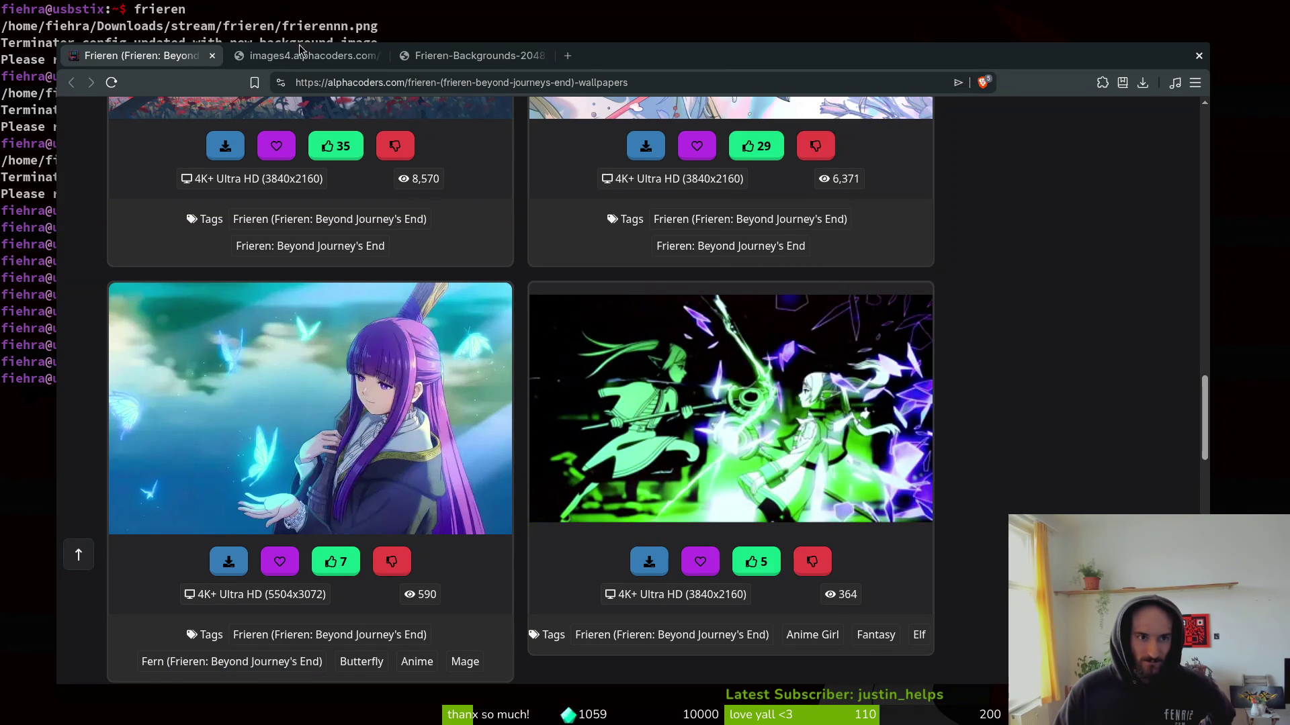
left_click(303, 55)
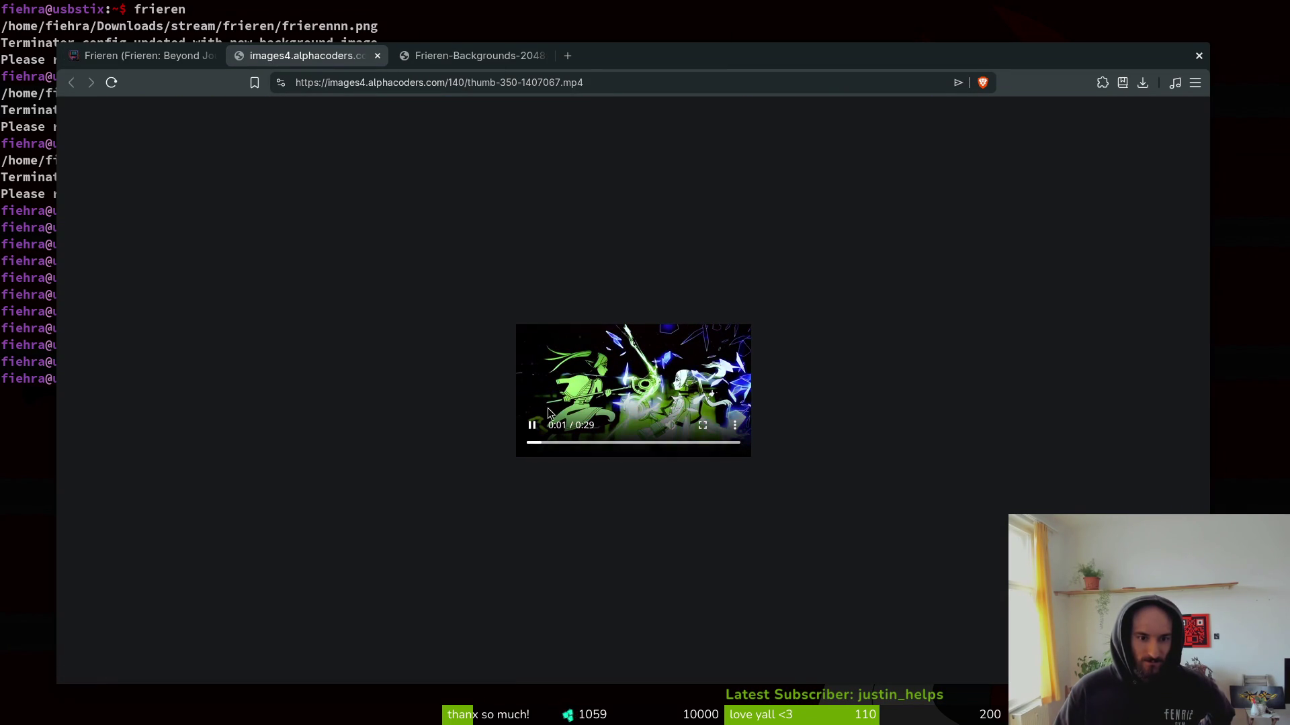
left_click(702, 418)
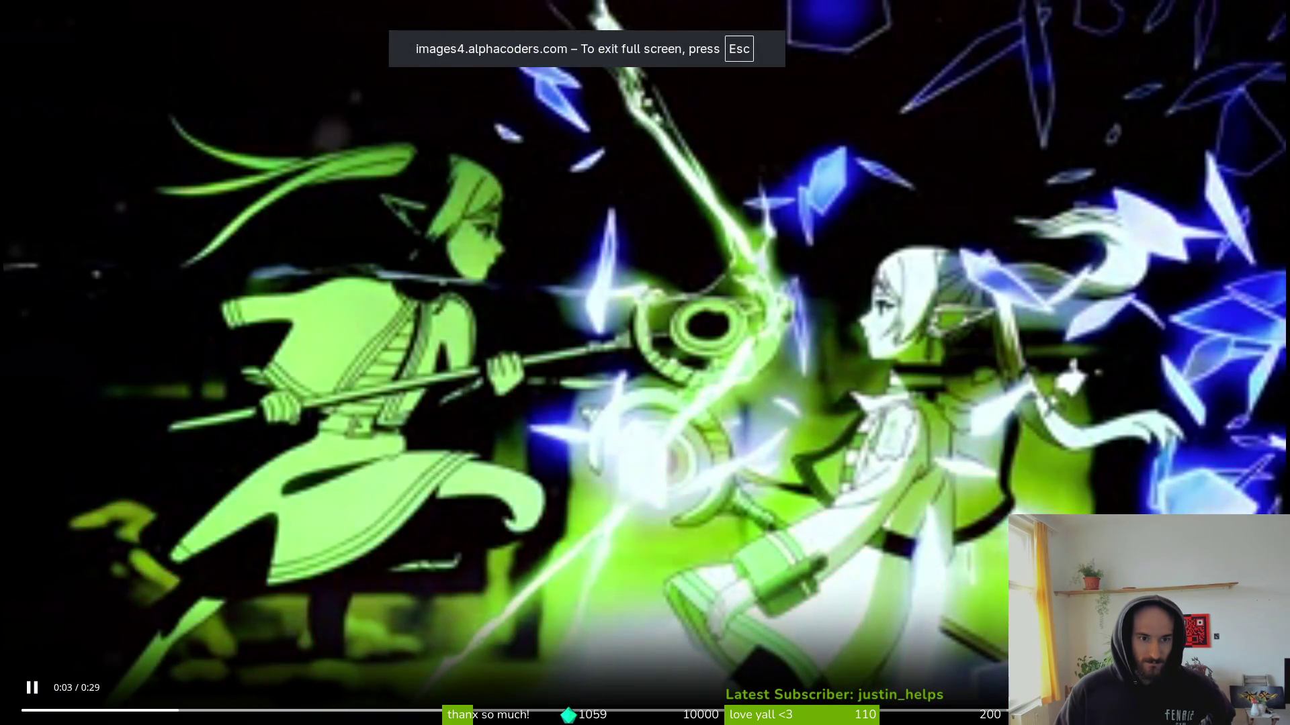
key("Escape")
key("ctrl+w")
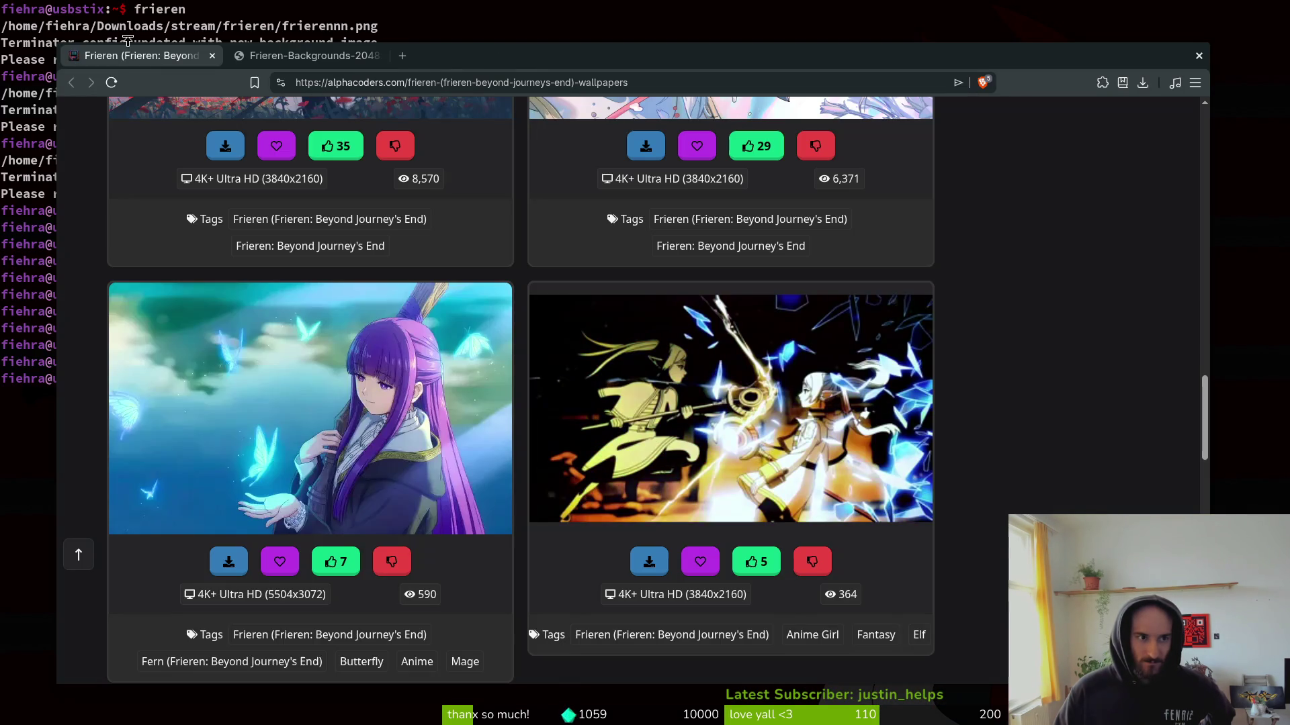
left_click(756, 406)
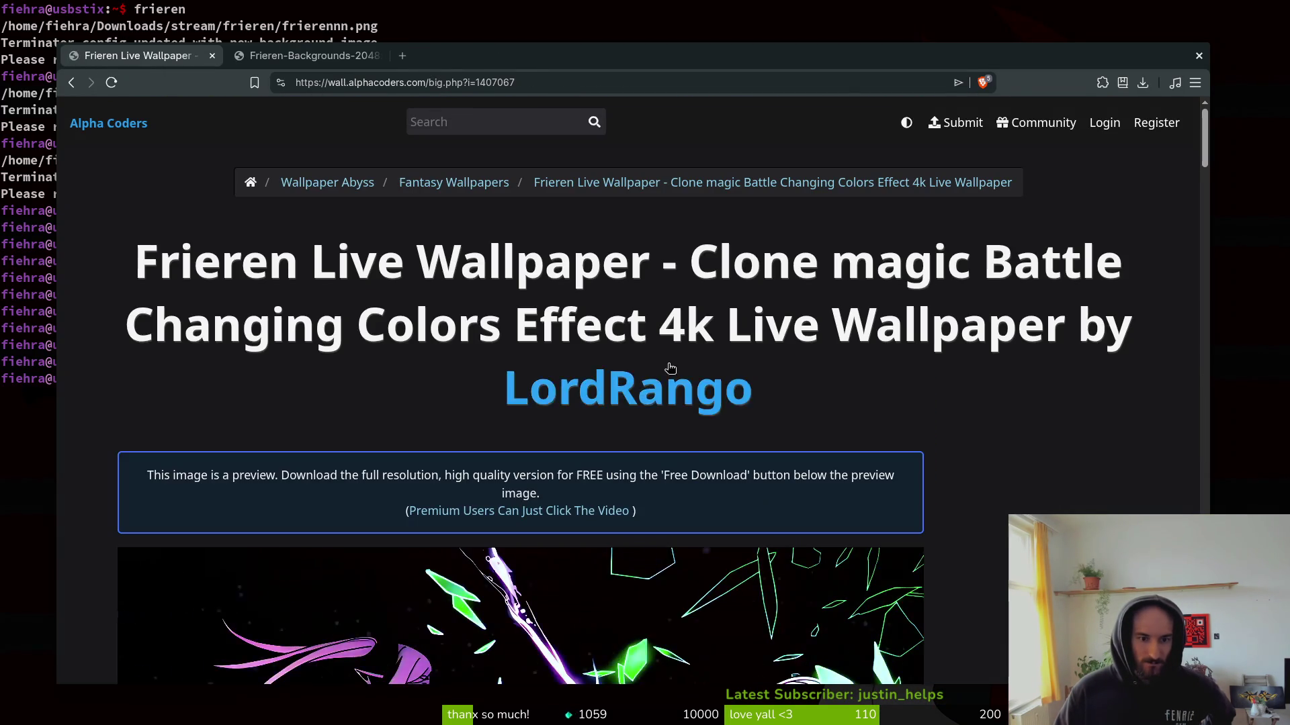
Download the battle live wallpaper video as 1407067.mp4.
scroll(734, 373, "down", 5)
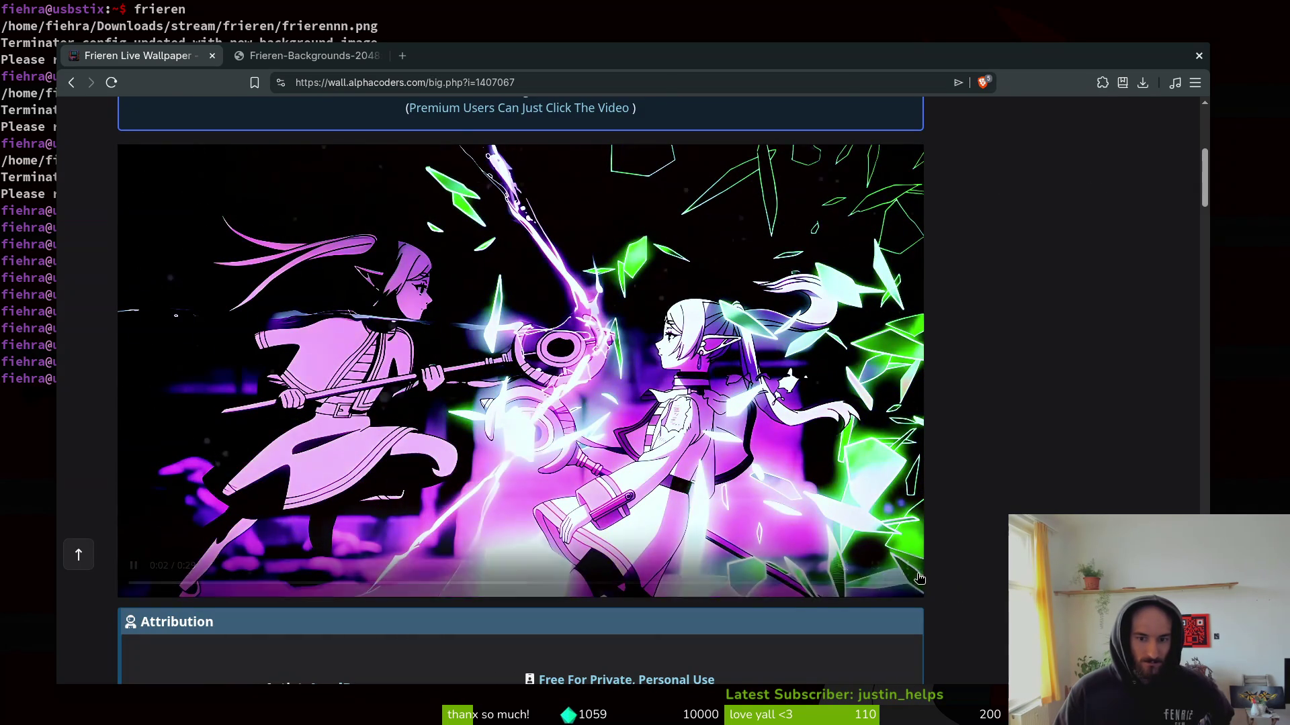
left_click(907, 565)
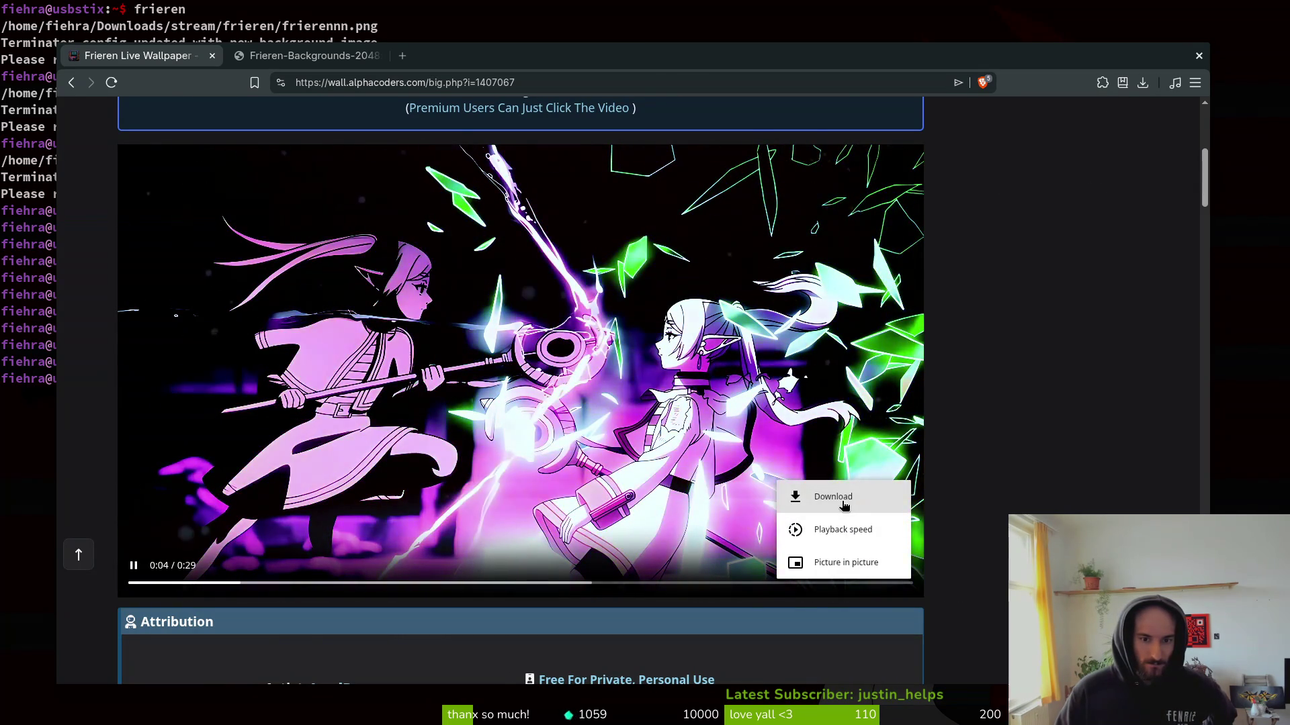
left_click(813, 496)
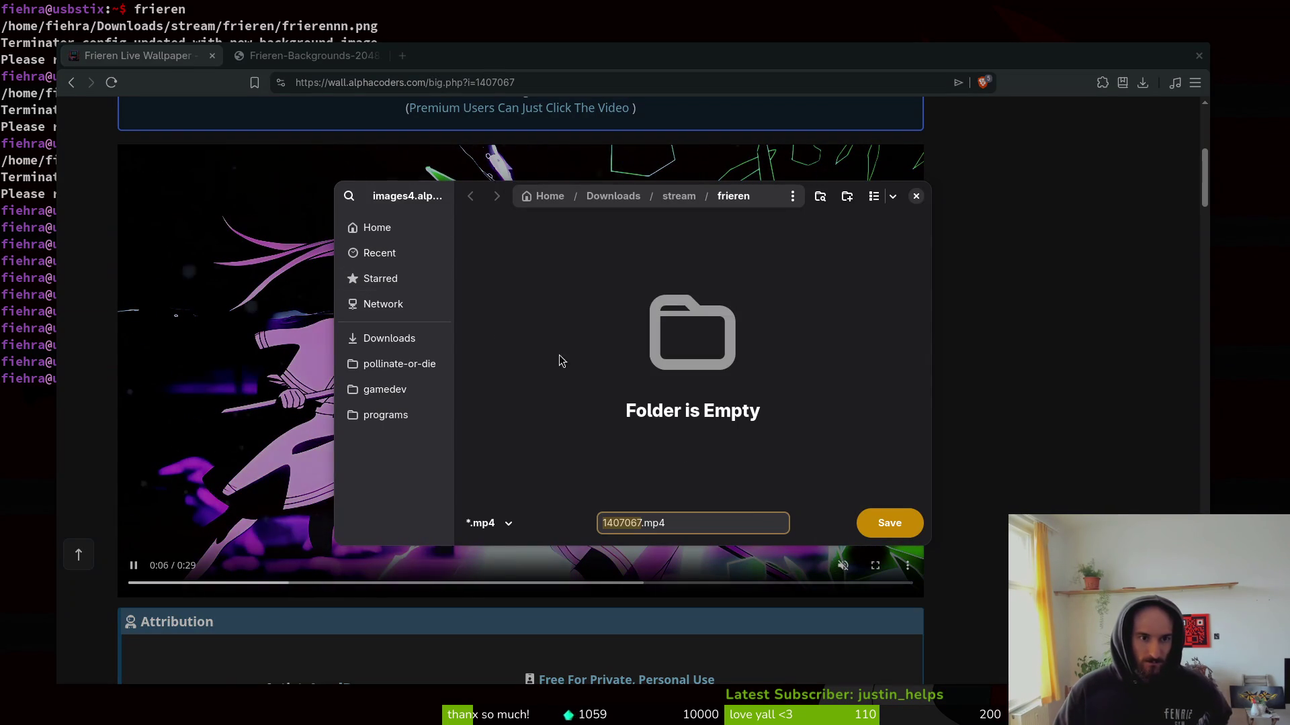
left_click(389, 338)
left_click(889, 523)
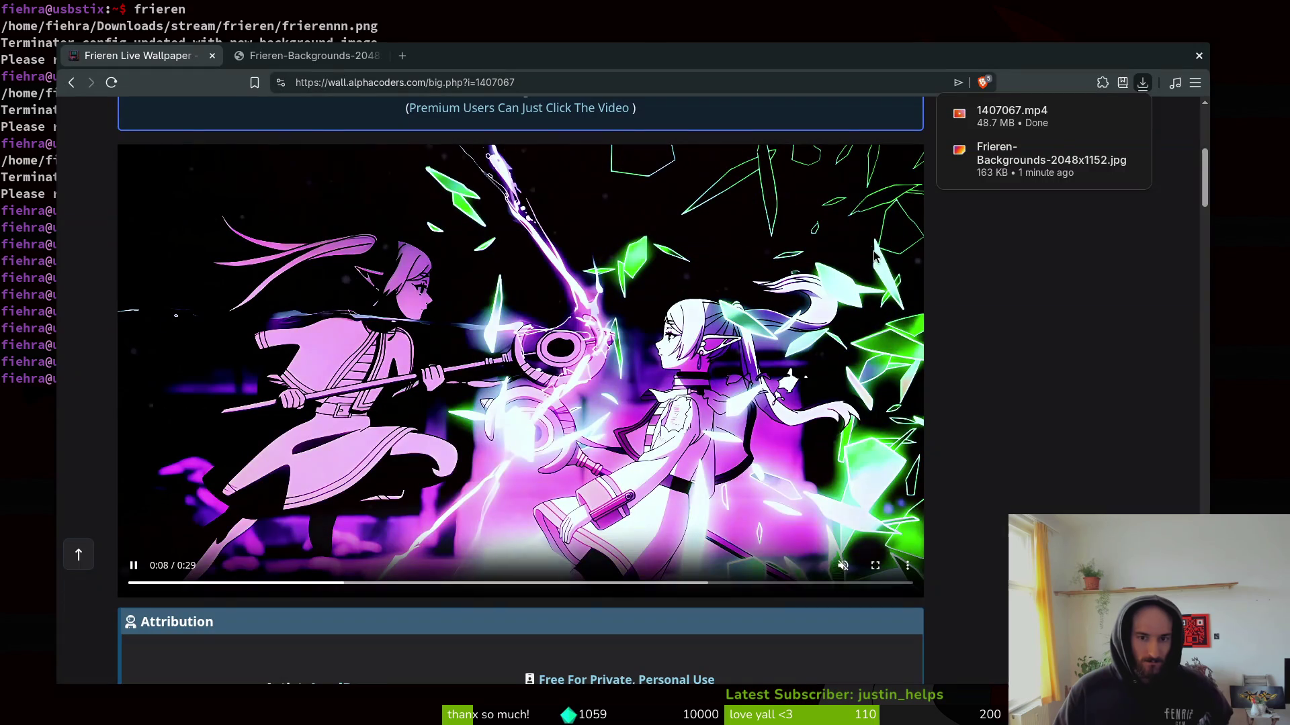
Play the downloaded 1407067.mp4 to check it, then return to the Frieren gallery.
left_click(1008, 128)
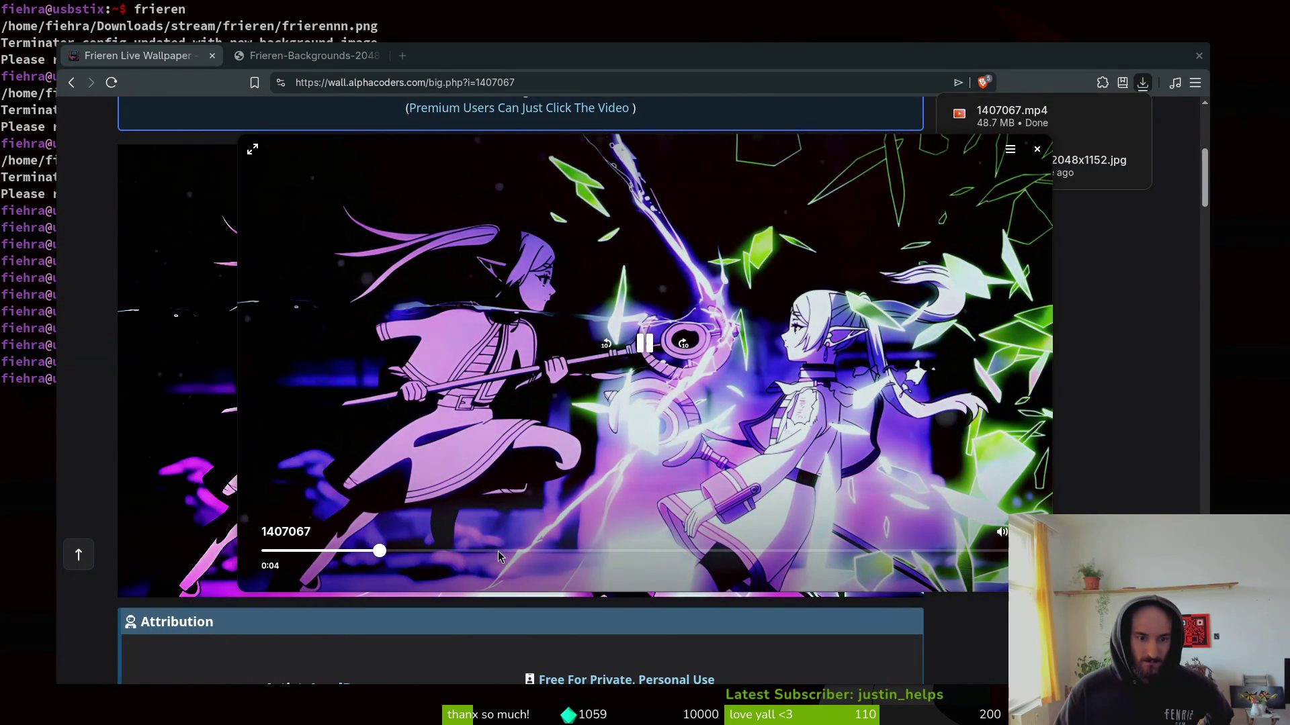
left_click(1038, 149)
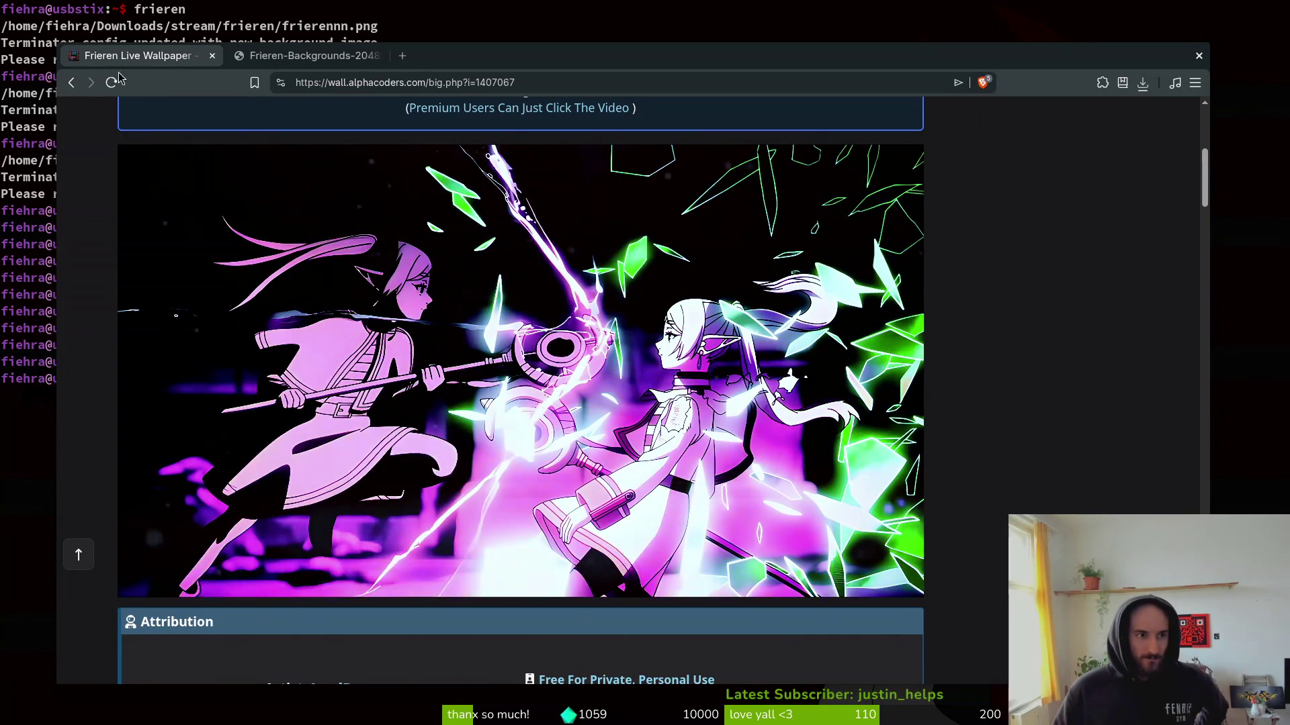
key("alt+Left")
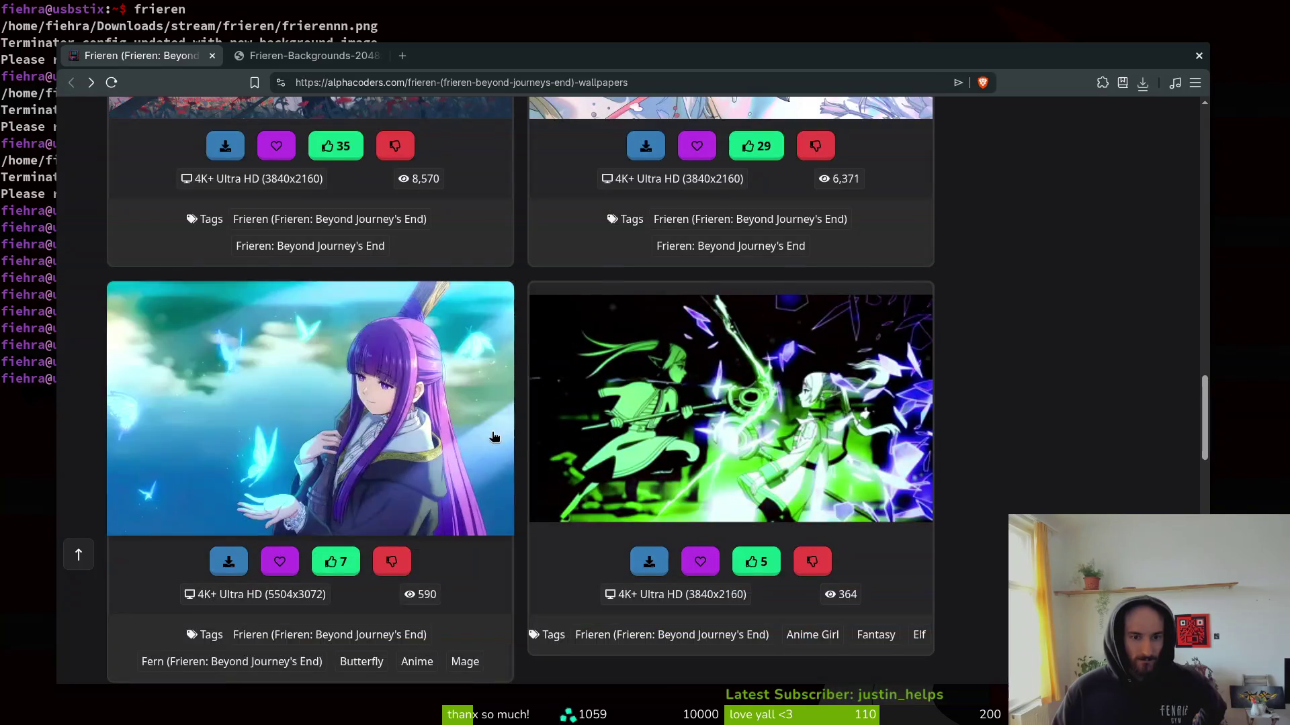
Scroll the gallery and check which wallpapers the frieren folder already holds.
scroll(1039, 494, "down", 10)
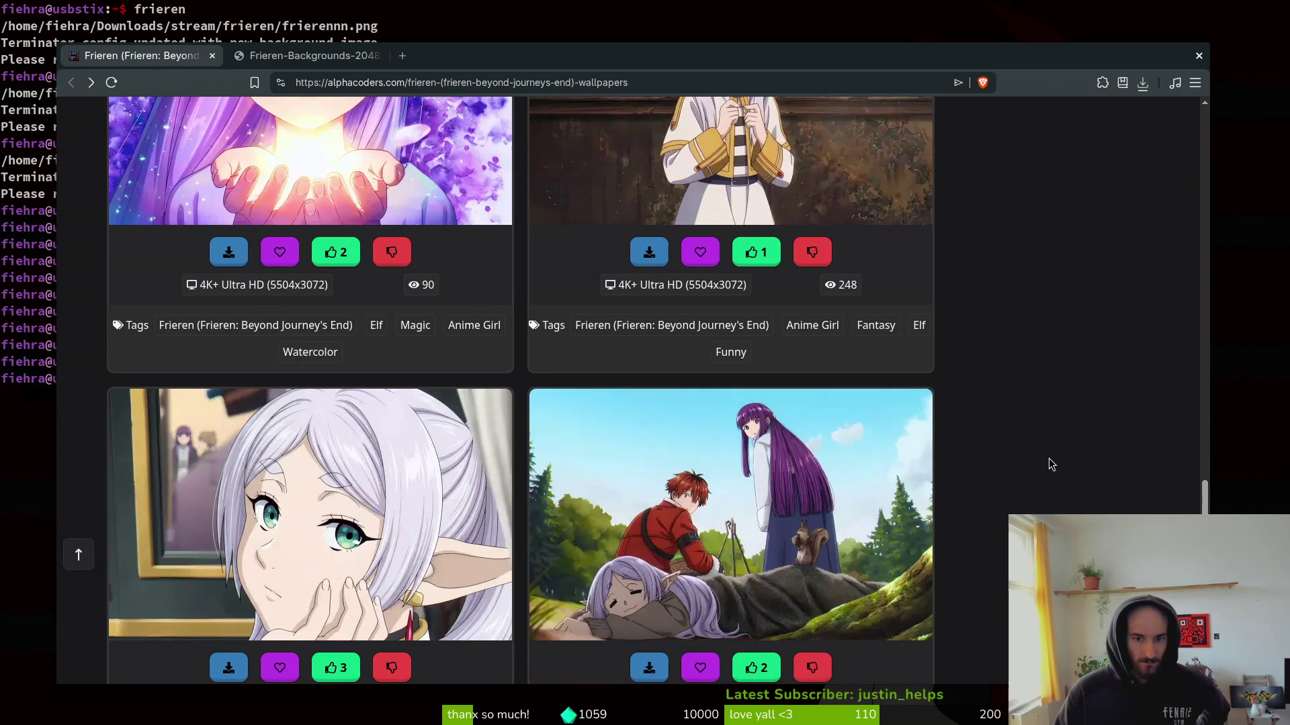
scroll(1048, 457, "down", 12)
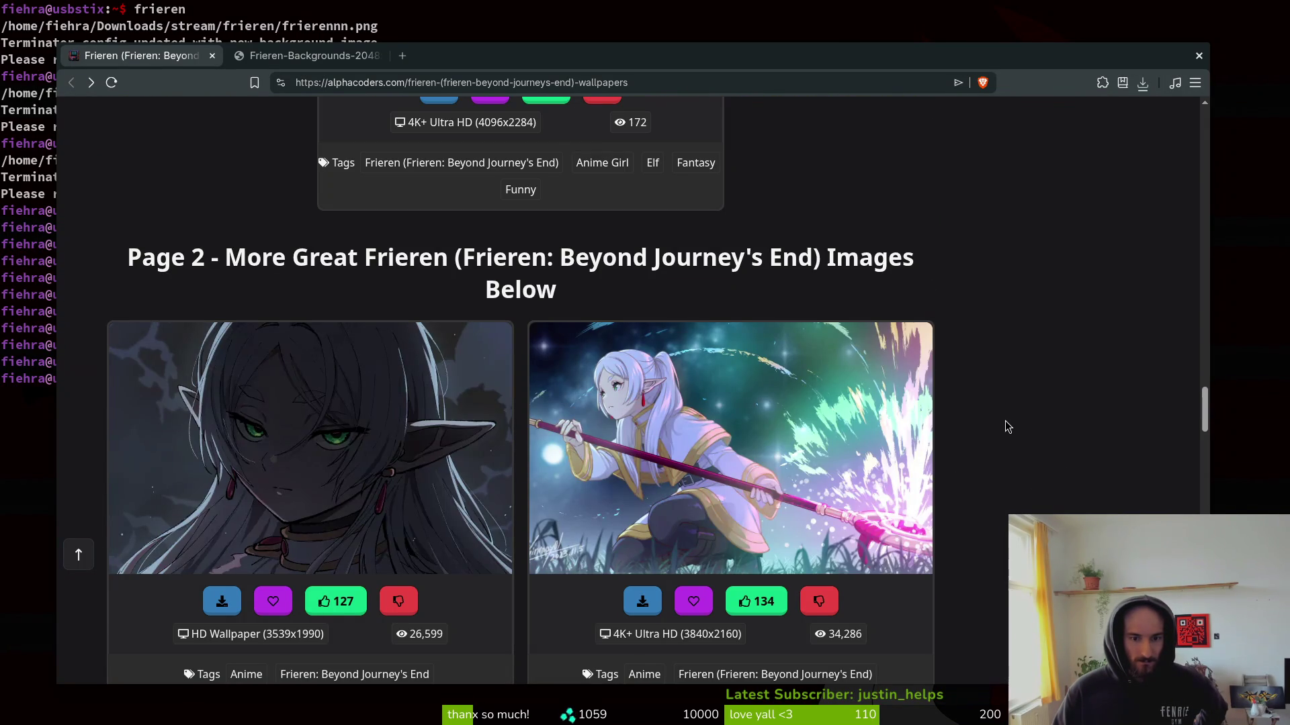
scroll(1006, 421, "down", 1)
key("super+e")
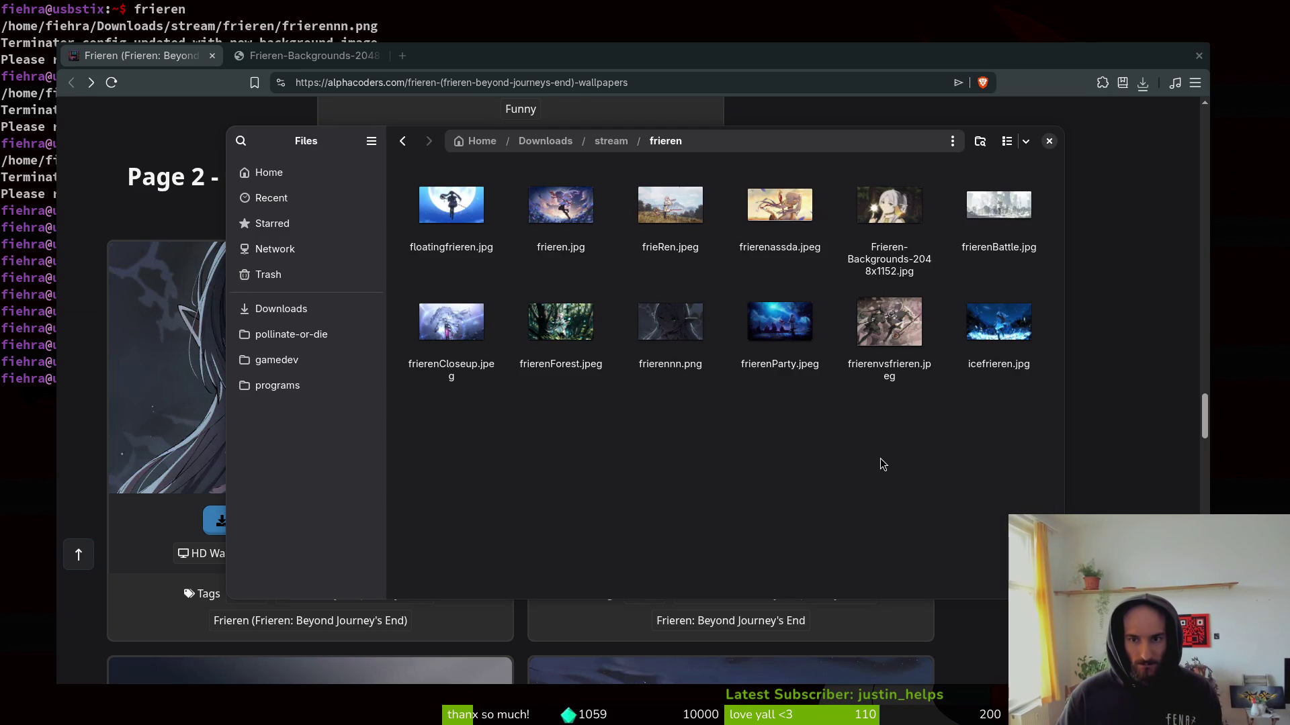
key("ctrl+w")
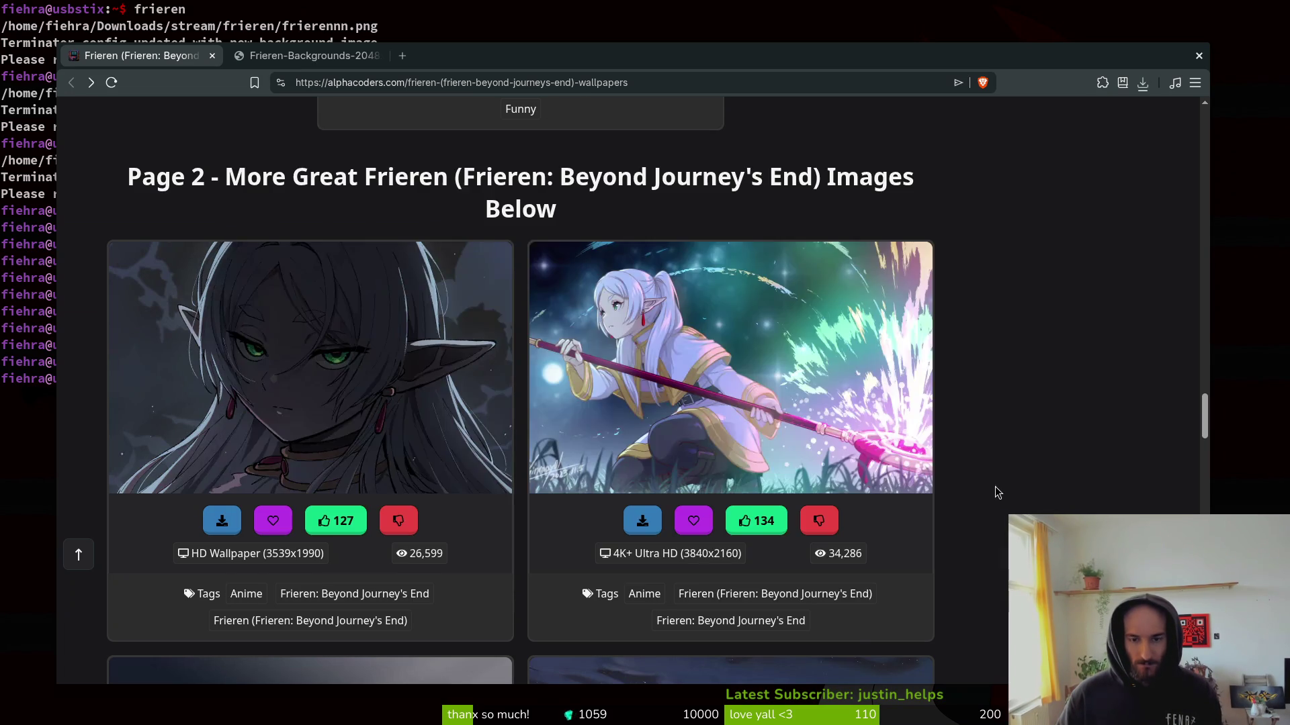
Save the Frieren-with-staff wallpaper as thumb-1920-1348243.jpeg in stream/frieren and go back.
right_click(673, 356)
left_click(723, 368)
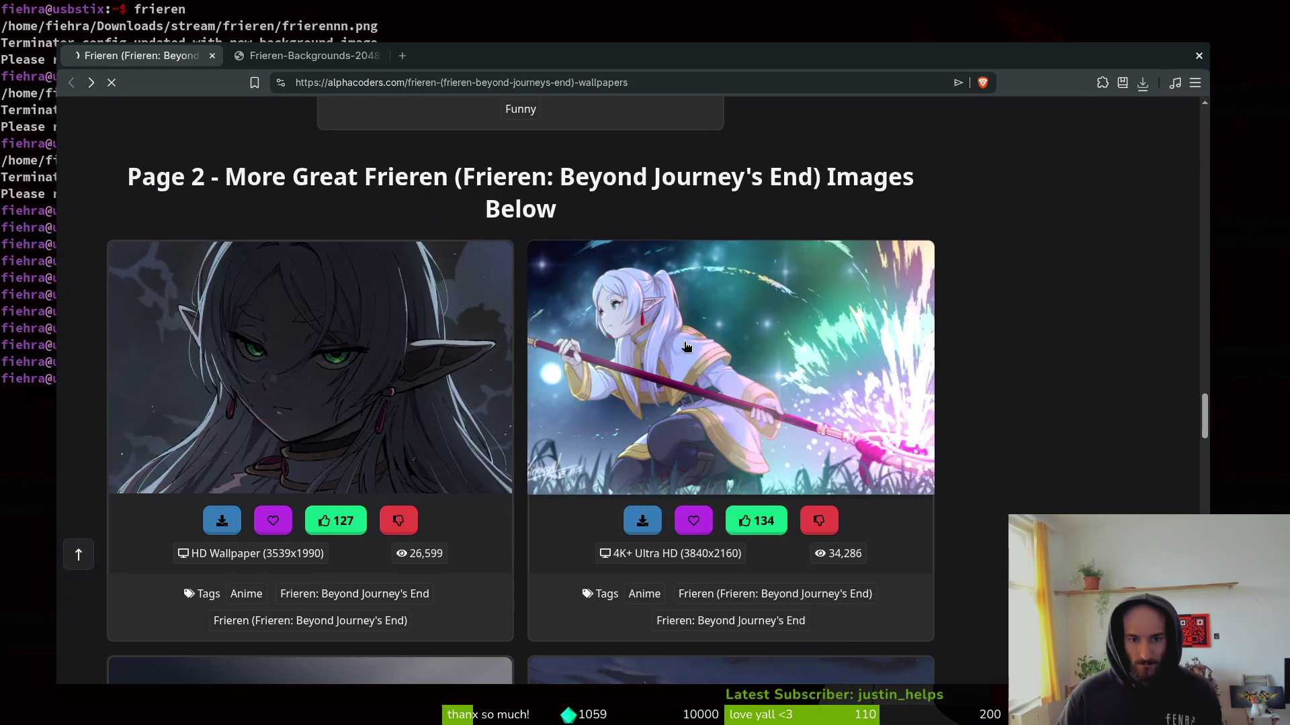
scroll(106, 405, "down", 3)
right_click(485, 427)
left_click(618, 470)
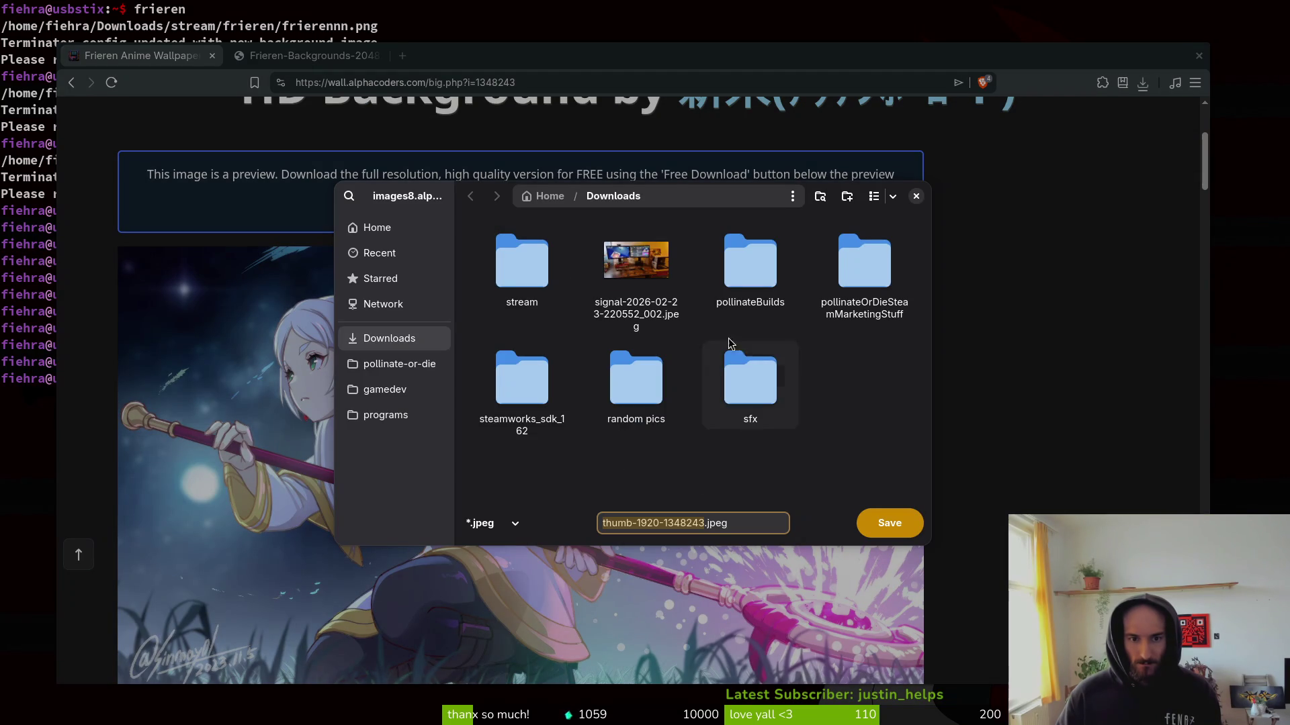
double_click(522, 264)
double_click(724, 272)
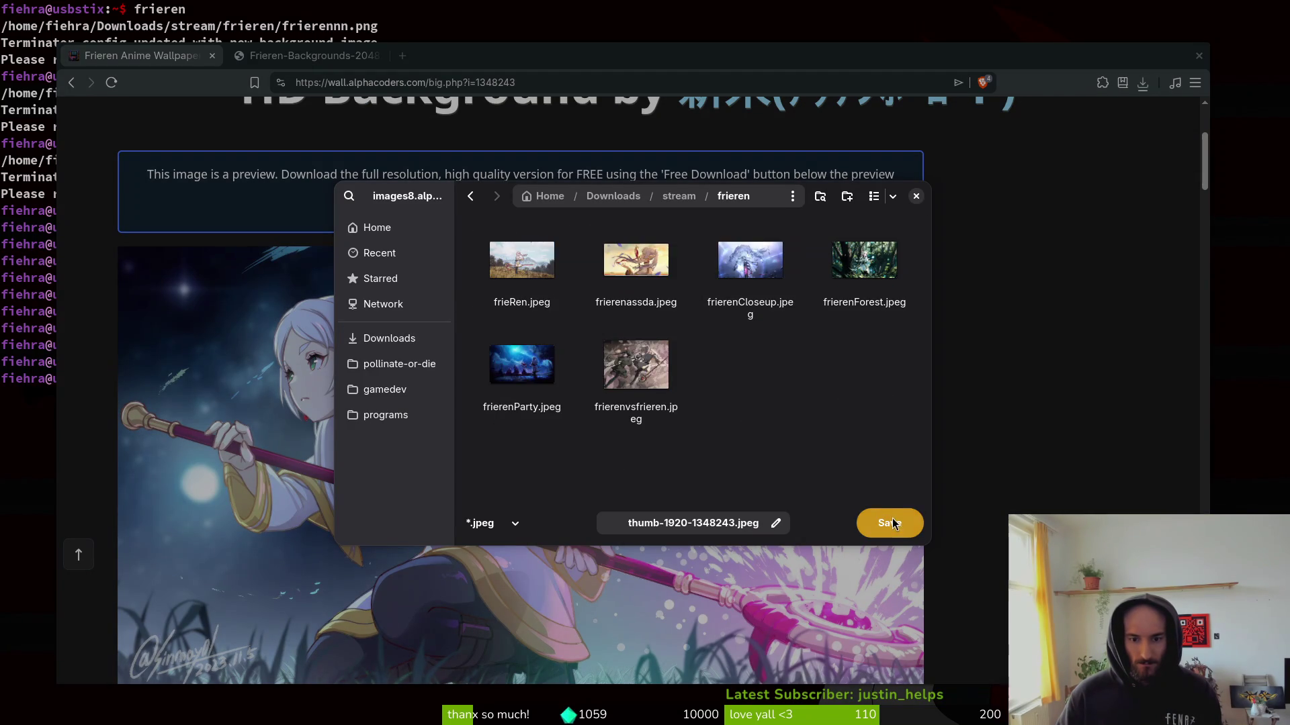
left_click(890, 522)
left_click(69, 85)
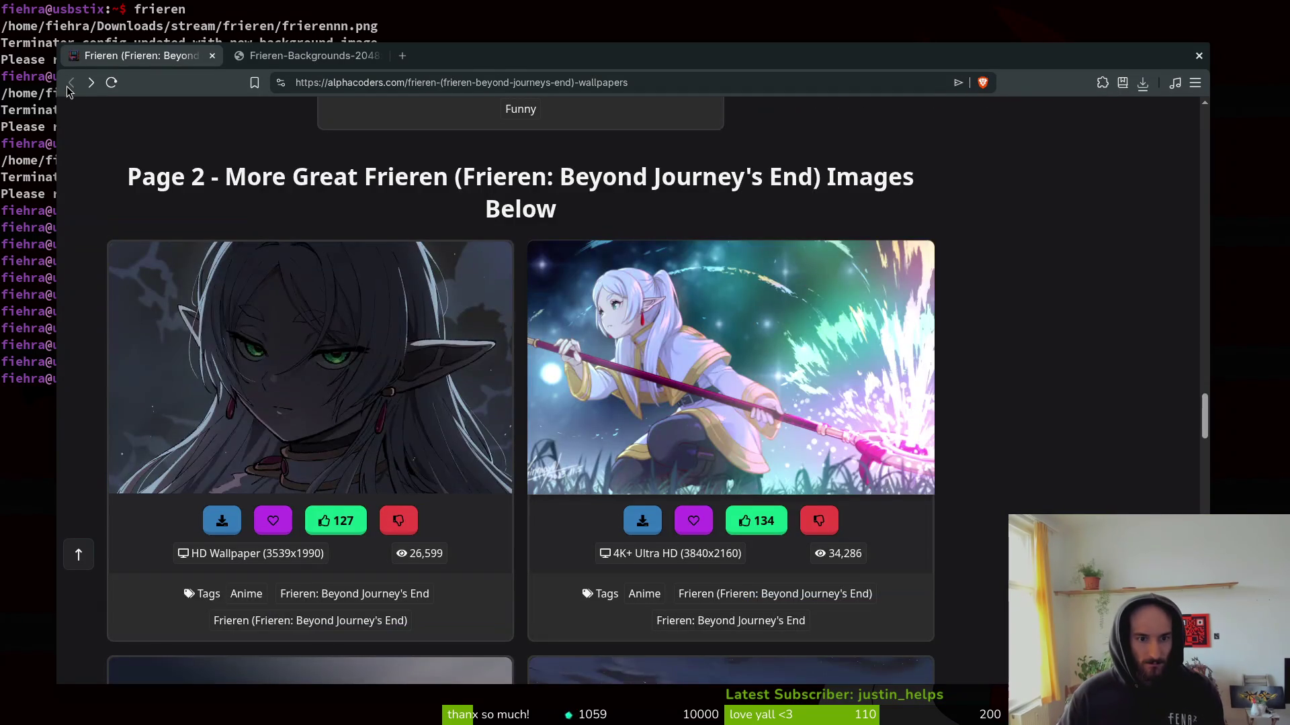
Save the full image of Frieren above the dark army into the frieren folder.
scroll(1056, 469, "down", 5)
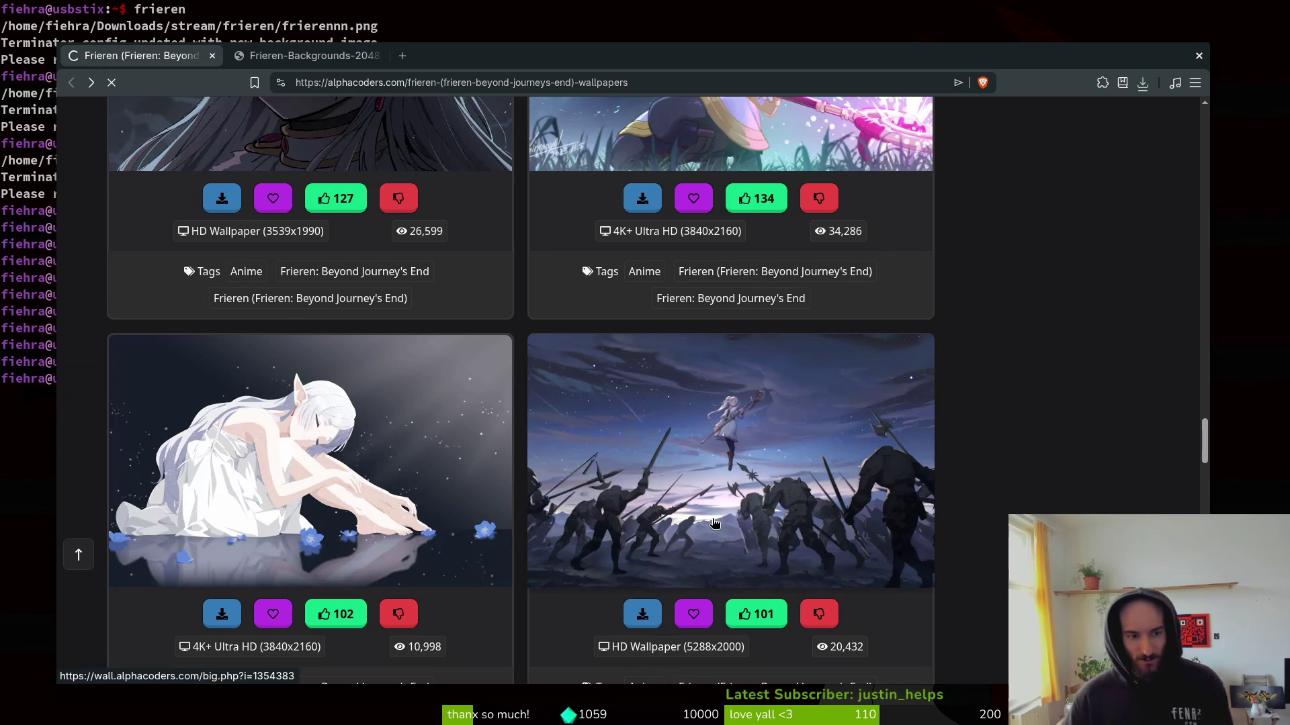
scroll(672, 470, "down", 5)
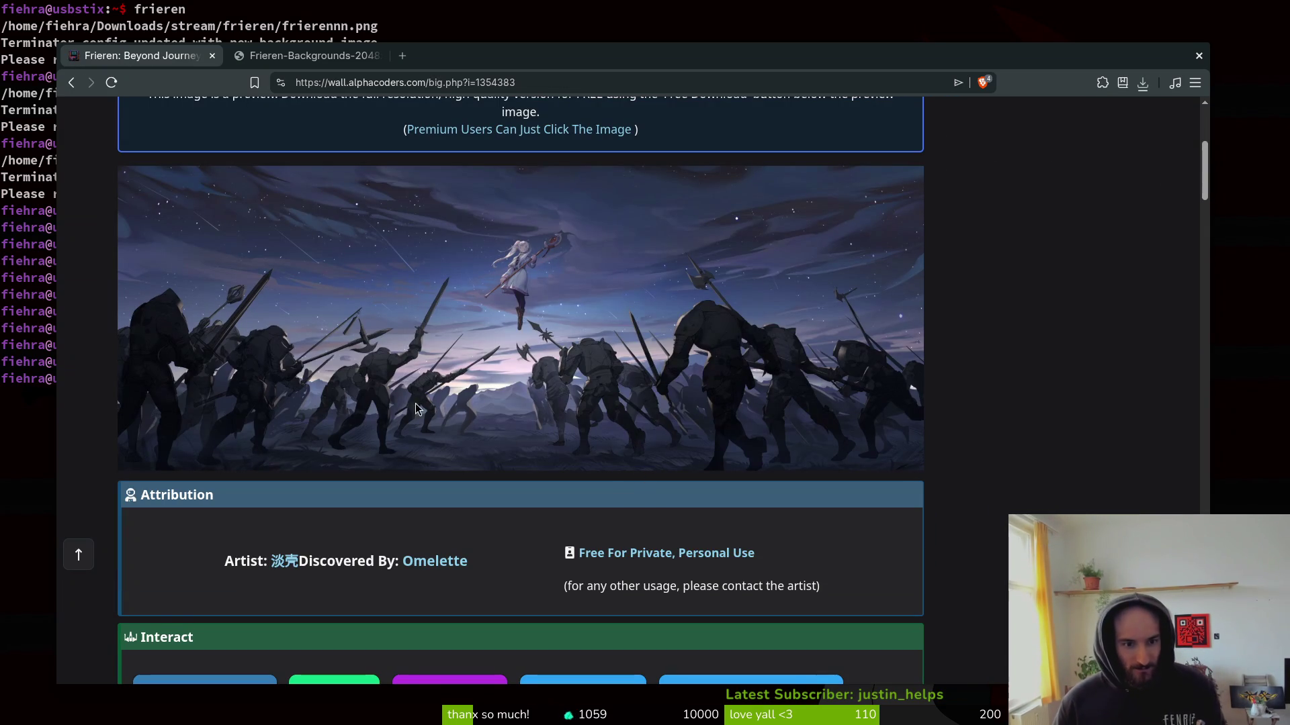
right_click(341, 314)
left_click(417, 329)
left_click(309, 56)
right_click(474, 314)
left_click(530, 342)
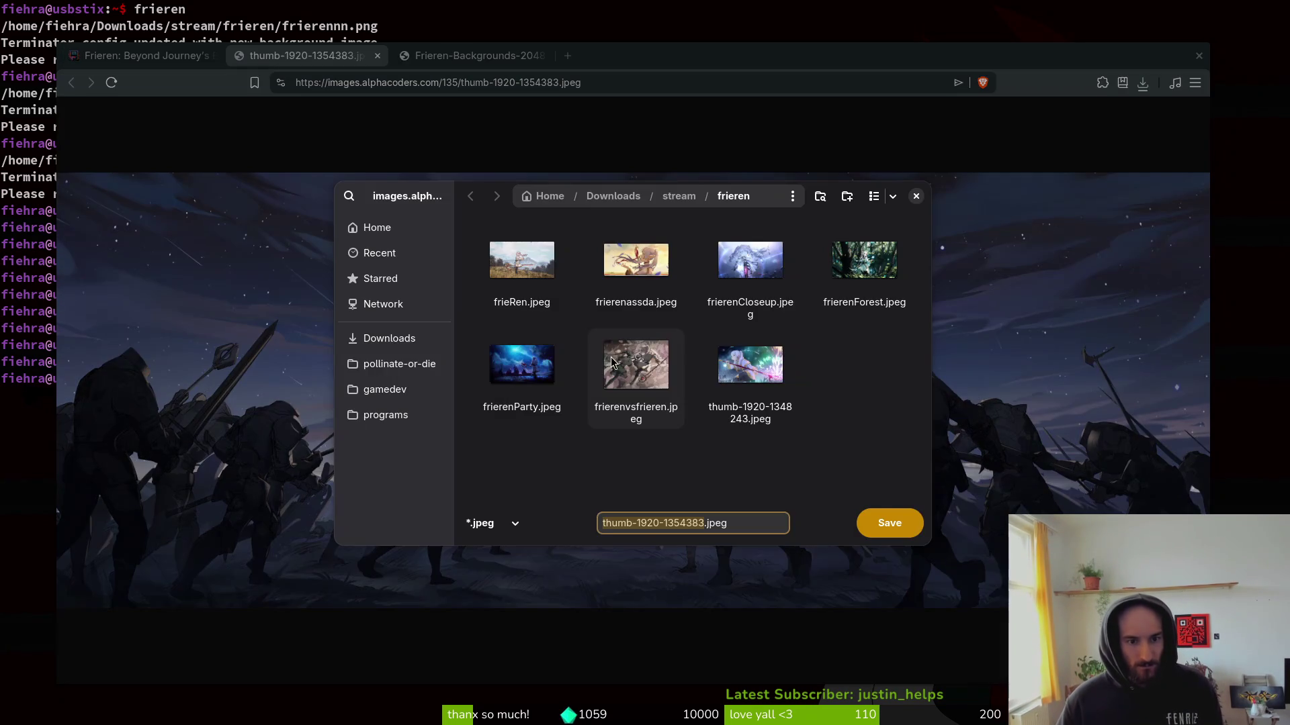
left_click(904, 521)
Close the extra image tabs, skip a duplicate Frieren-Backgrounds save, and return to the list.
left_click(377, 56)
left_click(378, 56)
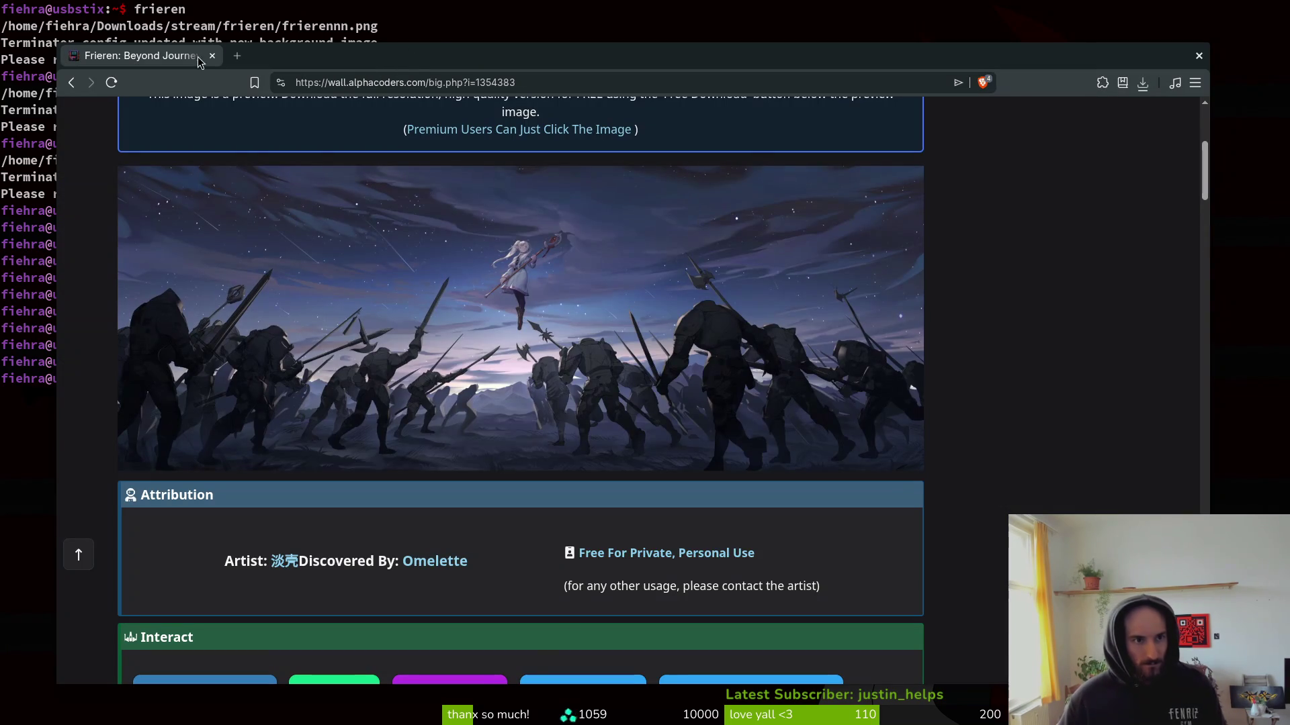
key("ctrl+shift+t")
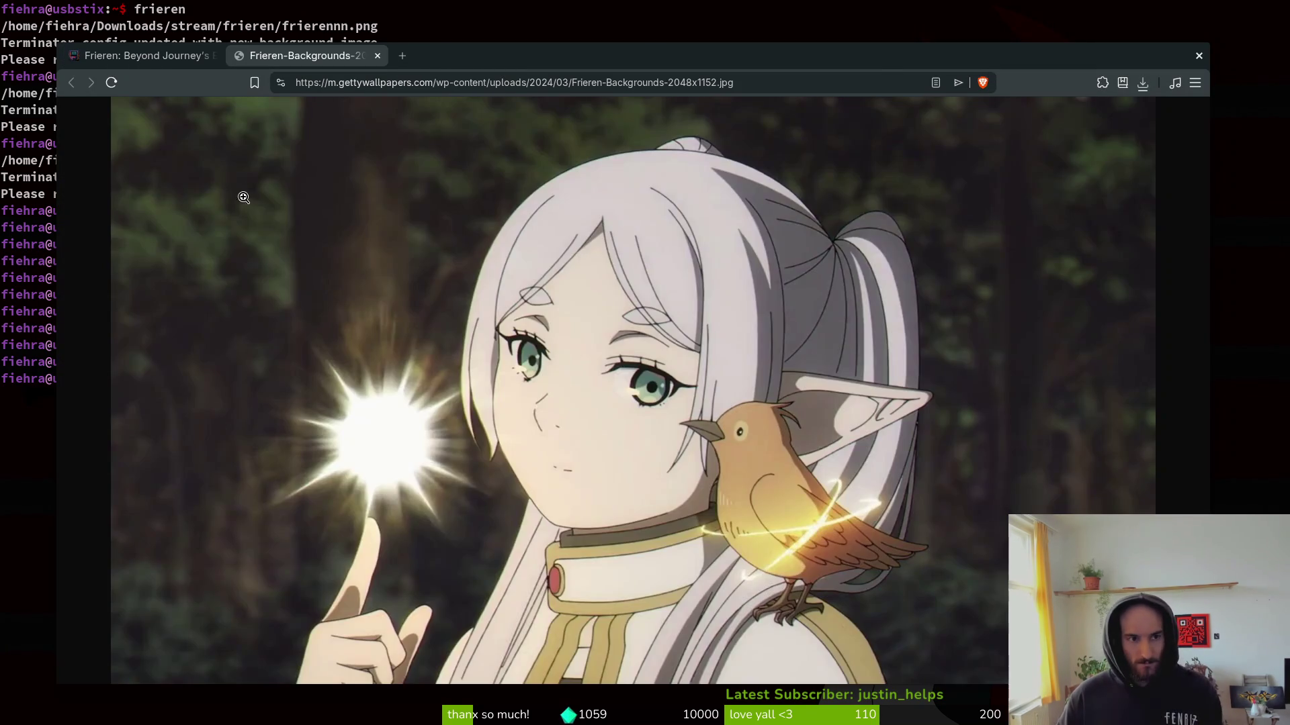
key("ctrl+w")
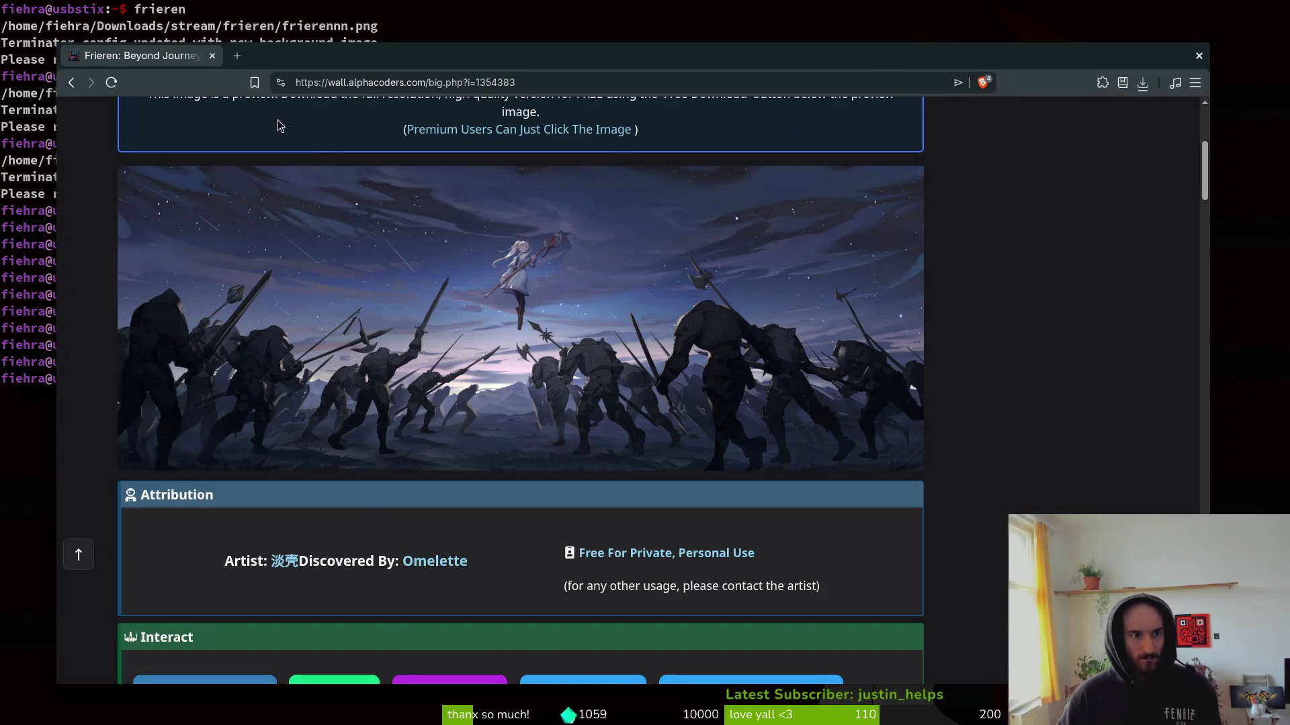
key("ctrl+shift+t")
right_click(483, 323)
left_click(621, 371)
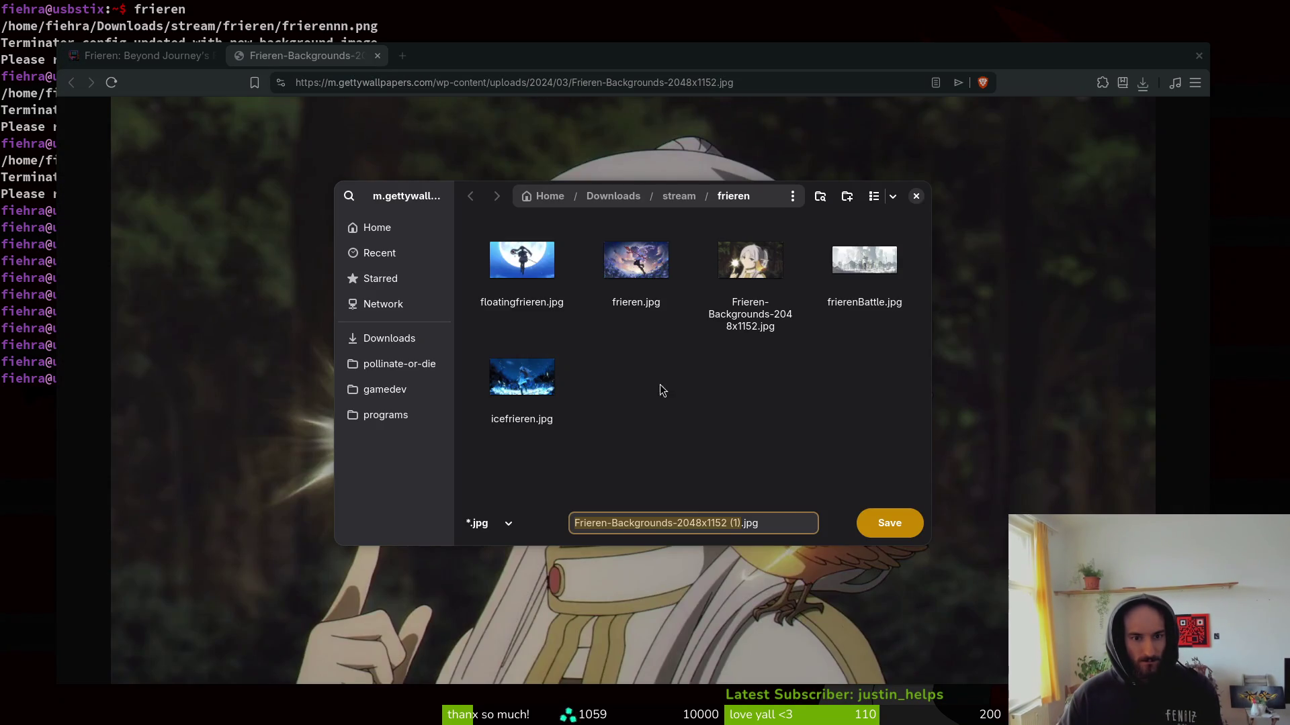
key("Return")
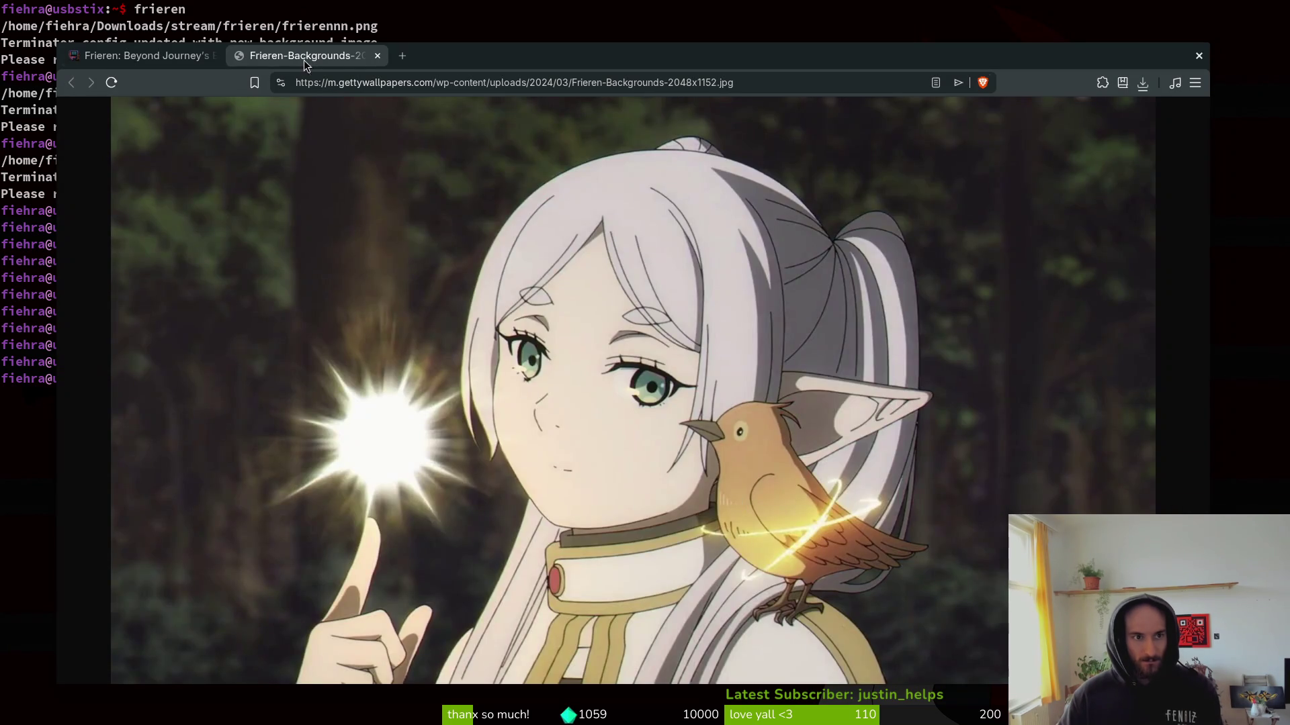
middle_click(304, 61)
key("alt+Left")
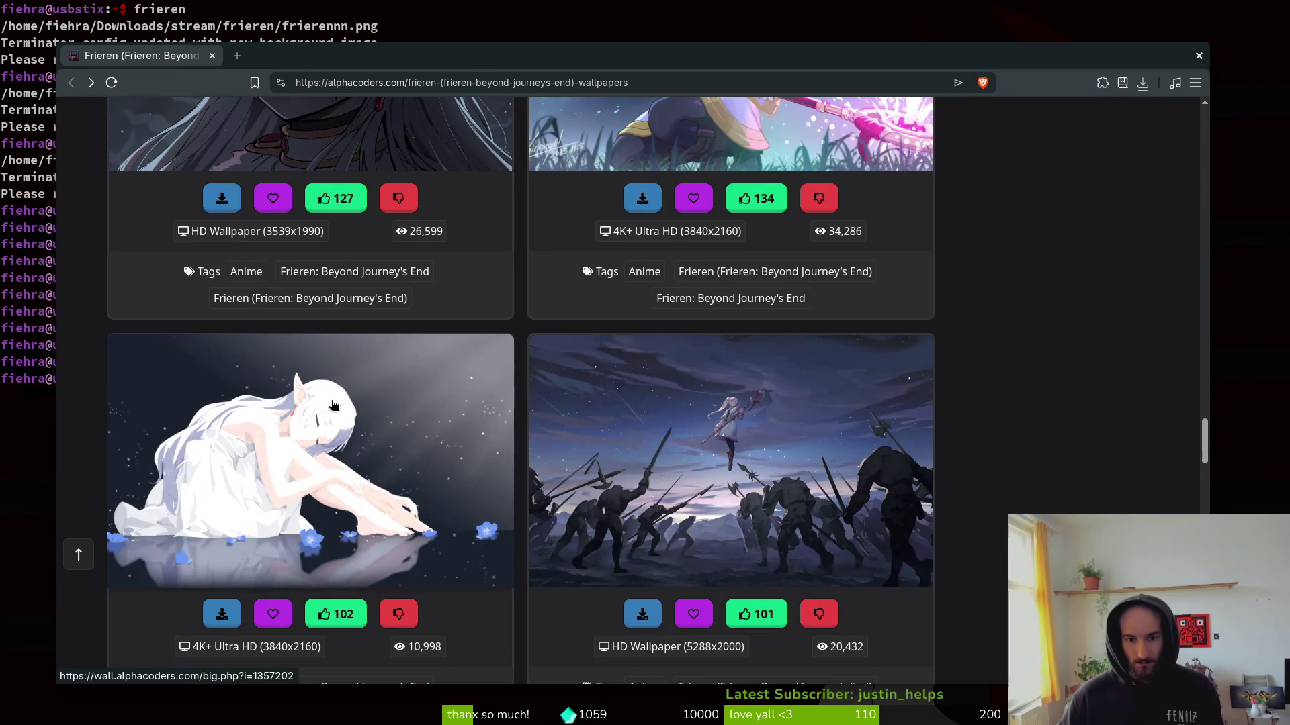
Save the sunlit forest-path wallpaper as thumb-1920-1355193.jpeg in stream/frieren, then return to the list.
scroll(271, 382, "down", 5)
scroll(1033, 440, "down", 5)
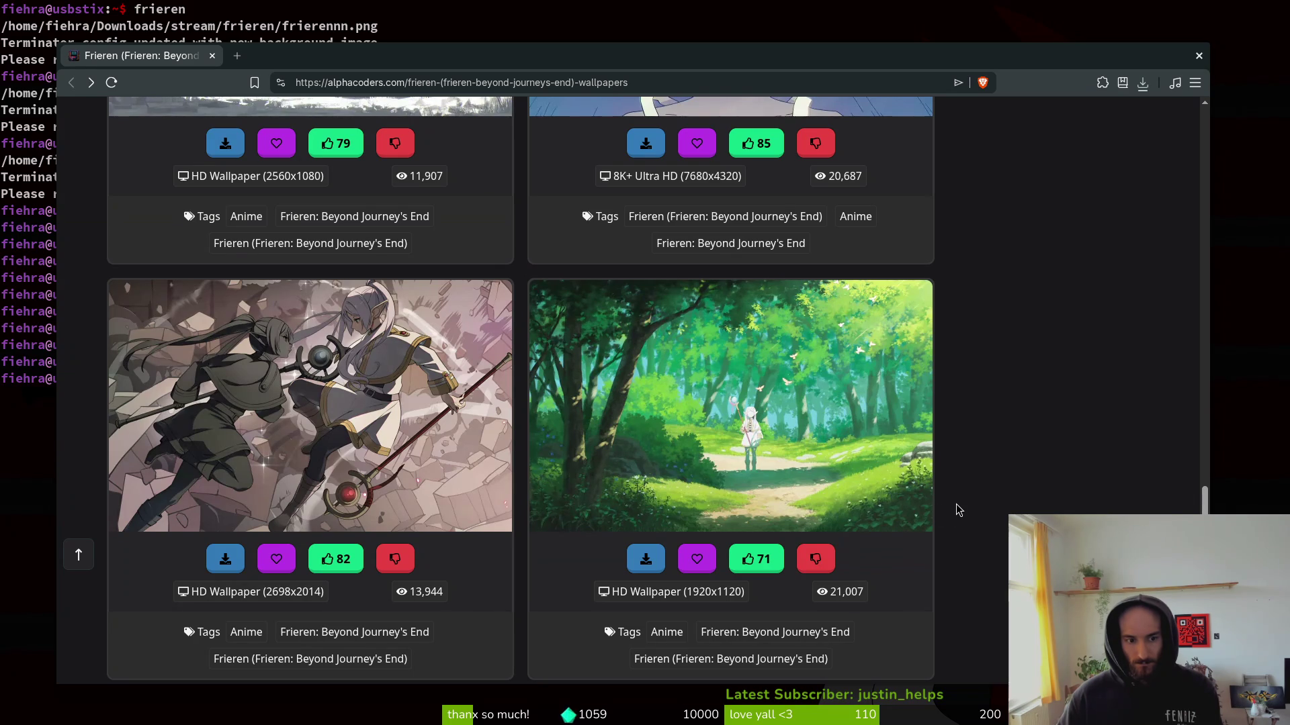
left_click(695, 430)
scroll(712, 437, "down", 5)
scroll(840, 434, "up", 2)
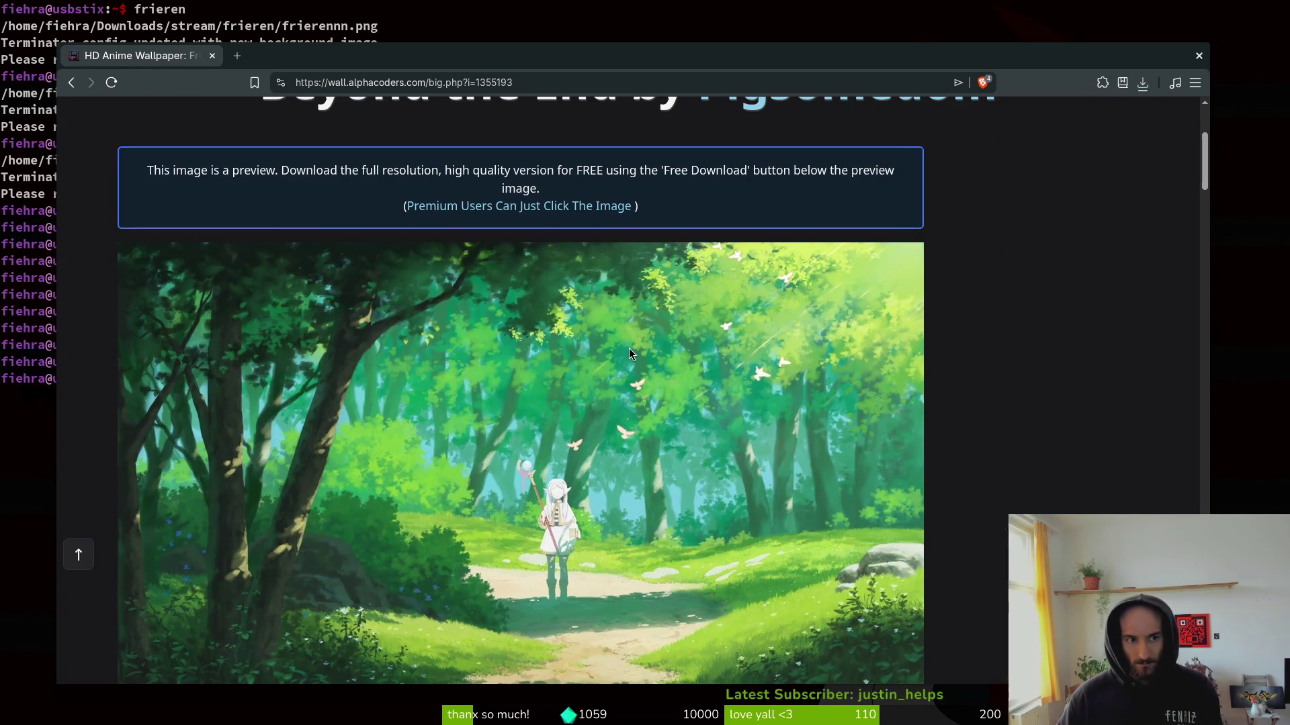
scroll(940, 389, "down", 2)
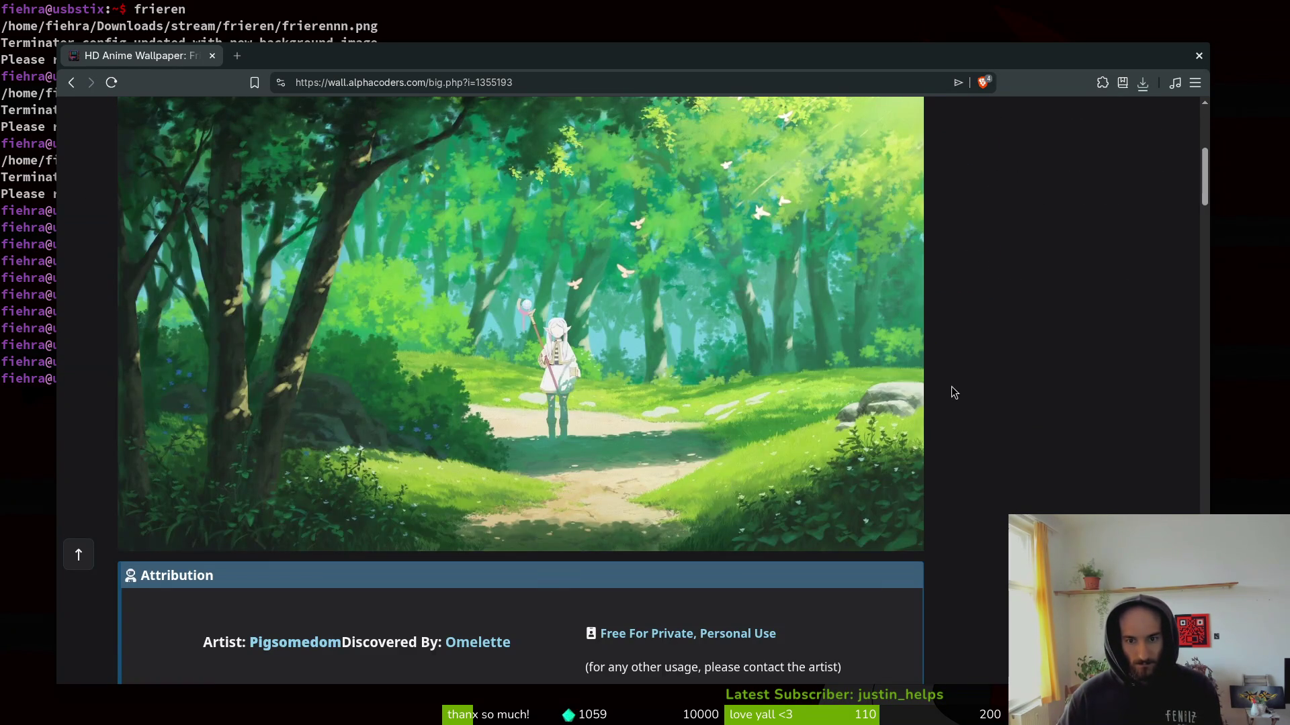
scroll(954, 396, "up", 1)
right_click(401, 365)
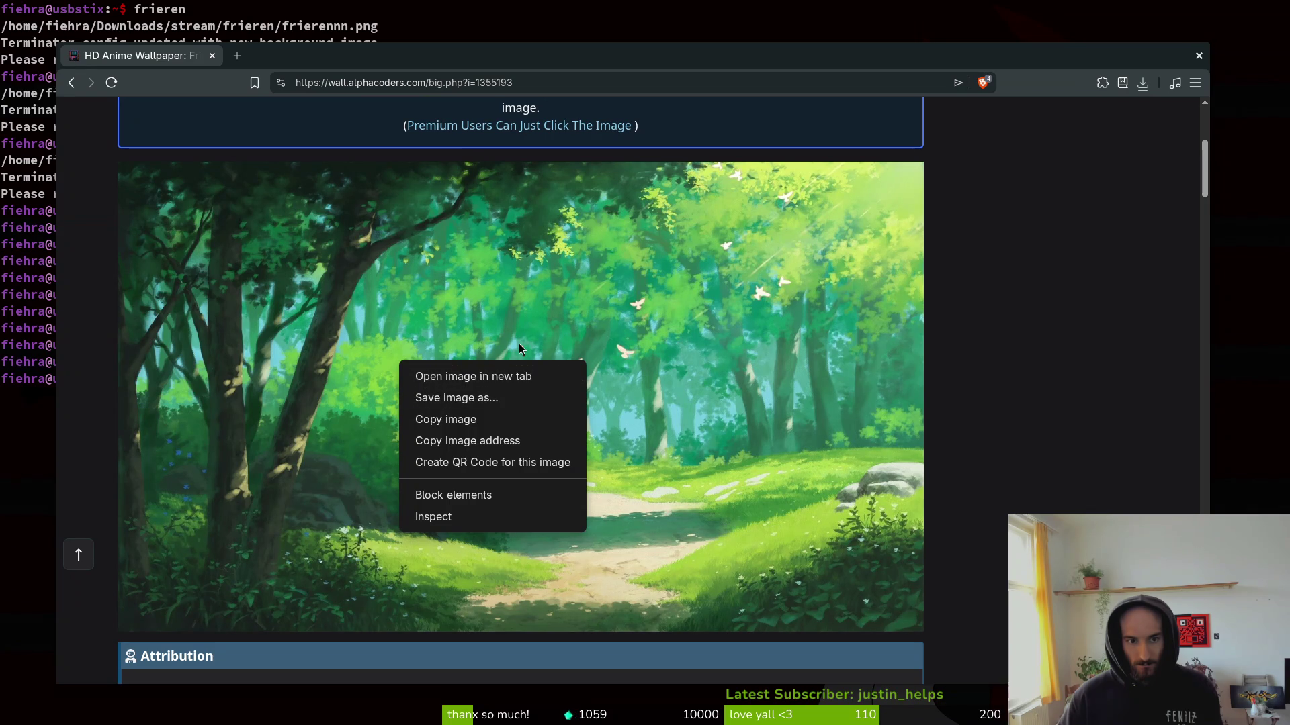
left_click(456, 397)
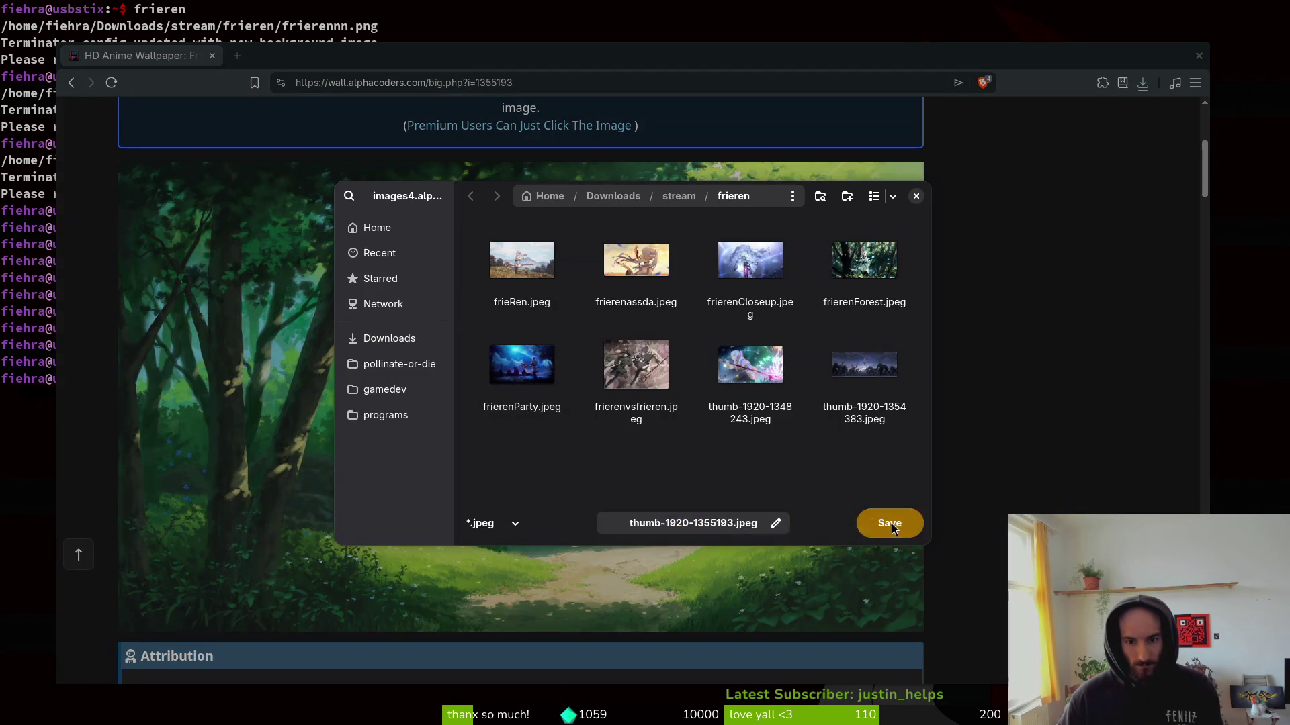
left_click(863, 523)
key("alt+Left")
scroll(963, 401, "down", 5)
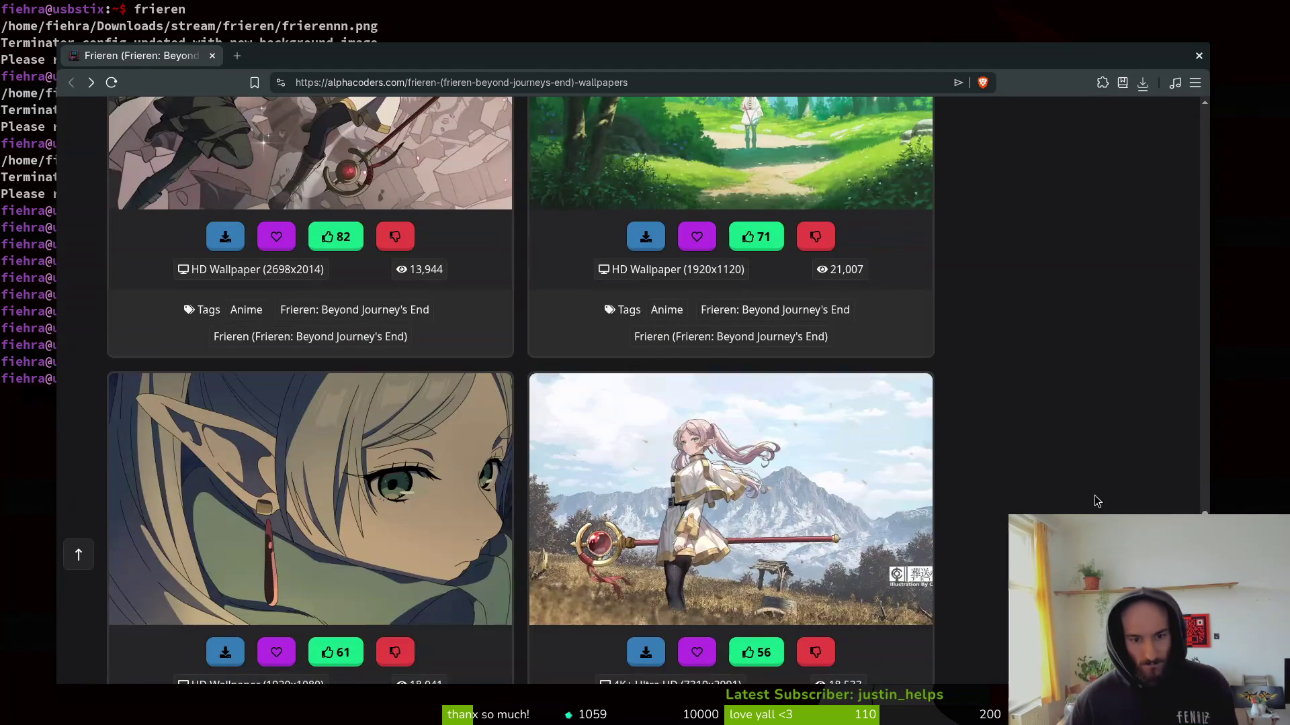
Scroll down and open the purple tree wallpaper in a background tab.
scroll(963, 402, "down", 4)
scroll(1043, 424, "down", 2)
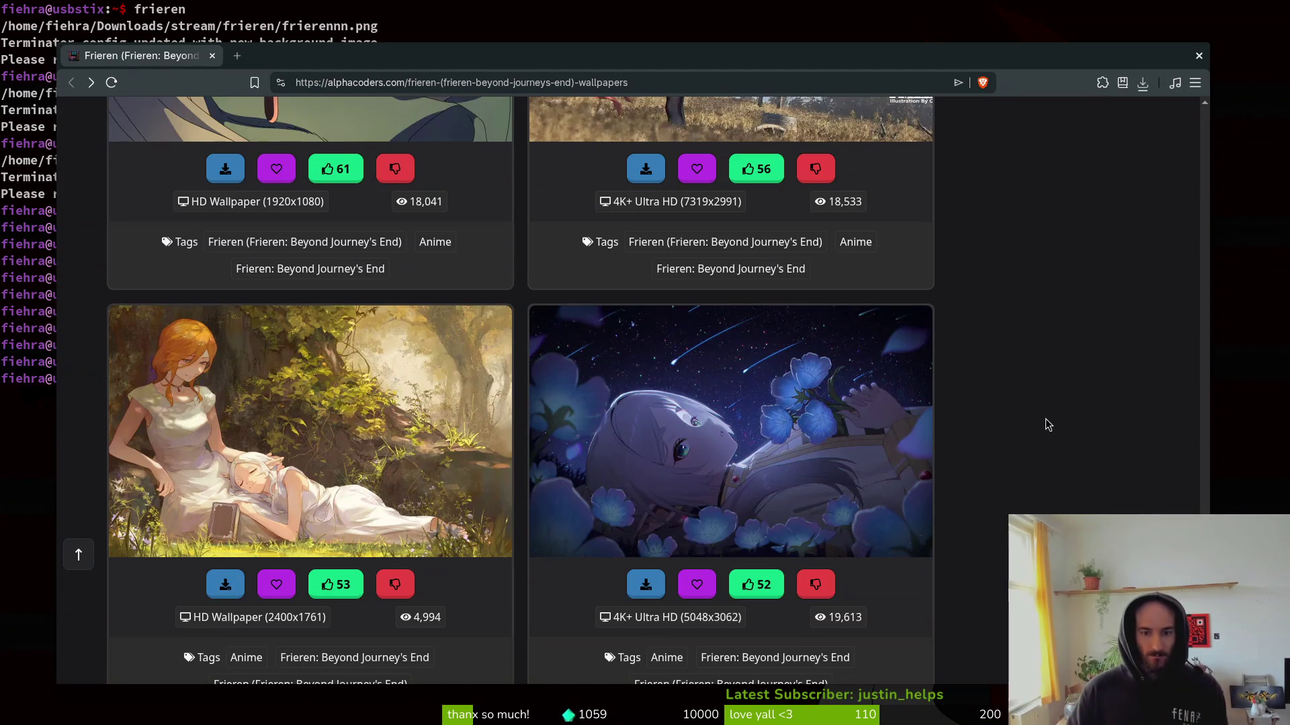
scroll(1034, 409, "down", 6)
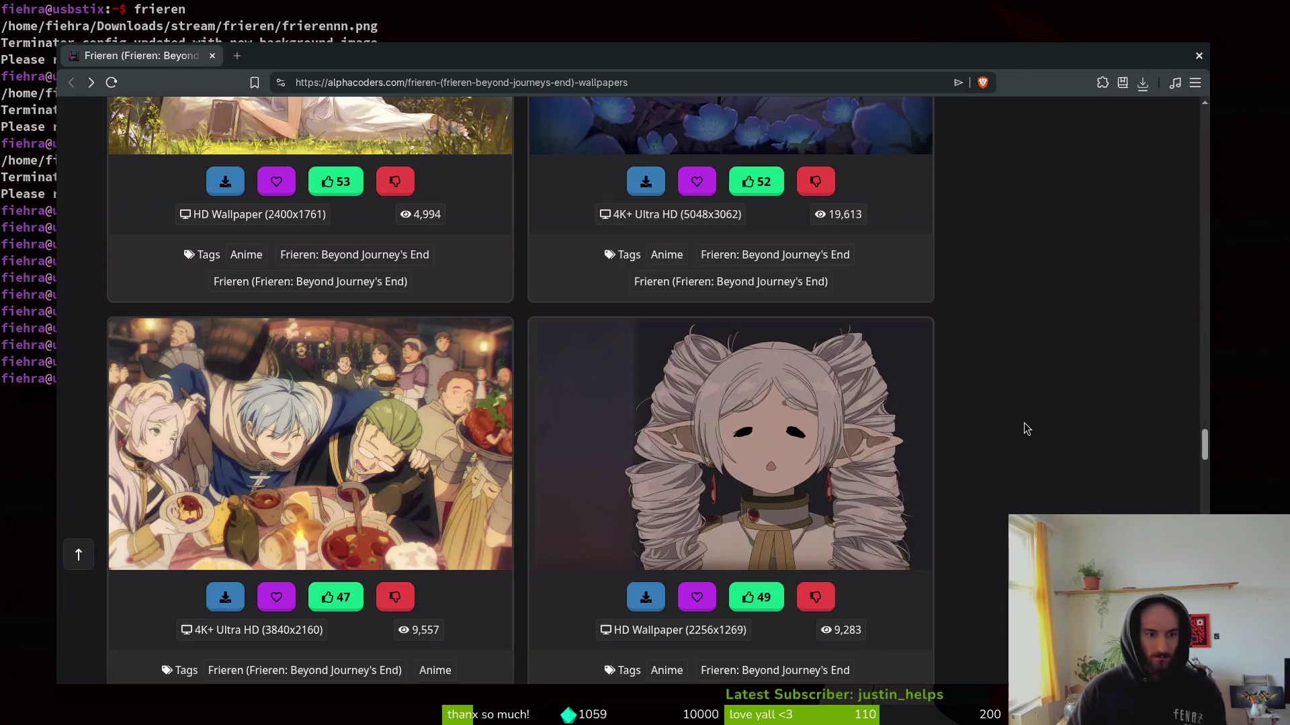
scroll(1014, 410, "down", 10)
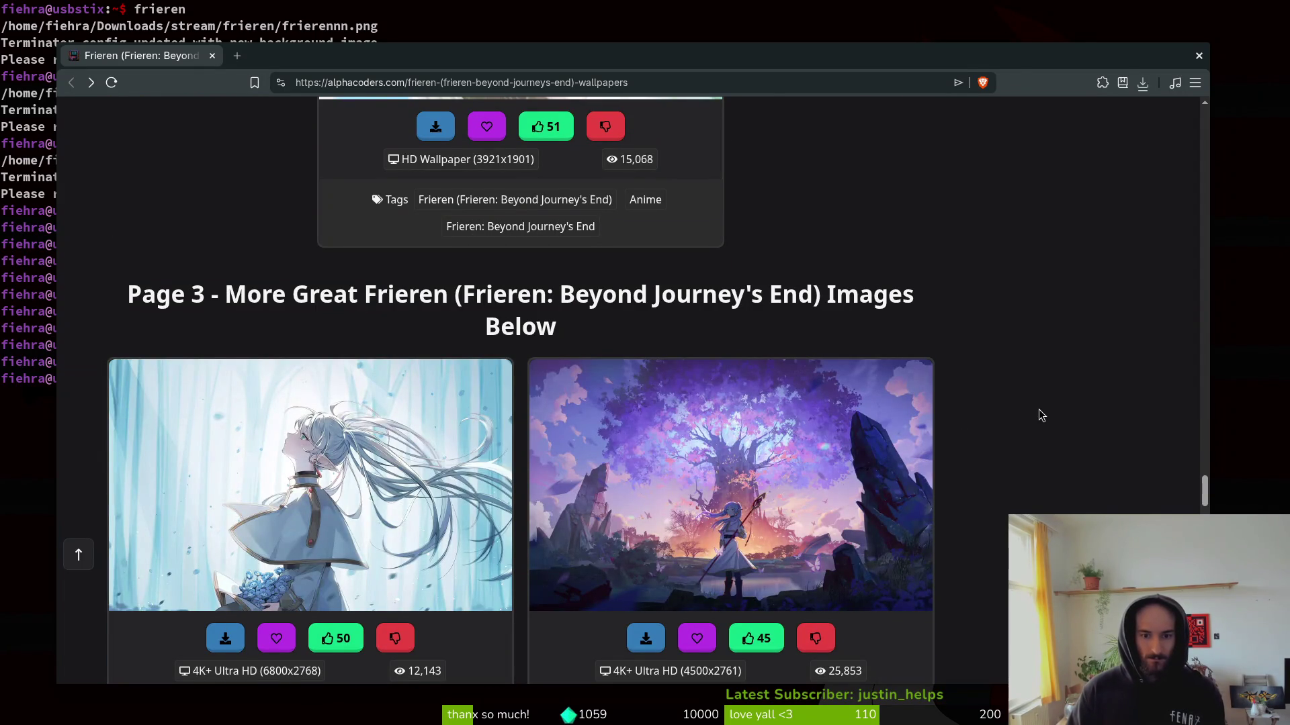
scroll(1041, 410, "down", 1)
right_click(695, 430)
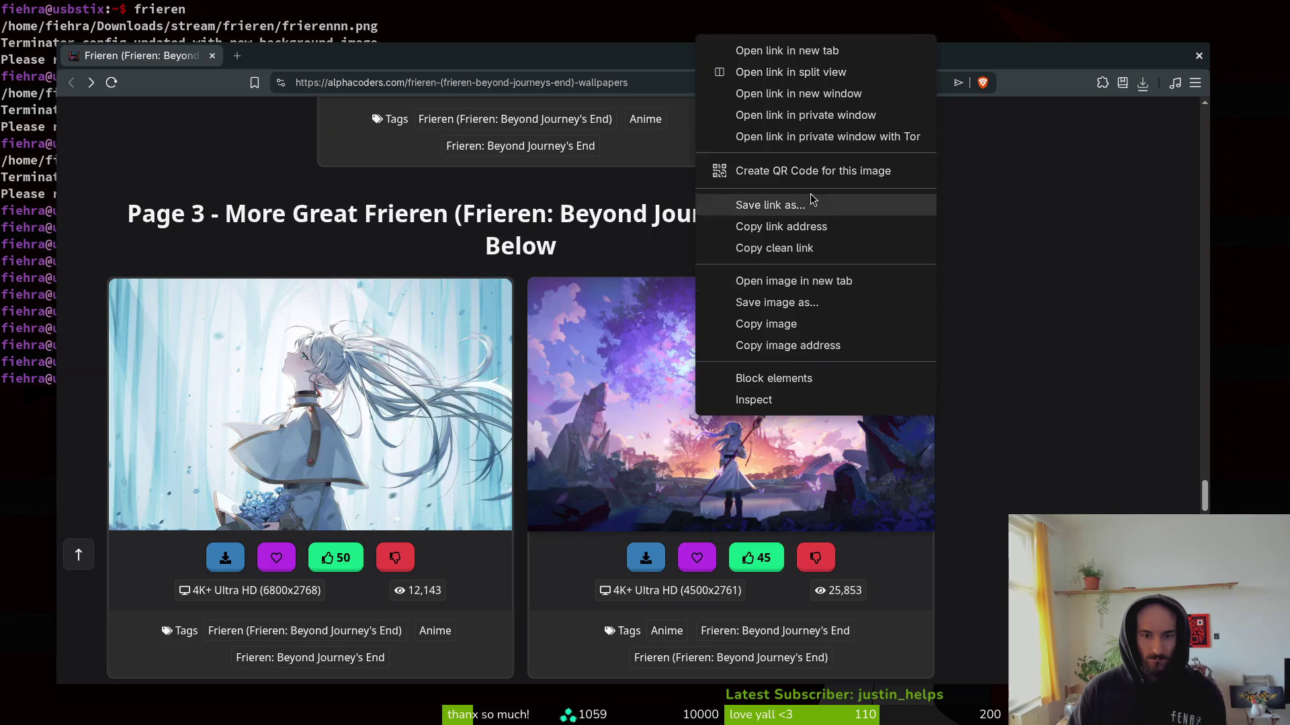
left_click(752, 49)
Open the pink wallpaper's page in a new tab and save it into the frieren folder.
scroll(1015, 399, "down", 5)
scroll(1007, 401, "down", 5)
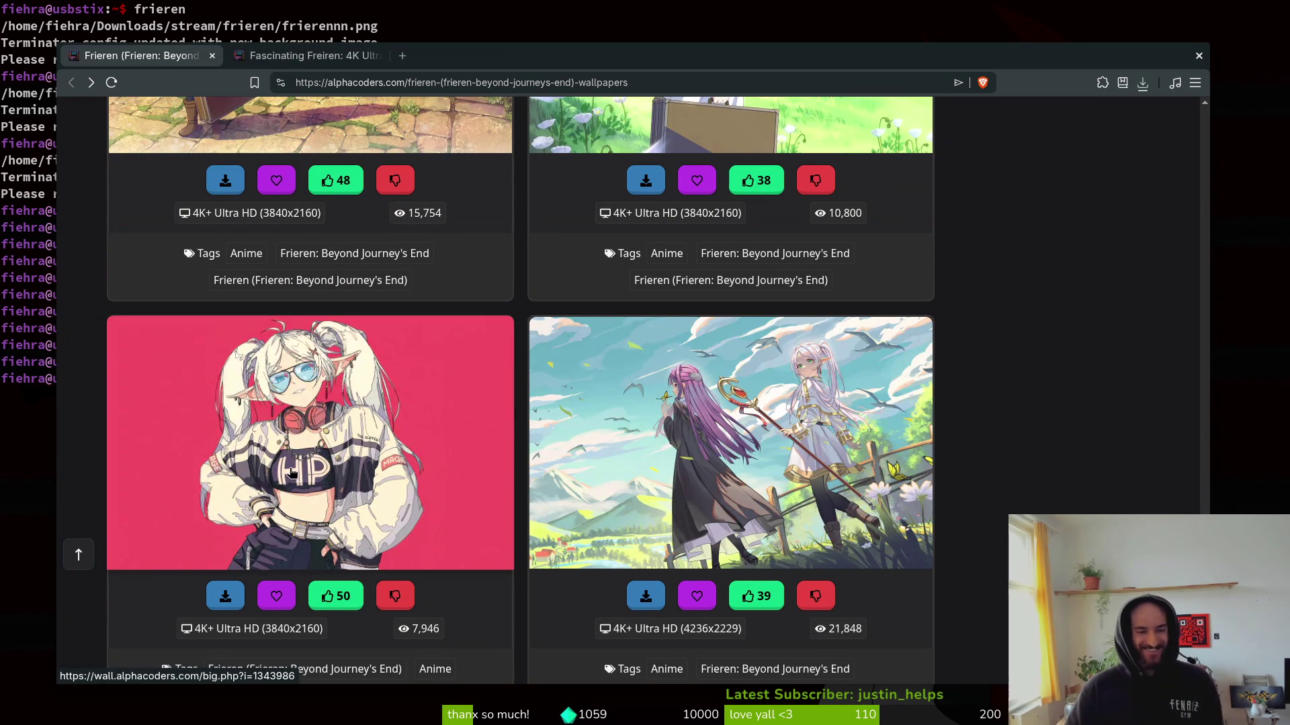
right_click(323, 471)
left_click(347, 118)
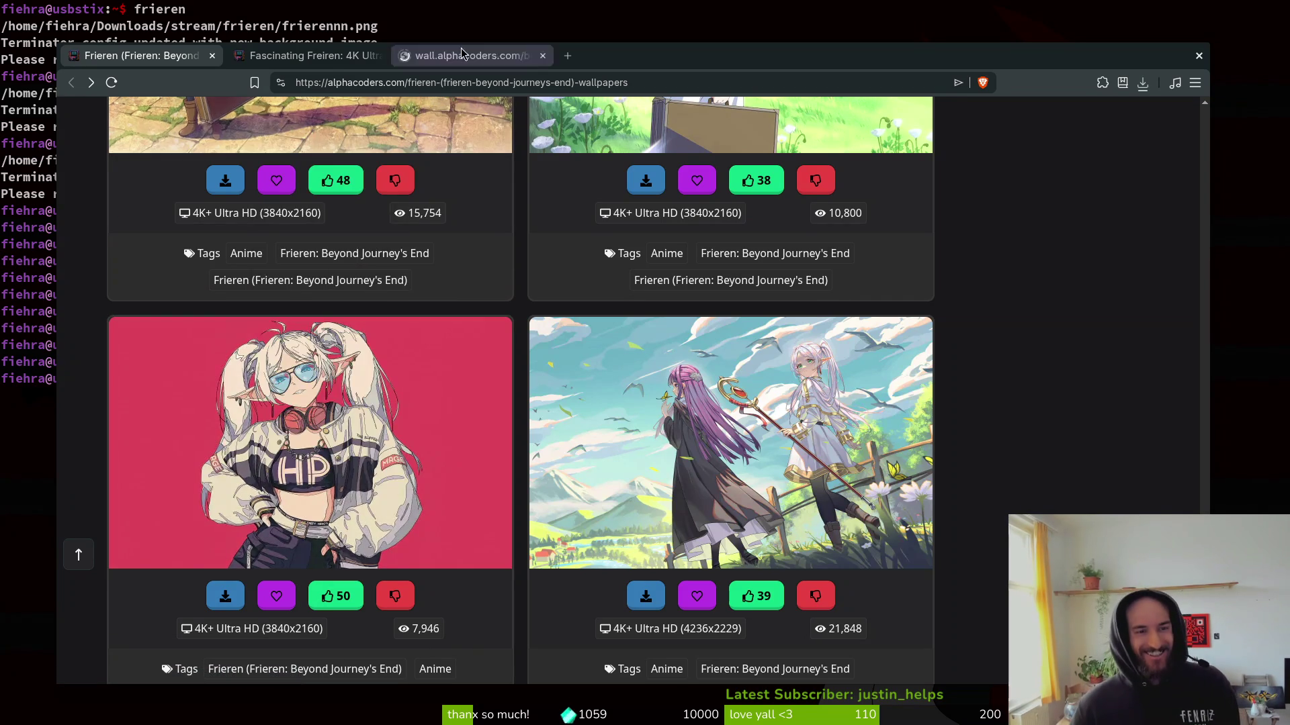
left_click(459, 55)
scroll(841, 446, "down", 5)
scroll(845, 430, "up", 1)
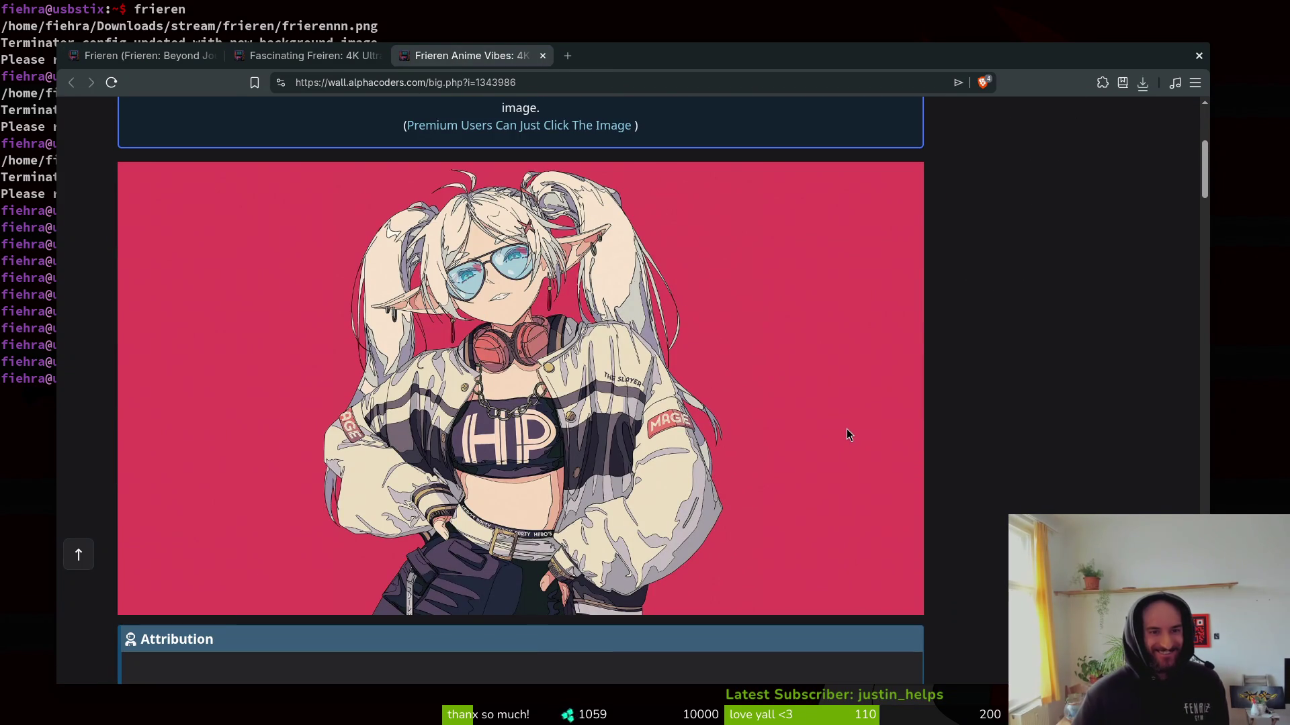
right_click(437, 352)
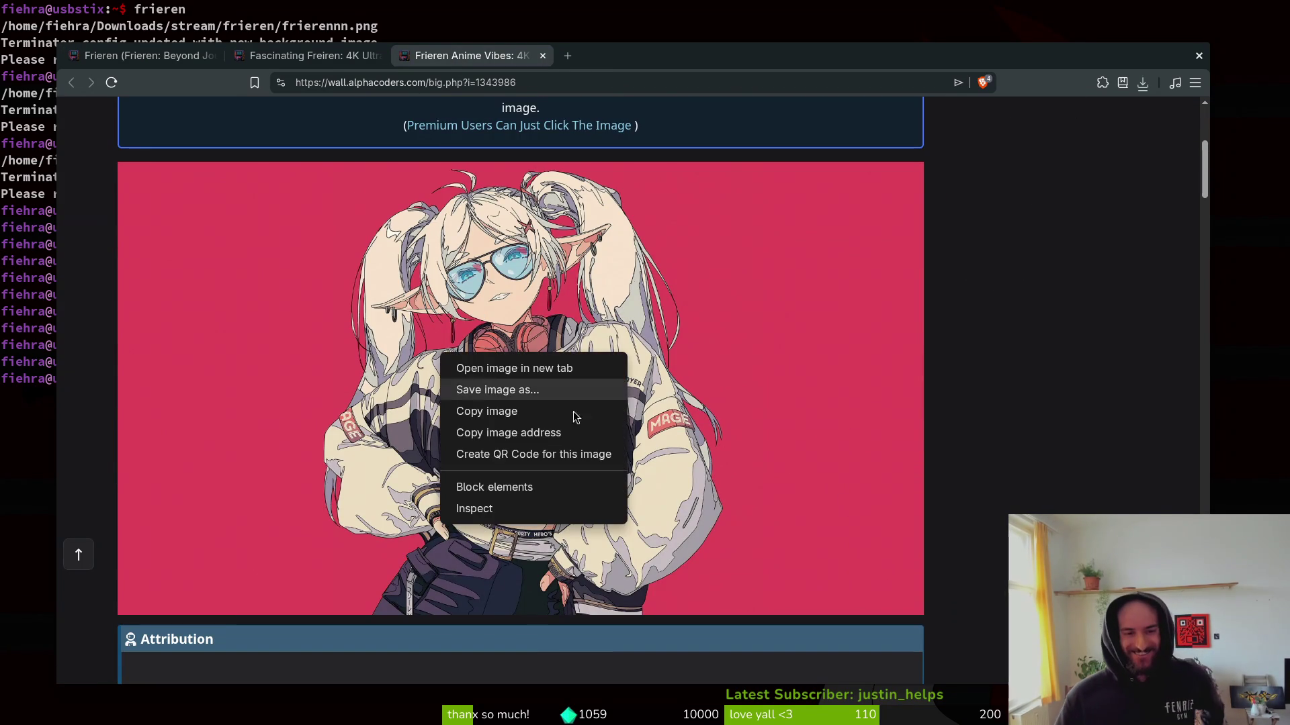
left_click(547, 389)
left_click(892, 523)
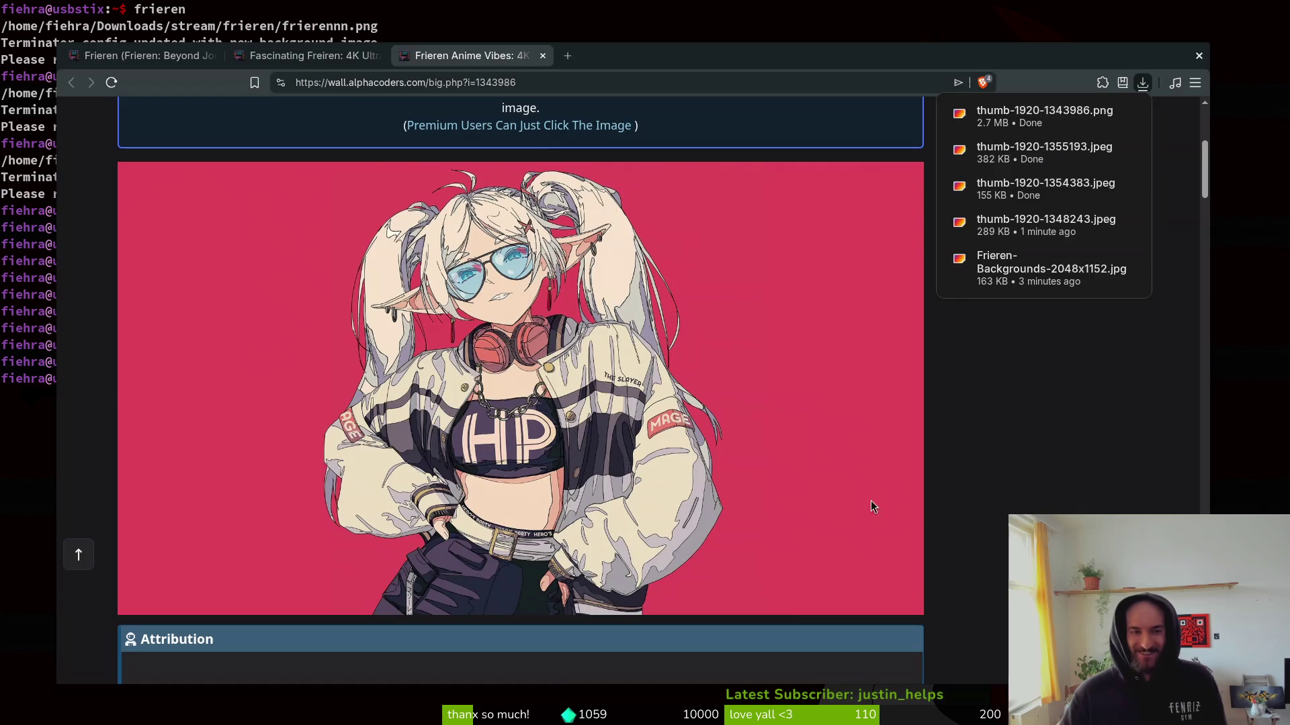
Save the purple tree wallpaper into the frieren folder and close both extra tabs.
left_click(309, 56)
scroll(870, 422, "down", 5)
right_click(499, 411)
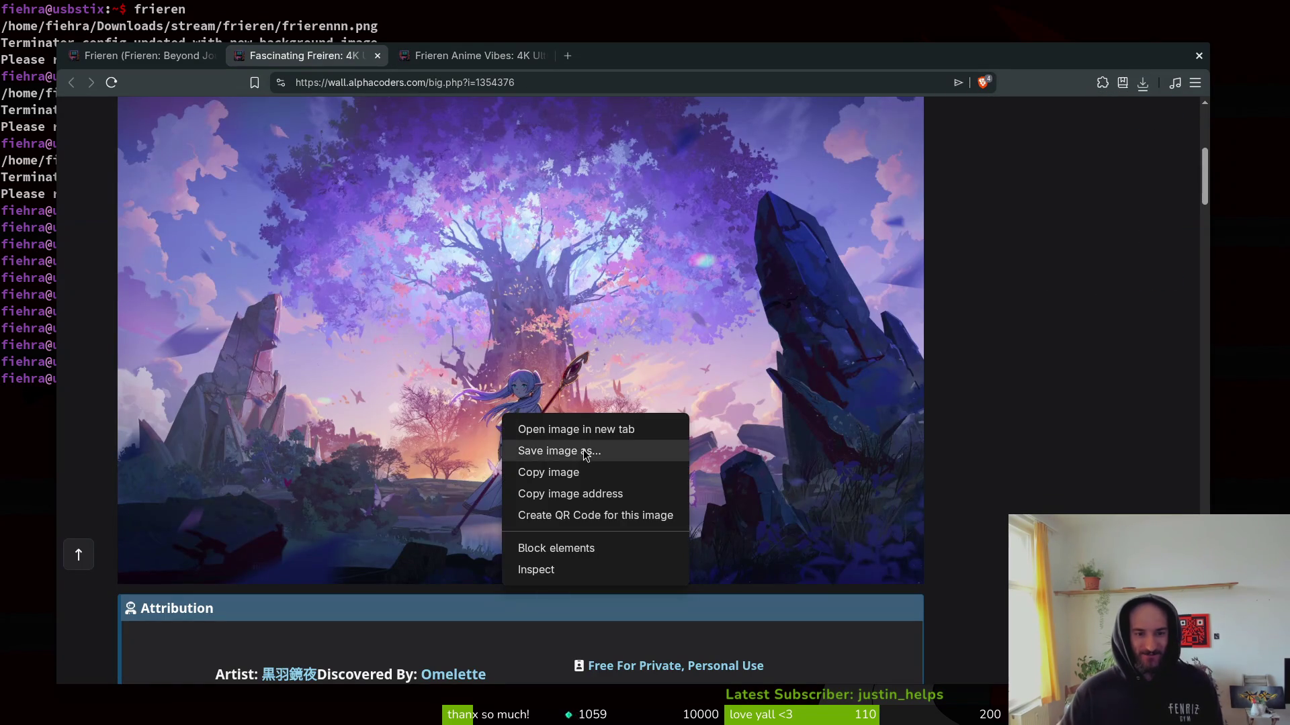
left_click(592, 451)
left_click(892, 527)
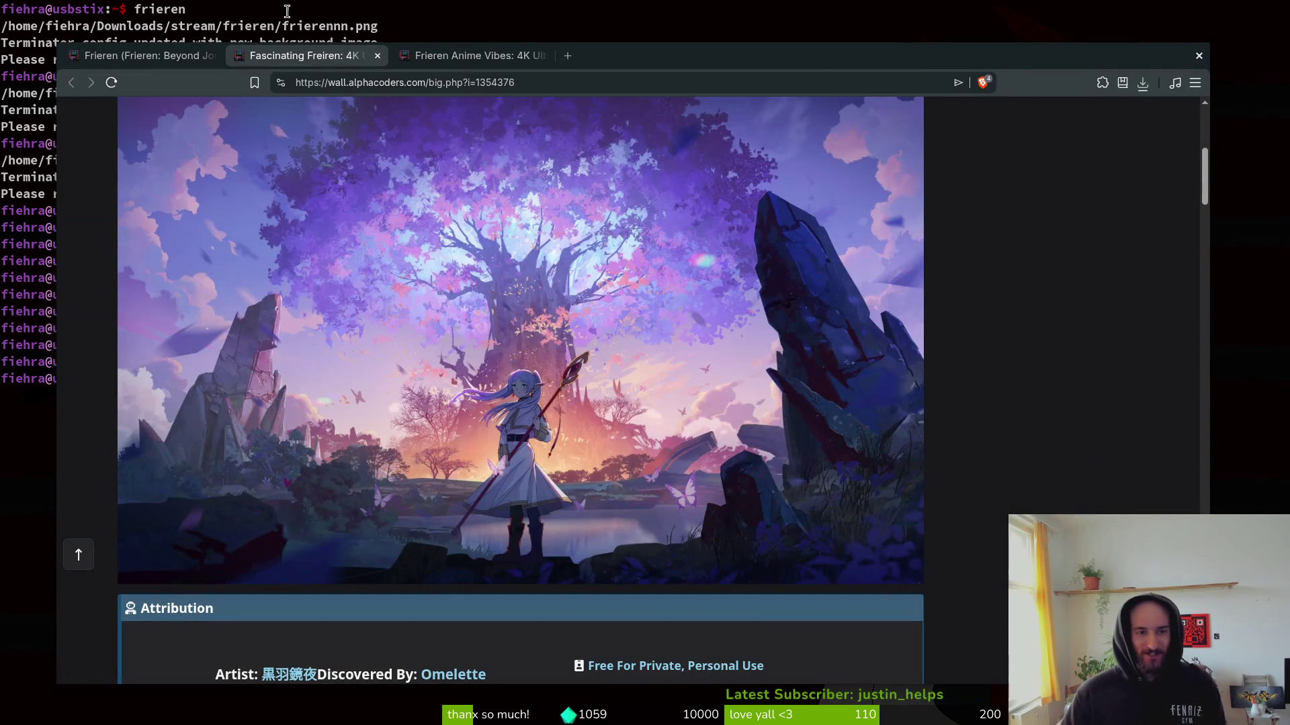
left_click(377, 56)
left_click(377, 56)
Scroll further down and open the red-flower Frieren wallpaper's page.
scroll(78, 517, "down", 5)
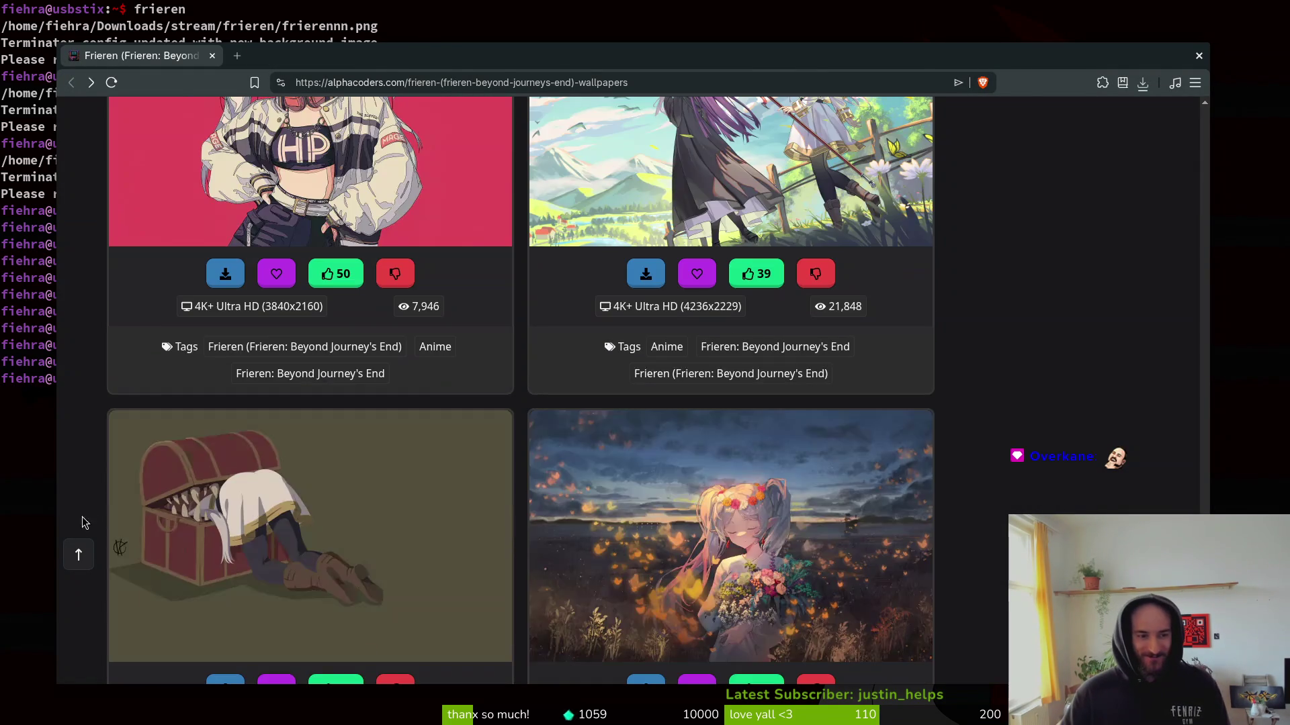
scroll(960, 511, "down", 3)
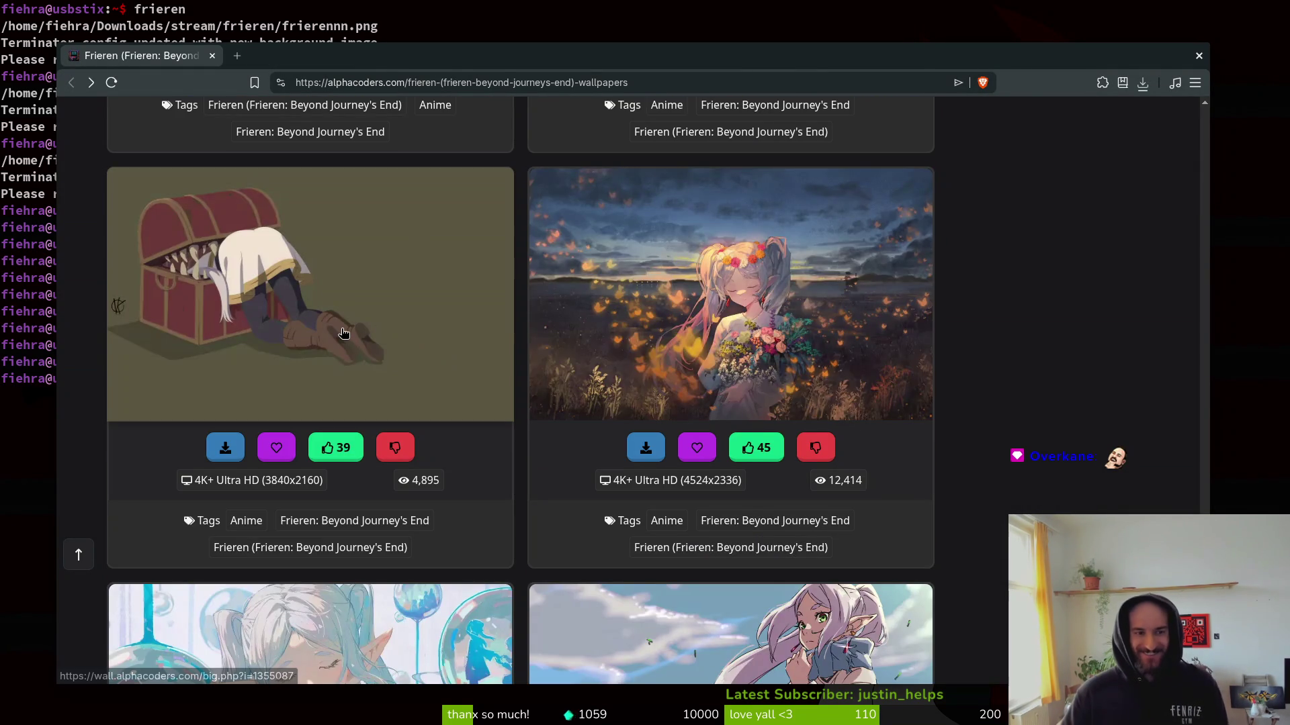
scroll(1024, 397, "down", 3)
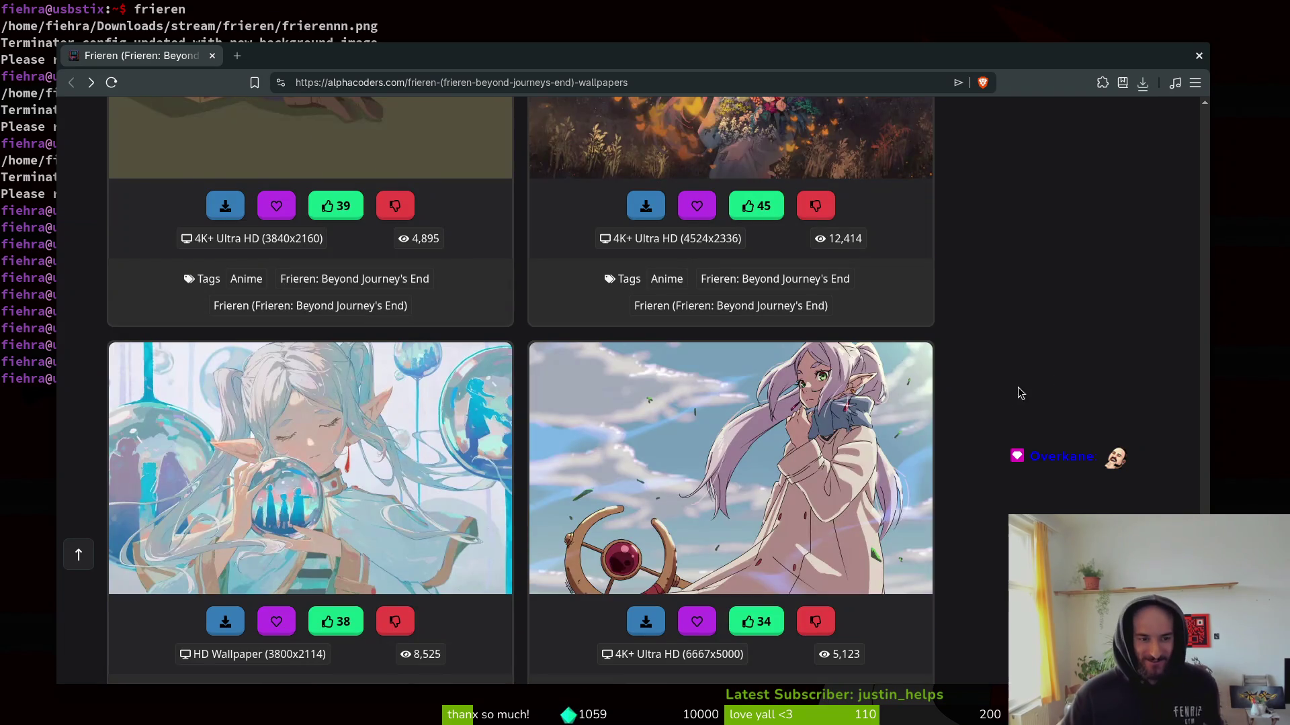
scroll(1015, 402, "down", 5)
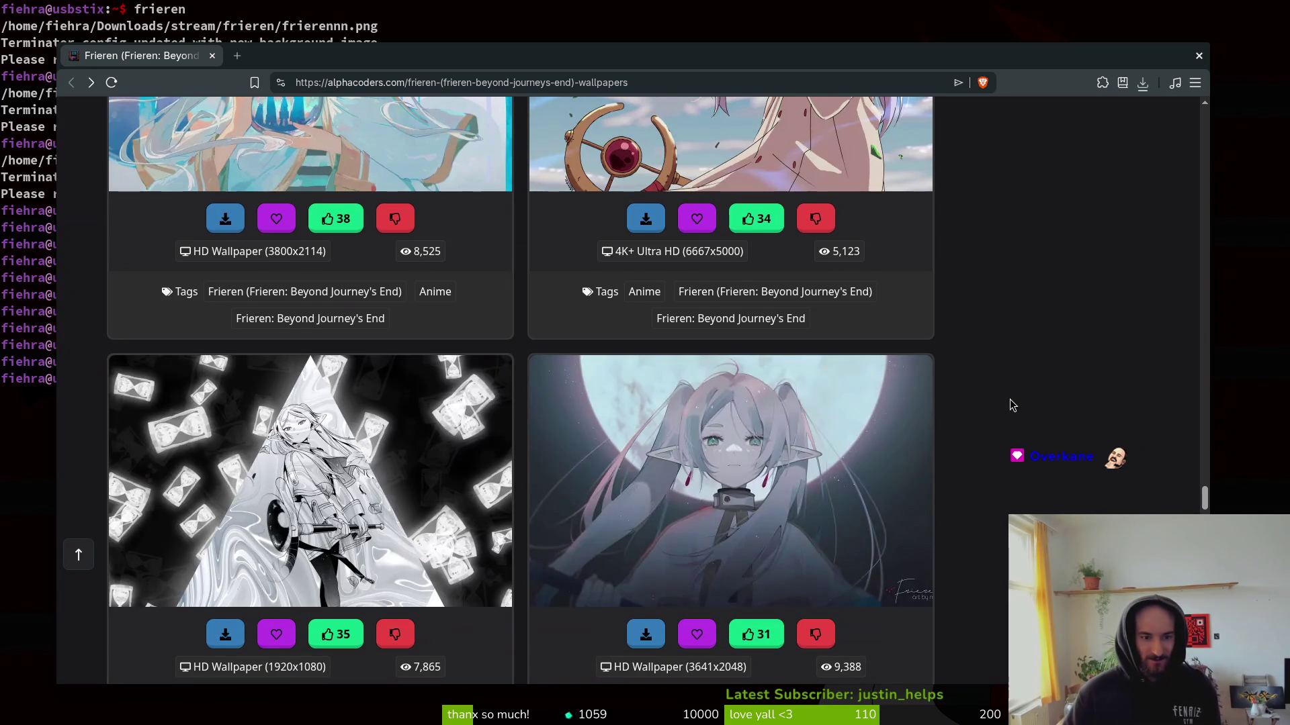
scroll(1024, 399, "down", 10)
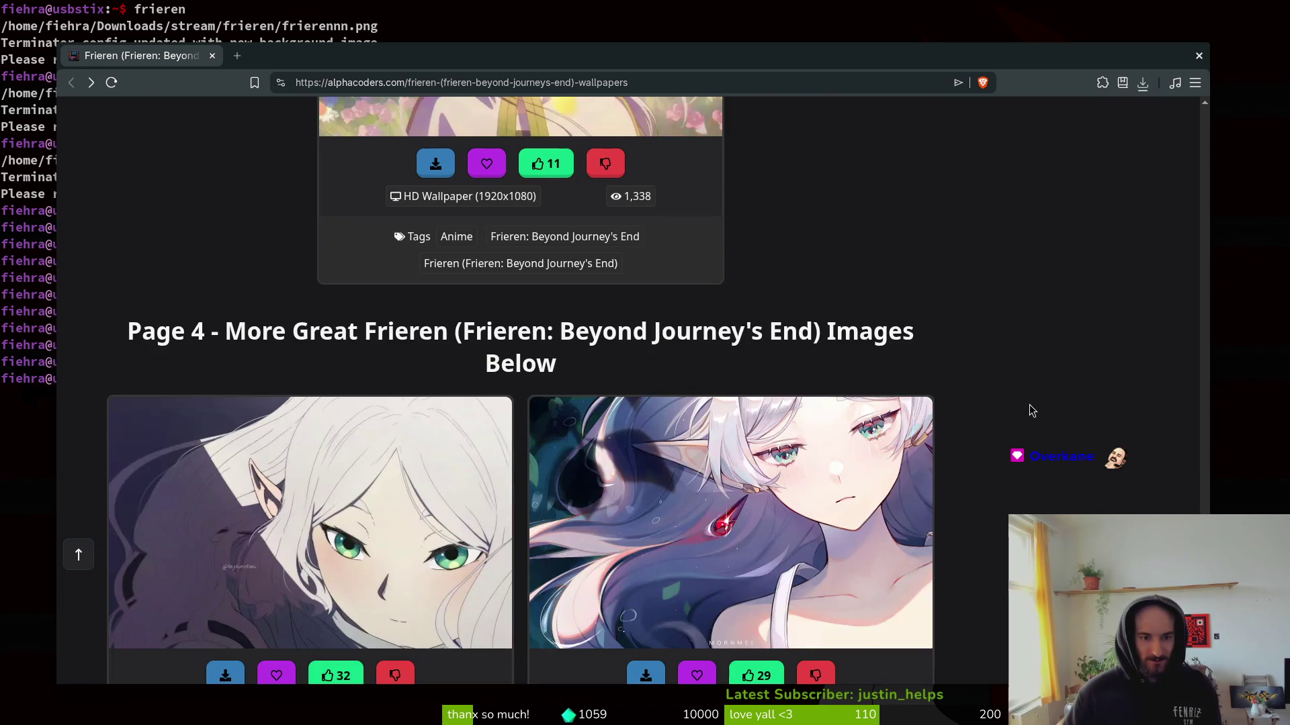
scroll(1038, 408, "down", 6)
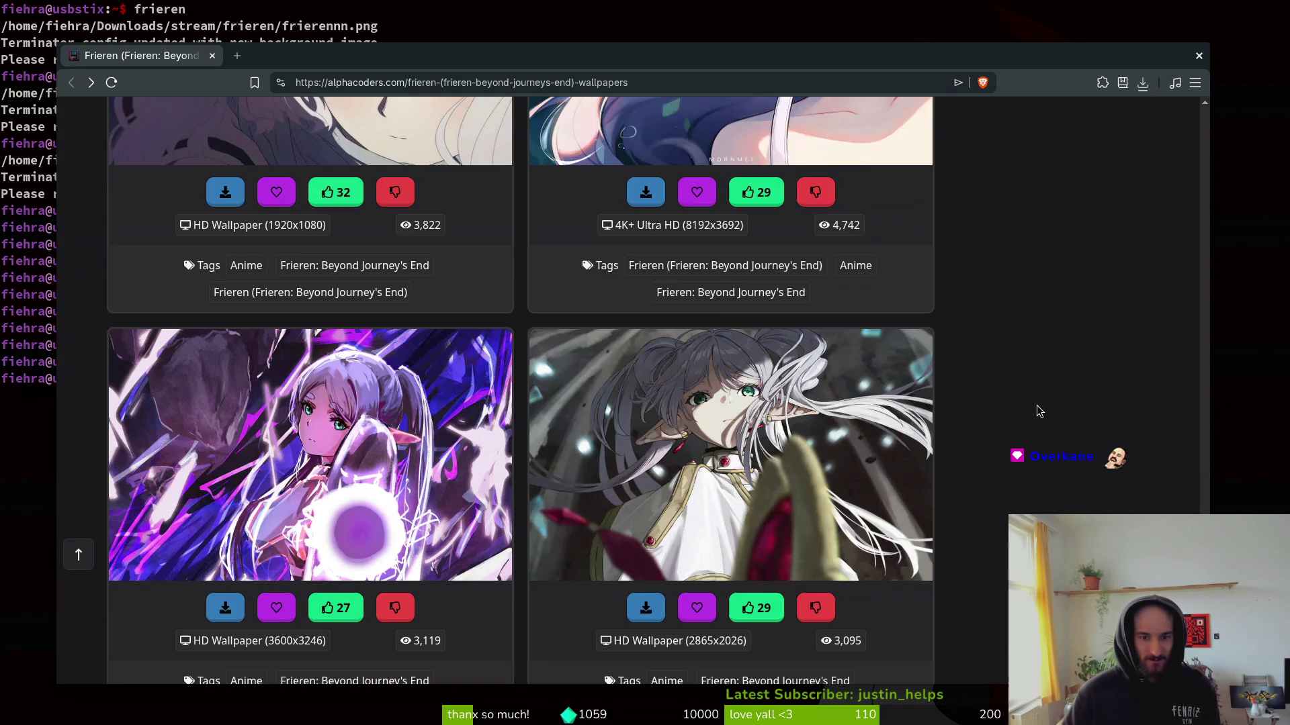
right_click(621, 432)
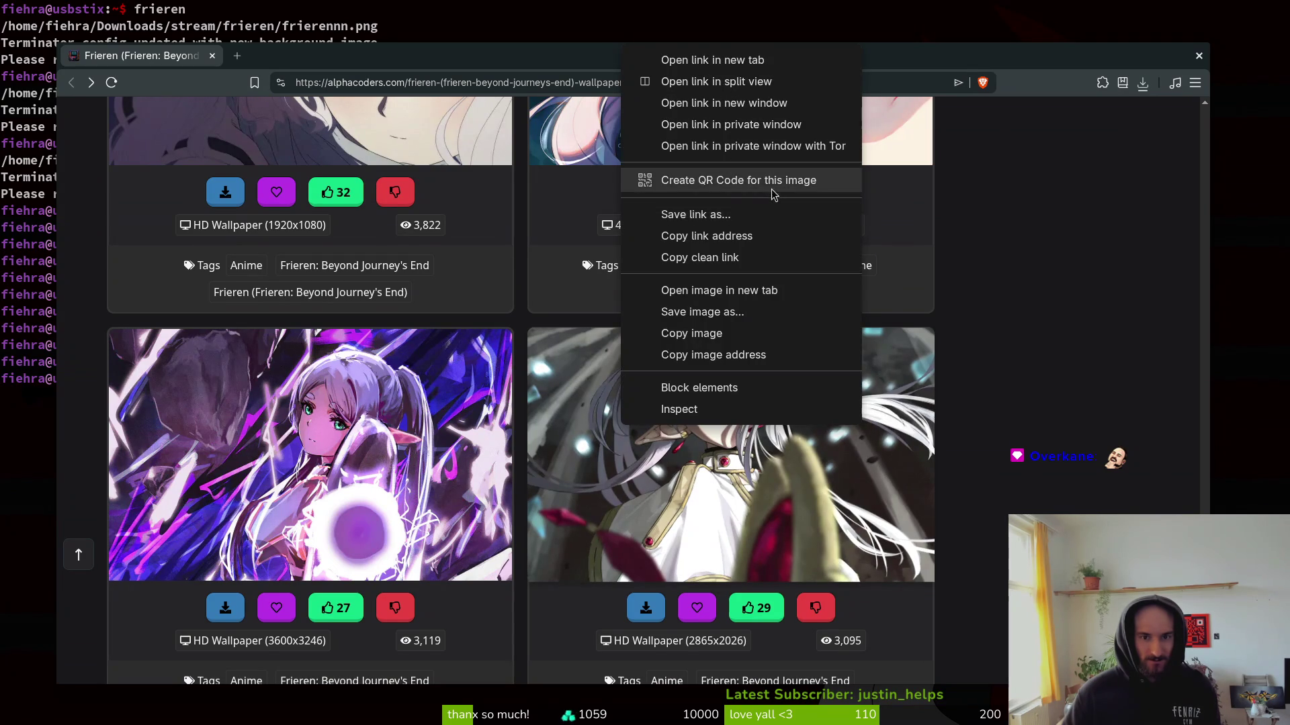
left_click(758, 433)
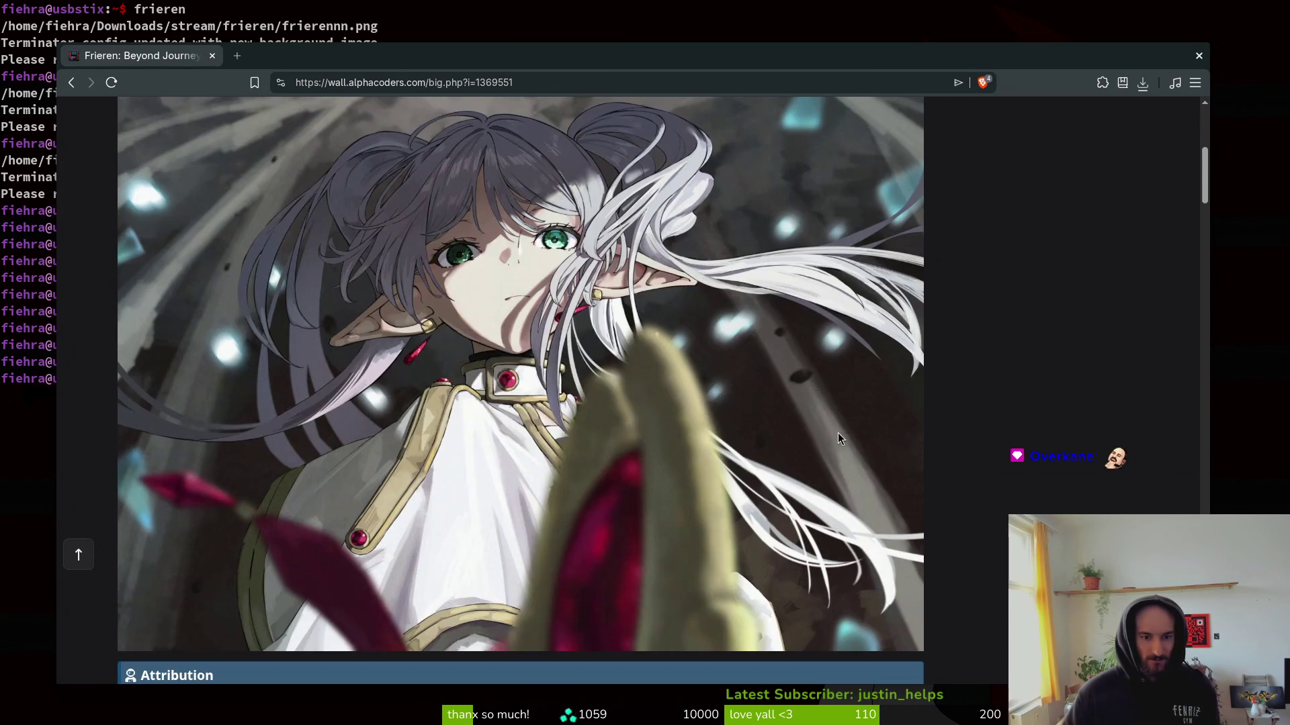
Save the red-flower wallpaper image into stream/frieren, close its tab, and go back.
right_click(419, 322)
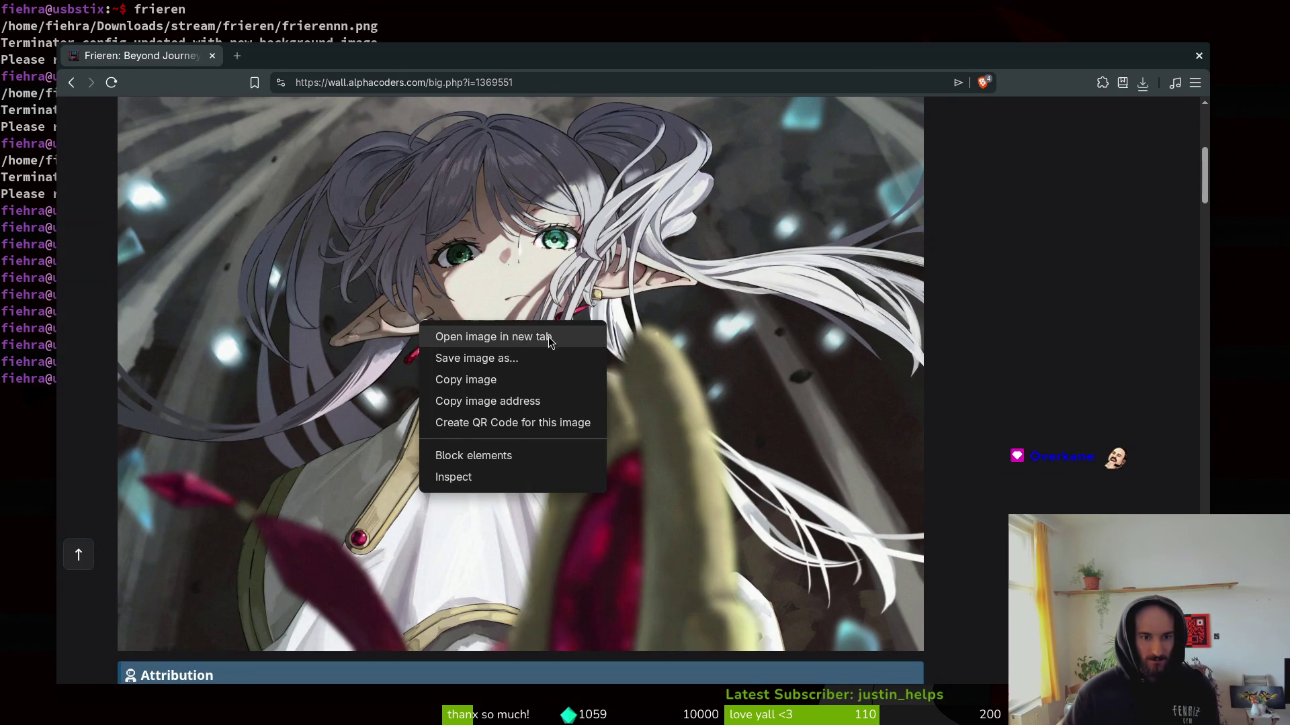
left_click(550, 336)
key("ctrl+Tab")
right_click(552, 276)
left_click(649, 321)
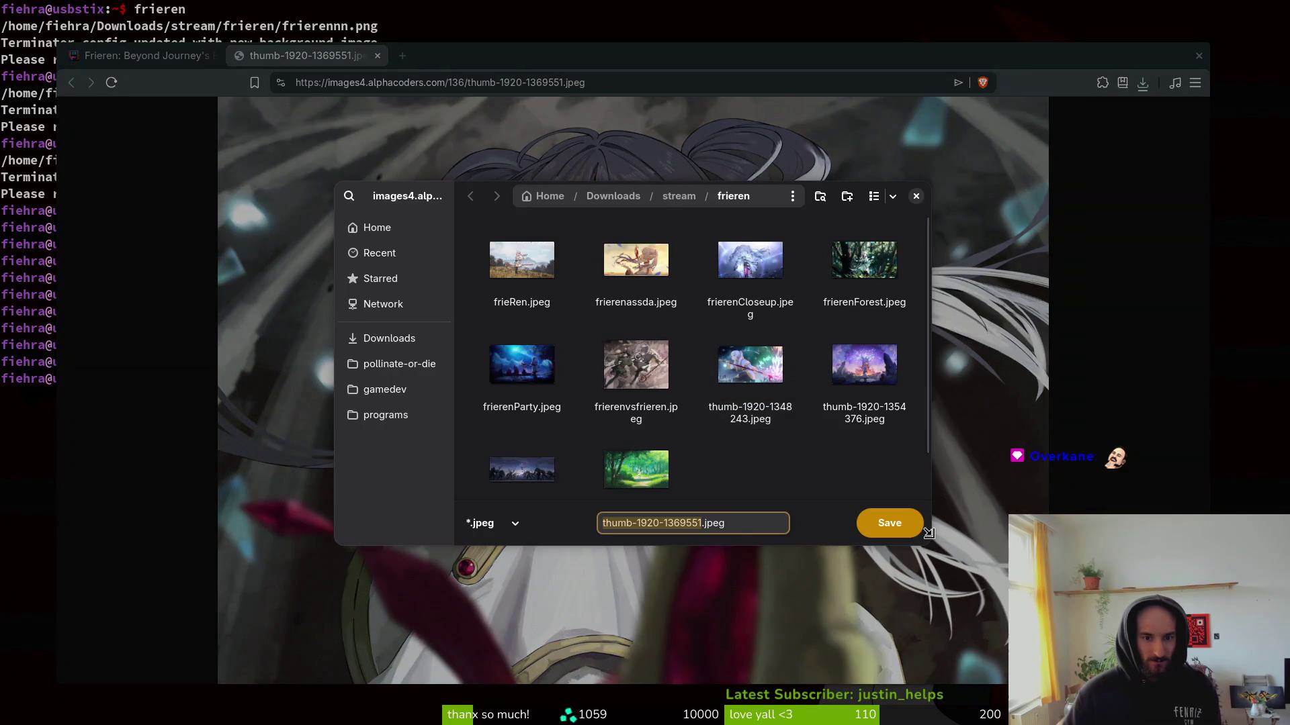
left_click(916, 536)
left_click(377, 56)
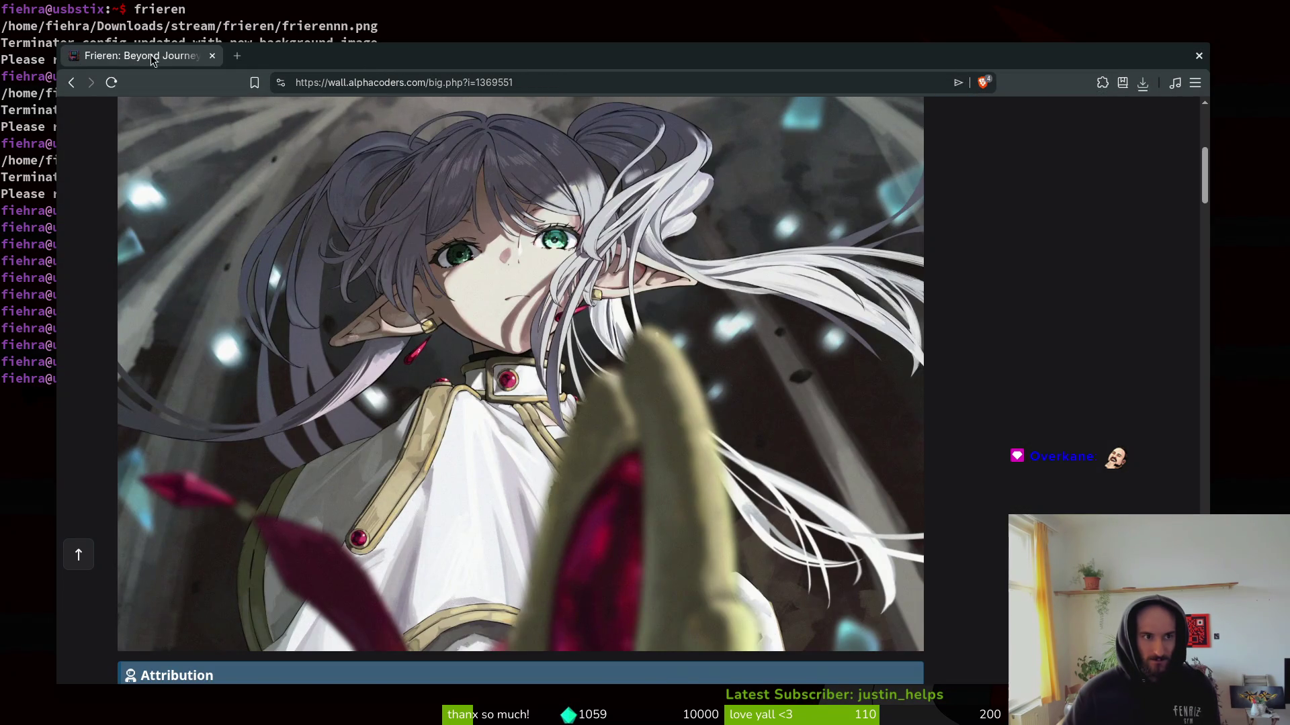
left_click(71, 82)
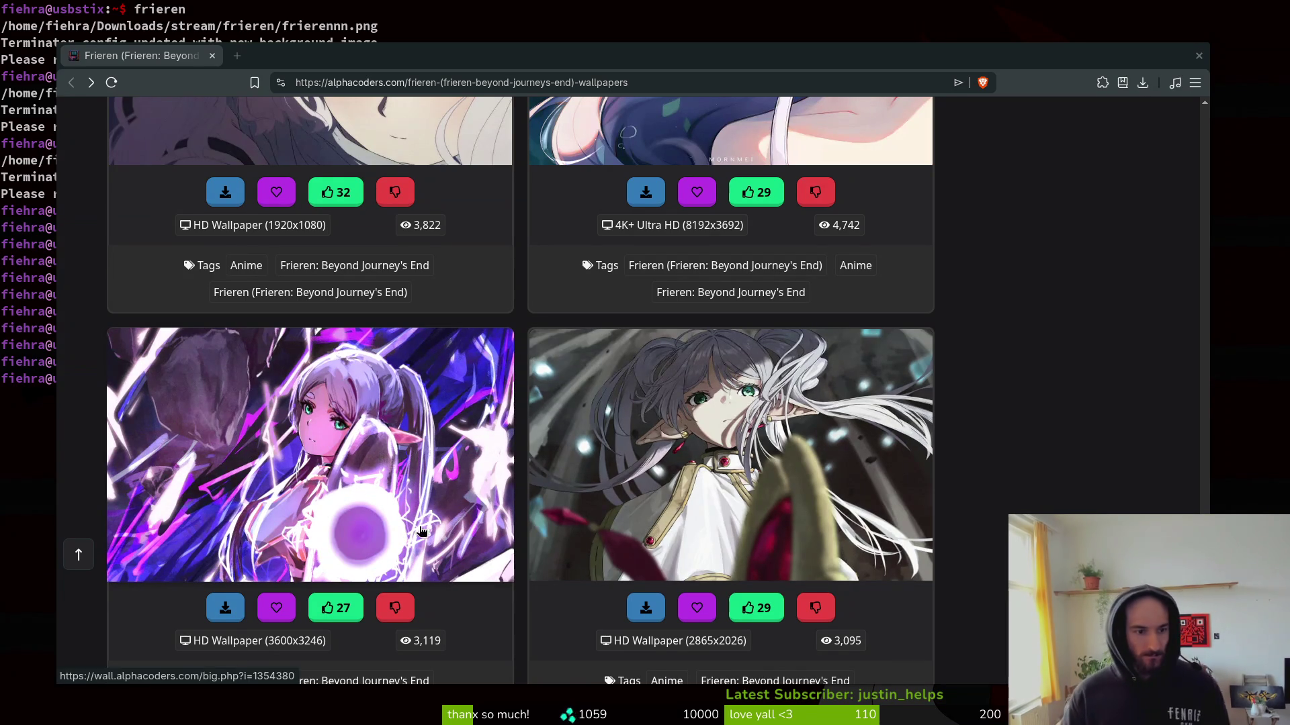
Save the purple-lightning Frieren wallpaper from its new tab, then return to the list tab.
scroll(415, 556, "down", 2)
right_click(307, 294)
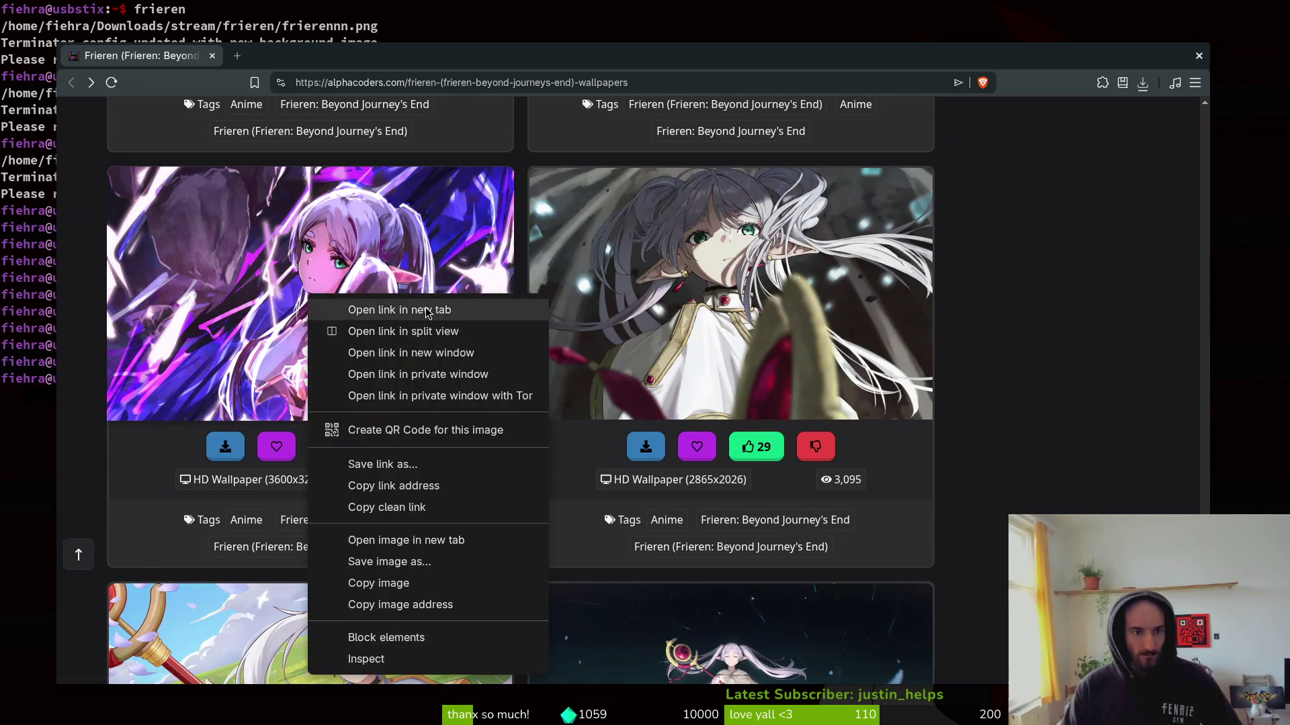
left_click(356, 307)
left_click(325, 63)
scroll(402, 219, "down", 5)
right_click(461, 409)
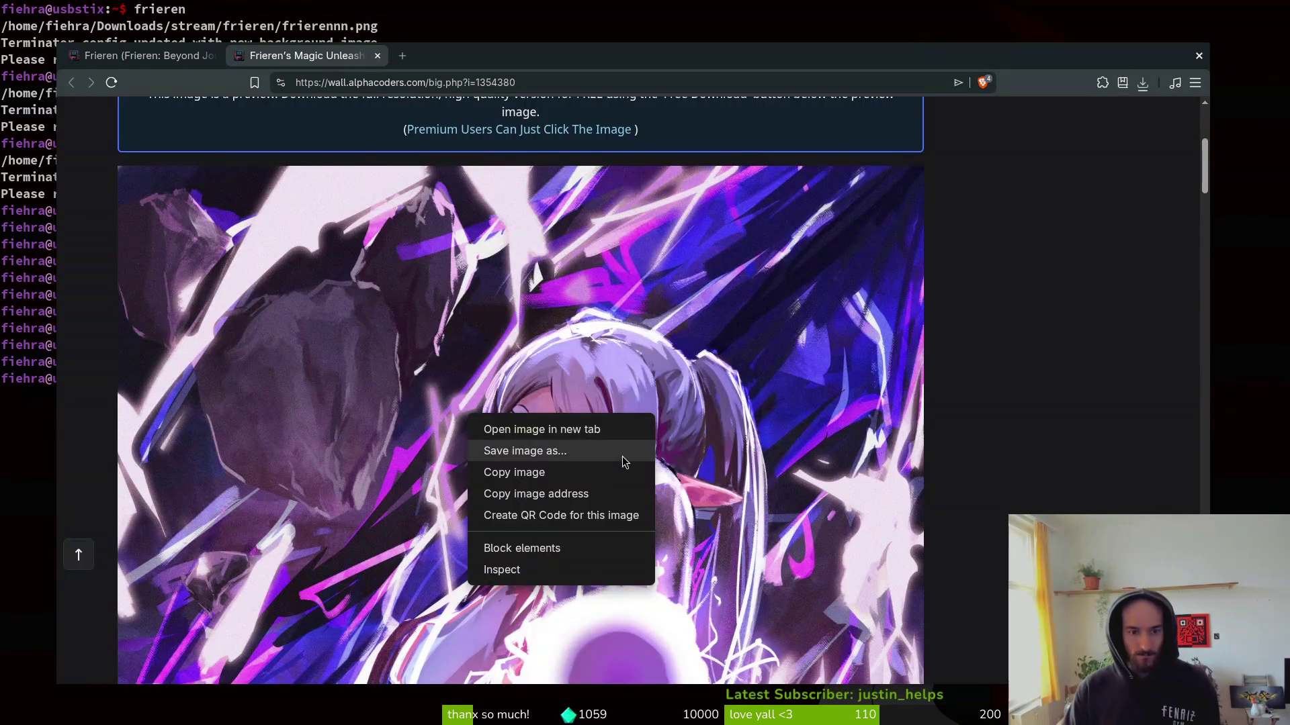
left_click(602, 446)
left_click(915, 526)
left_click(141, 56)
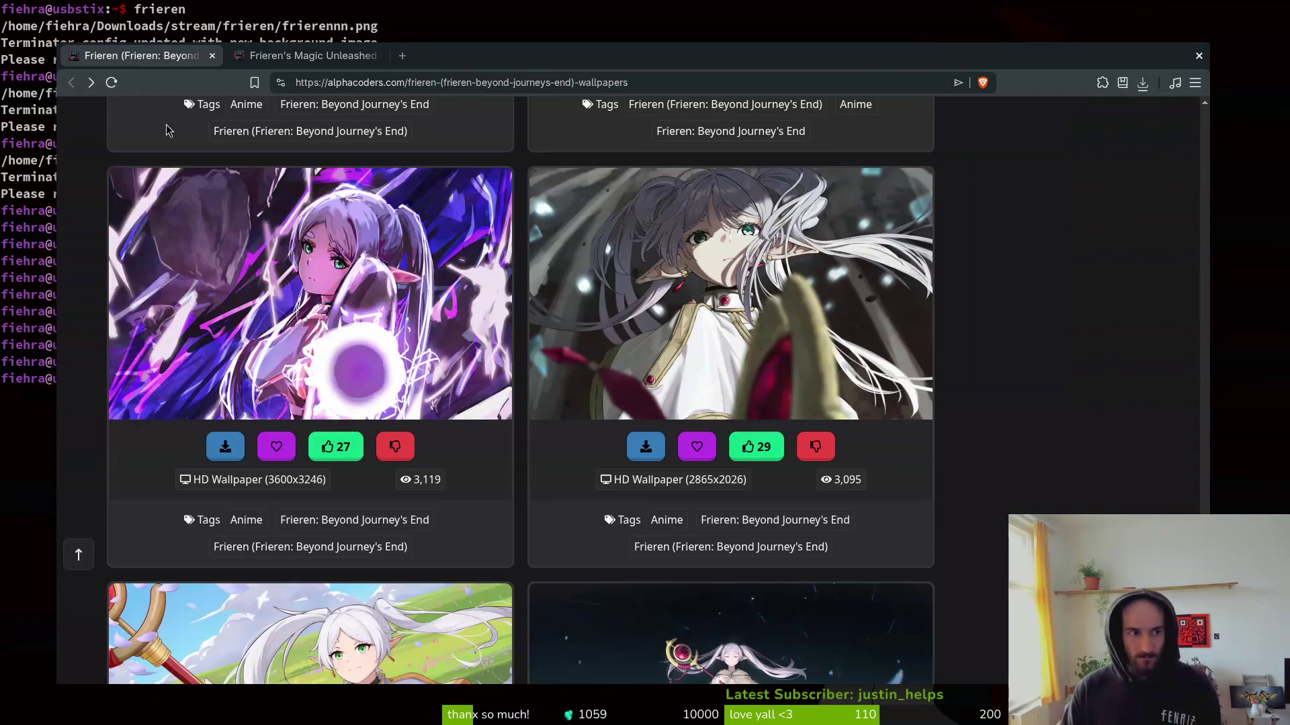
Open the 4465x2976 blue-roses Frieren wallpaper in a new tab, then return to the list.
scroll(278, 355, "down", 4)
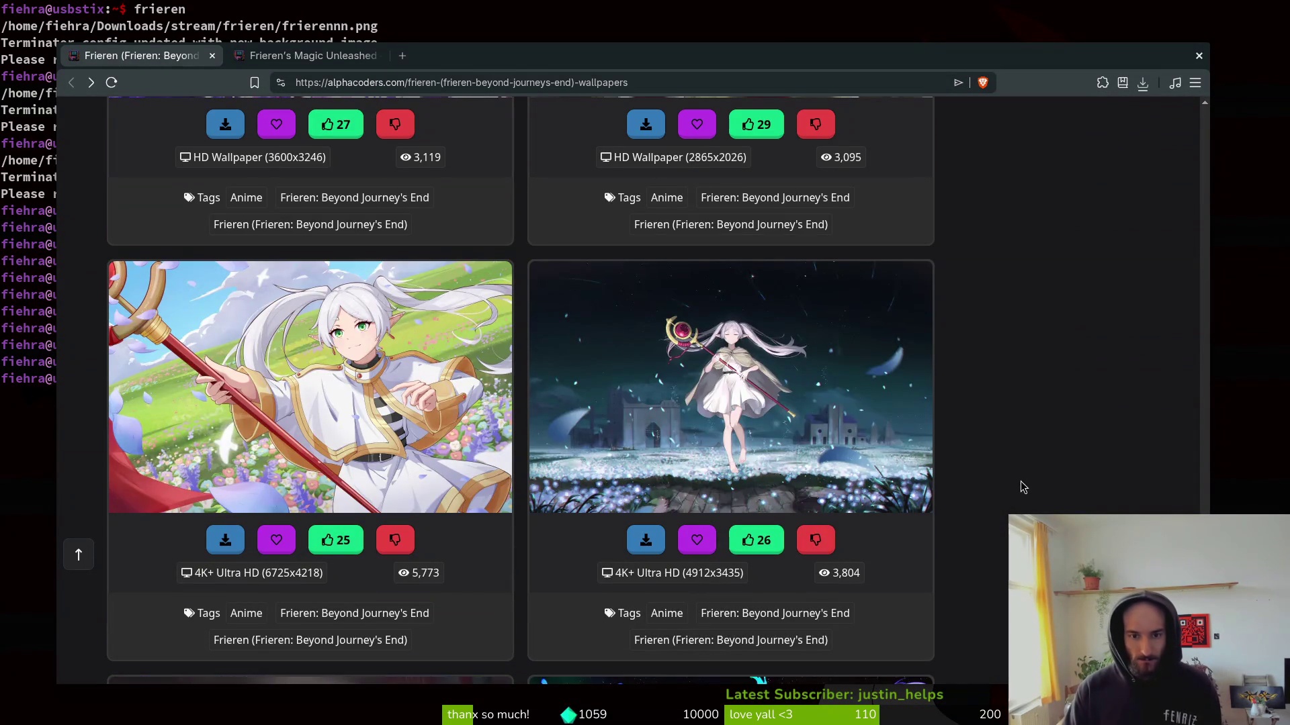
scroll(1018, 461, "down", 4)
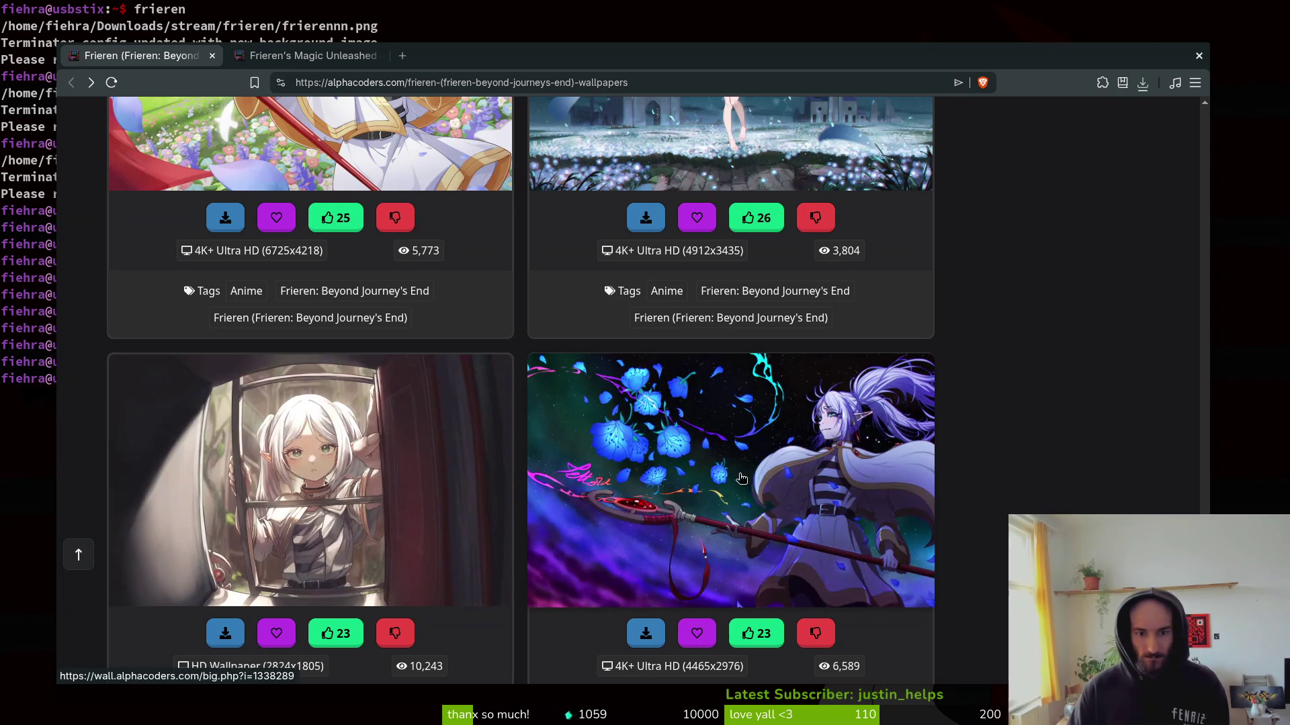
right_click(670, 470)
left_click(705, 98)
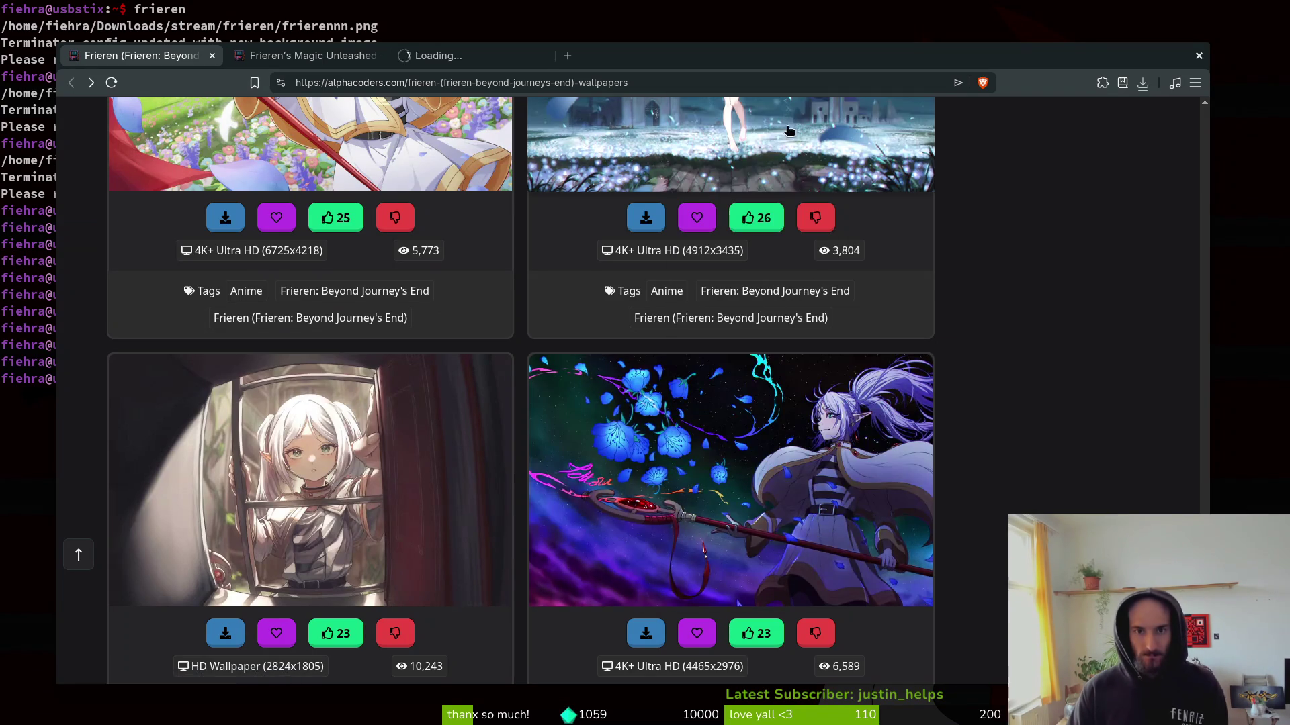
left_click(469, 57)
scroll(1001, 462, "down", 5)
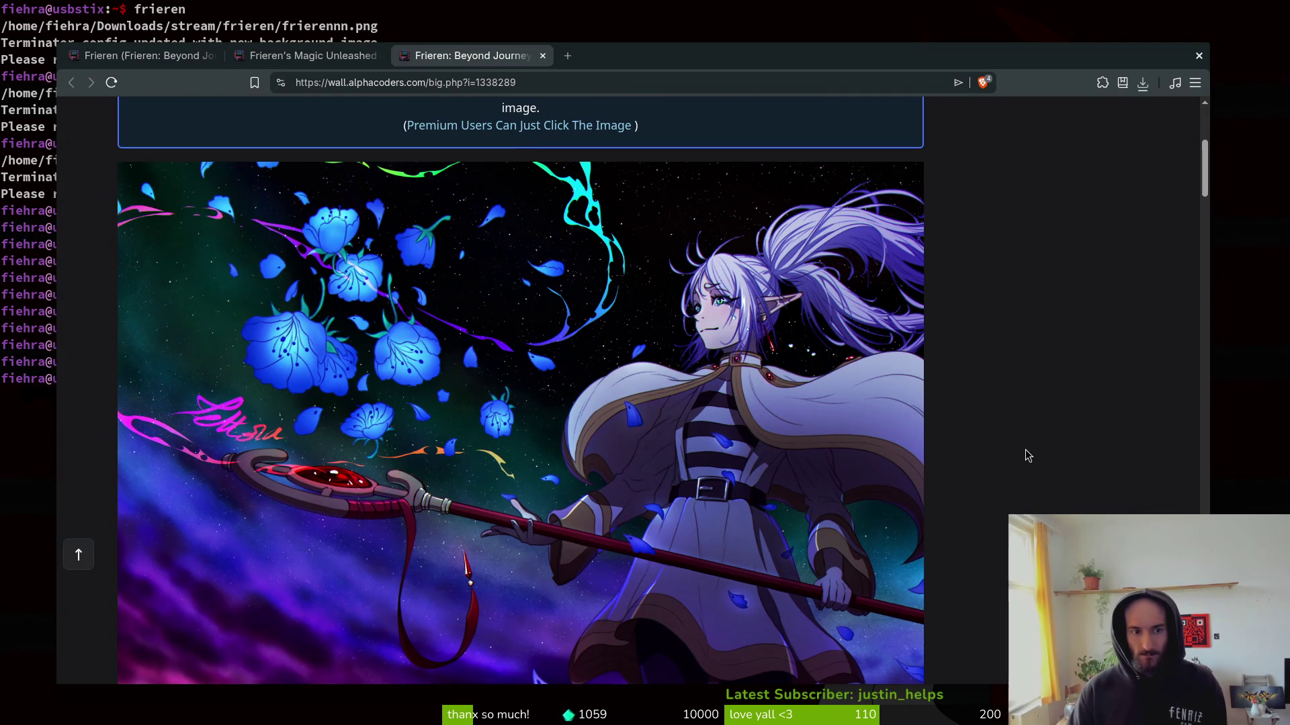
left_click(141, 55)
scroll(1024, 504, "down", 10)
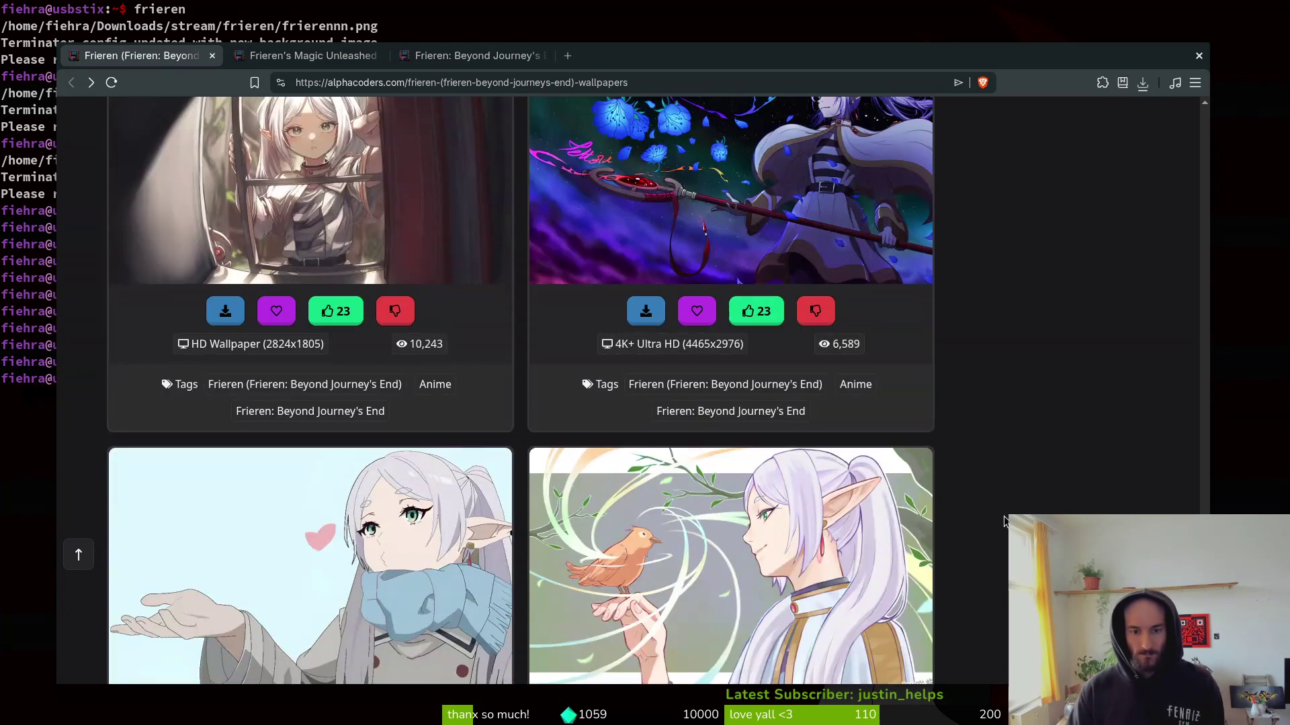
Scroll down to Page 6 and open the sunset wallpaper of Frieren with the dark-haired swordsman.
scroll(1022, 497, "down", 6)
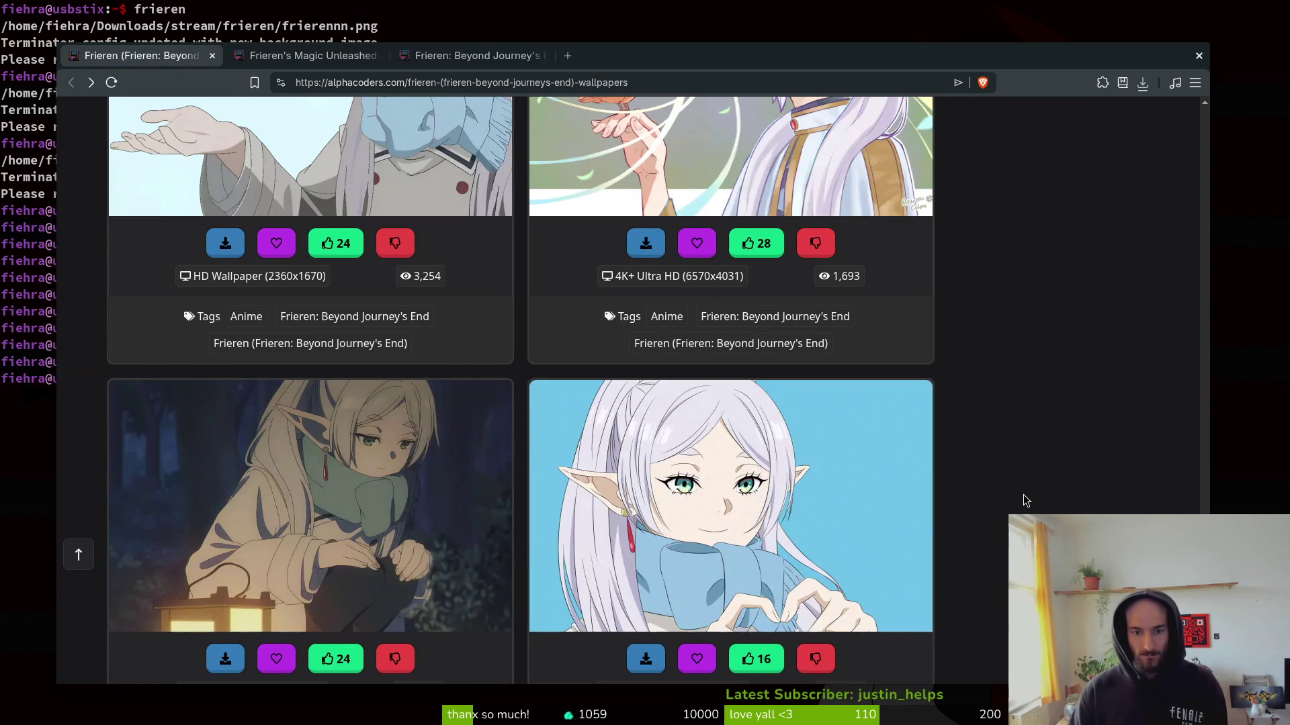
scroll(1029, 497, "down", 10)
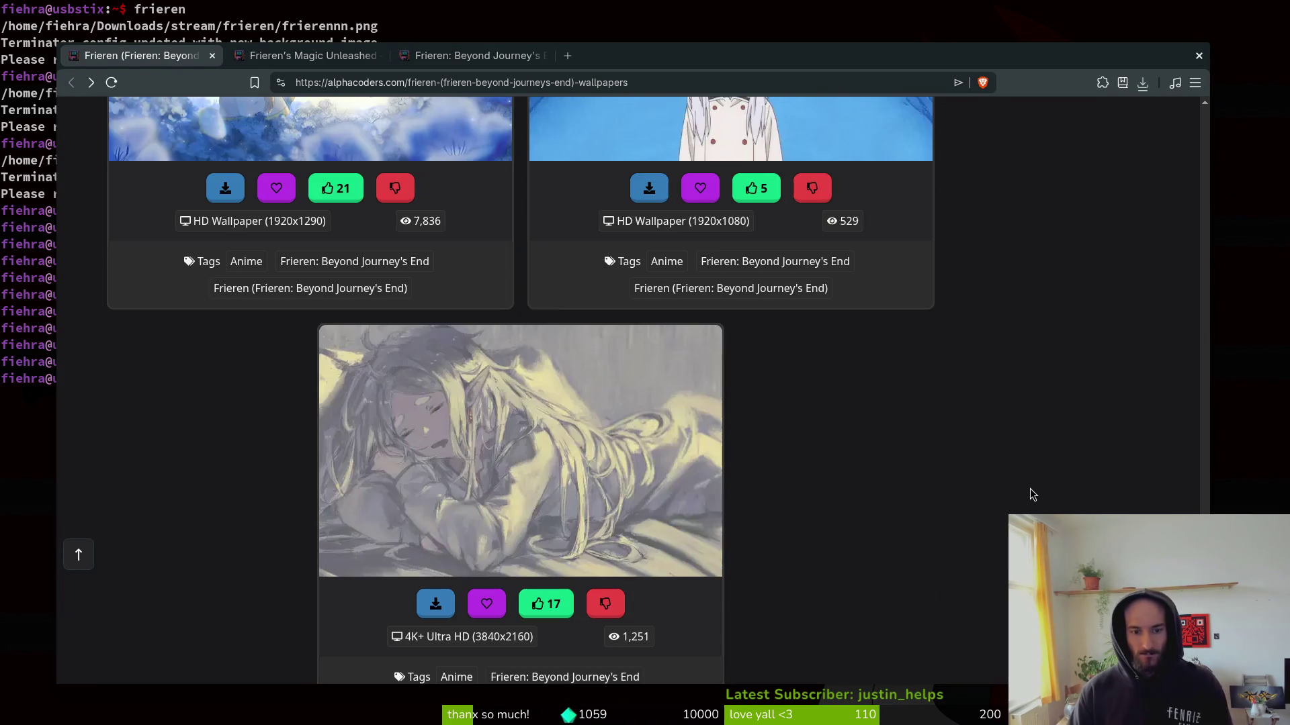
scroll(1032, 495, "down", 8)
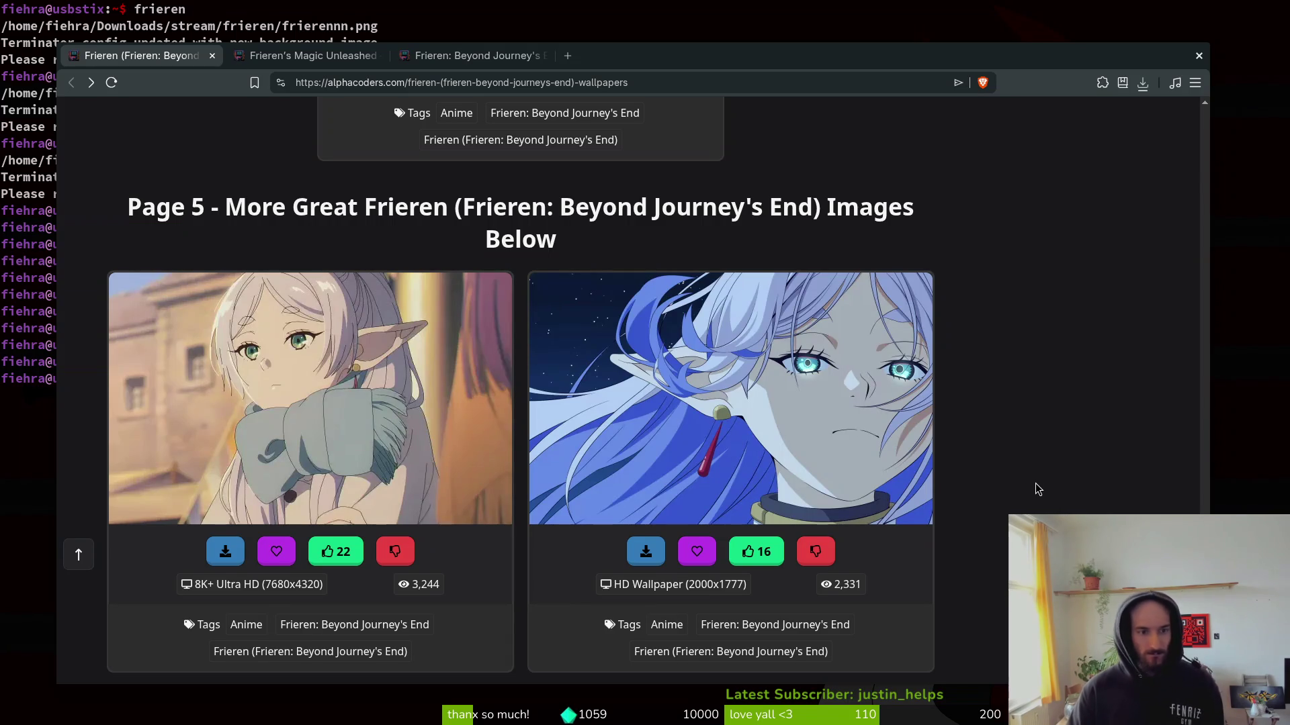
scroll(1035, 489, "down", 4)
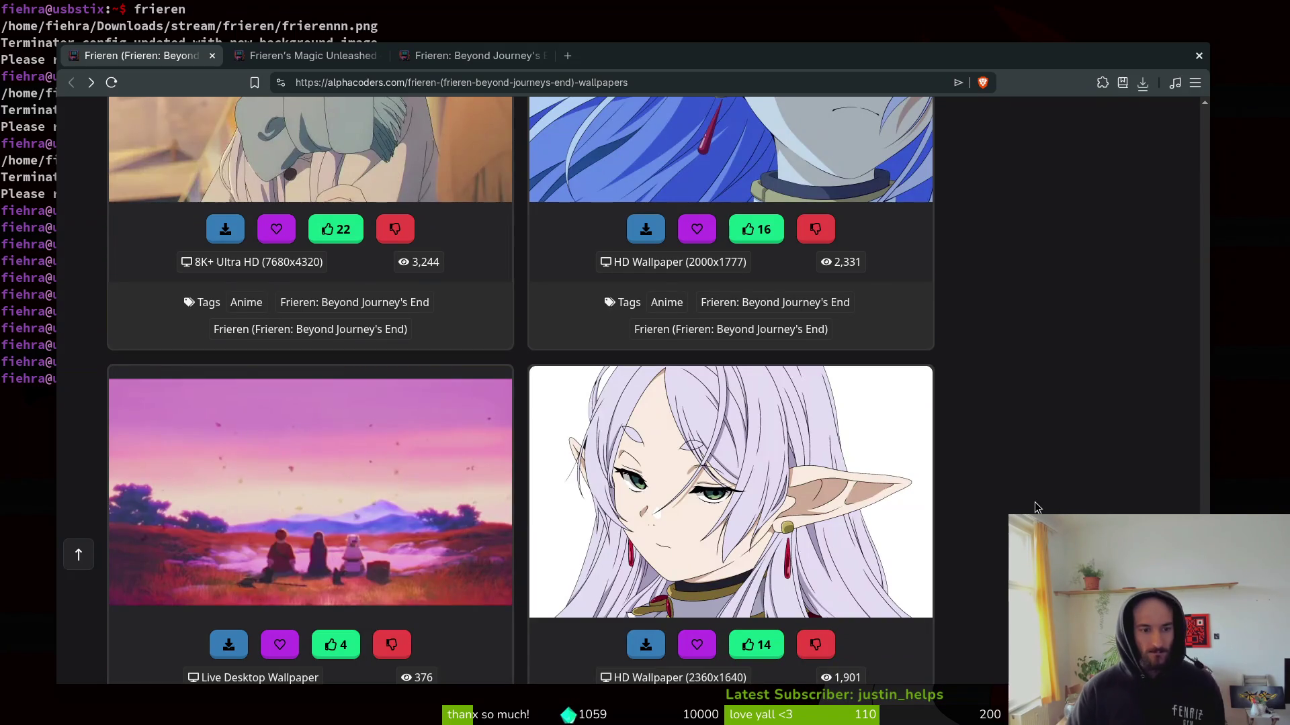
scroll(1053, 494, "down", 5)
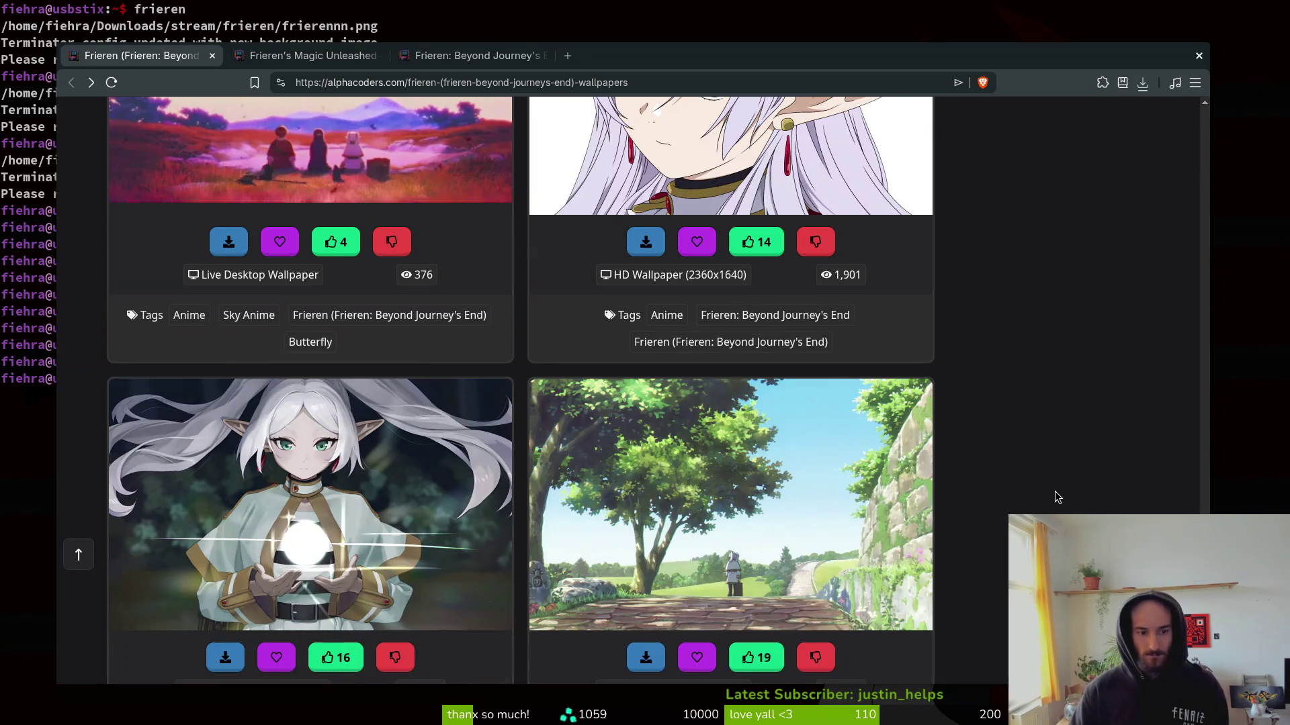
scroll(1057, 497, "down", 6)
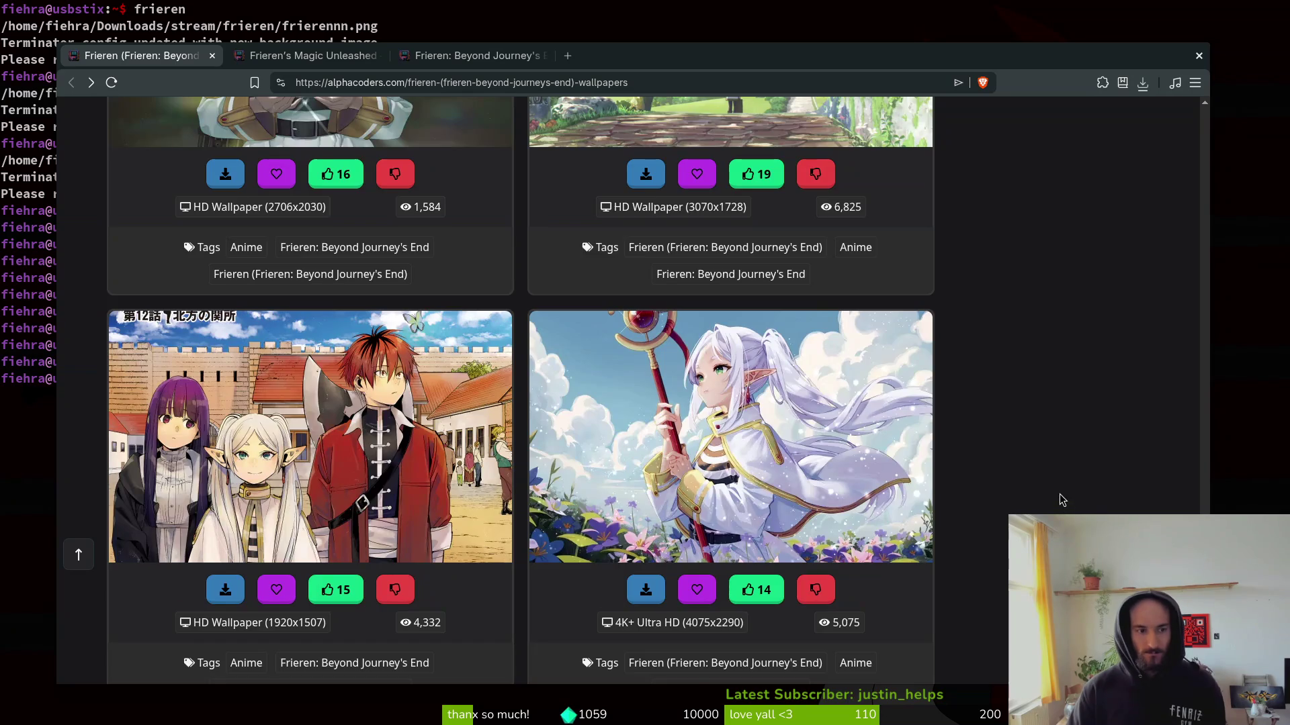
scroll(1054, 497, "down", 4)
scroll(1050, 488, "down", 5)
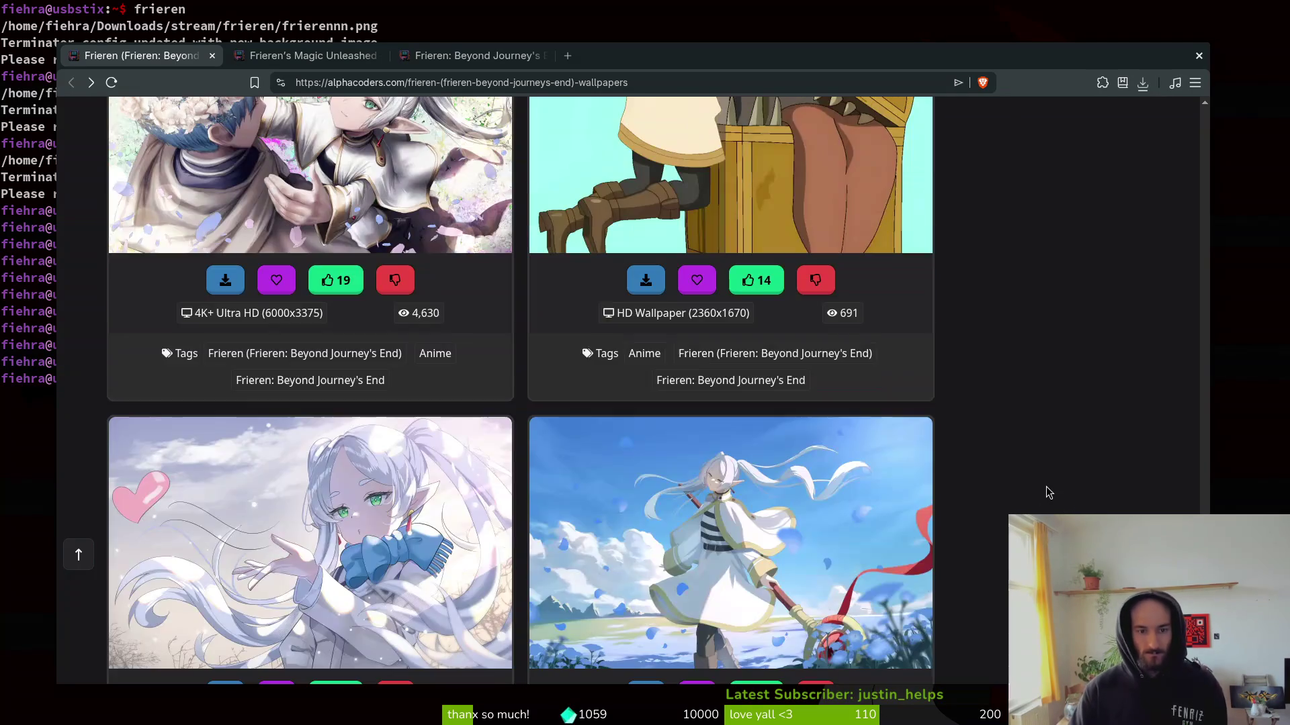
scroll(1046, 493, "down", 10)
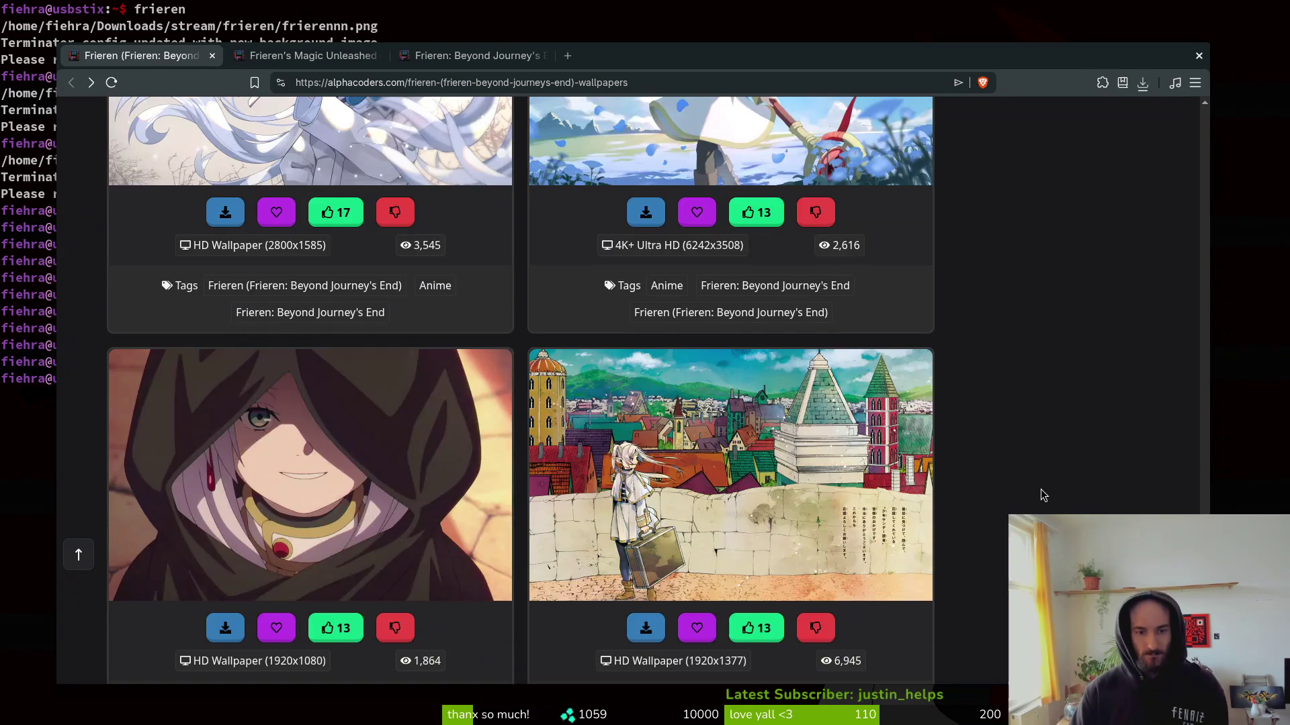
scroll(1033, 488, "down", 5)
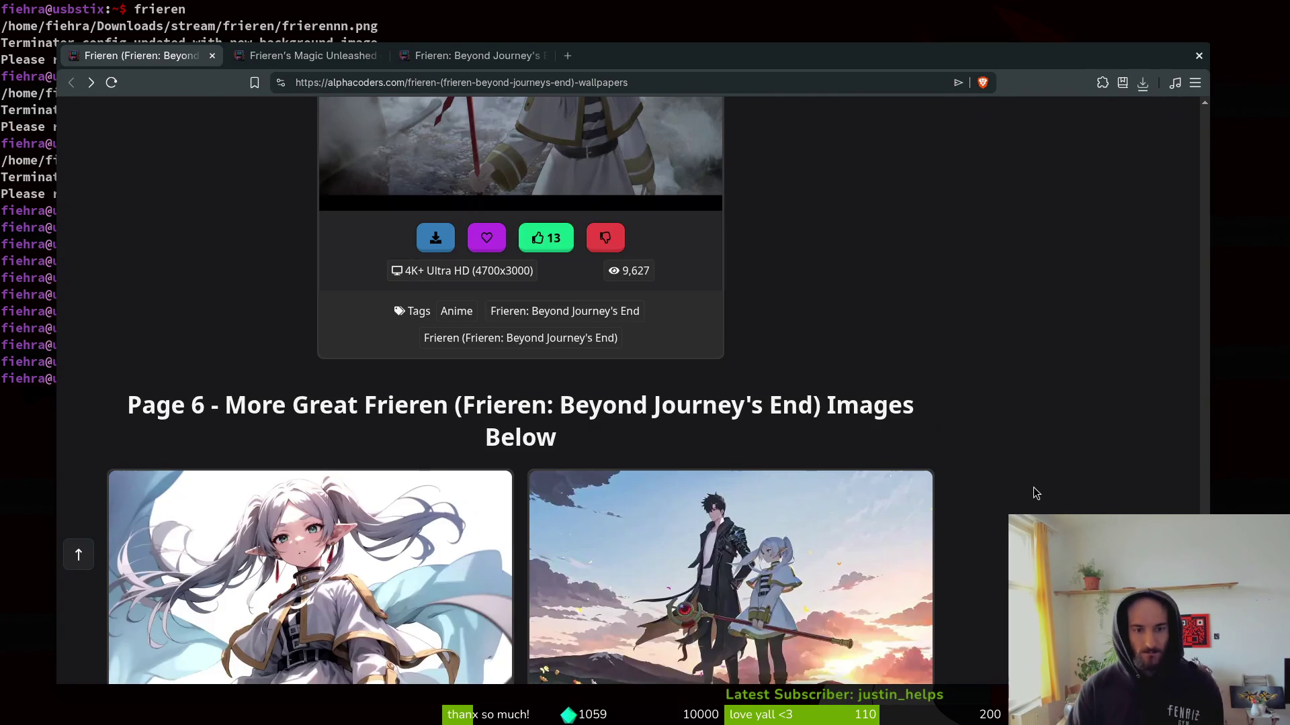
scroll(1033, 493, "down", 1)
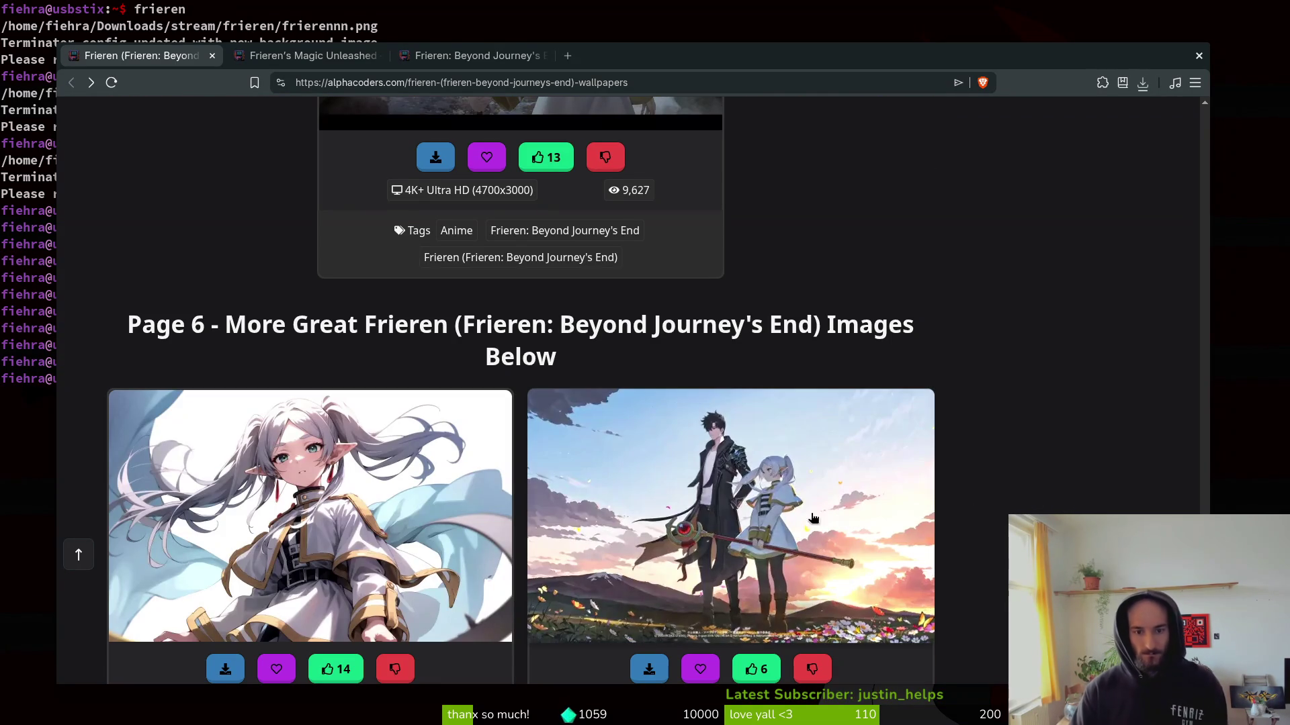
left_click(723, 454)
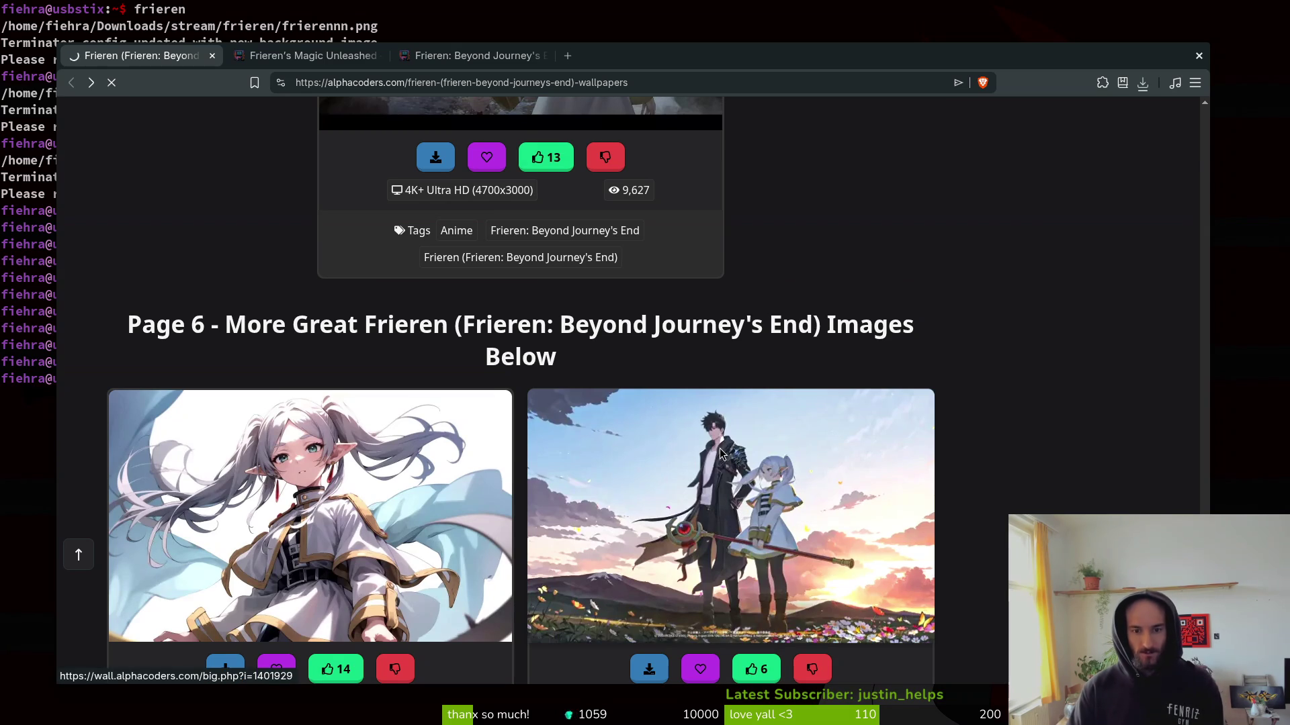
Look over the opened page, then go back to the Frieren wallpaper list.
scroll(715, 462, "down", 3)
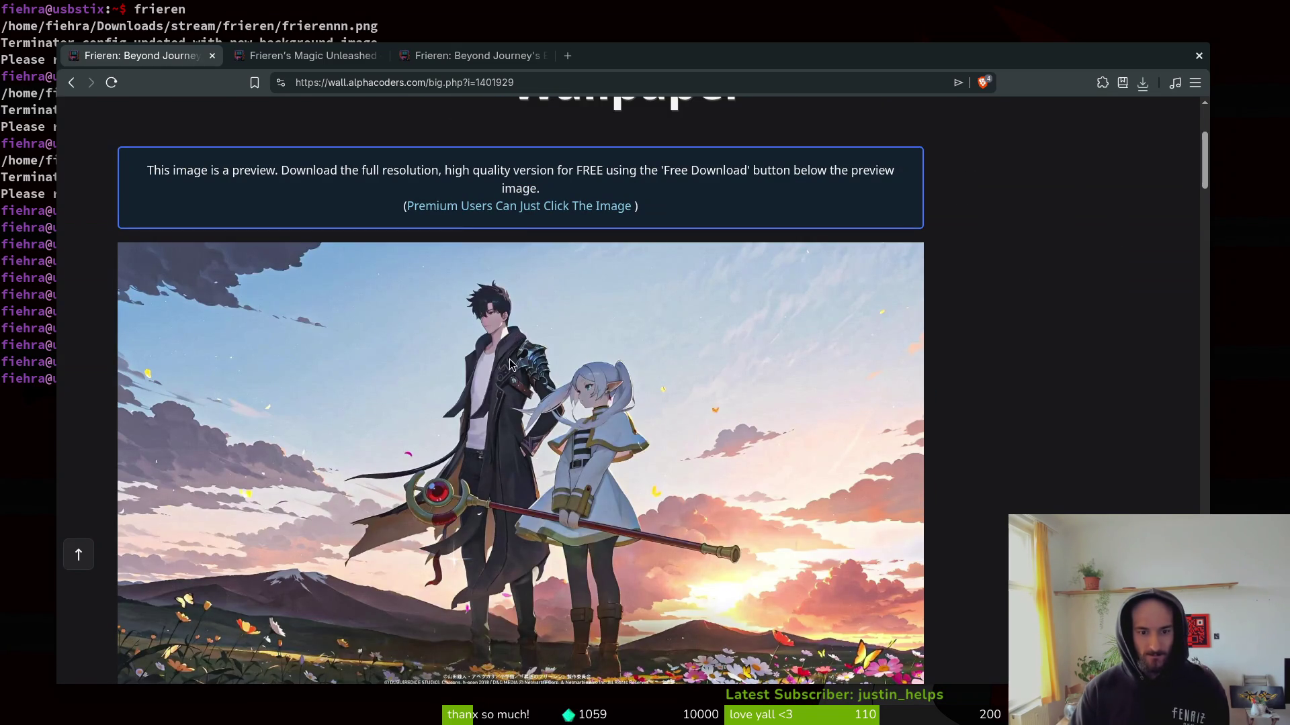
scroll(510, 359, "up", 3)
scroll(579, 372, "down", 4)
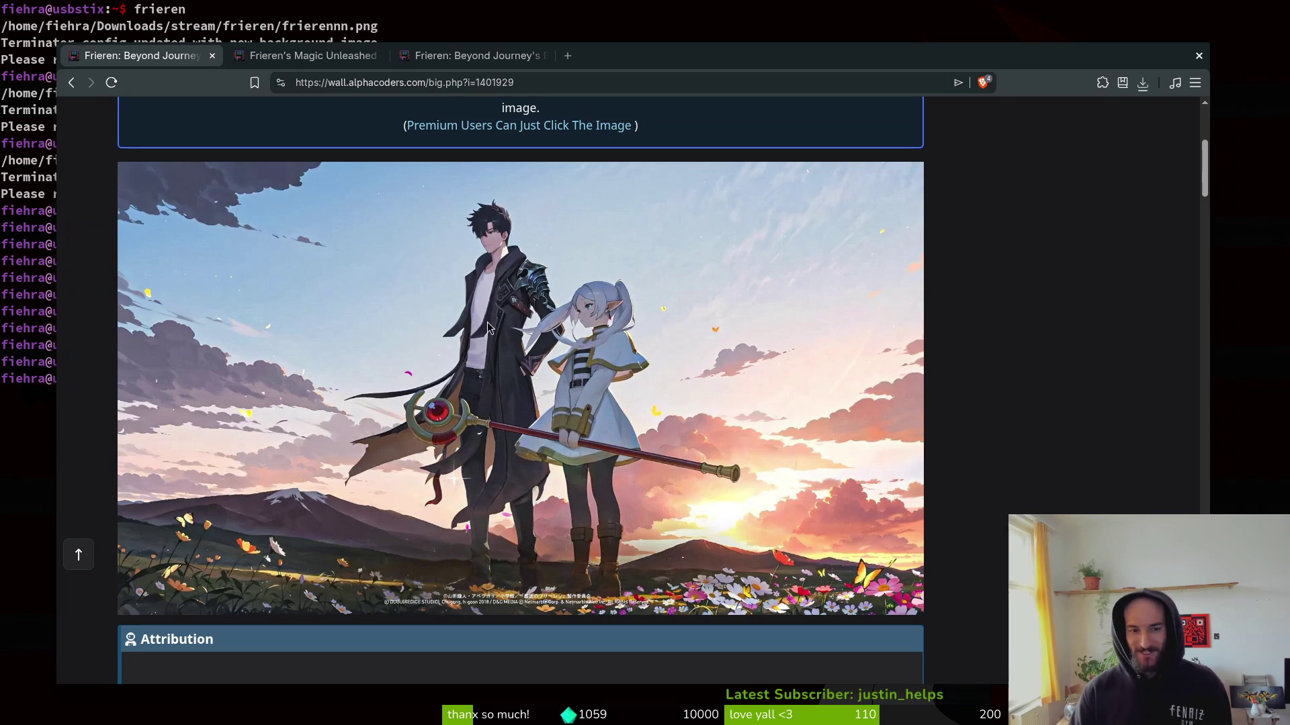
key("alt+Left")
Find the sunset wallpaper of Frieren beside the dark-haired man and open its big.php page.
scroll(1068, 493, "down", 12)
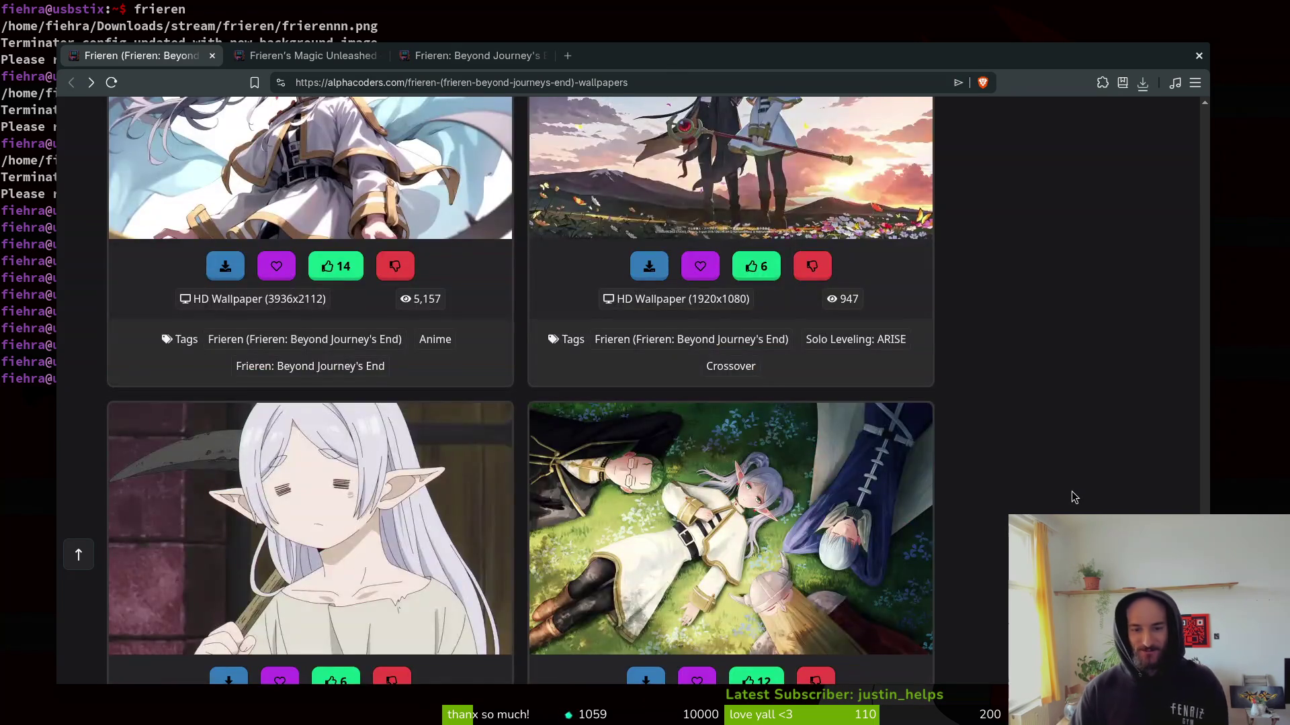
scroll(1048, 458, "down", 4)
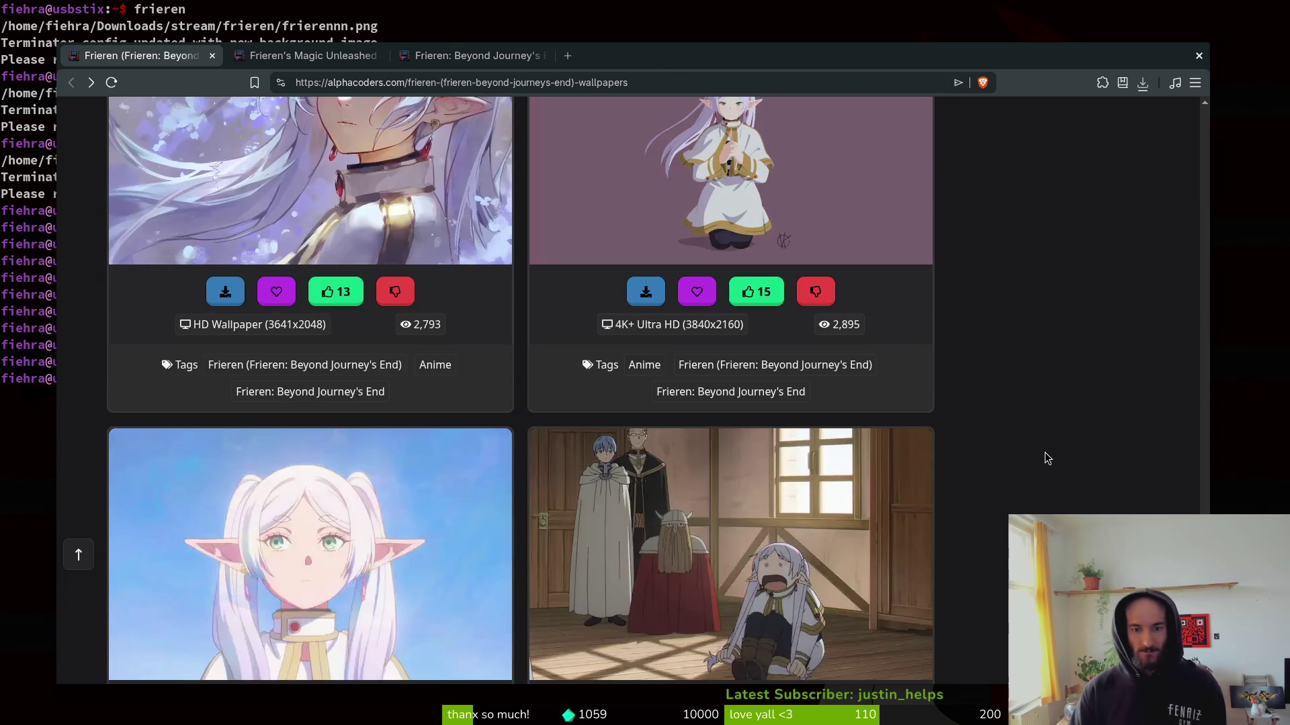
scroll(1022, 474, "down", 11)
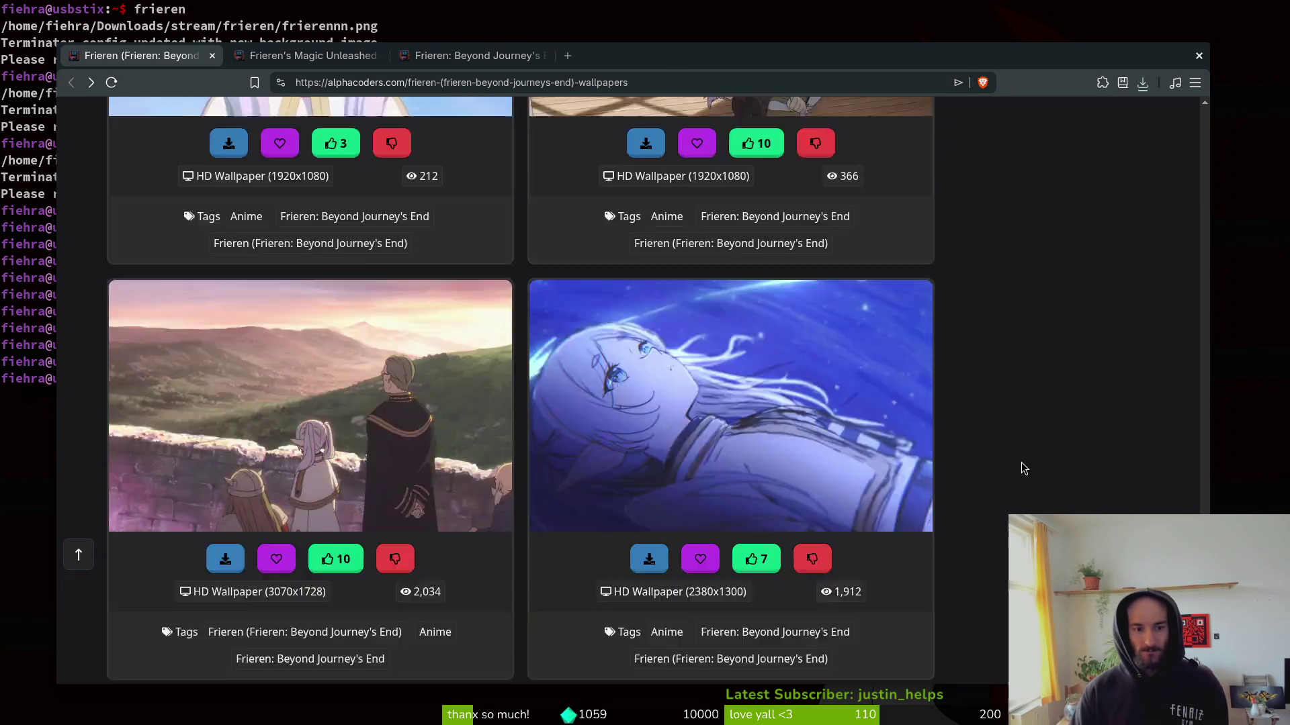
scroll(1022, 470, "down", 3)
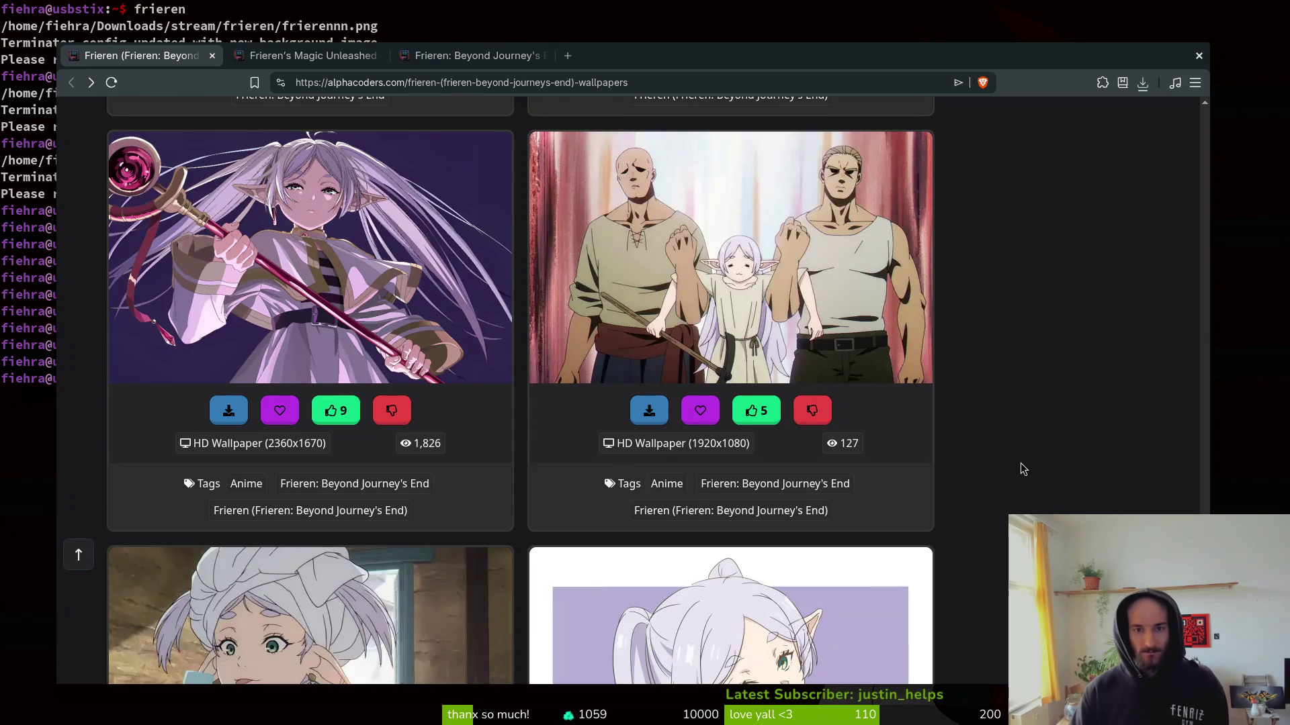
scroll(1022, 470, "down", 4)
scroll(1019, 462, "down", 5)
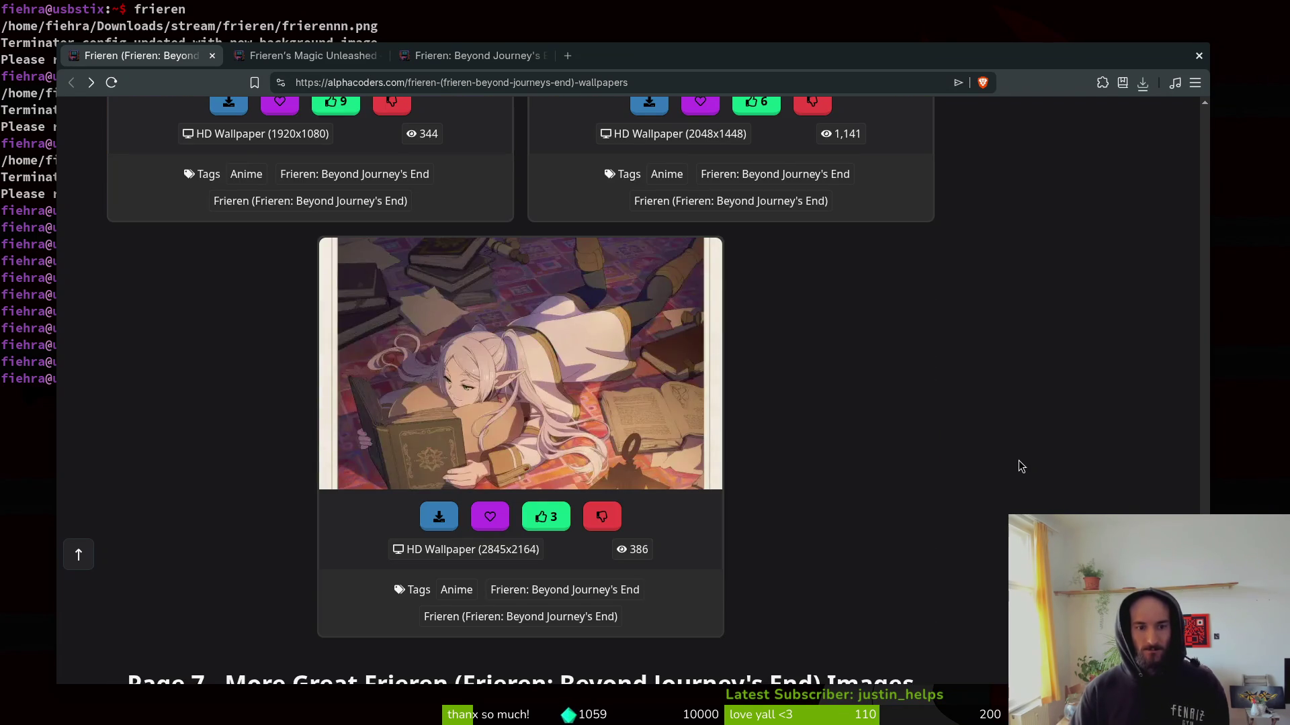
scroll(1018, 462, "down", 4)
scroll(1017, 464, "down", 1)
scroll(1017, 462, "down", 5)
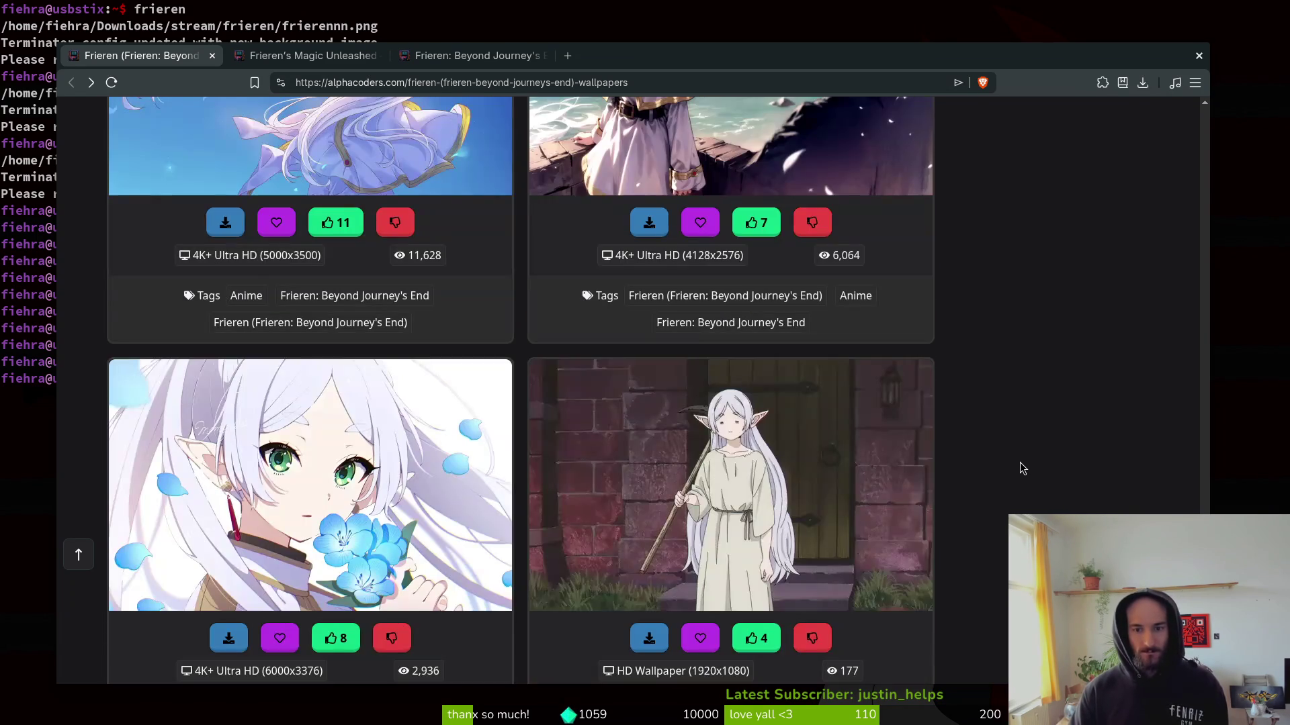
scroll(1019, 462, "down", 5)
scroll(1020, 462, "down", 5)
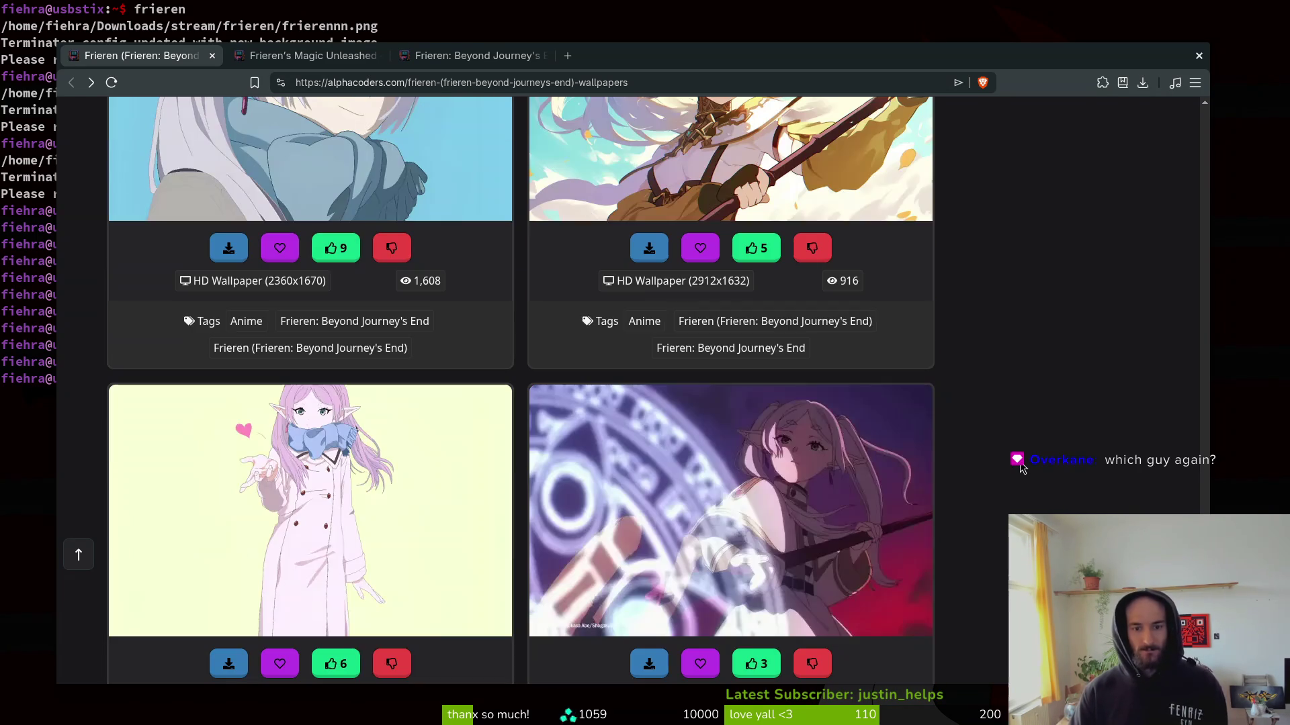
scroll(1019, 461, "up", 15)
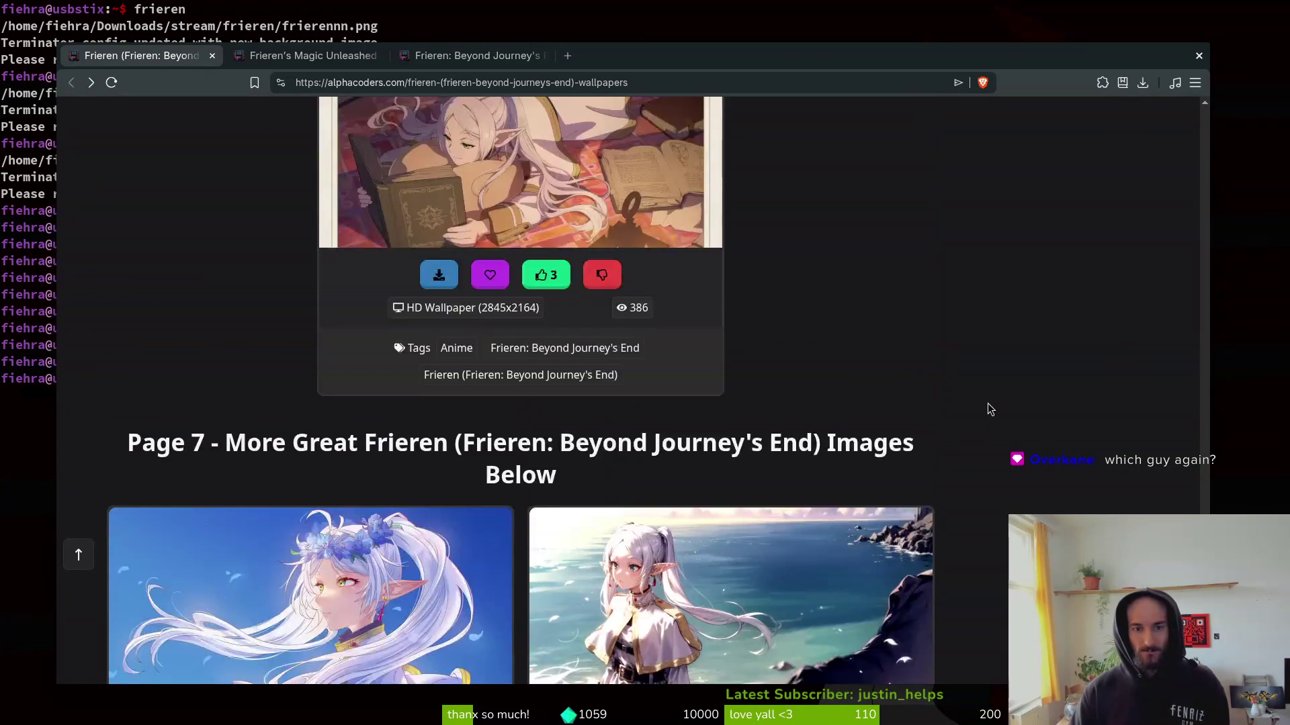
scroll(939, 380, "down", 15)
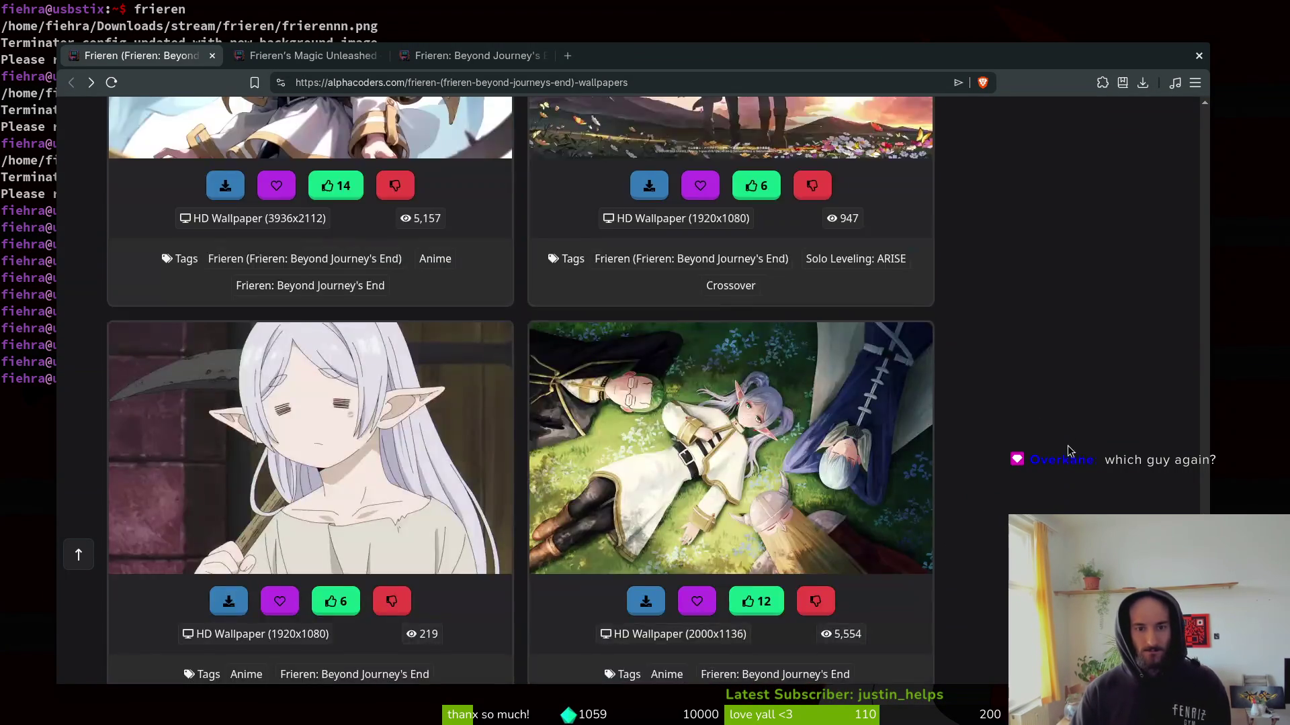
scroll(1049, 430, "up", 6)
scroll(940, 376, "down", 3)
left_click(718, 237)
scroll(521, 403, "down", 3)
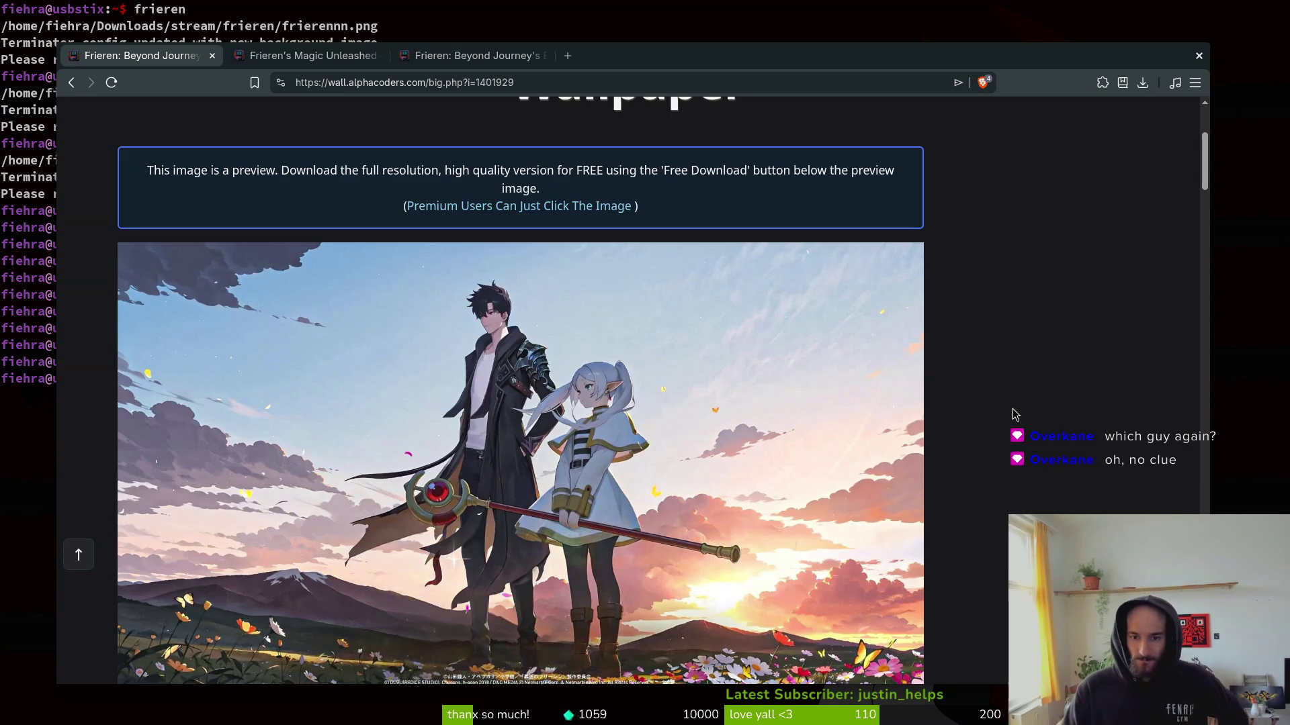
Go back to the Frieren gallery and open the white Eternal Frieren wallpaper in a new tab.
scroll(873, 464, "down", 8)
scroll(965, 361, "up", 5)
key("alt+Left")
scroll(1001, 357, "down", 10)
scroll(1026, 373, "down", 15)
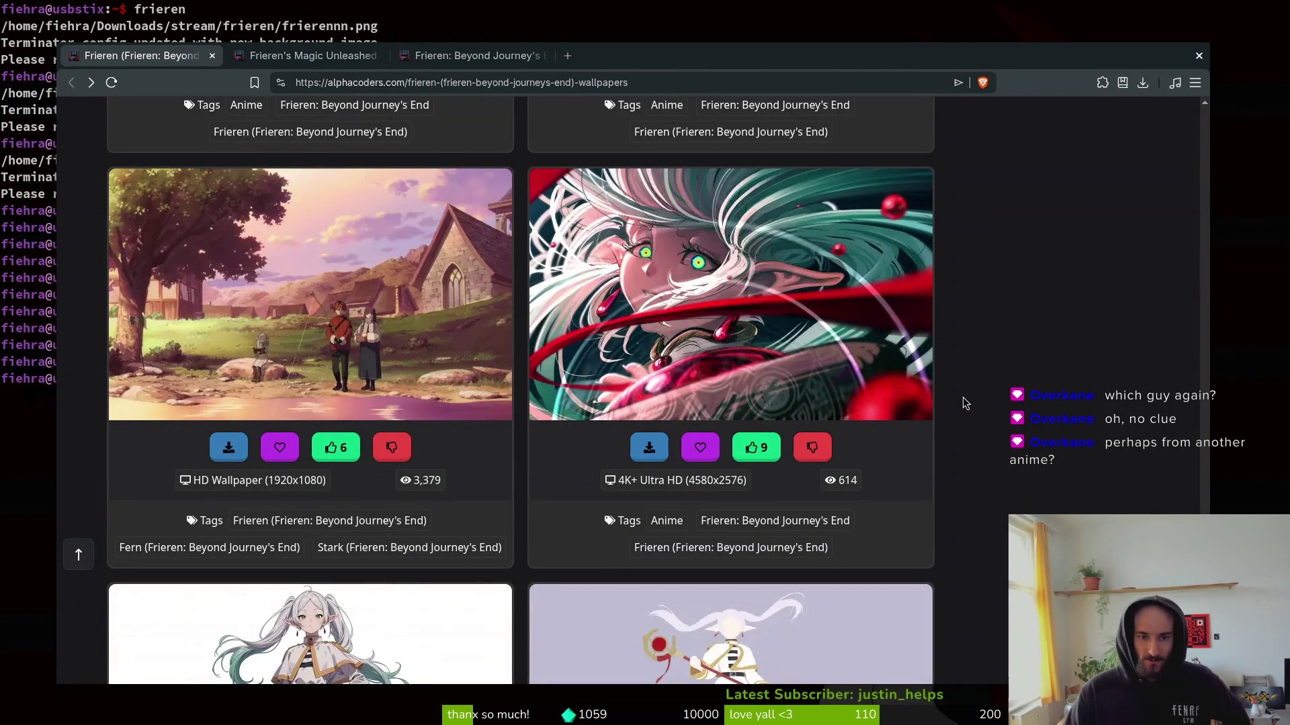
scroll(957, 333, "down", 5)
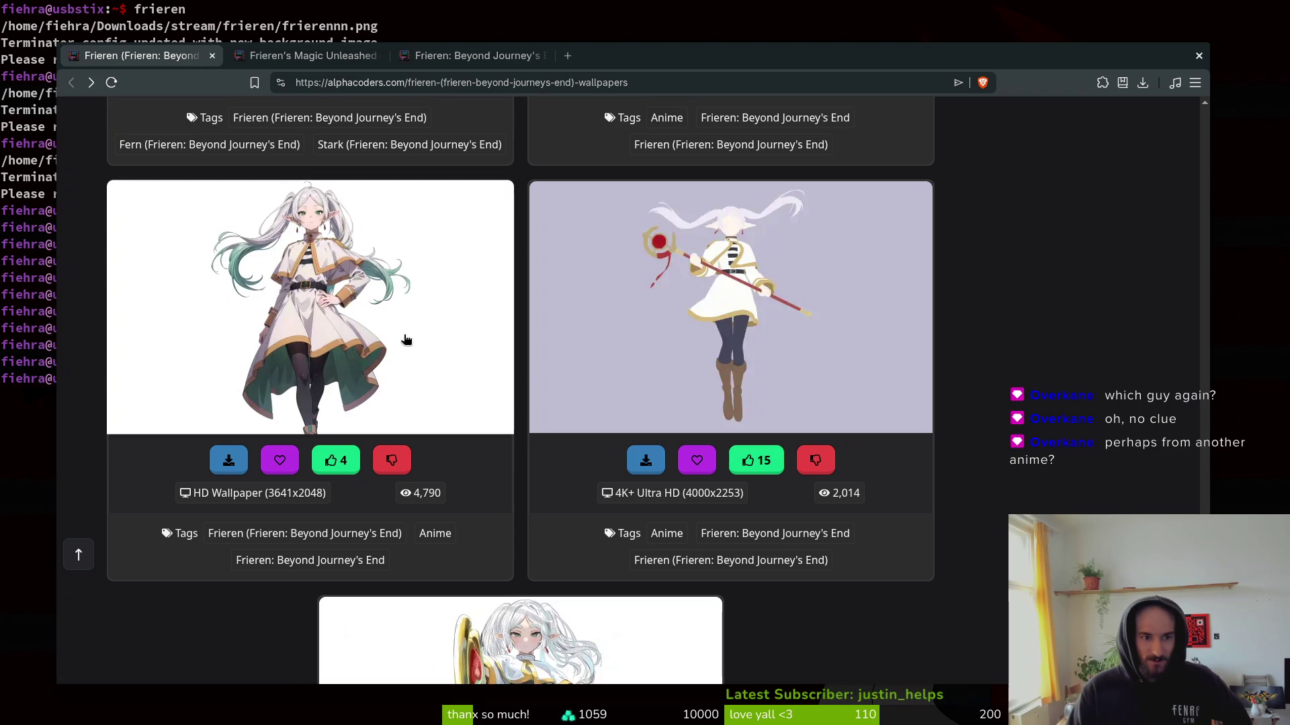
right_click(233, 287)
left_click(288, 303)
left_click(605, 56)
Save the wallpaper image into the frieren folder as thumb-1920-1341389.jpeg.
right_click(441, 583)
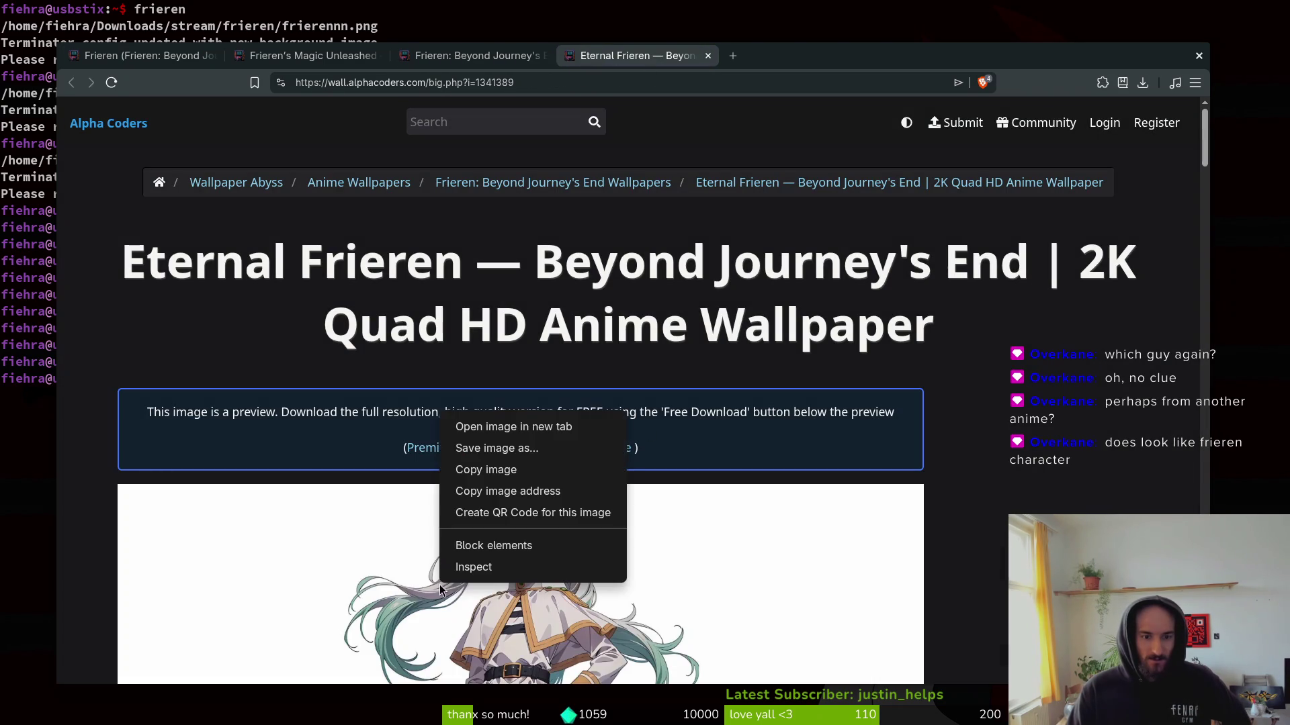
left_click(554, 457)
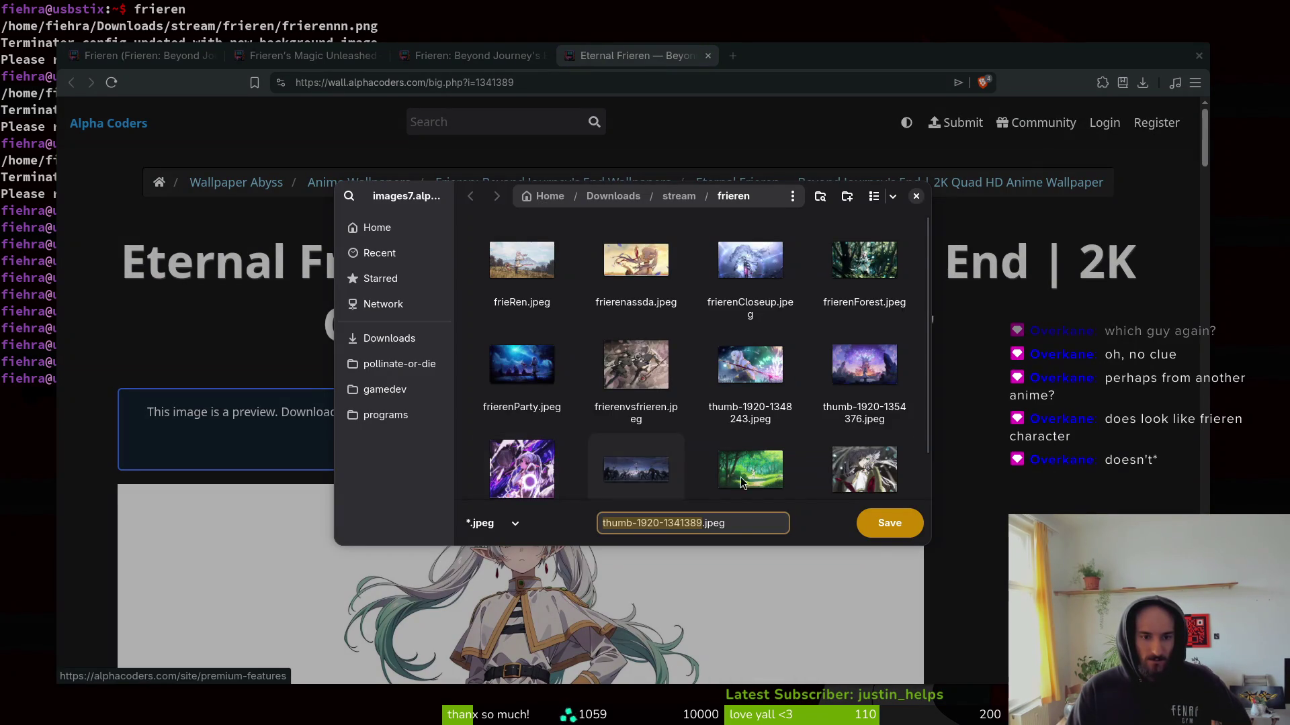
left_click(887, 521)
key("alt+Tab")
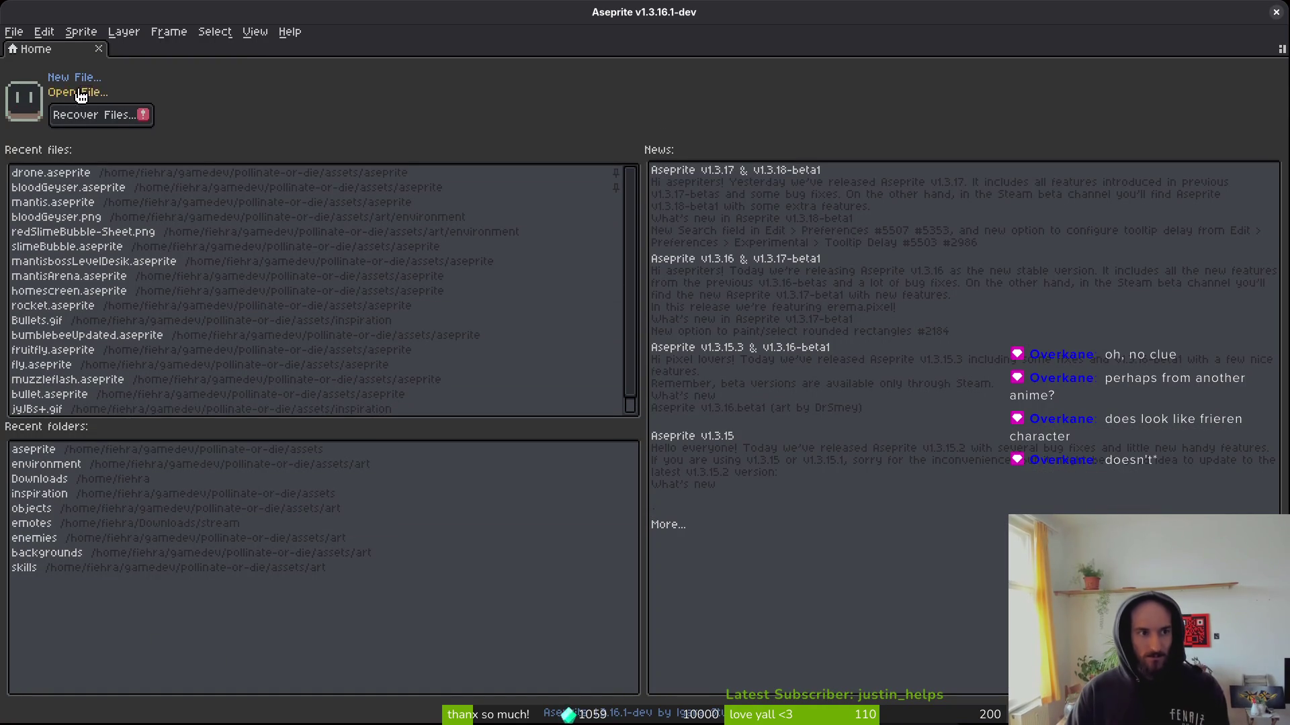
left_click(80, 93)
left_click(129, 65)
left_click(129, 65)
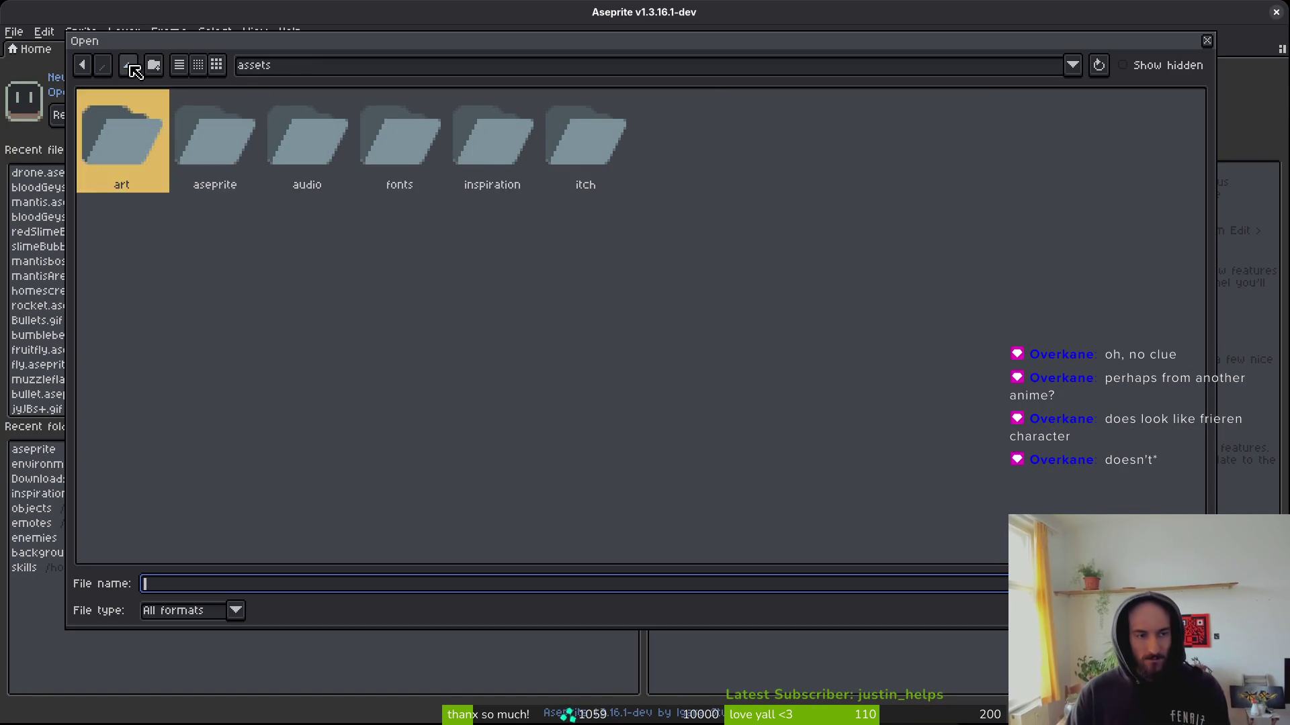
left_click(131, 69)
left_click(131, 69)
left_click(130, 67)
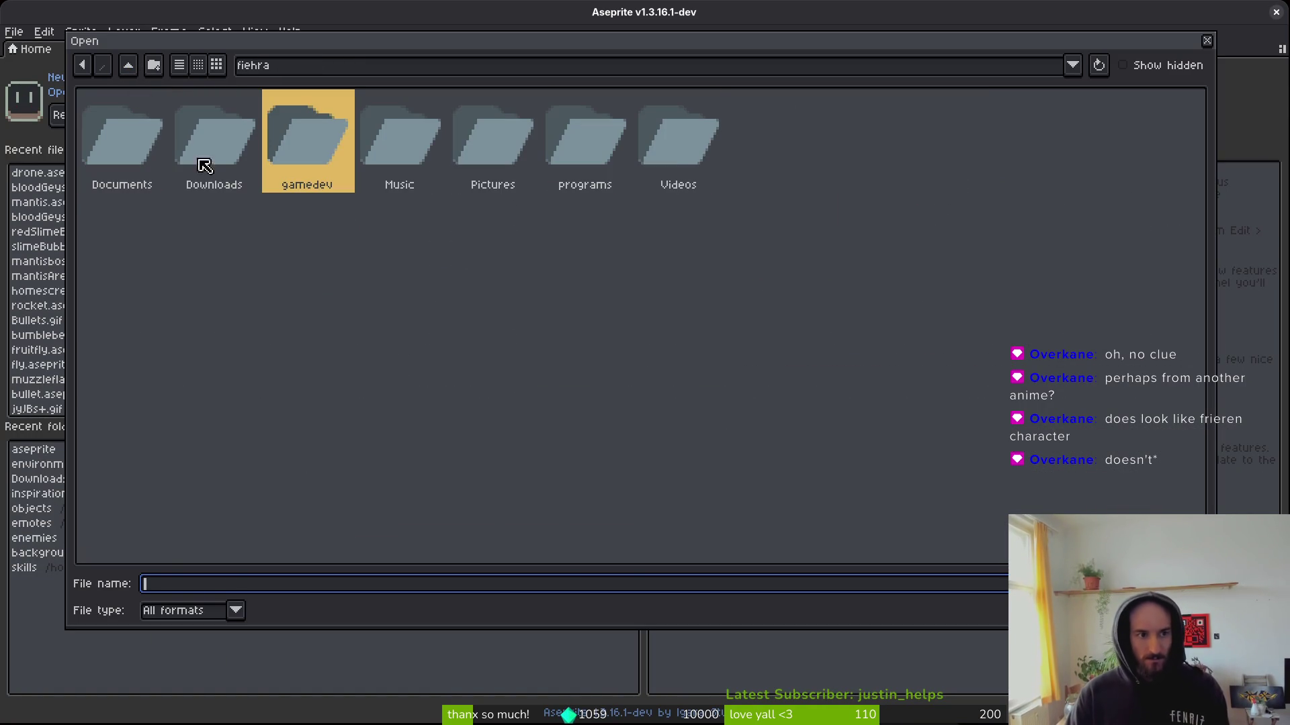
double_click(231, 167)
left_click(1065, 145)
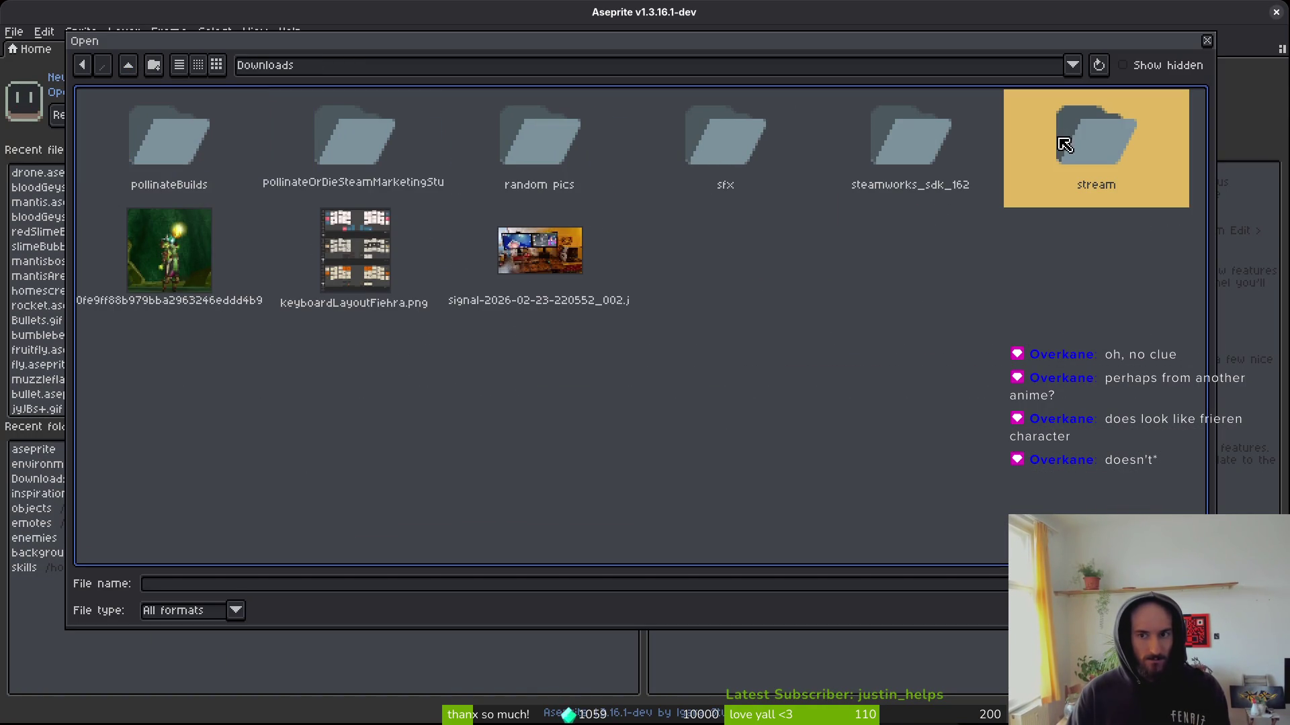
double_click(1081, 139)
double_click(377, 139)
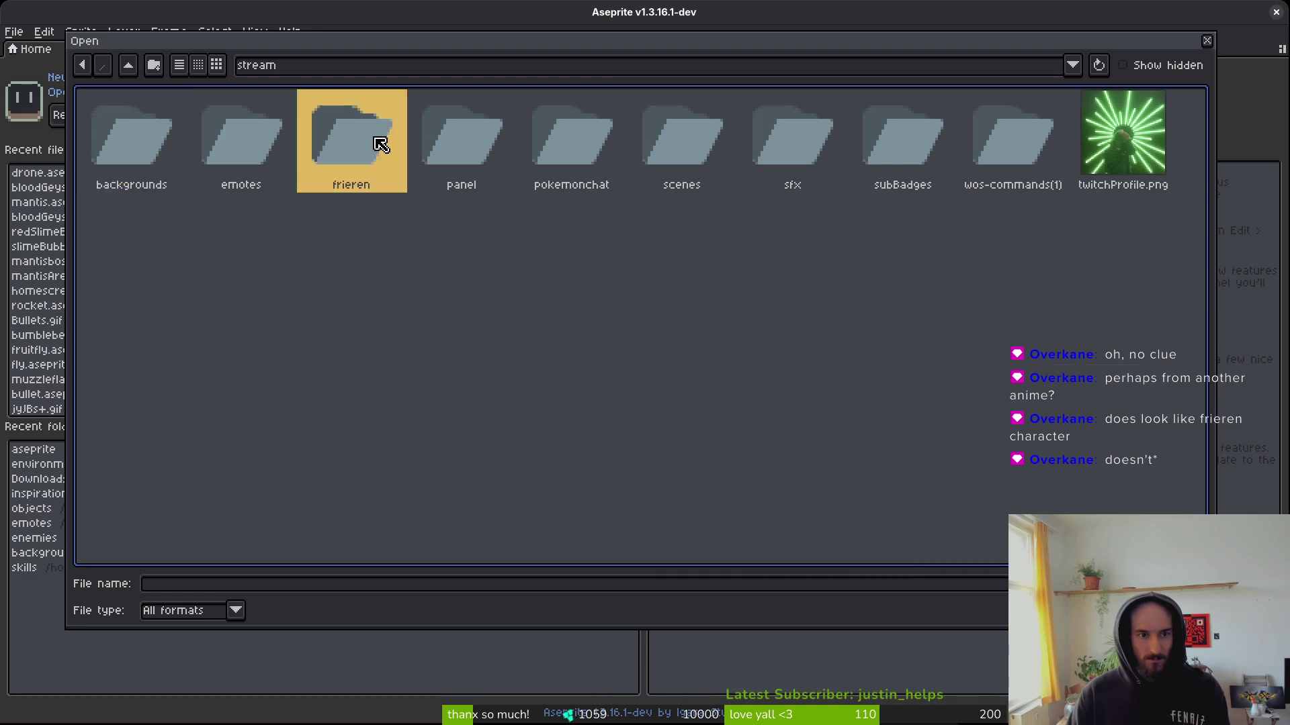
left_click(173, 381)
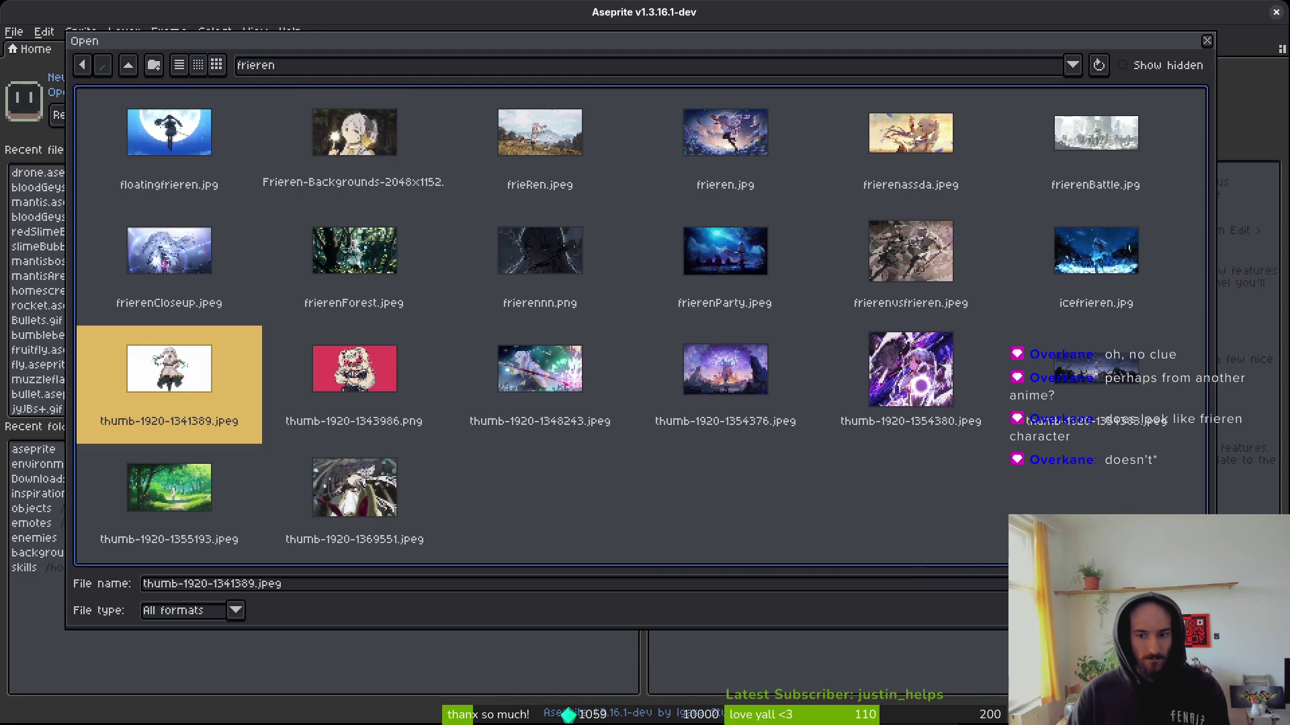
key("Return")
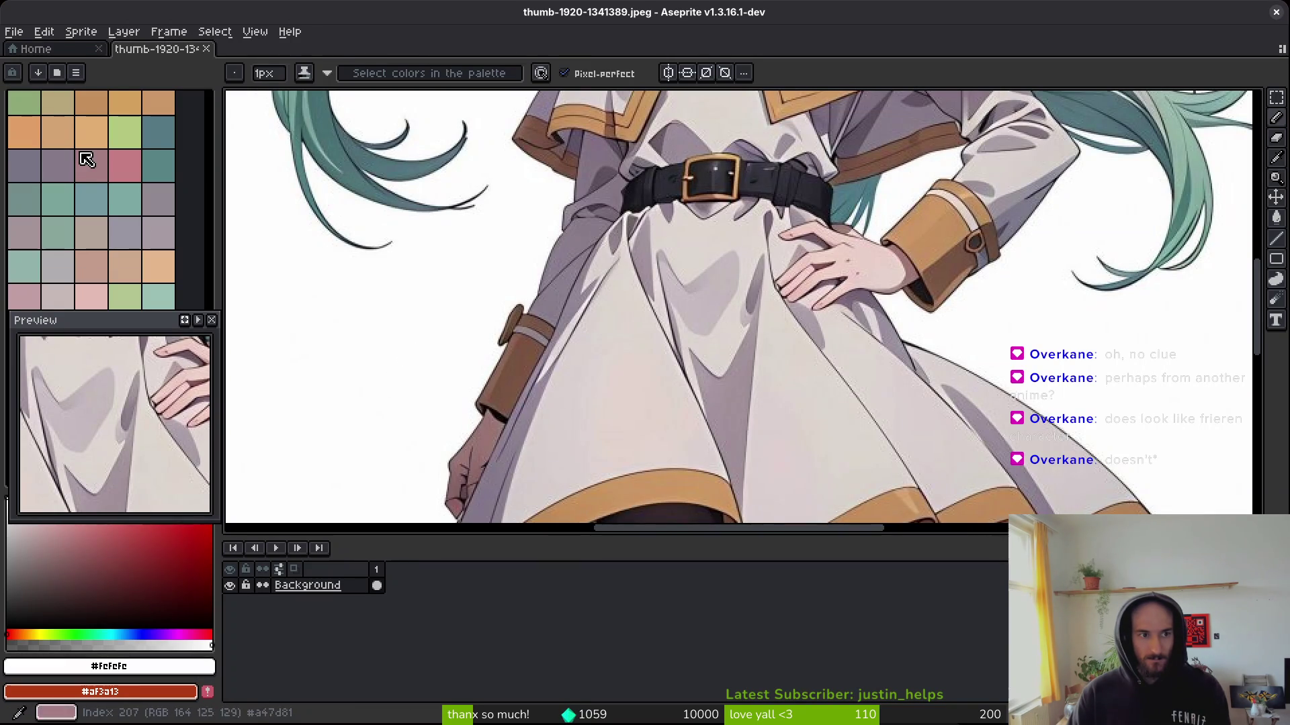
left_click(128, 625)
key("shift+r")
scroll(730, 349, "down", 3)
scroll(729, 349, "up", 2)
left_click_drag(251, 267, 266, 264)
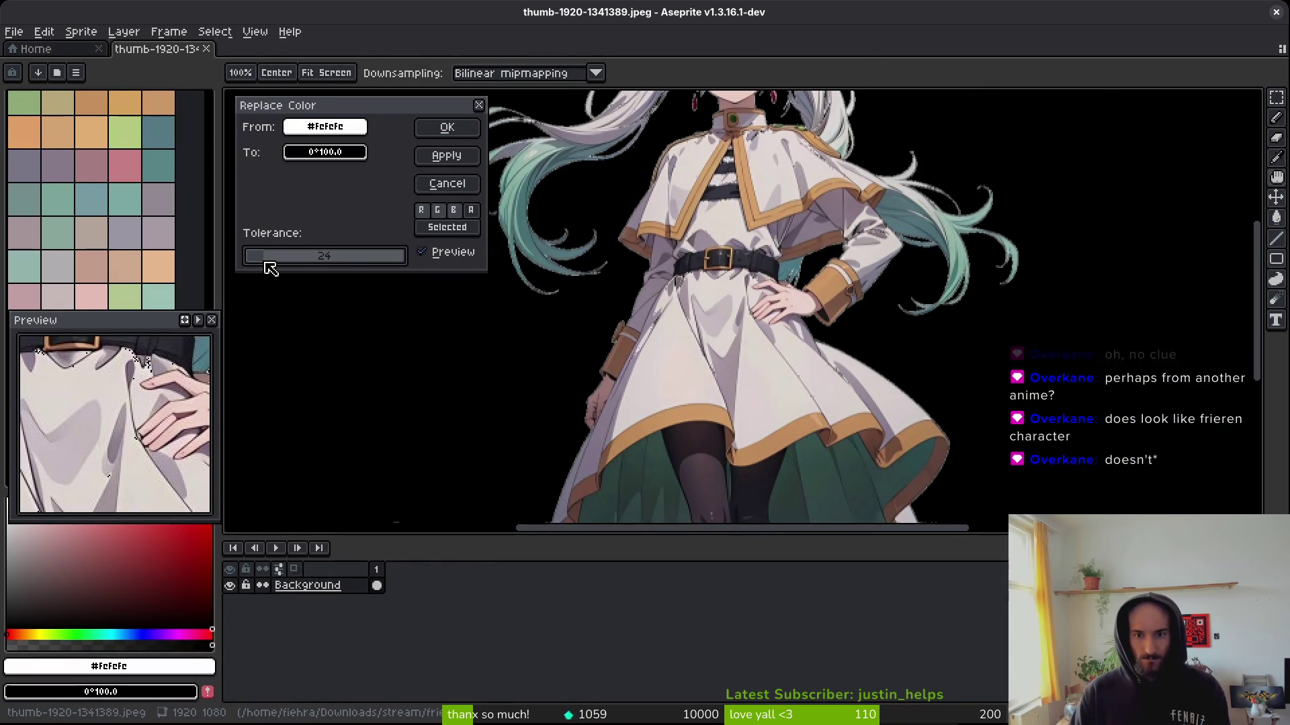
scroll(711, 259, "up", 5)
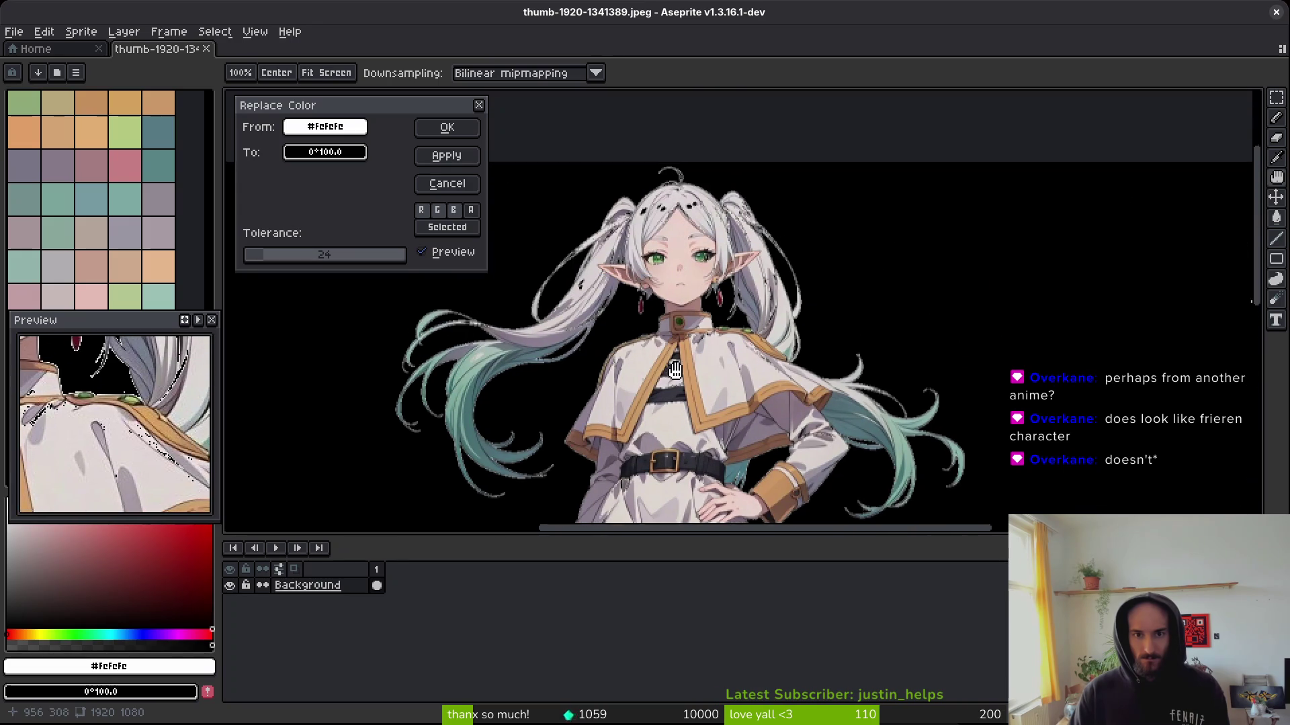
scroll(711, 258, "up", 3)
key("Escape")
key("ctrl+w")
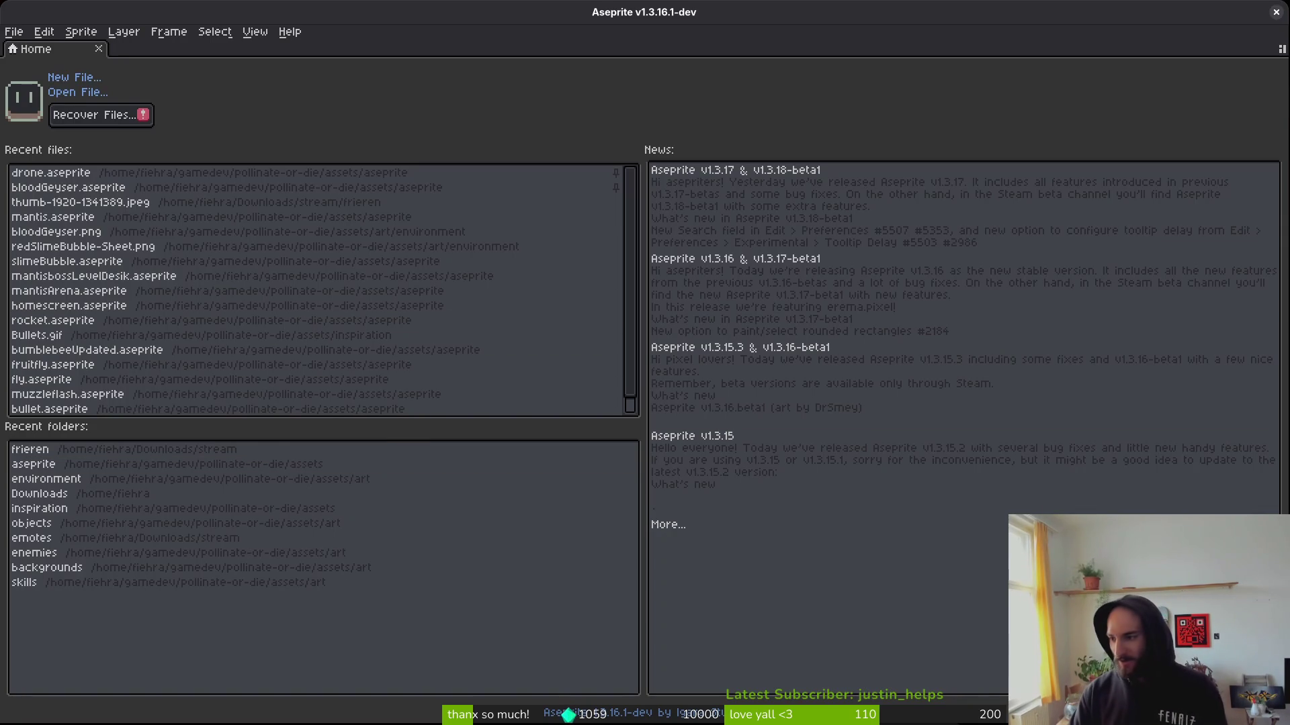
Bring the browser back and close the finished Eternal Frieren and other wallpaper tabs.
key("alt+Tab")
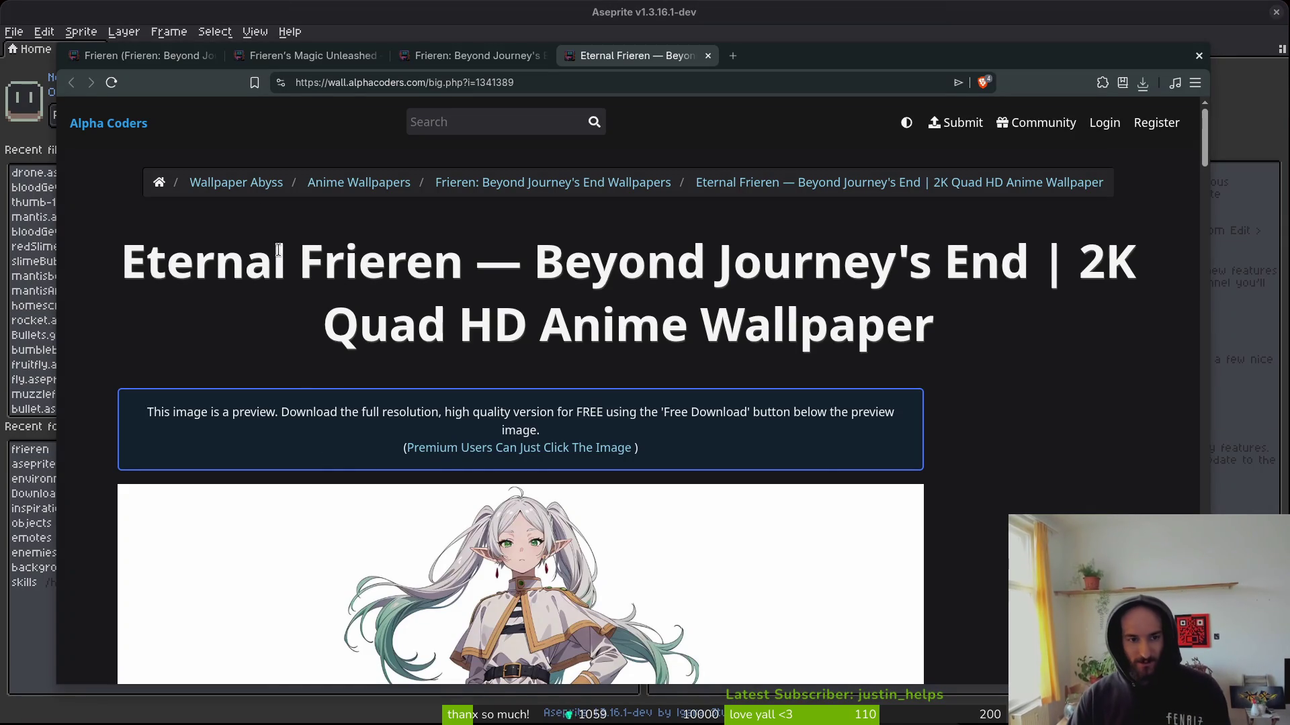
left_click(507, 59)
left_click(587, 56)
key("ctrl+w")
key("ctrl+w")
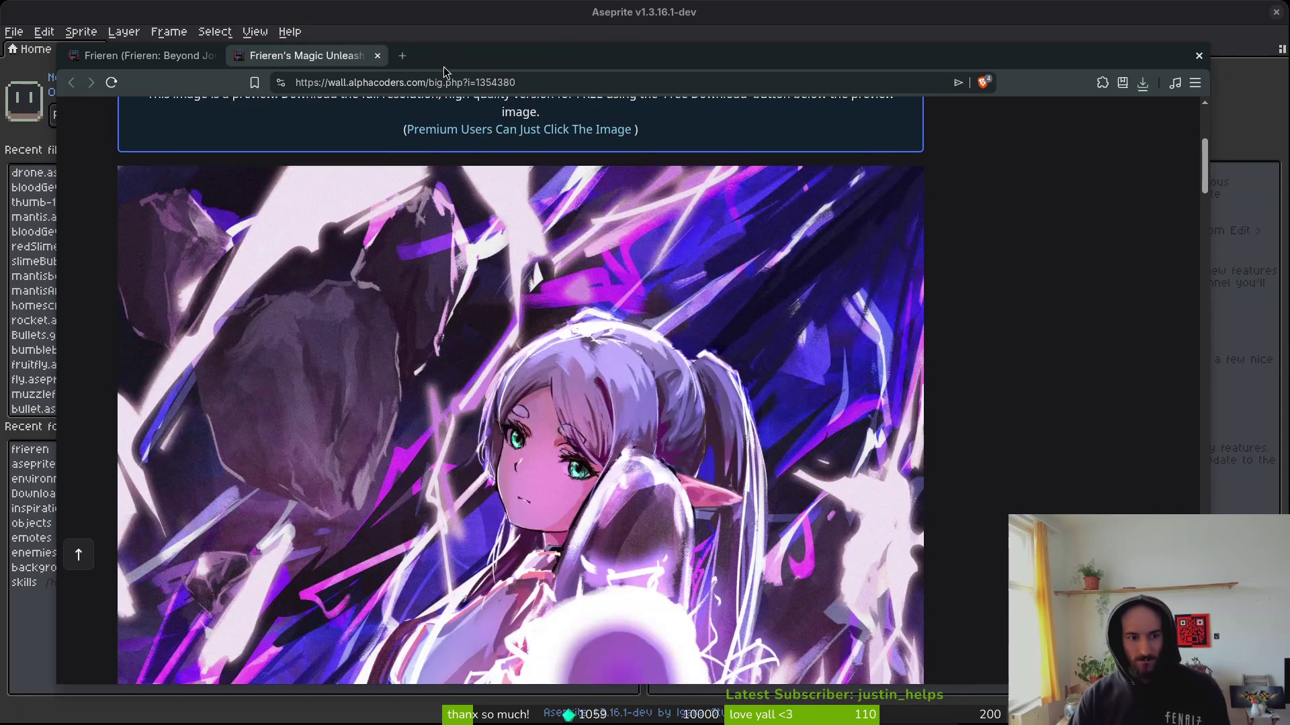
key("ctrl+w")
Scroll past the Page 10 heading and bring up the purple-magic wallpaper's link menu.
scroll(854, 421, "down", 5)
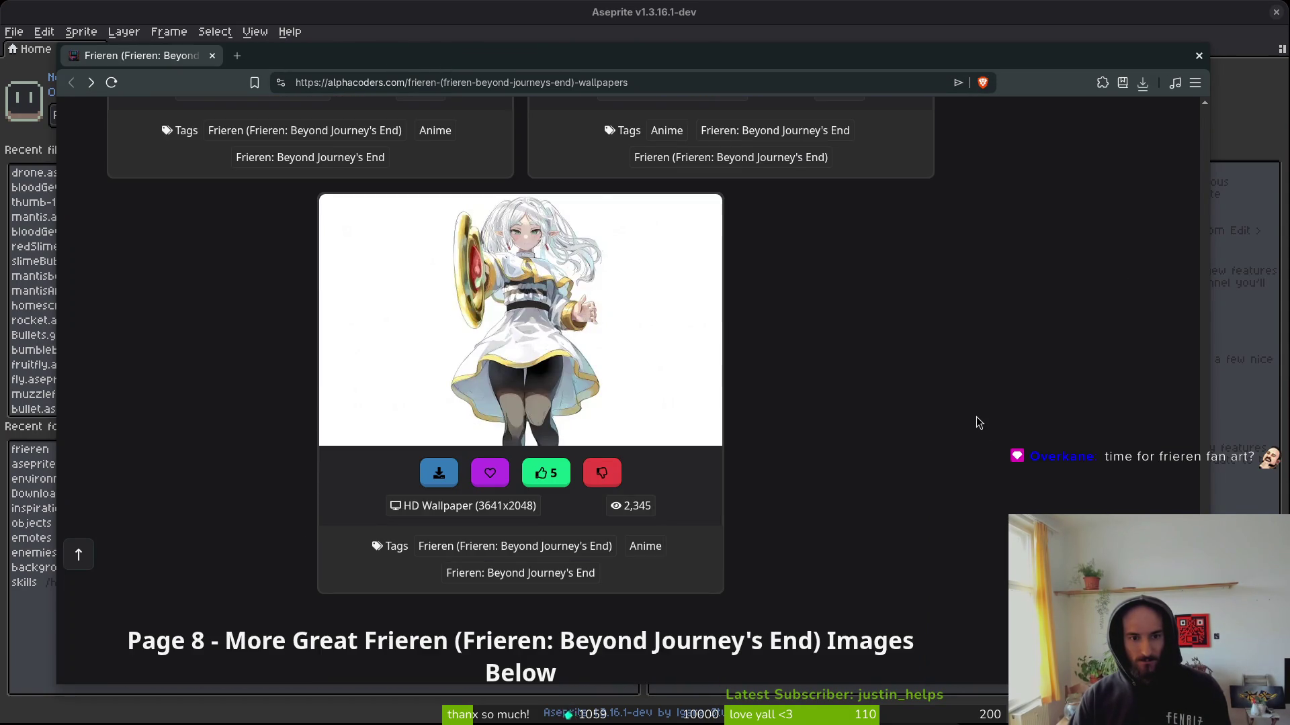
scroll(978, 417, "down", 7)
scroll(1048, 420, "down", 5)
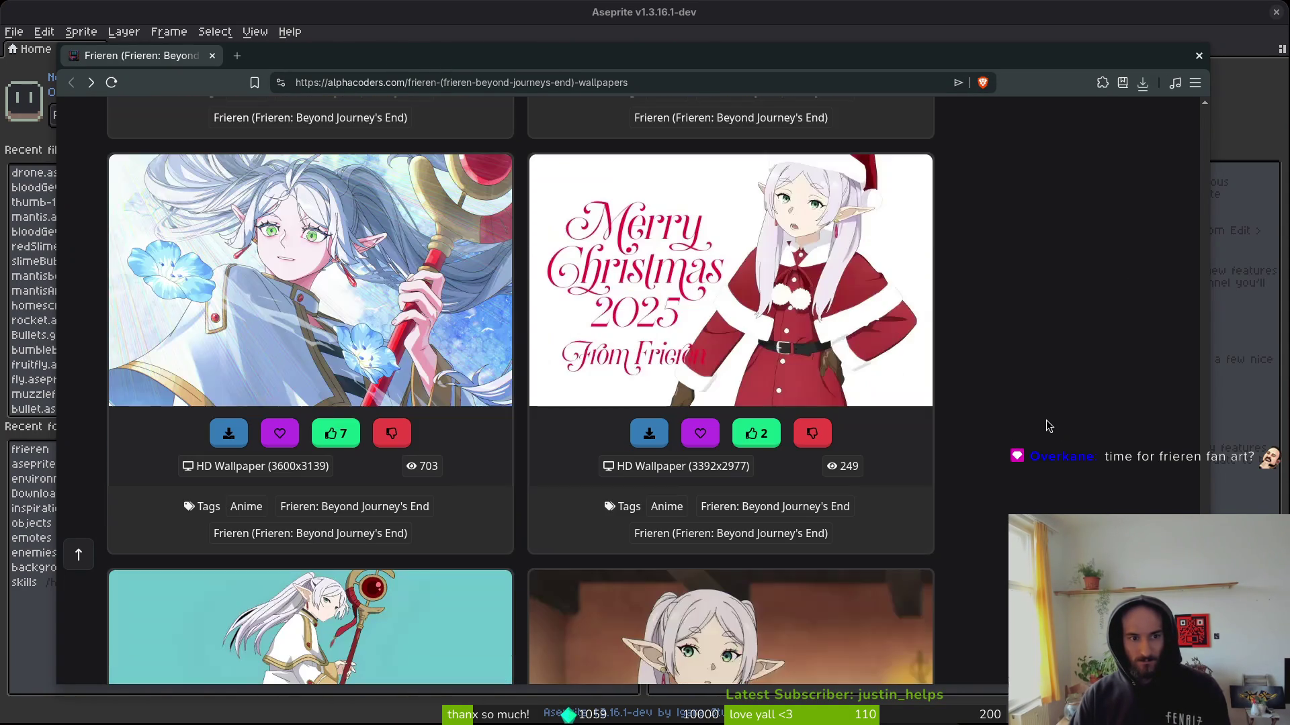
scroll(1048, 416, "down", 4)
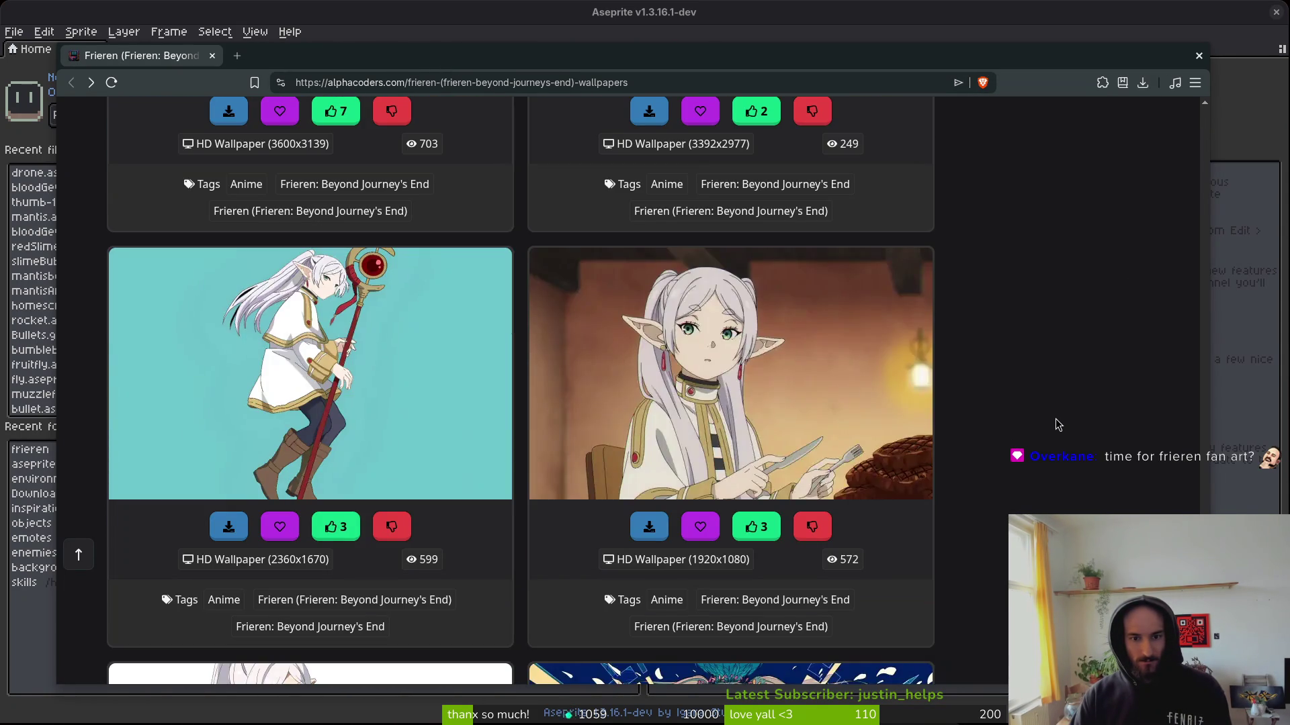
scroll(1054, 421, "down", 6)
scroll(1061, 444, "down", 3)
scroll(1069, 464, "down", 6)
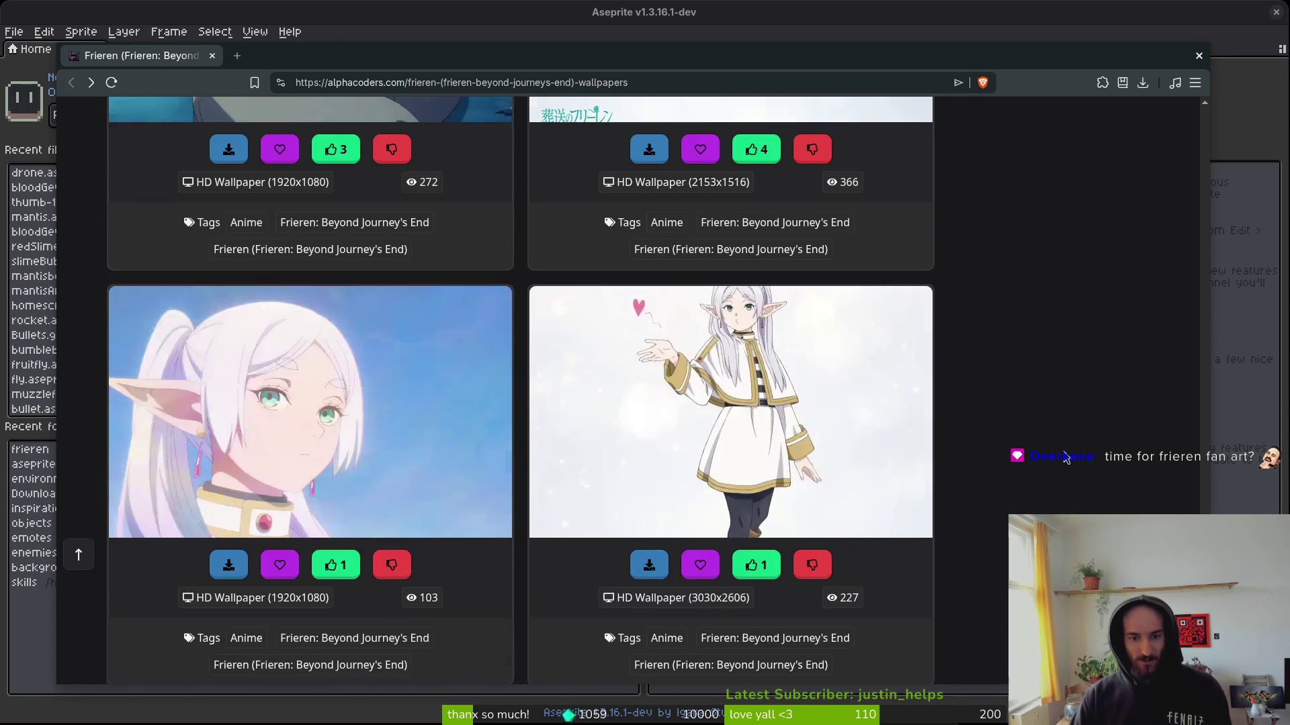
scroll(1037, 417, "down", 6)
scroll(1034, 403, "down", 6)
scroll(1027, 400, "down", 7)
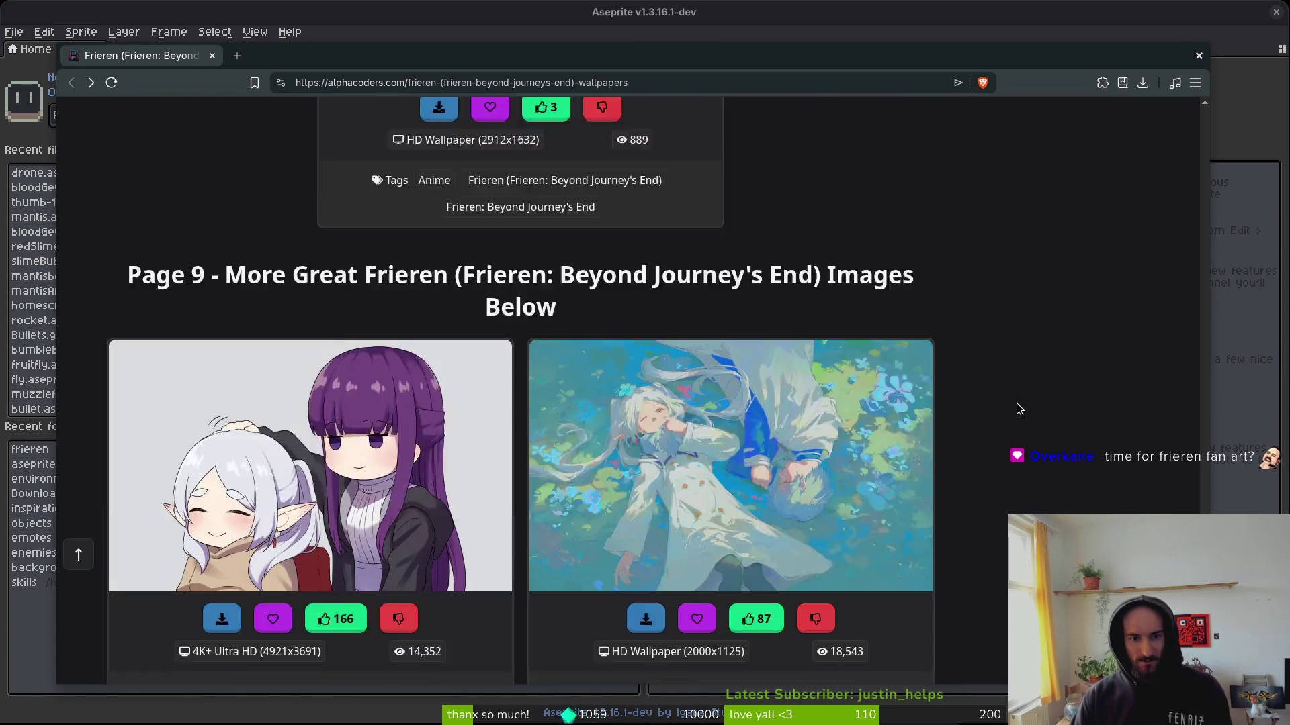
scroll(1010, 400, "down", 5)
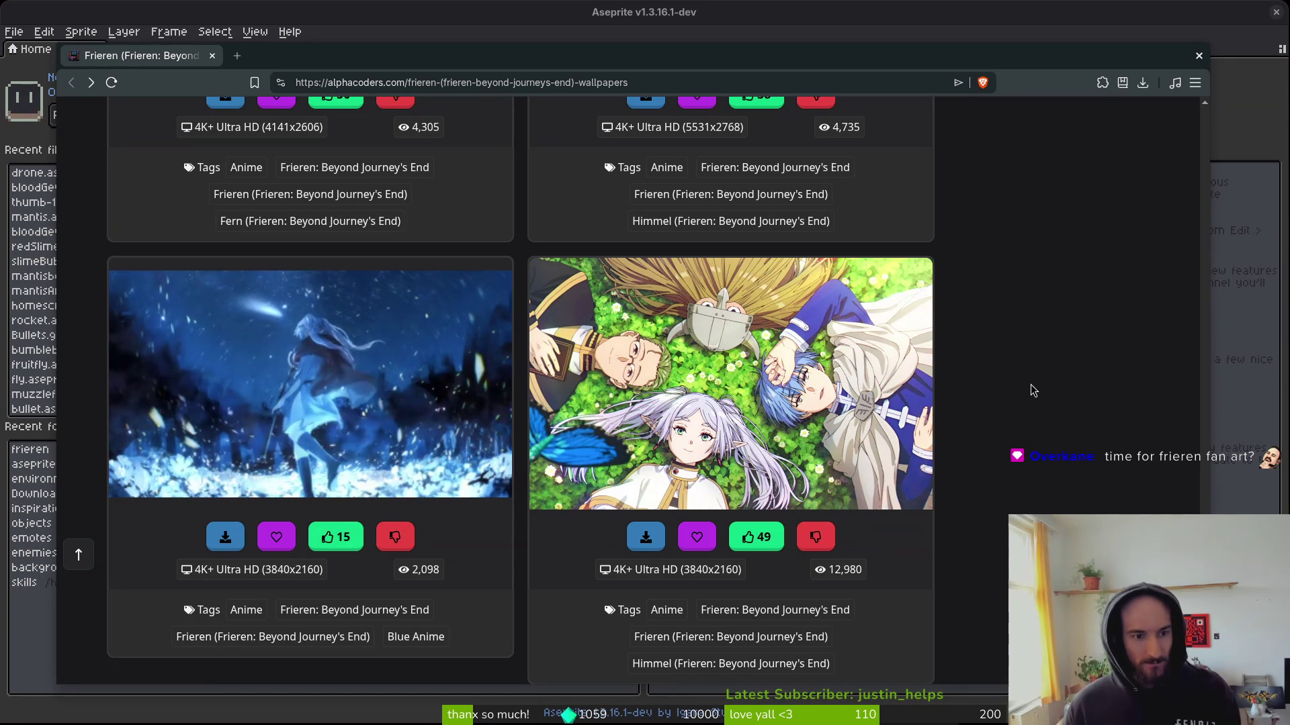
scroll(1037, 424, "down", 9)
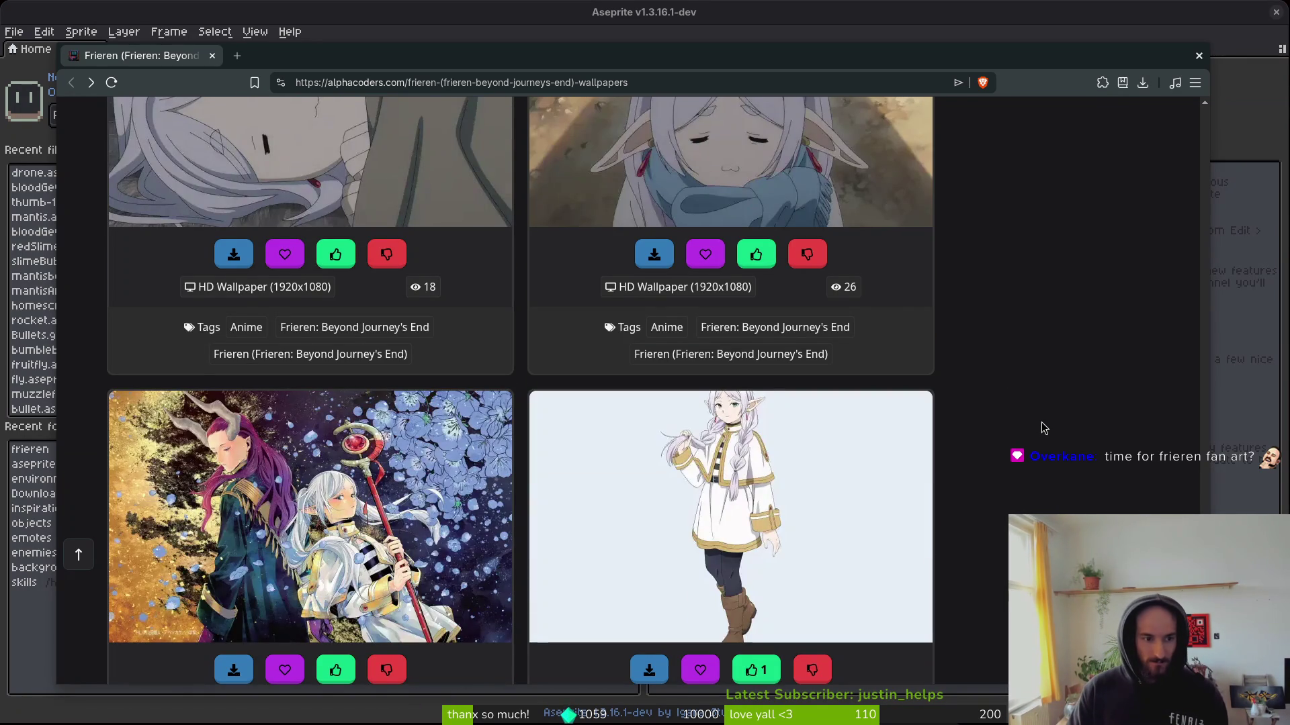
scroll(1039, 430, "down", 5)
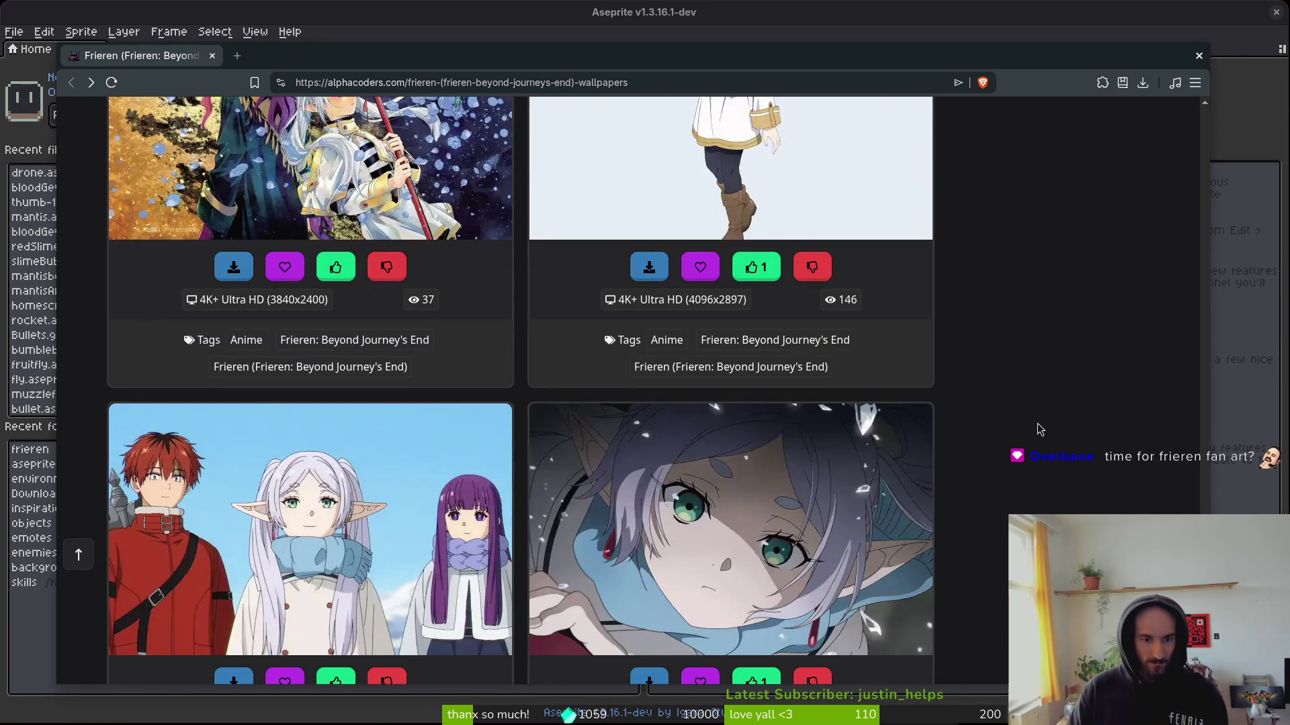
scroll(1038, 426, "down", 10)
scroll(1037, 418, "down", 9)
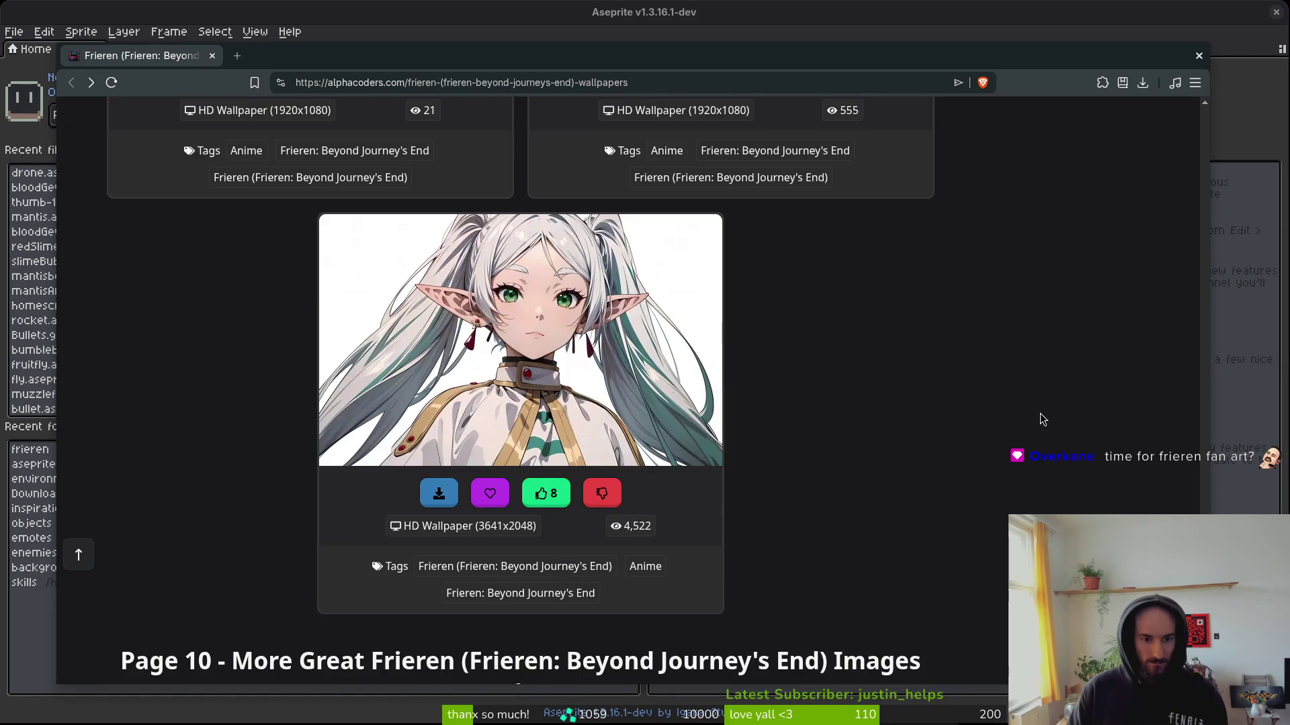
scroll(1037, 411, "down", 6)
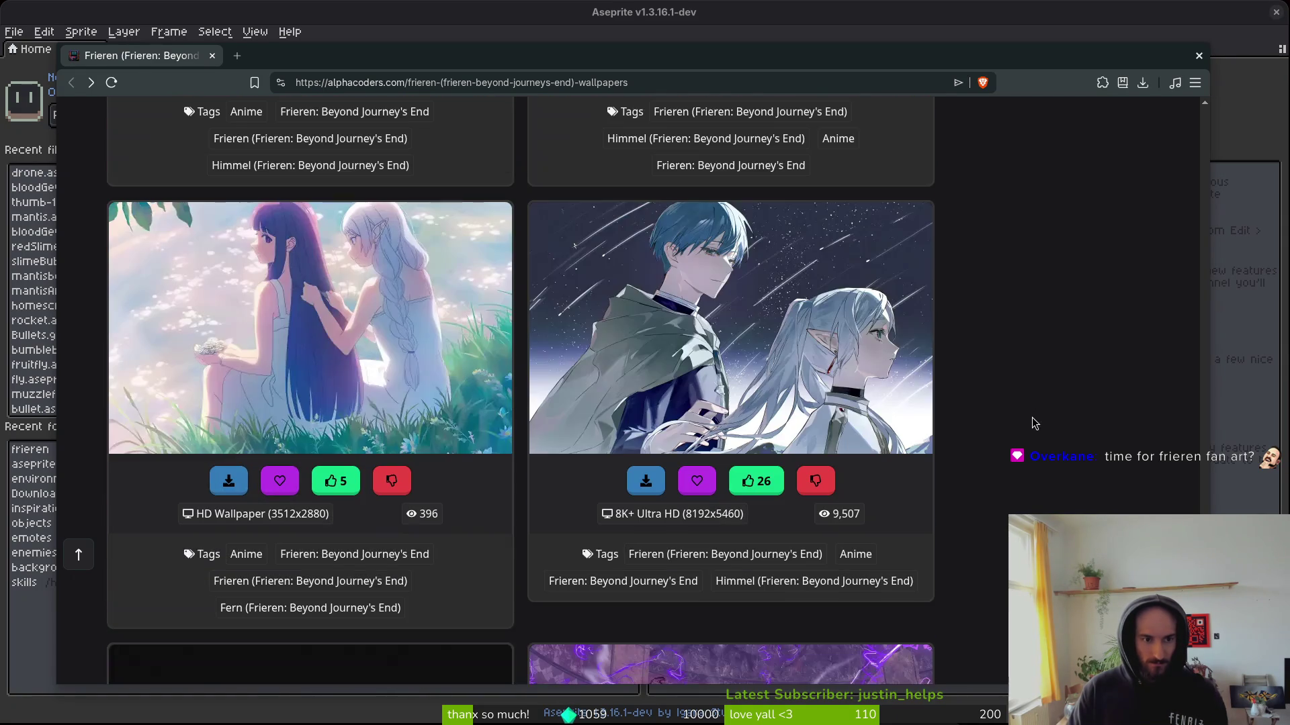
scroll(1032, 406, "down", 6)
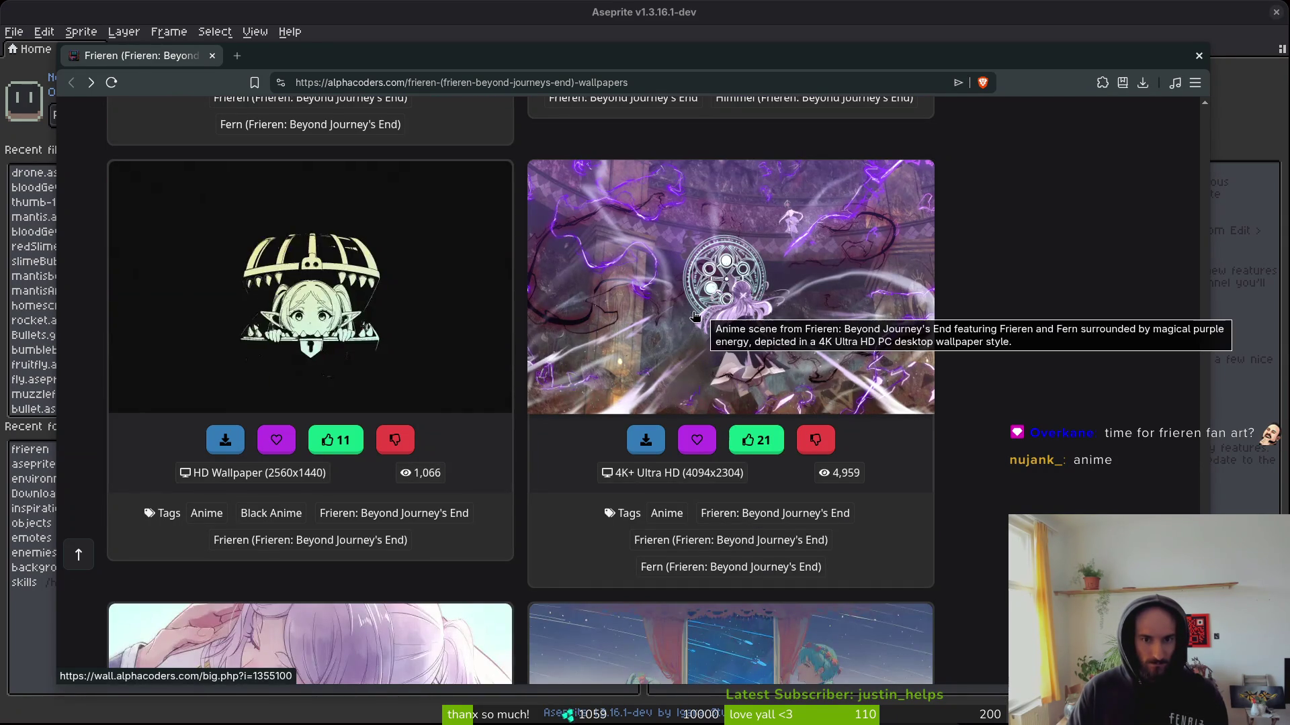
right_click(671, 323)
Open the purple-magic Frieren and Fern wallpaper page in a new tab and look through it.
left_click(759, 334)
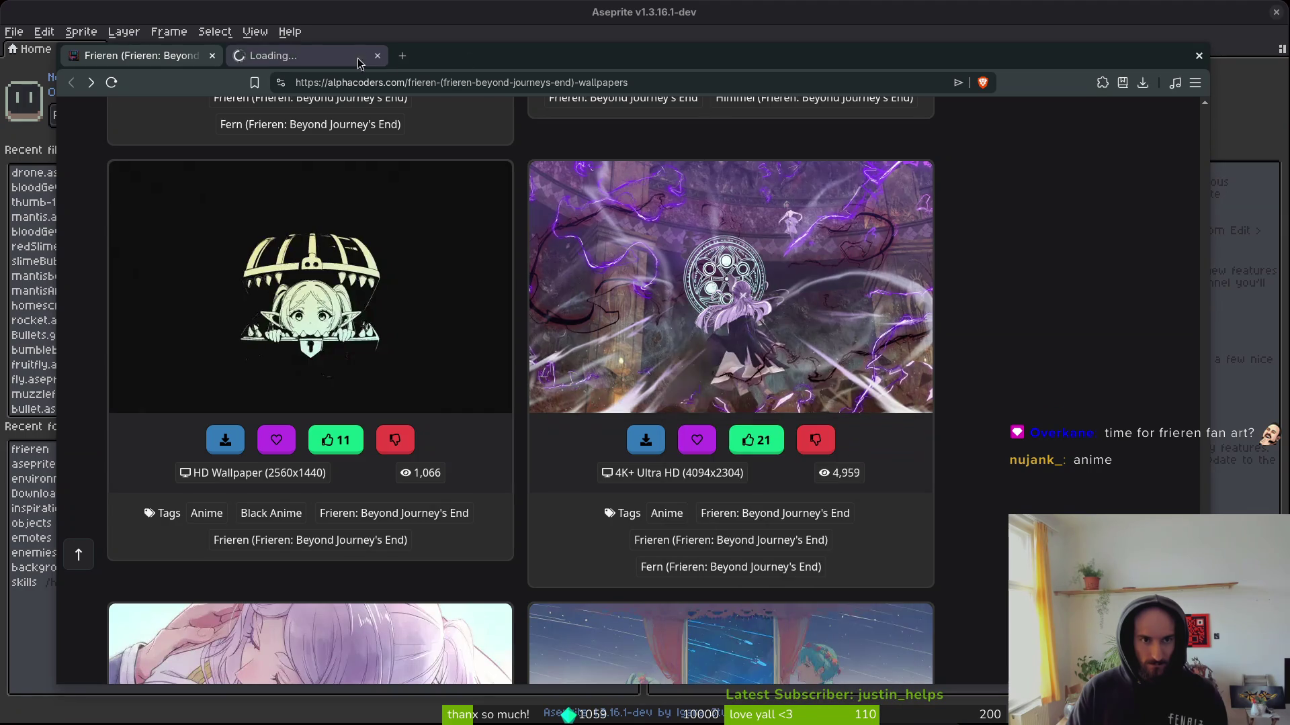
left_click(336, 56)
scroll(1064, 473, "down", 3)
scroll(1070, 468, "down", 1)
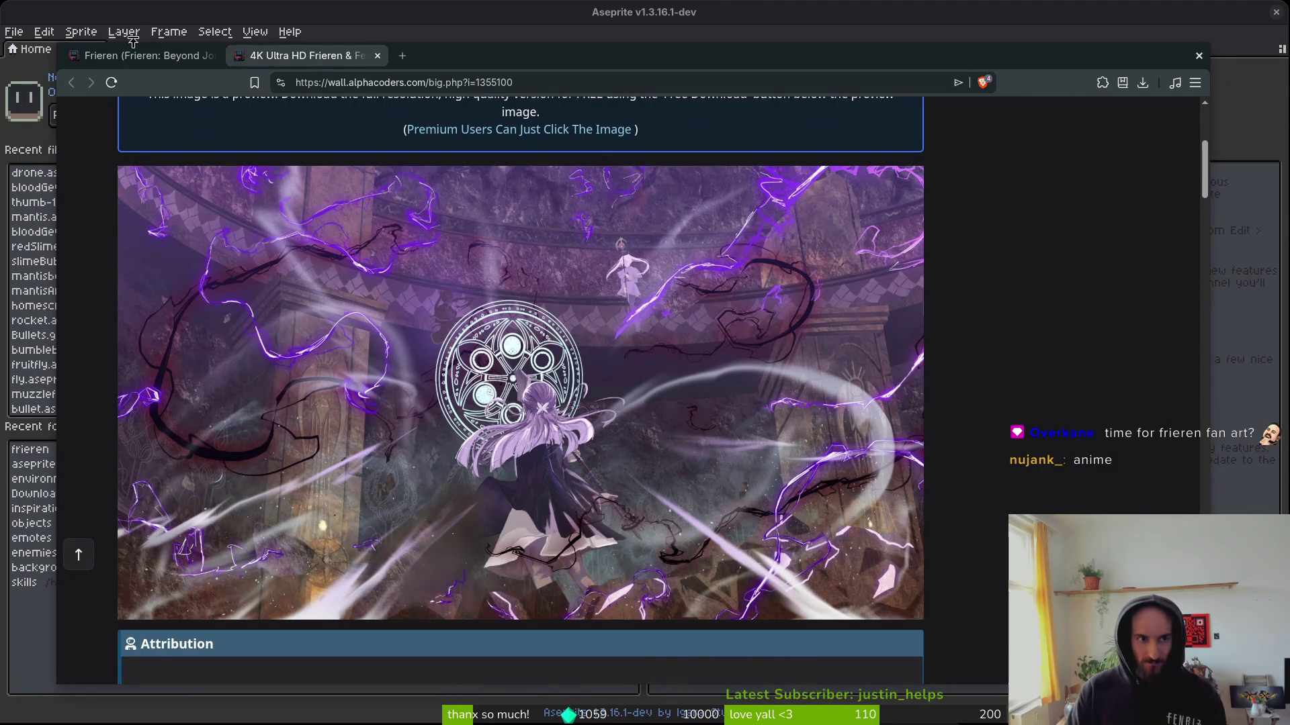
Return to the gallery tab and scroll down to the Page 13 wallpapers.
key("ctrl+shift+Tab")
scroll(905, 389, "down", 5)
scroll(990, 332, "down", 3)
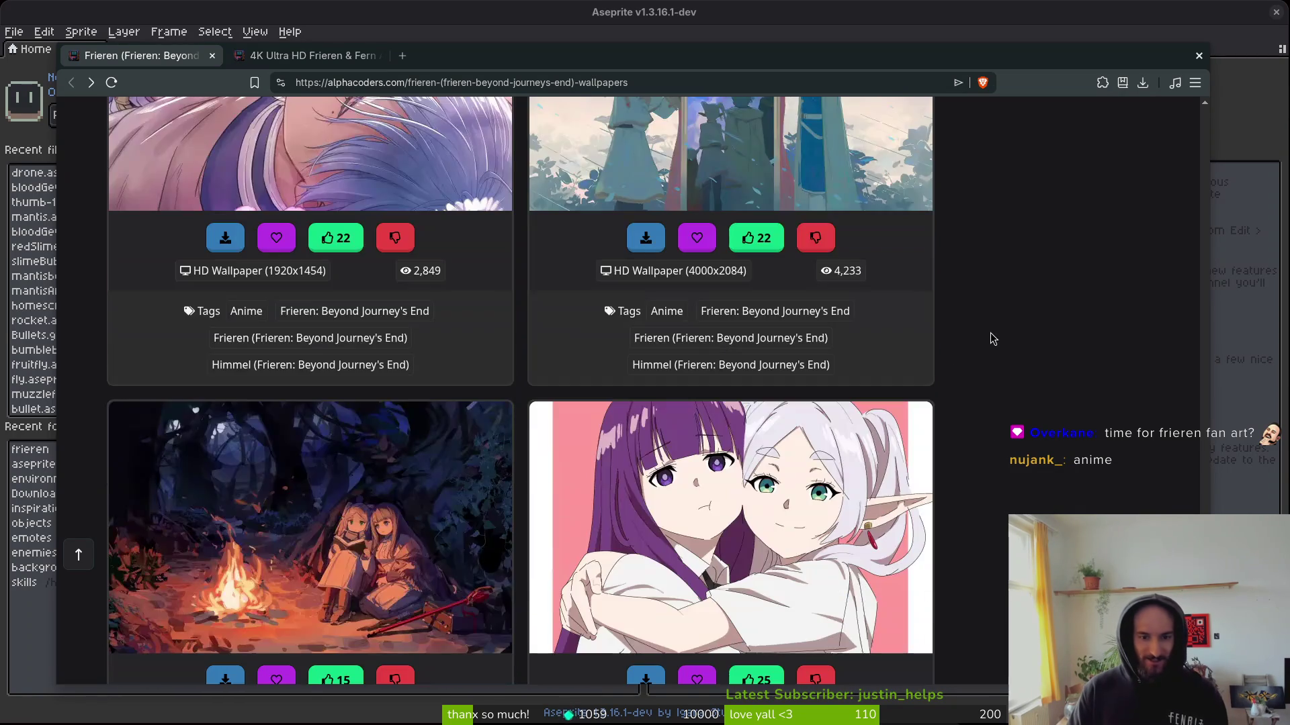
scroll(1000, 332, "down", 7)
scroll(1006, 348, "down", 6)
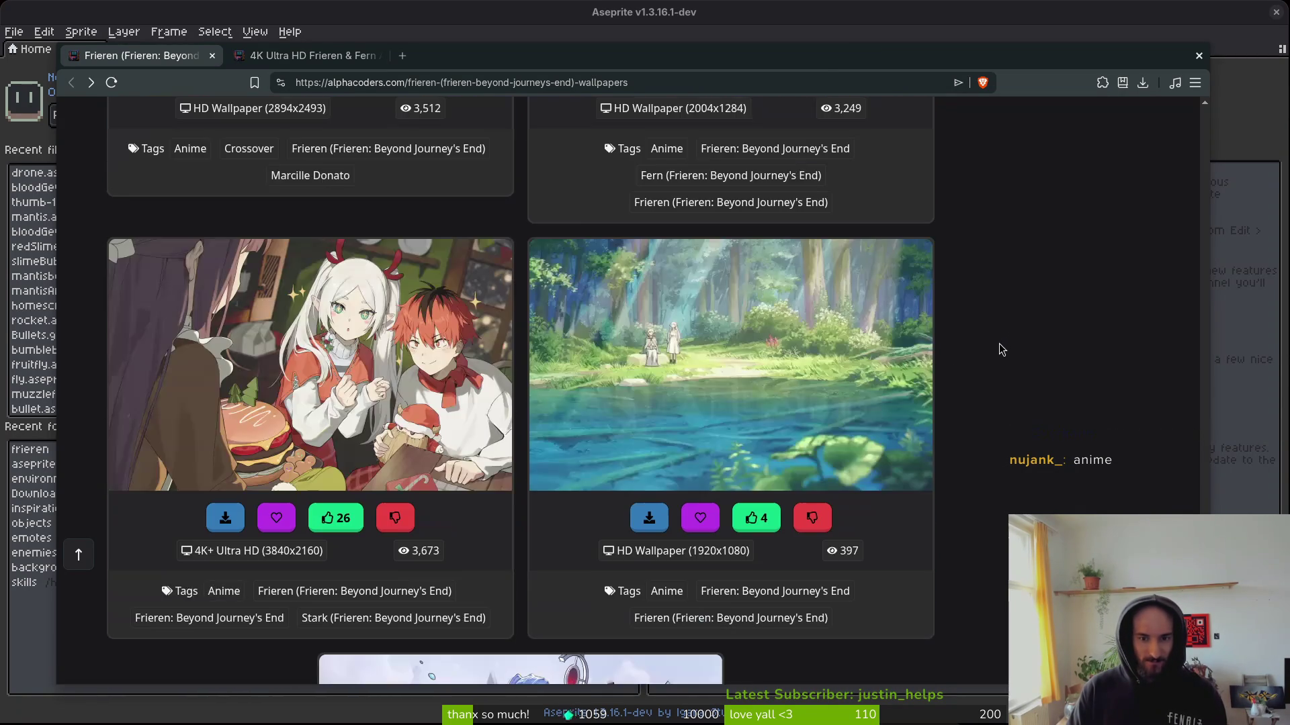
scroll(988, 346, "down", 9)
scroll(991, 353, "up", 4)
scroll(993, 356, "down", 6)
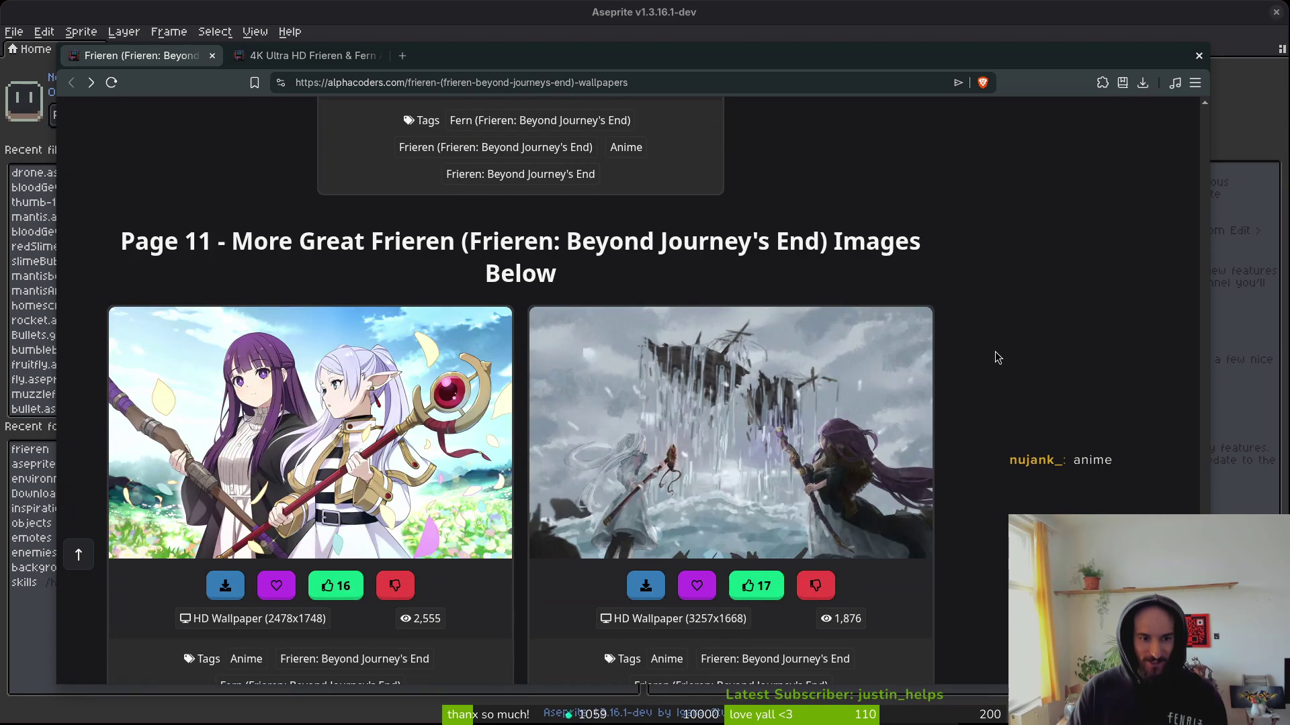
scroll(994, 356, "up", 4)
scroll(990, 358, "up", 2)
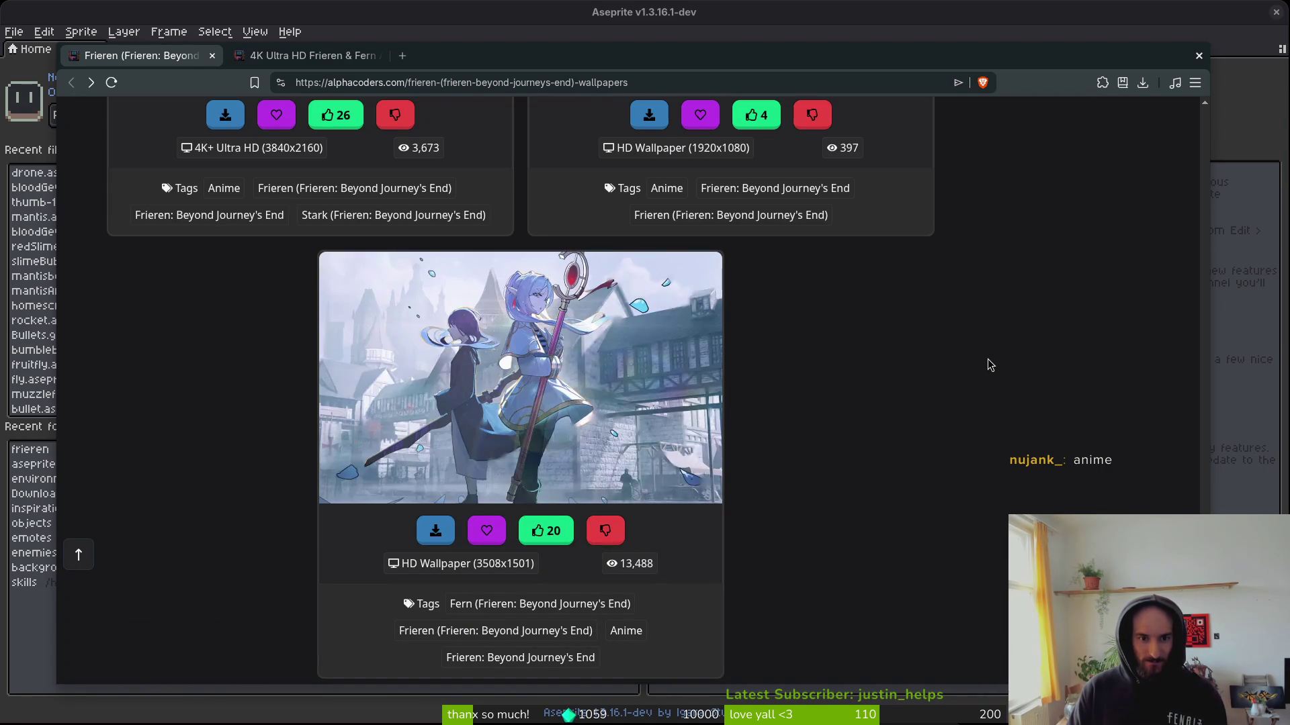
scroll(988, 362, "down", 6)
scroll(988, 367, "down", 4)
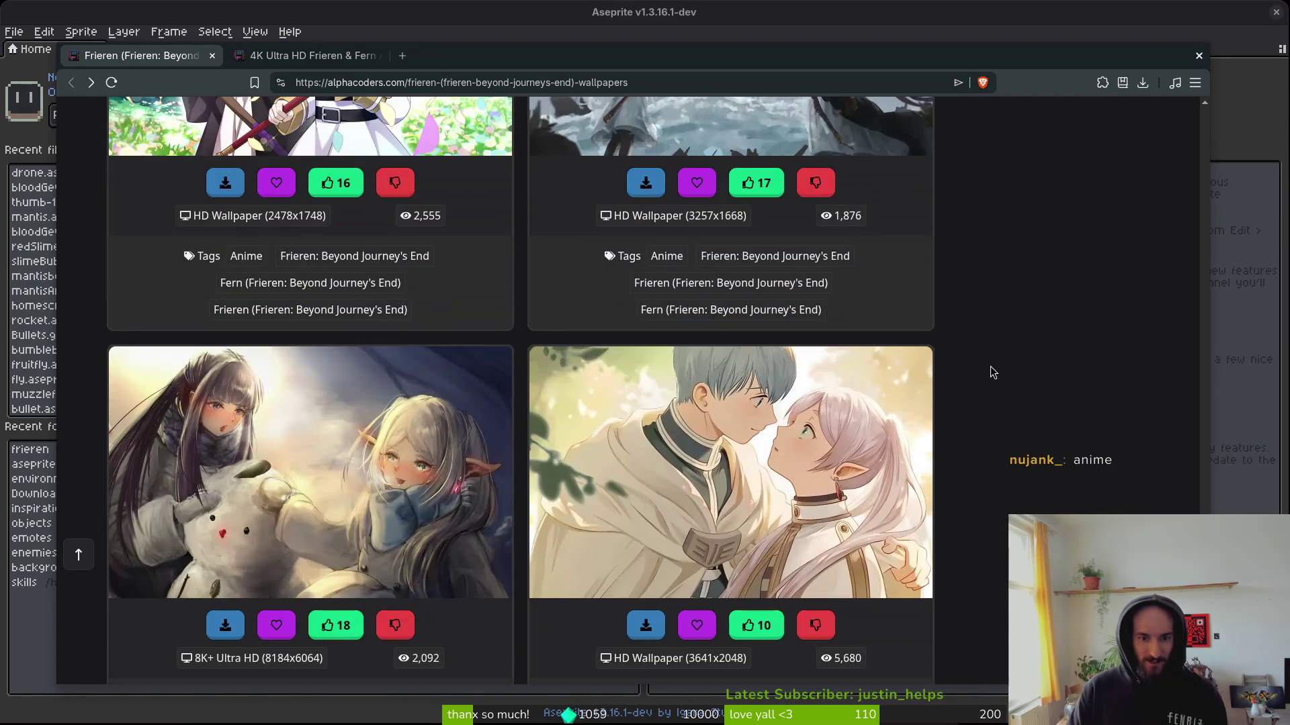
scroll(992, 369, "down", 12)
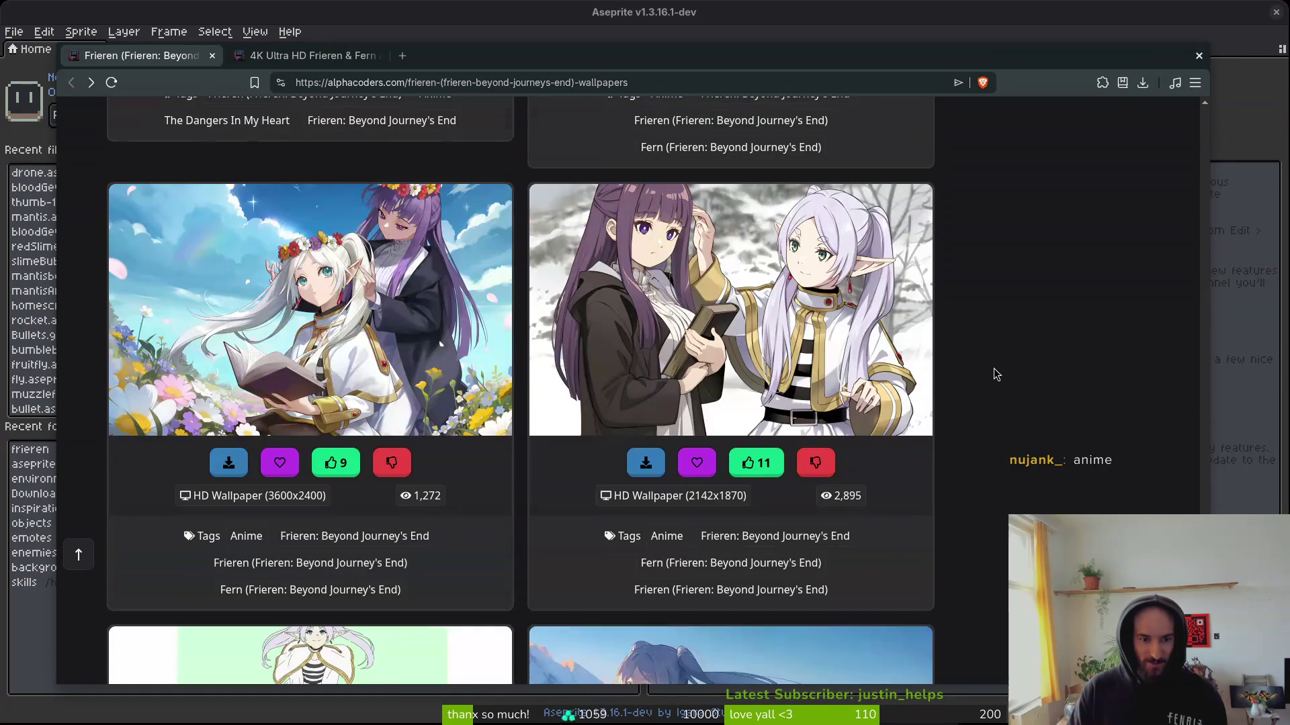
scroll(993, 366, "down", 5)
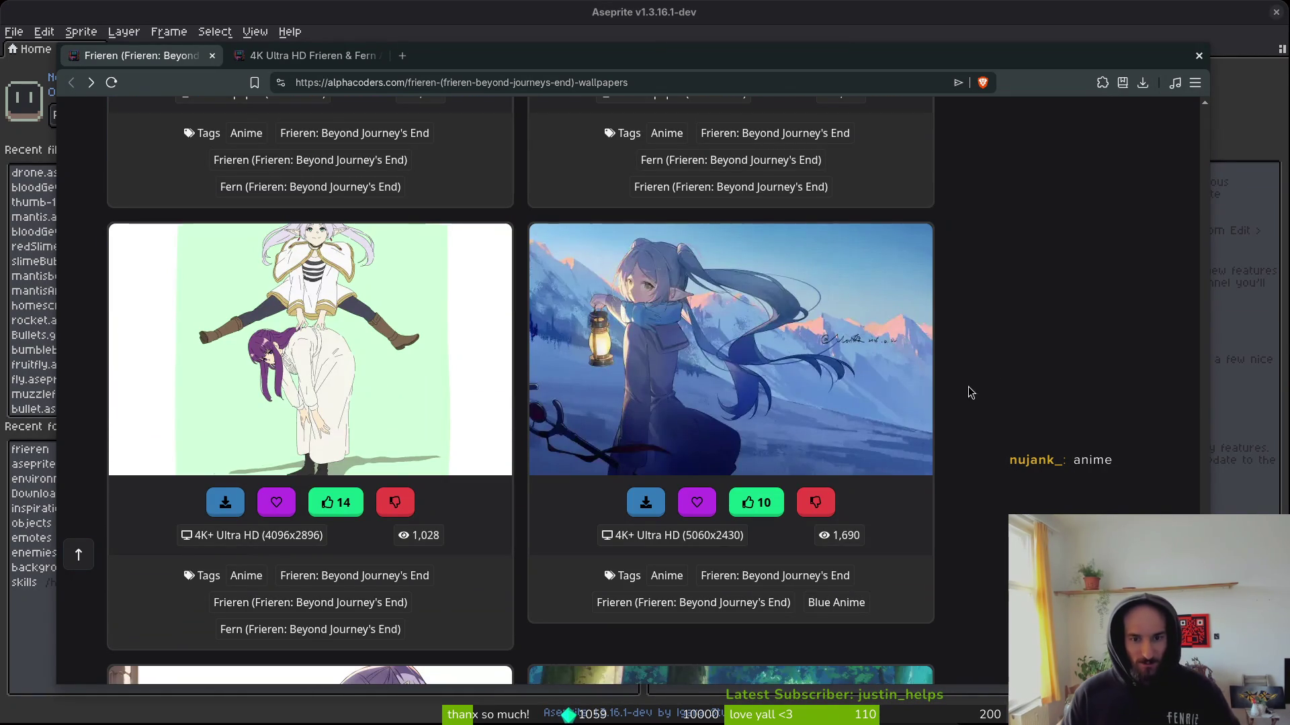
scroll(980, 381, "down", 4)
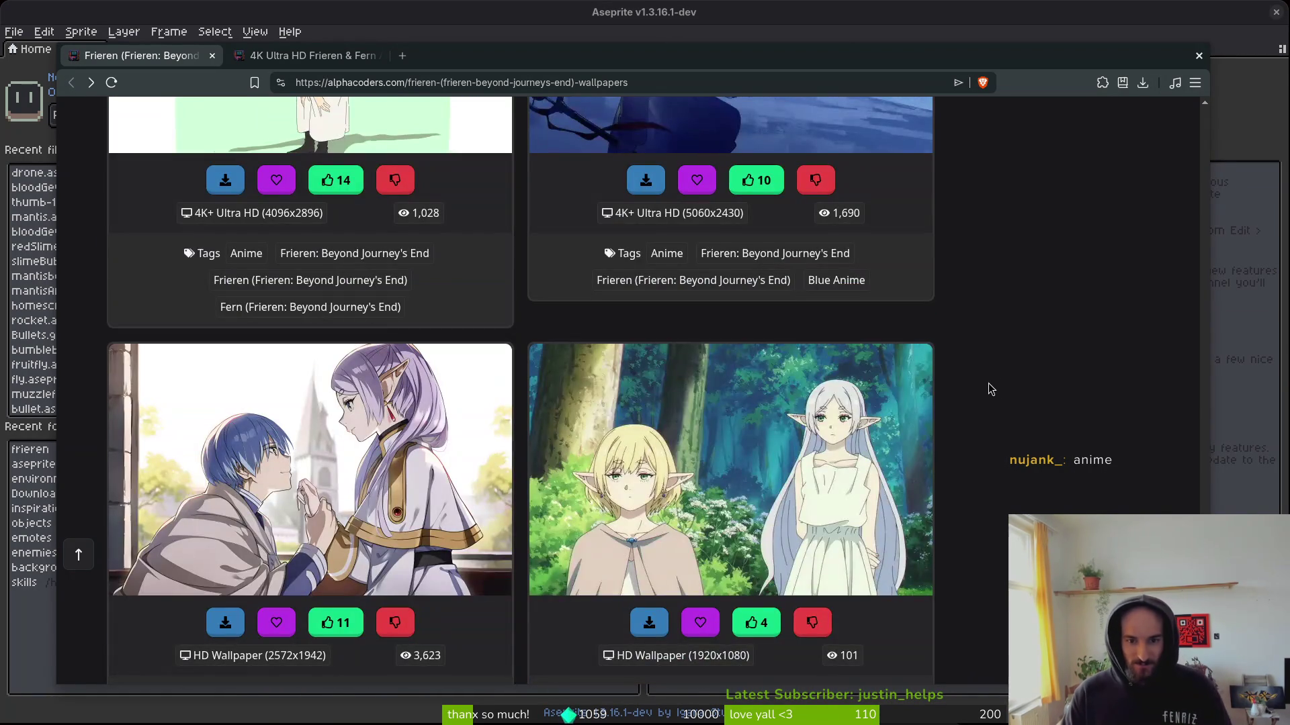
scroll(1001, 373, "down", 3)
scroll(1009, 362, "down", 3)
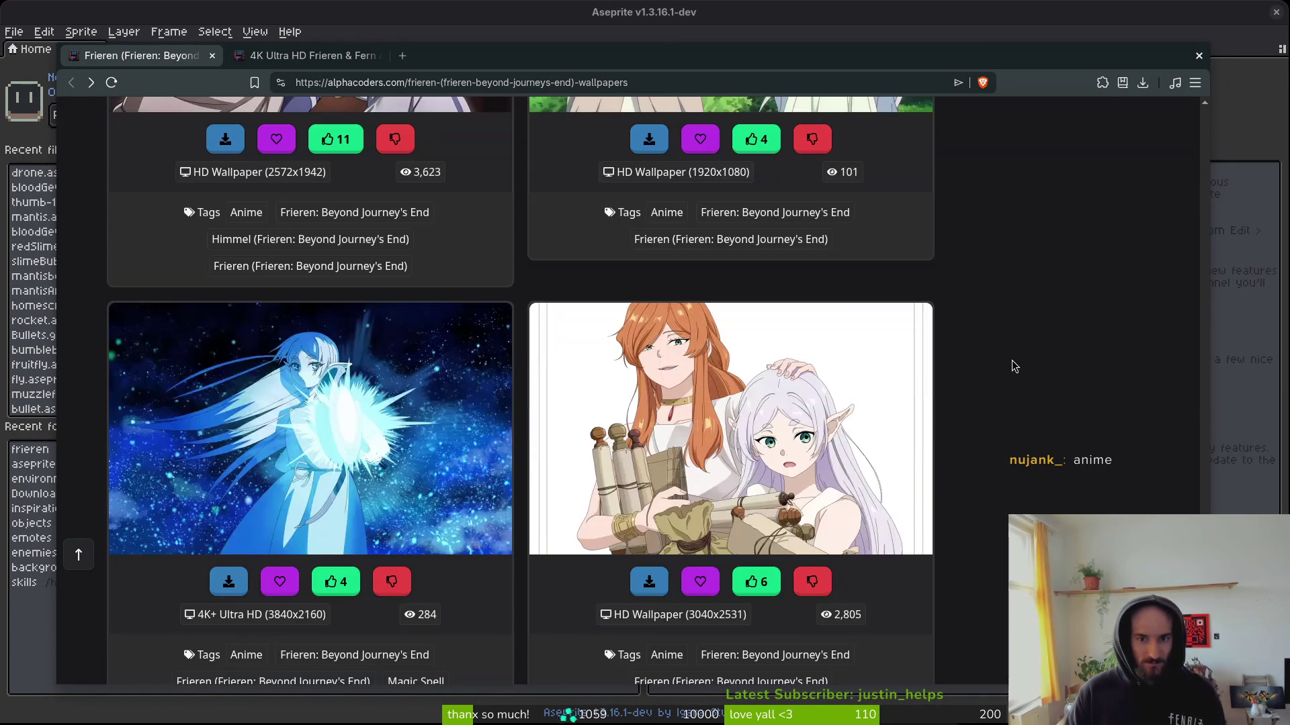
scroll(1014, 356, "down", 10)
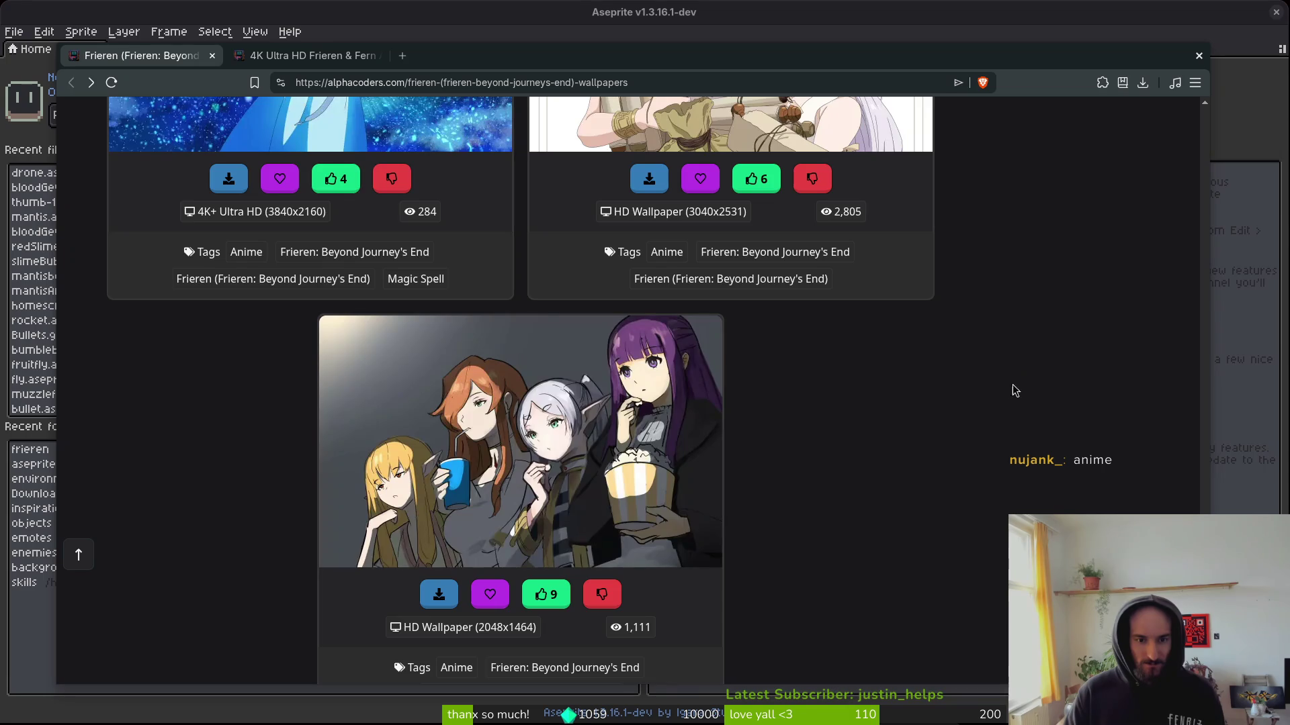
scroll(1005, 385, "down", 3)
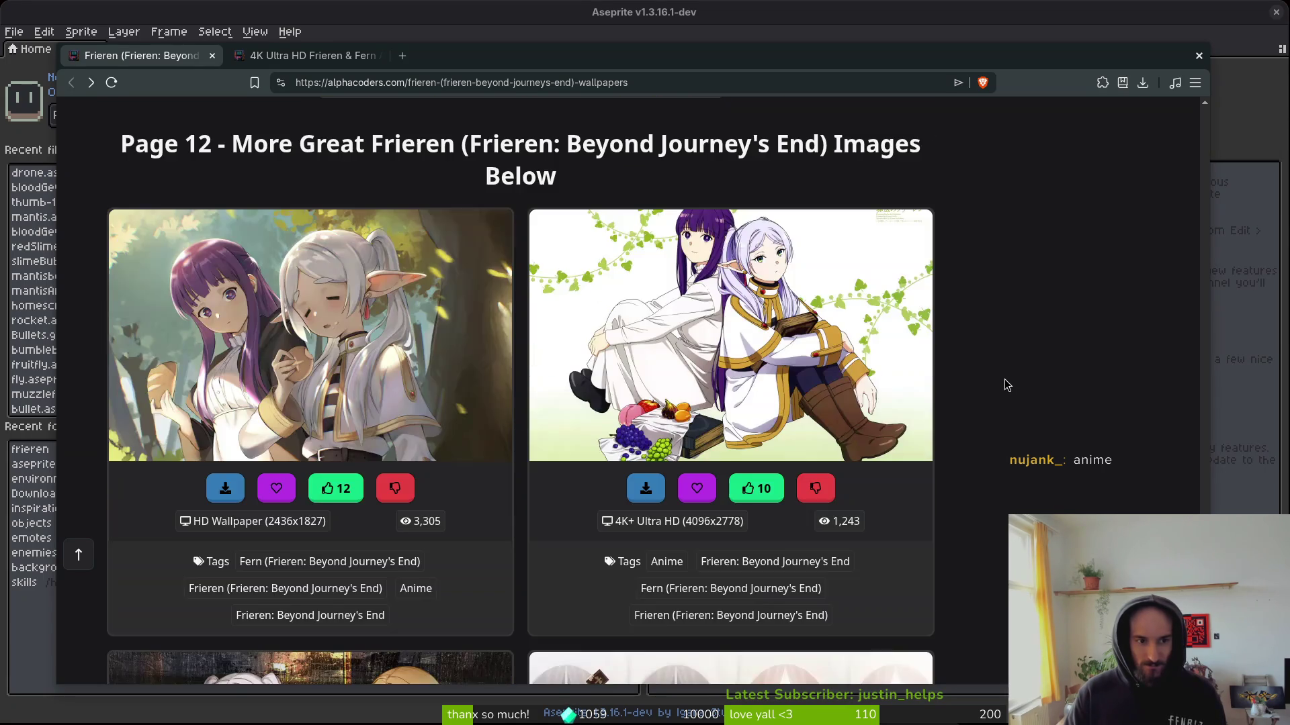
scroll(1006, 383, "down", 7)
scroll(1001, 391, "down", 4)
scroll(998, 393, "down", 6)
scroll(998, 393, "down", 5)
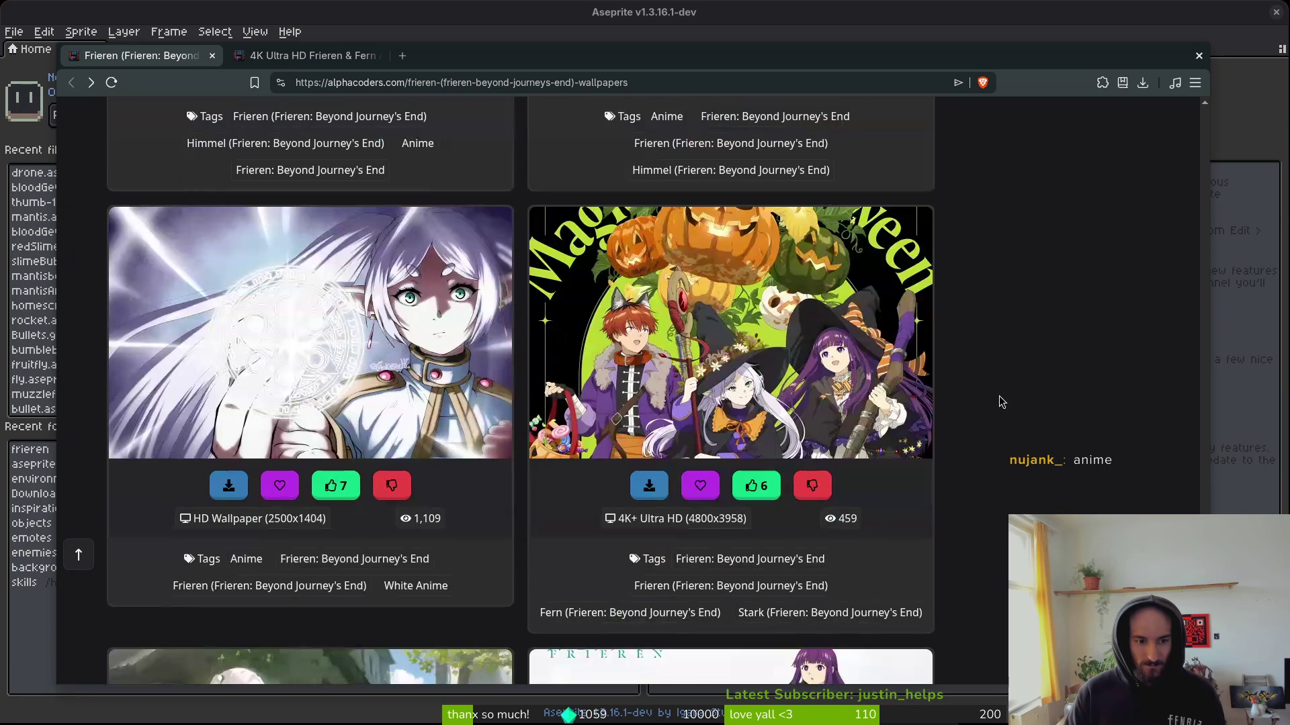
scroll(1000, 393, "down", 5)
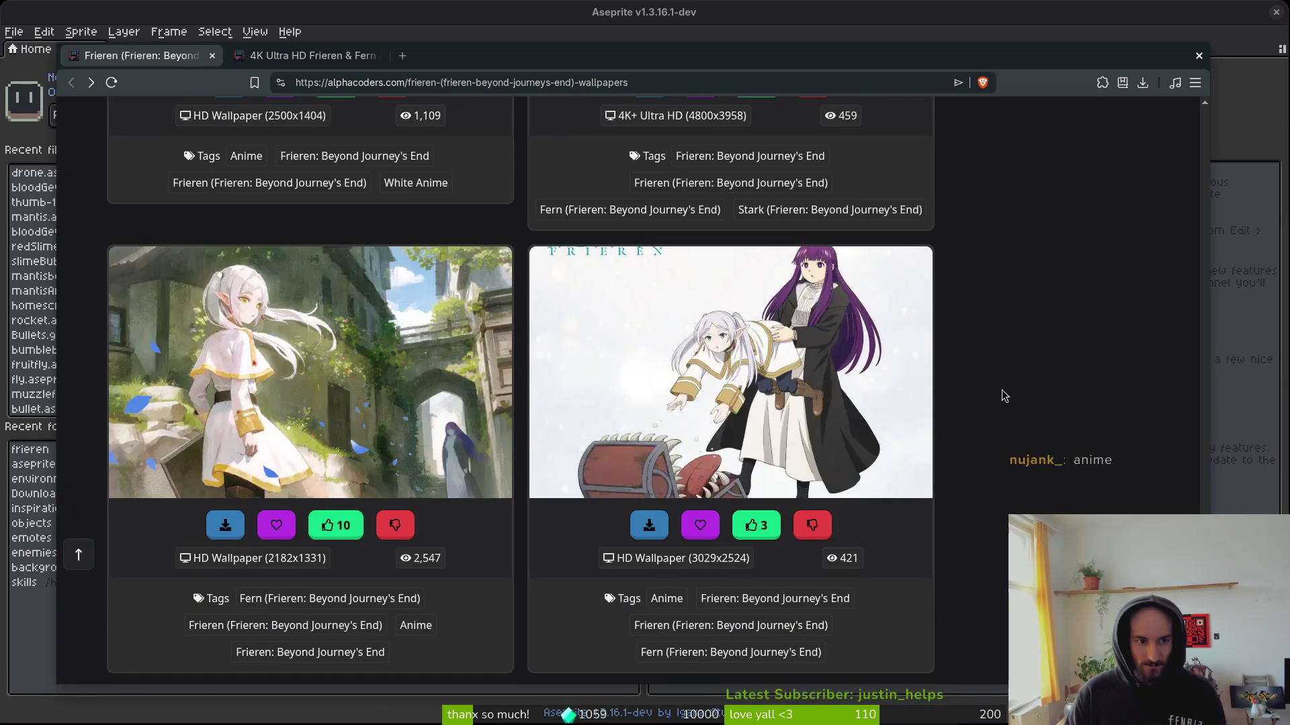
scroll(1001, 399, "down", 5)
scroll(1001, 396, "down", 10)
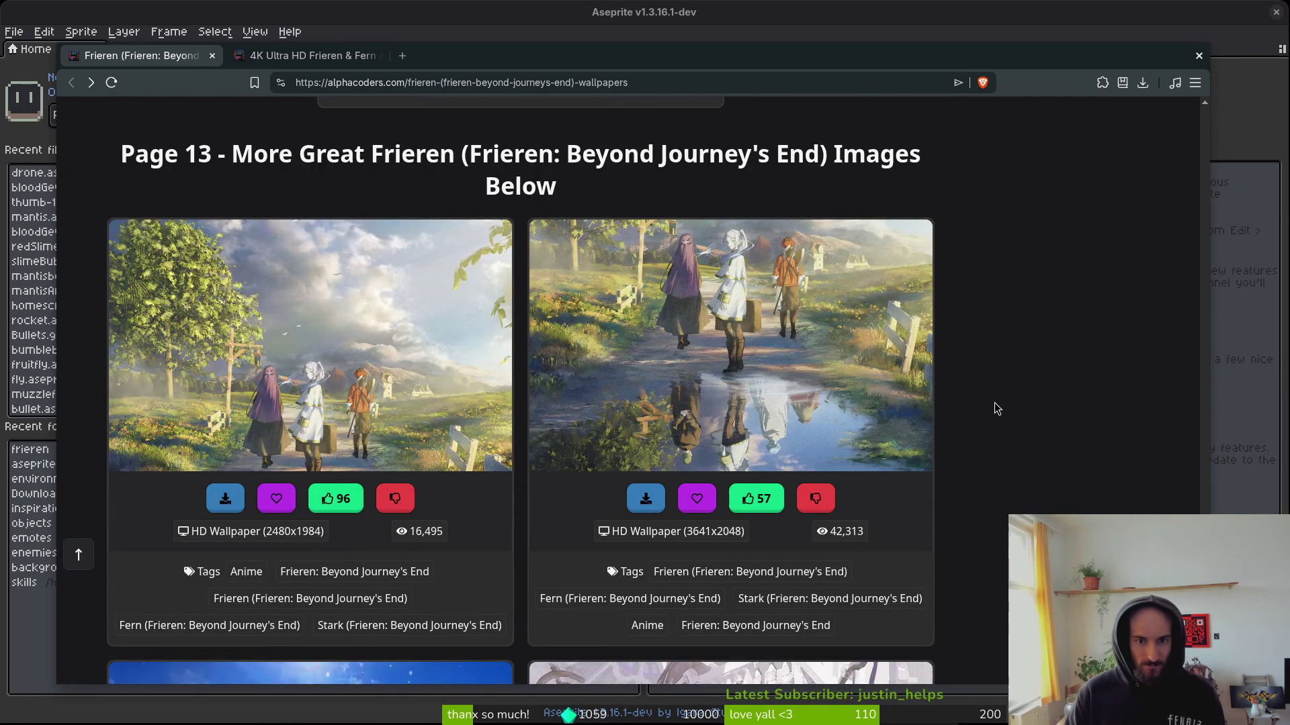
Open the puddle-reflection wallpaper in a new tab and check its page.
right_click(679, 363)
left_click(741, 378)
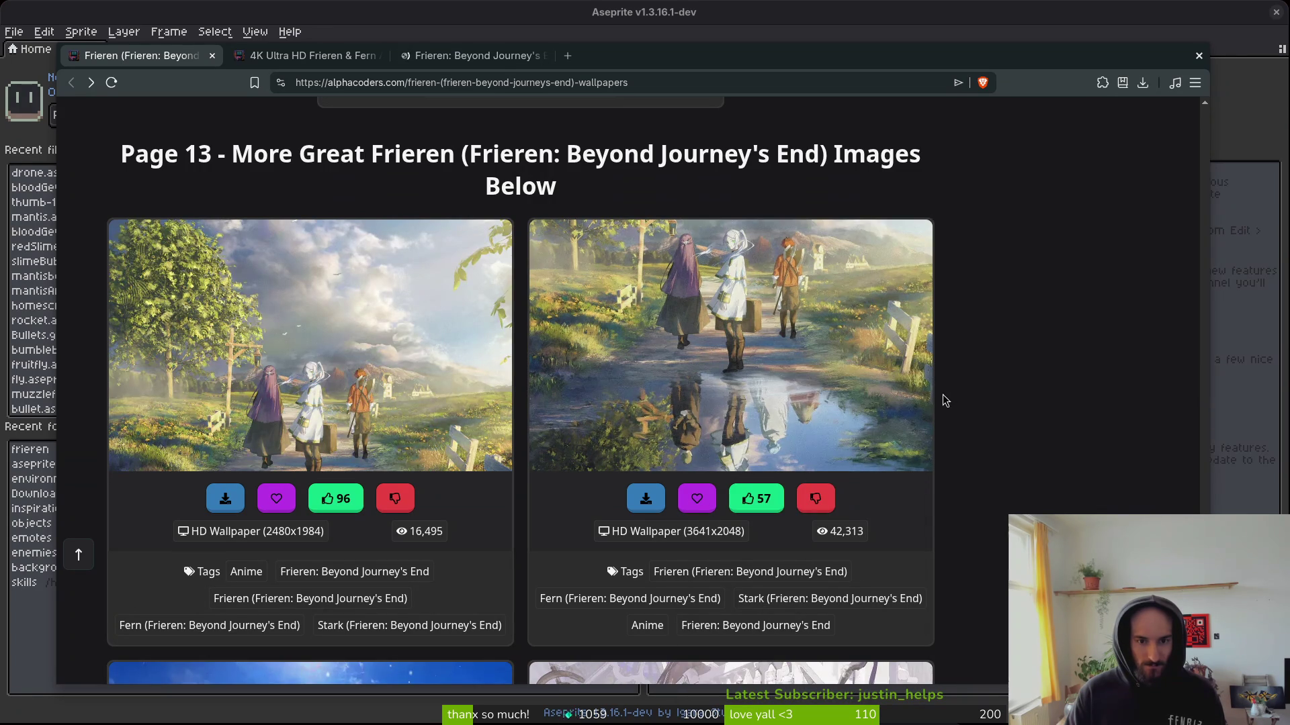
left_click(416, 57)
left_click(302, 57)
left_click(433, 57)
scroll(839, 356, "down", 3)
scroll(1018, 414, "up", 2)
scroll(1020, 414, "down", 2)
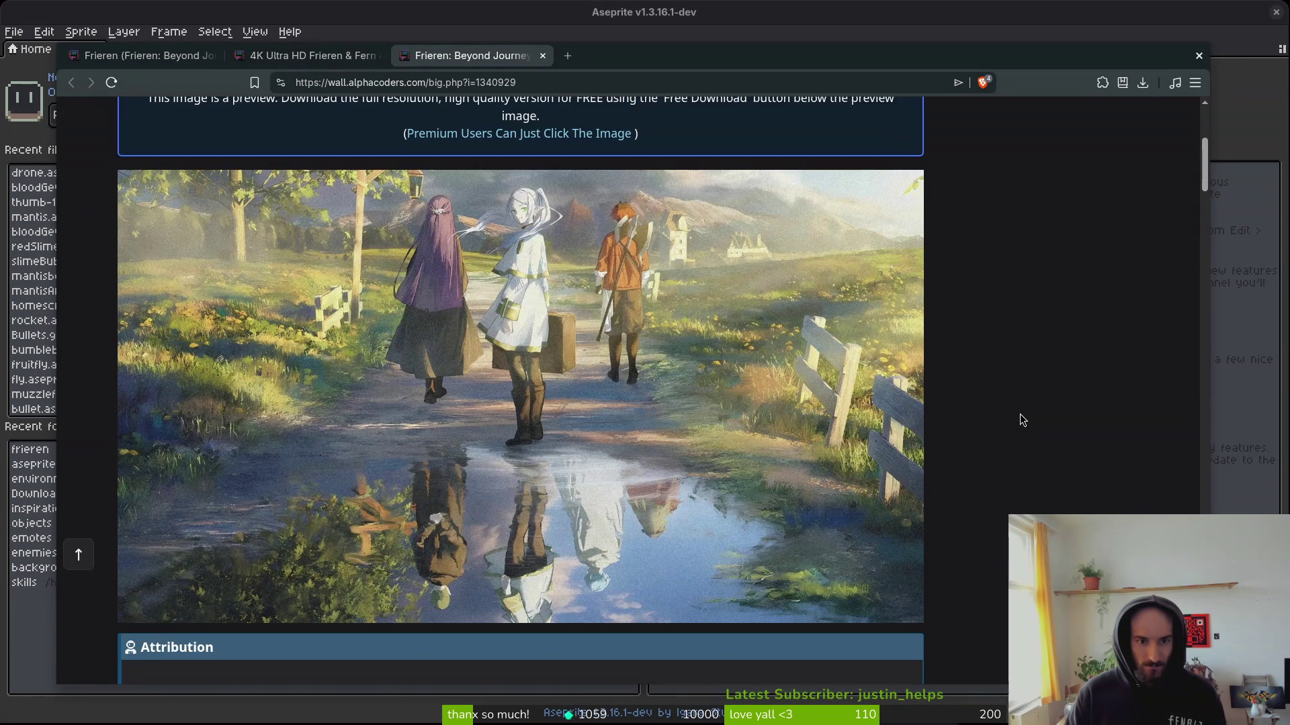
From the gallery, open the meadow-road wallpaper in a new tab and view it.
left_click(165, 57)
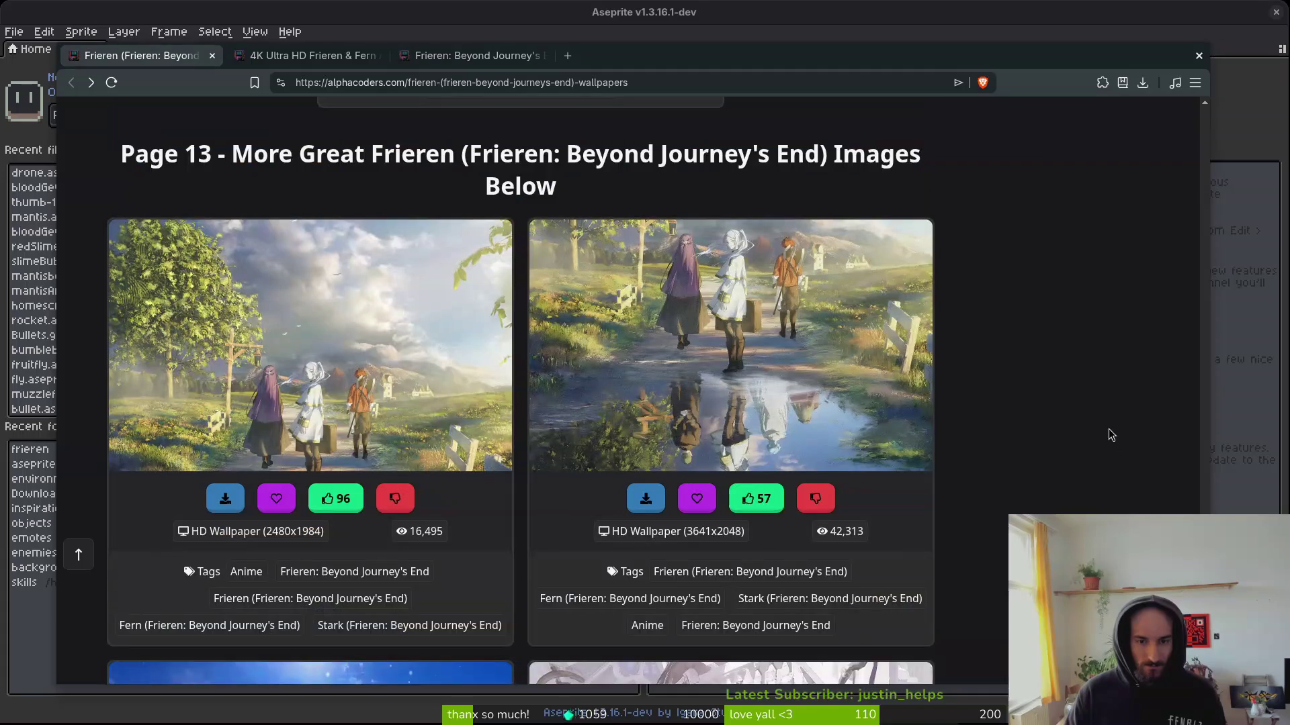
scroll(1043, 454, "down", 5)
scroll(1045, 476, "up", 5)
right_click(431, 344)
left_click(511, 355)
left_click(632, 56)
scroll(1086, 396, "down", 7)
scroll(1106, 380, "down", 1)
scroll(1106, 380, "up", 1)
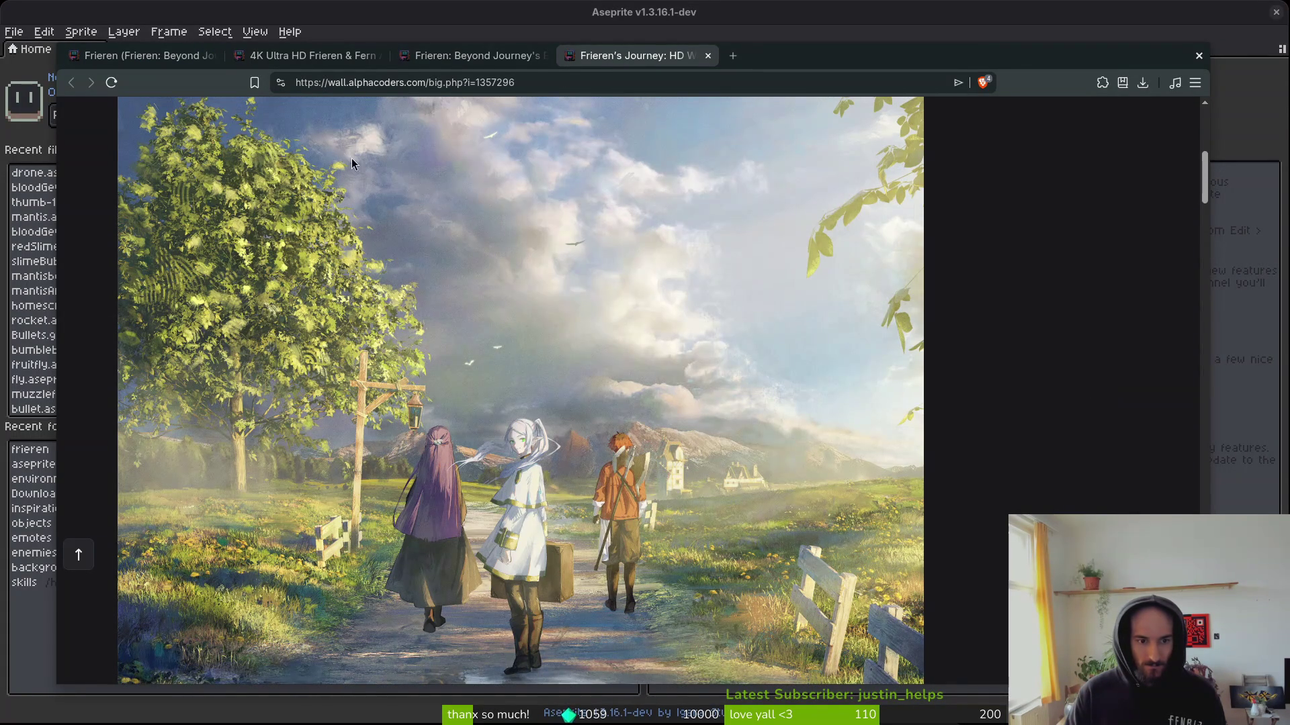
Return to the gallery and scroll past the 3840x2160 and 1920x1080 entries.
left_click(116, 57)
scroll(1007, 433, "down", 3)
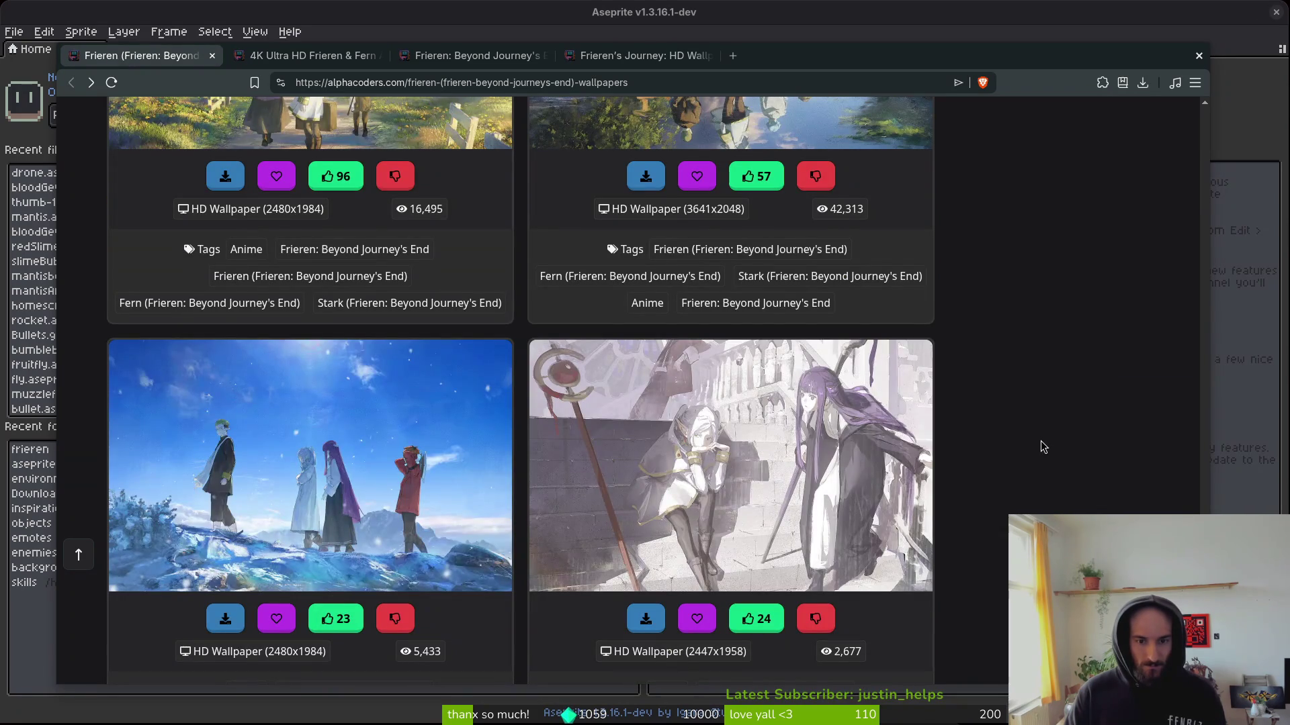
scroll(1035, 441, "down", 5)
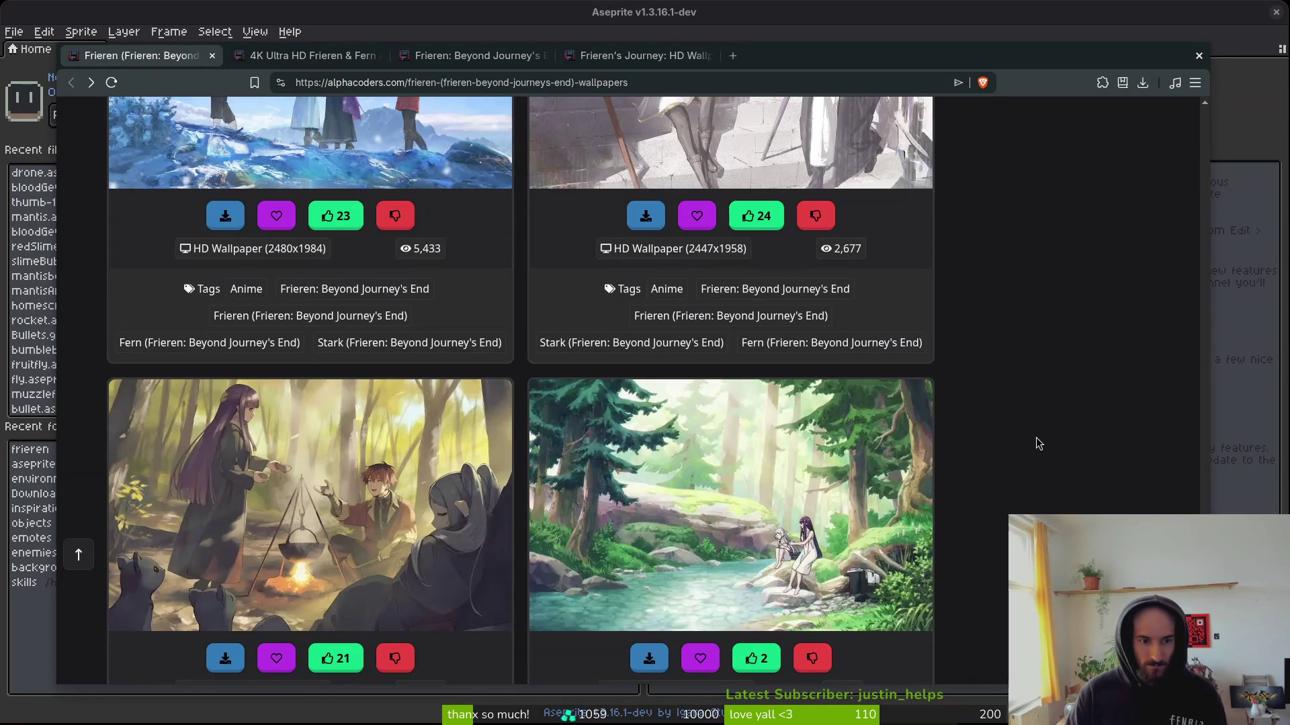
scroll(1037, 438, "down", 5)
scroll(1037, 440, "down", 12)
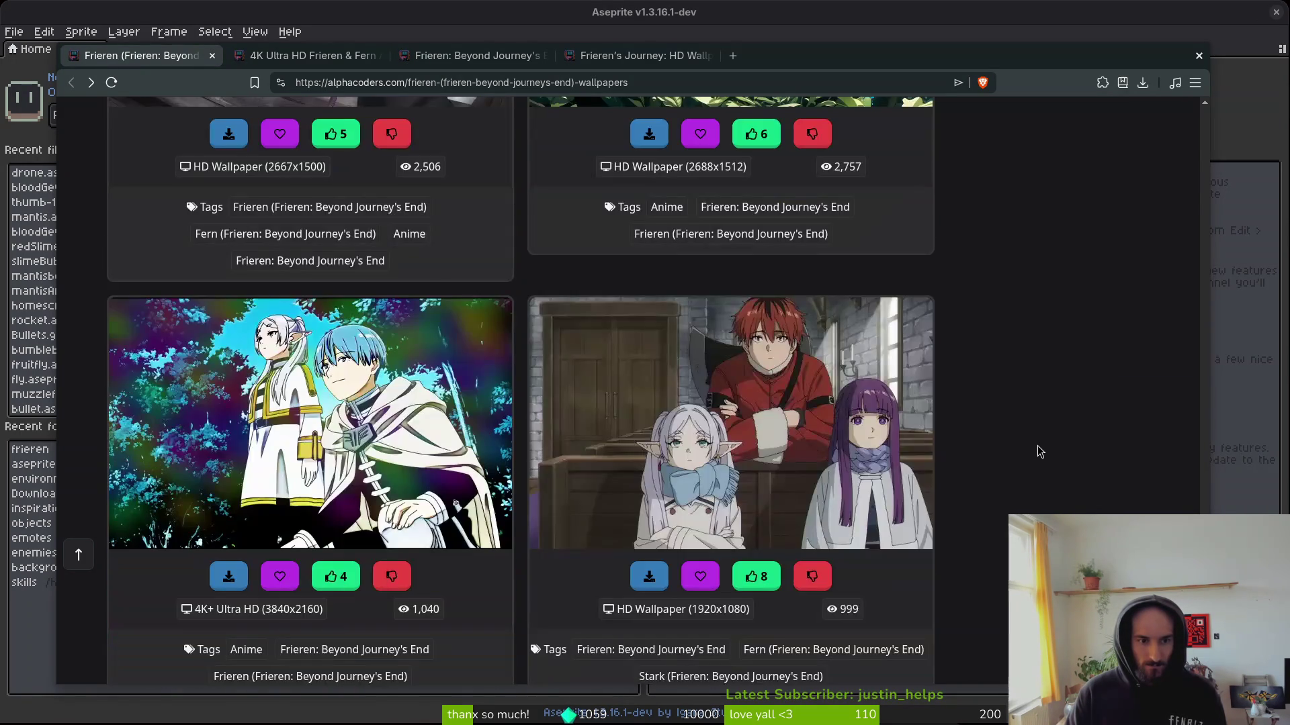
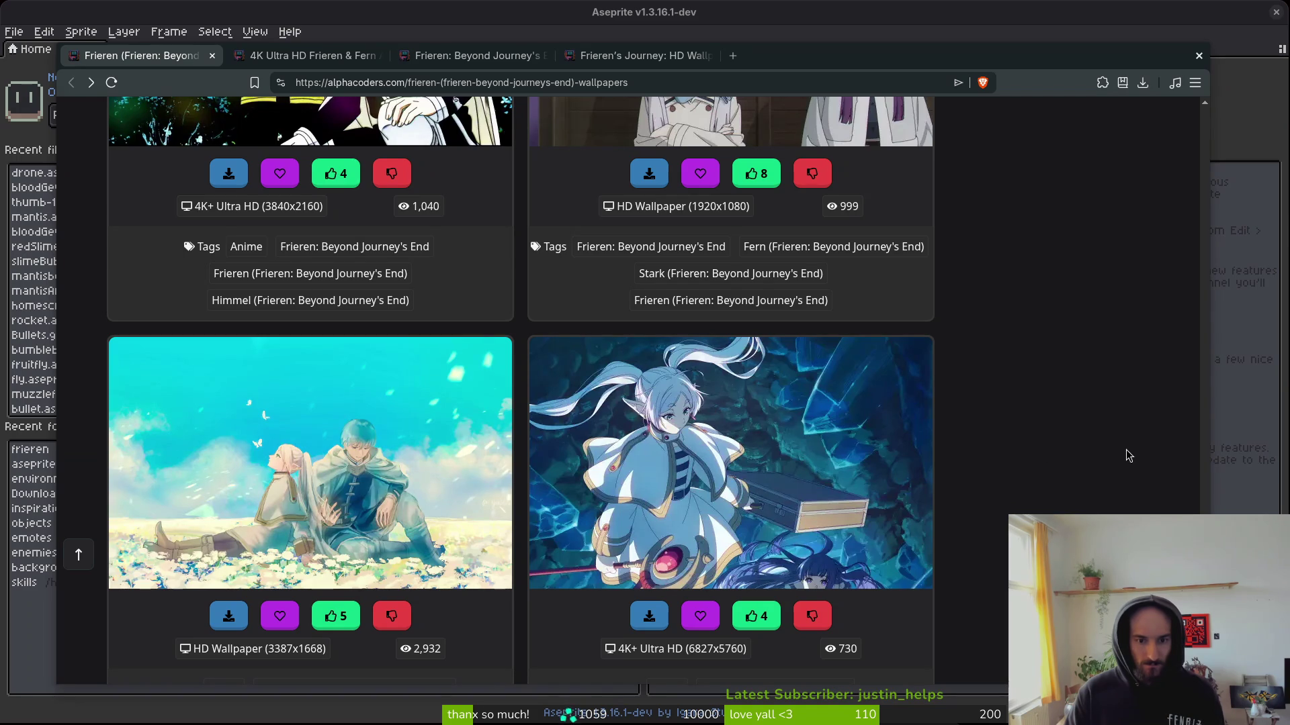
Open a Frieren and Fern 4K wallpaper in a new tab, then browse the results back to the top.
right_click(707, 460)
left_click(739, 104)
scroll(1025, 396, "down", 5)
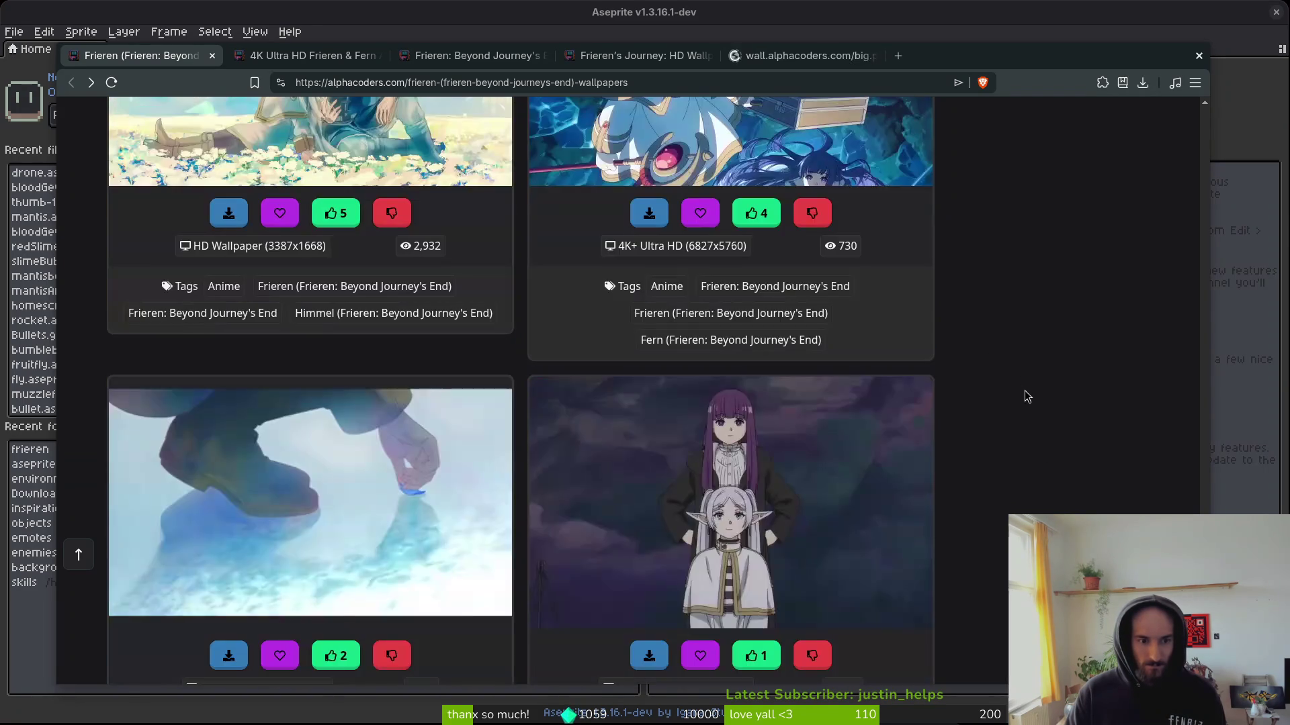
scroll(1025, 389, "down", 5)
scroll(1026, 386, "down", 4)
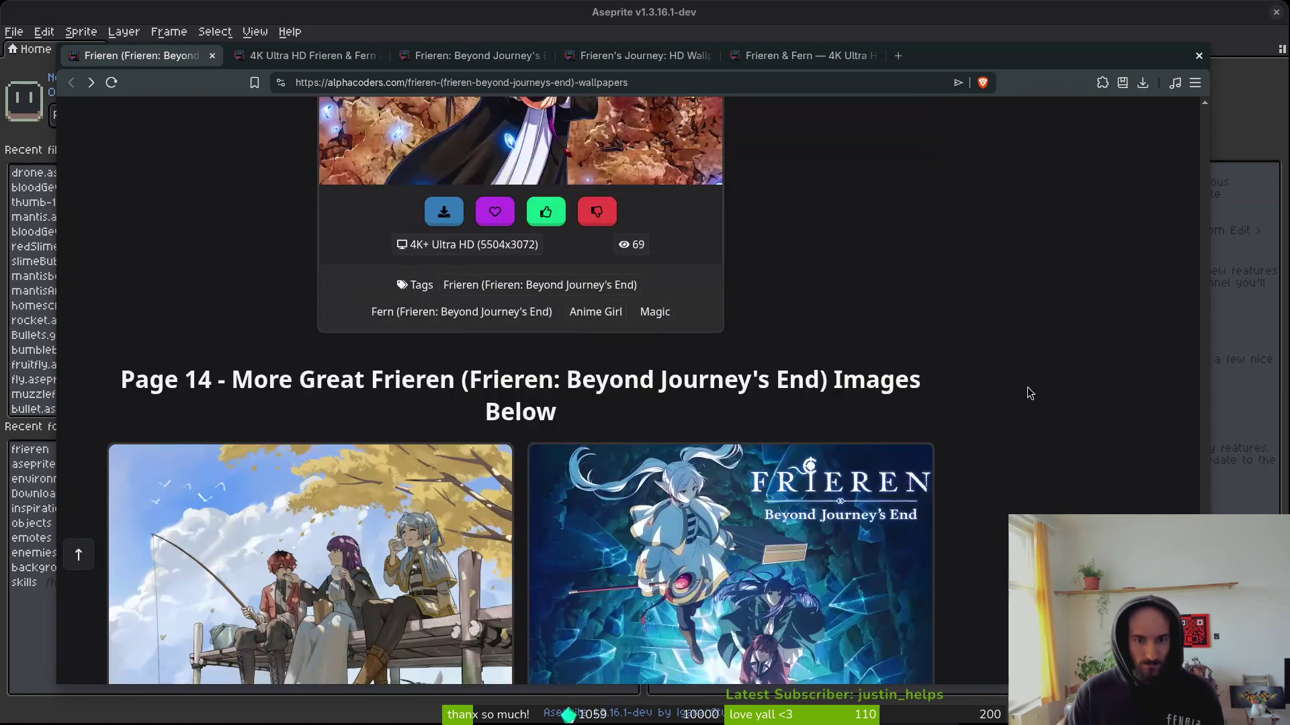
scroll(1026, 390, "down", 4)
scroll(1022, 391, "down", 6)
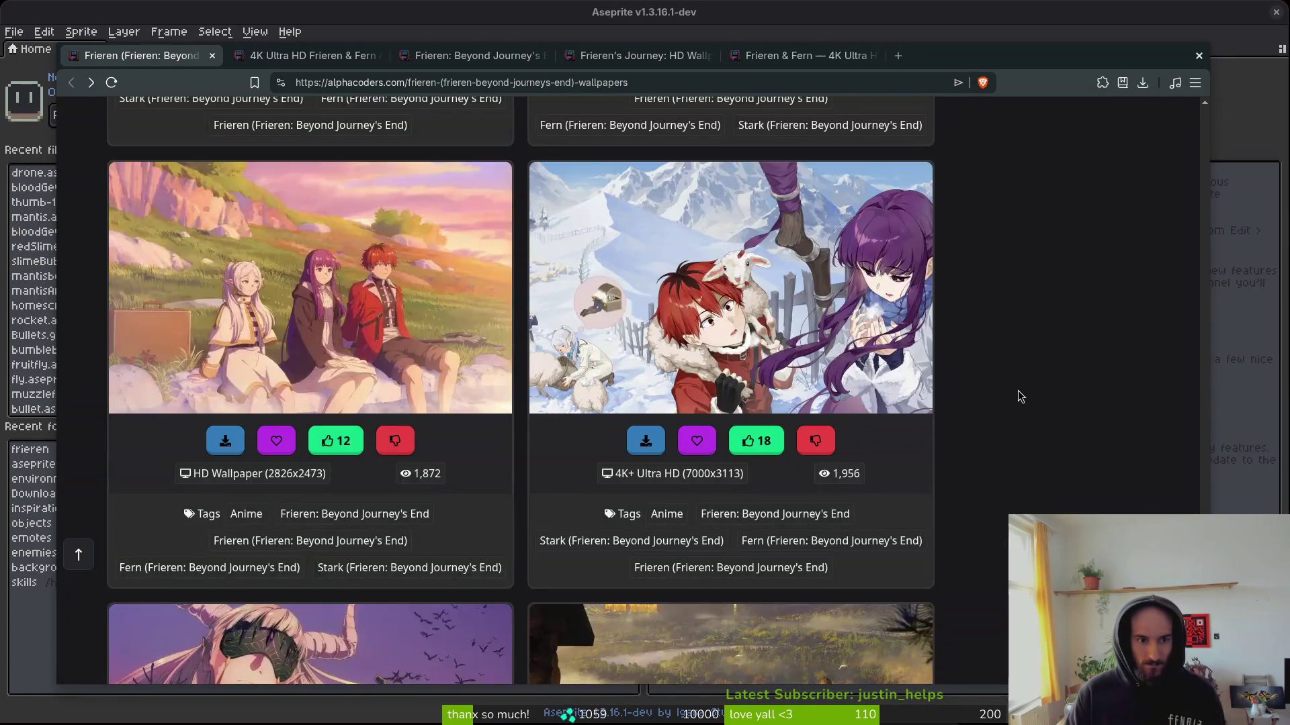
scroll(1019, 392, "down", 5)
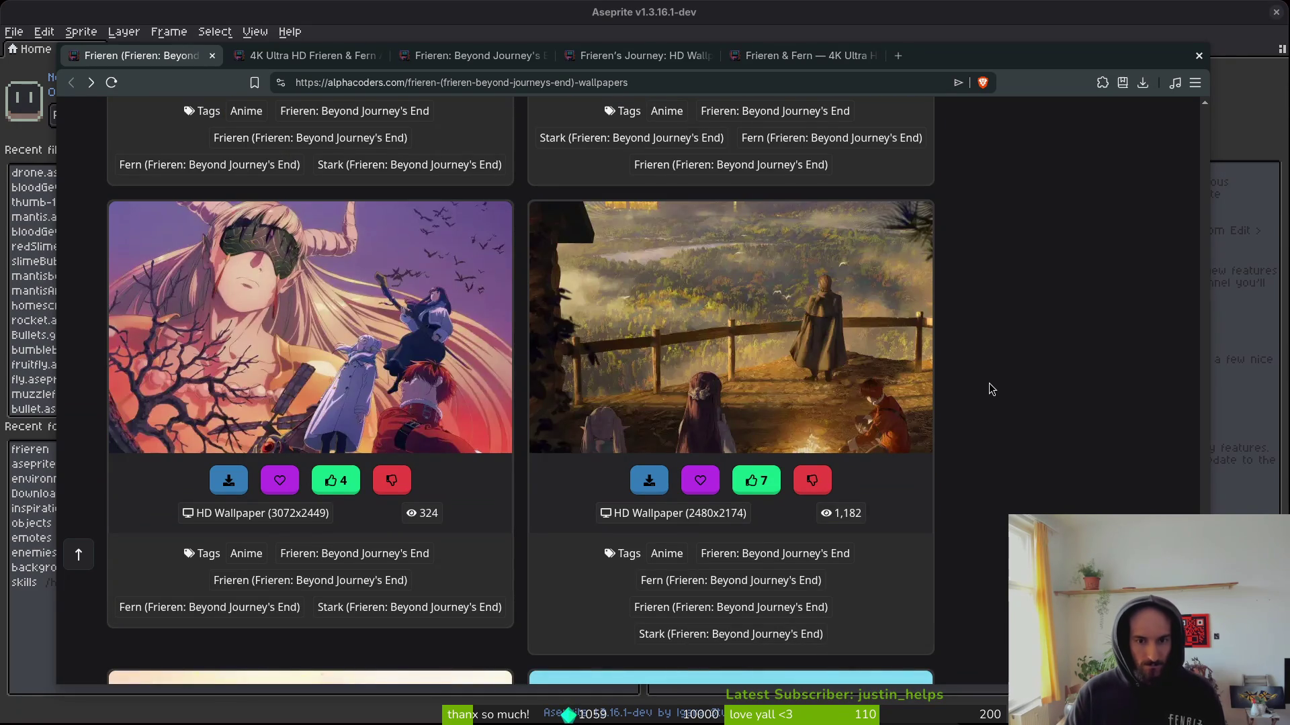
scroll(988, 386, "down", 15)
scroll(1009, 396, "down", 12)
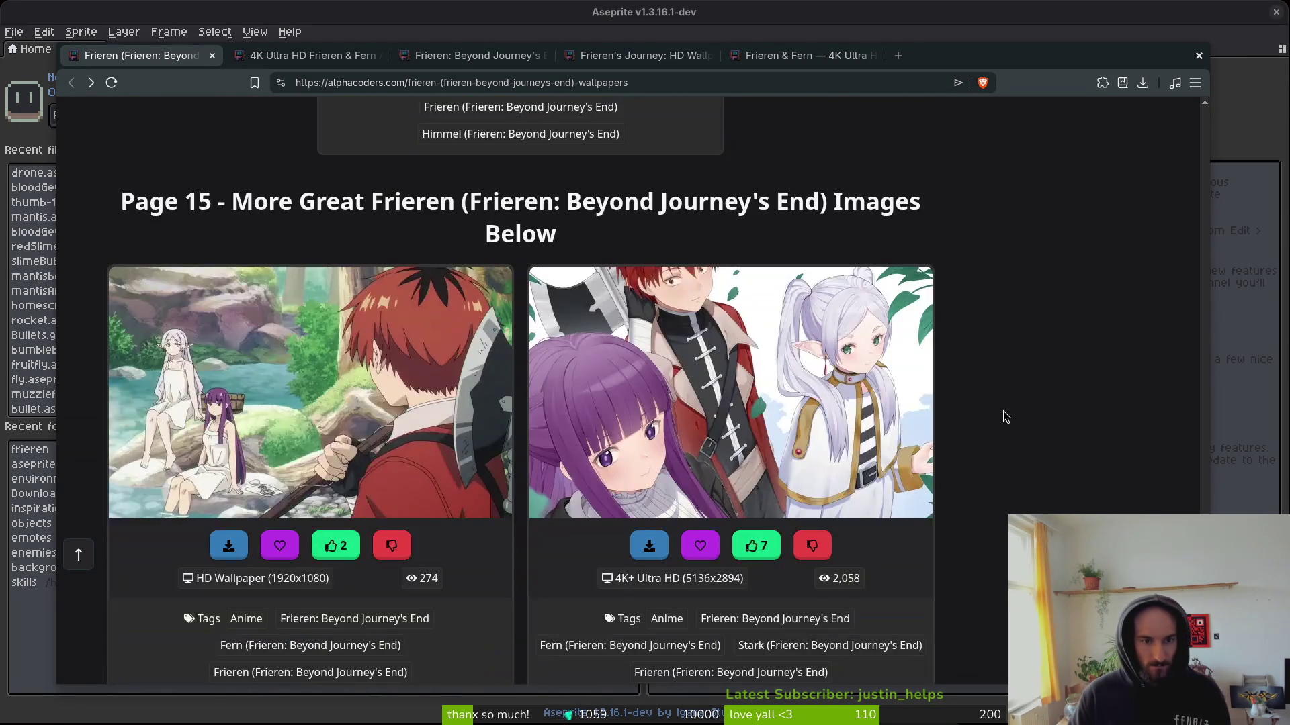
scroll(1005, 417, "down", 15)
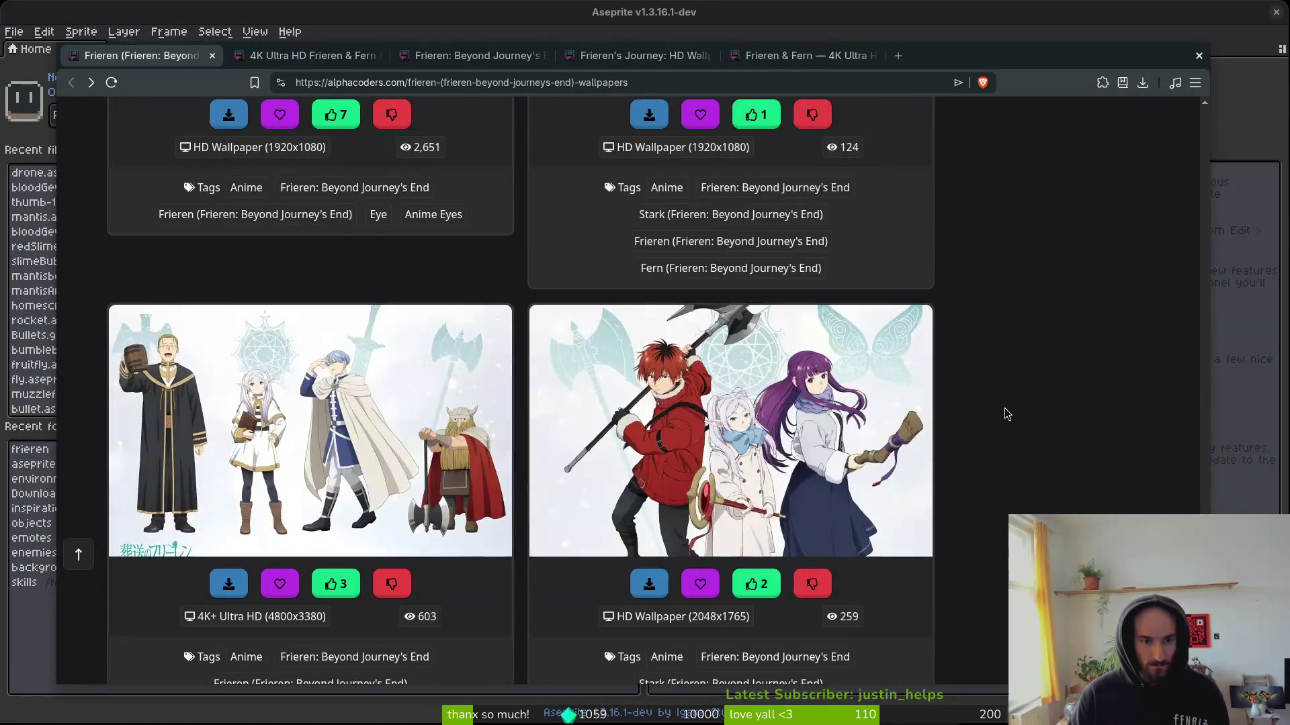
scroll(1004, 414, "down", 15)
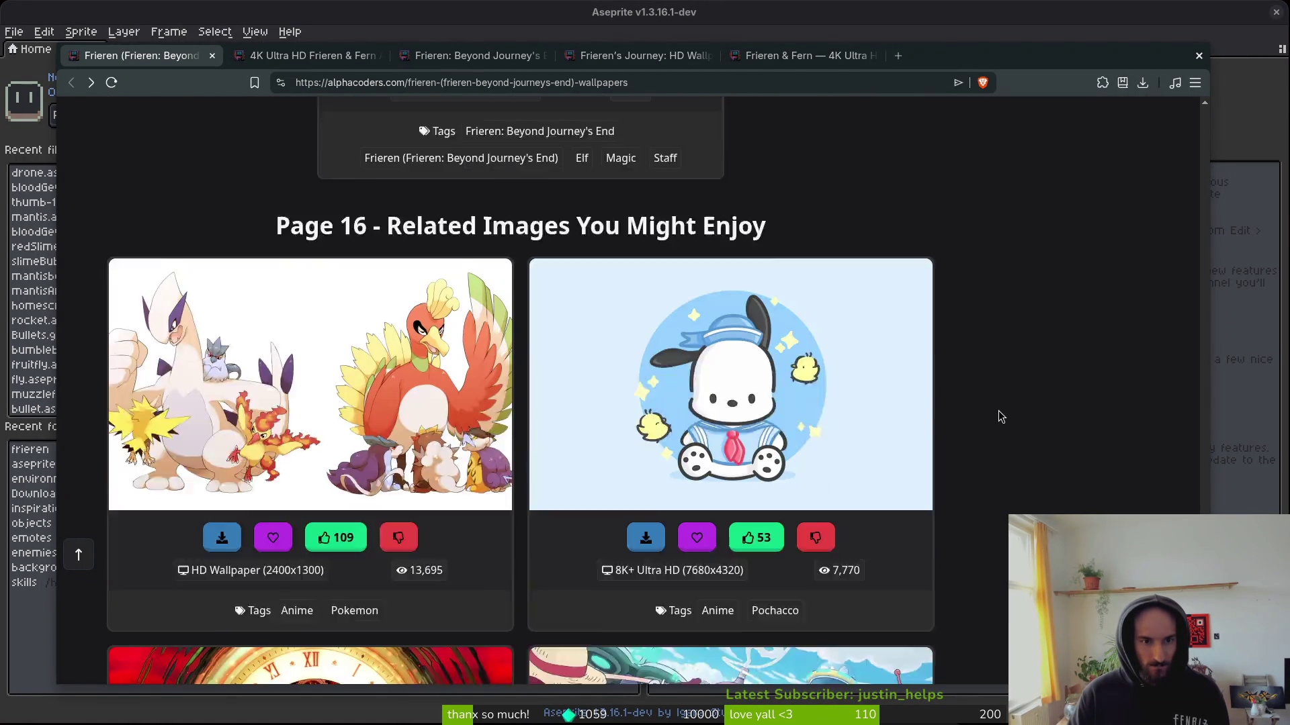
scroll(998, 413, "down", 15)
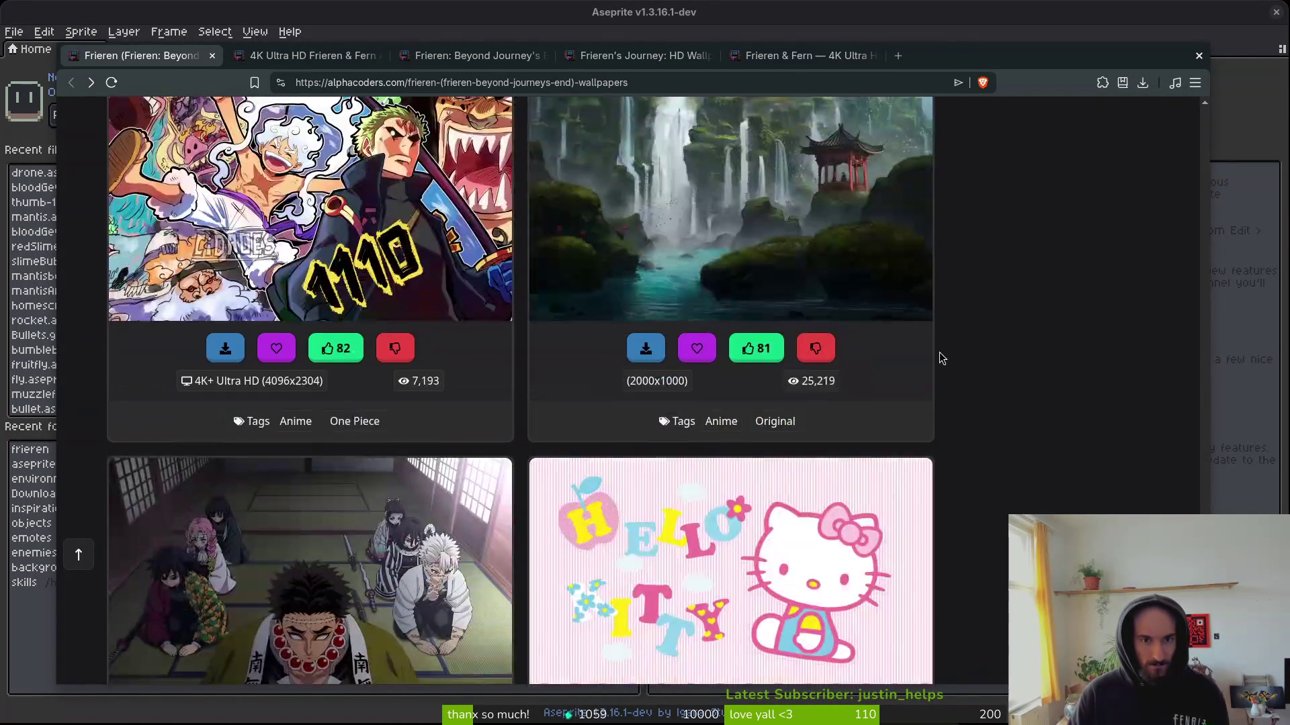
scroll(936, 360, "up", 3)
scroll(1058, 369, "up", 5)
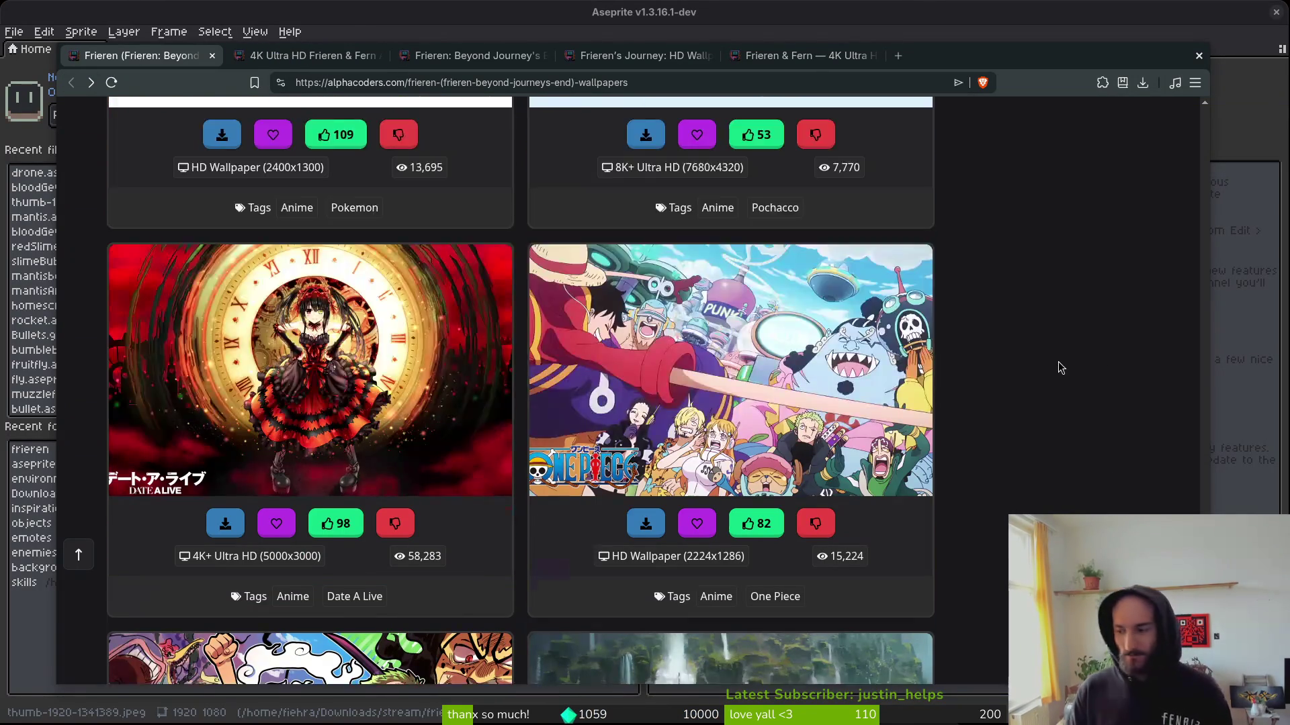
scroll(1058, 369, "up", 4)
key("Home")
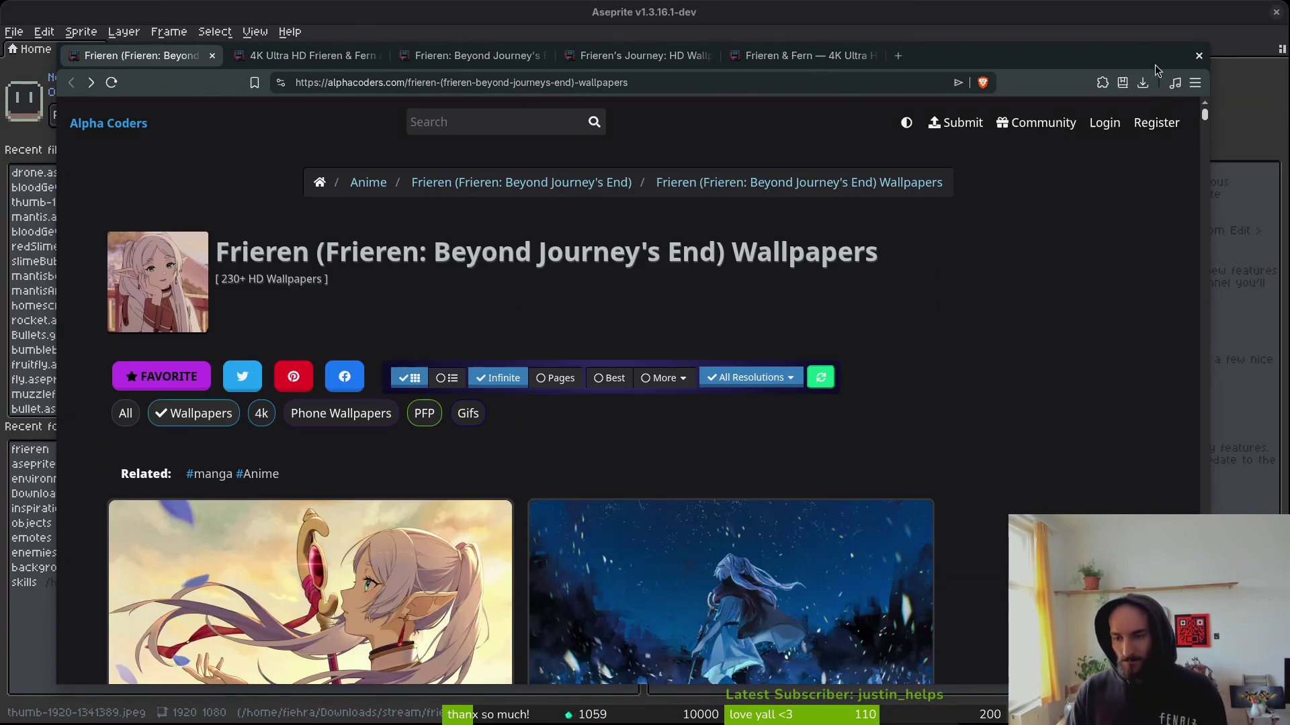
Search Alpha Coders for 'esdeath'.
left_click(497, 121)
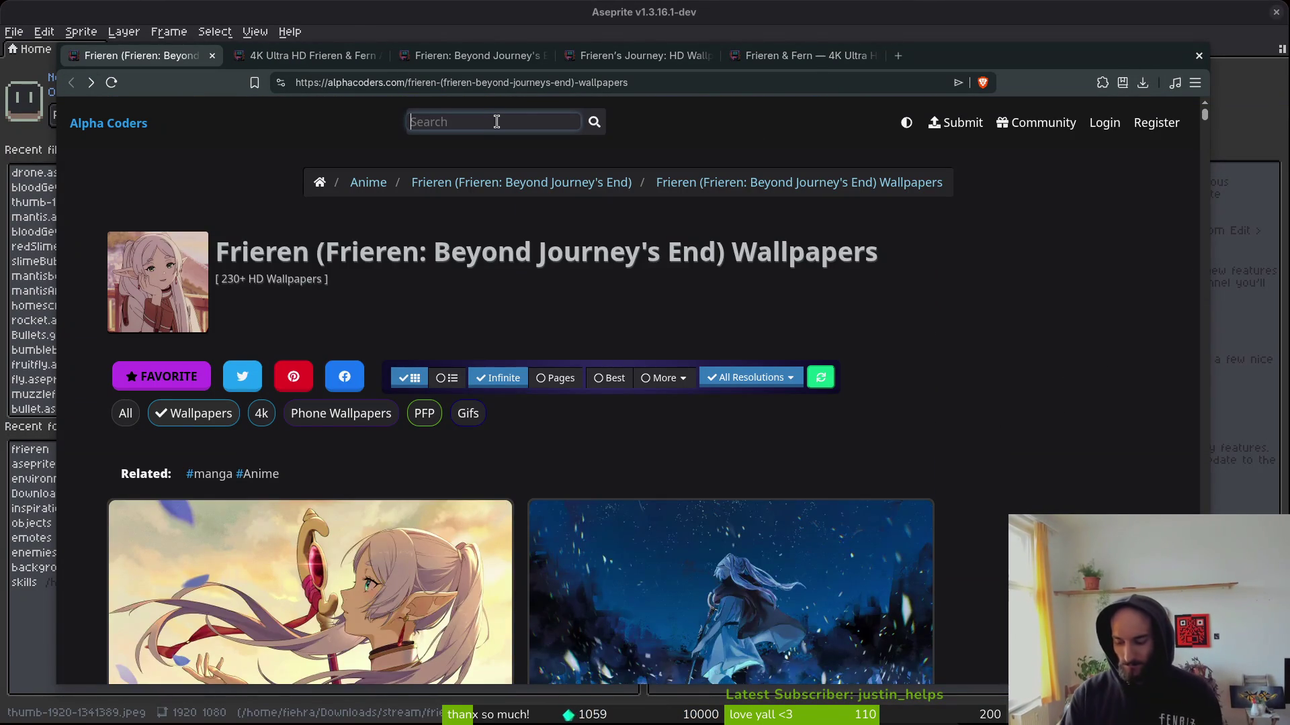
type("esdeath")
key("Return")
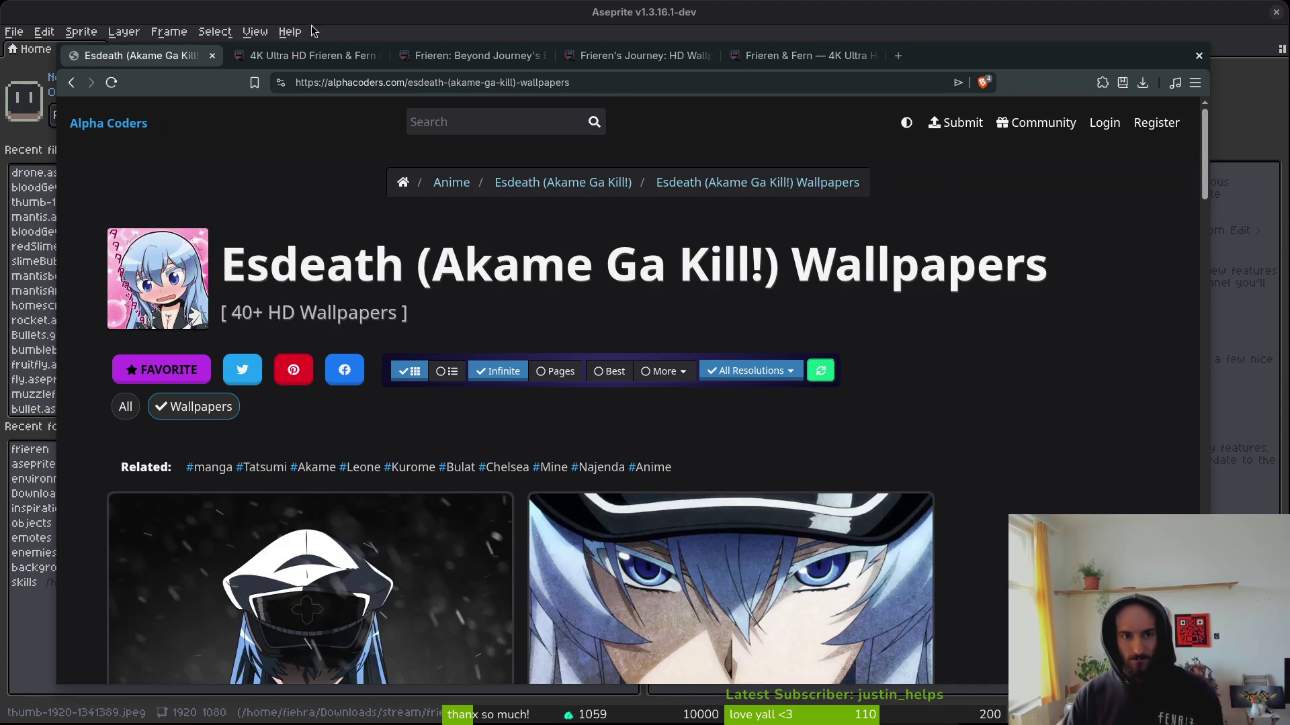
Look through the Esdeath (Akame Ga Kill!) wallpaper results.
scroll(1125, 377, "down", 1)
scroll(1092, 373, "down", 15)
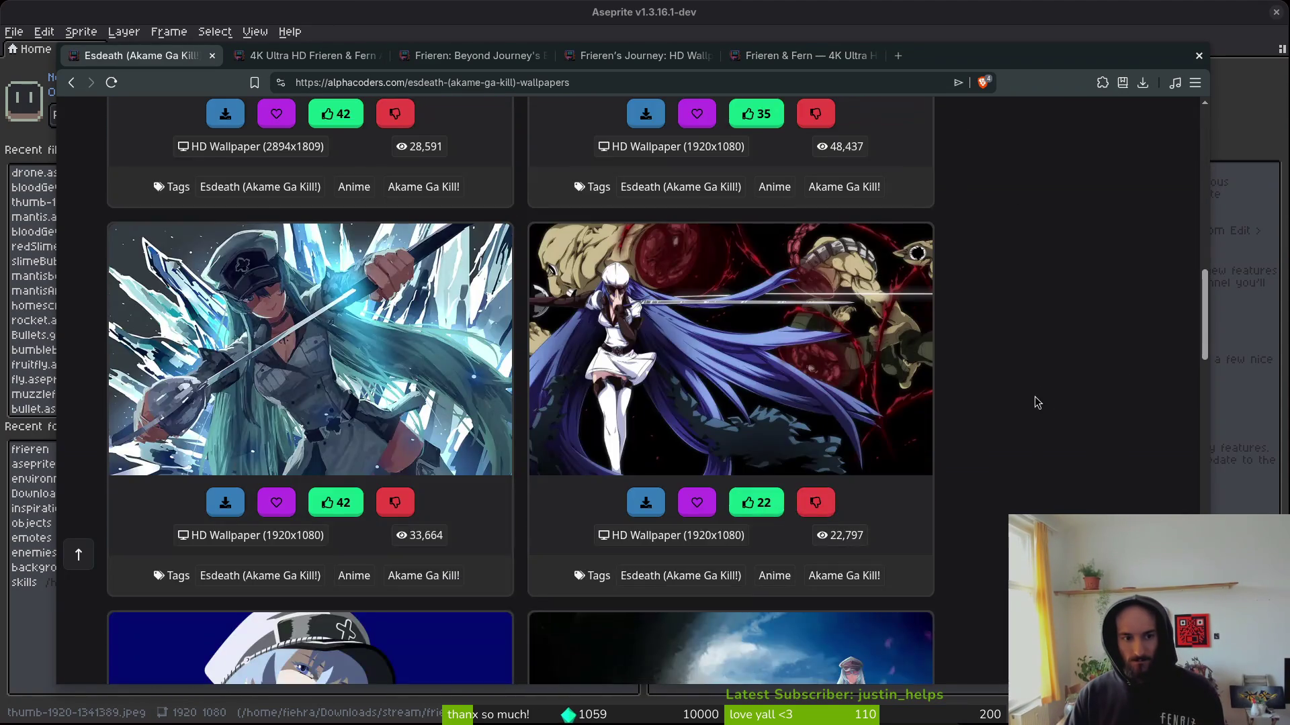
scroll(1036, 397, "up", 7)
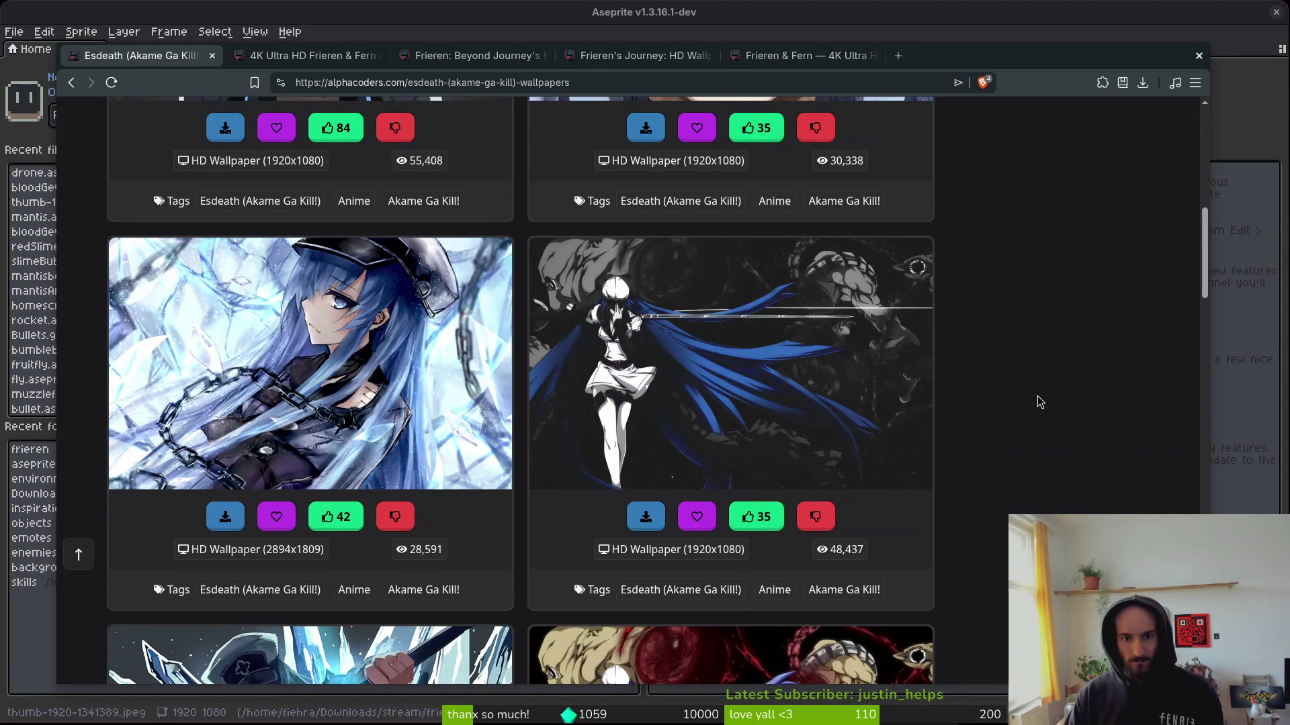
scroll(1037, 396, "up", 5)
scroll(1040, 401, "up", 2)
scroll(1041, 402, "down", 13)
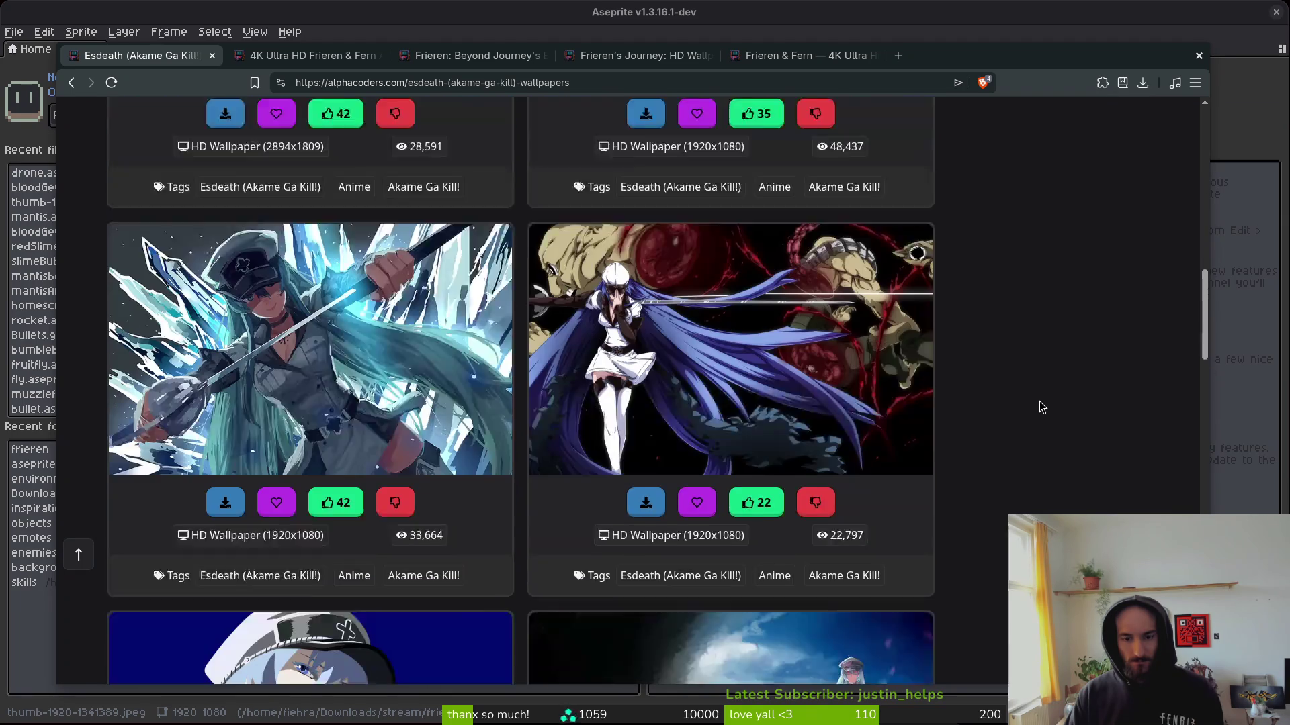
scroll(1041, 413, "down", 5)
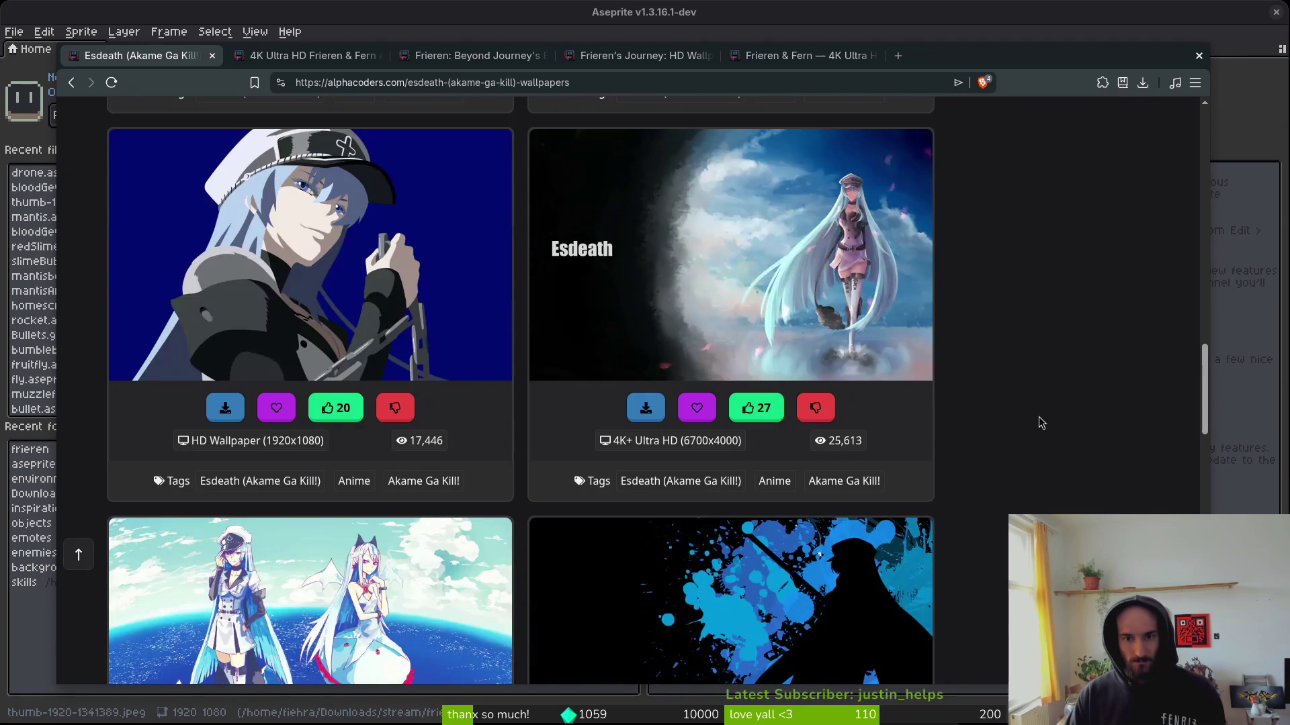
scroll(1041, 420, "down", 3)
scroll(1042, 416, "down", 6)
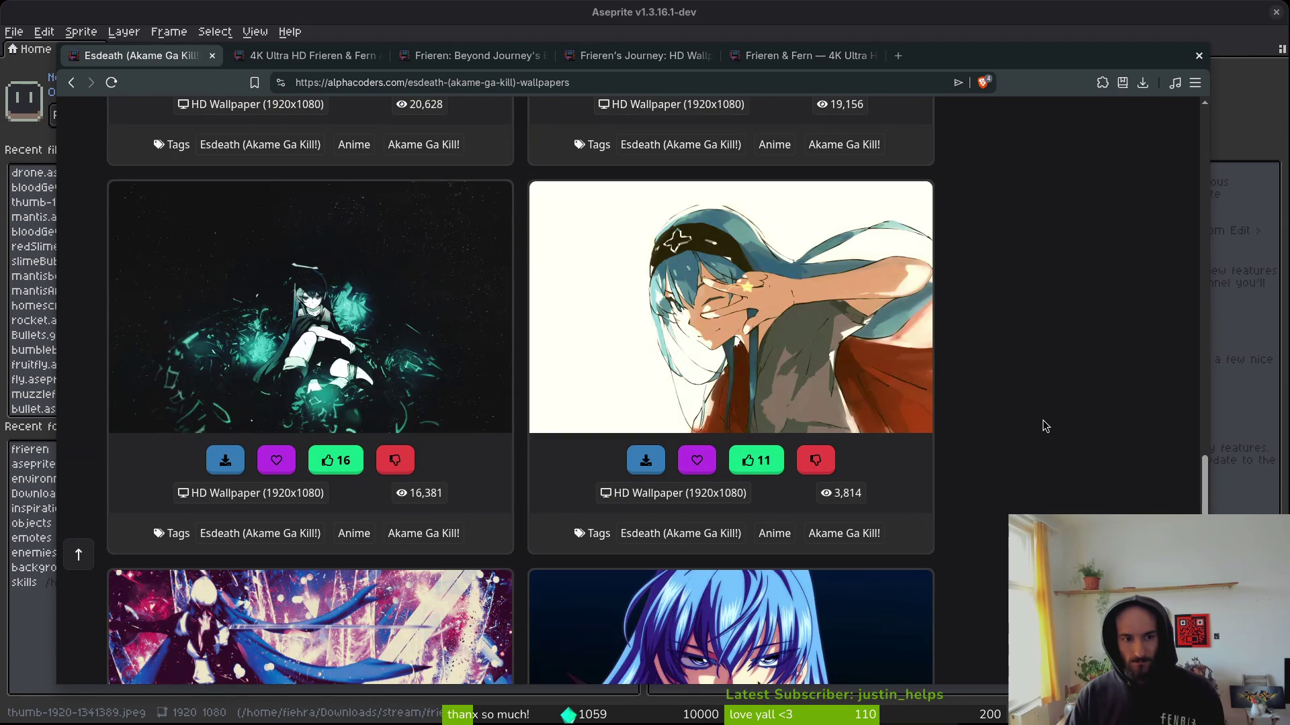
scroll(1047, 417, "down", 5)
scroll(908, 401, "down", 3)
scroll(909, 401, "up", 4)
scroll(1037, 390, "down", 13)
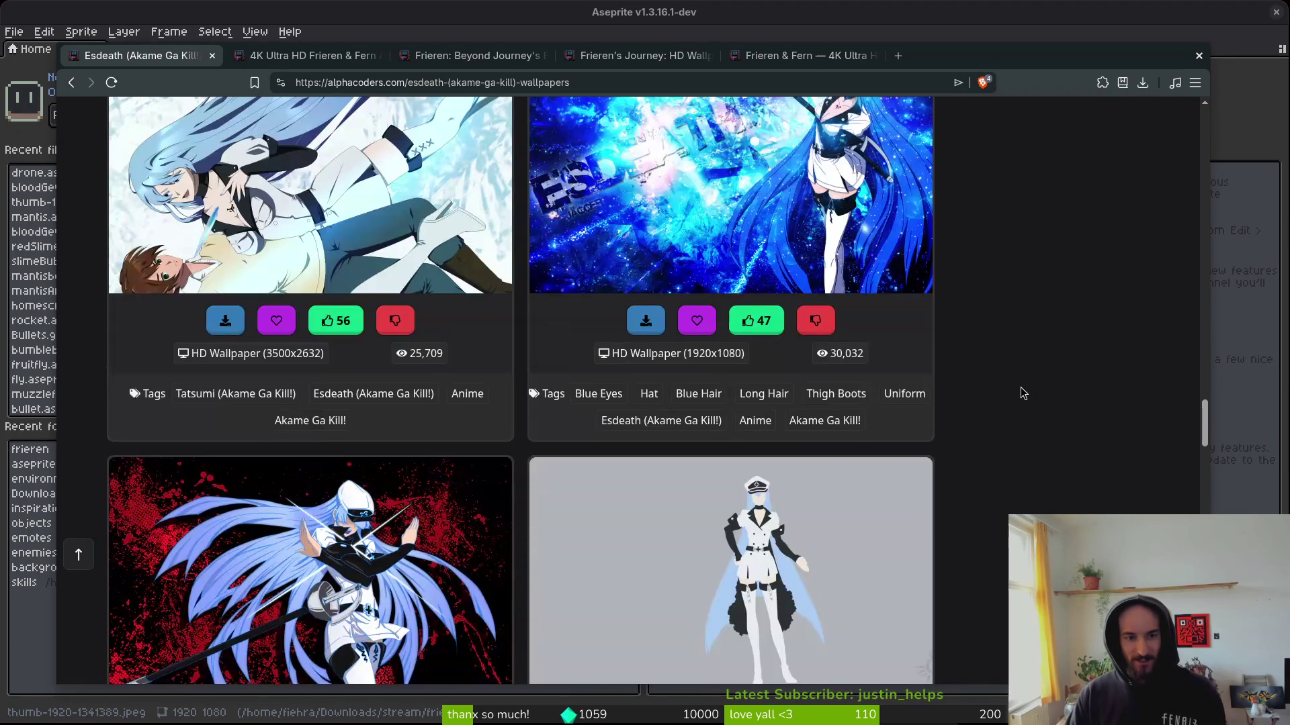
scroll(1043, 353, "up", 1)
scroll(376, 162, "up", 20)
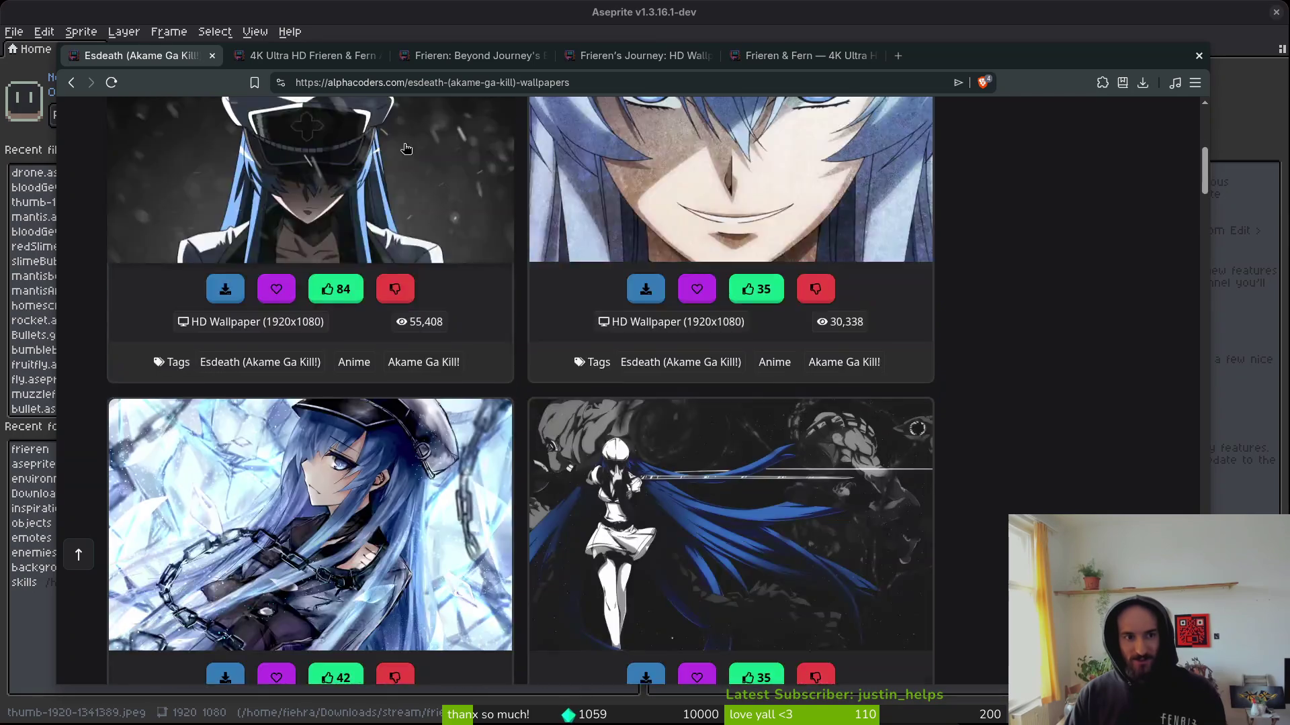
scroll(406, 148, "up", 5)
left_click(457, 121)
Run a search for 'meliodas' on Alpha Coders.
type("meliodas")
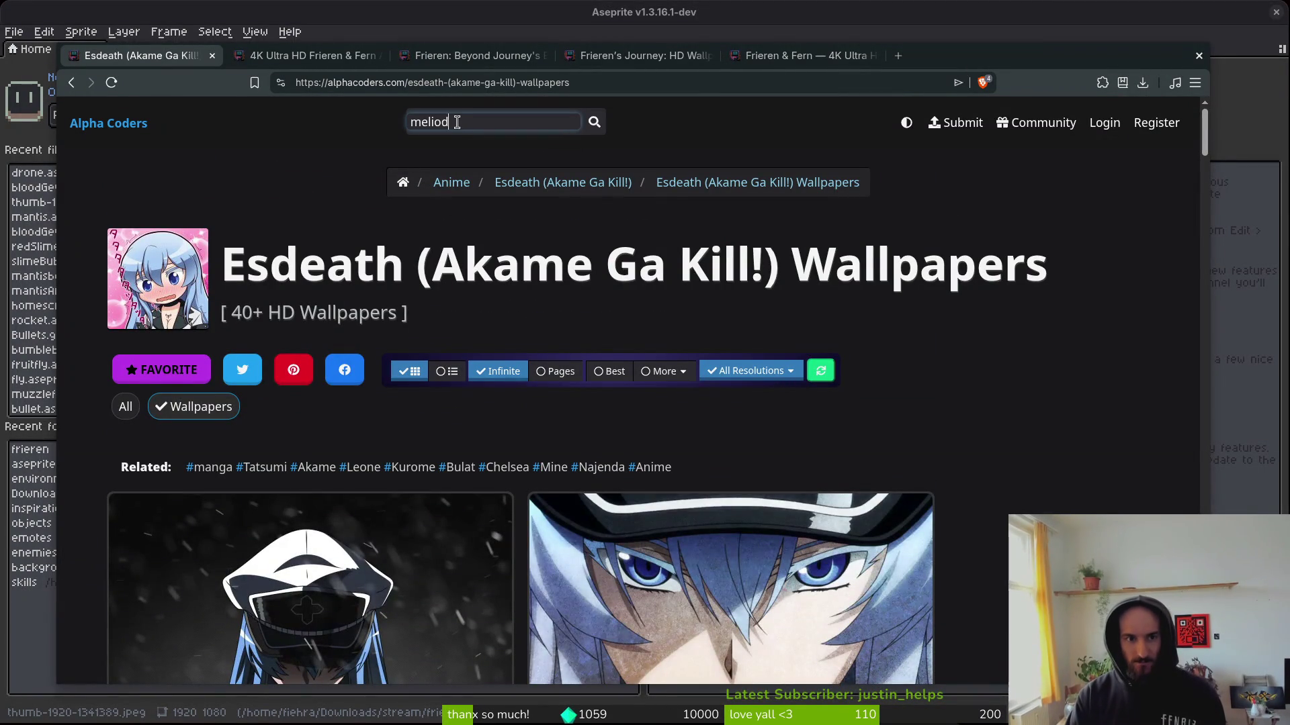
key("Return")
scroll(1005, 482, "down", 3)
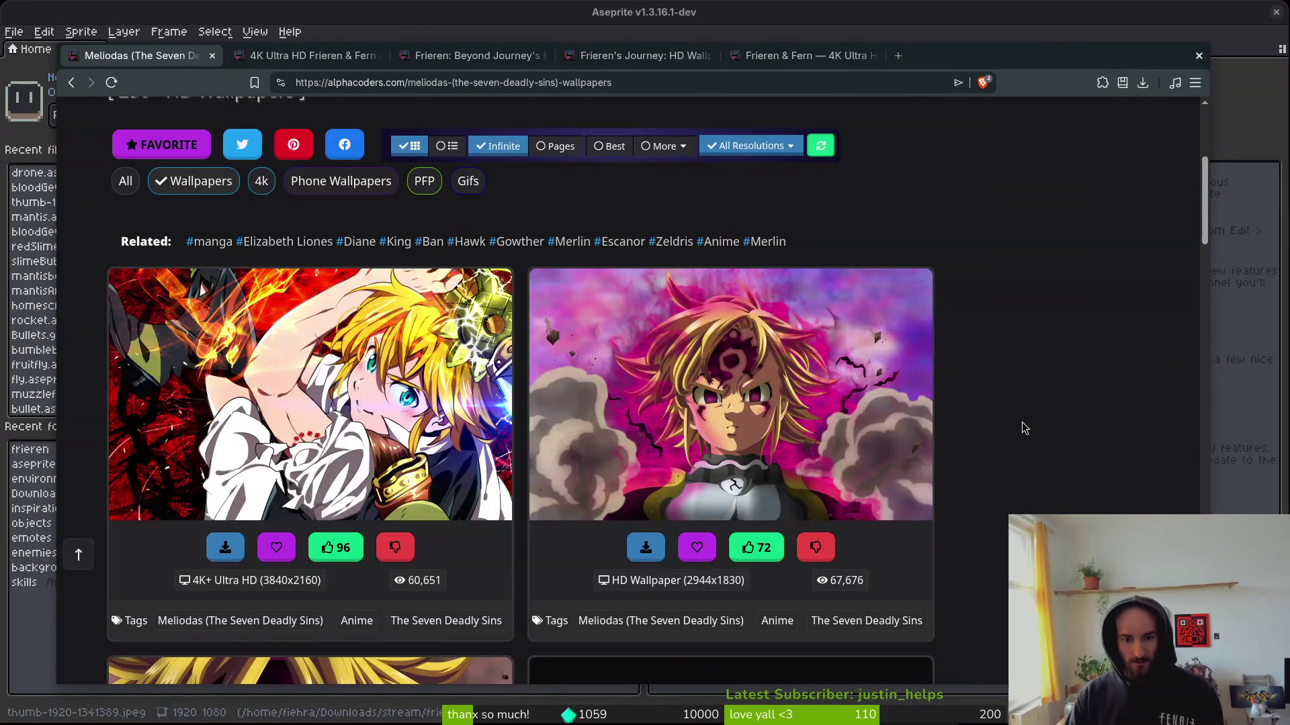
Scroll the Meliodas gallery down past the Page 2 heading.
scroll(1029, 417, "down", 6)
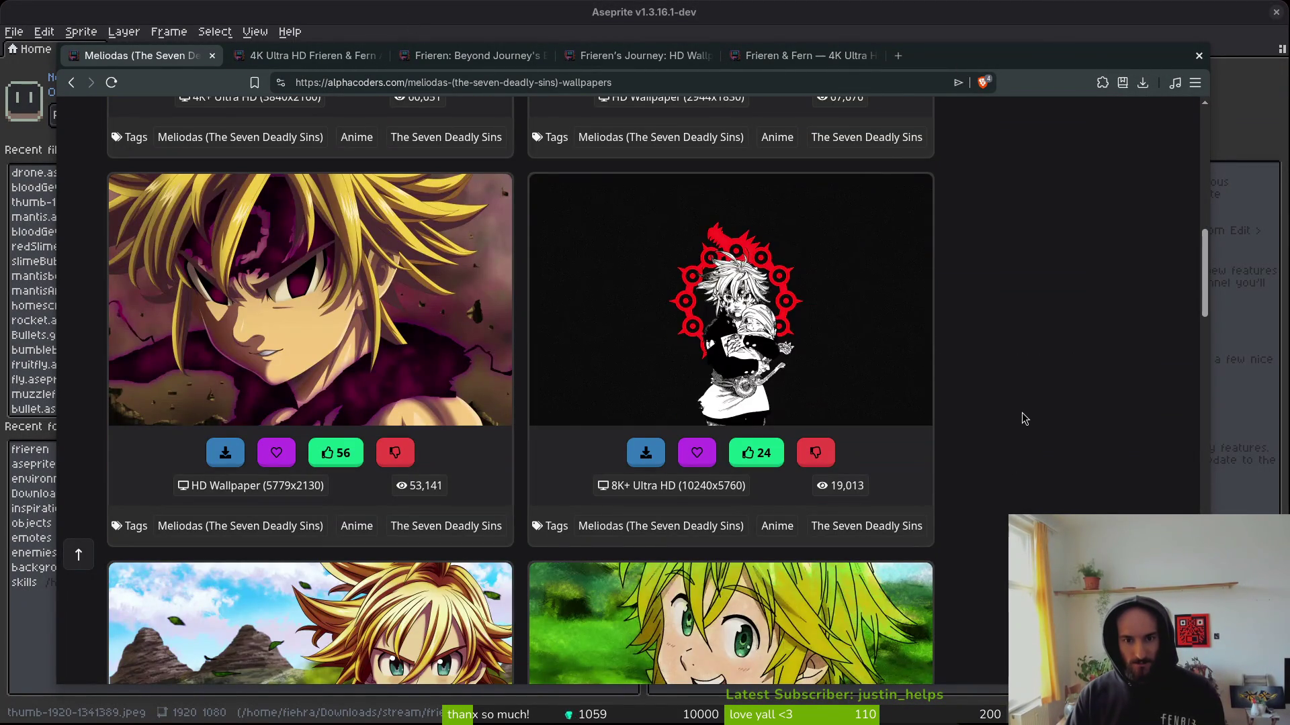
scroll(1021, 356, "down", 3)
scroll(1021, 353, "down", 1)
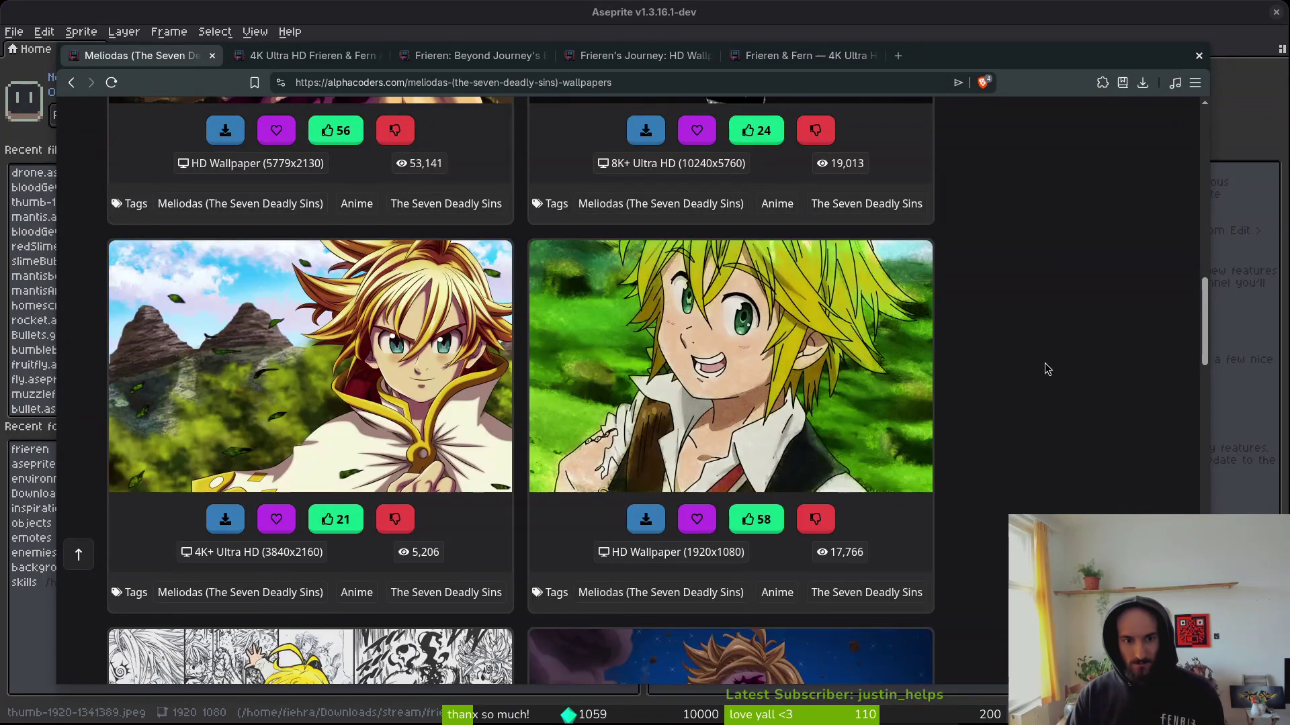
scroll(1045, 366, "down", 4)
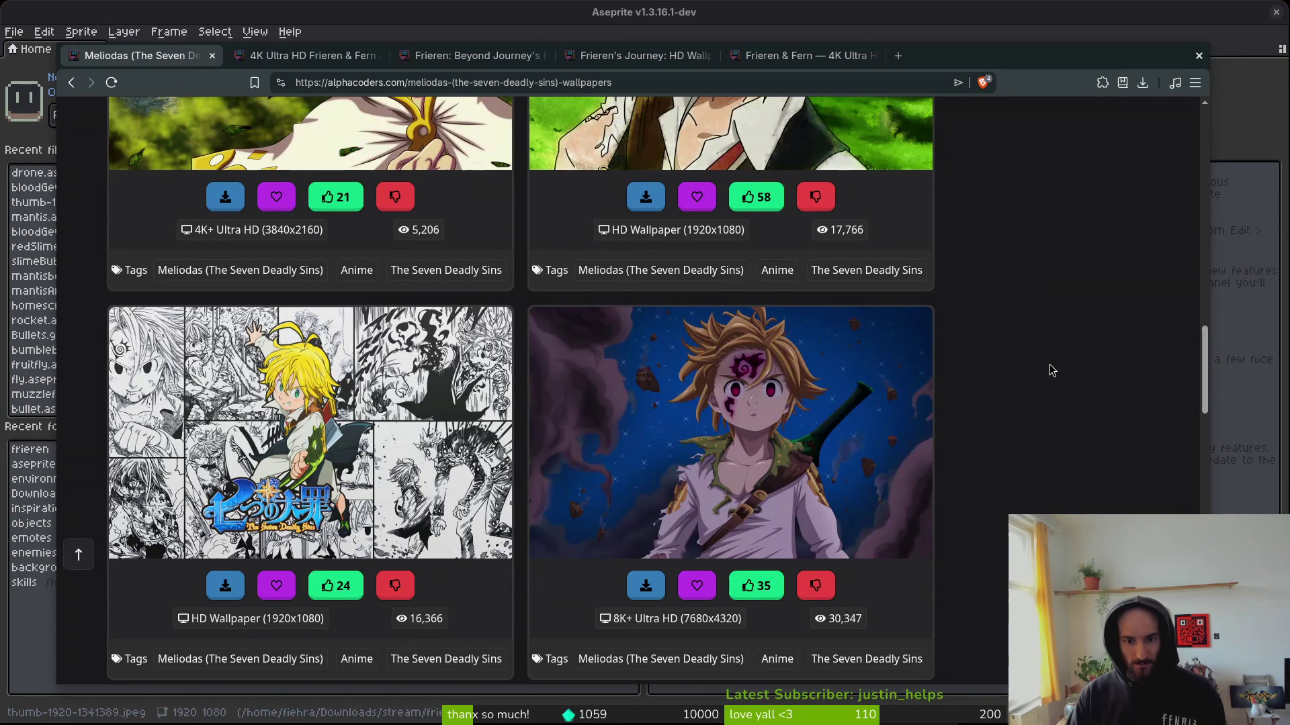
scroll(1050, 363, "down", 4)
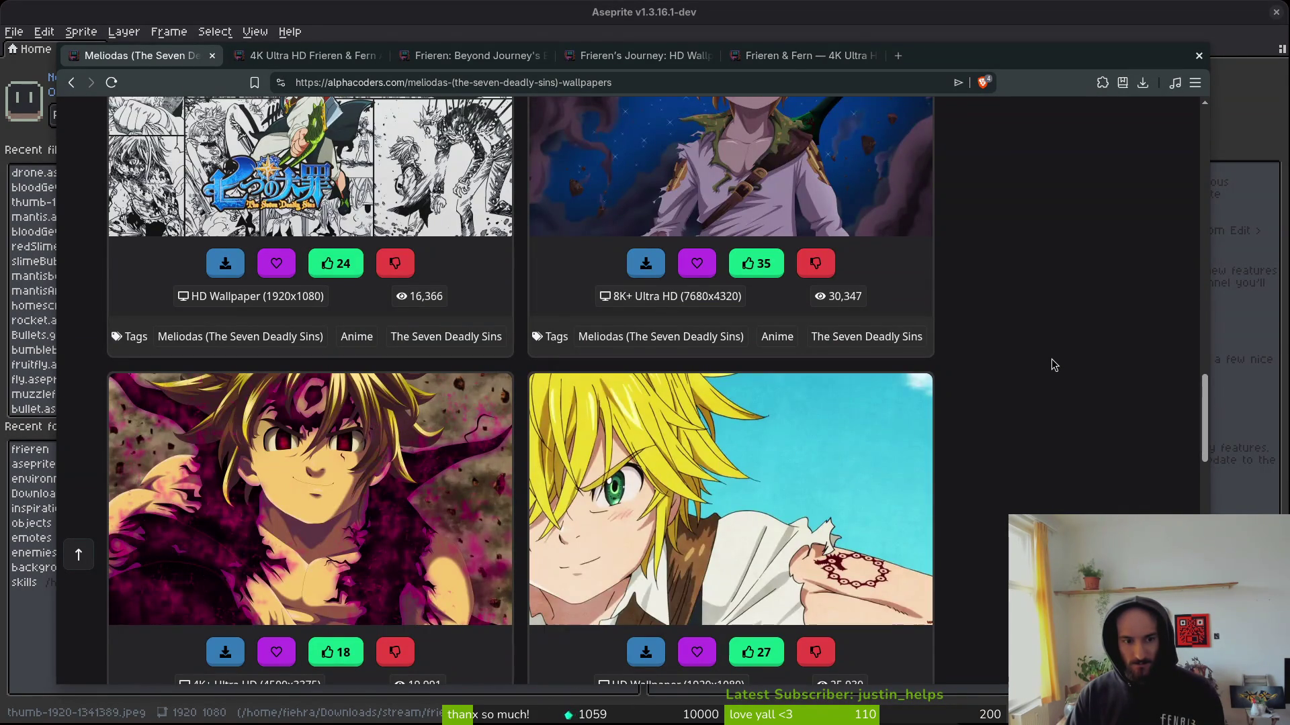
scroll(1052, 365, "down", 3)
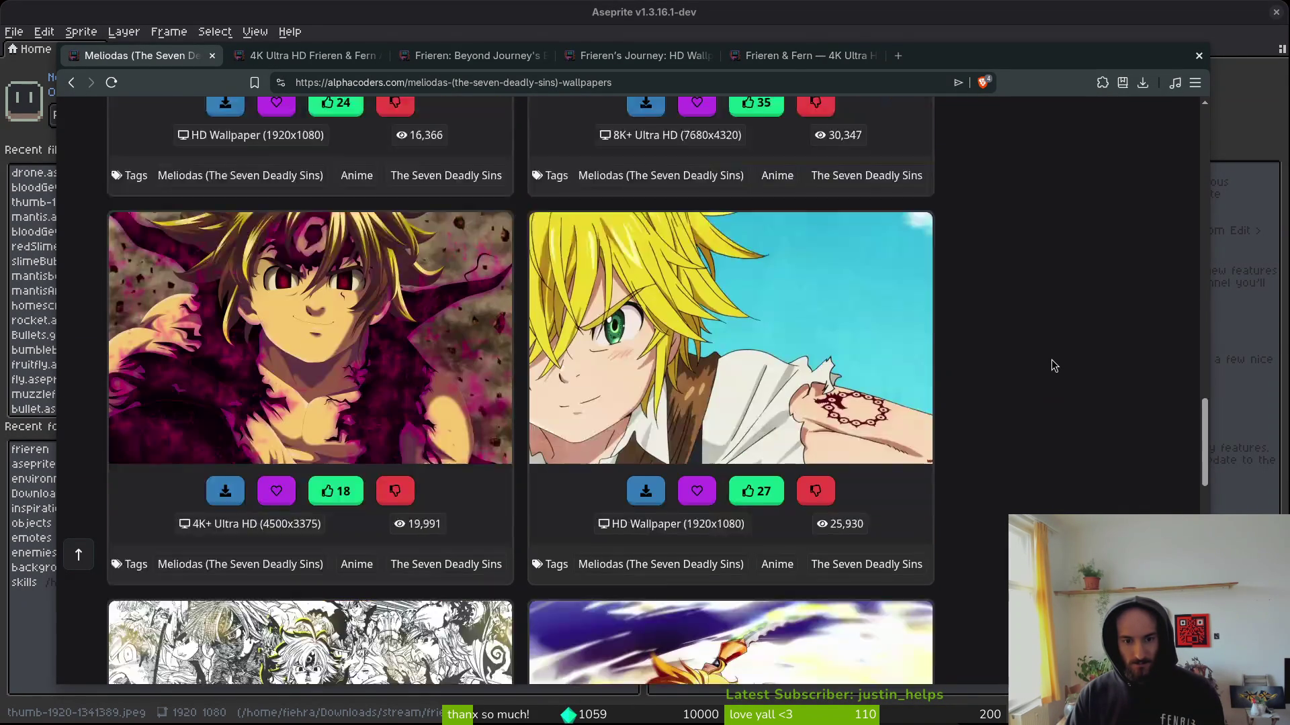
scroll(1052, 366, "down", 4)
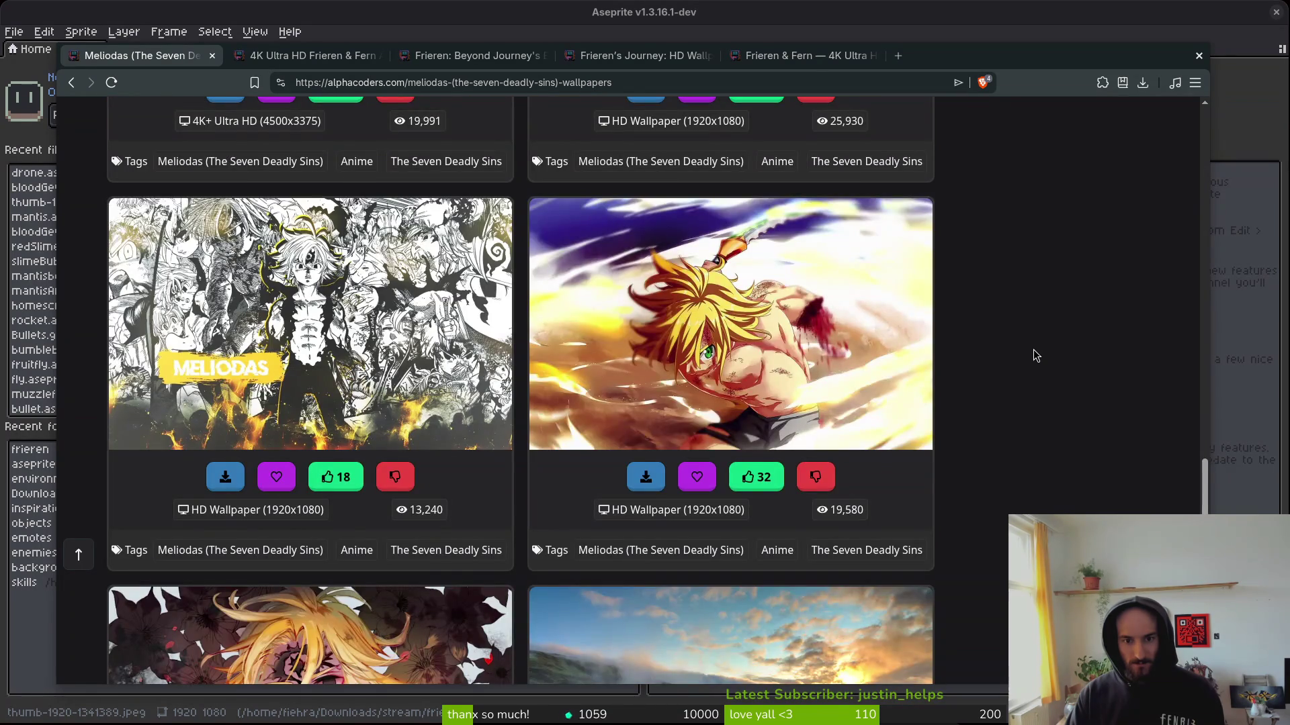
scroll(1029, 351, "down", 4)
scroll(1022, 354, "down", 3)
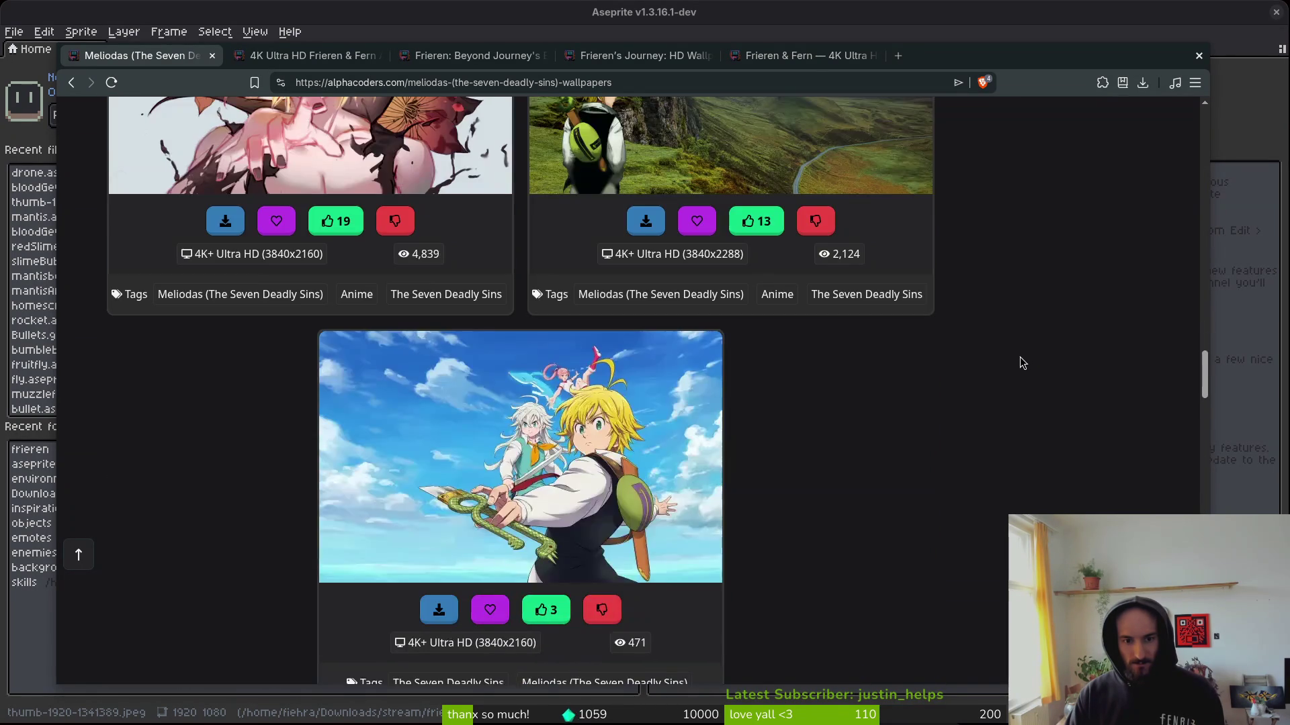
scroll(1022, 362, "down", 4)
scroll(1022, 363, "up", 2)
scroll(1022, 366, "down", 5)
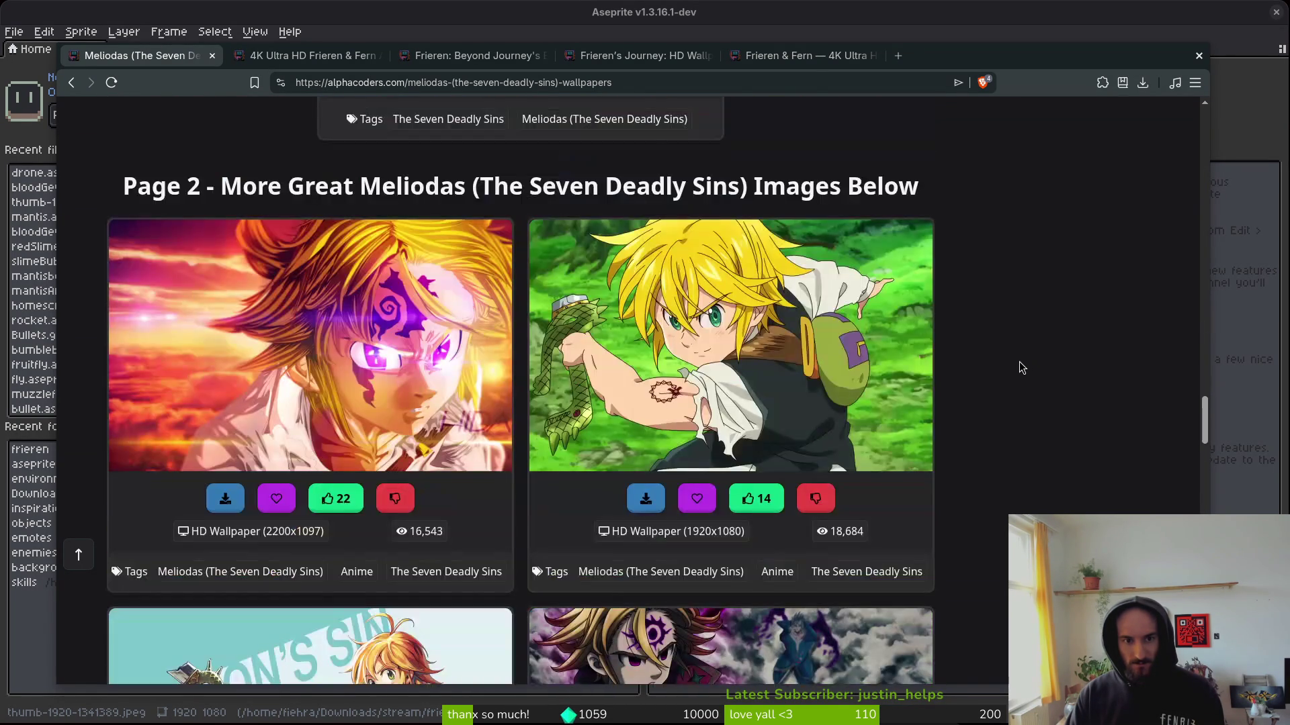
scroll(1019, 361, "down", 2)
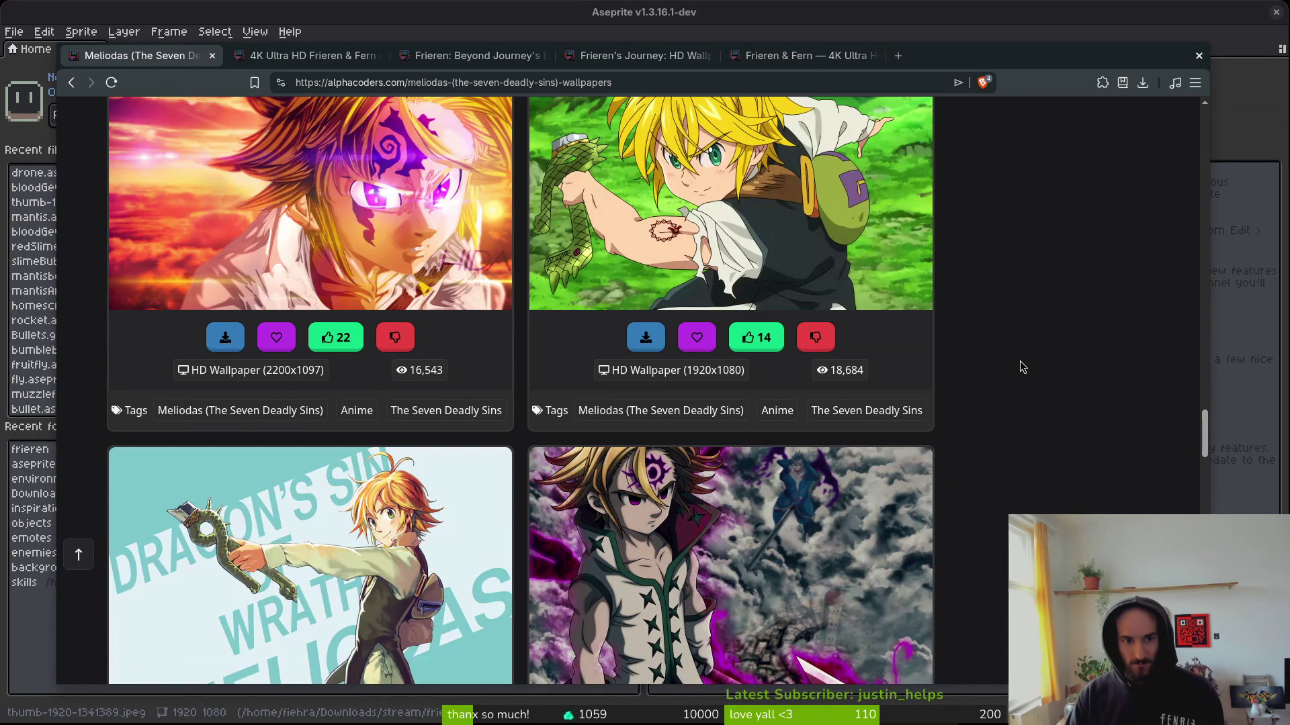
scroll(1018, 360, "down", 2)
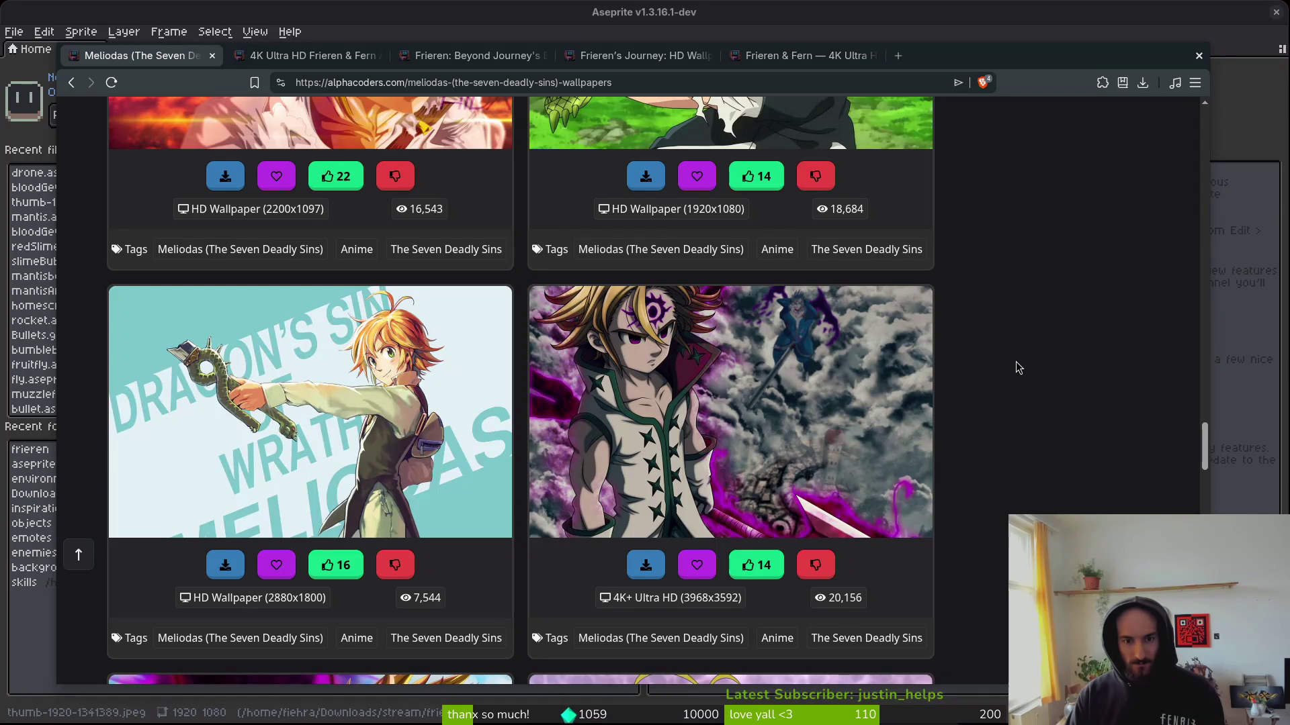
right_click(714, 444)
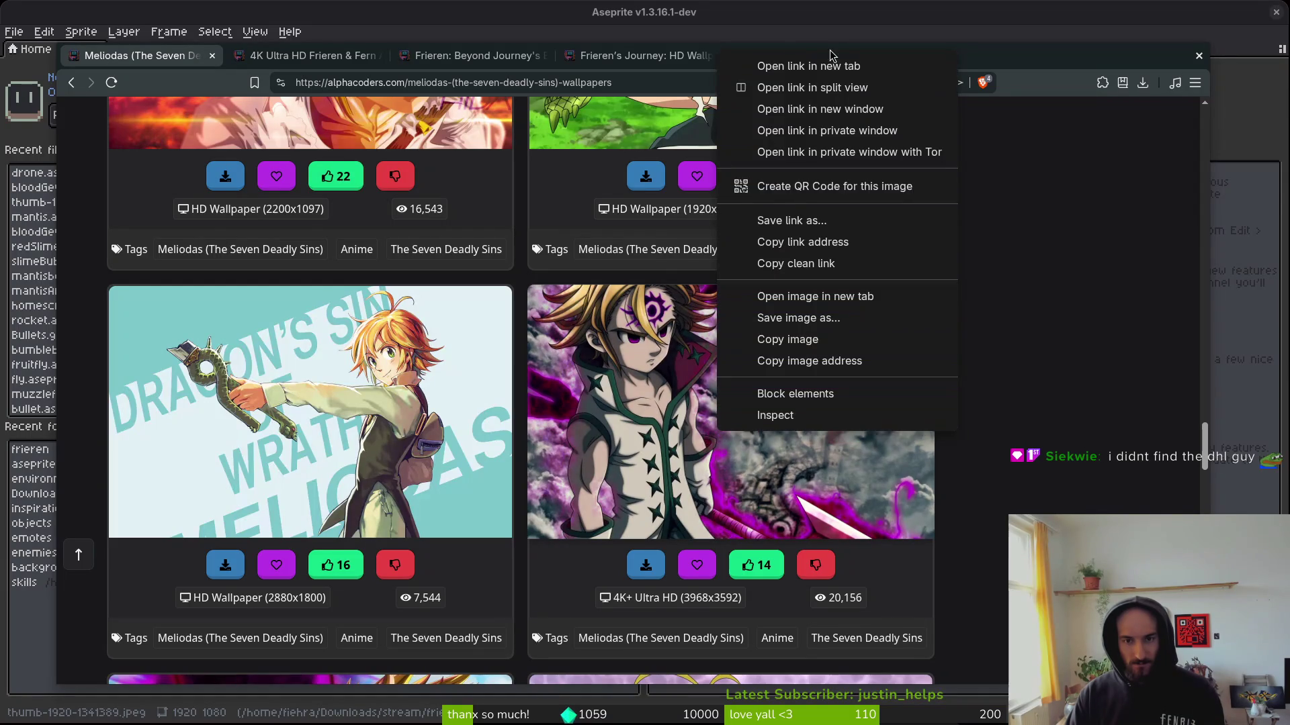
Open the cloudy and blood-faced Meliodas wallpapers in new tabs.
left_click(824, 67)
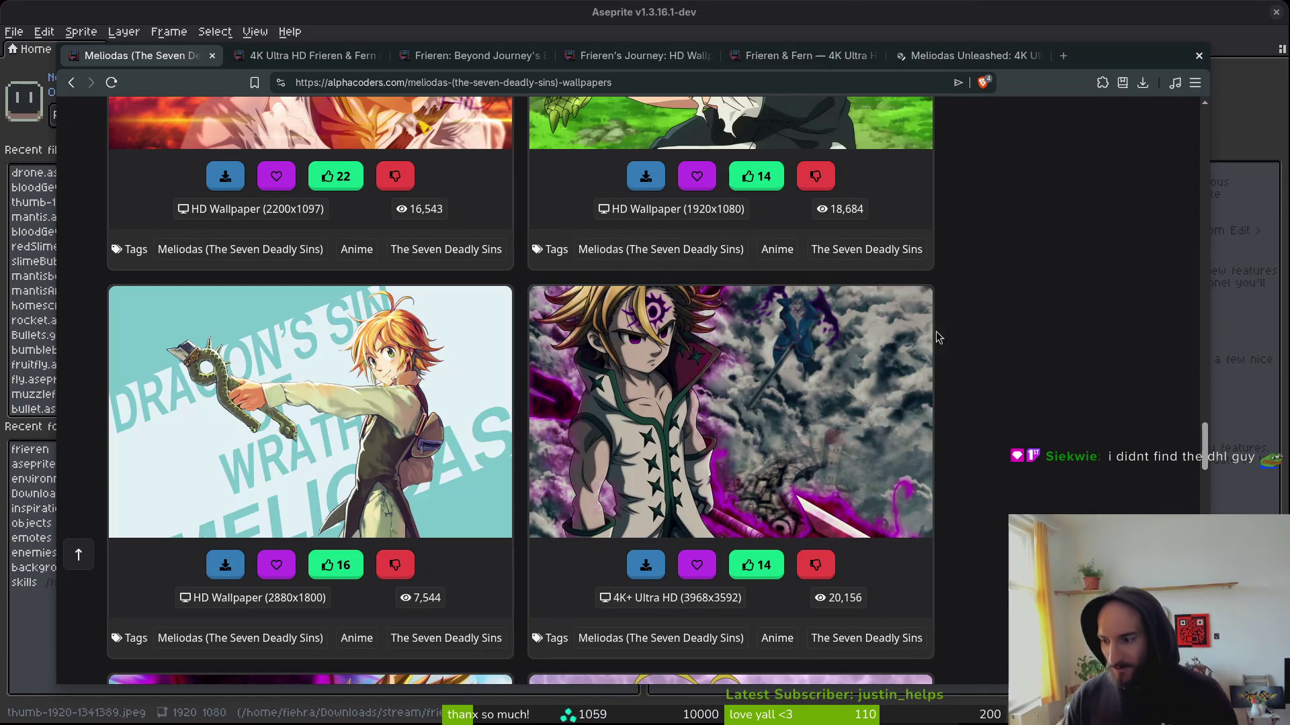
scroll(986, 416, "down", 3)
scroll(984, 403, "down", 2)
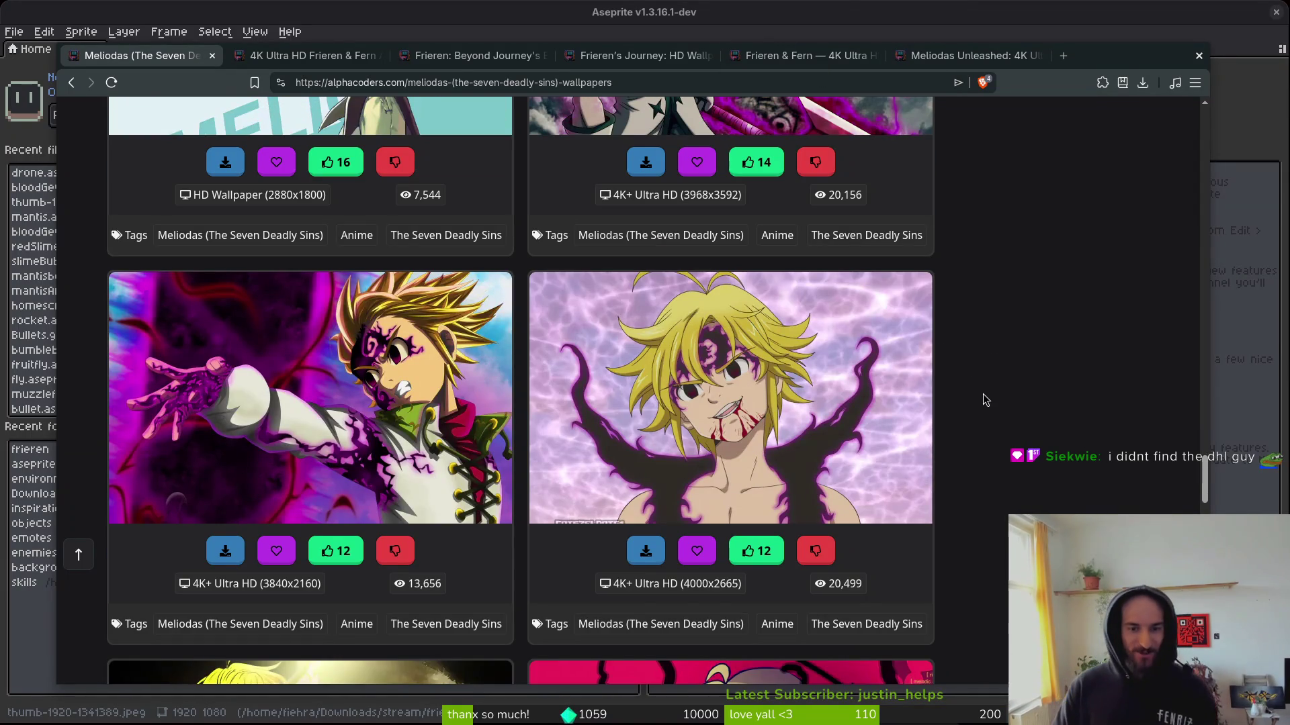
right_click(714, 396)
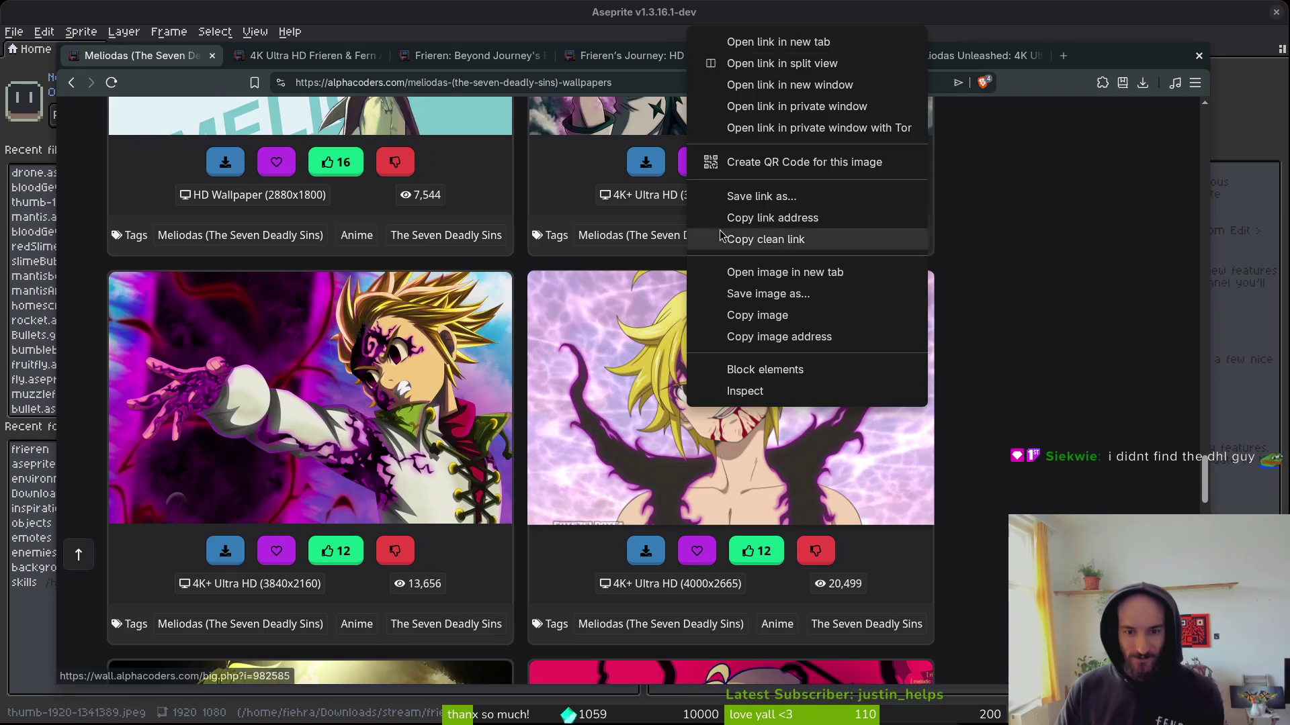
left_click(731, 40)
Scroll further down the Meliodas gallery toward Page 4.
scroll(961, 326, "down", 4)
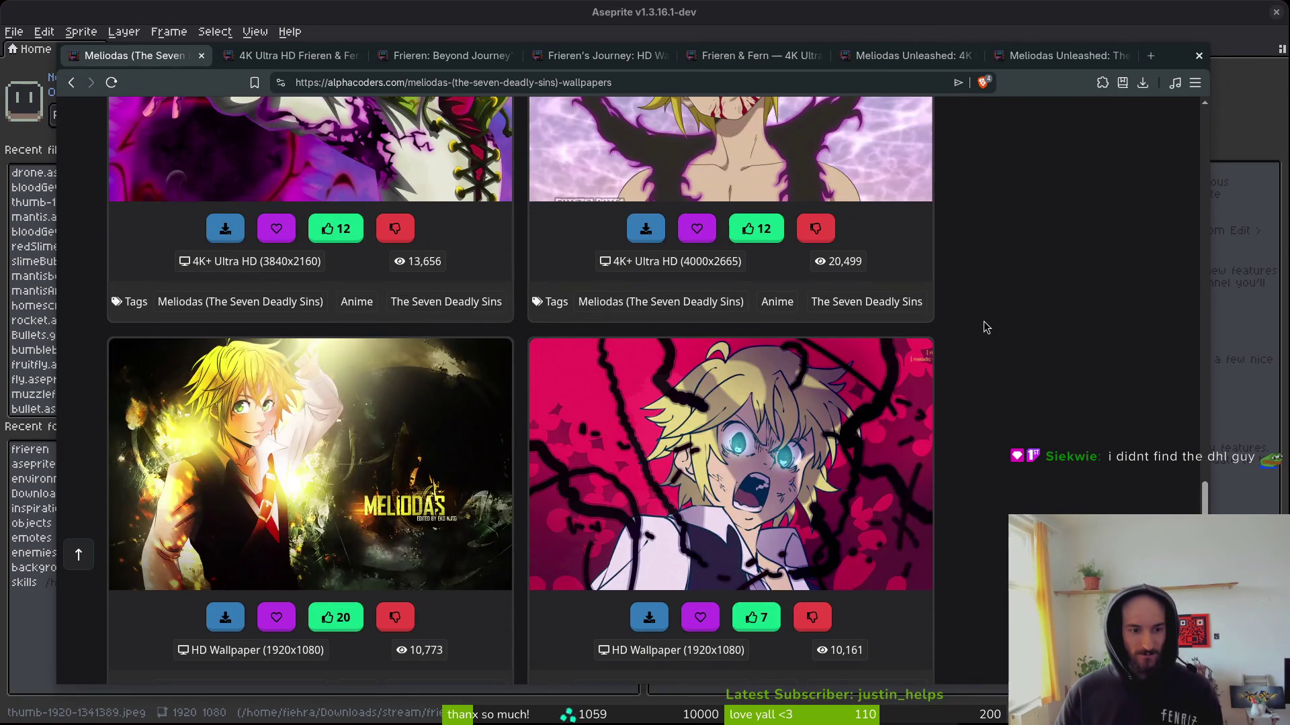
scroll(985, 321, "down", 1)
scroll(994, 322, "down", 4)
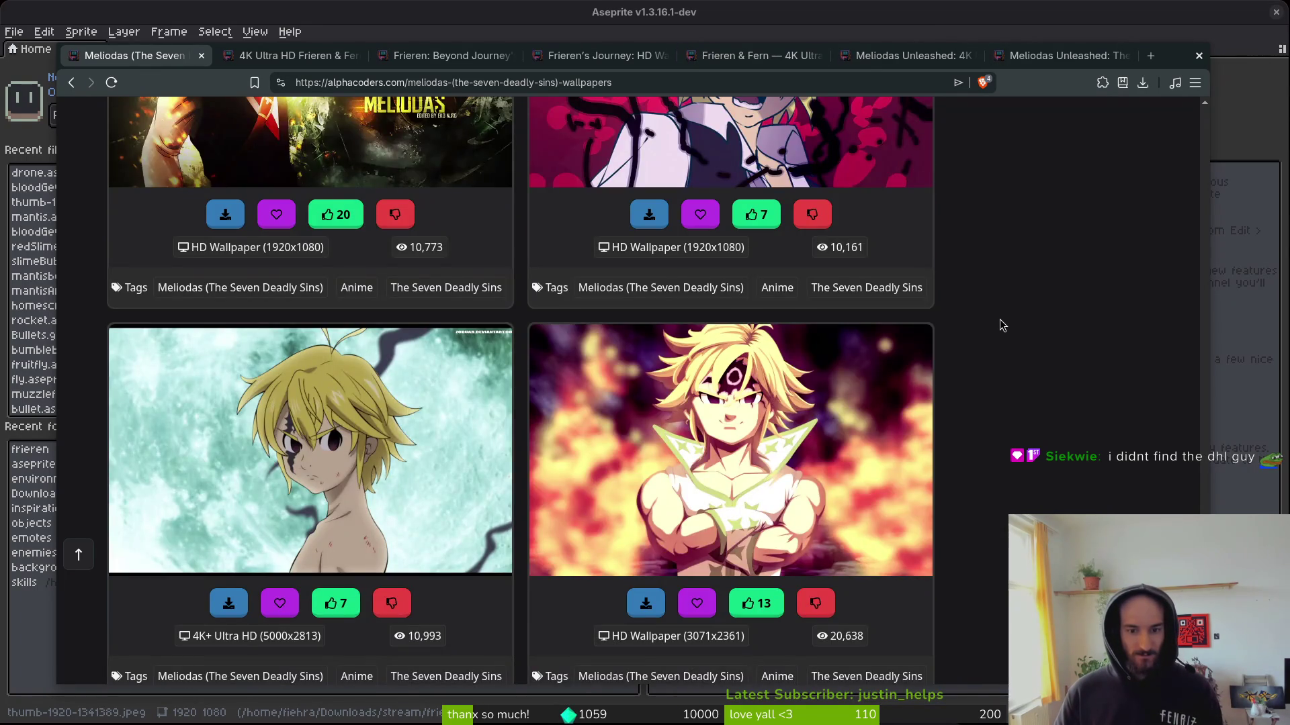
scroll(1001, 321, "down", 4)
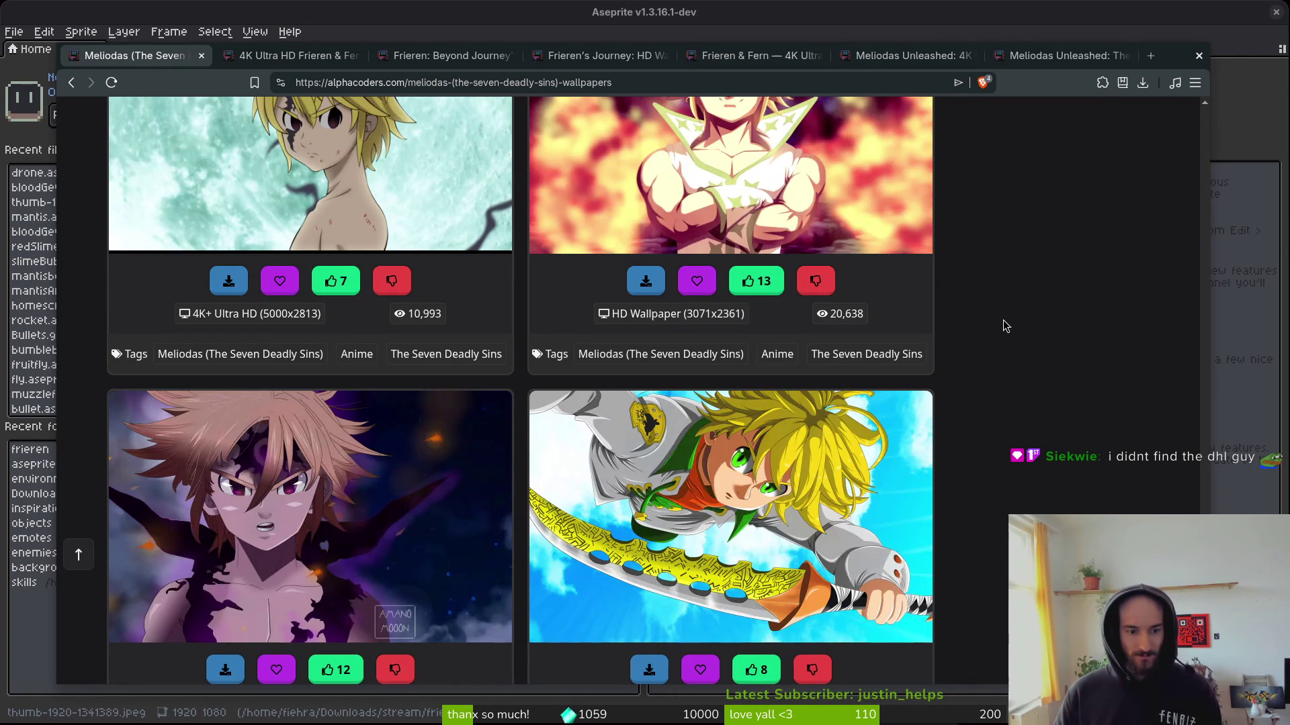
scroll(1007, 317, "down", 6)
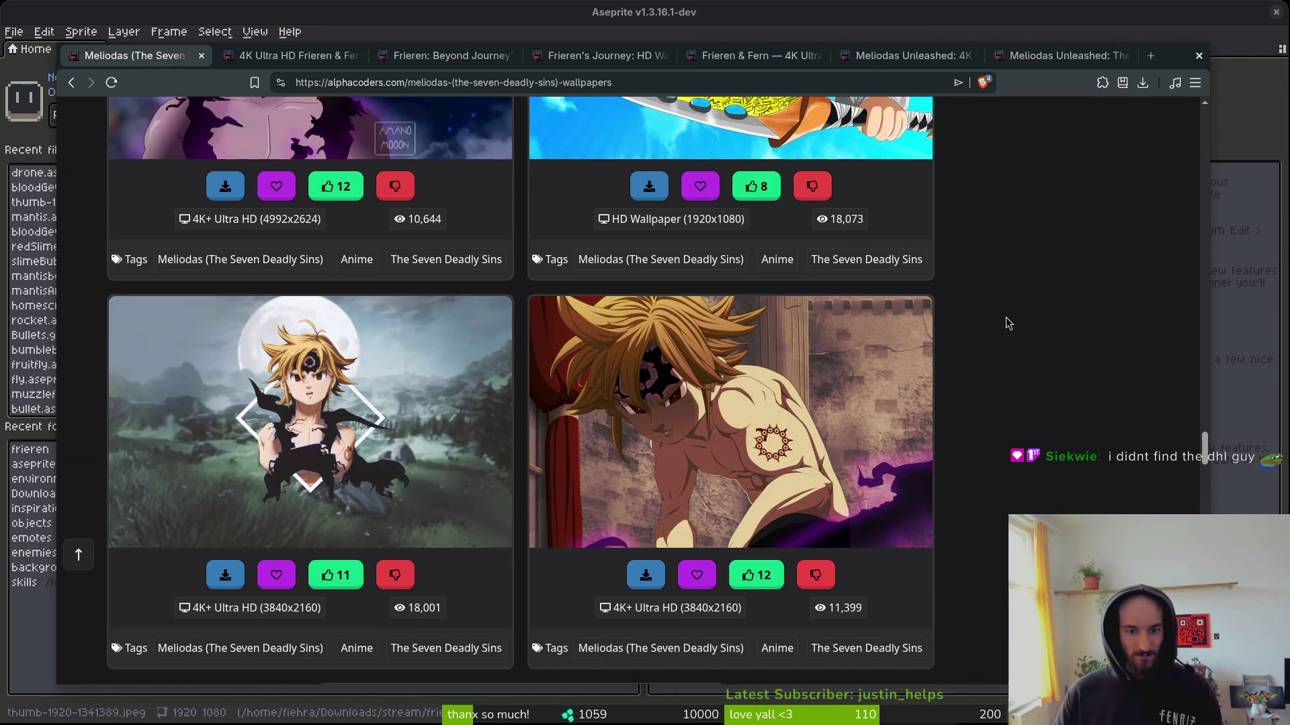
scroll(1009, 315, "down", 9)
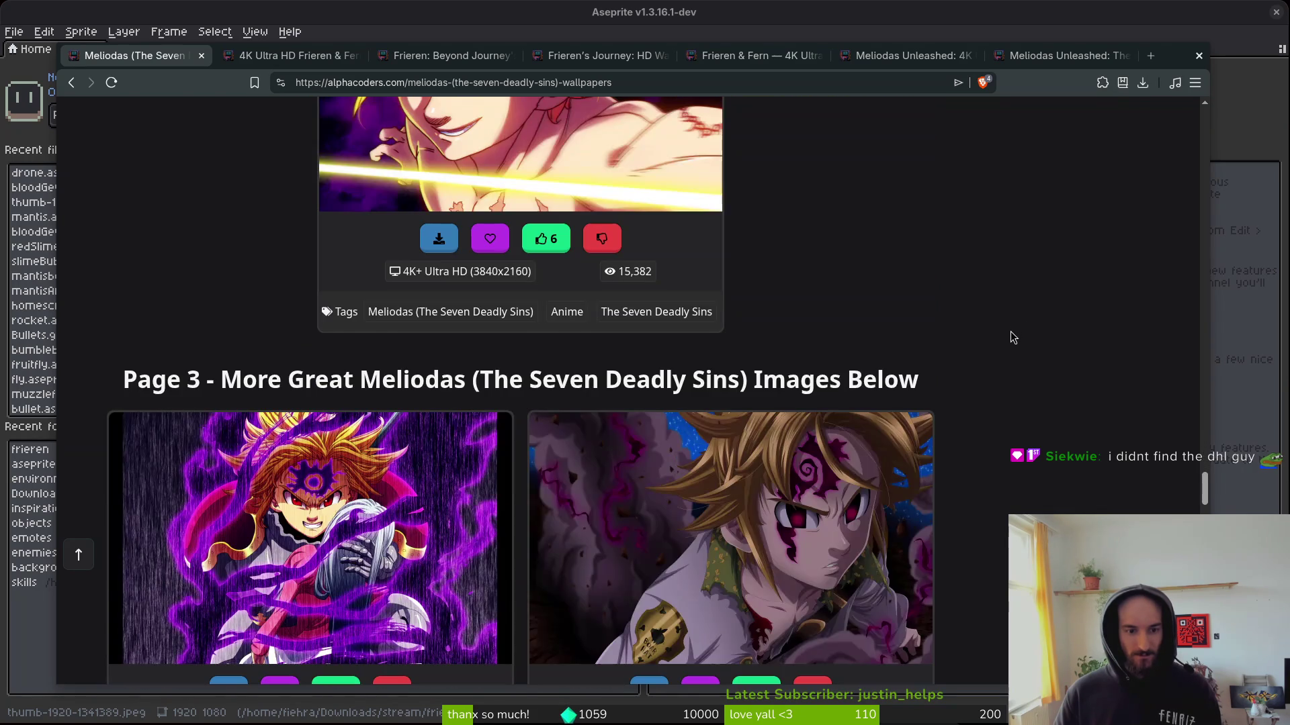
scroll(1012, 329, "down", 7)
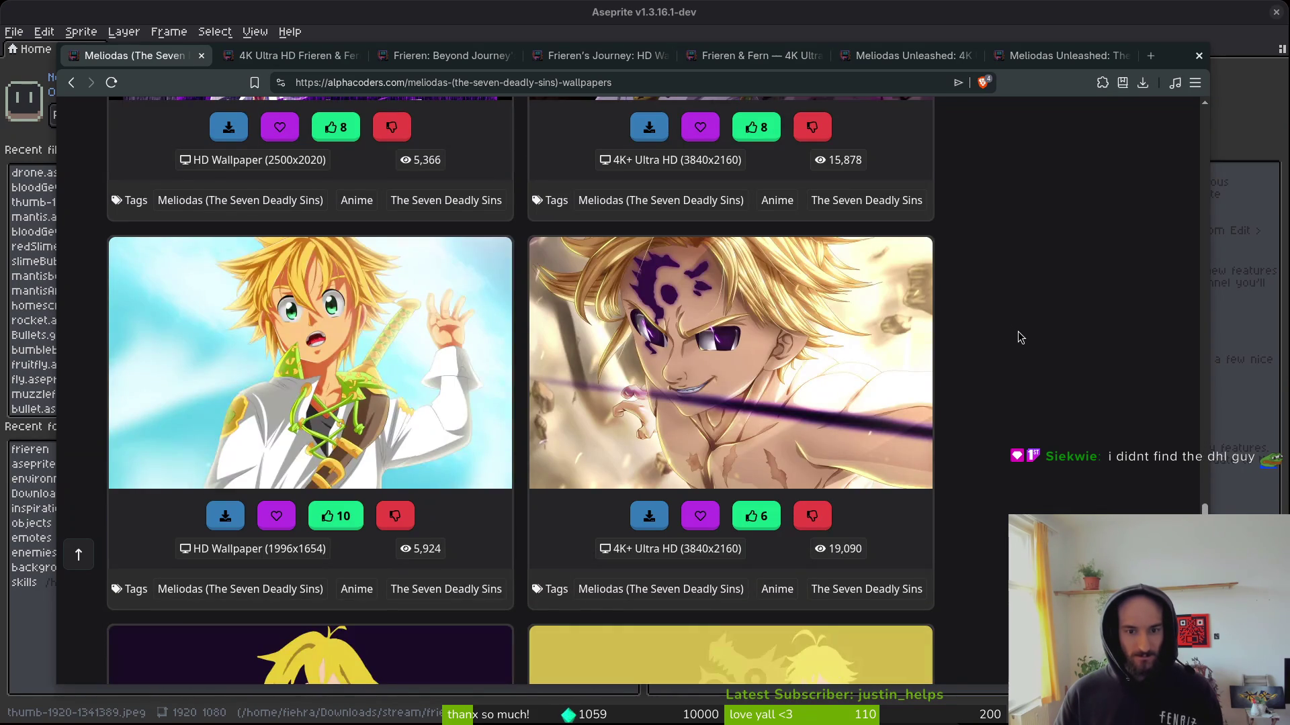
scroll(1019, 327, "down", 5)
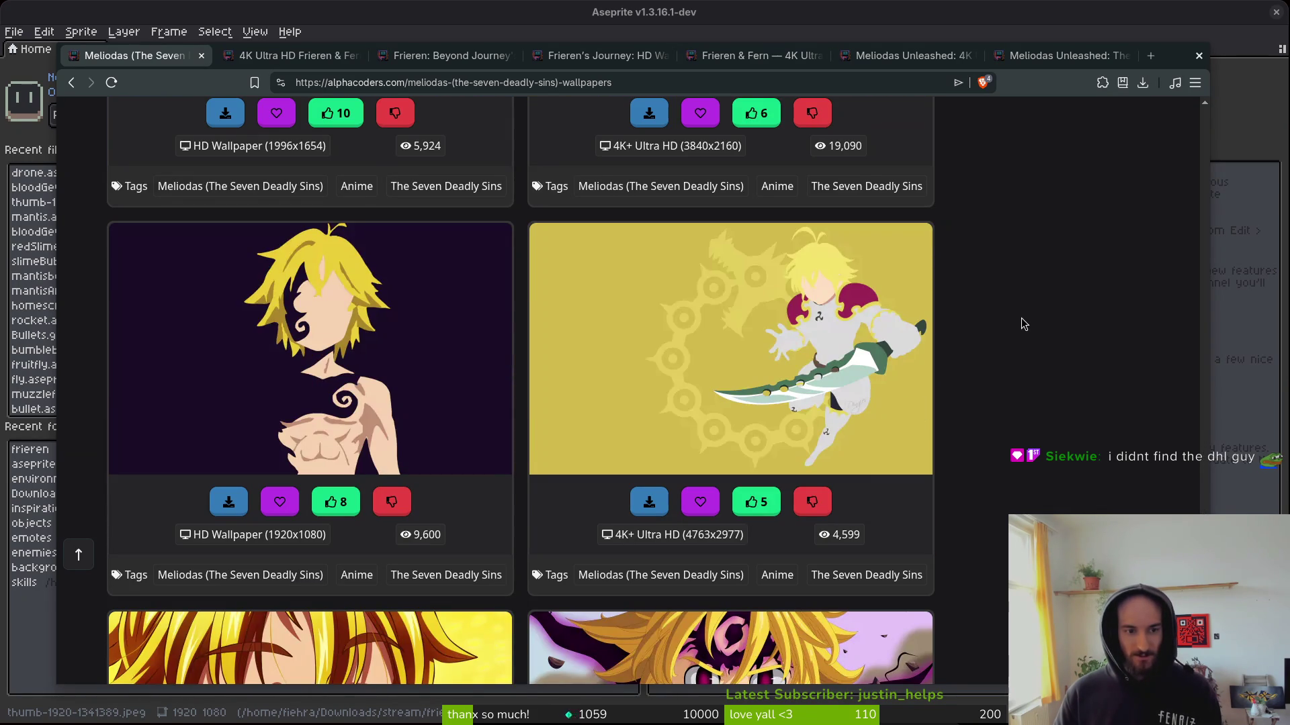
scroll(1025, 313, "down", 3)
scroll(1017, 308, "down", 3)
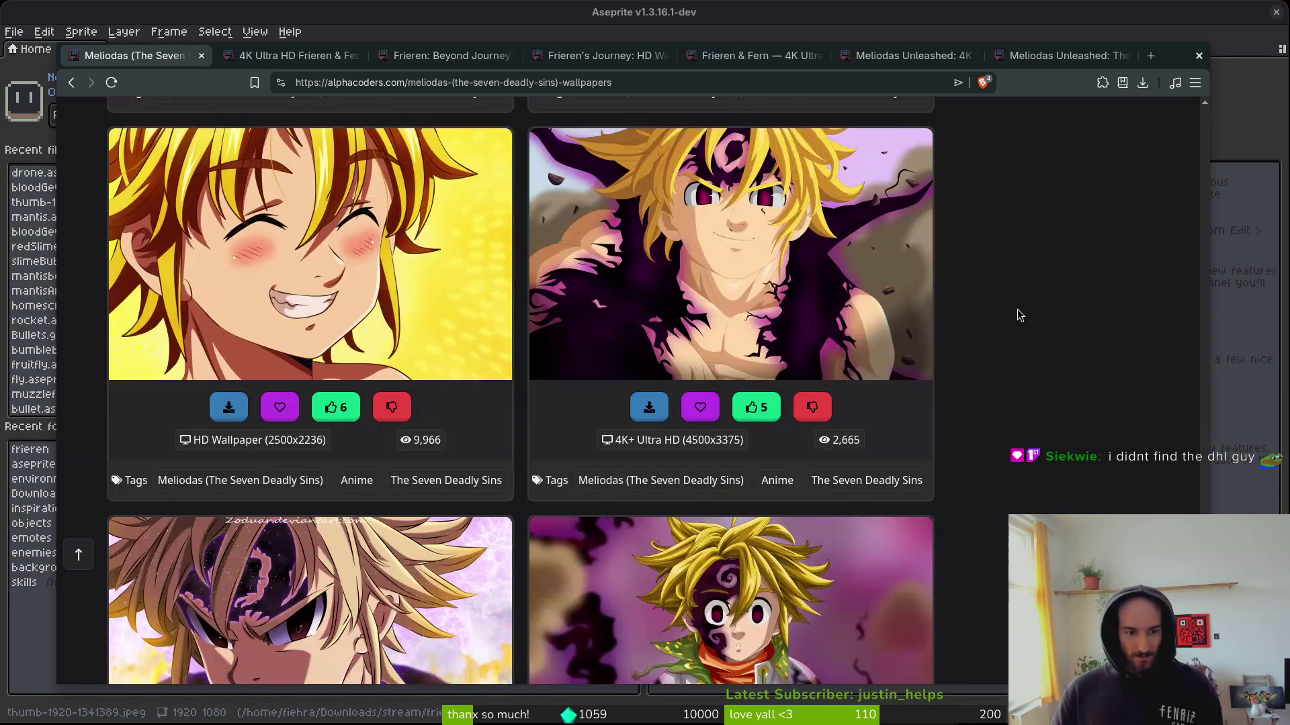
scroll(1017, 308, "down", 2)
scroll(1017, 307, "down", 2)
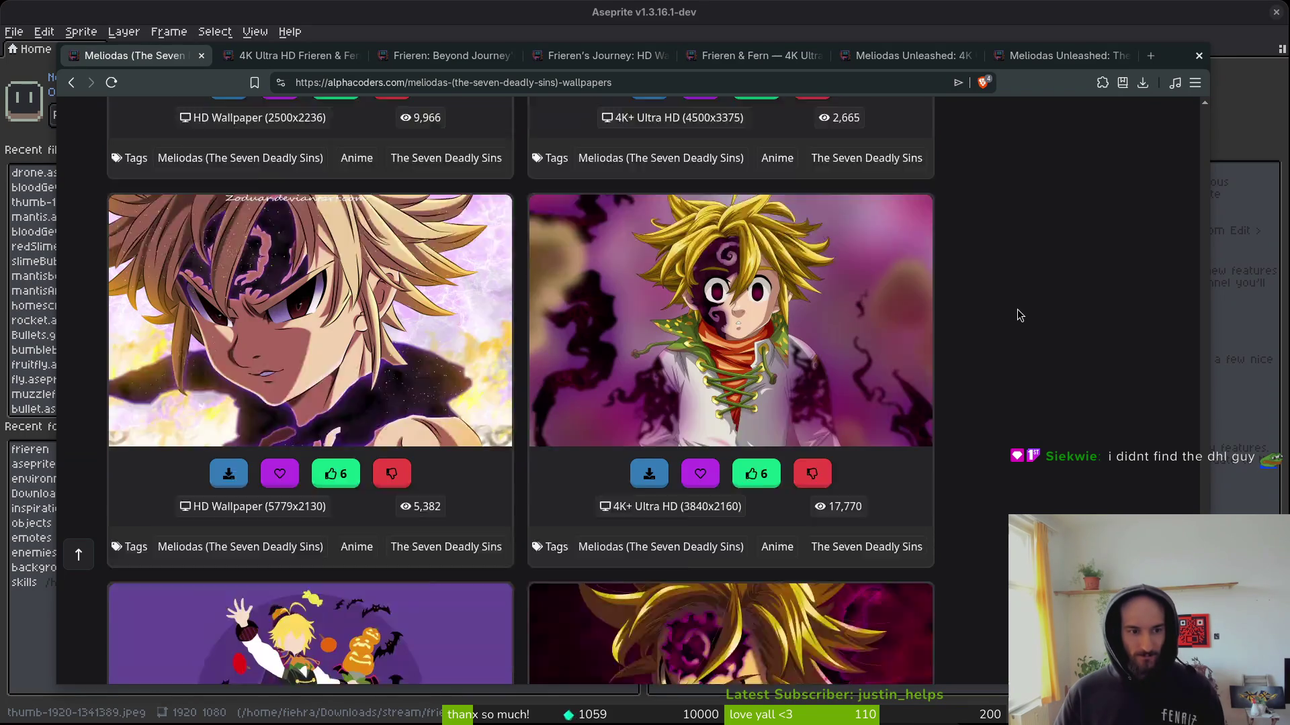
scroll(1019, 310, "down", 1)
scroll(1019, 311, "down", 2)
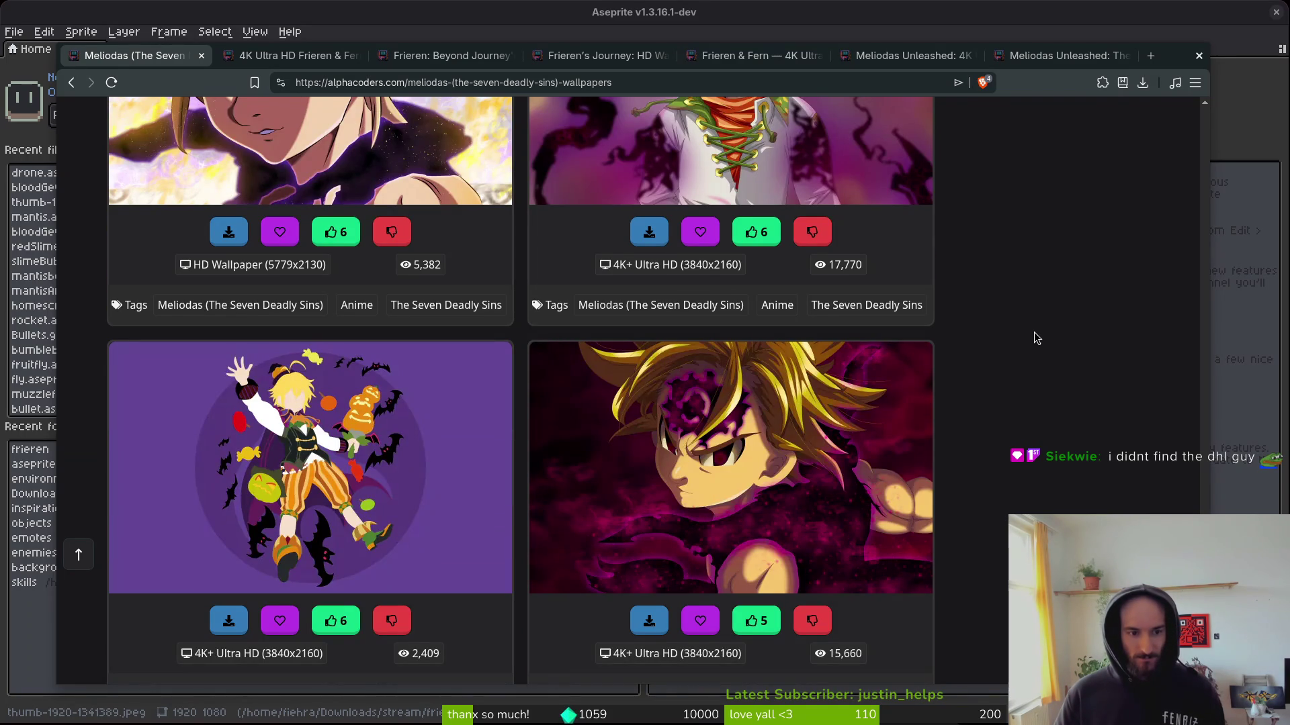
scroll(1033, 333, "down", 4)
scroll(1030, 329, "down", 12)
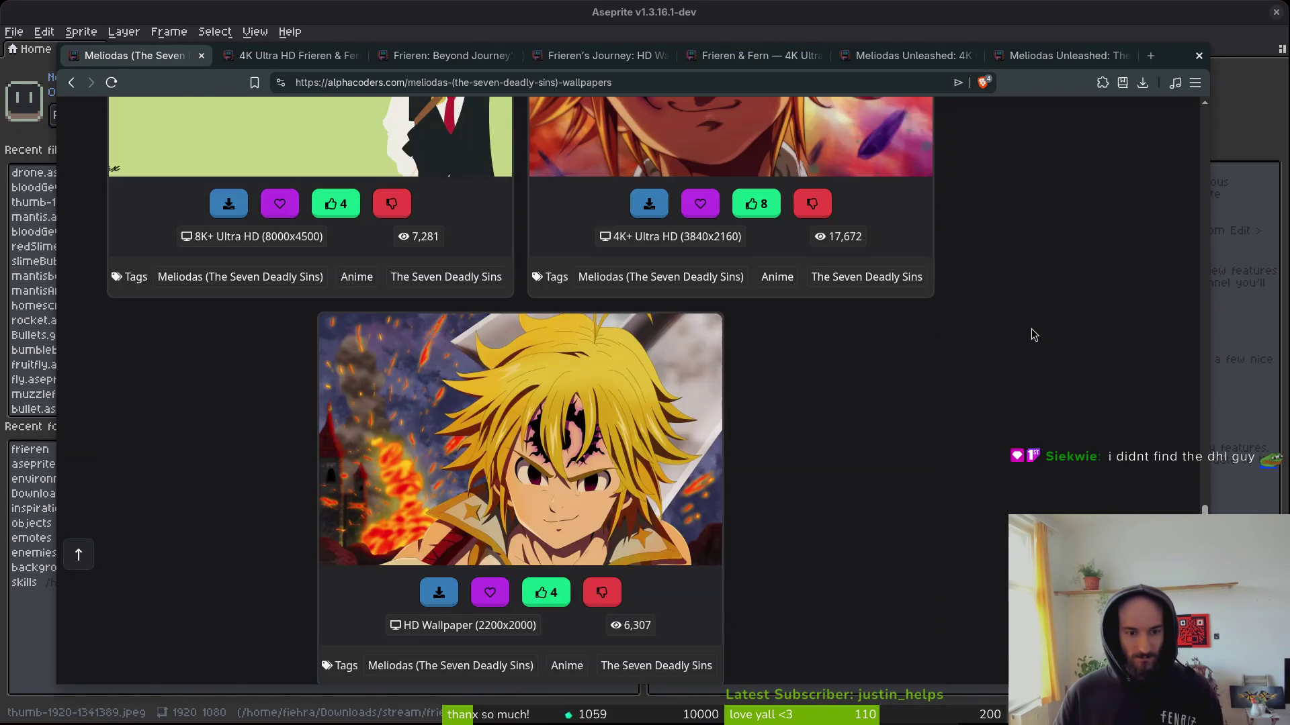
scroll(1028, 335, "down", 5)
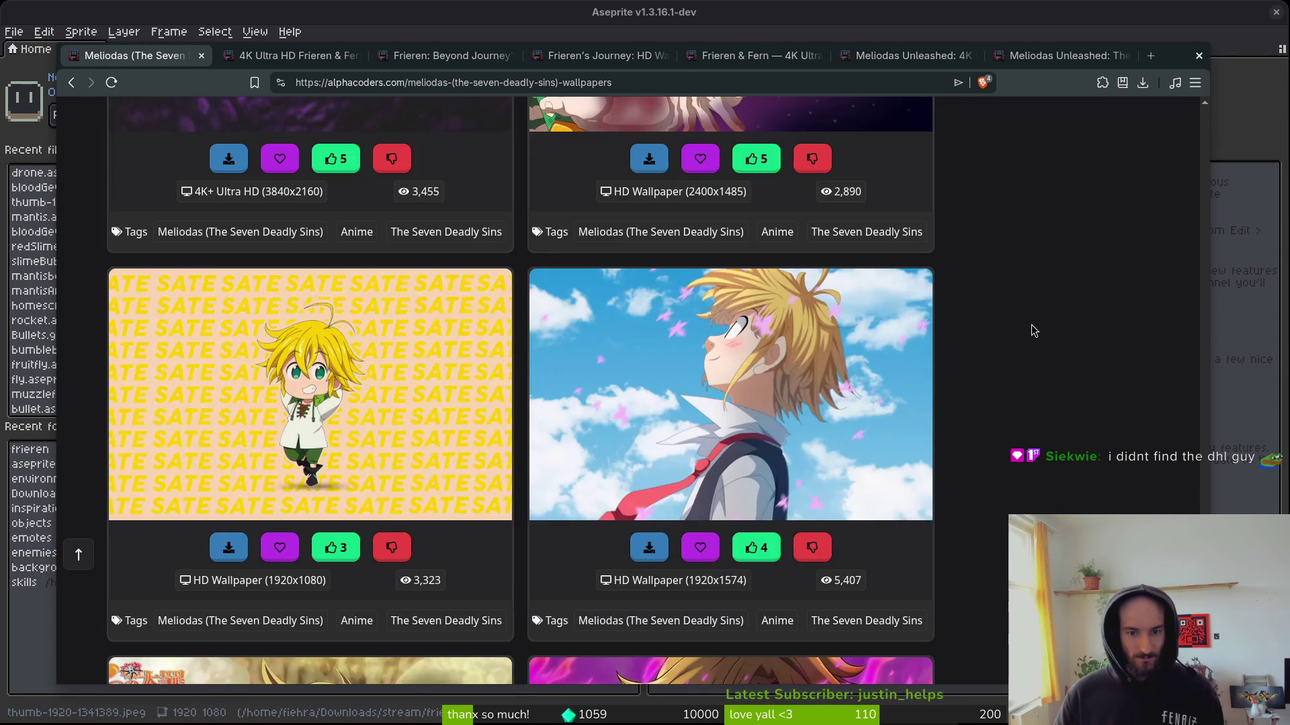
View the newest Meliodas Unleashed wallpaper page.
scroll(1031, 325, "down", 6)
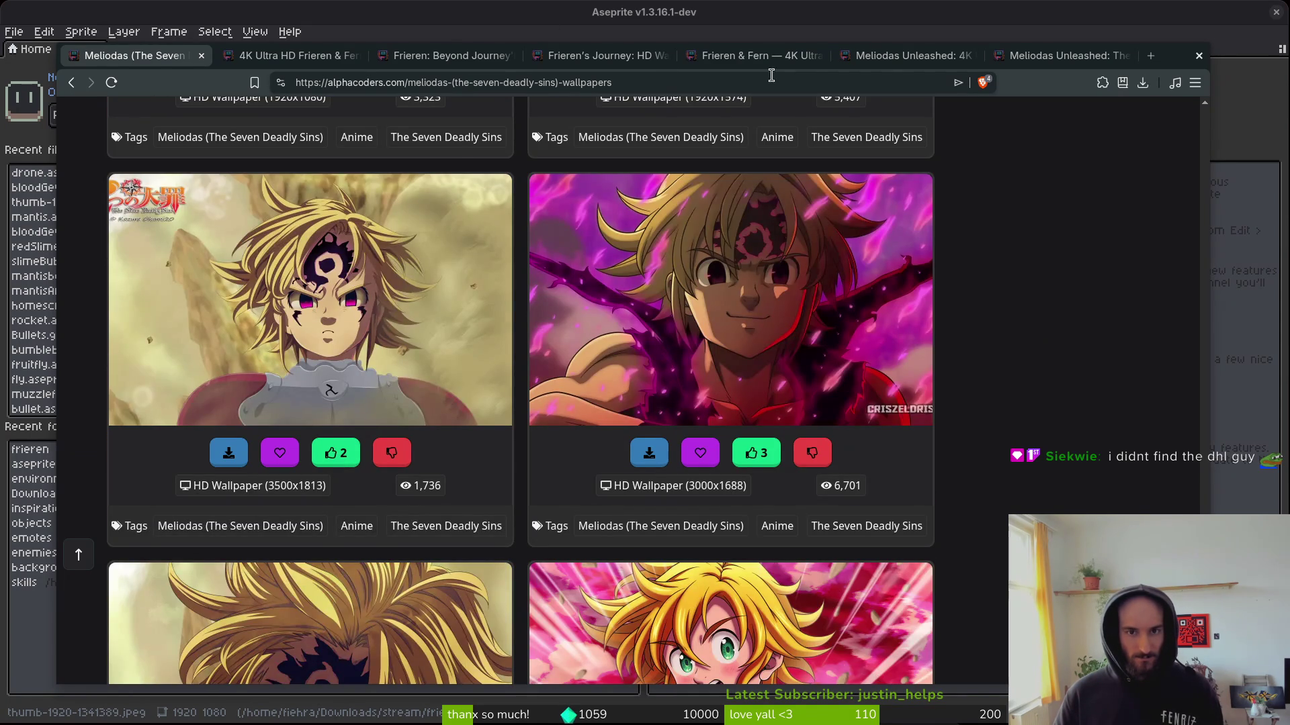
left_click(314, 59)
left_click(1061, 55)
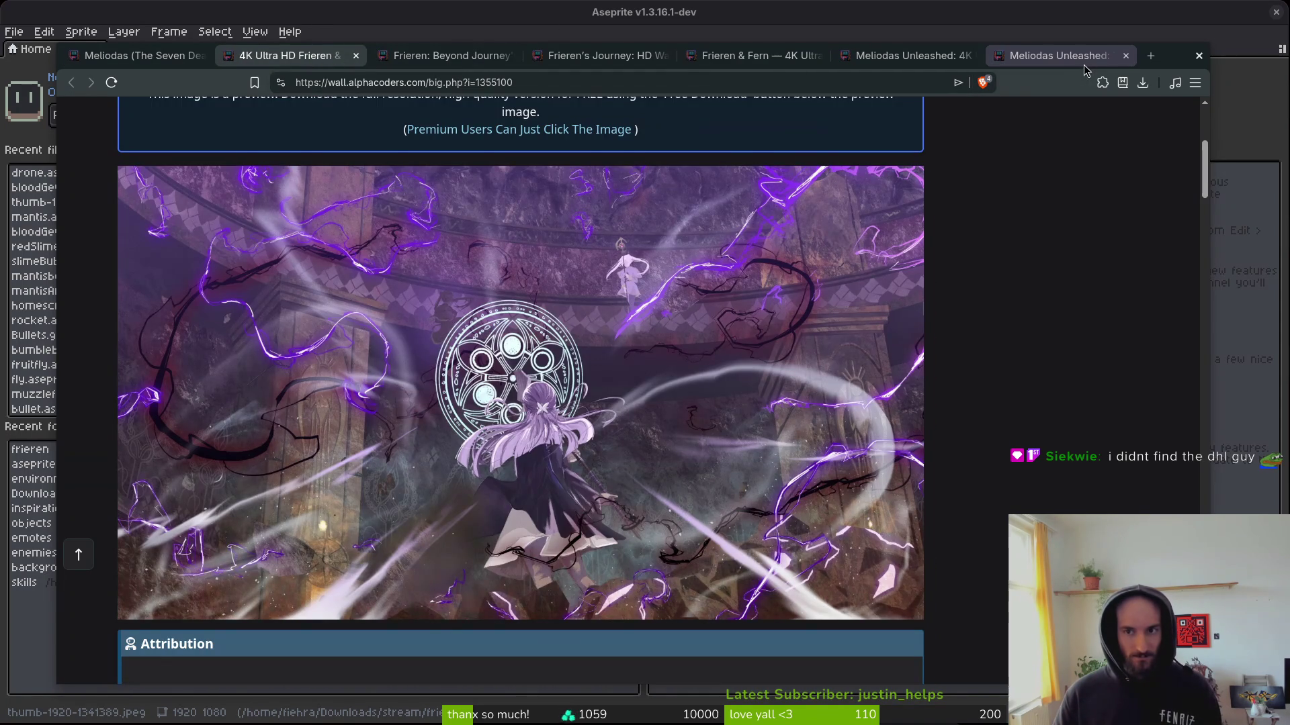
scroll(918, 383, "down", 5)
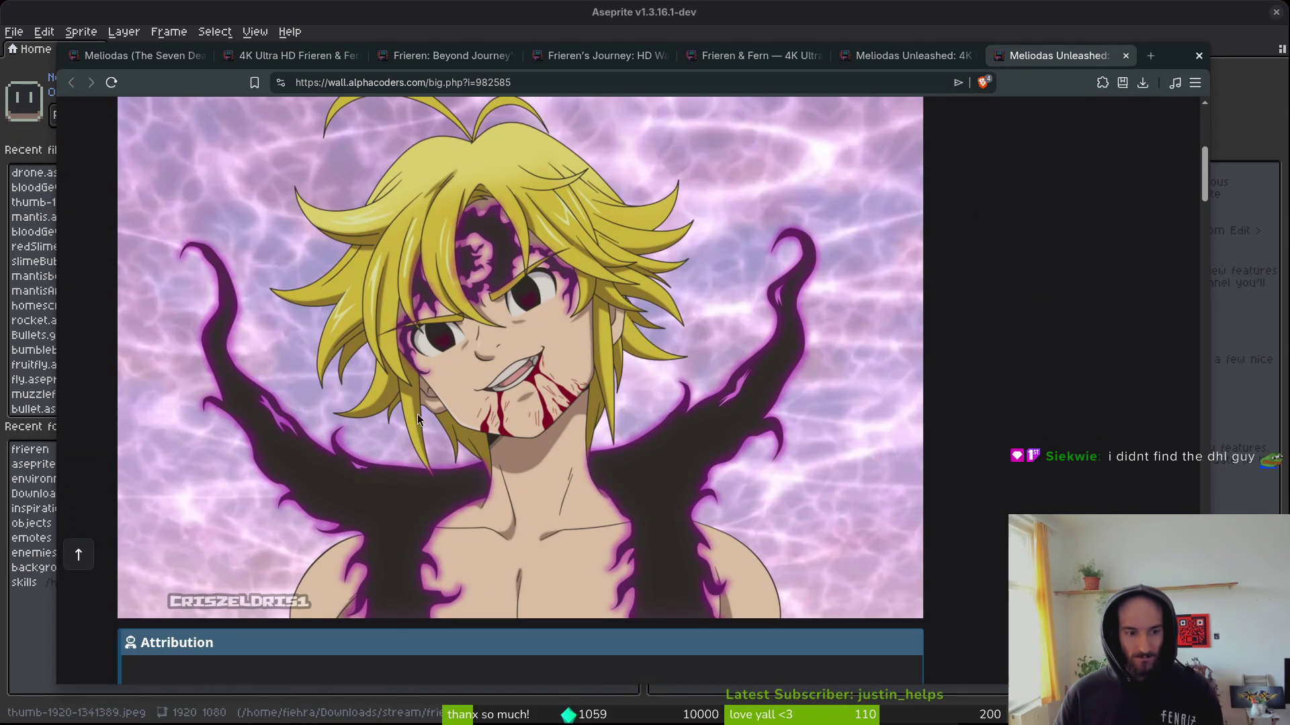
scroll(412, 429, "up", 5)
scroll(516, 420, "down", 5)
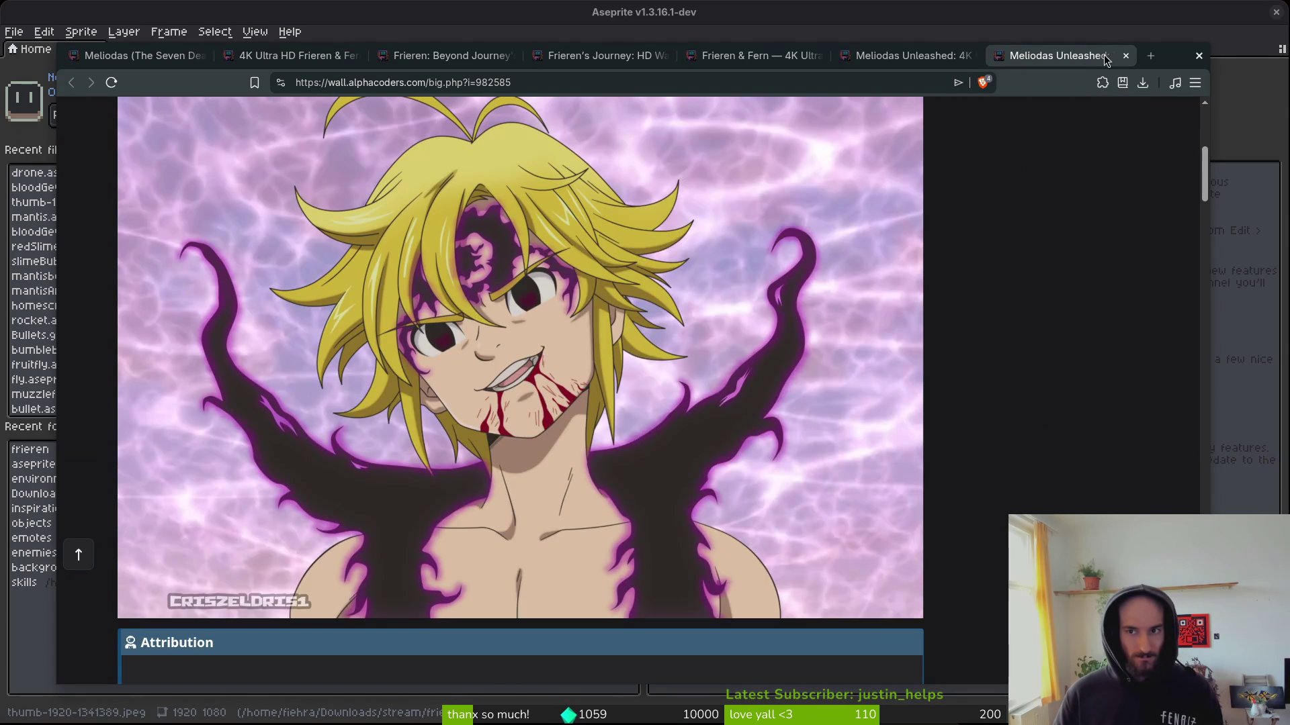
Close the blood-faced and cloudy Meliodas wallpaper tabs.
left_click(1125, 55)
scroll(801, 376, "down", 5)
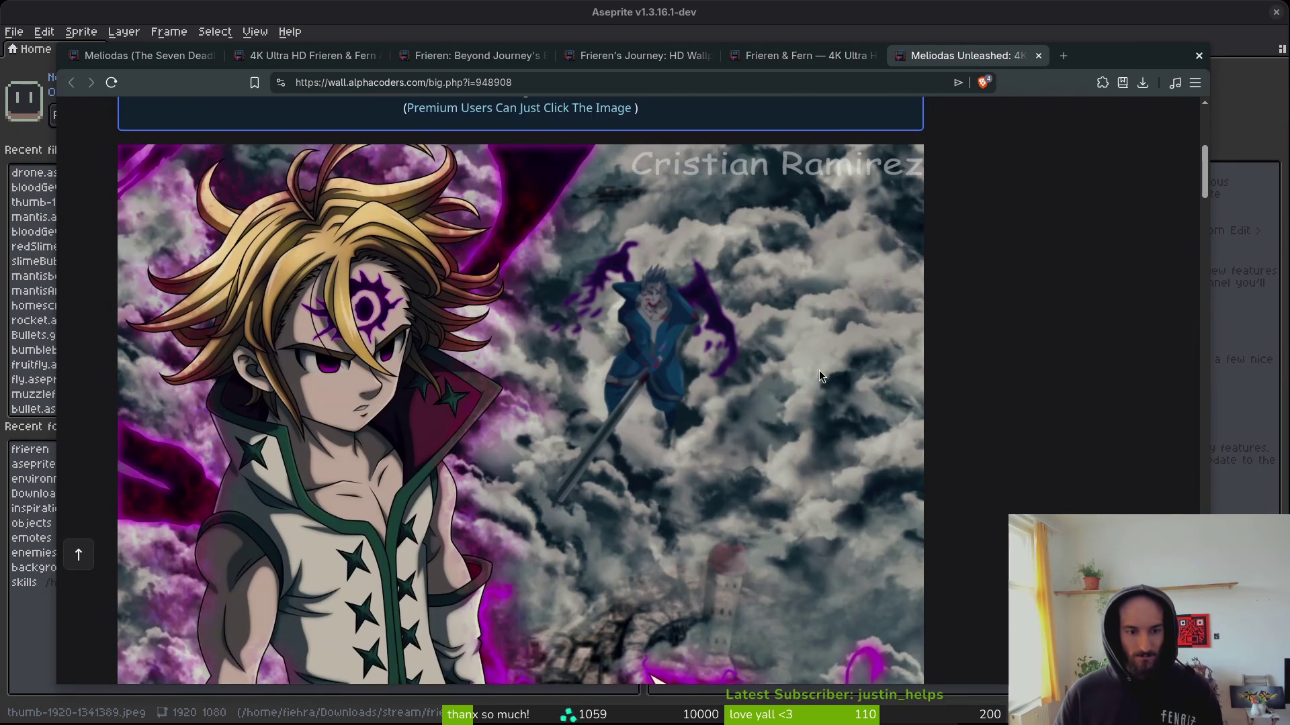
scroll(1028, 370, "down", 4)
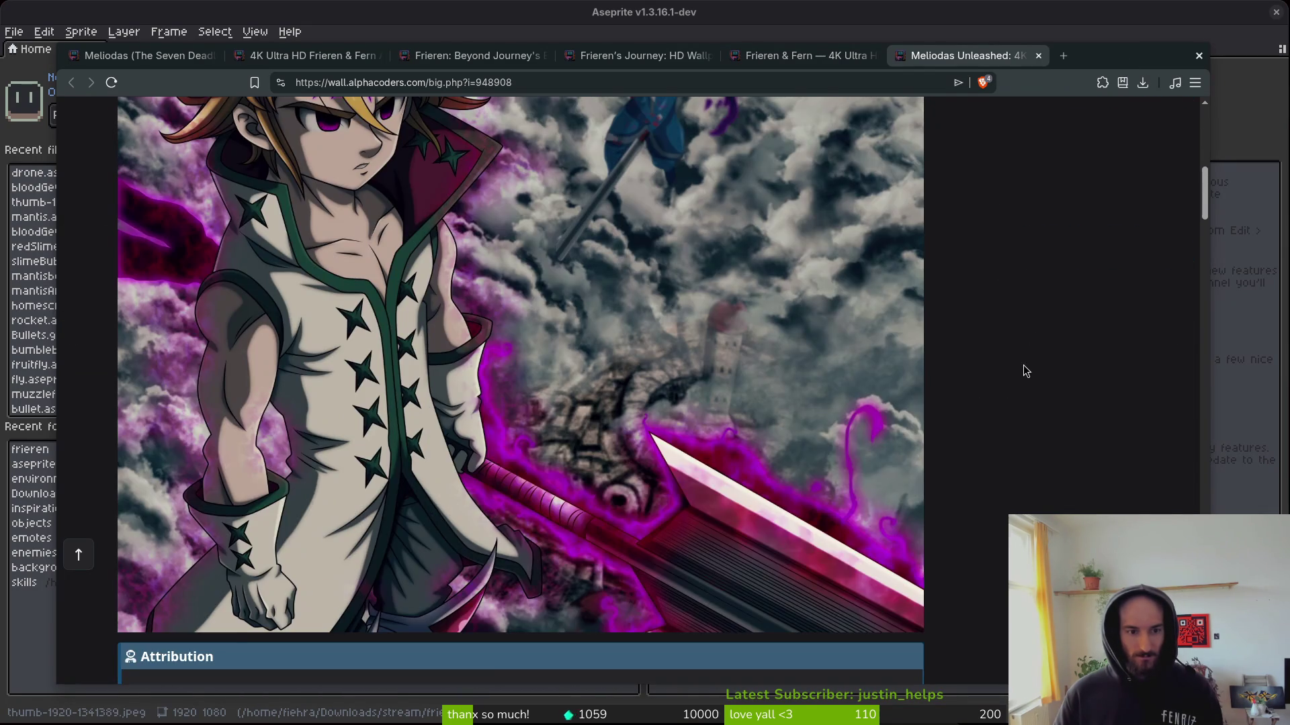
scroll(1026, 370, "up", 3)
left_click(1038, 56)
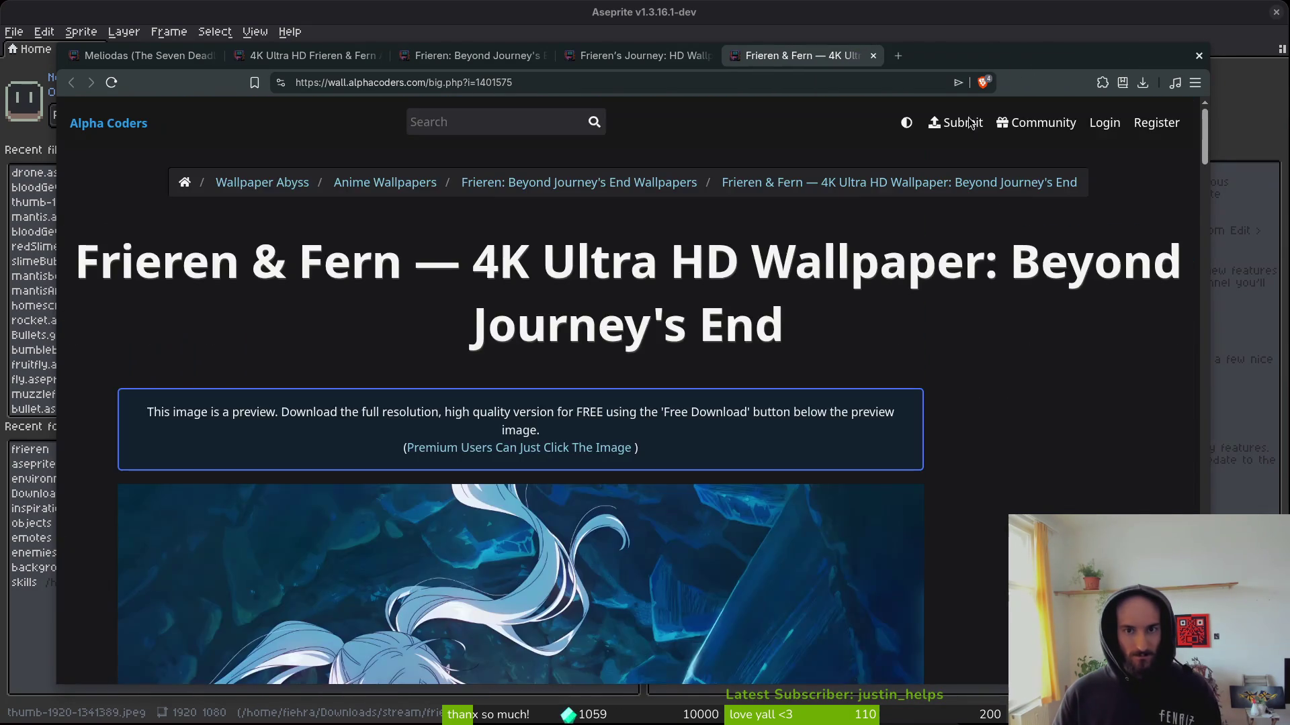
Save the Frieren & Fern wallpaper image into the frieren folder.
scroll(1030, 382, "down", 10)
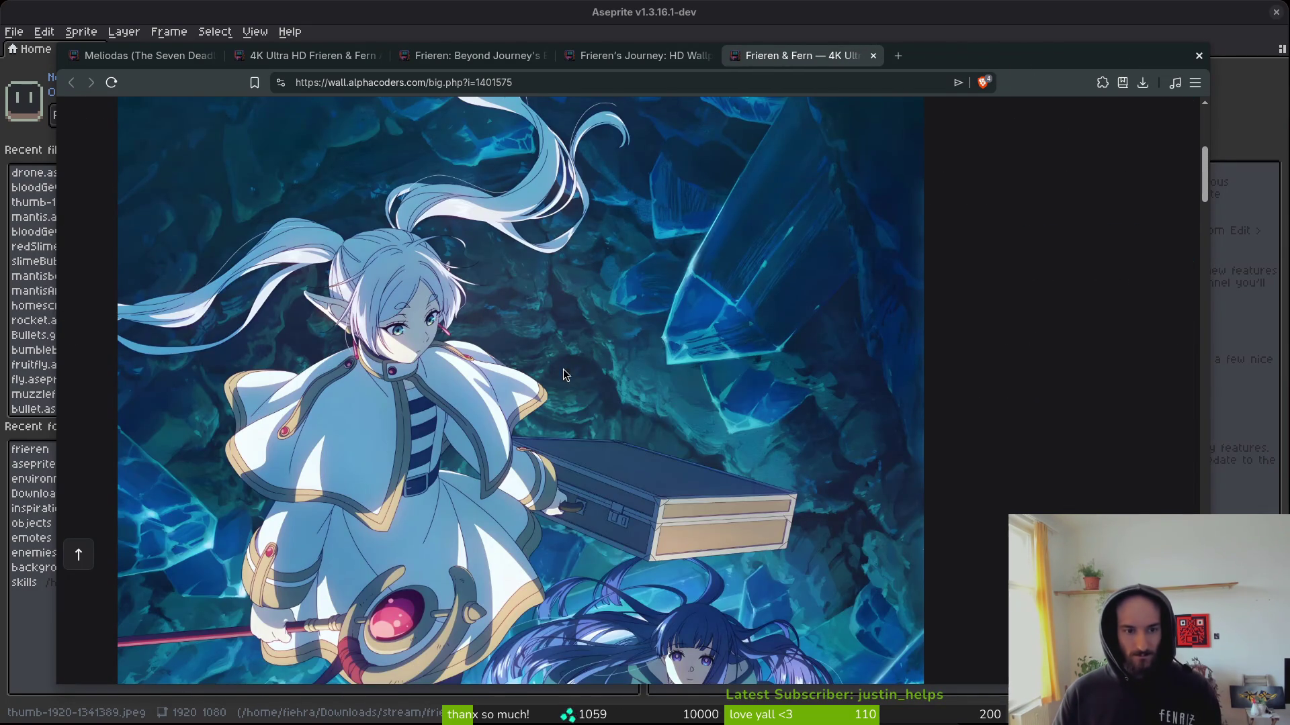
right_click(563, 368)
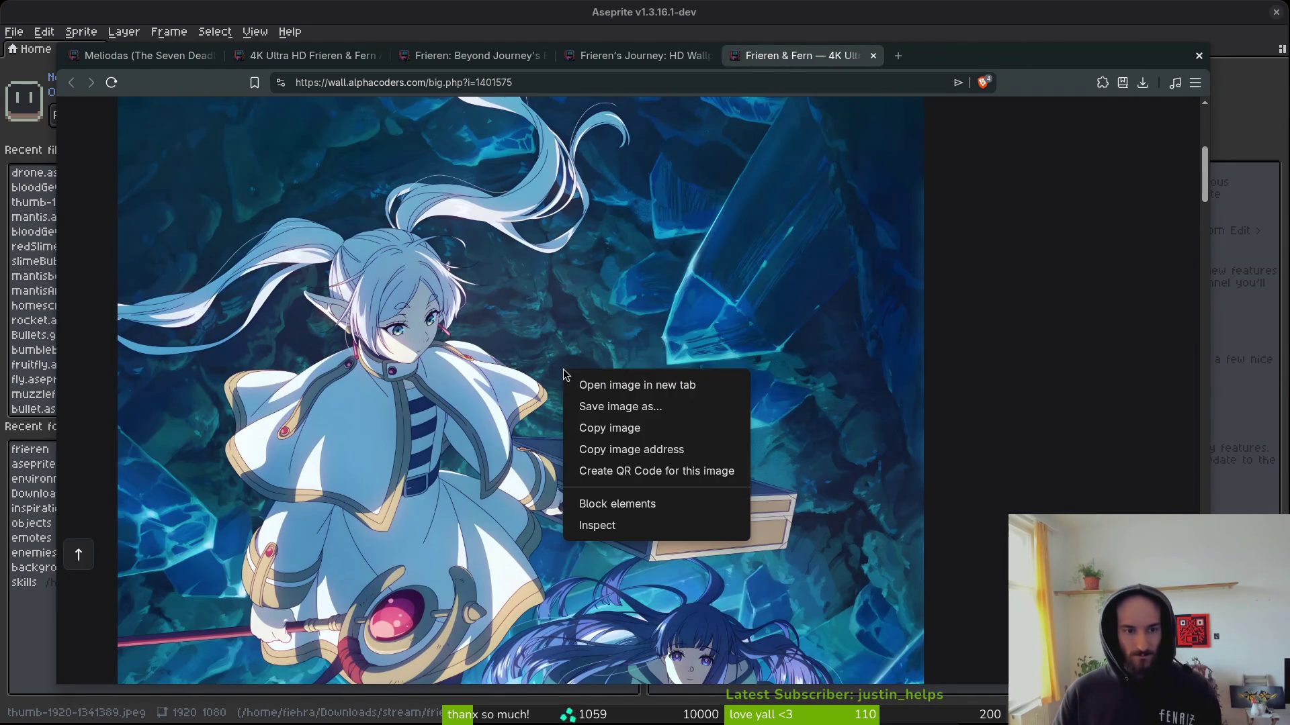
left_click(645, 407)
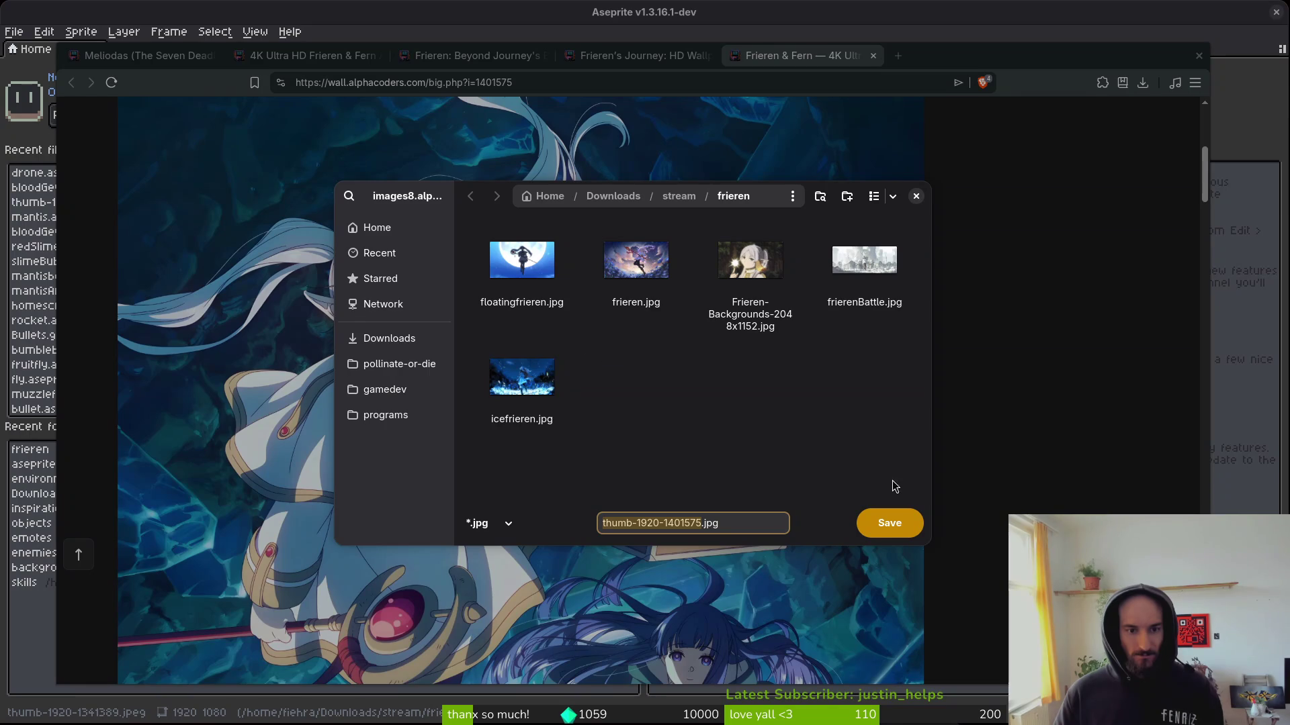
left_click(888, 523)
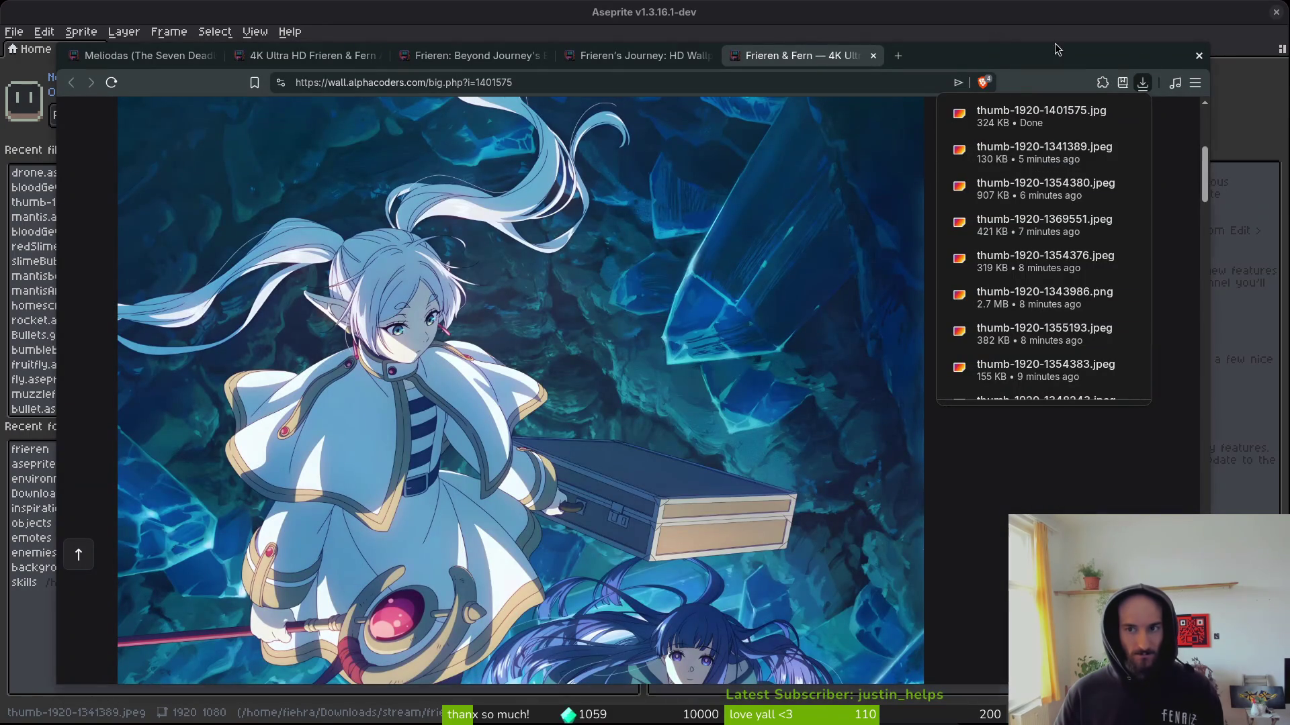
Close the leftover Frieren wallpaper tabs.
left_click(1199, 55)
left_click(619, 210)
left_click(874, 56)
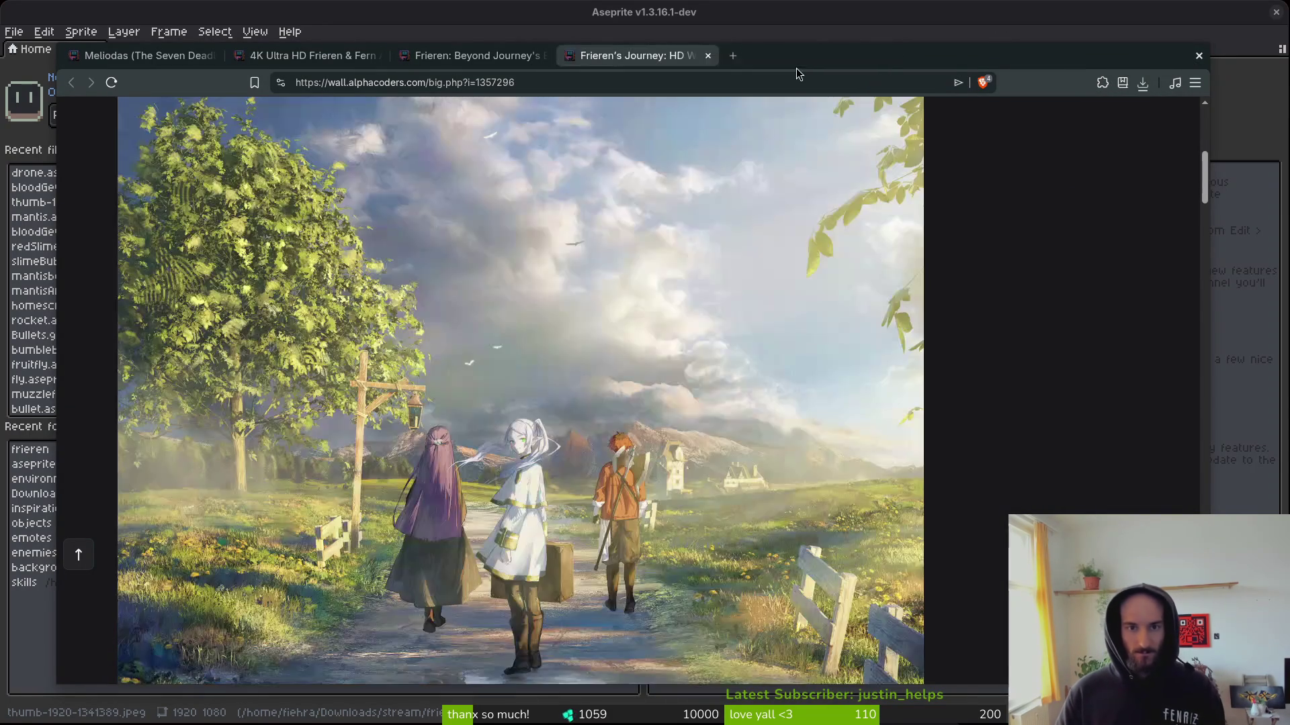
scroll(845, 320, "down", 3)
key("ctrl+w")
key("ctrl+w")
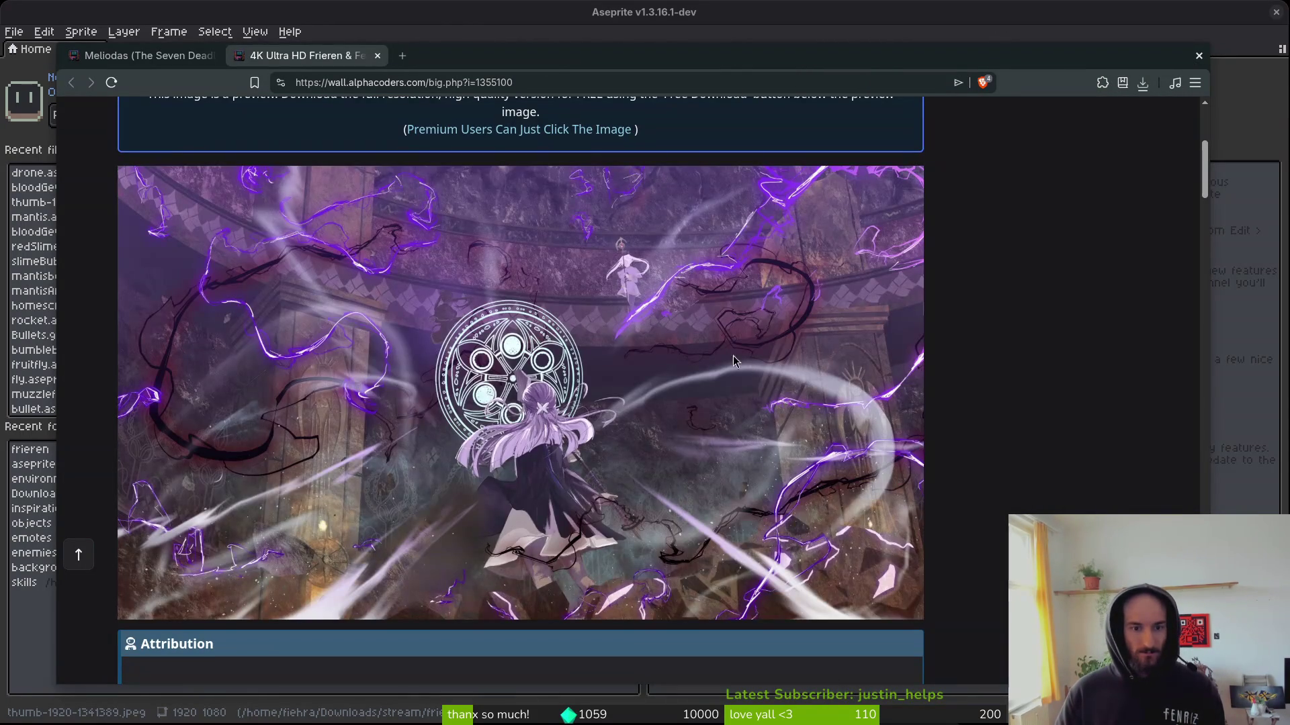
Save the purple Frieren wallpaper into the frieren folder and close its tab.
right_click(311, 323)
left_click(415, 356)
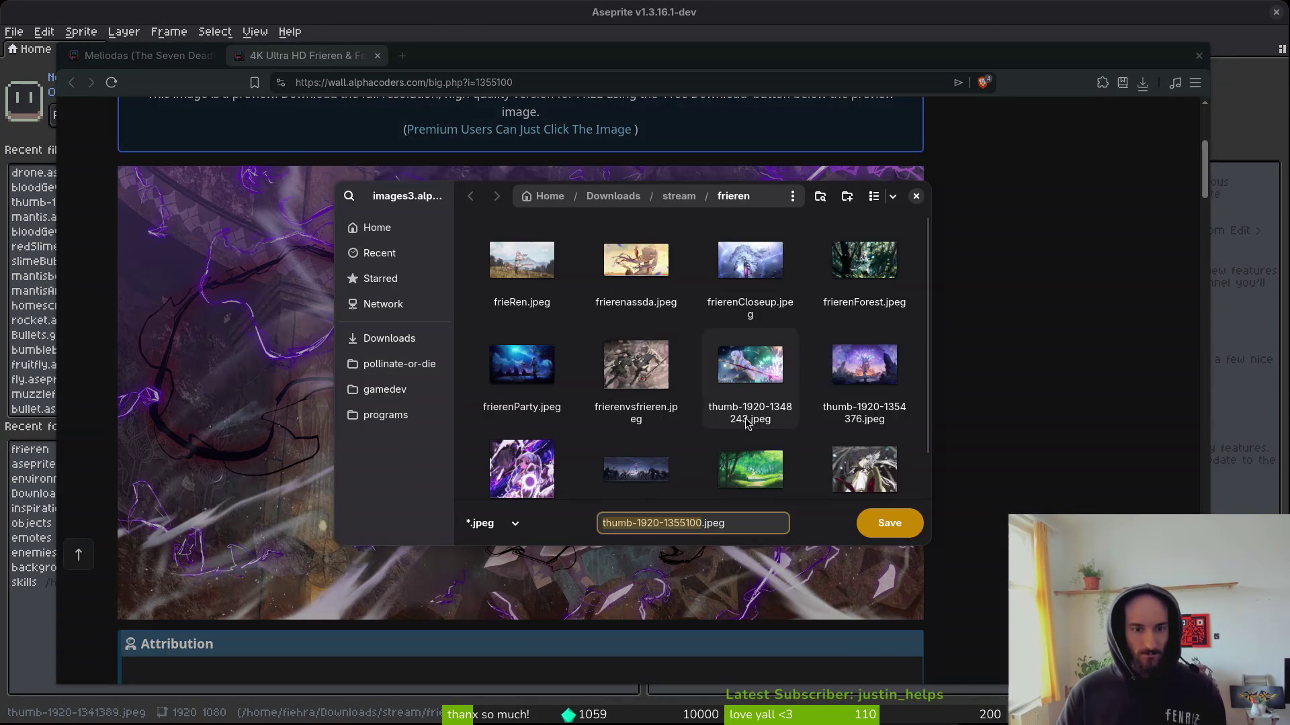
left_click(890, 523)
key("ctrl+w")
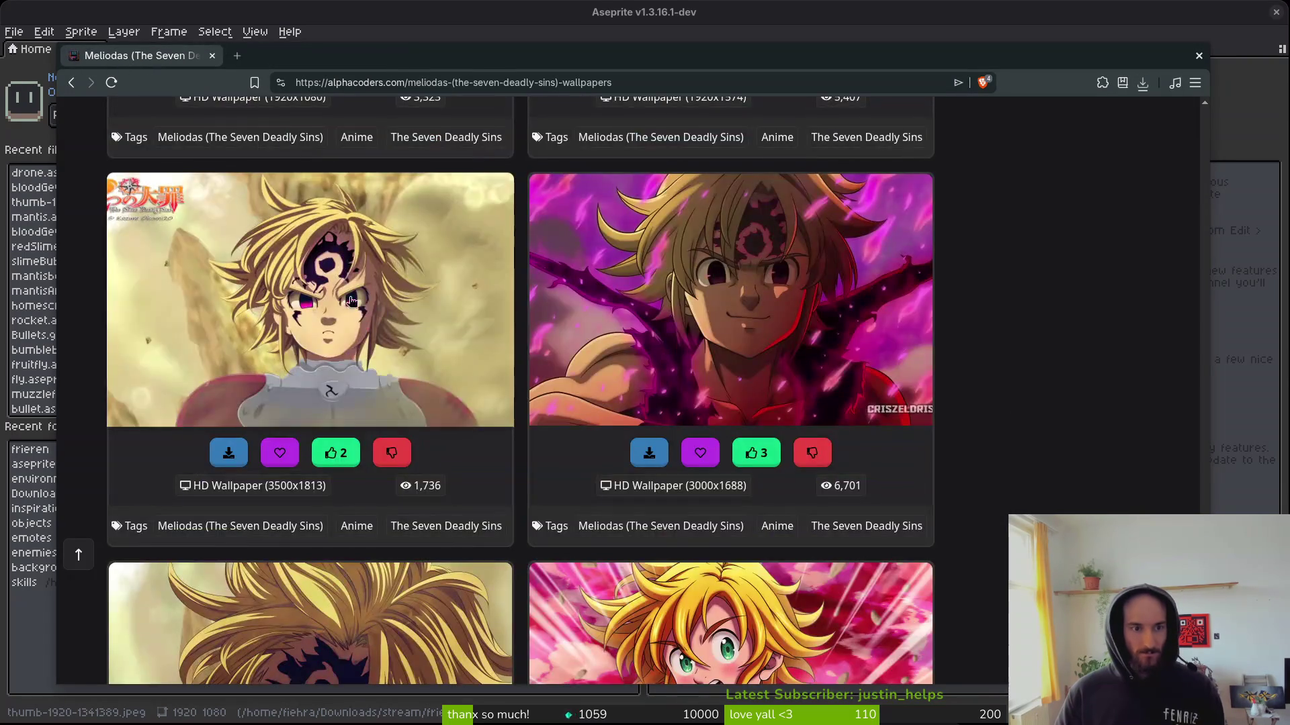
Open the purple-orb Meliodas Unleashed wallpaper page in a new tab.
scroll(983, 443, "down", 5)
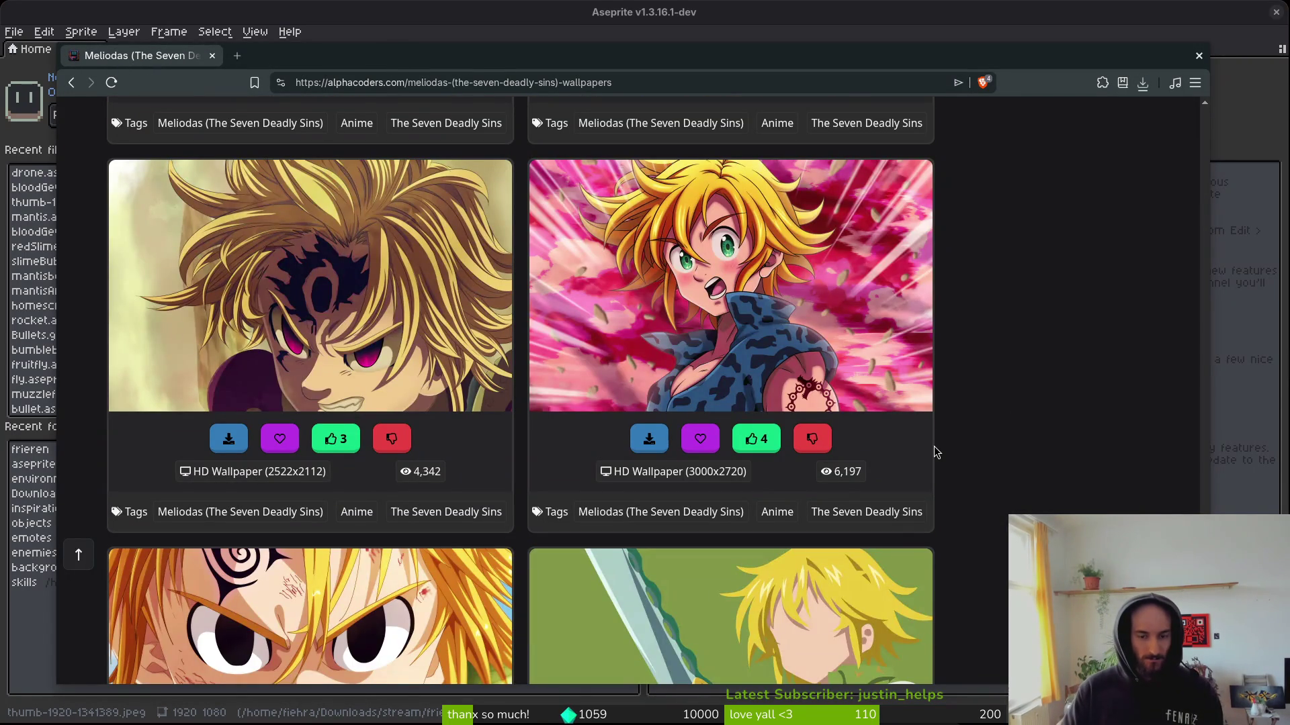
scroll(933, 446, "down", 5)
scroll(961, 406, "down", 3)
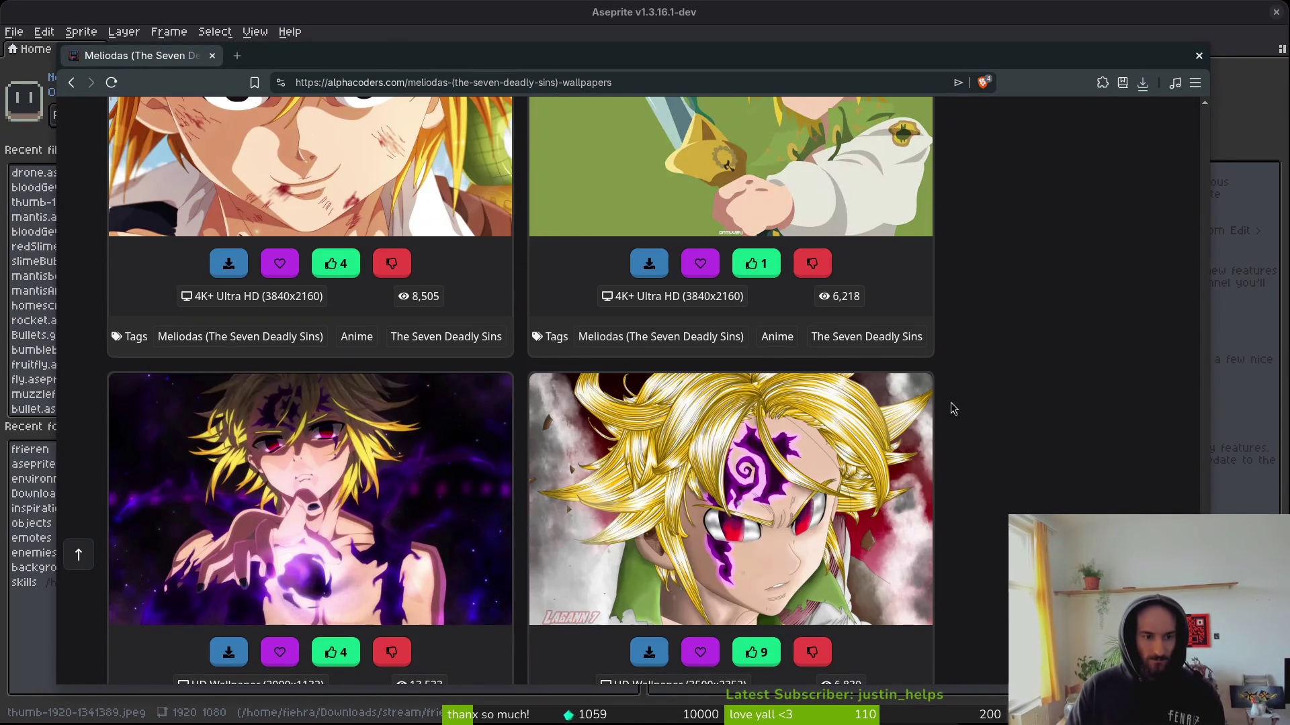
right_click(264, 109)
left_click(362, 126)
left_click(309, 55)
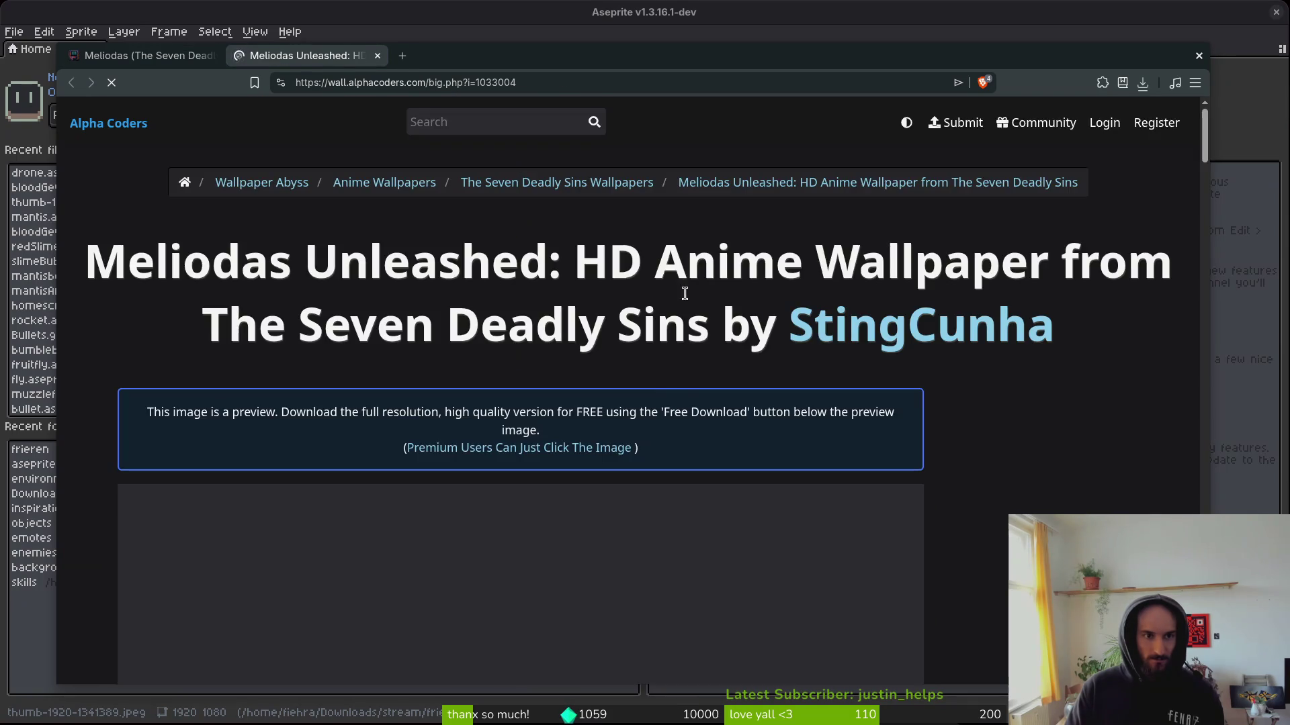
scroll(696, 381, "down", 5)
Save the Meliodas Unleashed image to backgrounds as meilodas.jpg and close its tab.
right_click(481, 373)
left_click(531, 411)
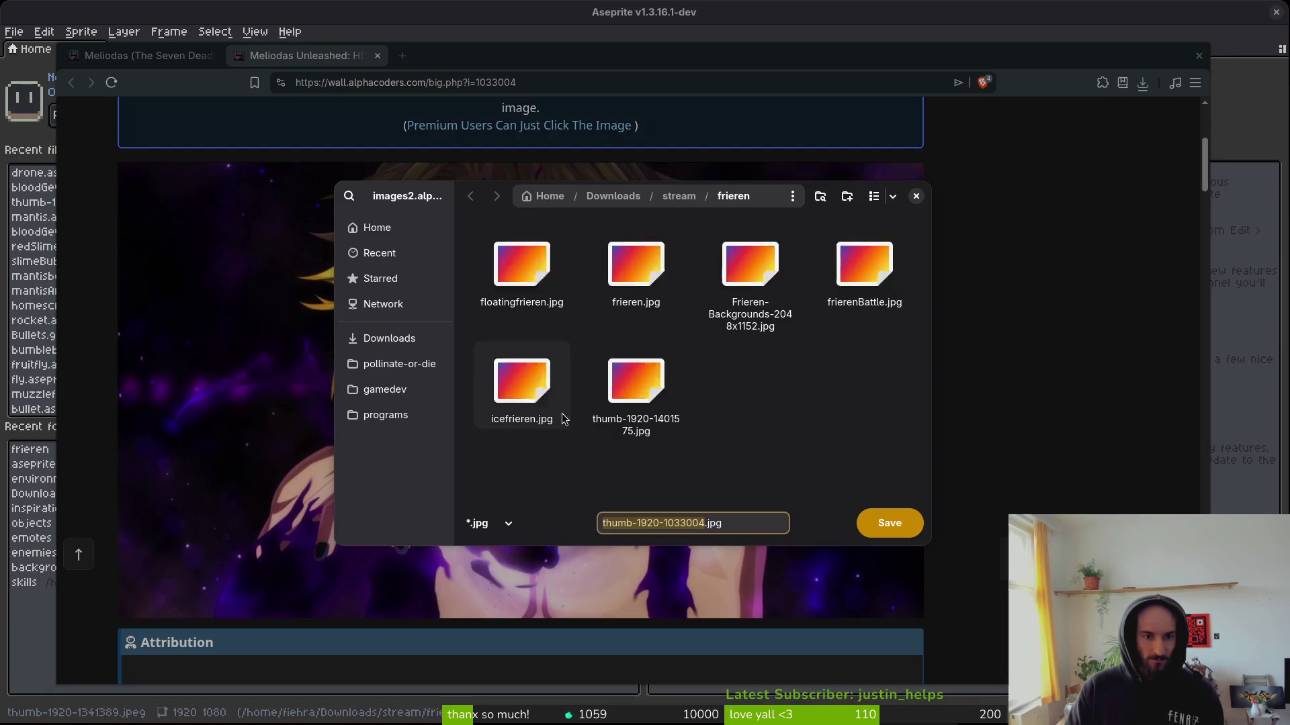
left_click(679, 196)
double_click(487, 264)
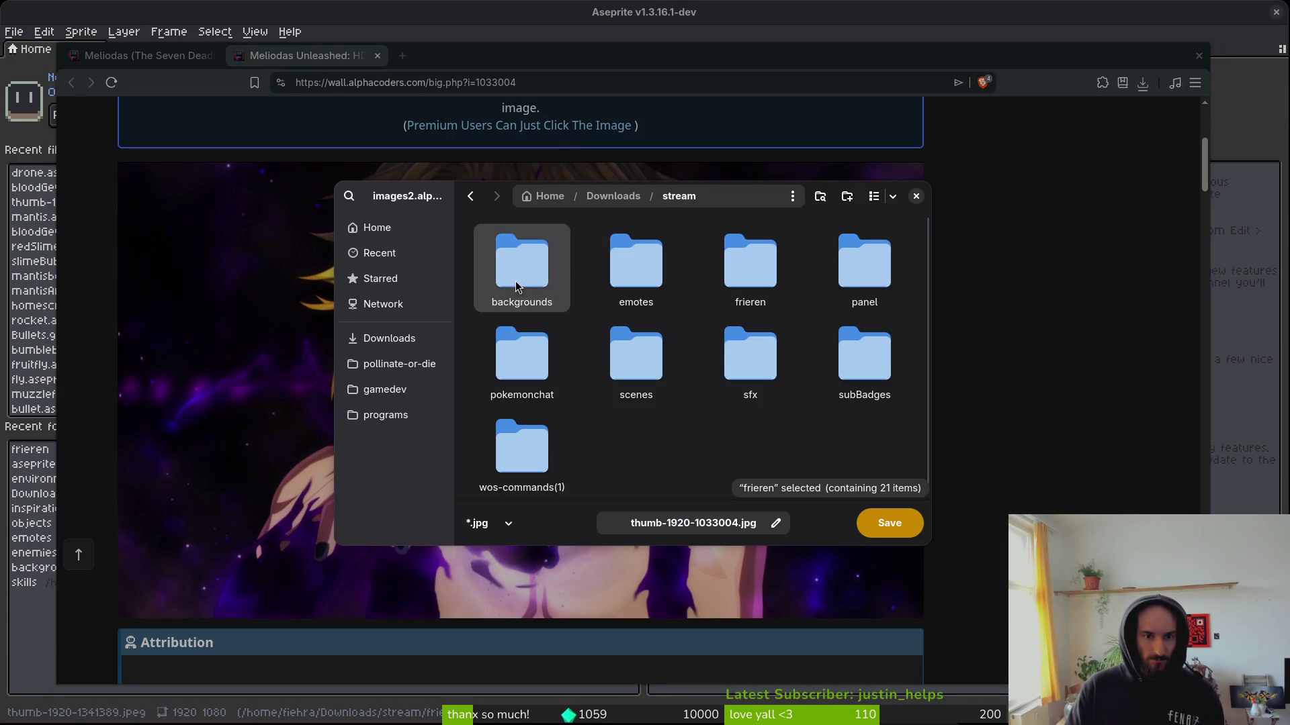
left_click(731, 527)
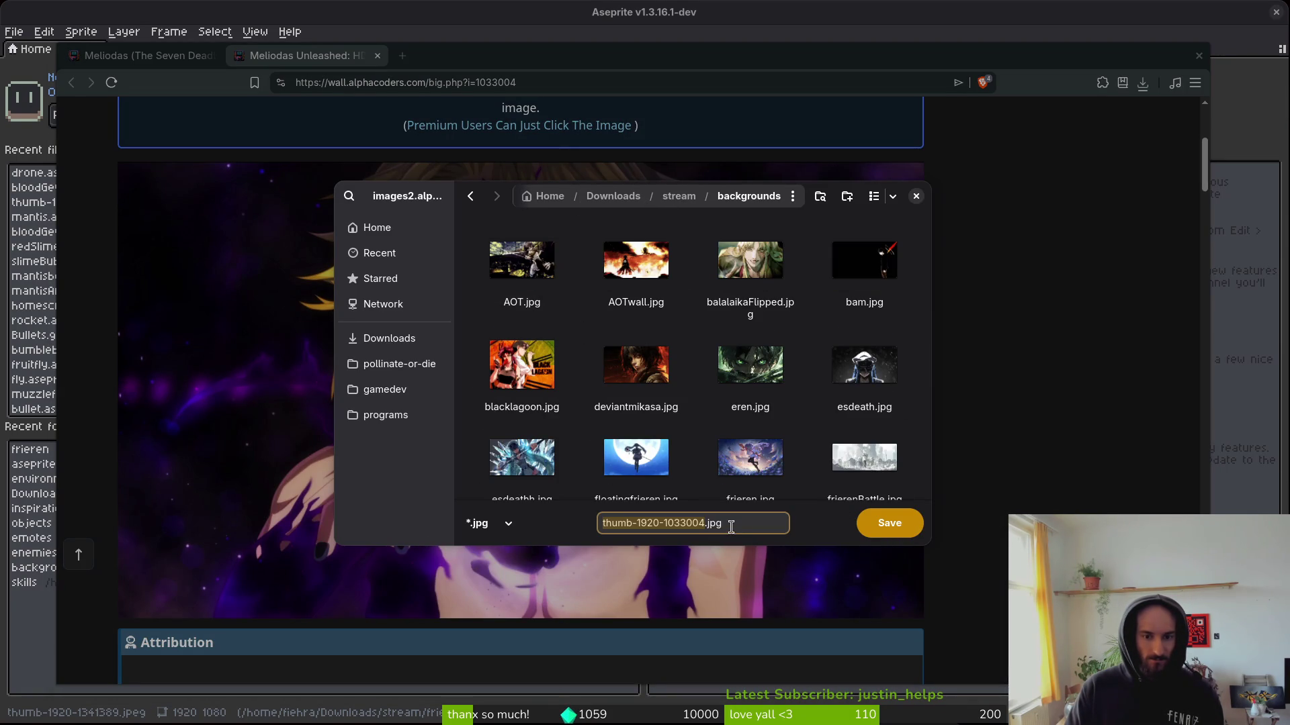
type("meilodas")
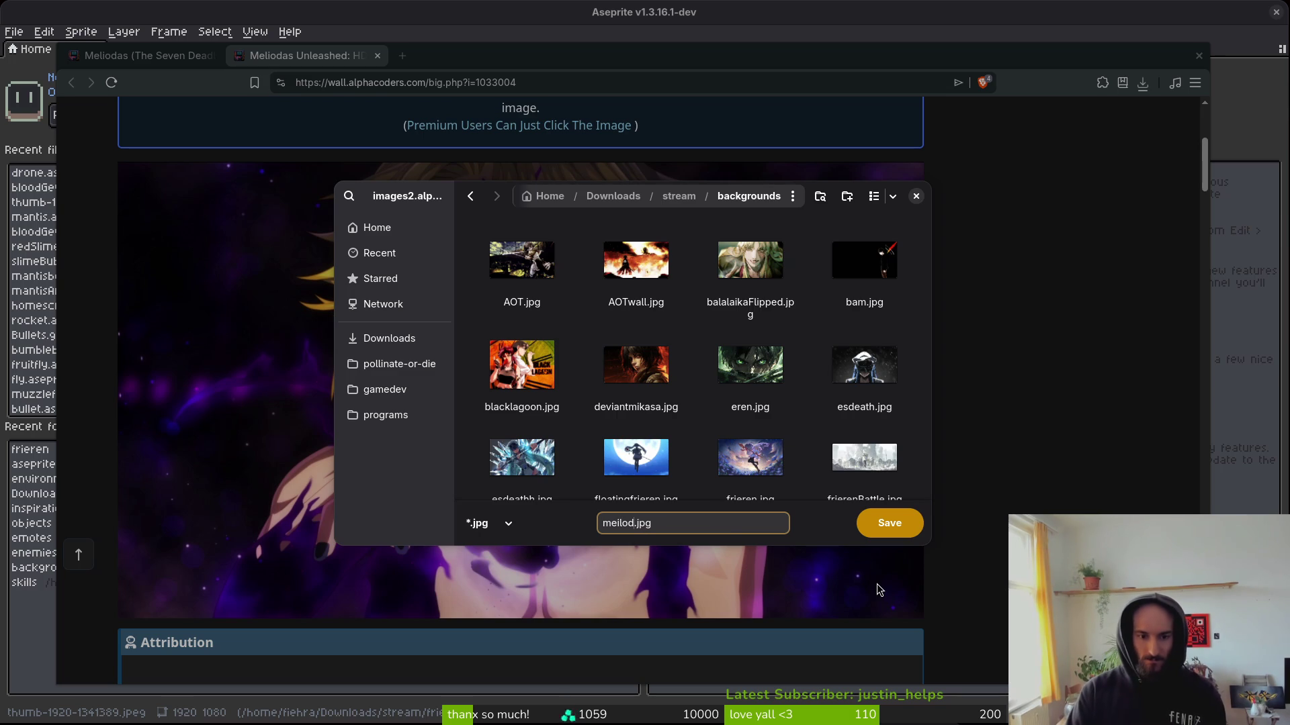
left_click(904, 529)
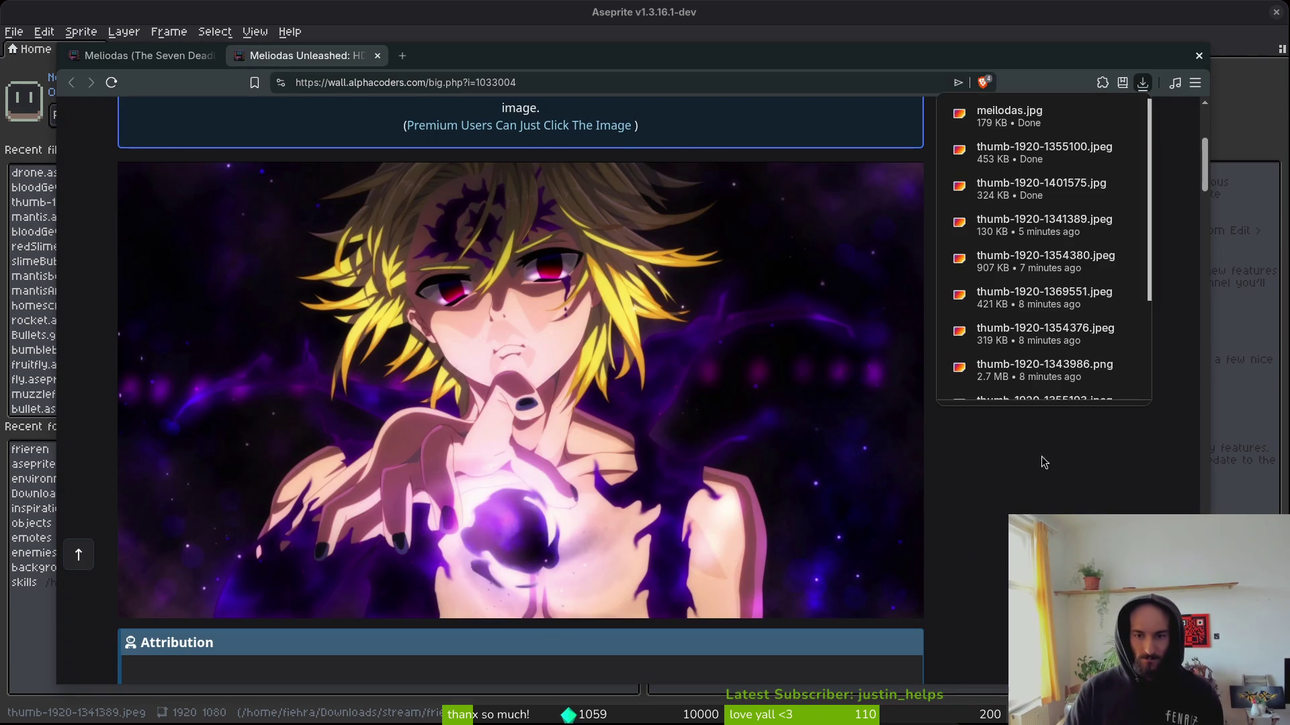
middle_click(282, 59)
scroll(1000, 450, "down", 5)
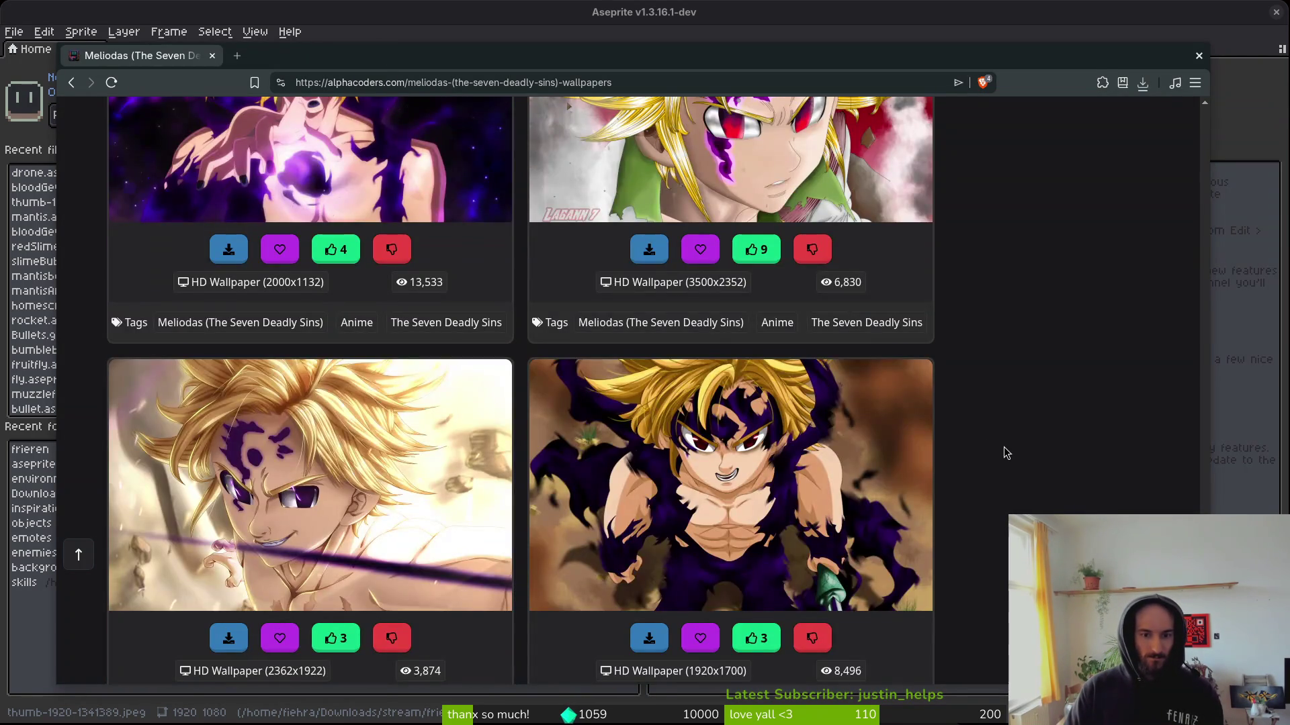
Browse the rest of the Meliodas wallpapers and return to the top.
scroll(1003, 446, "down", 5)
scroll(1003, 460, "down", 6)
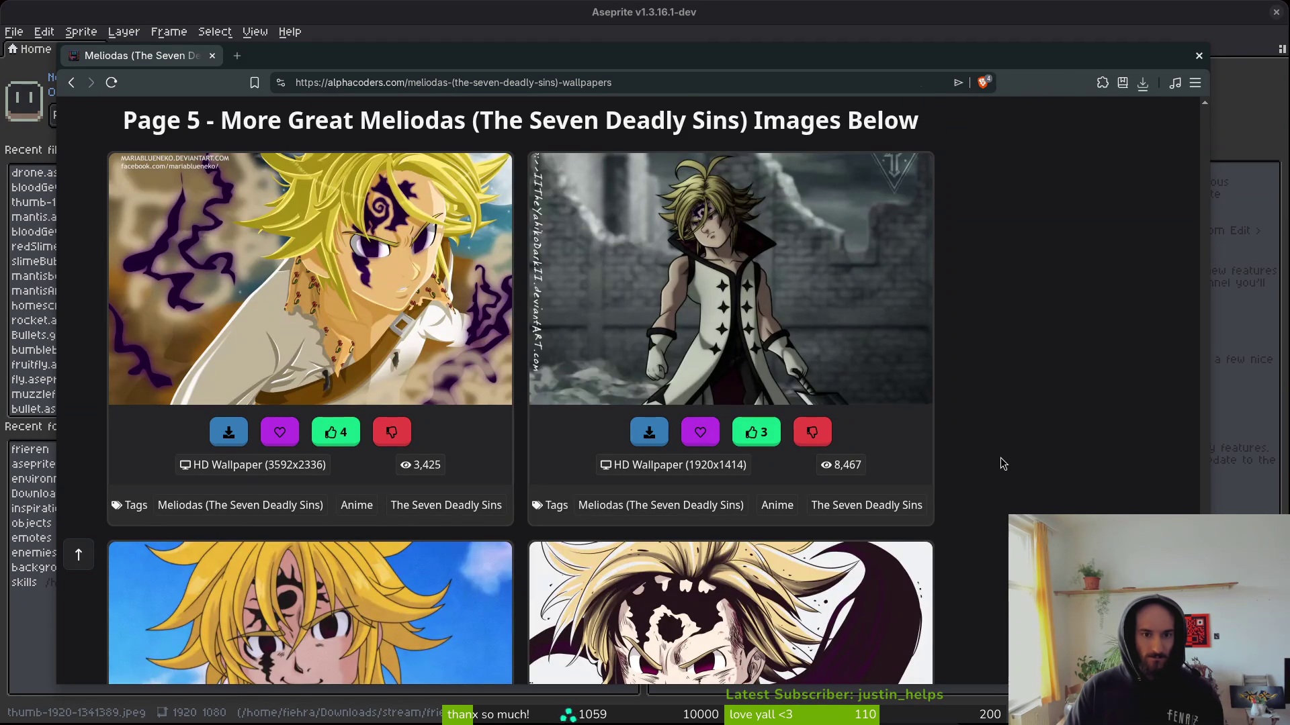
scroll(1054, 454, "down", 3)
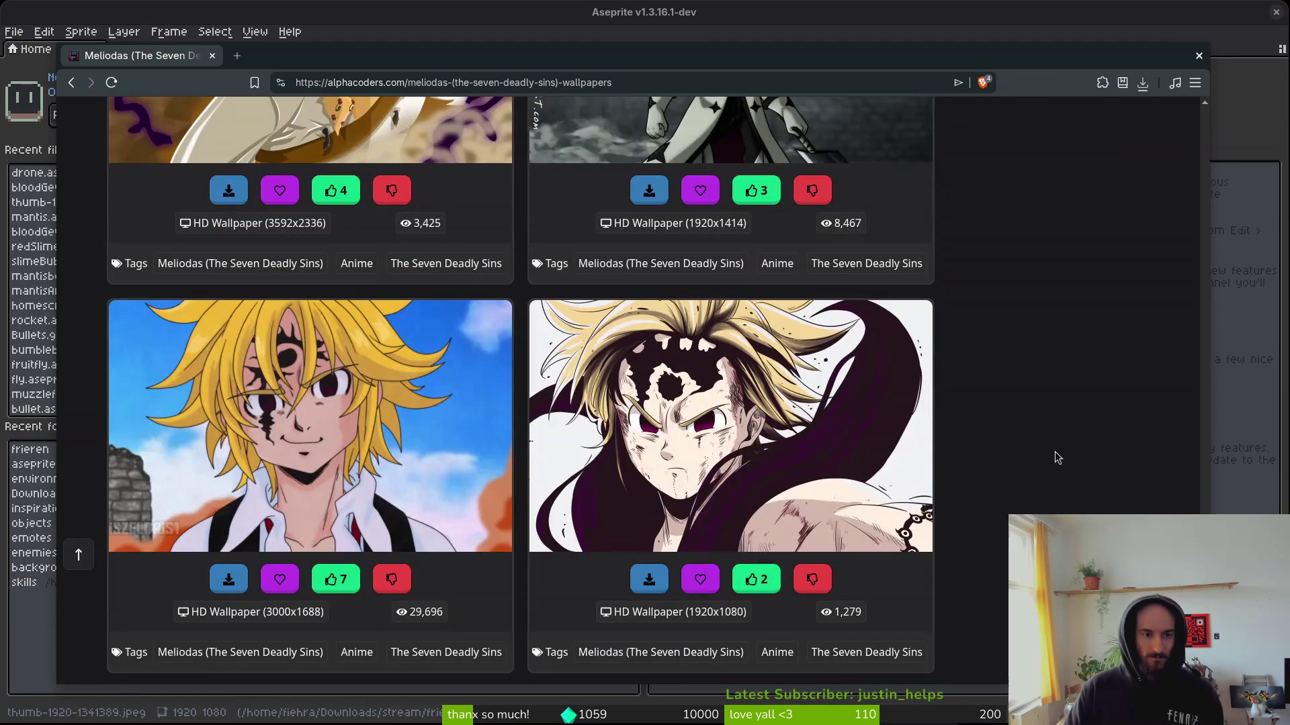
scroll(1058, 450, "down", 12)
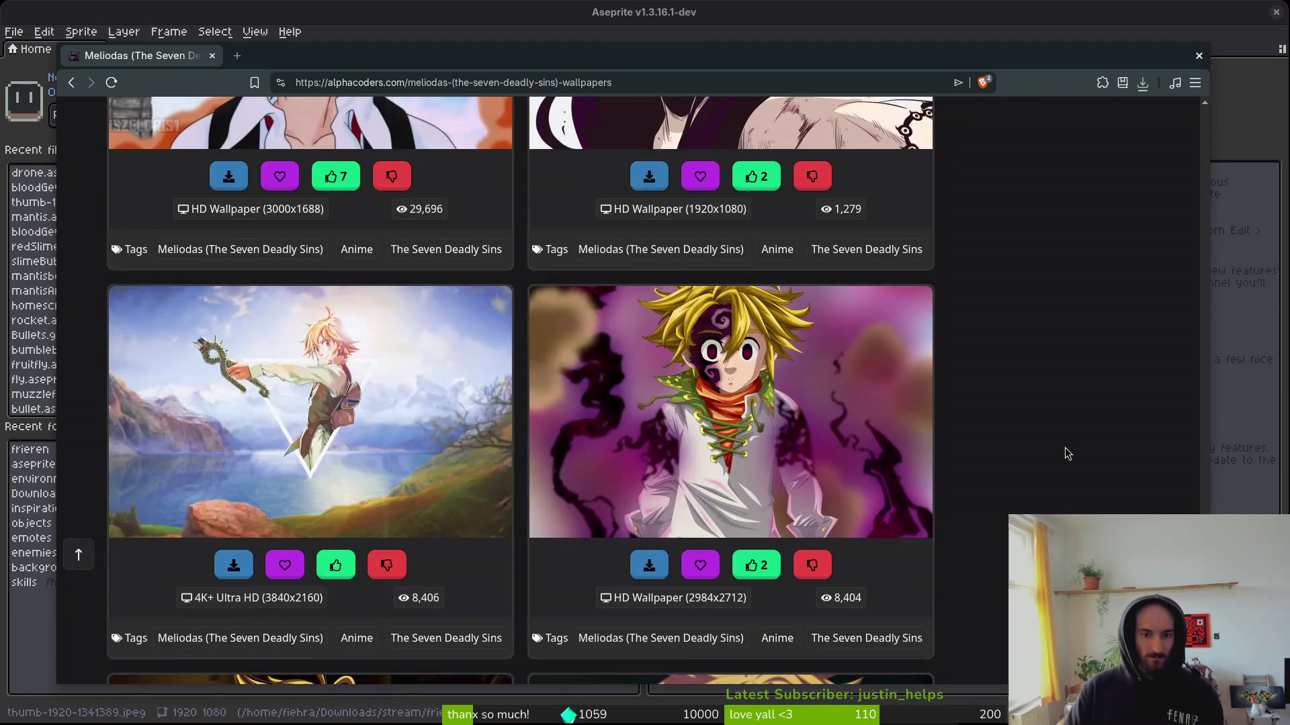
scroll(1037, 413, "down", 6)
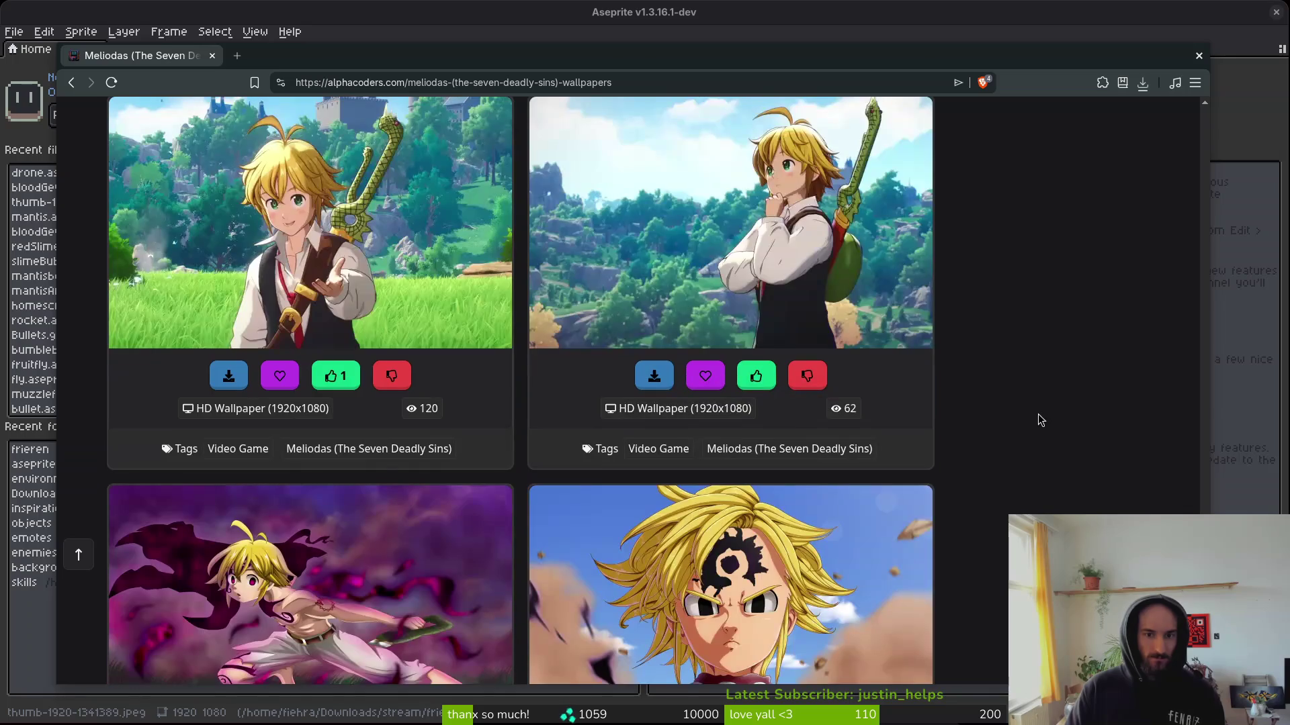
scroll(1031, 430, "up", 1)
scroll(1028, 447, "up", 10)
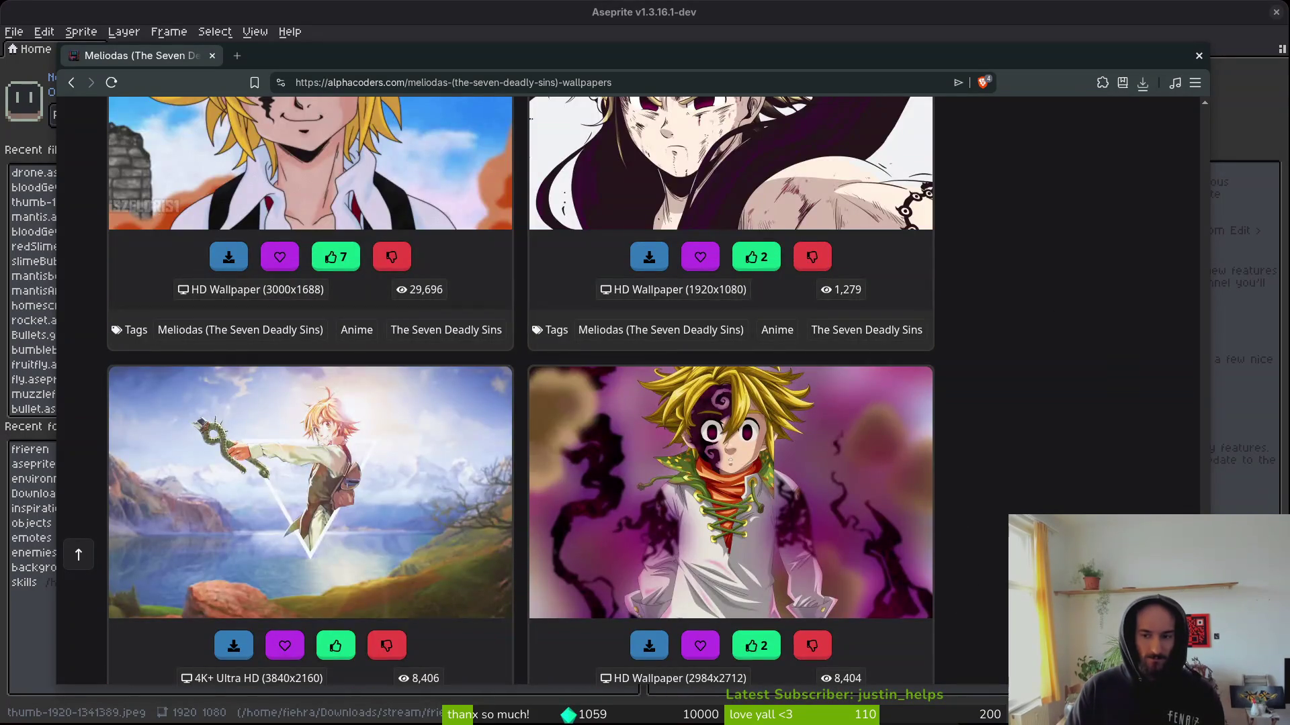
left_click(78, 555)
Search for Koko Hekmatyar and scroll through the Jormungand wallpaper results.
left_click(464, 121)
type("koko ar")
key("Return")
scroll(967, 344, "down", 3)
scroll(967, 344, "down", 5)
scroll(1015, 420, "down", 6)
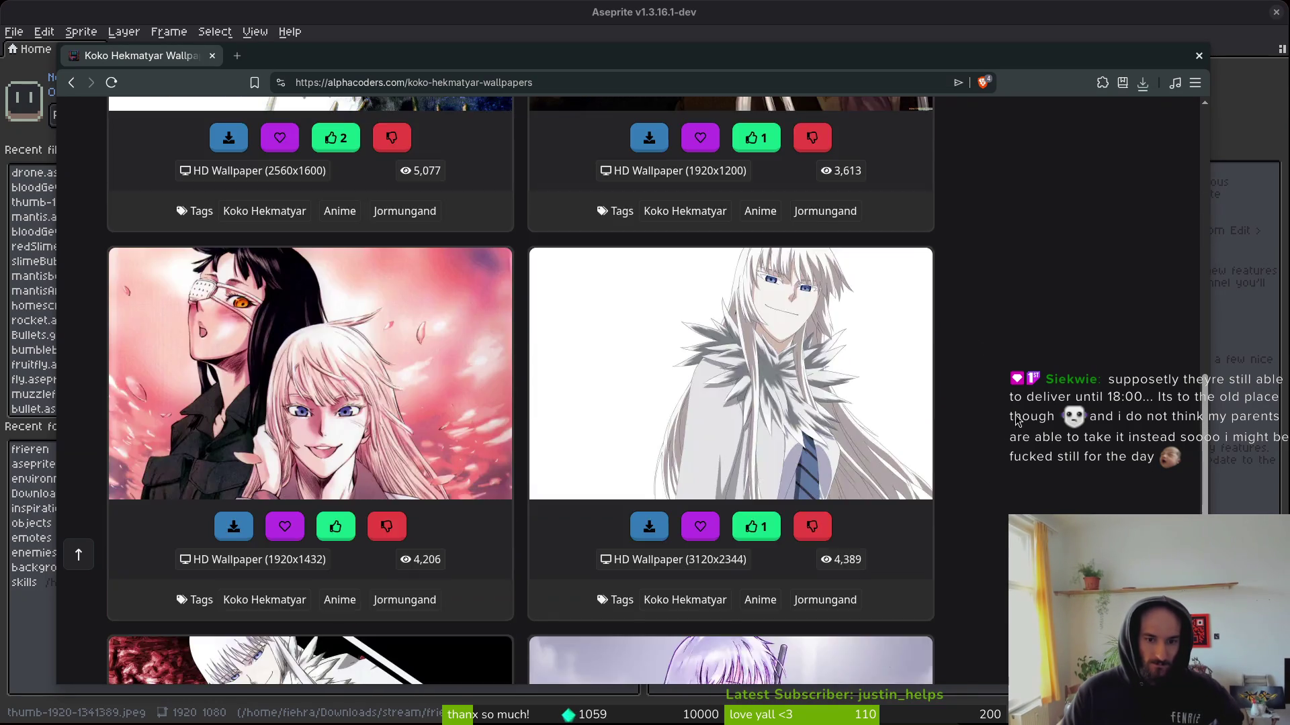
scroll(1024, 413, "down", 5)
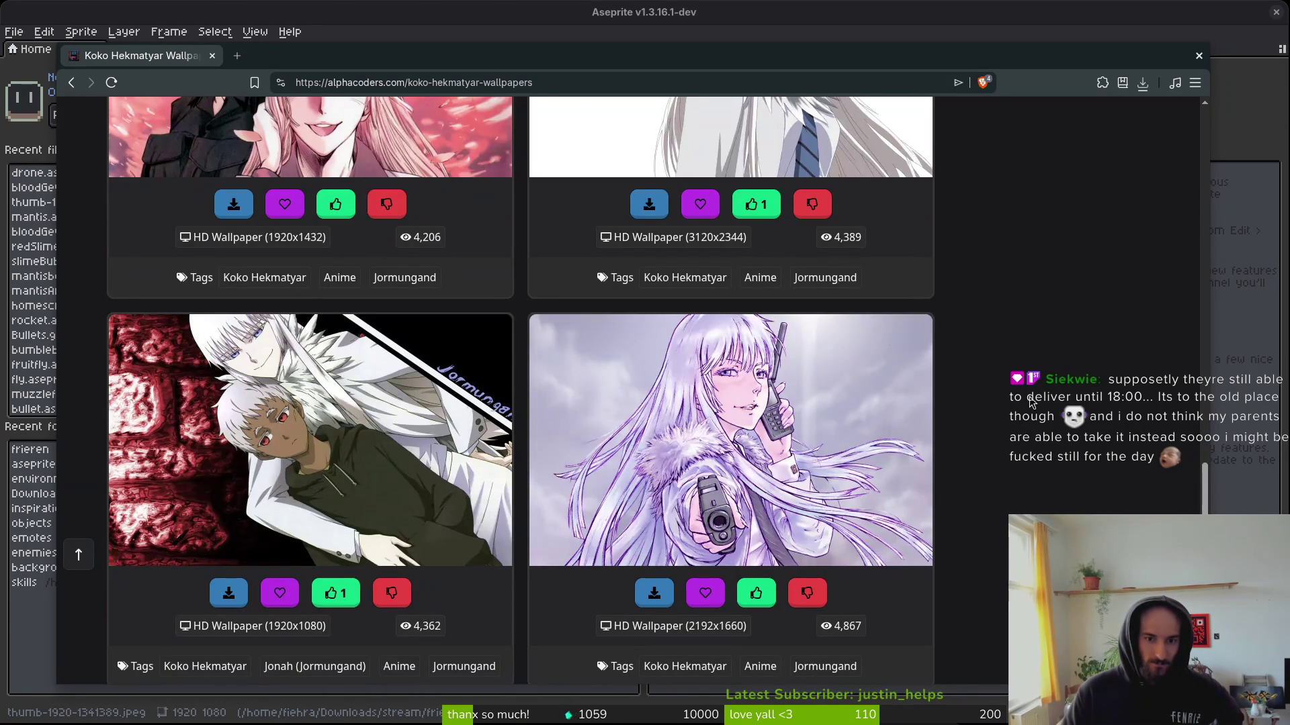
scroll(1029, 406, "down", 3)
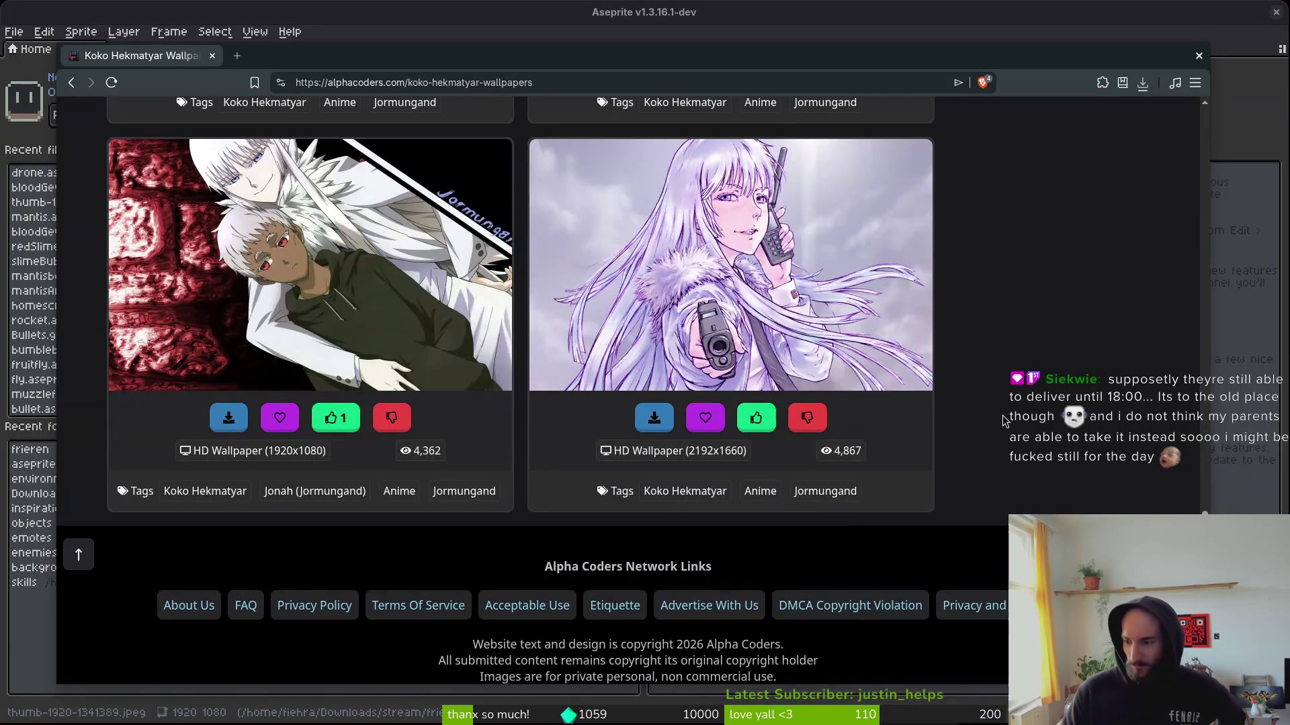
key("Home")
left_click(462, 104)
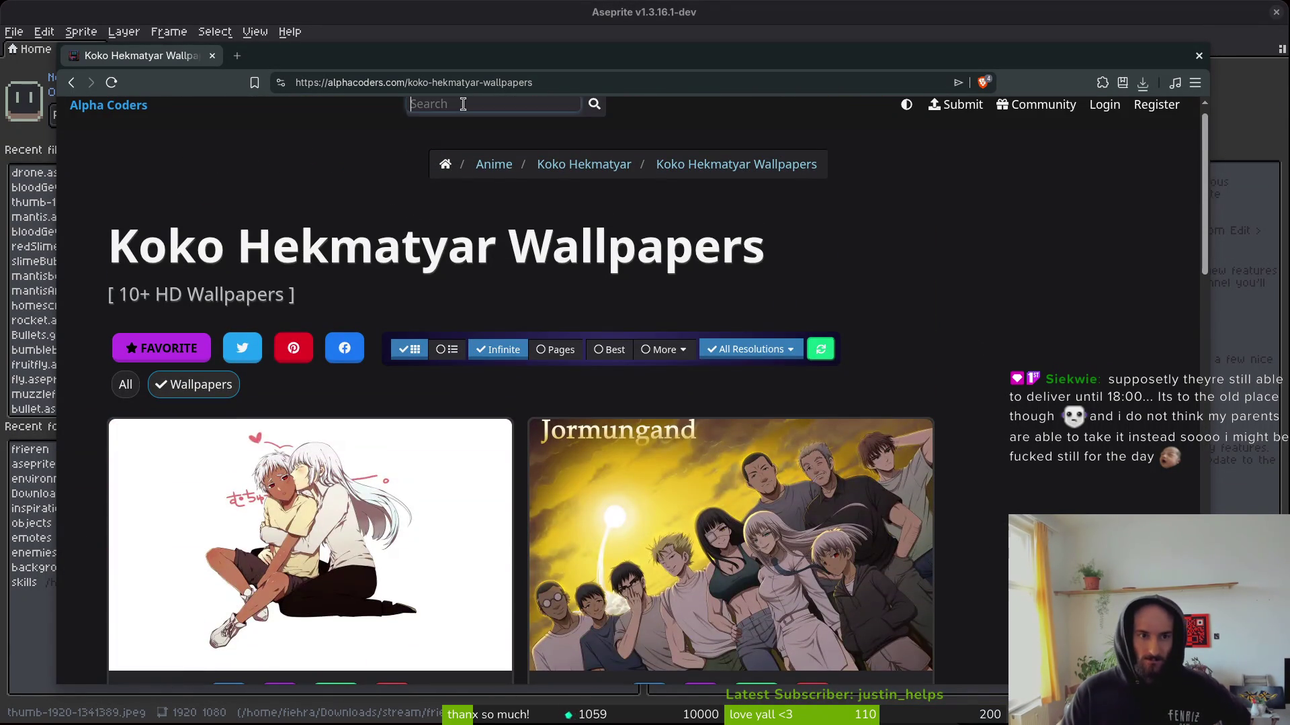
Search Alpha Coders for 'jormungand' and browse through the wallpaper results.
type("jormungand")
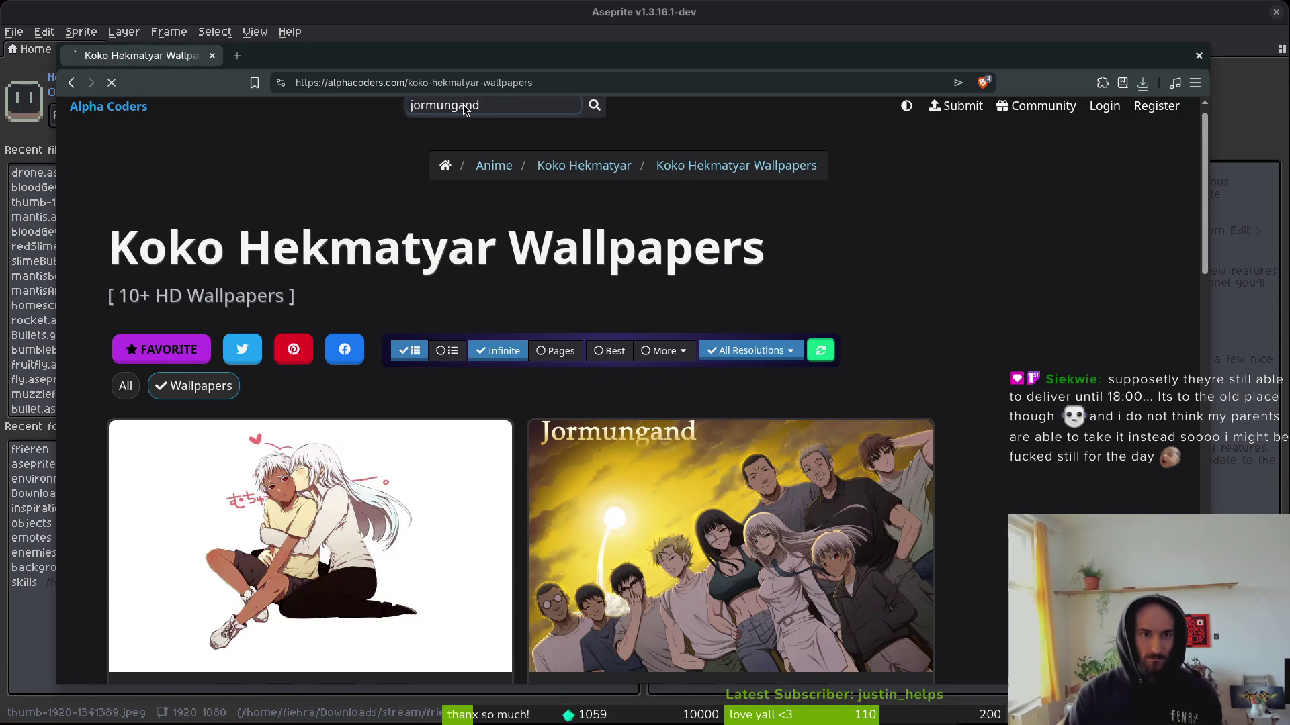
key("Return")
scroll(462, 103, "down", 5)
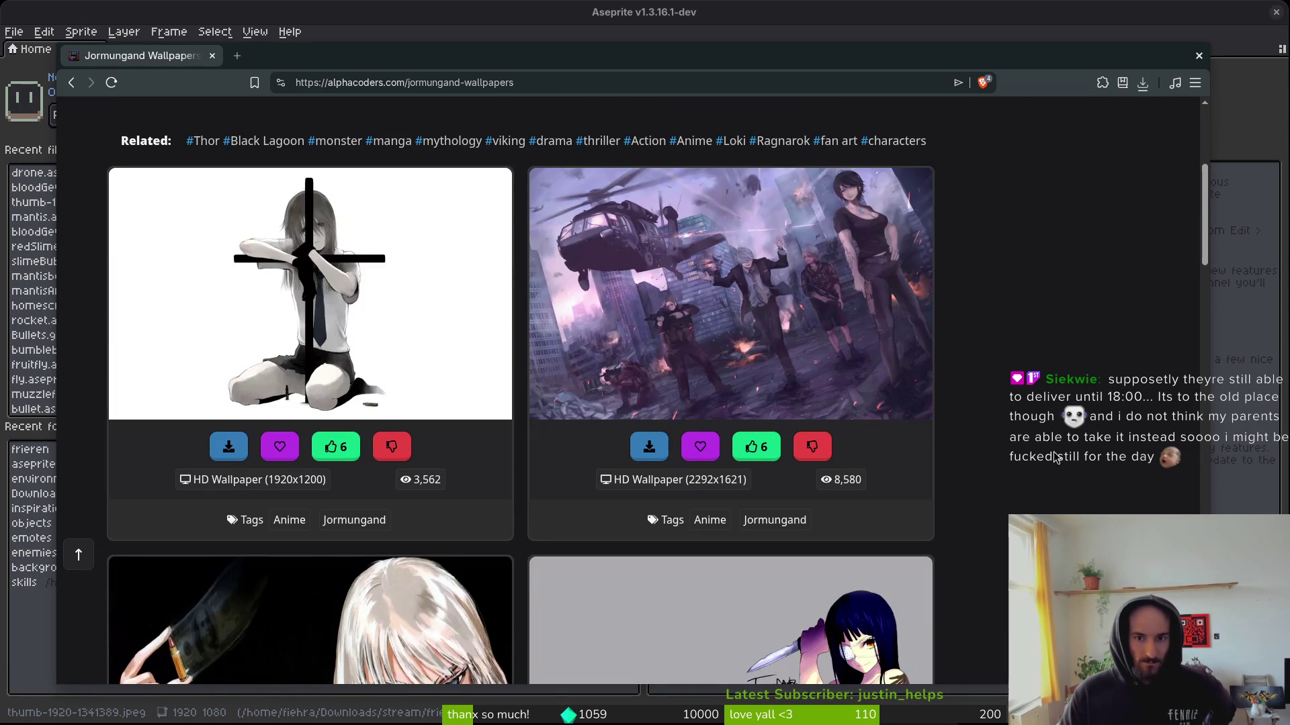
scroll(1060, 429, "down", 5)
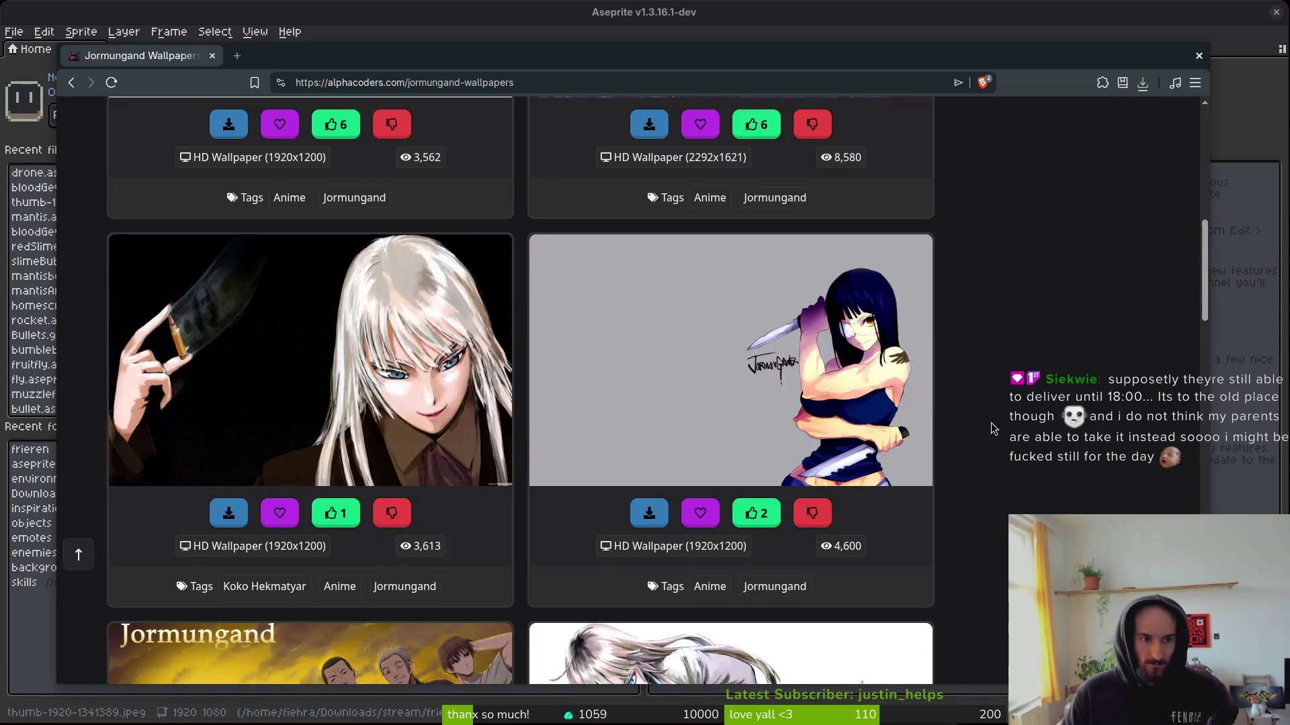
scroll(1001, 428, "up", 5)
scroll(1009, 427, "down", 5)
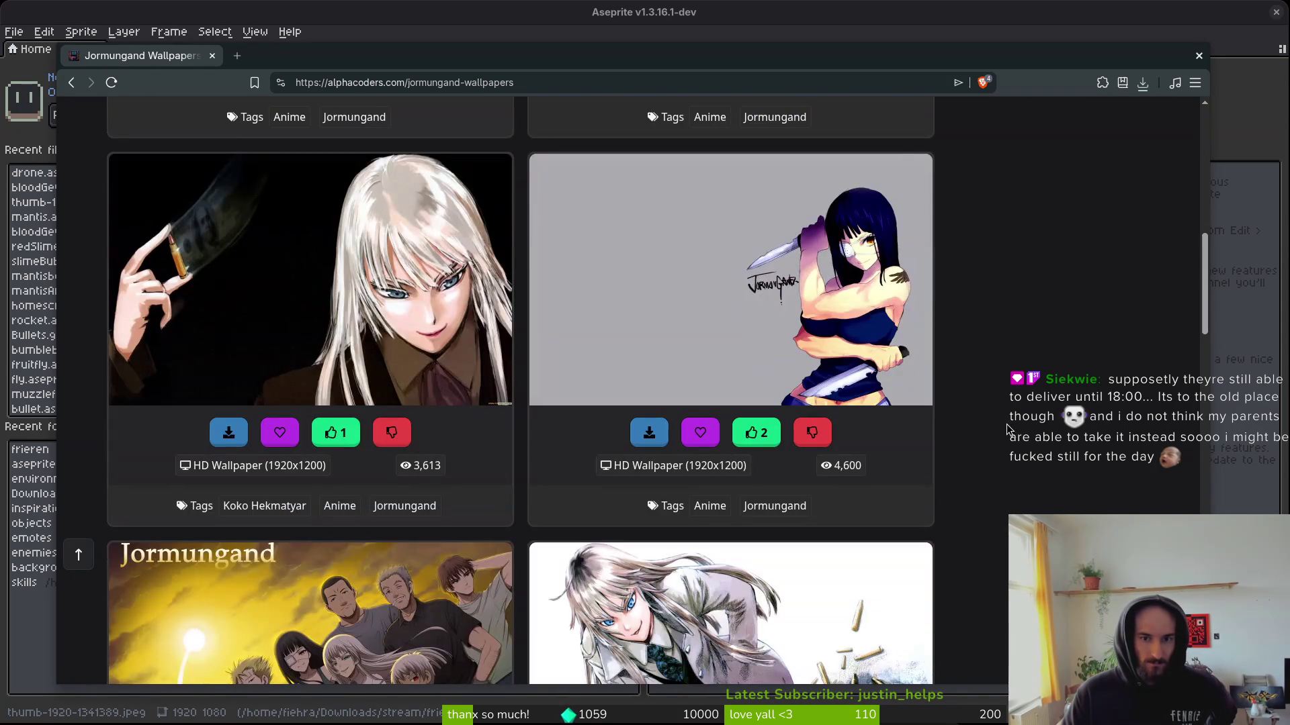
scroll(1020, 420, "down", 5)
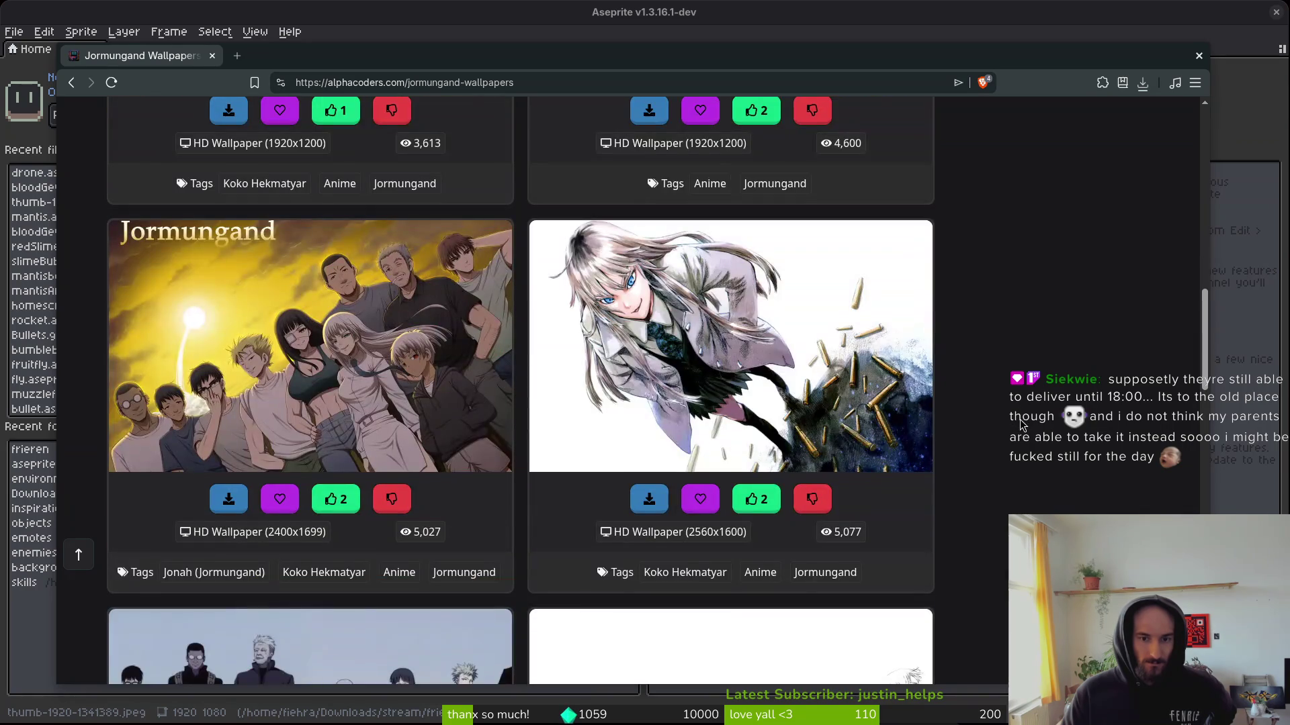
scroll(1025, 414, "down", 5)
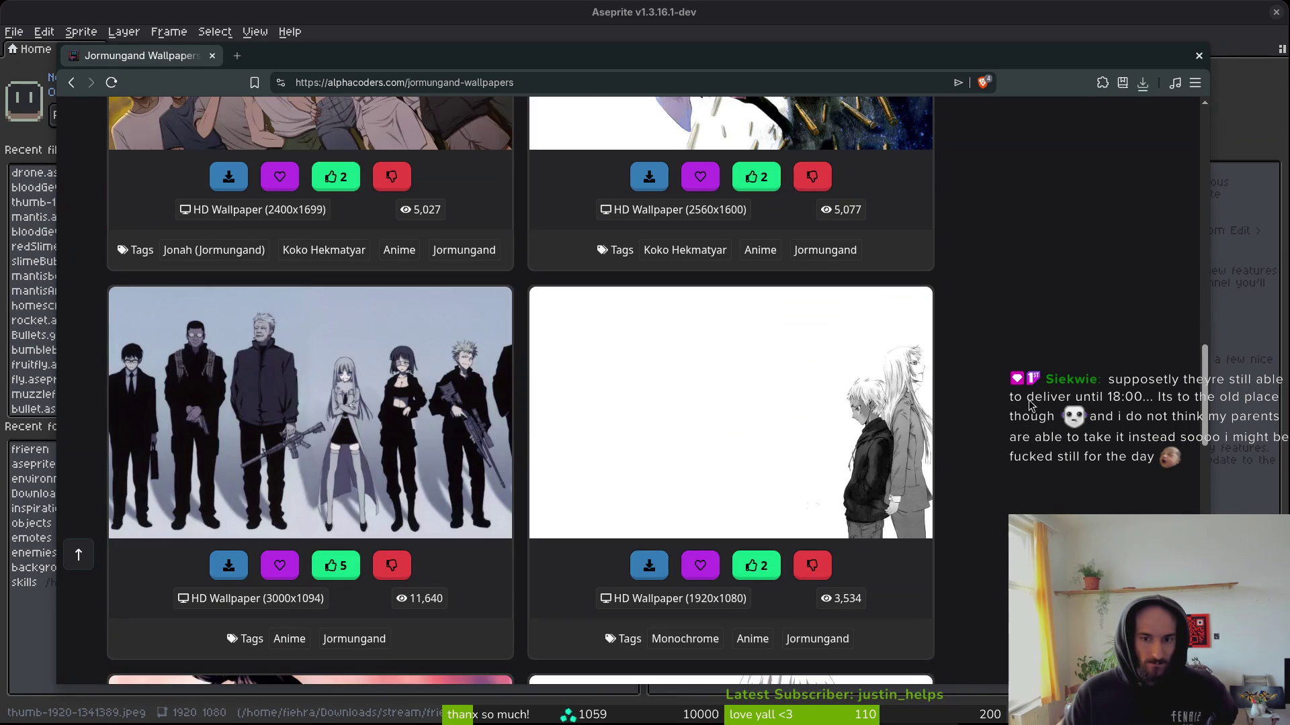
scroll(1027, 405, "down", 6)
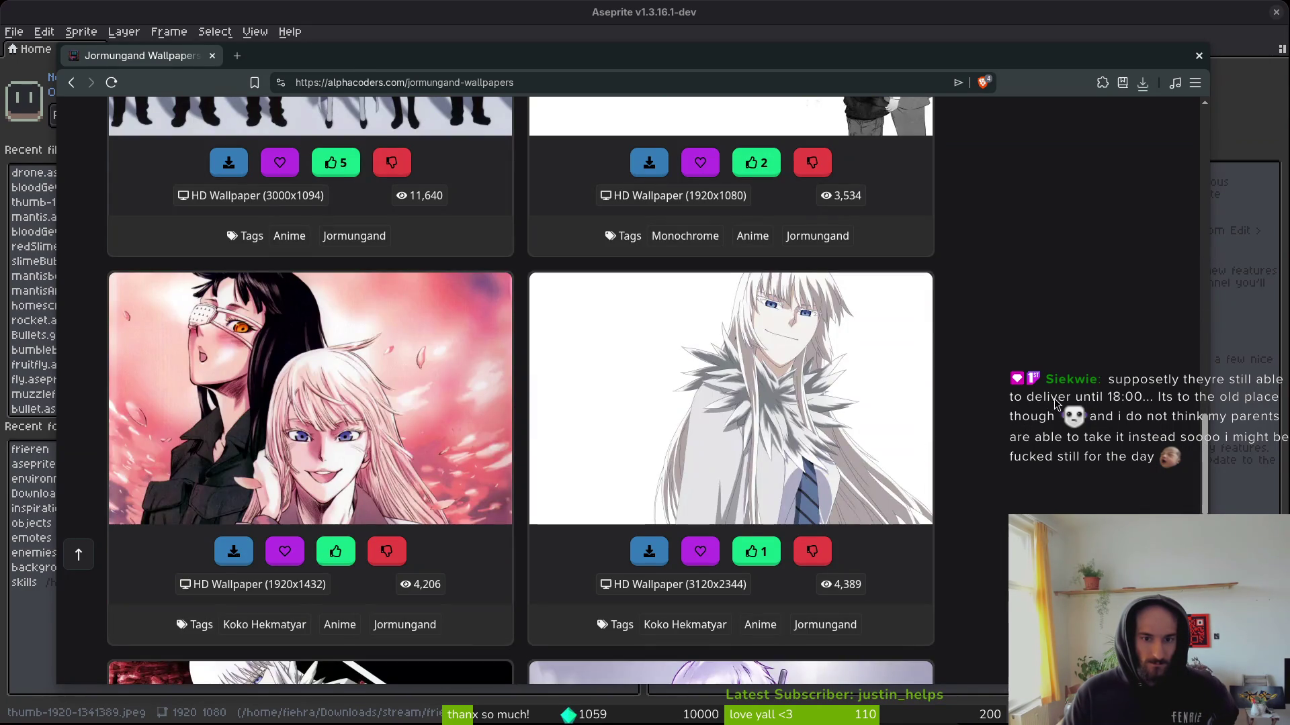
scroll(1055, 406, "down", 2)
scroll(1054, 406, "down", 2)
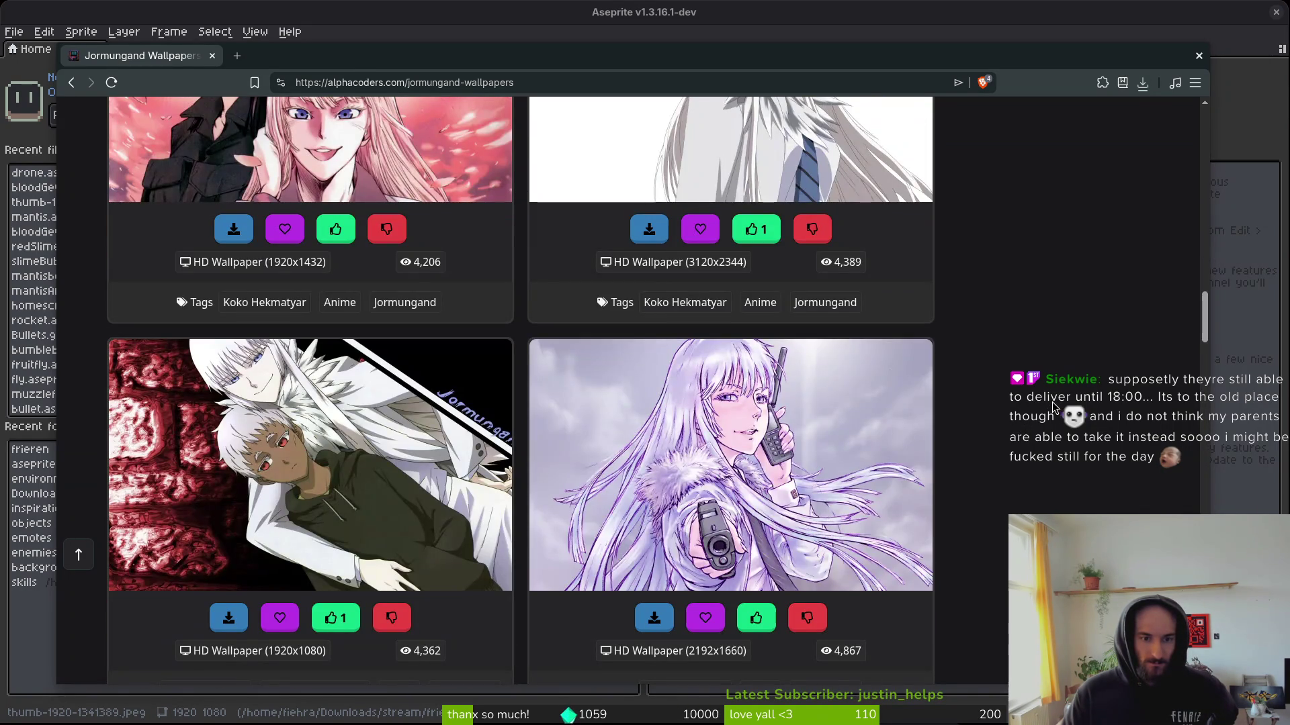
scroll(1055, 413, "down", 6)
scroll(1055, 413, "up", 4)
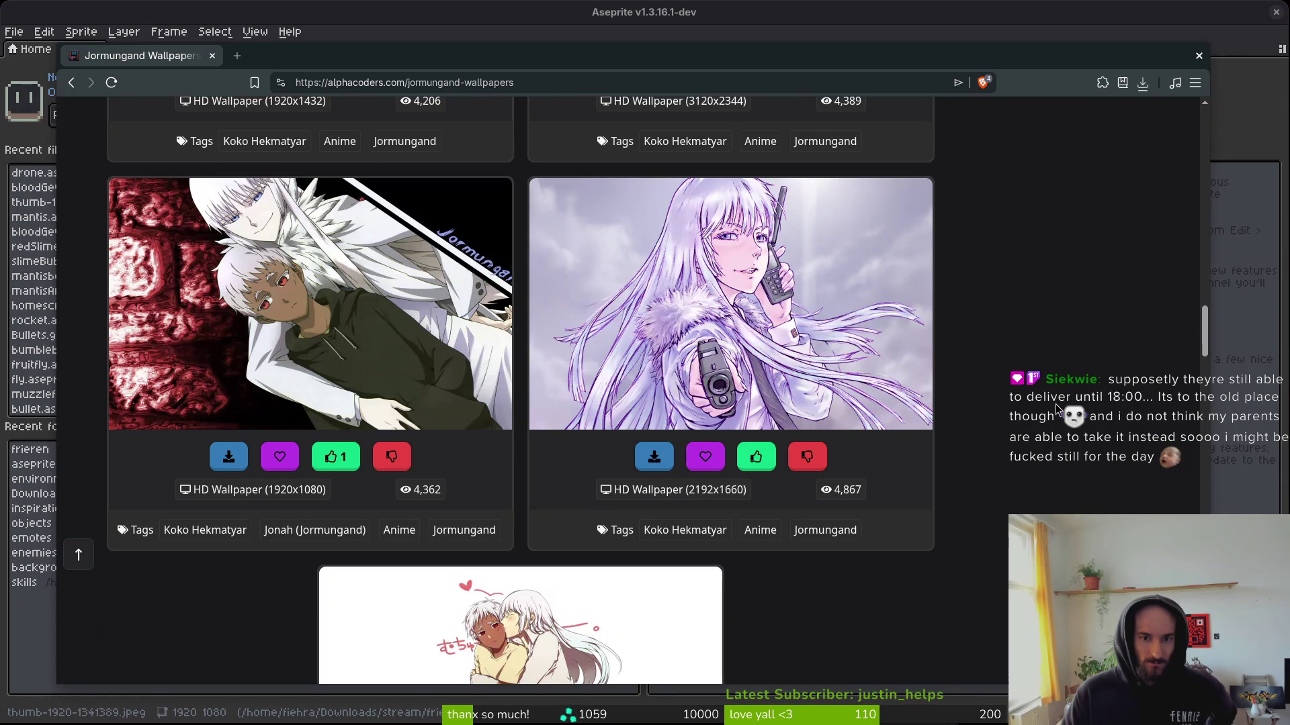
scroll(1057, 408, "down", 2)
scroll(1053, 411, "down", 8)
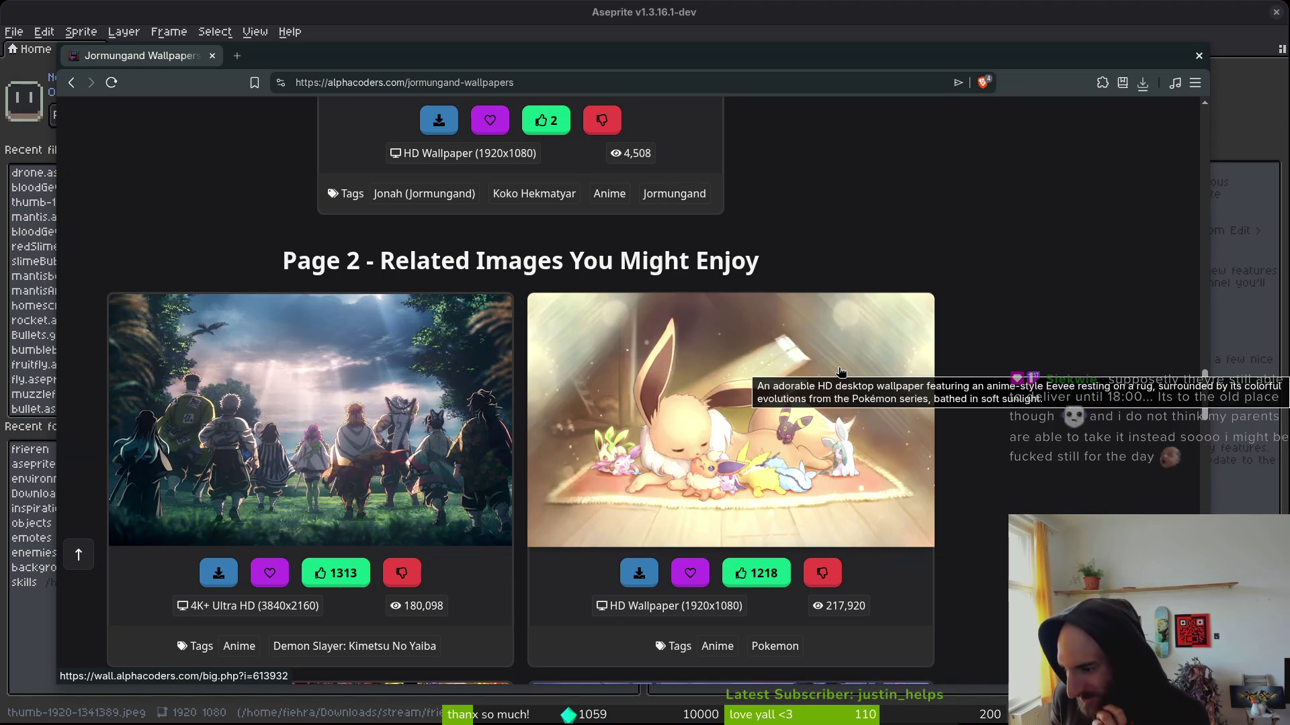
scroll(873, 276, "down", 4)
scroll(993, 360, "down", 5)
scroll(985, 402, "down", 5)
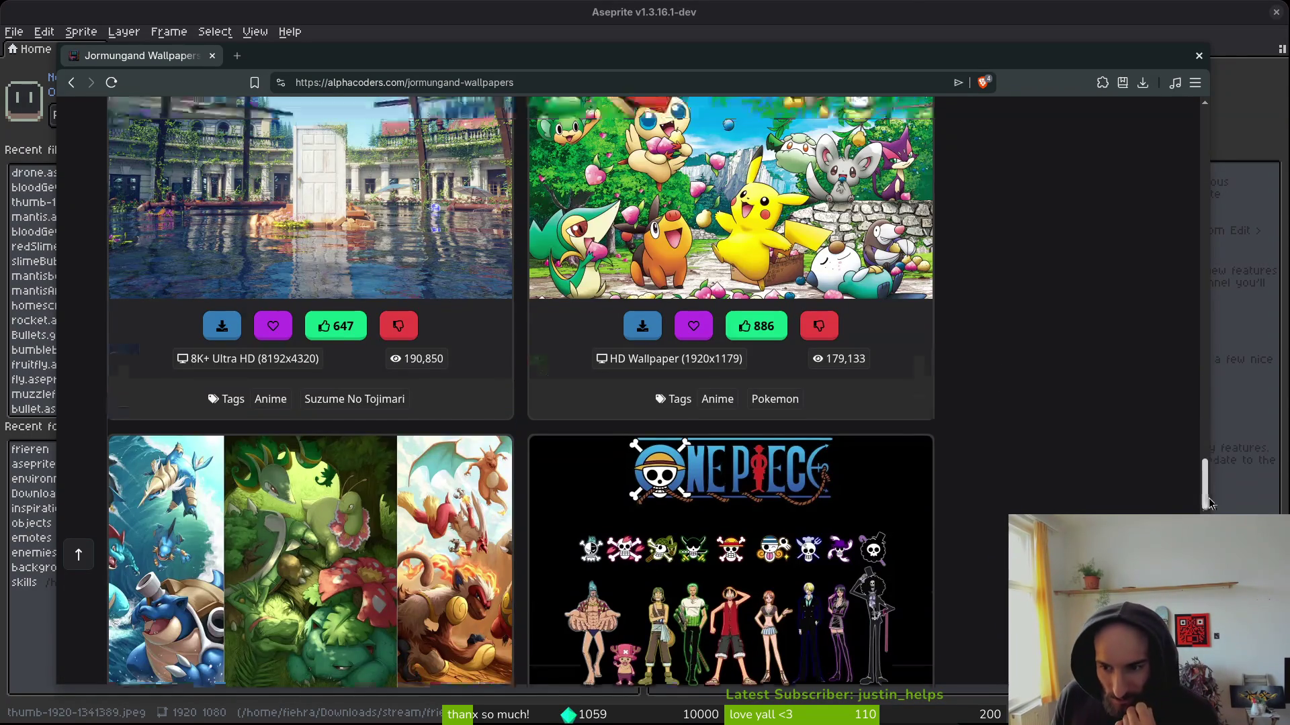
left_click_drag(1209, 503, 1145, 131)
scroll(927, 436, "down", 2)
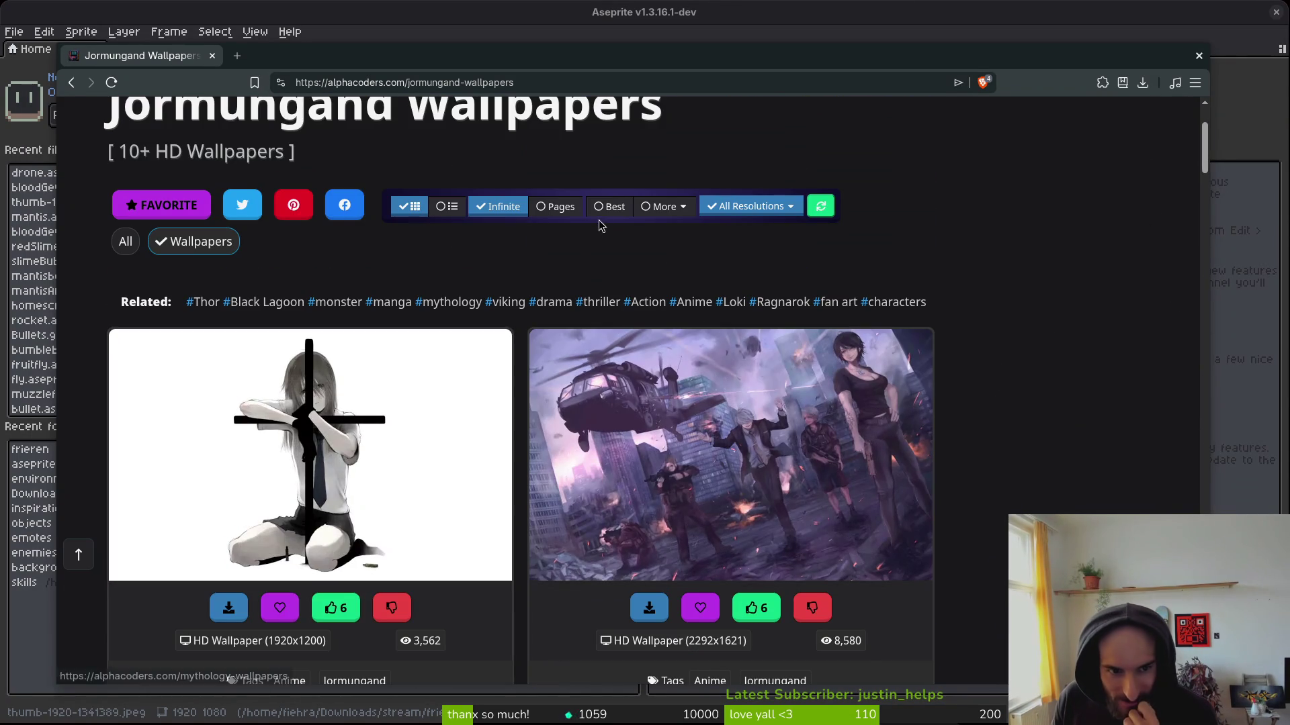
scroll(1108, 353, "down", 2)
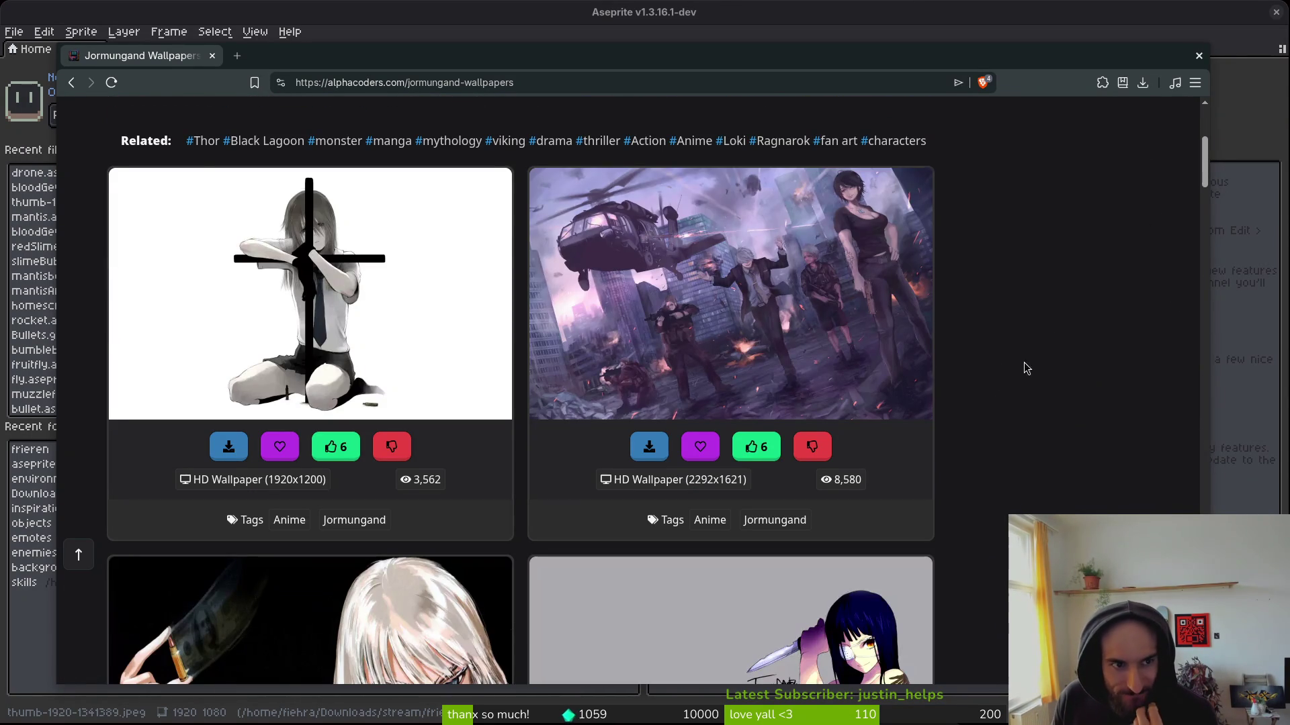
Go to the Black Lagoon wallpapers and preview Revy's tattoo wallpaper thumbnail in a new tab.
left_click(282, 141)
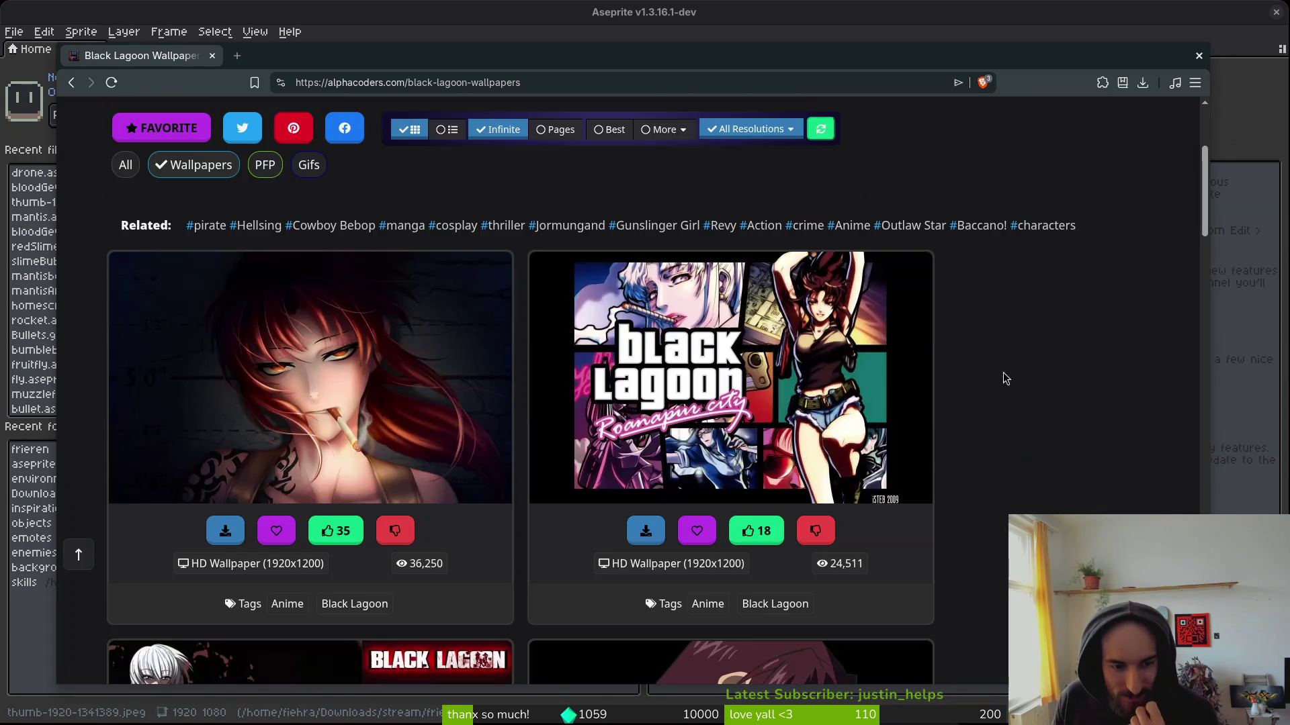
scroll(994, 388, "down", 3)
scroll(1001, 380, "down", 1)
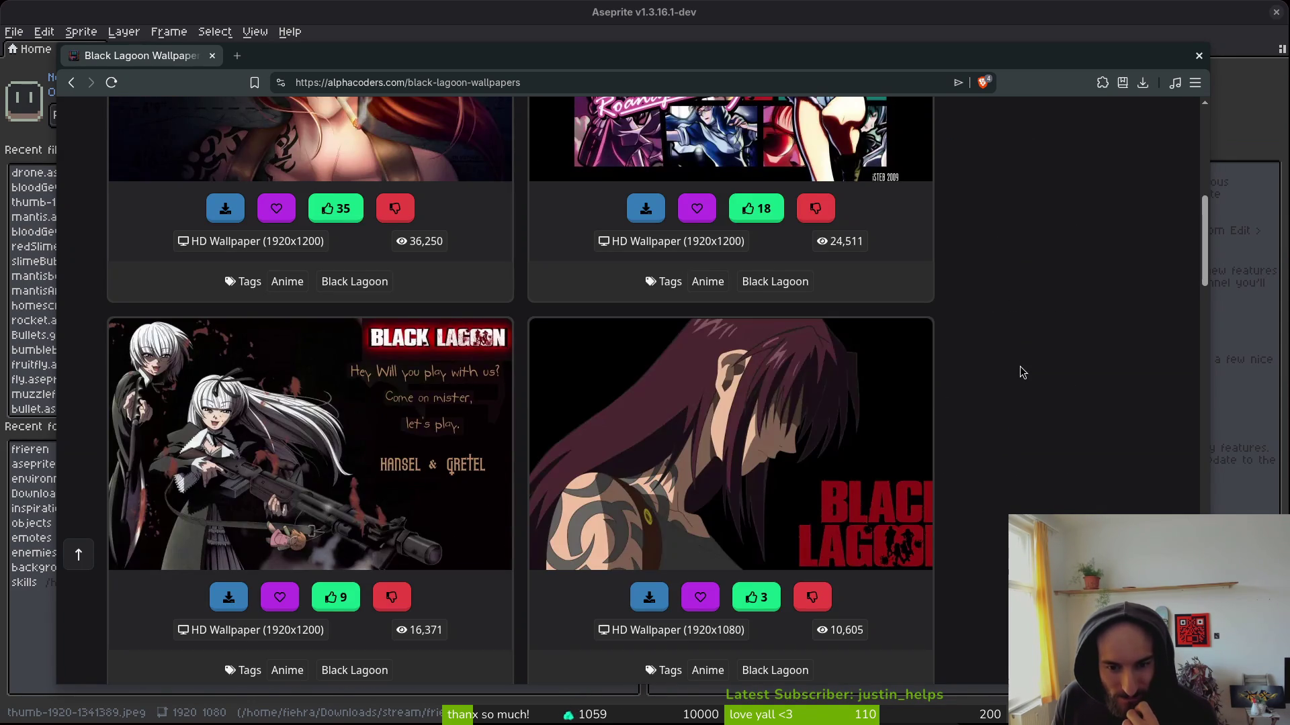
right_click(638, 410)
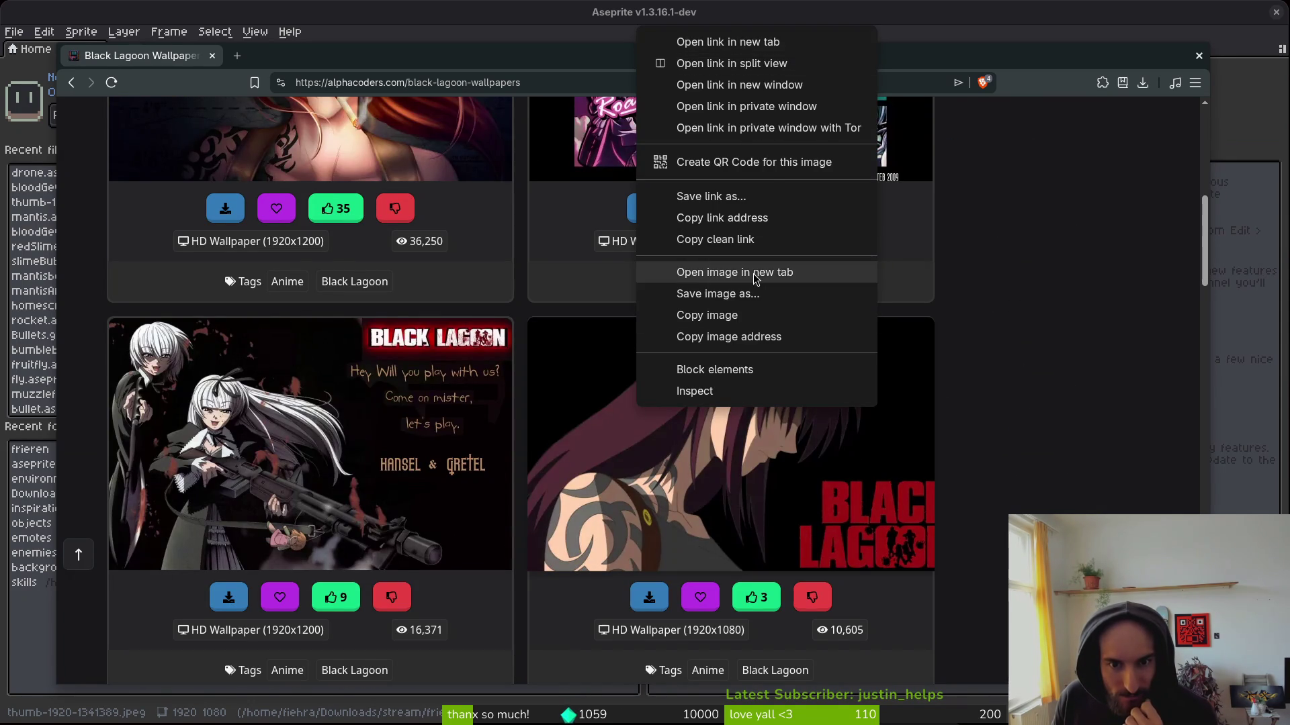
left_click(732, 272)
left_click(308, 56)
right_click(578, 372)
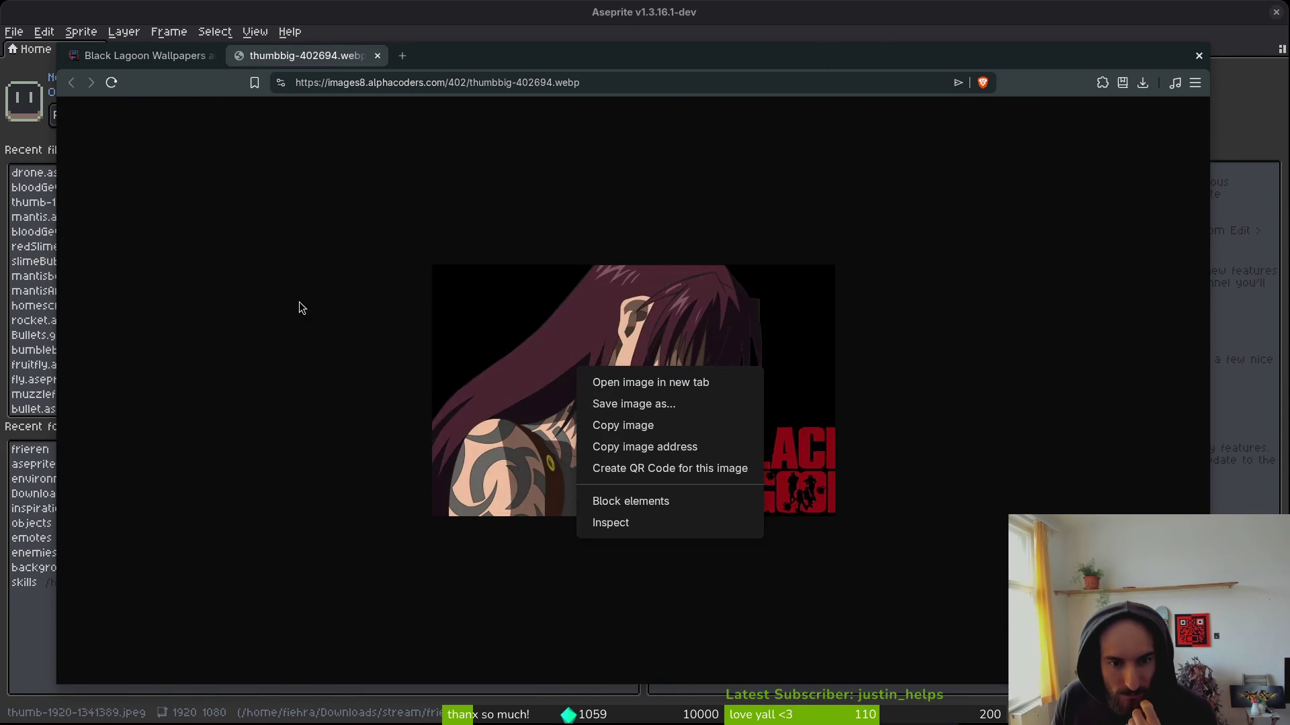
left_click(290, 278)
left_click(183, 60)
Open the tattoo wallpaper's full-size image and save it as thumb-1920-402694.jpg.
right_click(772, 408)
left_click(840, 39)
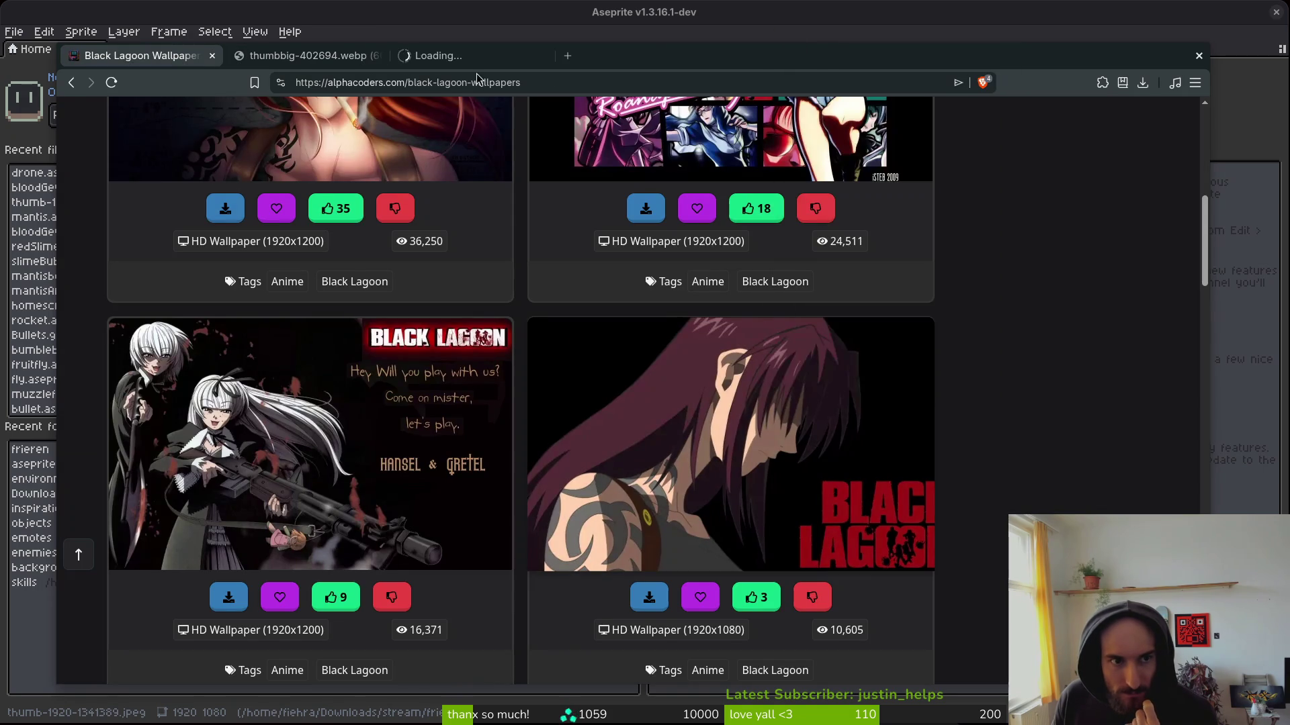
left_click(474, 59)
scroll(485, 499, "down", 5)
right_click(403, 250)
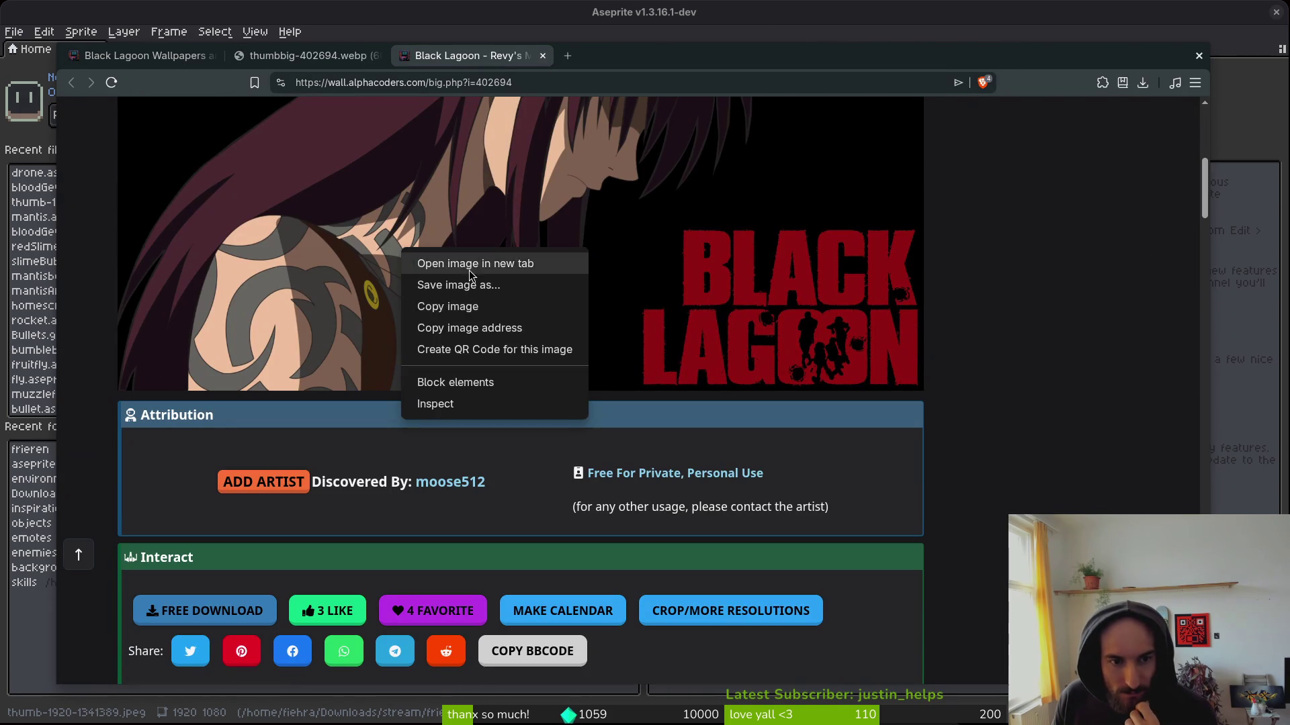
left_click(469, 269)
left_click(618, 60)
right_click(525, 229)
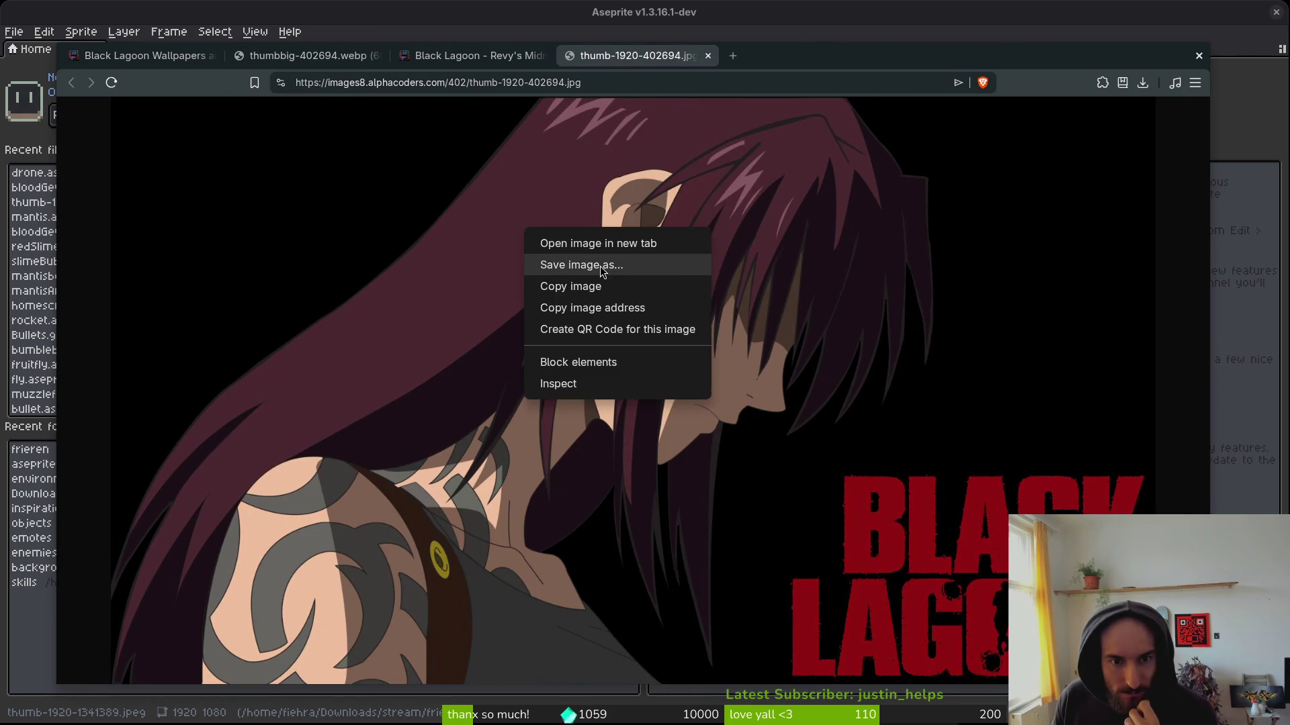
left_click(599, 266)
left_click(891, 525)
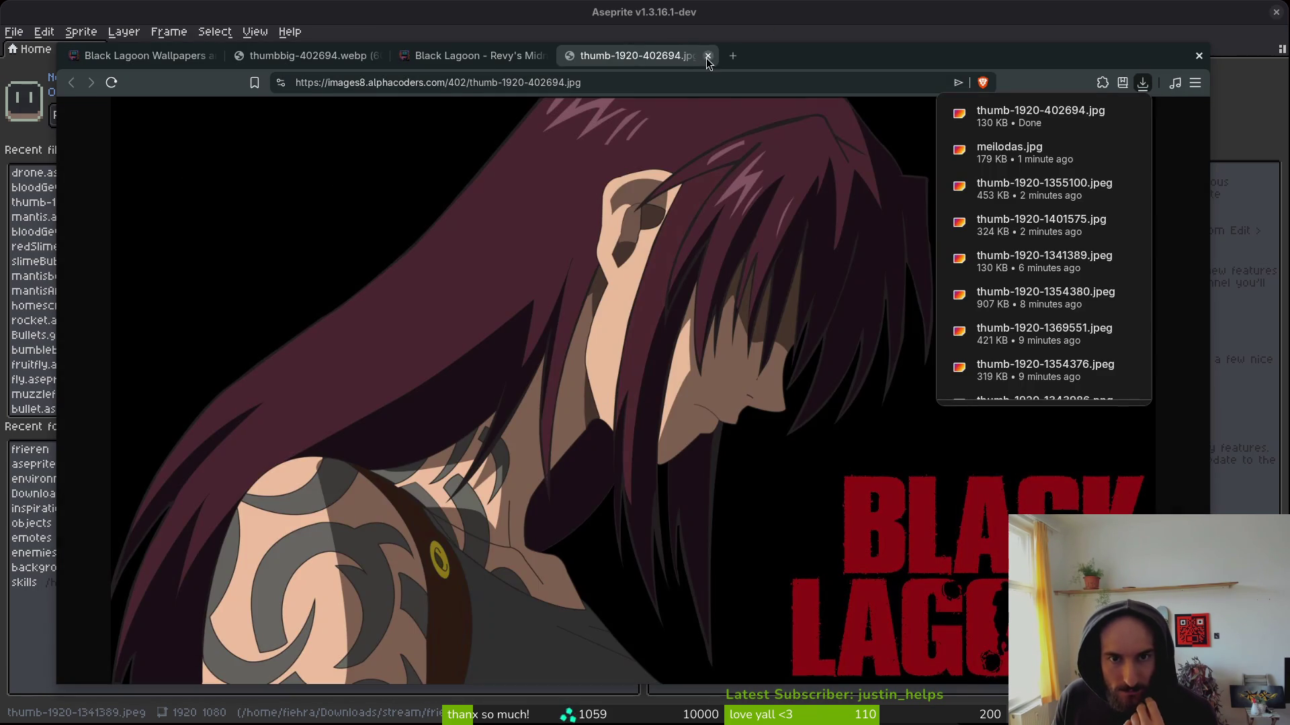
Close the full-size image, detail page and thumbnail tabs, back on the Black Lagoon gallery.
left_click(707, 57)
left_click(543, 57)
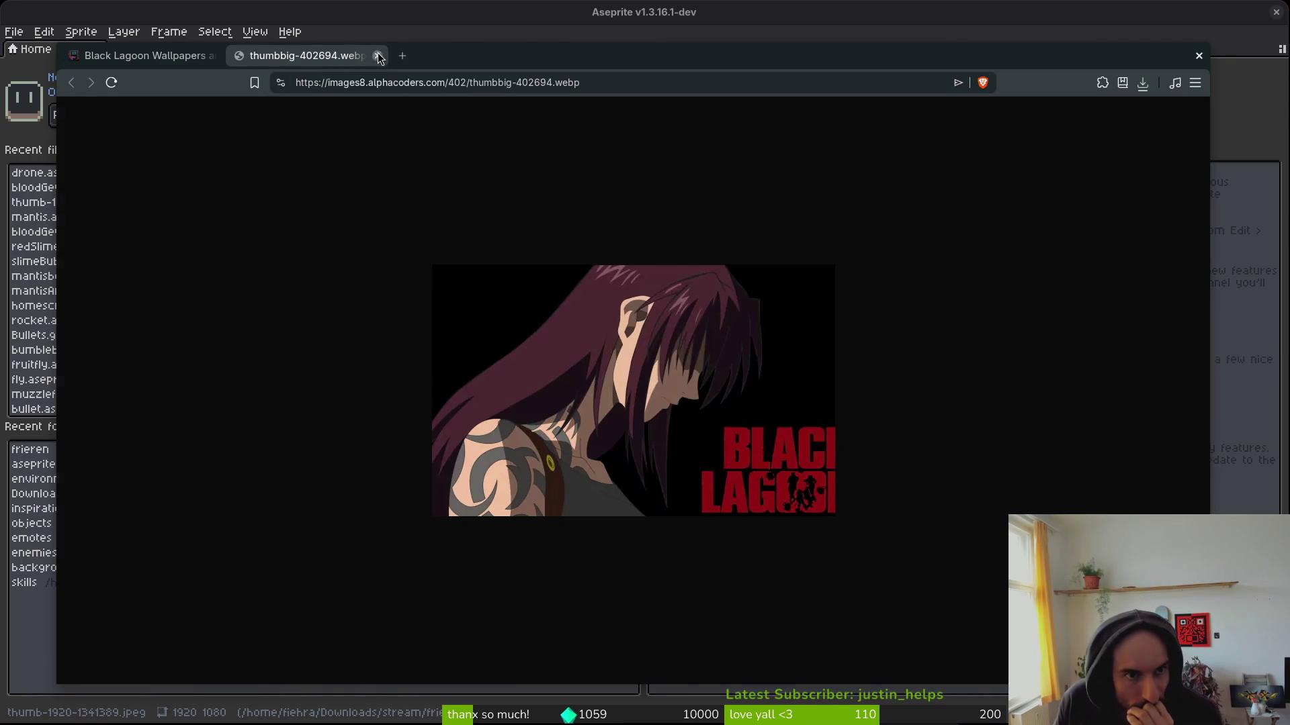
left_click(378, 55)
scroll(975, 470, "down", 3)
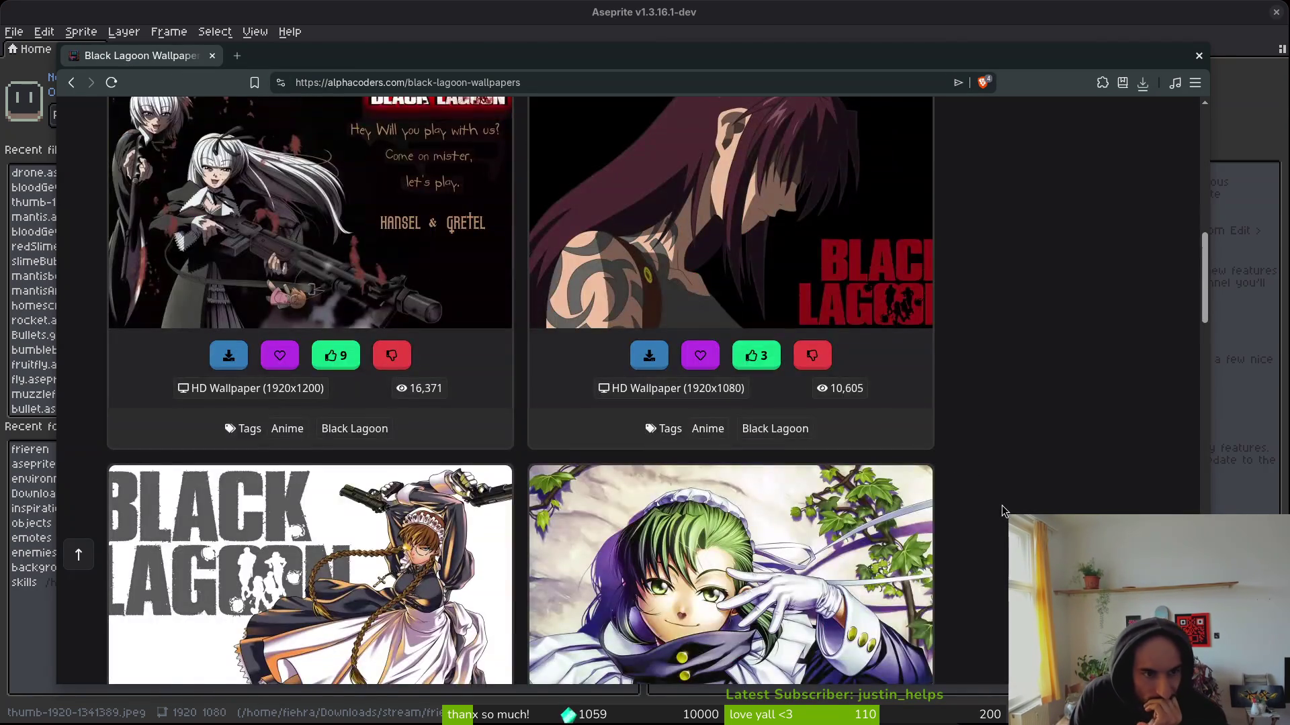
Browse the blue Revy wallpaper page, briefly going back to the Black Lagoon list and returning.
scroll(957, 470, "up", 1)
scroll(967, 449, "down", 5)
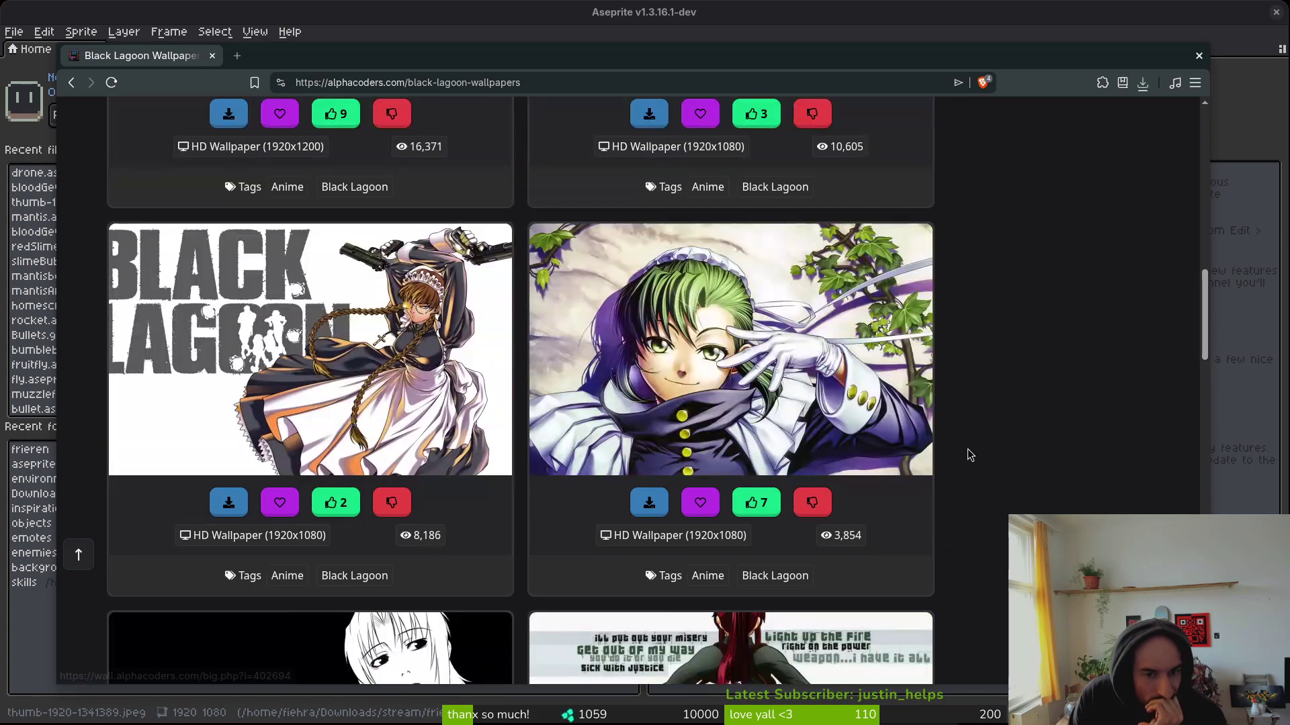
scroll(974, 430, "down", 4)
scroll(1001, 416, "down", 3)
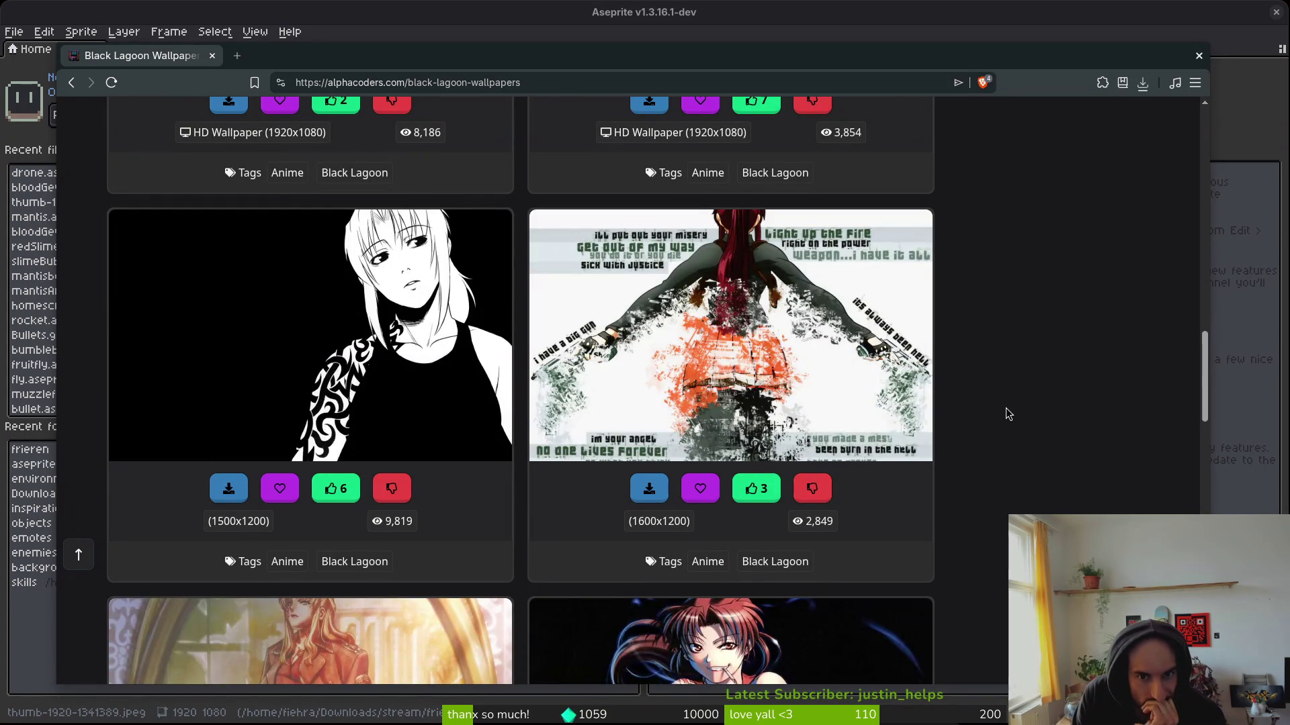
scroll(1006, 407, "down", 6)
scroll(1012, 412, "down", 9)
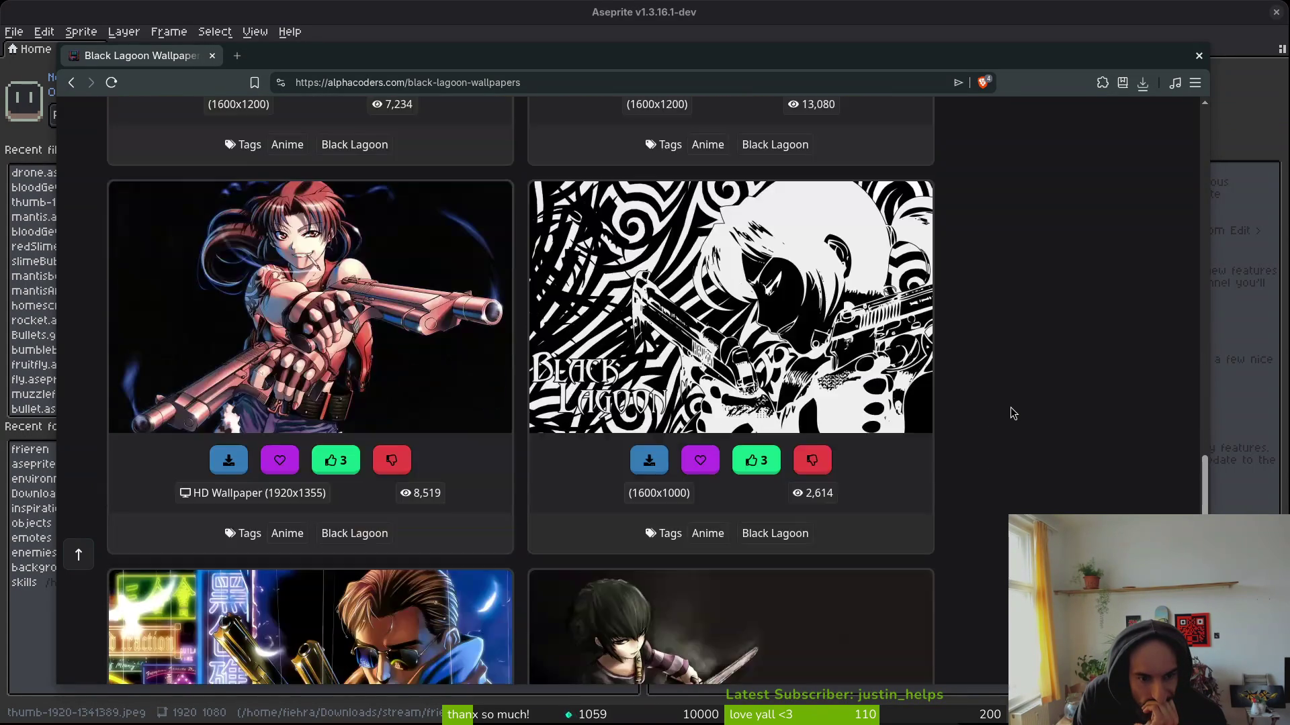
scroll(1012, 413, "down", 6)
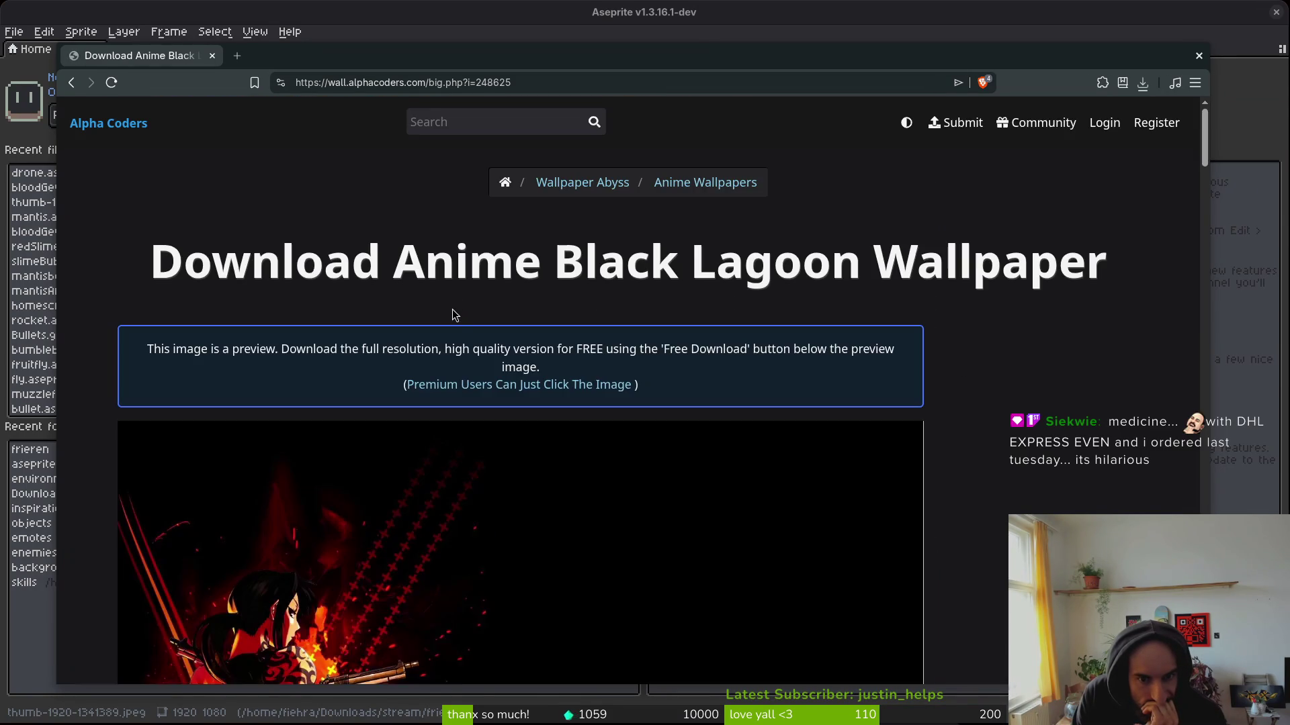
scroll(1010, 455, "down", 5)
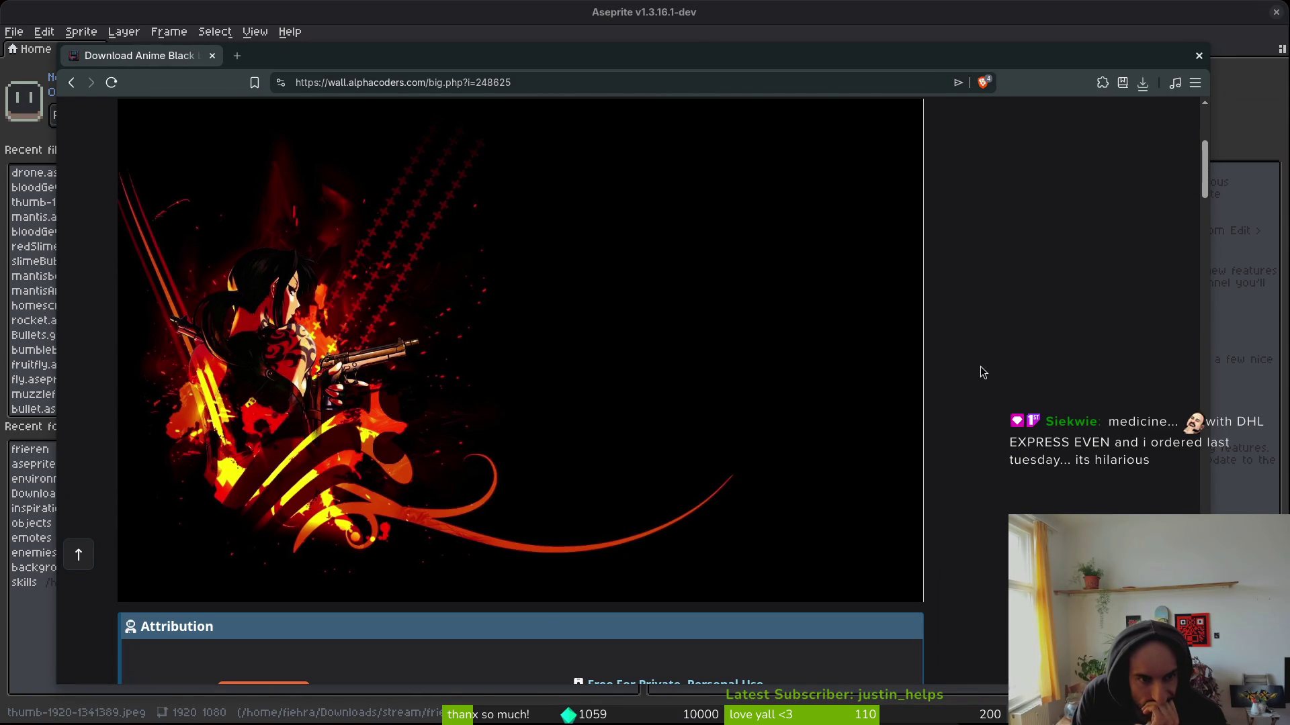
key("alt+Left")
scroll(965, 353, "down", 5)
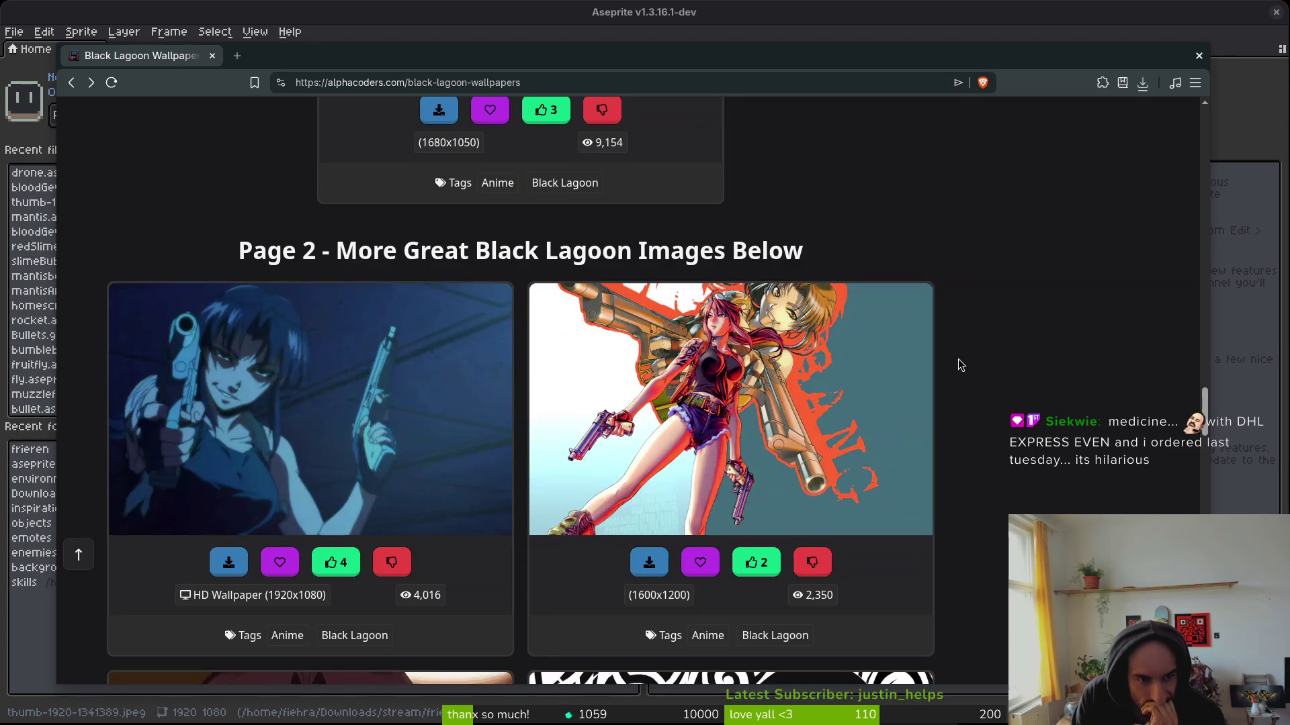
key("alt+Right")
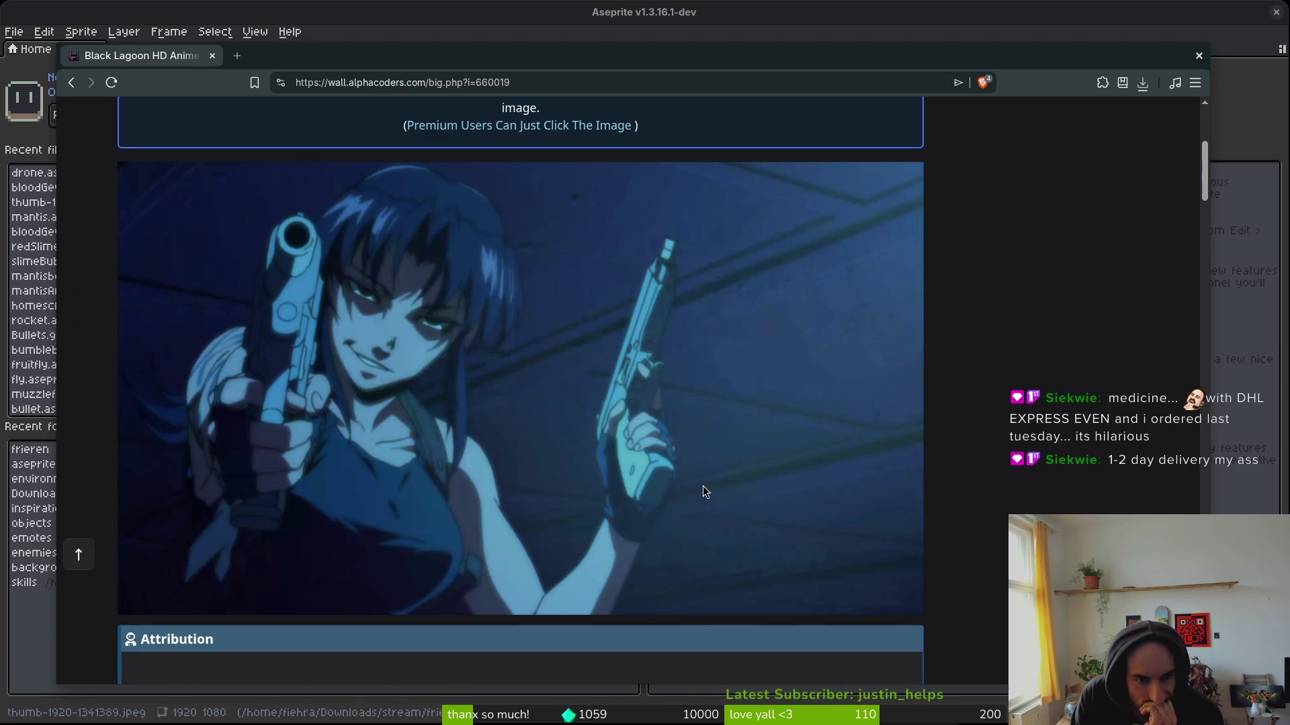
Save the full-size dual-pistol Revy image as thumb-1920-660019.jpg, then return to its wallpaper page.
right_click(389, 406)
left_click(449, 414)
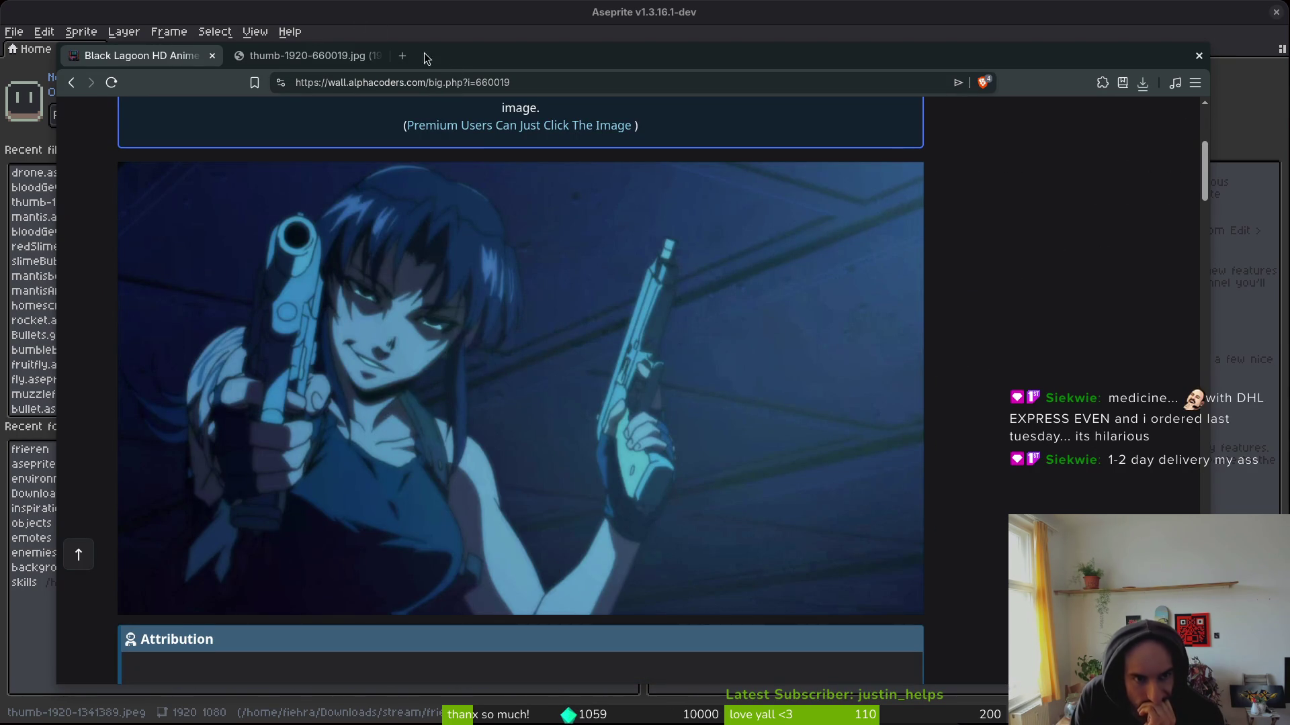
left_click(317, 50)
right_click(573, 367)
left_click(645, 403)
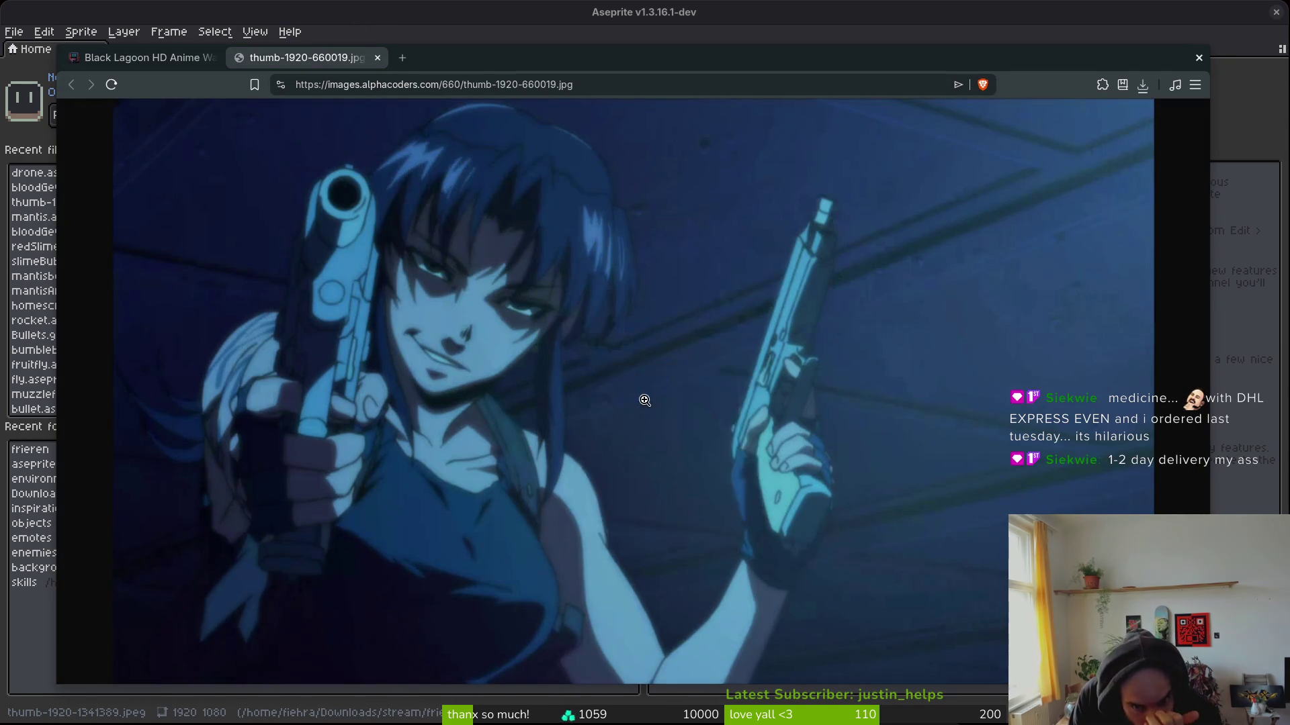
left_click(880, 523)
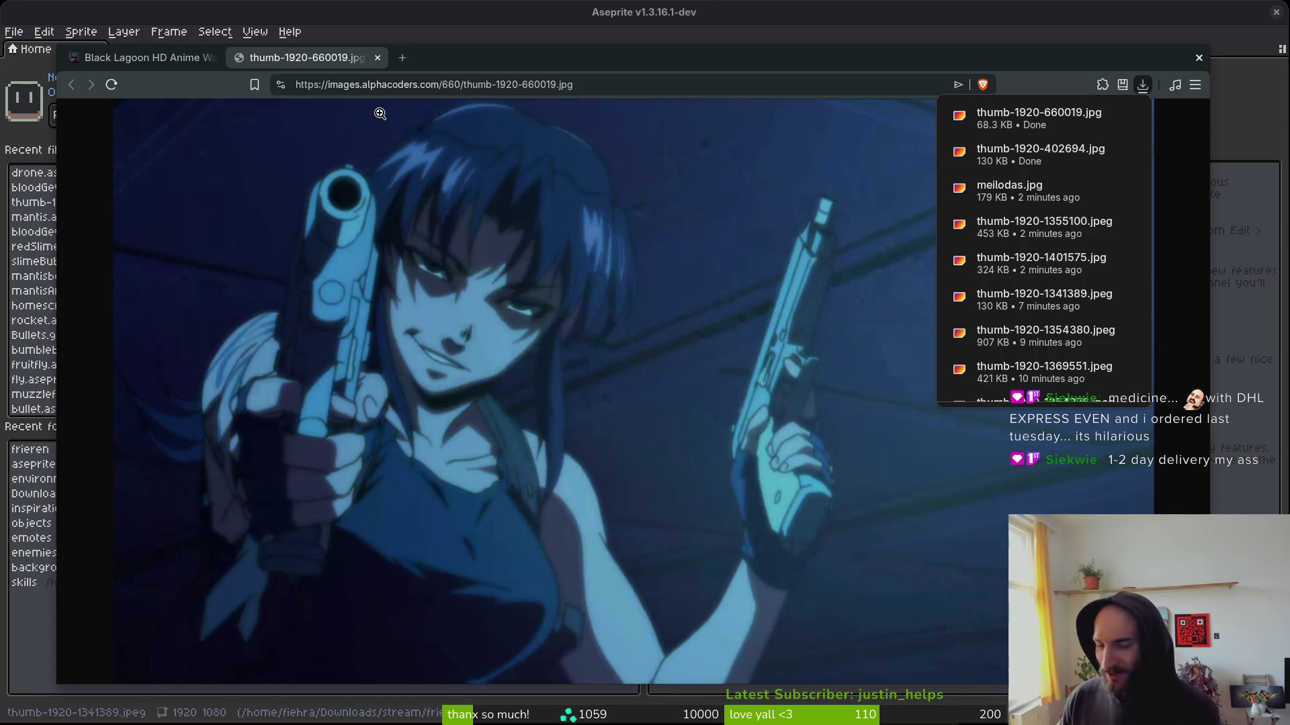
left_click(135, 57)
scroll(981, 390, "down", 5)
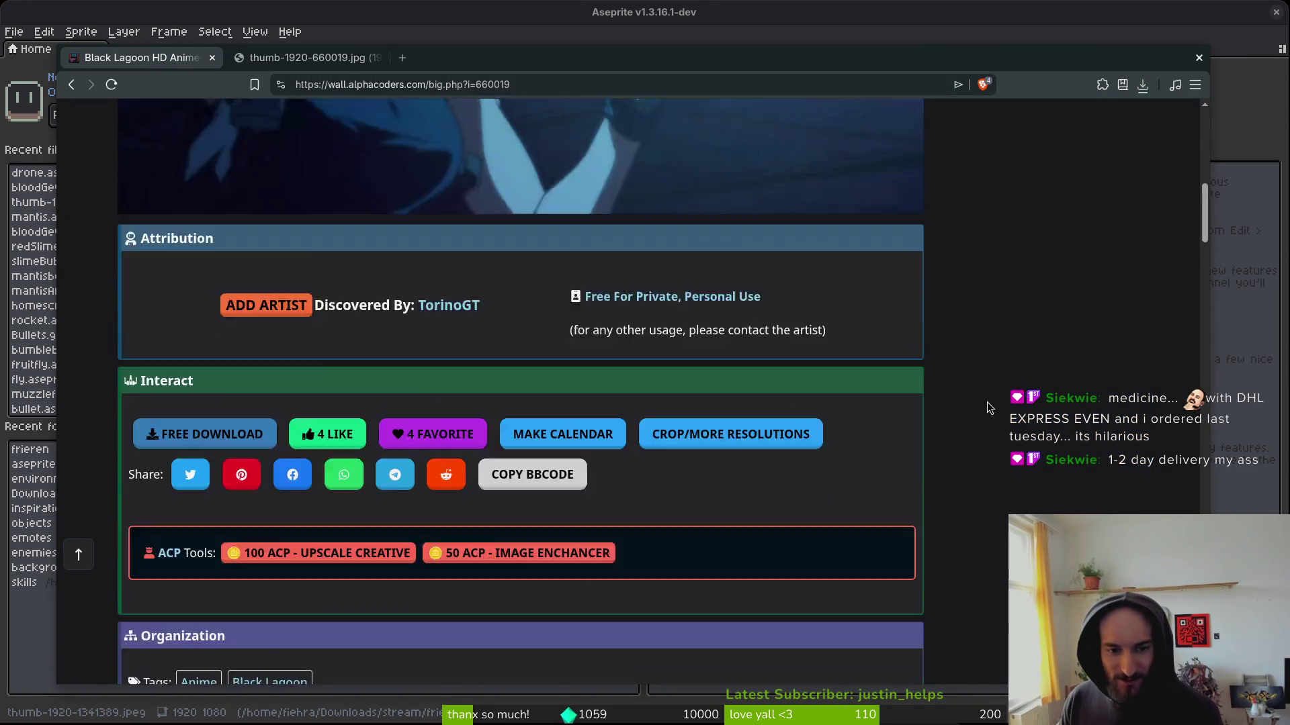
left_click(71, 84)
scroll(1041, 399, "down", 10)
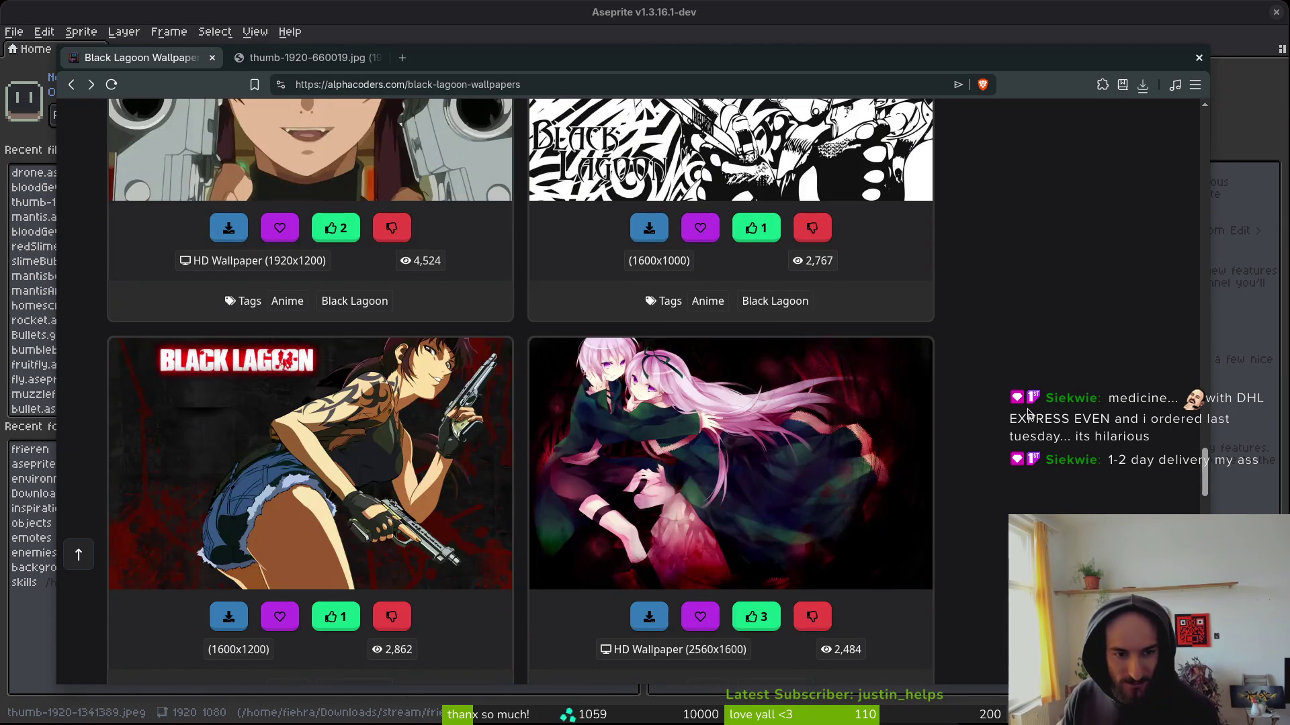
scroll(1028, 412, "down", 8)
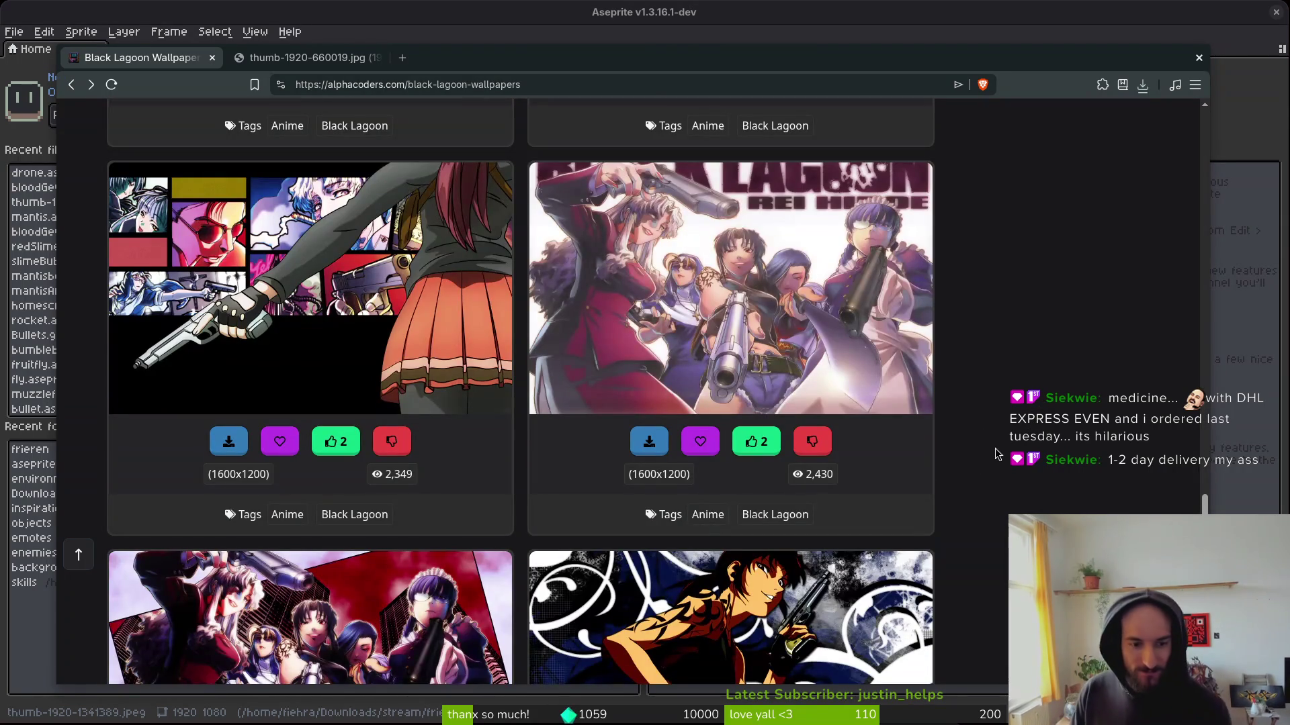
scroll(1008, 436, "down", 10)
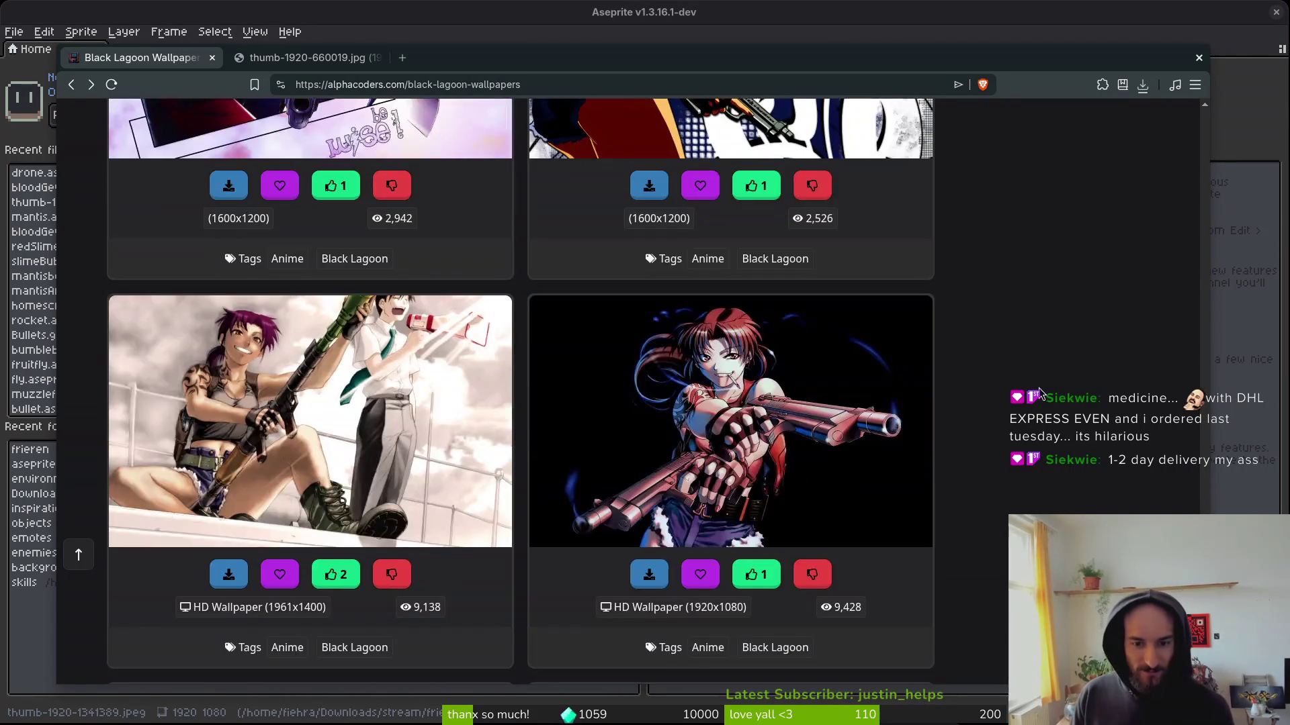
scroll(1039, 393, "down", 12)
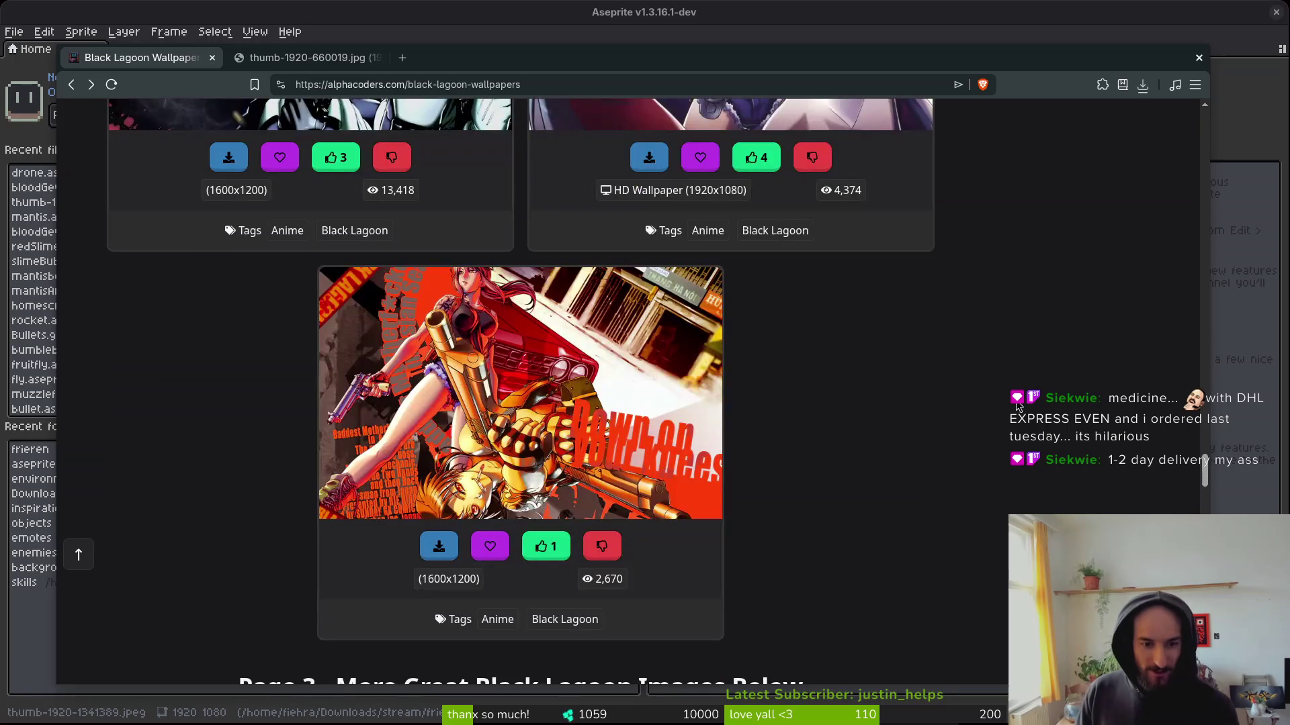
scroll(1024, 417, "down", 5)
scroll(1015, 300, "down", 8)
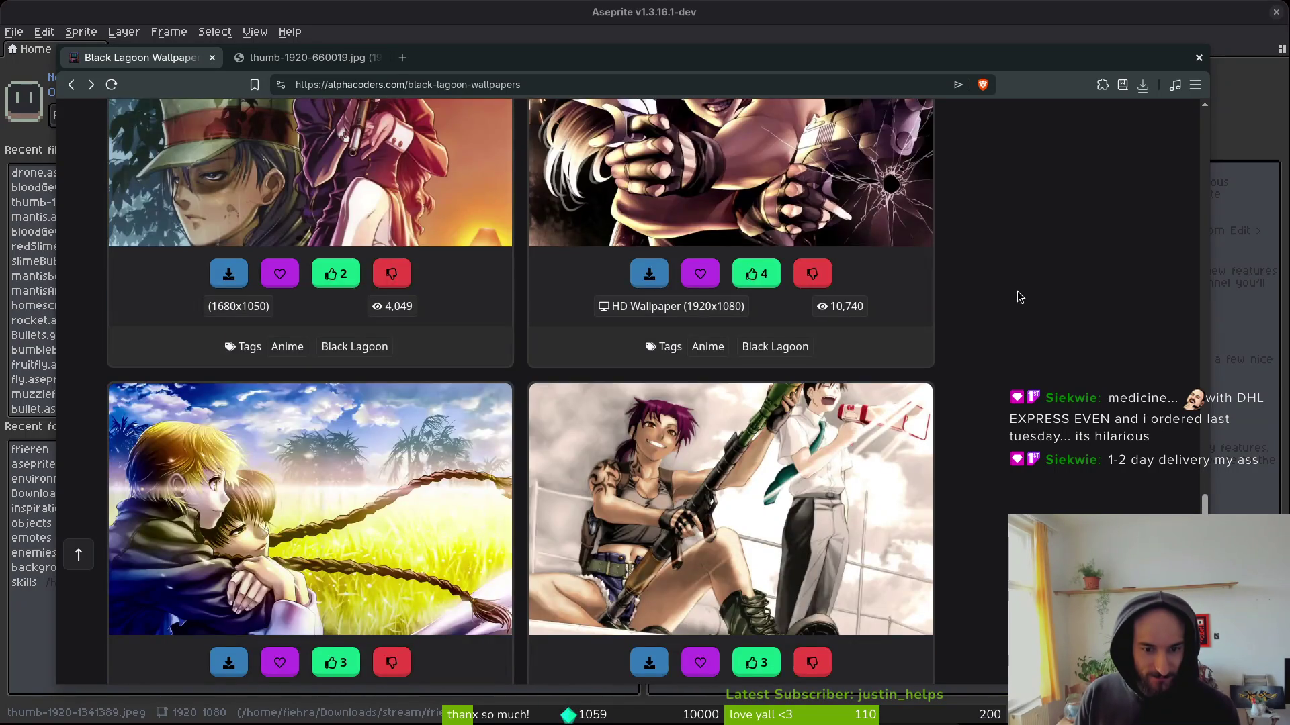
scroll(1017, 302, "down", 6)
scroll(1016, 318, "down", 6)
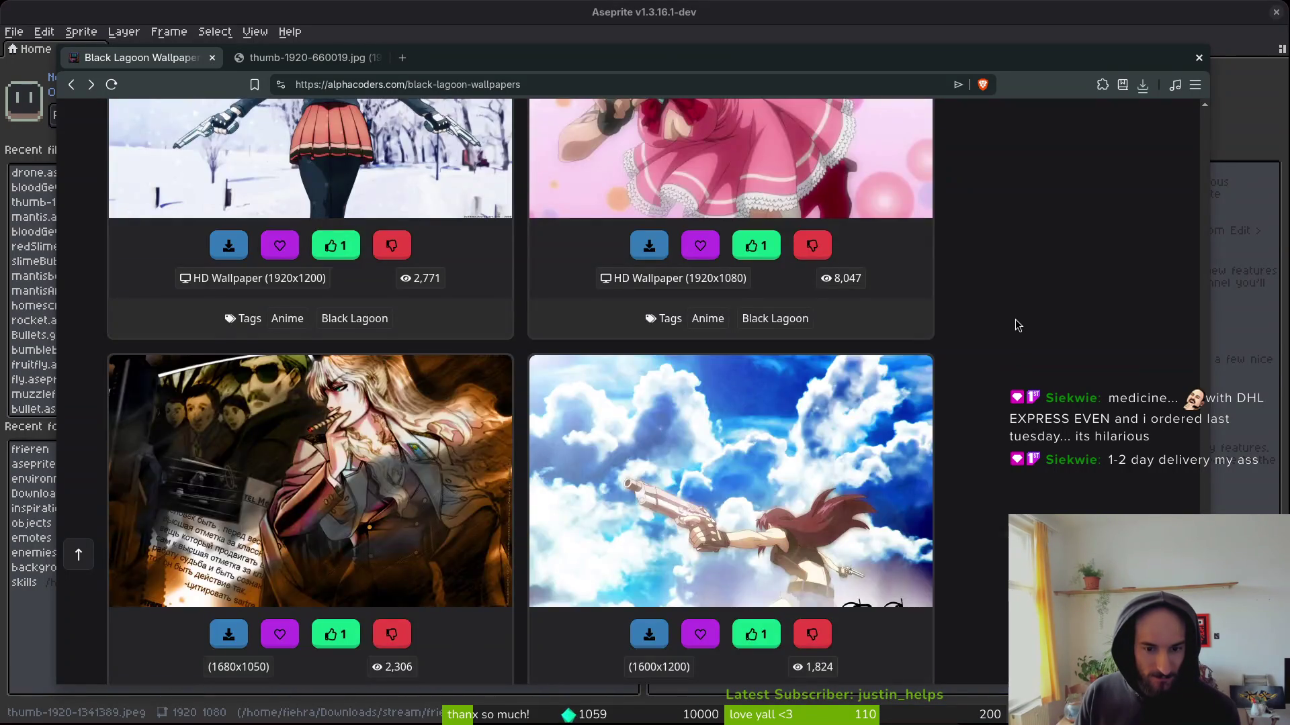
scroll(1013, 324, "down", 6)
scroll(1006, 299, "up", 4)
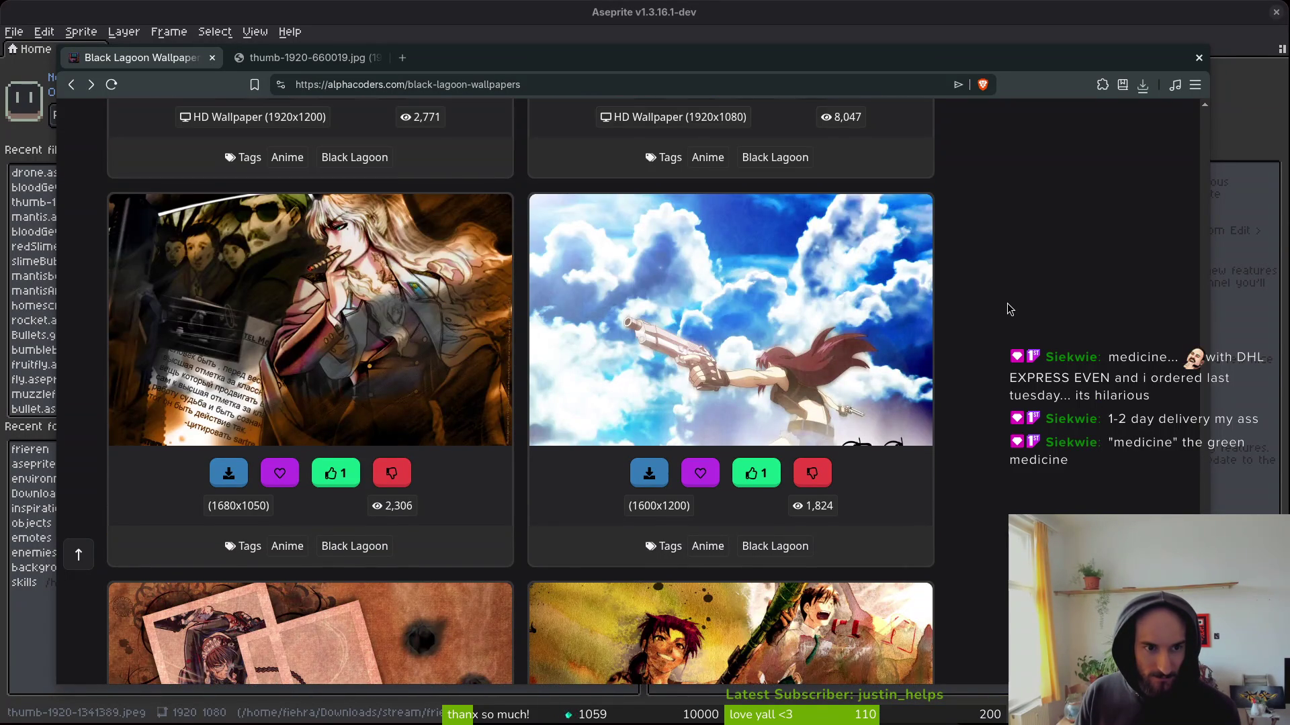
left_click(338, 356)
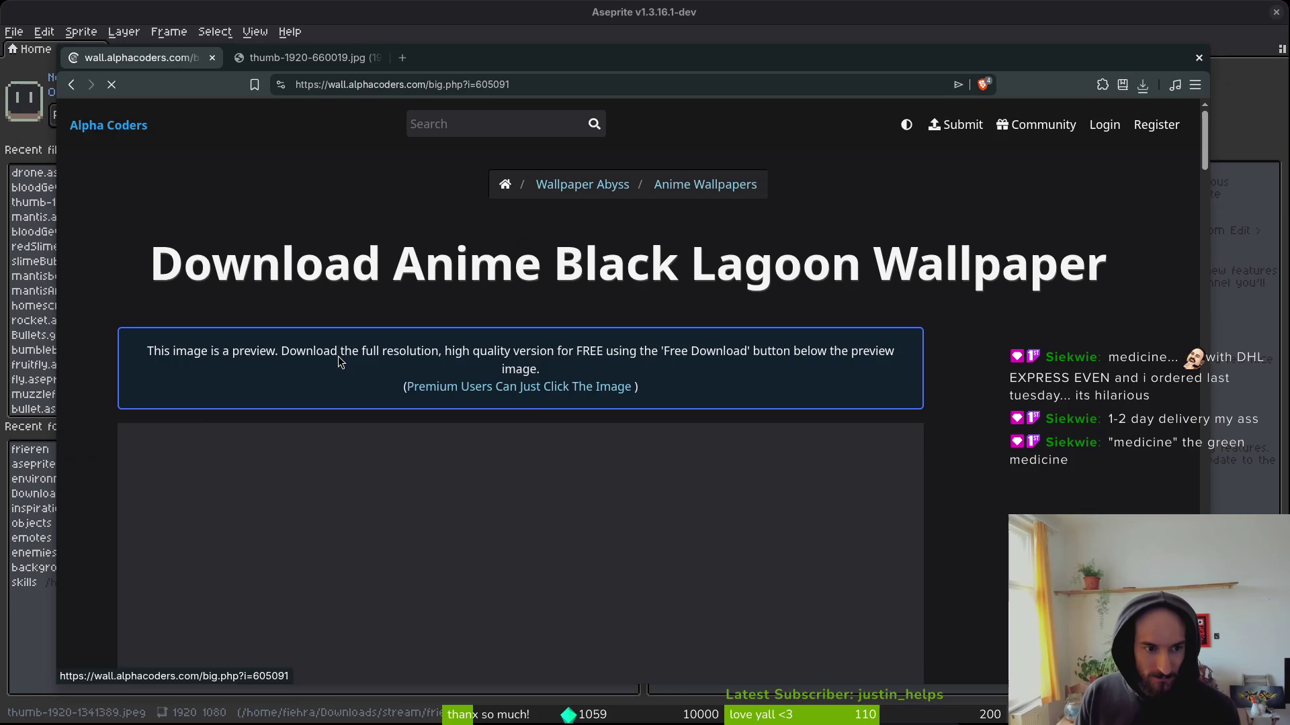
scroll(1126, 472, "down", 3)
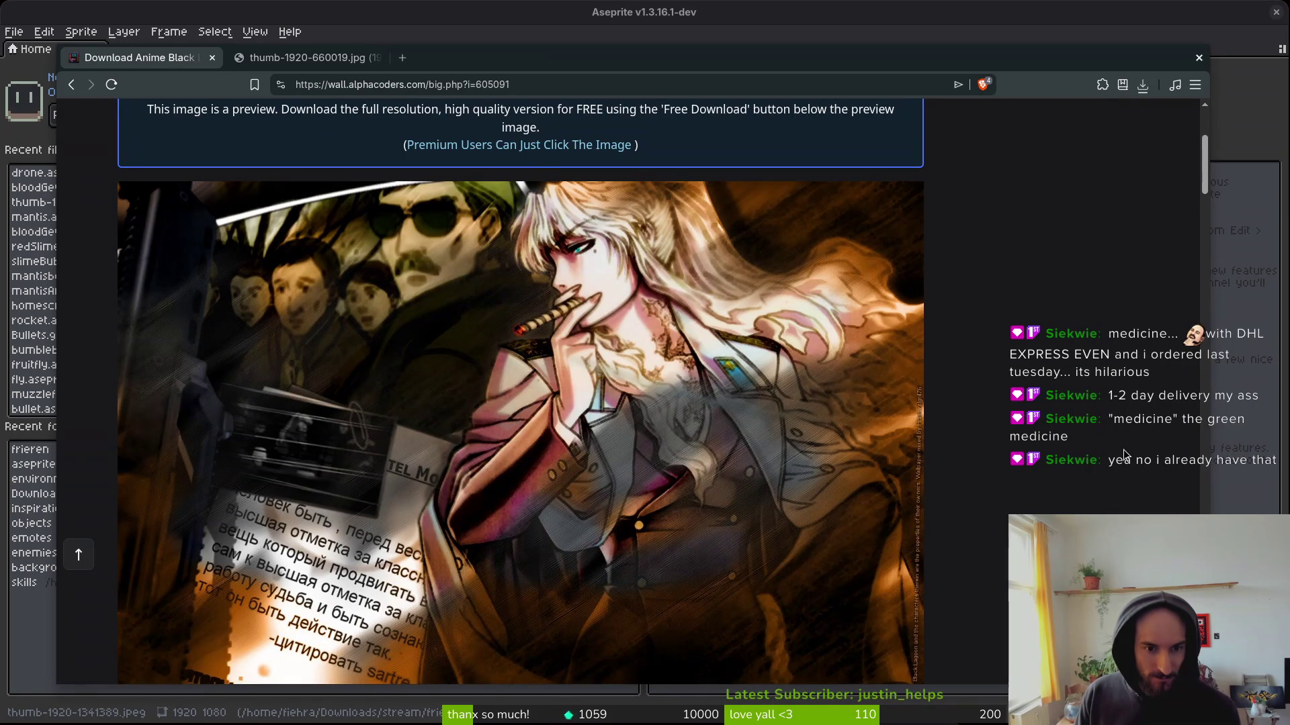
scroll(1126, 459, "down", 1)
key("alt+Left")
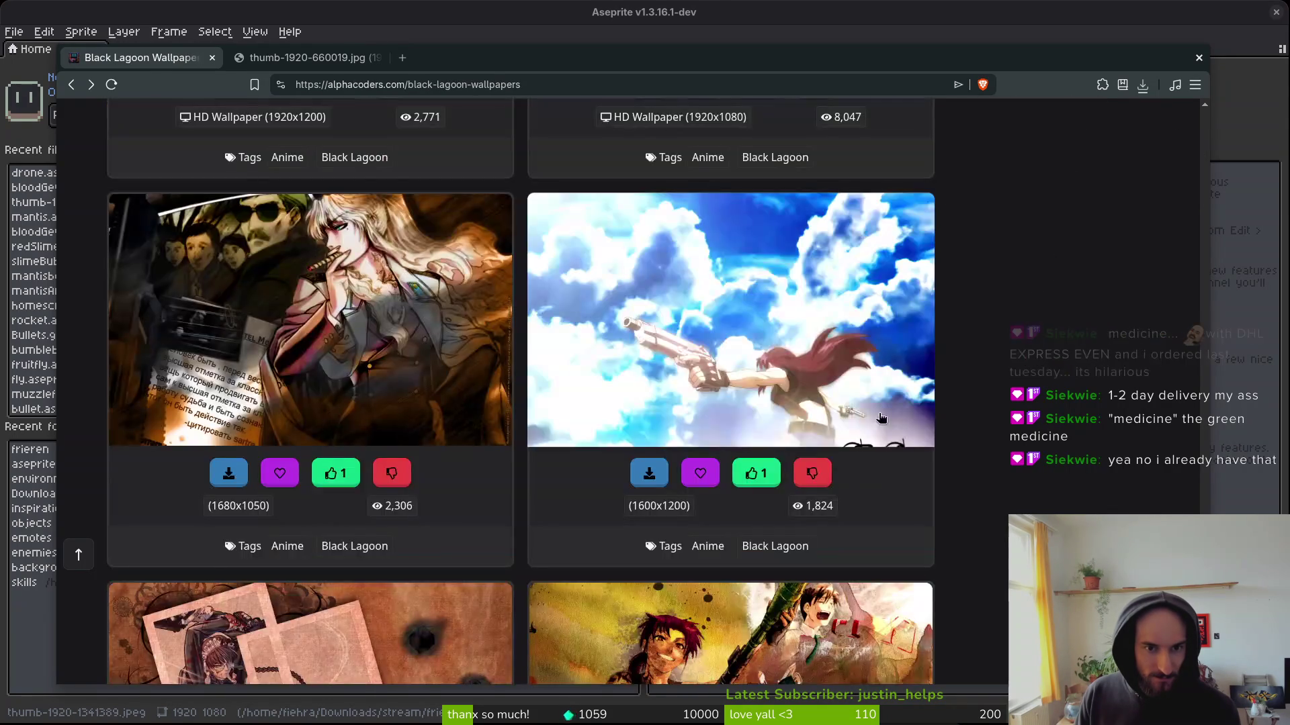
scroll(1095, 408, "down", 9)
scroll(1060, 406, "down", 12)
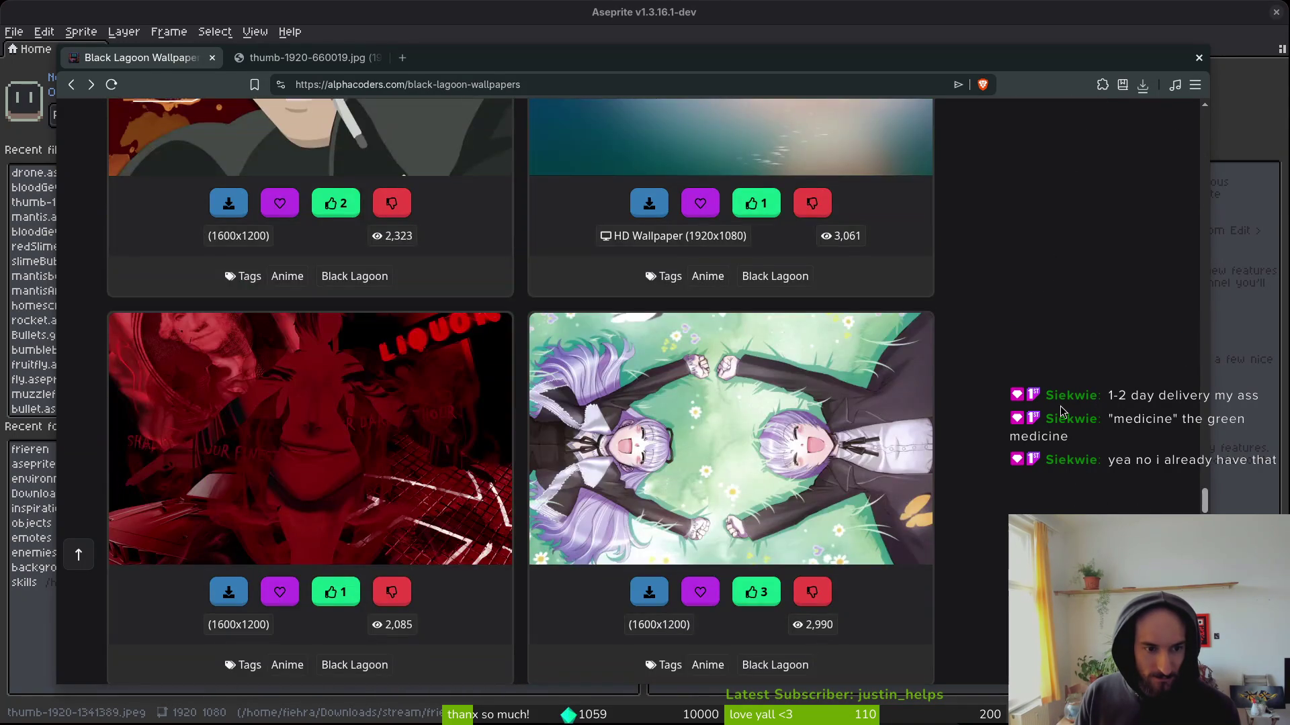
scroll(1026, 402, "down", 2)
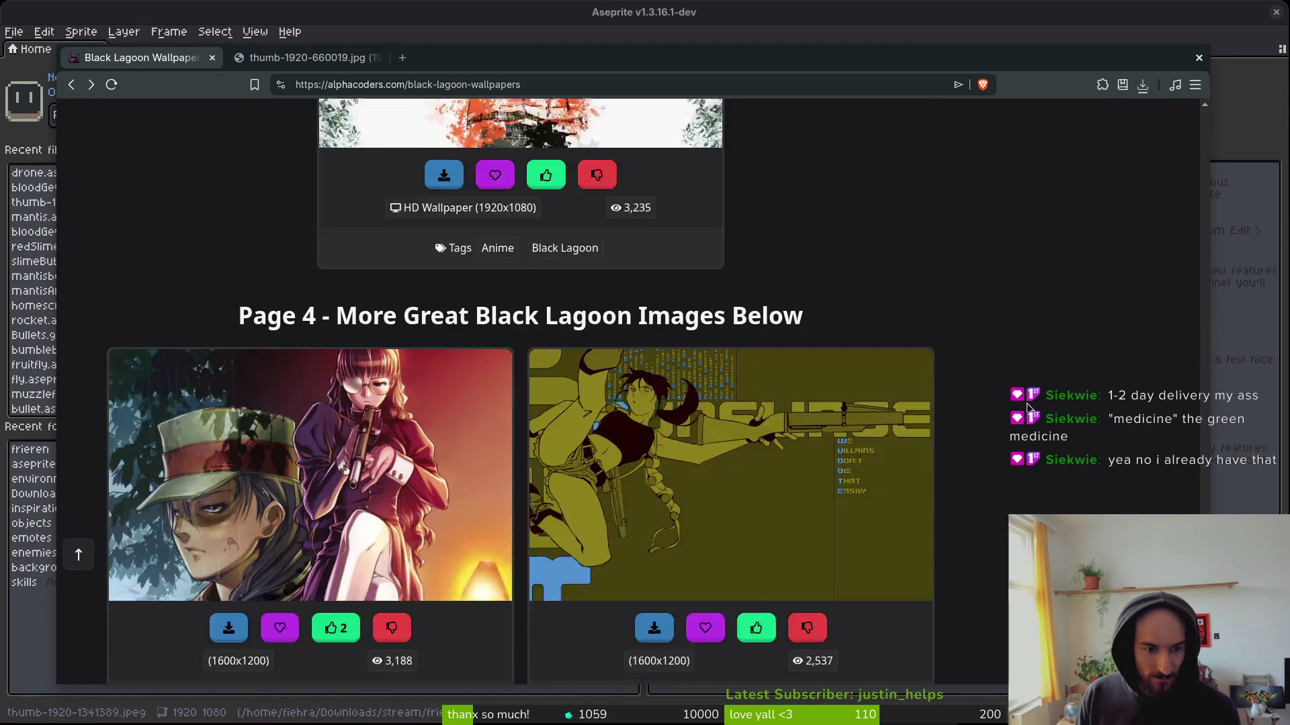
scroll(1038, 380, "down", 4)
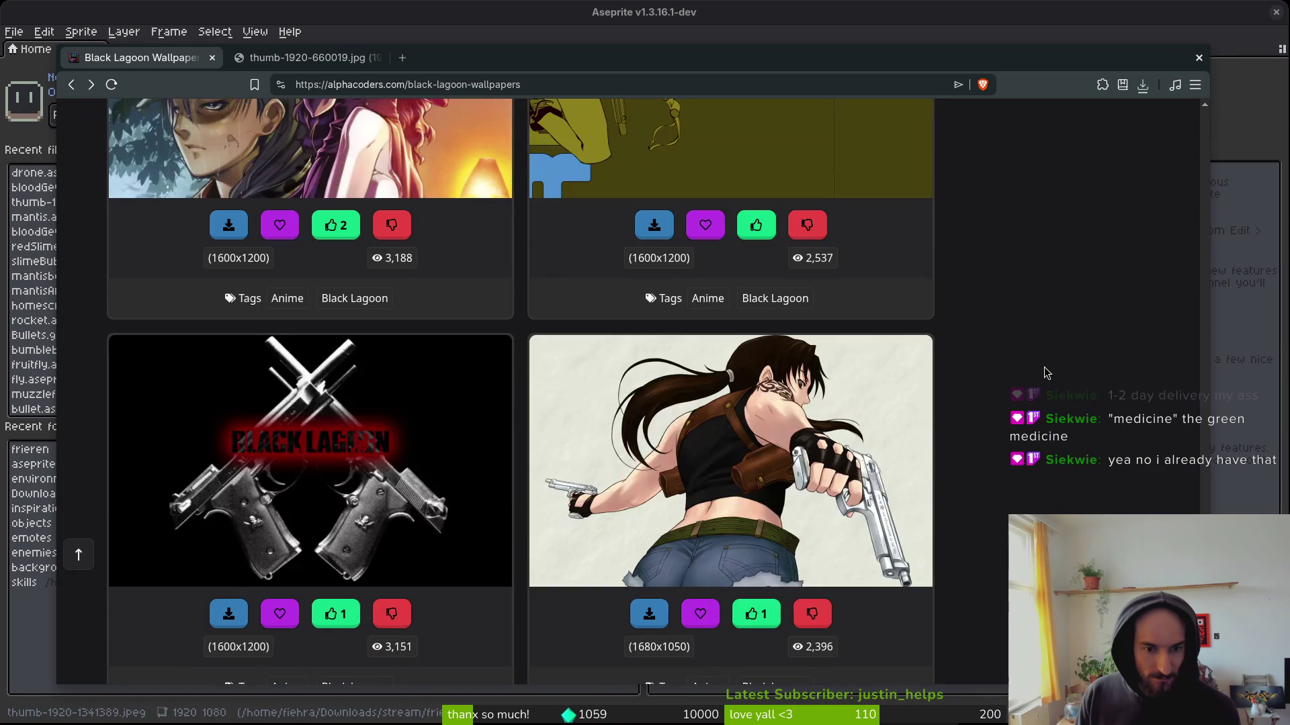
scroll(1040, 376, "down", 4)
scroll(1042, 376, "down", 4)
scroll(1041, 377, "down", 11)
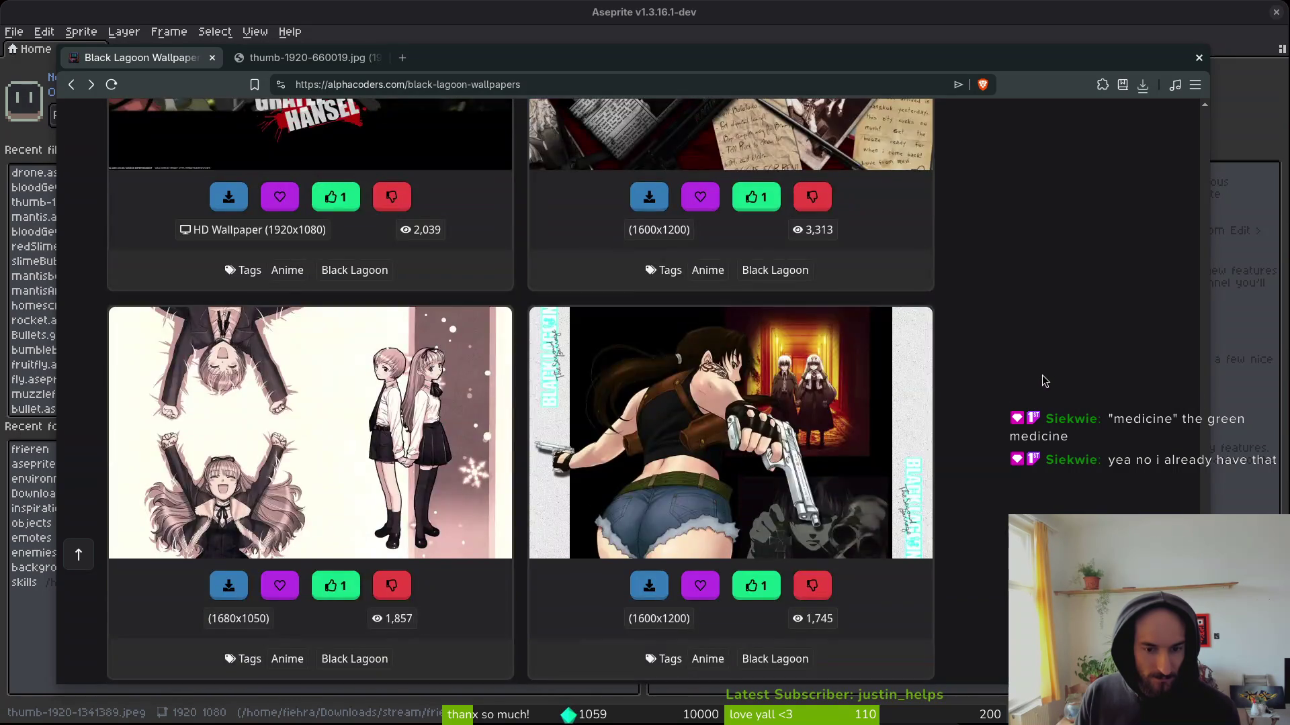
scroll(1045, 381, "down", 10)
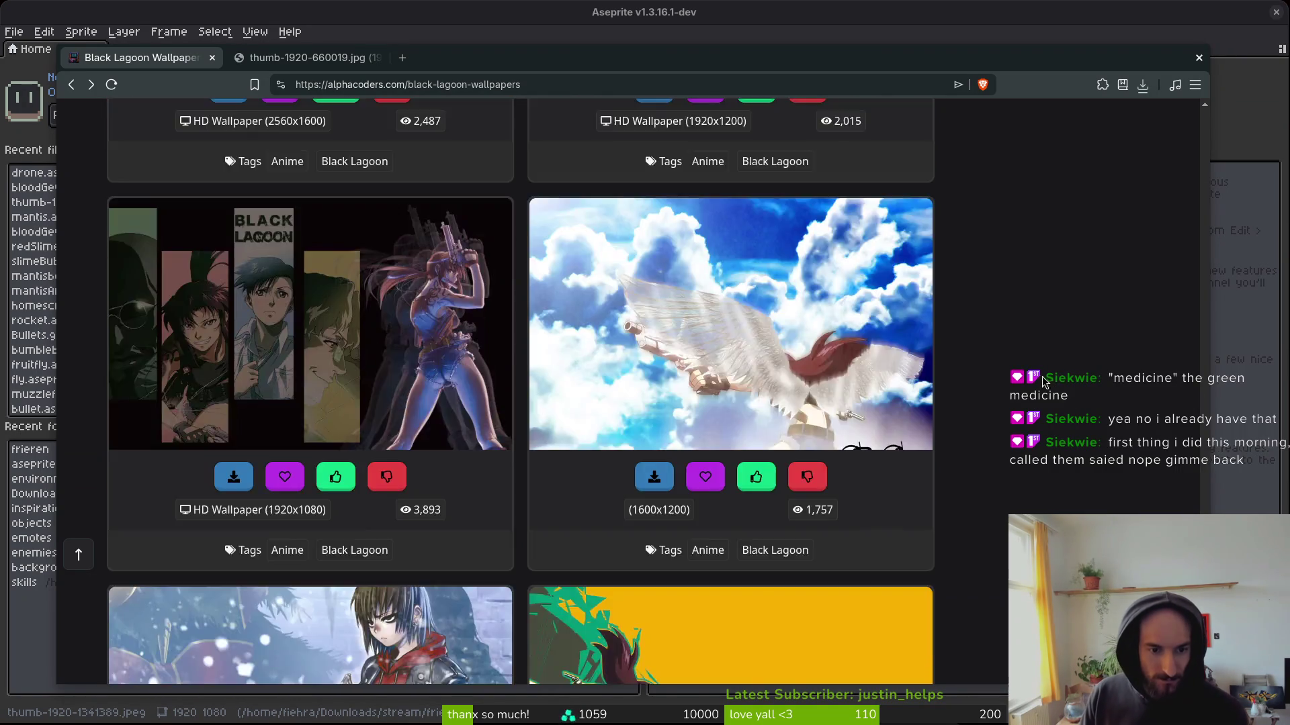
scroll(1032, 398, "down", 6)
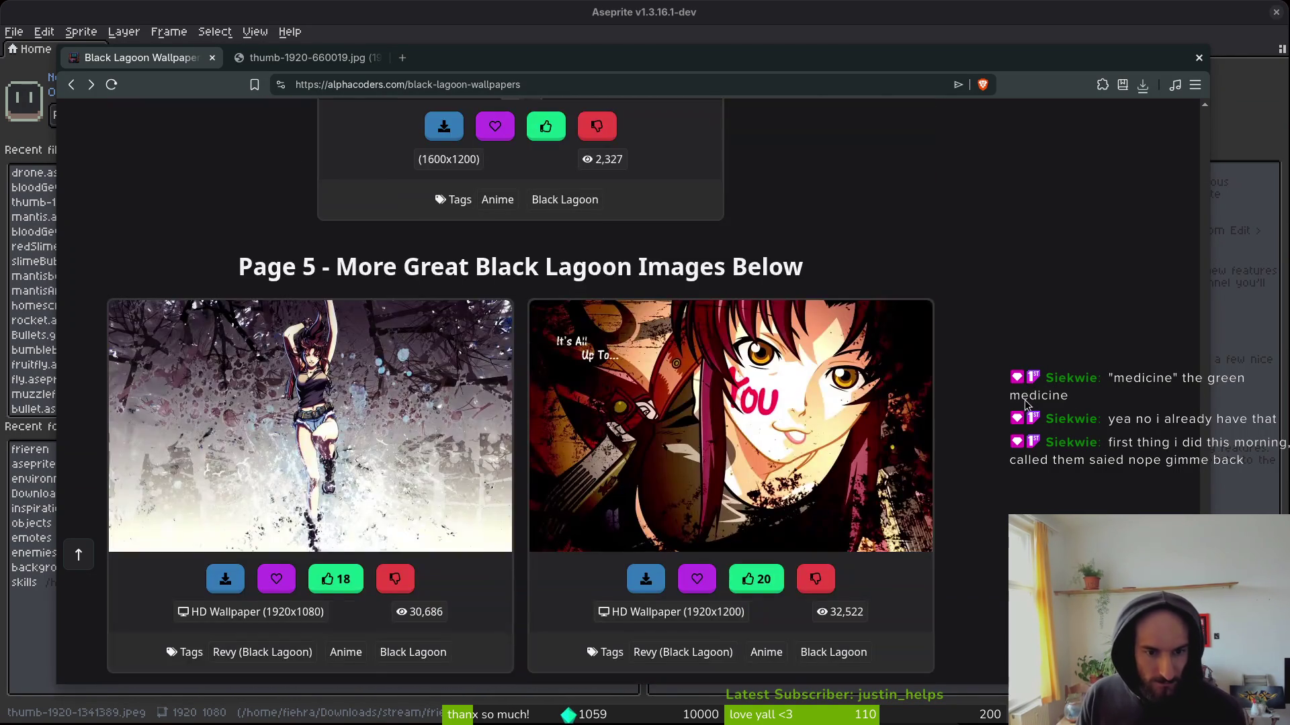
scroll(1033, 399, "down", 3)
scroll(1034, 400, "up", 2)
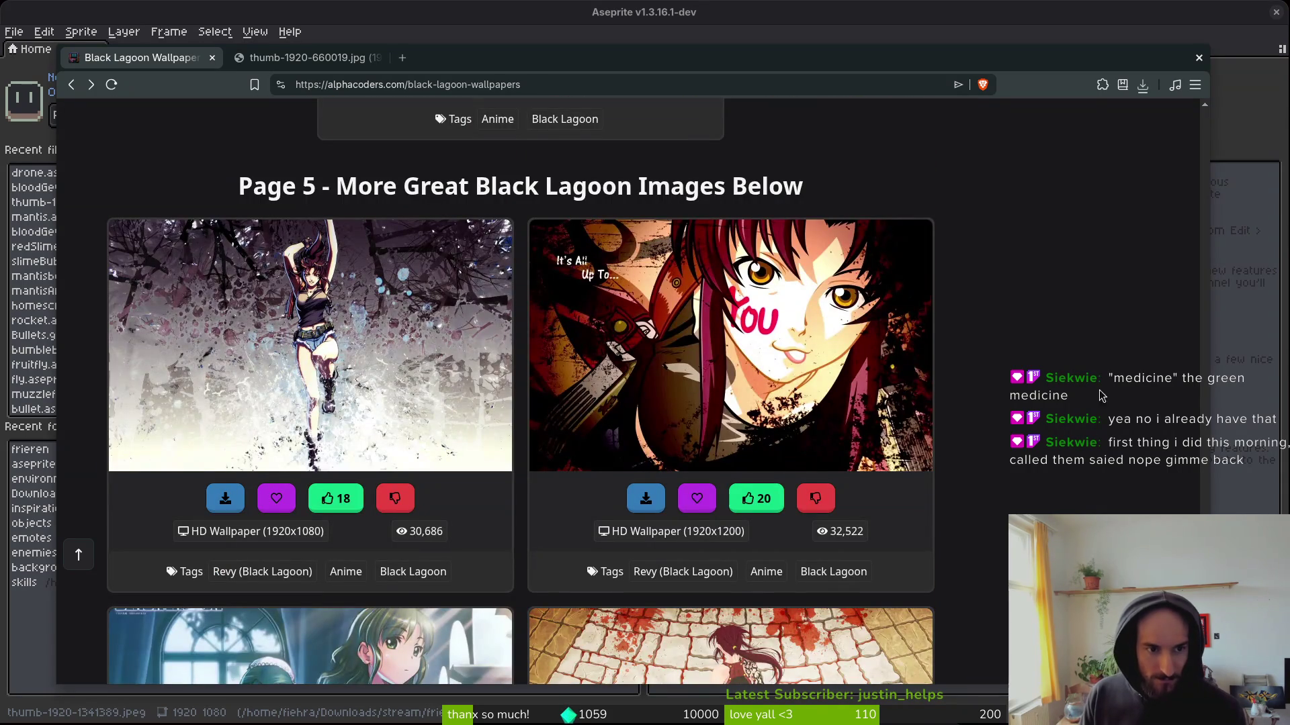
scroll(1073, 379, "down", 3)
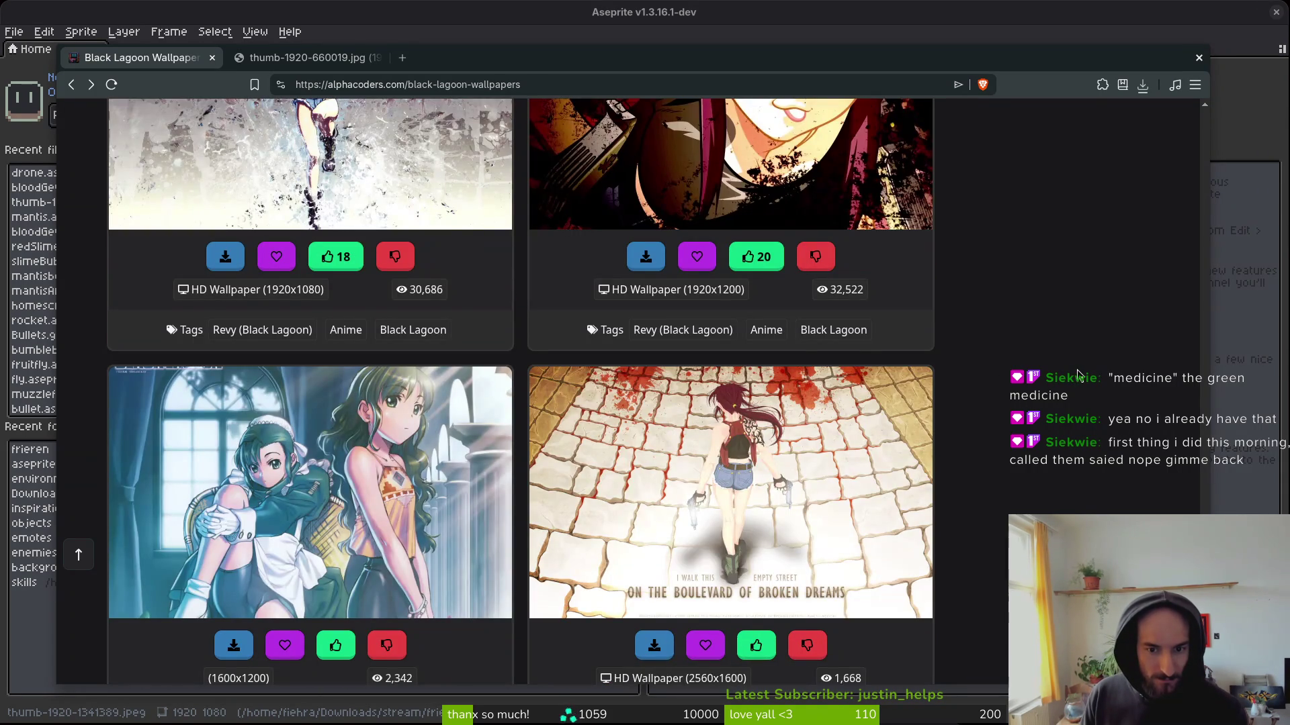
scroll(1078, 373, "down", 10)
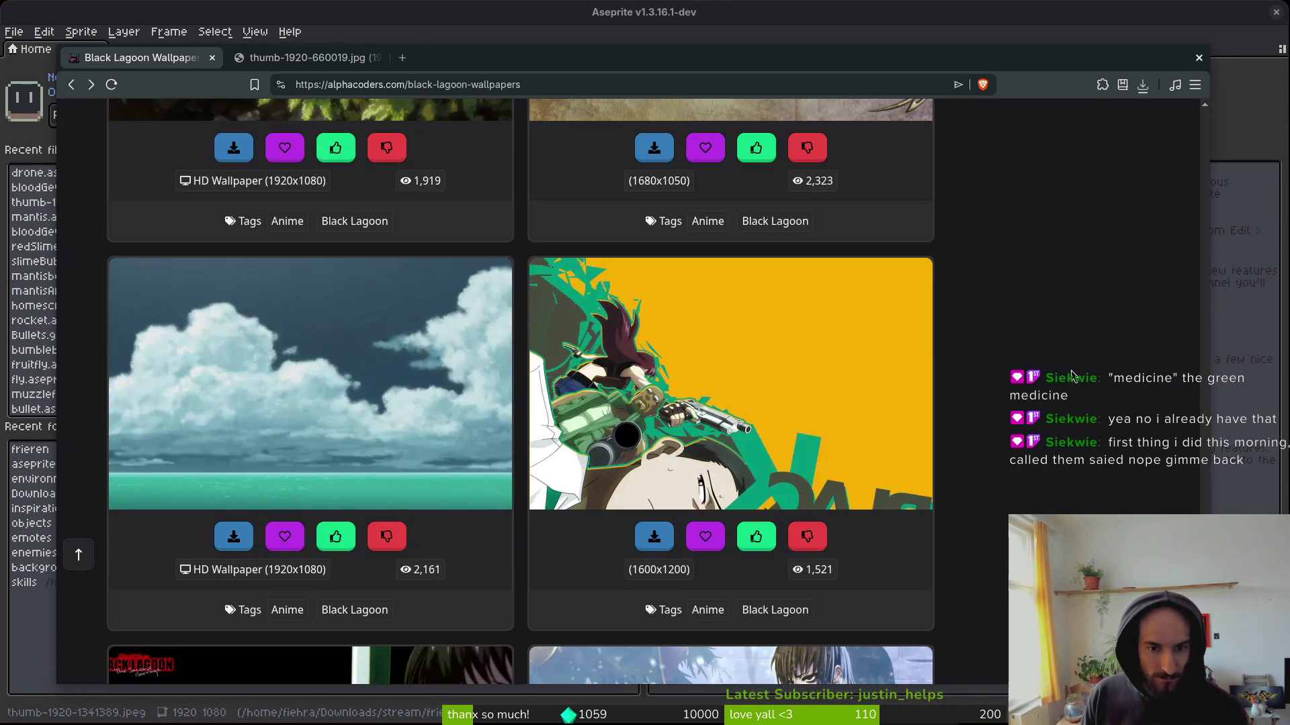
scroll(1071, 375, "down", 4)
scroll(1068, 373, "down", 5)
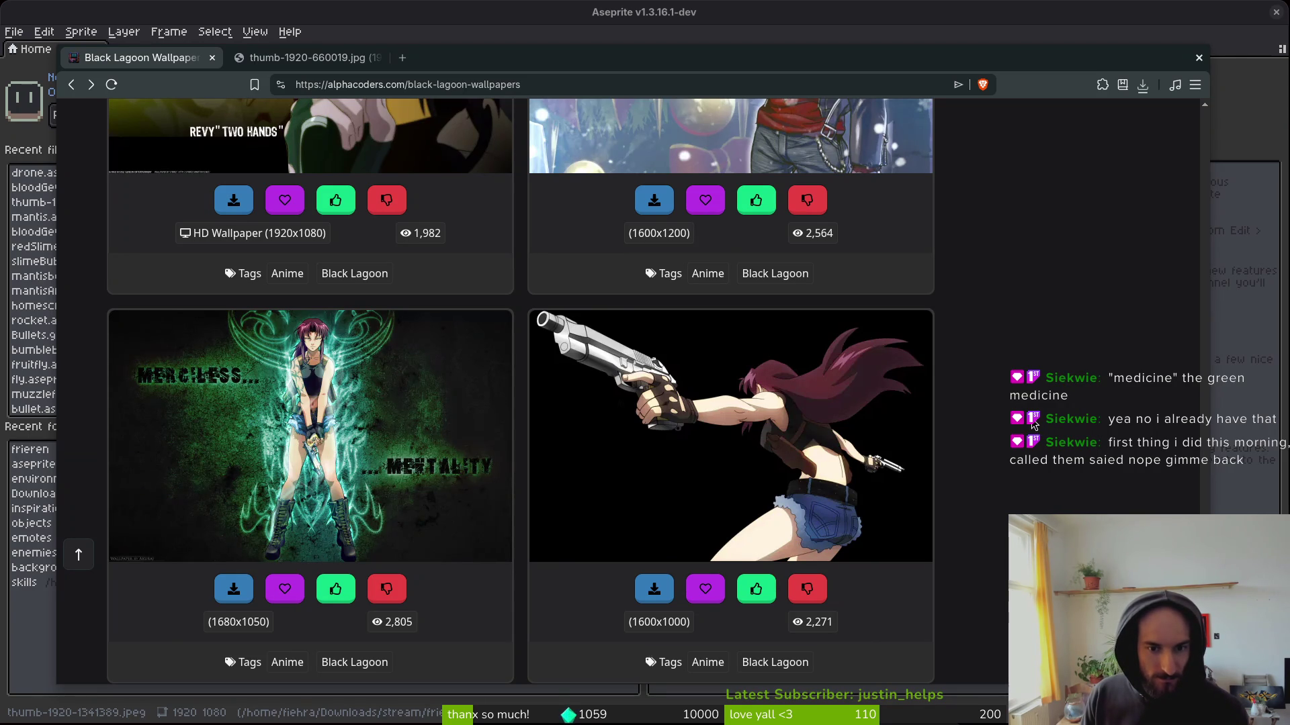
scroll(1035, 421, "down", 4)
scroll(1033, 427, "up", 3)
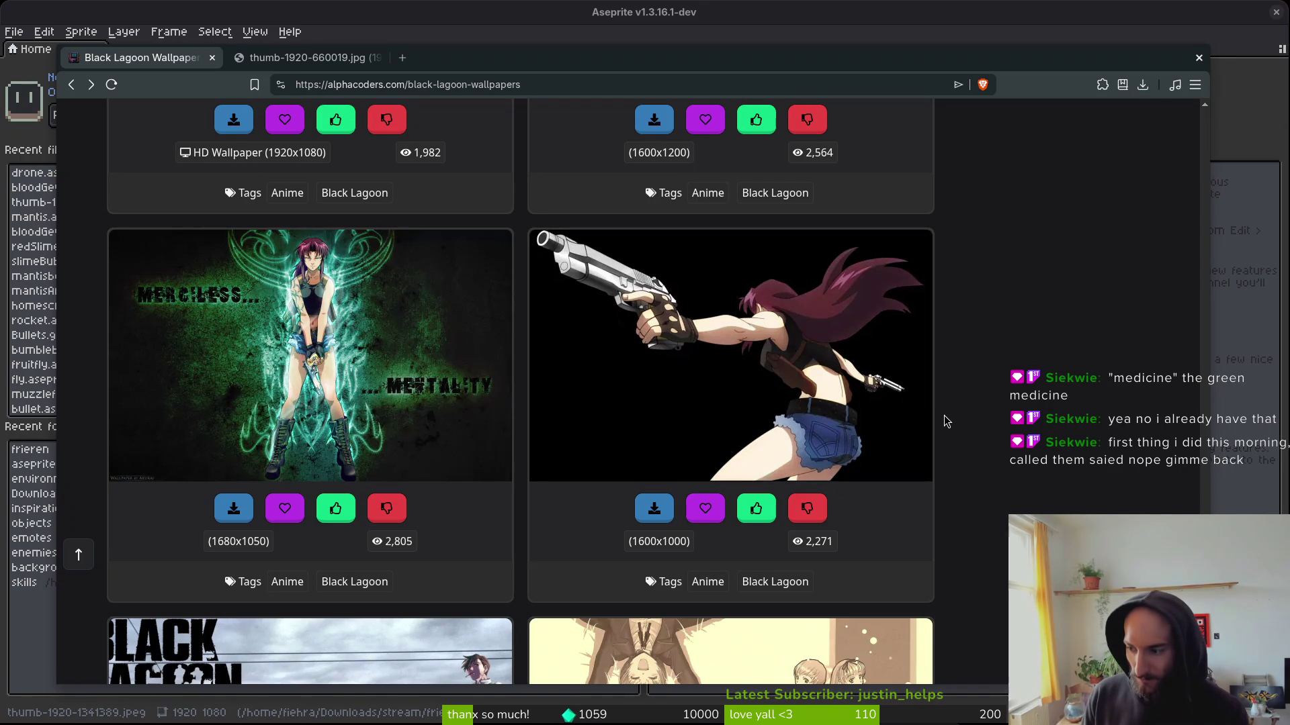
scroll(977, 413, "down", 3)
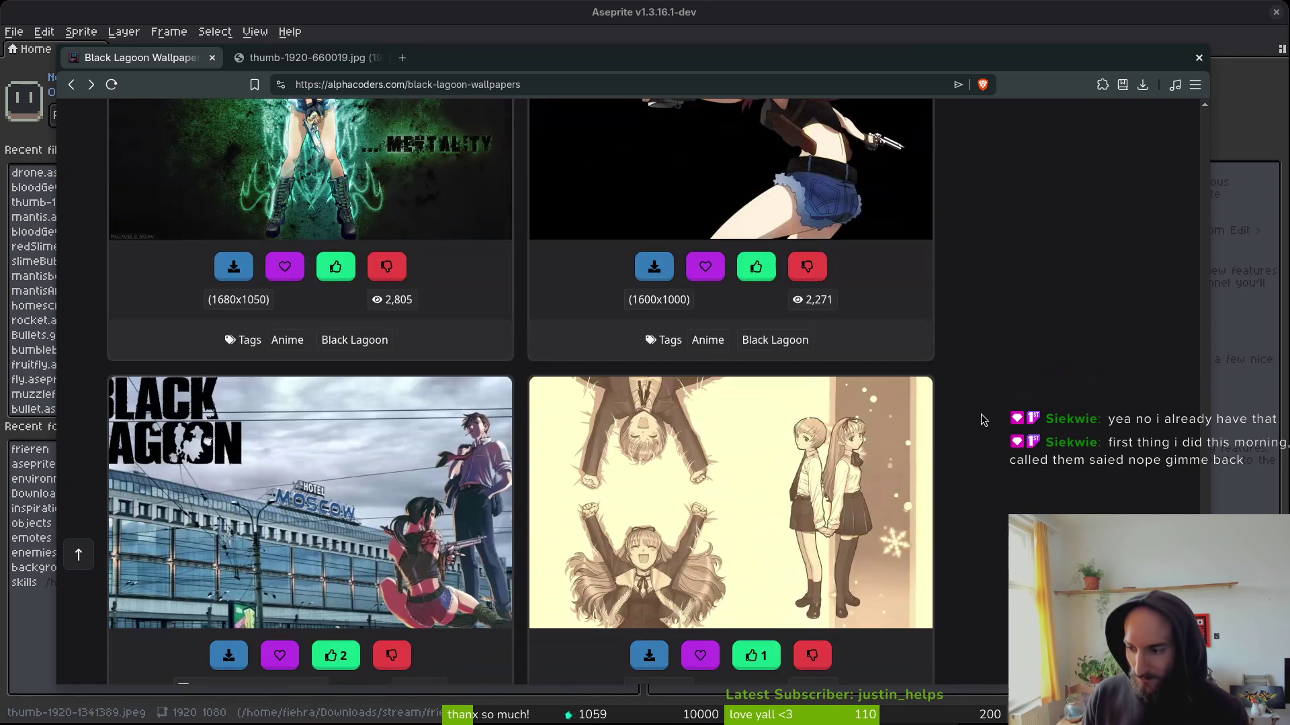
scroll(945, 403, "down", 2)
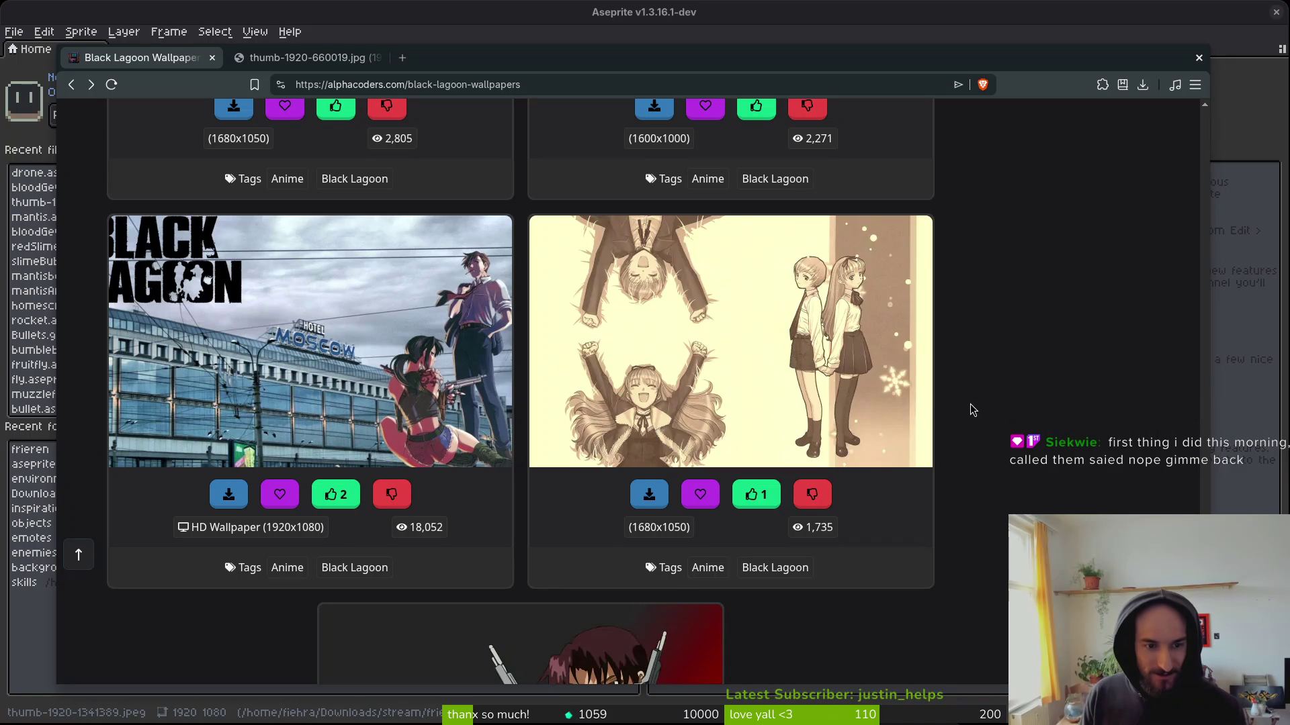
scroll(981, 409, "down", 5)
scroll(997, 403, "down", 5)
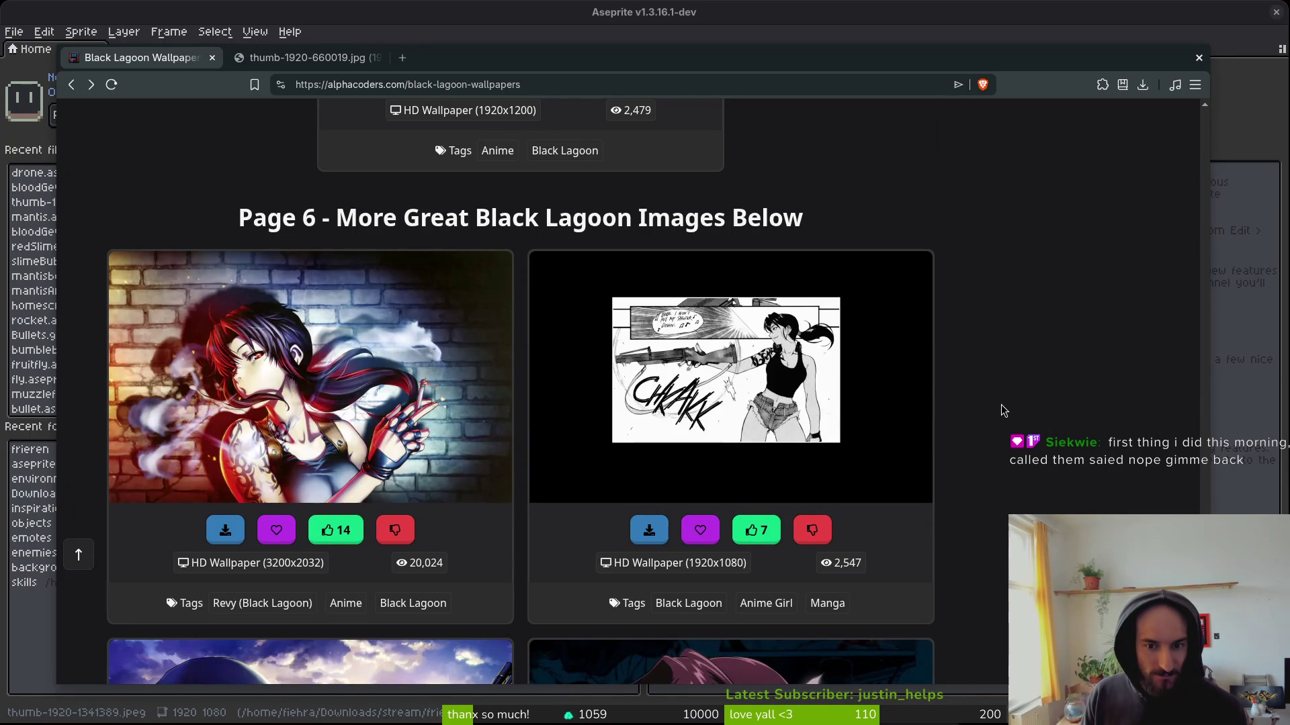
scroll(1002, 407, "down", 6)
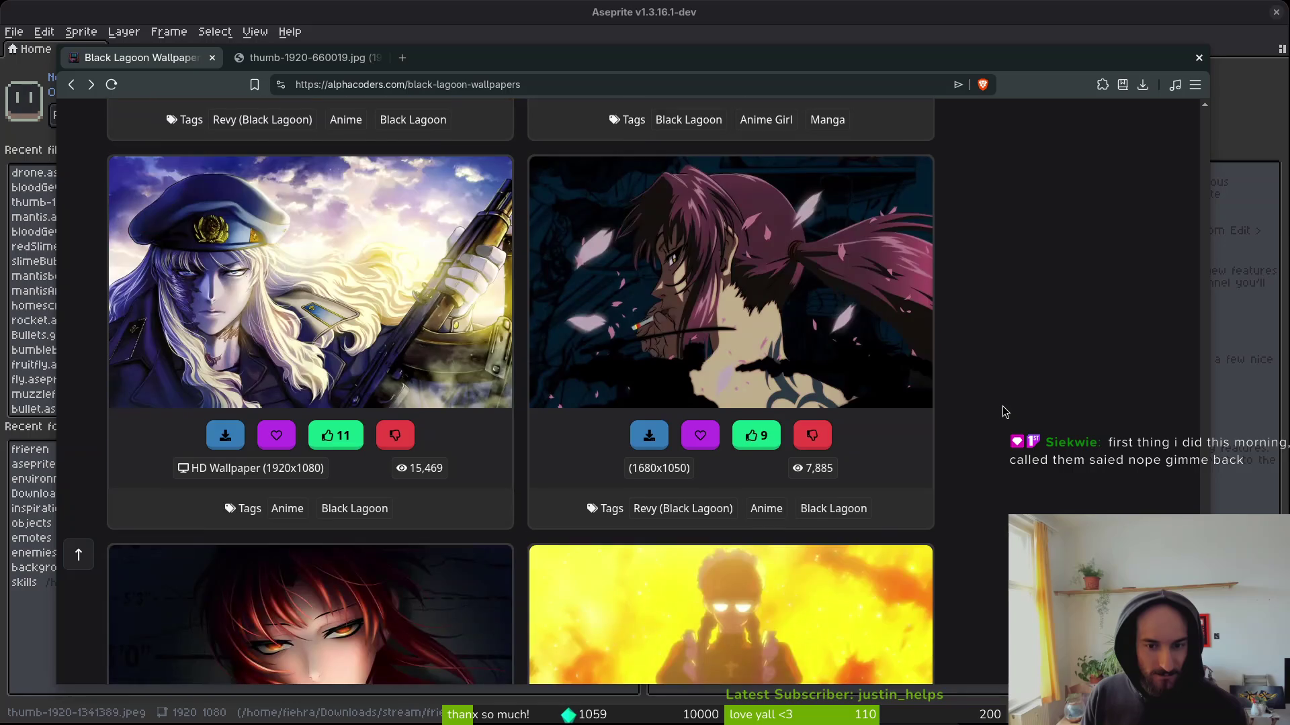
scroll(1001, 410, "up", 1)
right_click(589, 356)
Save the Revy-among-petals preview as thumb-1920-581450.jpg and close both extra tabs.
left_click(672, 368)
left_click(470, 57)
scroll(1068, 423, "down", 5)
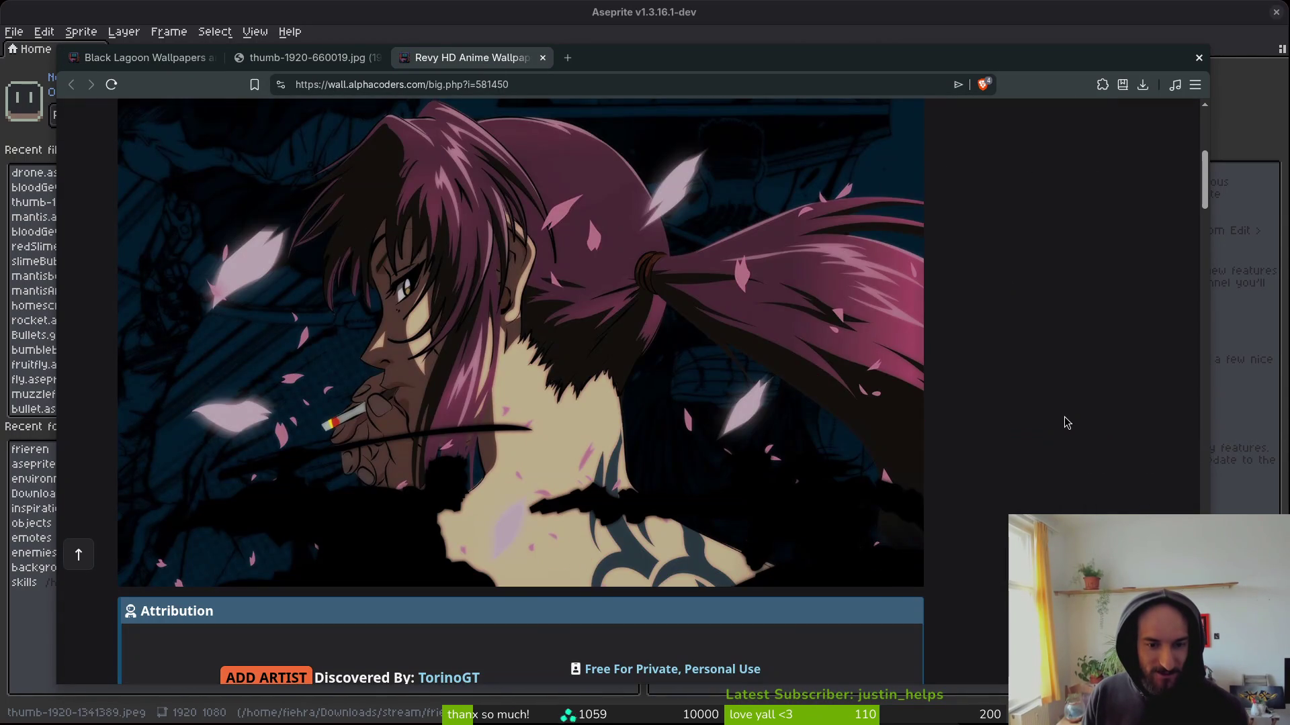
scroll(1067, 422, "up", 2)
right_click(594, 406)
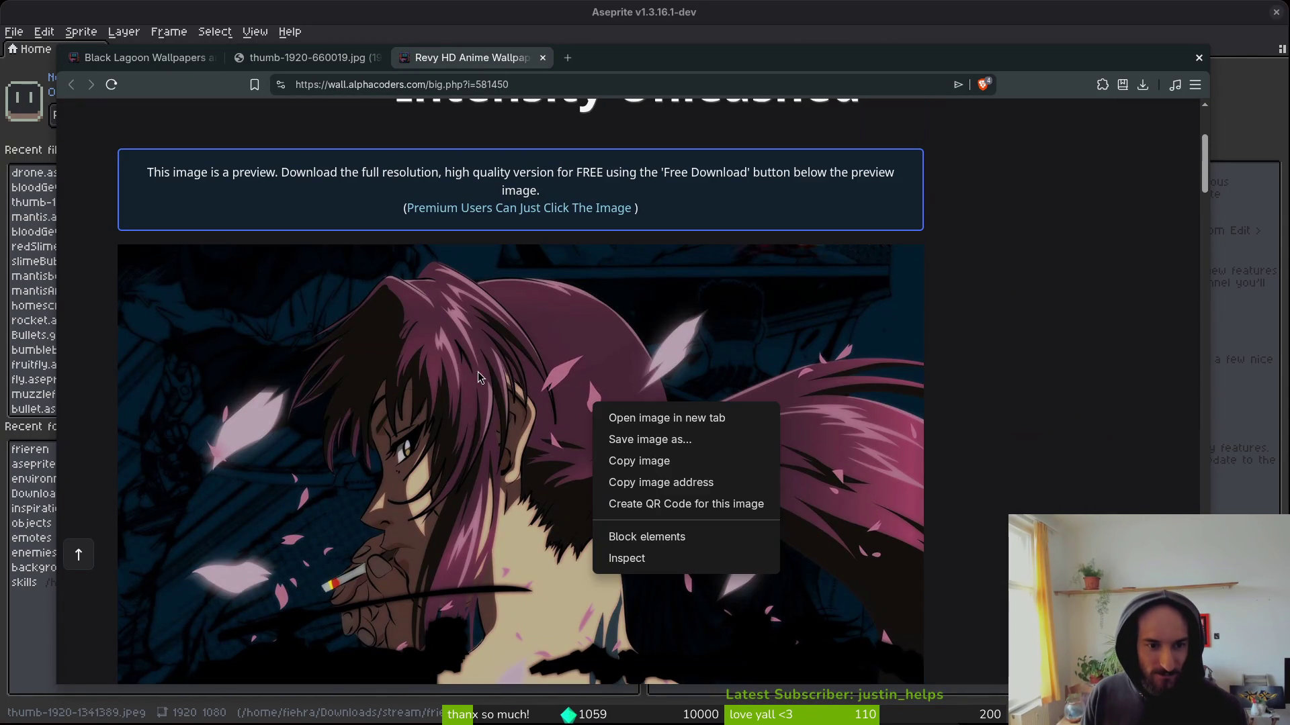
left_click(739, 440)
key("Return")
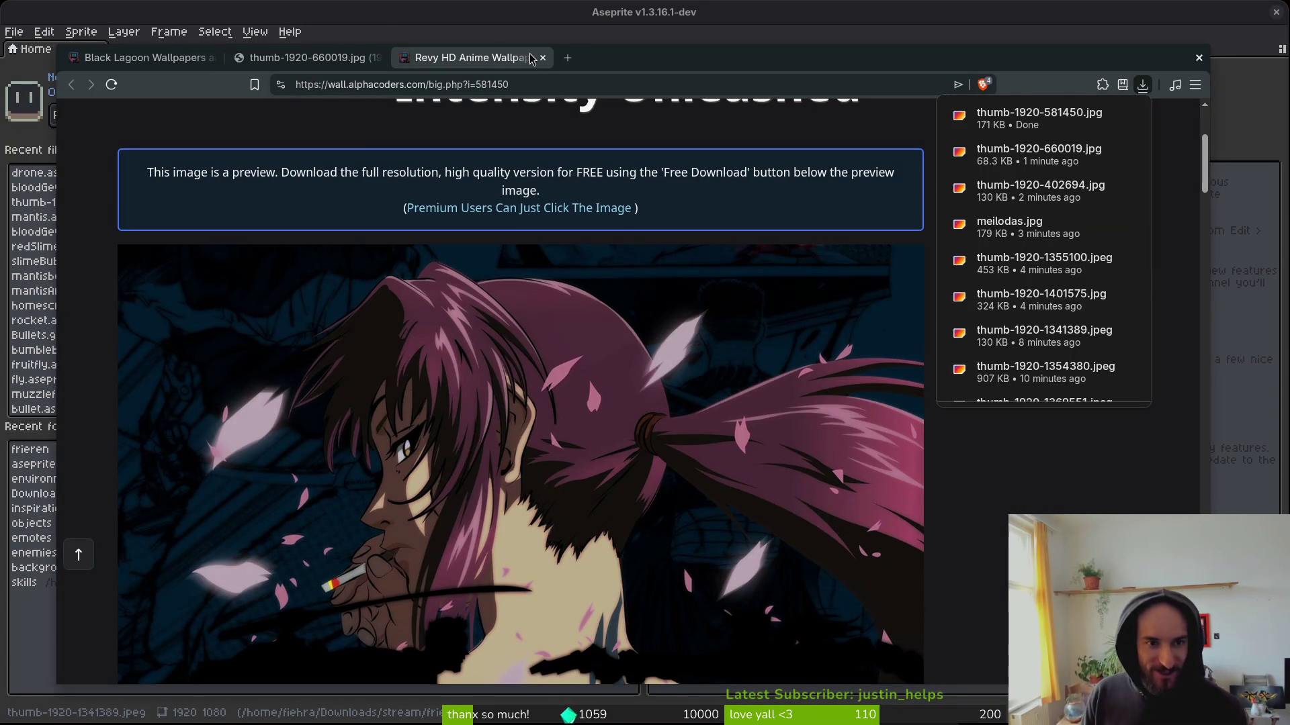
left_click(543, 58)
left_click(377, 58)
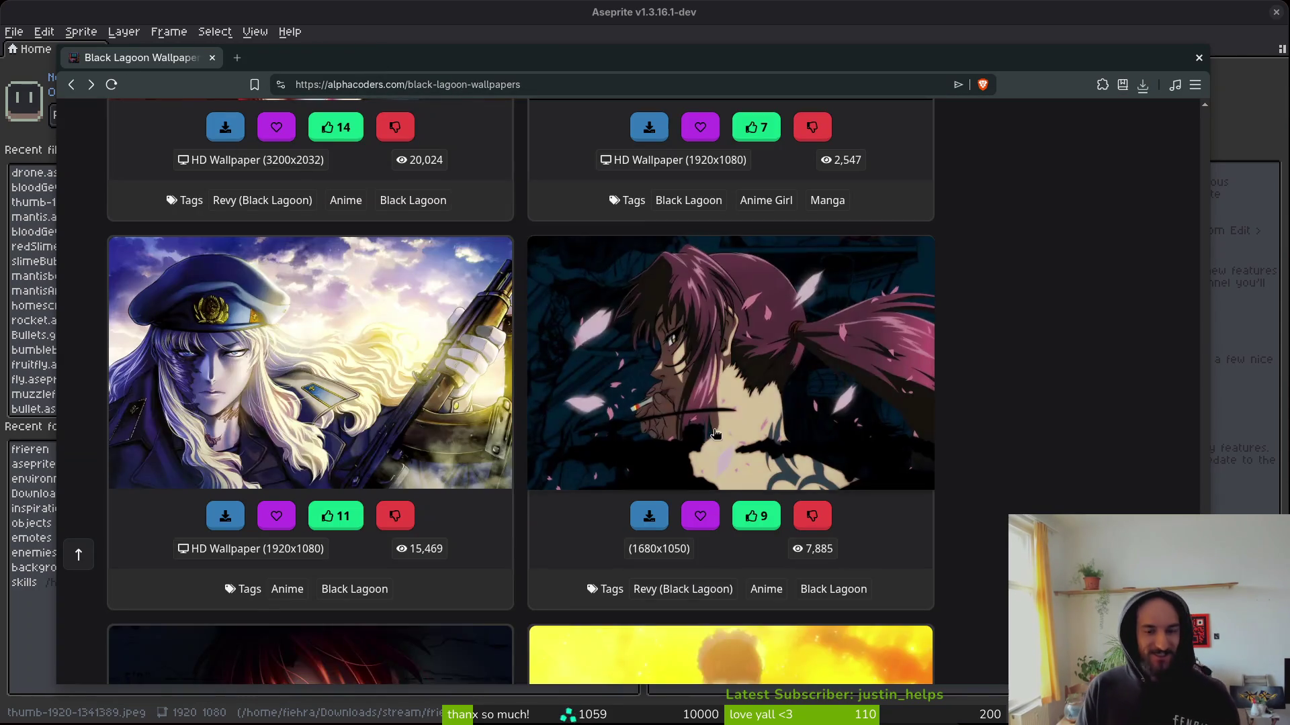
Scroll the Black Lagoon wallpapers through the Page 7 and Page 8 results, then jump to the top.
scroll(964, 374, "down", 2)
scroll(964, 373, "up", 1)
scroll(959, 369, "down", 3)
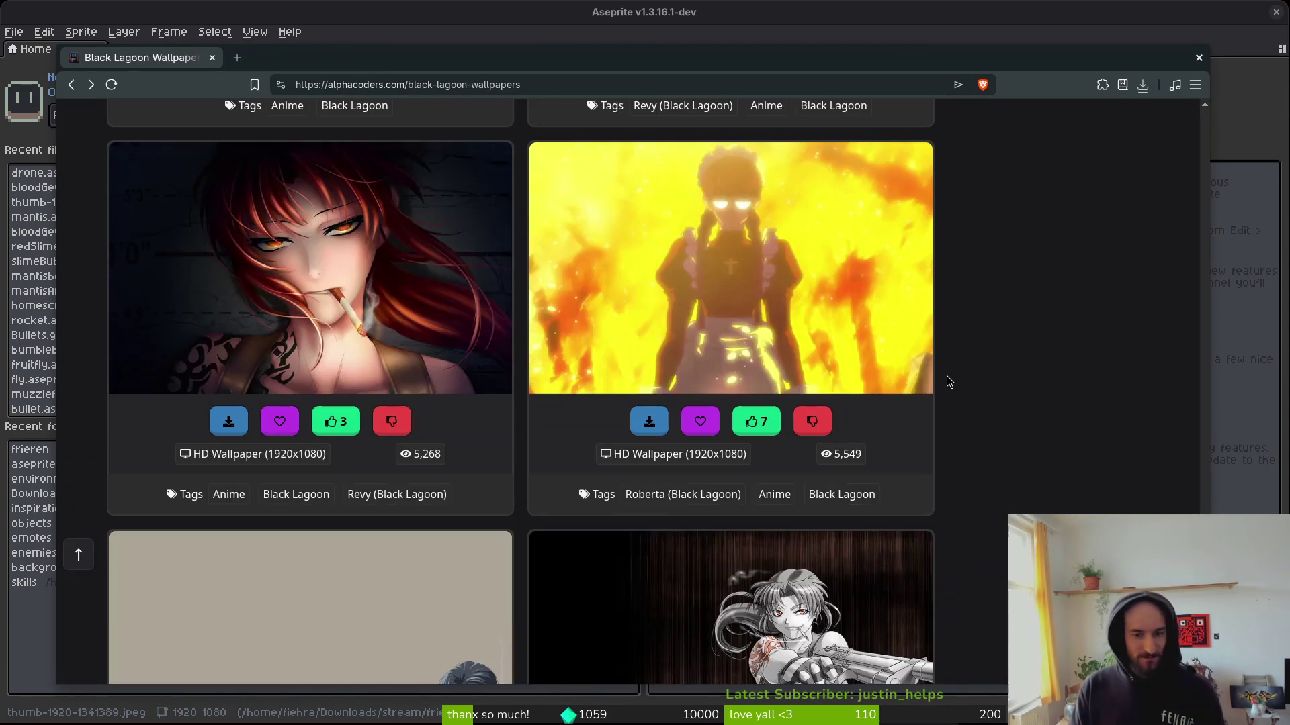
scroll(1026, 433, "down", 5)
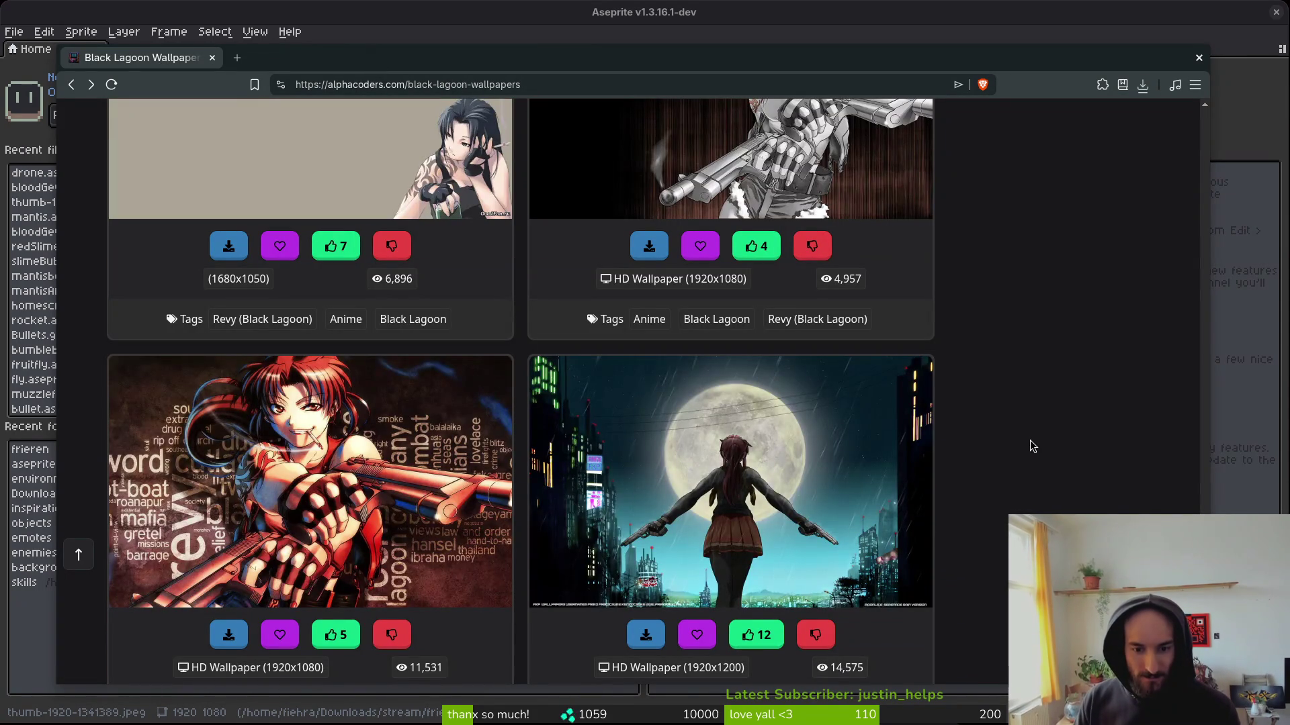
scroll(1091, 478, "down", 6)
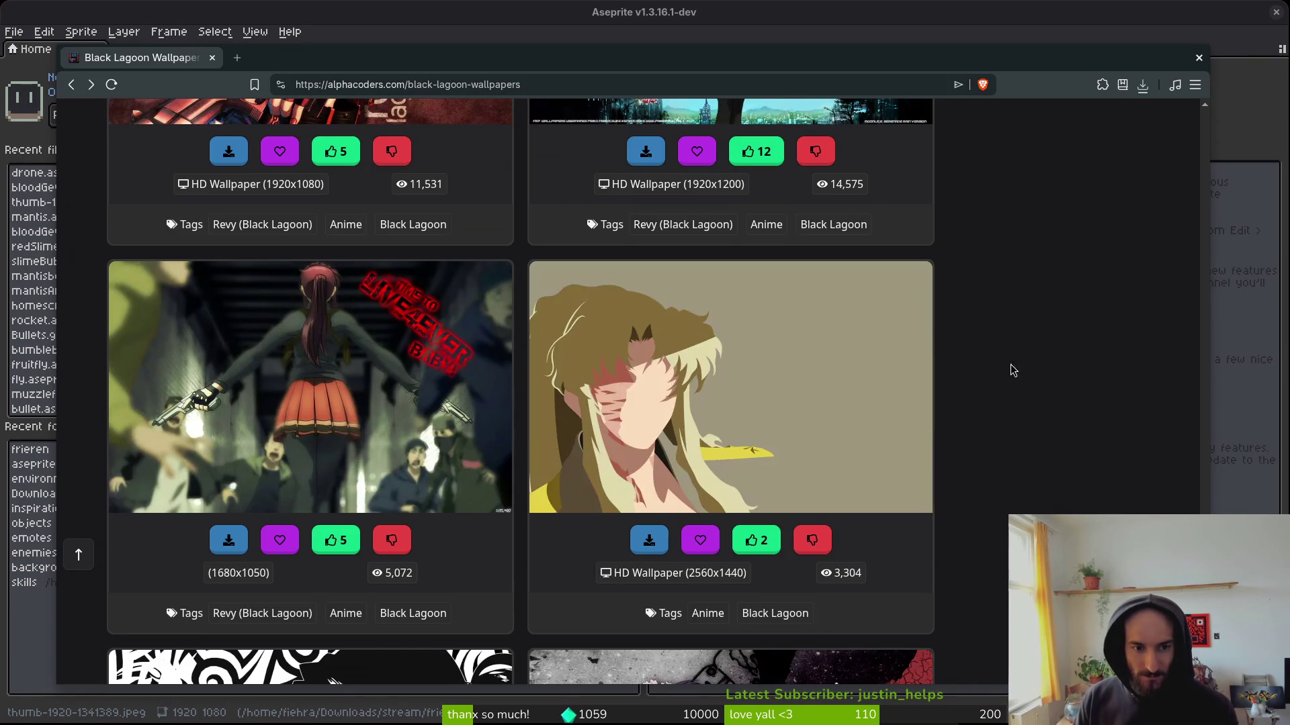
scroll(1009, 375, "down", 5)
scroll(1018, 372, "down", 10)
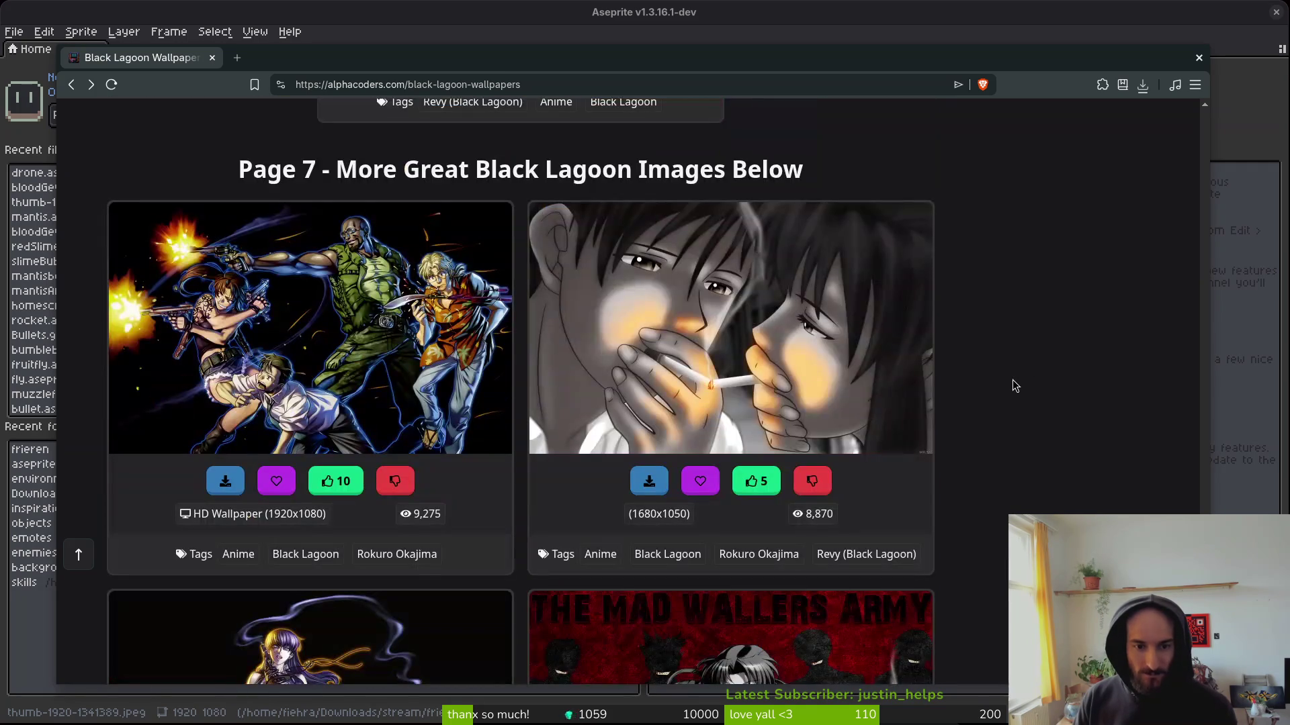
scroll(1013, 380, "down", 5)
scroll(1012, 383, "down", 7)
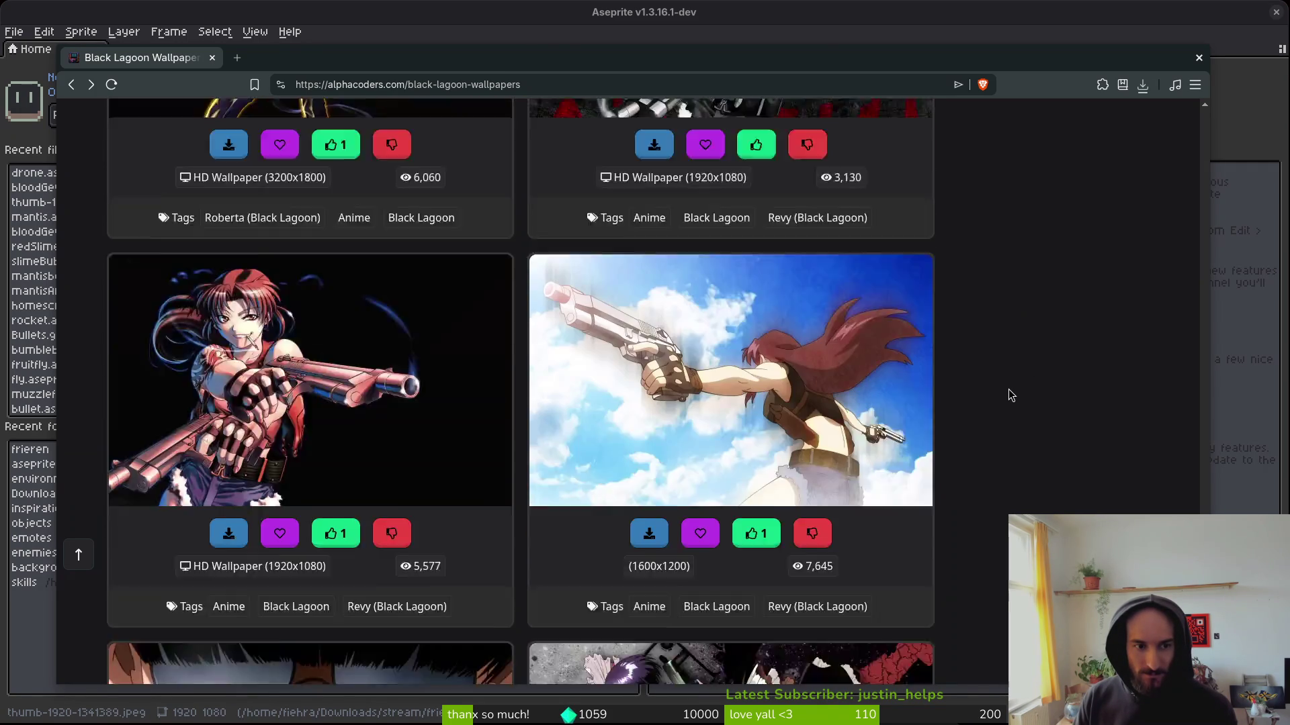
scroll(1015, 384, "down", 14)
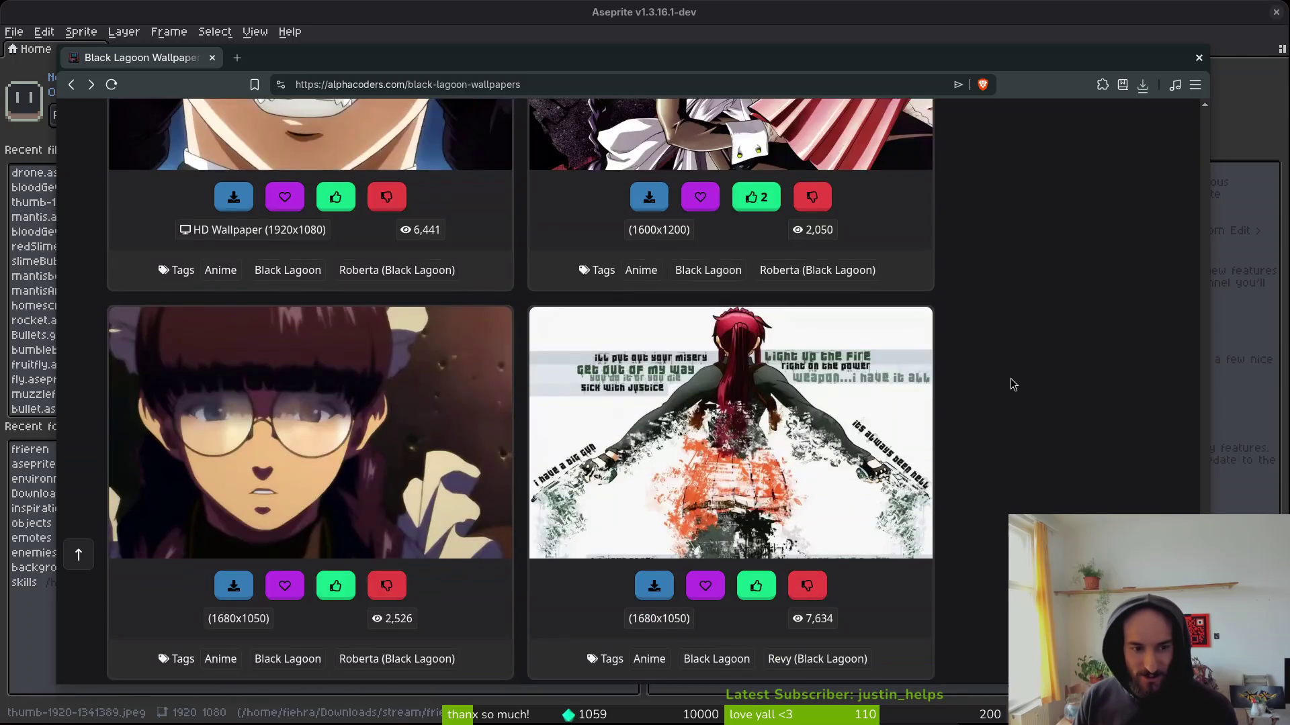
scroll(978, 392, "down", 15)
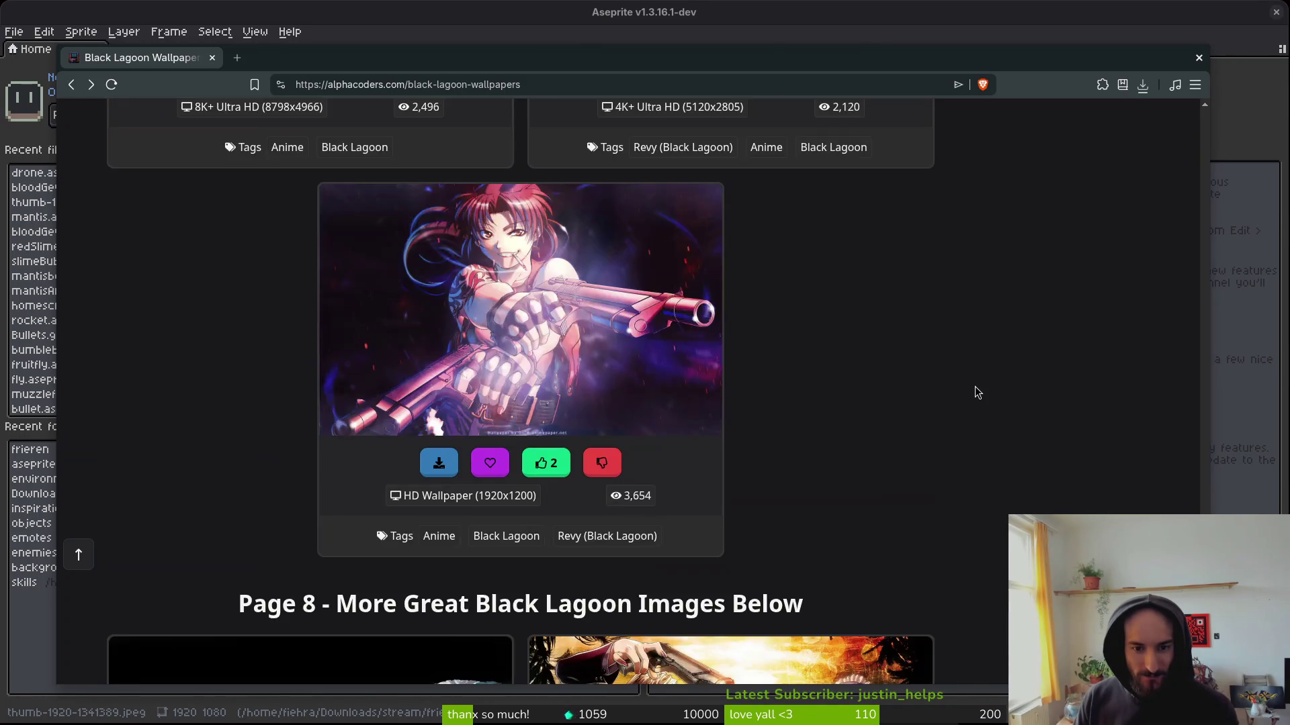
scroll(975, 393, "down", 17)
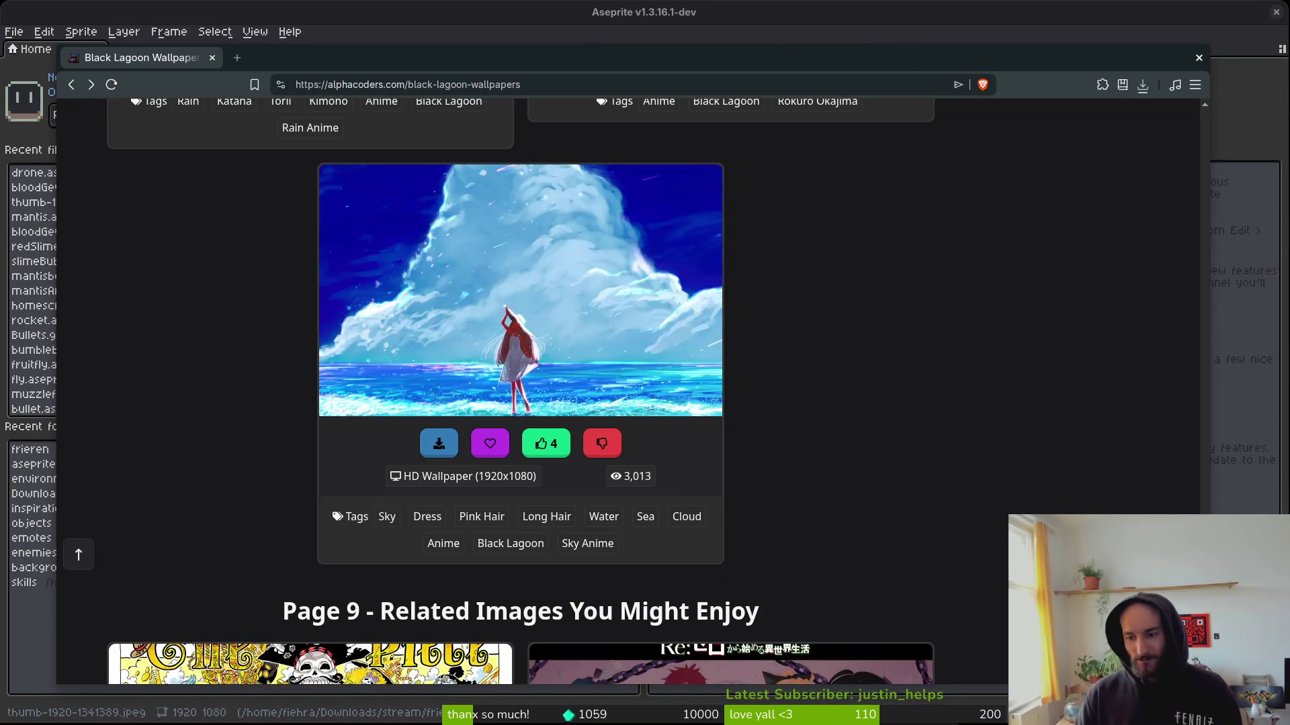
key("Home")
Search the site for 'attack on titan'.
left_click(442, 121)
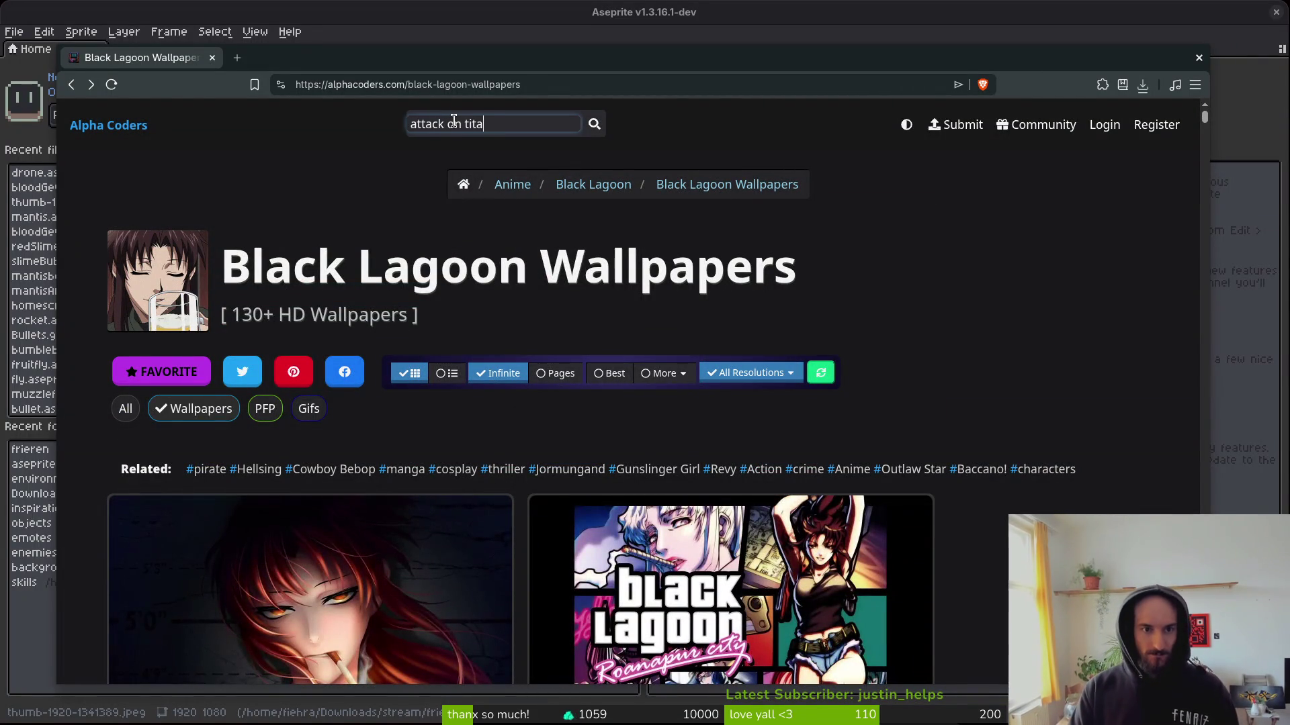
type("n")
key("Return")
Scroll down through many Attack On Titan wallpaper results, then return to the top.
scroll(1040, 409, "down", 5)
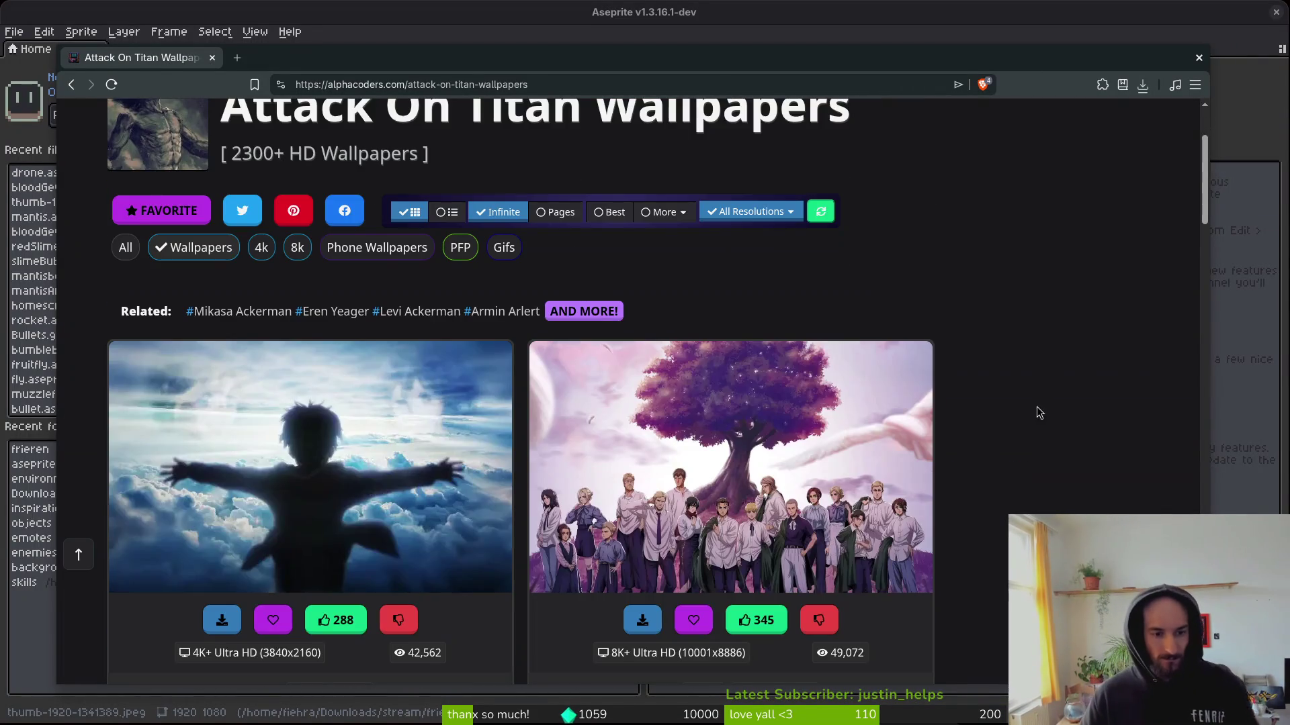
scroll(1012, 317, "down", 6)
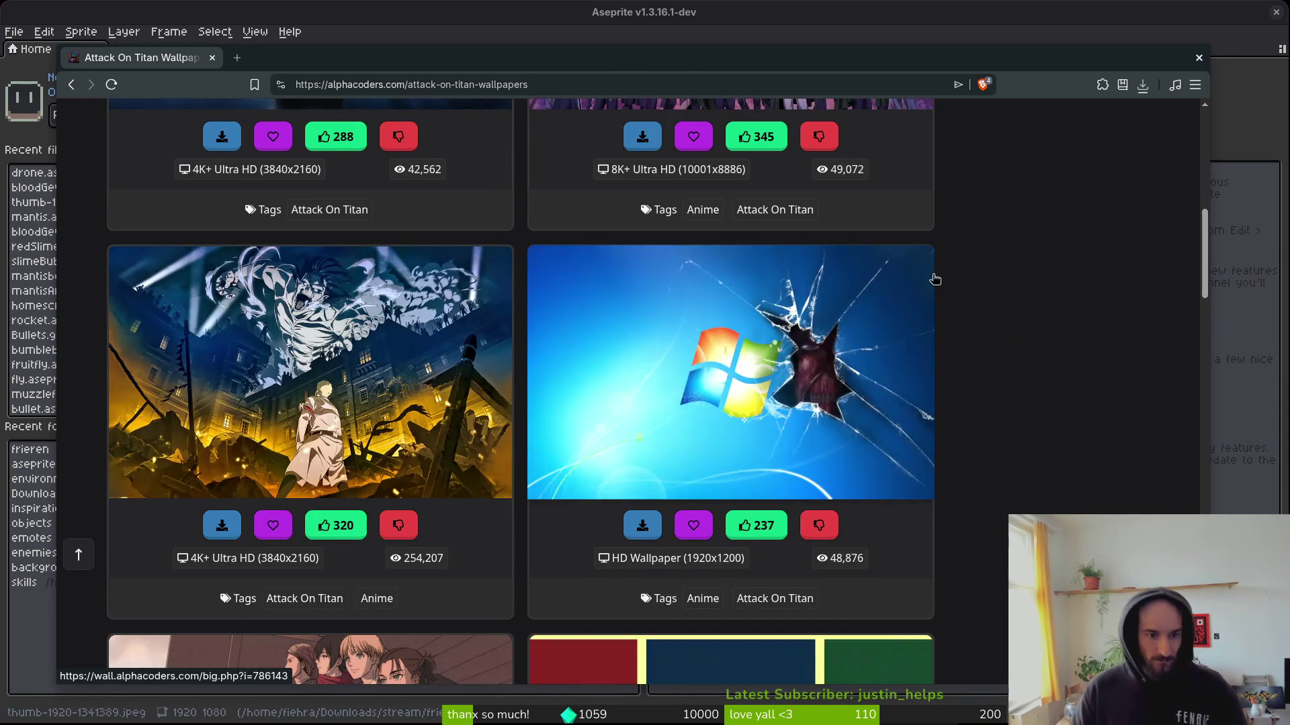
scroll(952, 316, "down", 6)
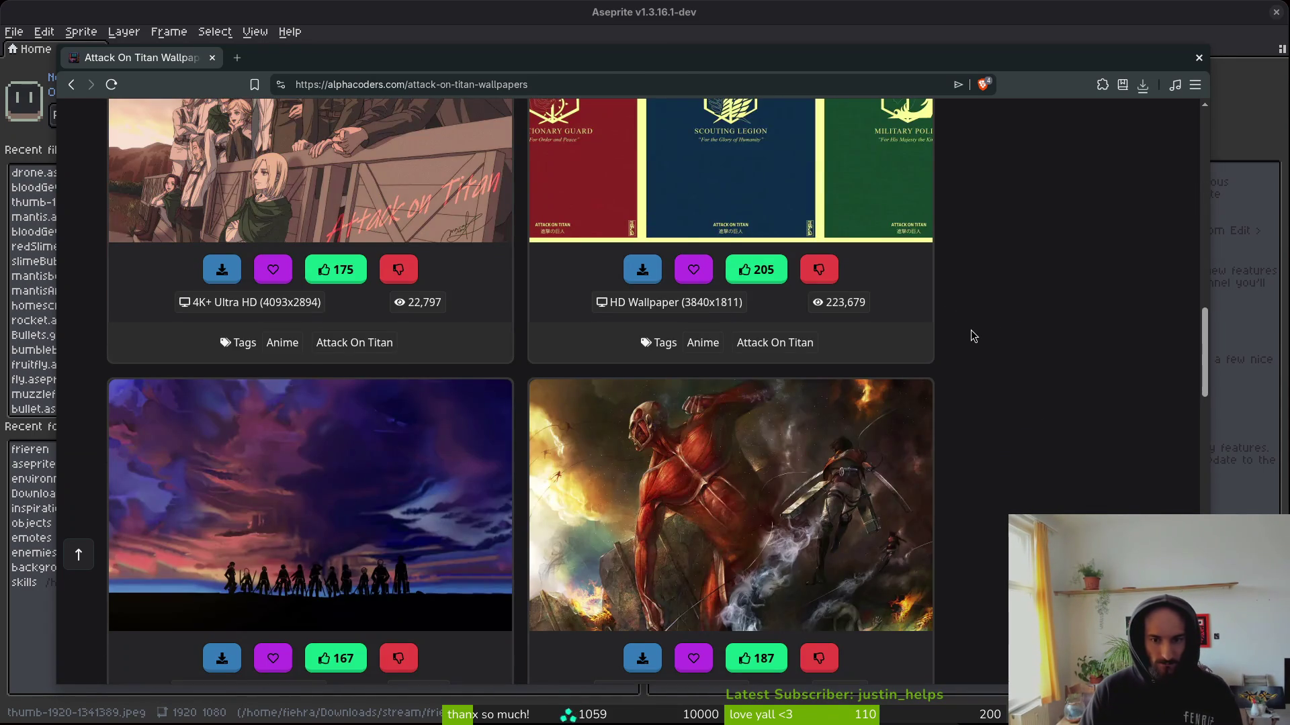
scroll(970, 329, "down", 2)
scroll(987, 330, "down", 8)
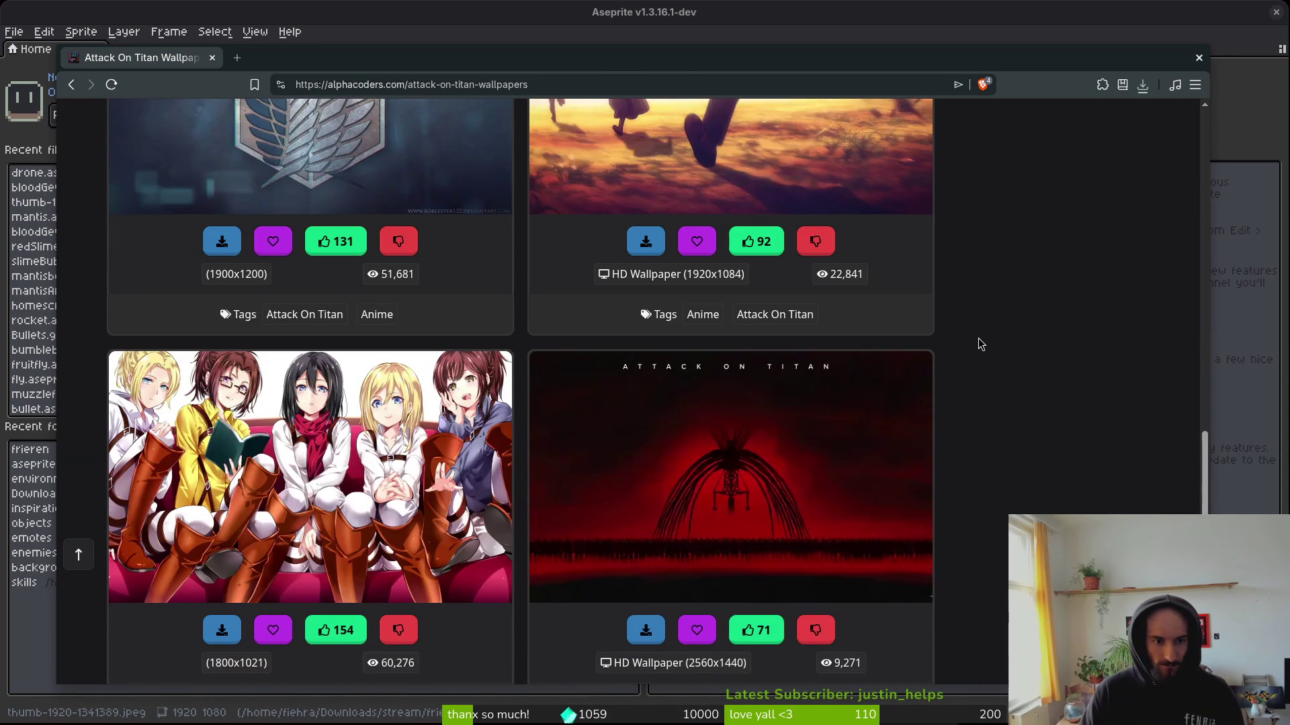
scroll(978, 337, "down", 4)
scroll(984, 342, "down", 12)
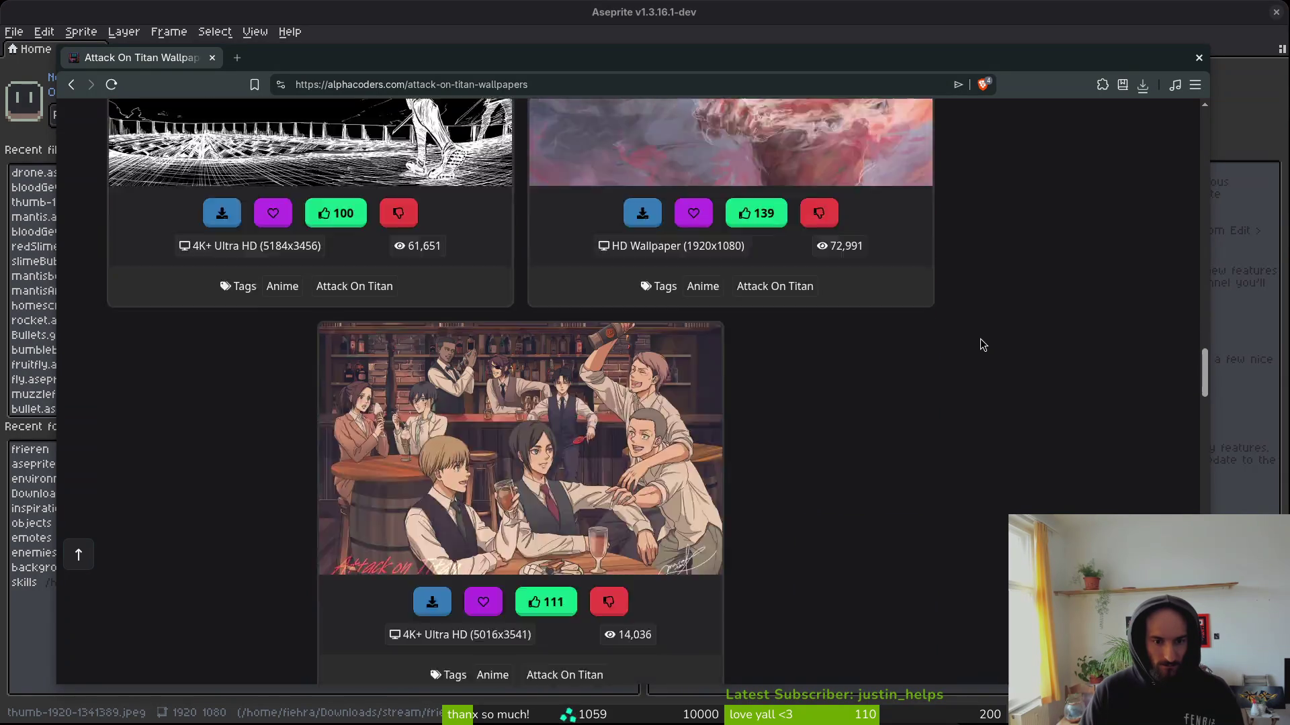
scroll(974, 347, "down", 6)
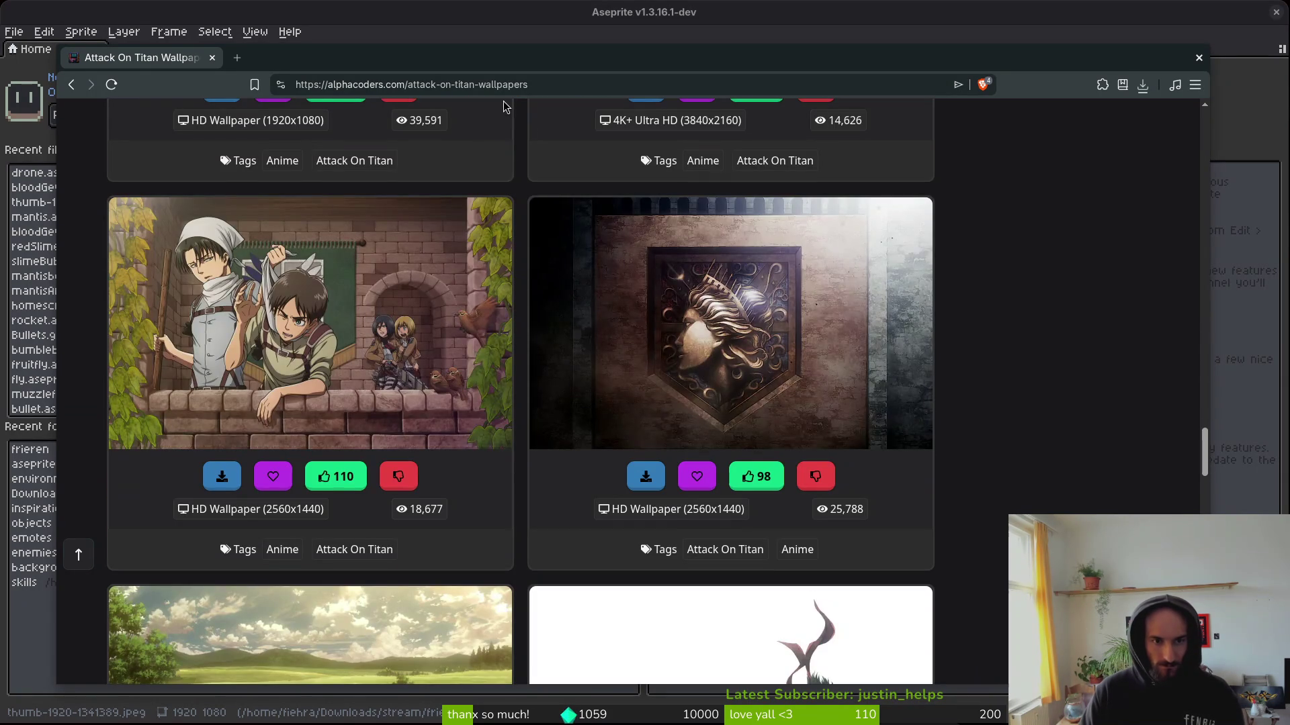
scroll(1126, 395, "down", 11)
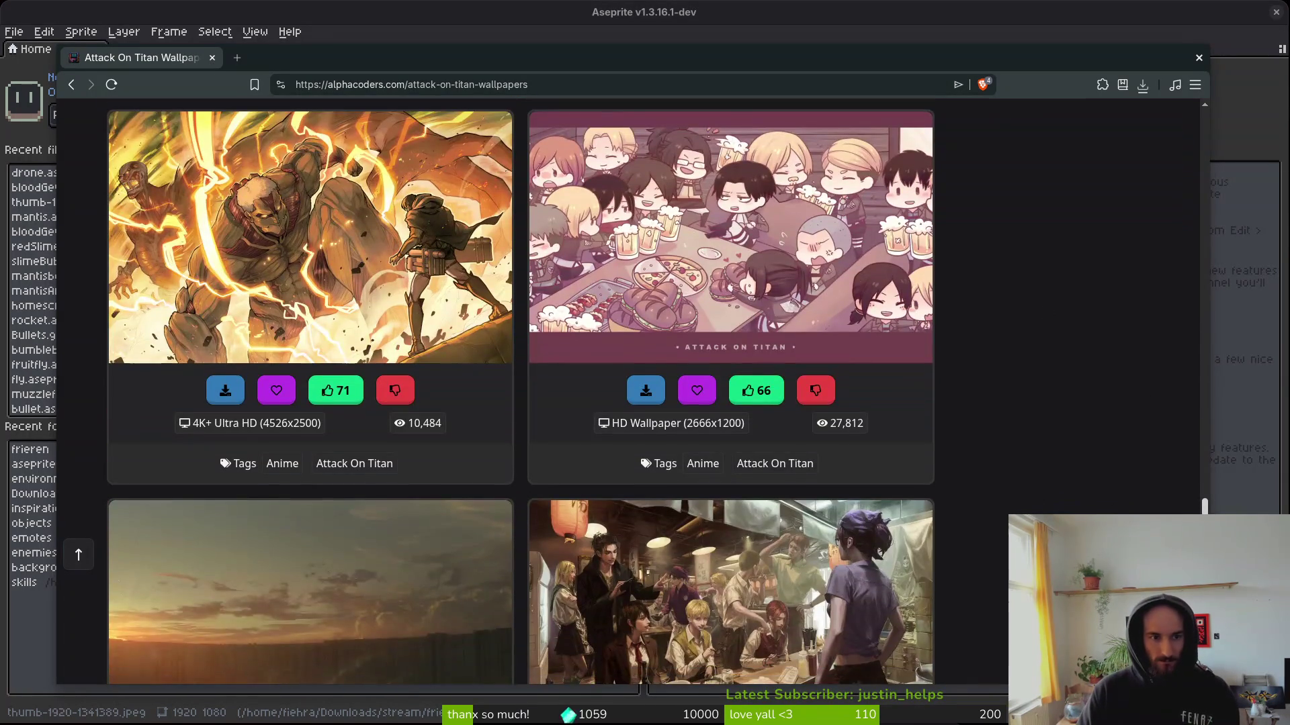
scroll(731, 389, "down", 8)
scroll(520, 391, "down", 18)
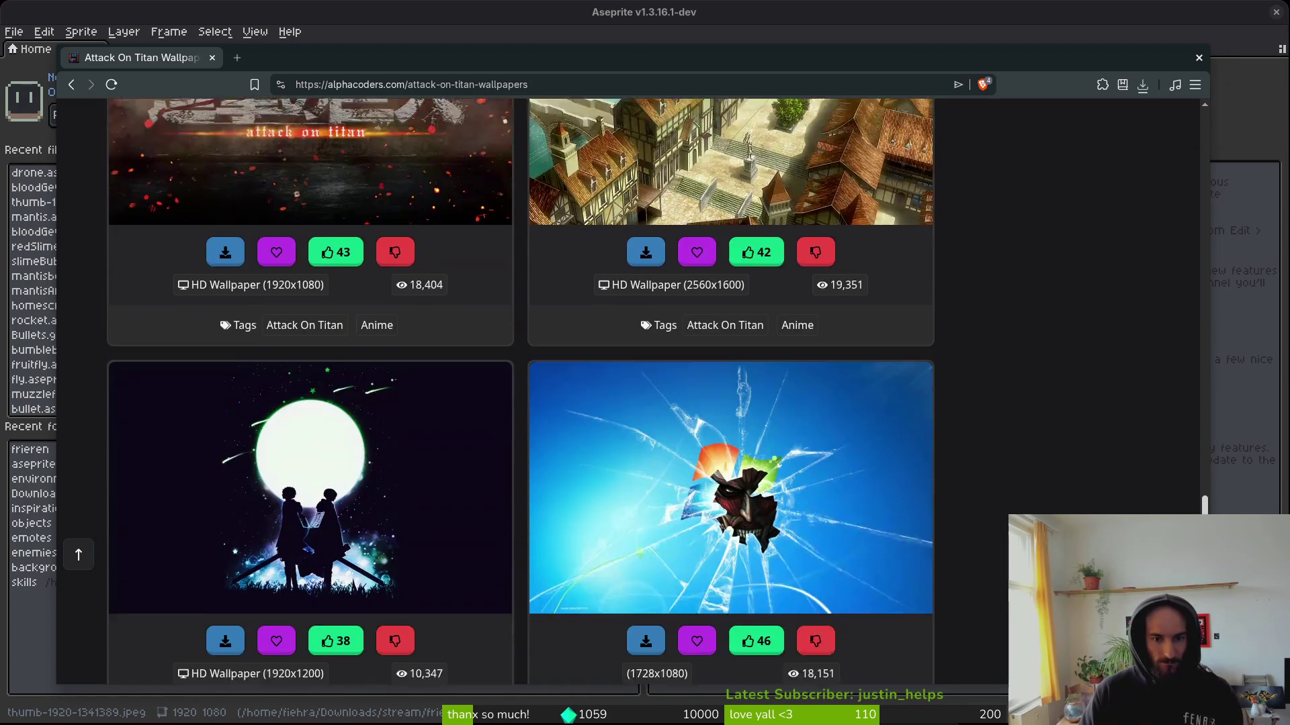
scroll(521, 392, "down", 12)
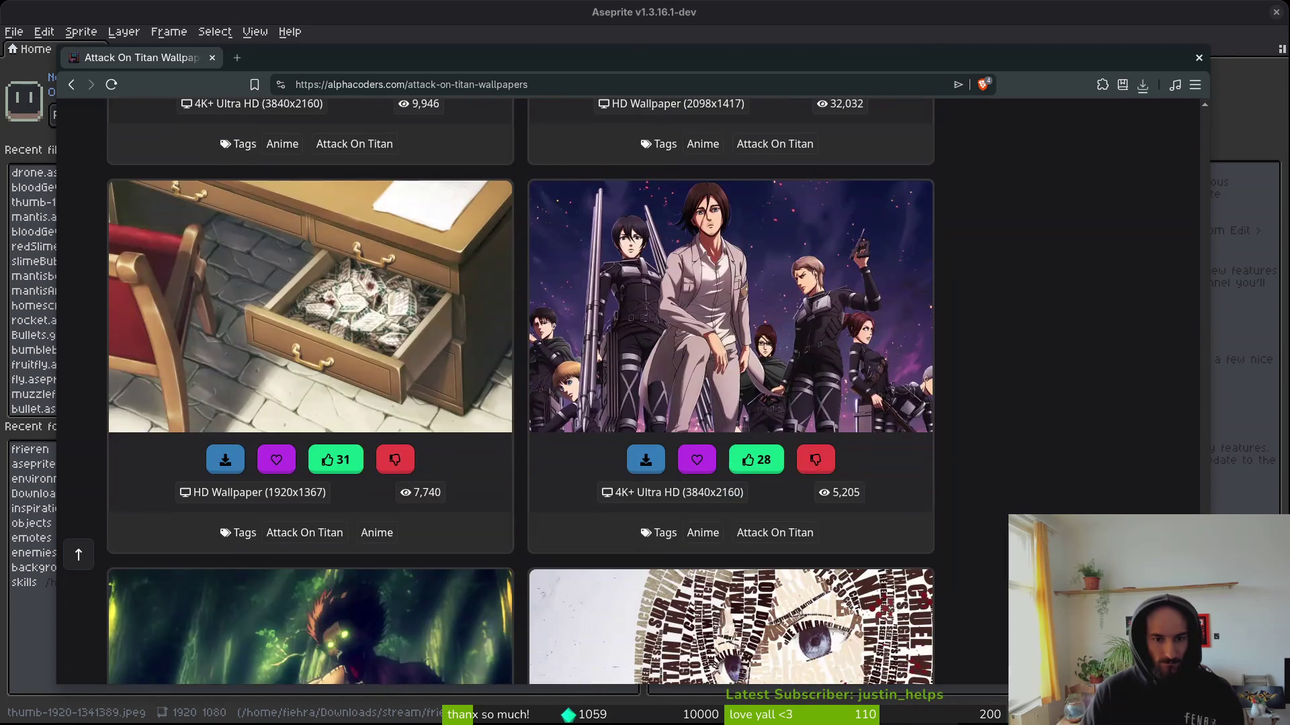
scroll(520, 392, "up", 2)
scroll(520, 391, "down", 1)
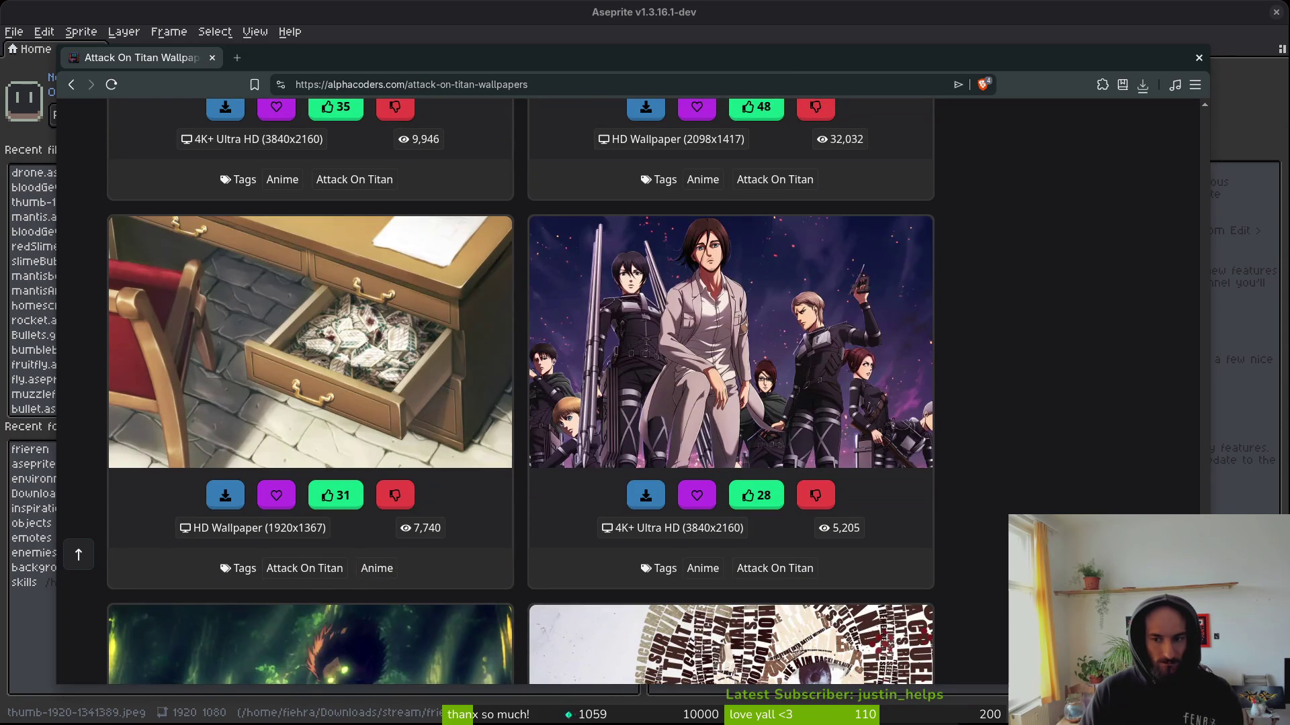
scroll(521, 391, "down", 15)
scroll(521, 391, "down", 13)
scroll(521, 391, "down", 12)
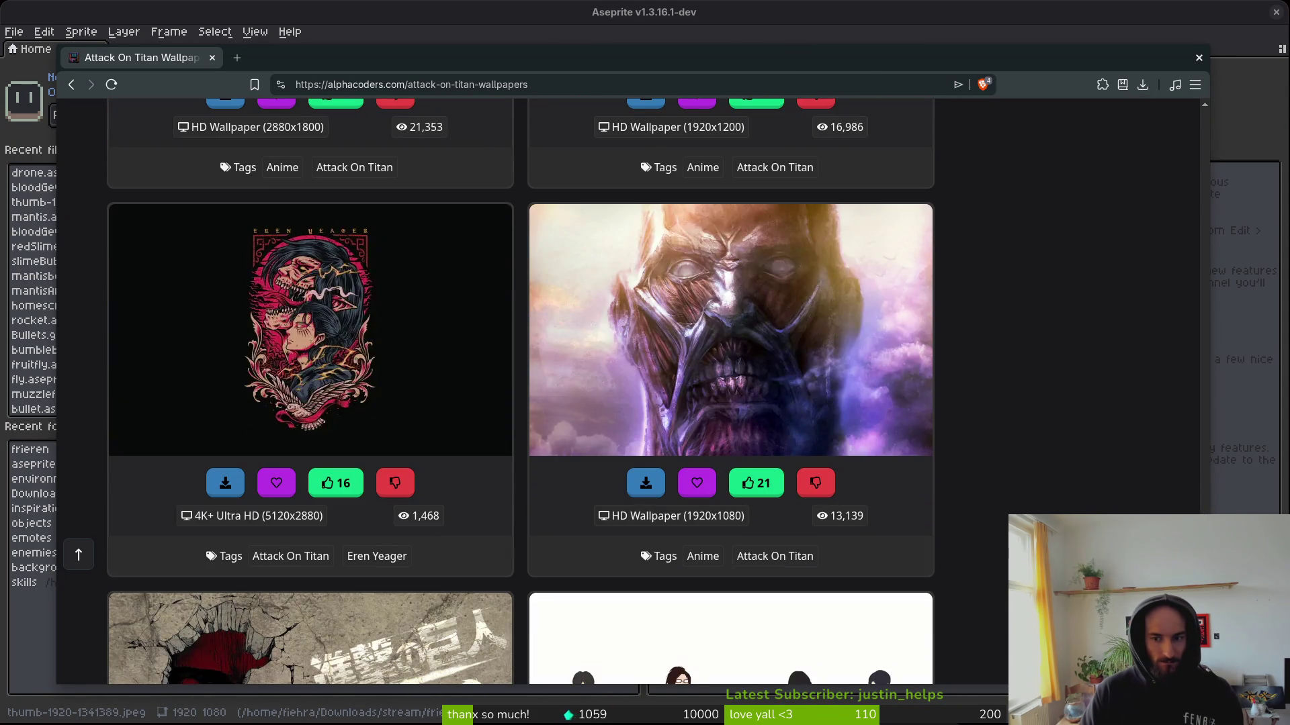
key("Home")
Search for 'mikasa ackerman' and browse the wallpaper results.
left_click(505, 125)
type("mik")
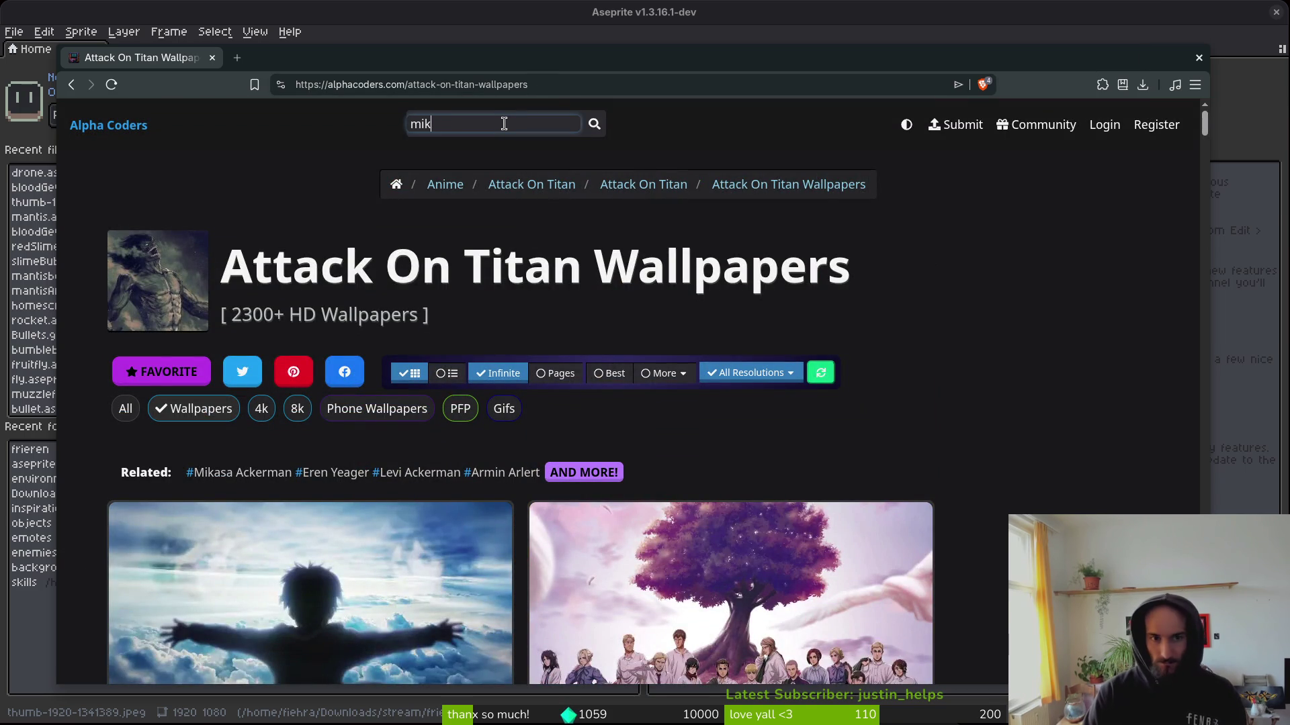
type("asa ackerman")
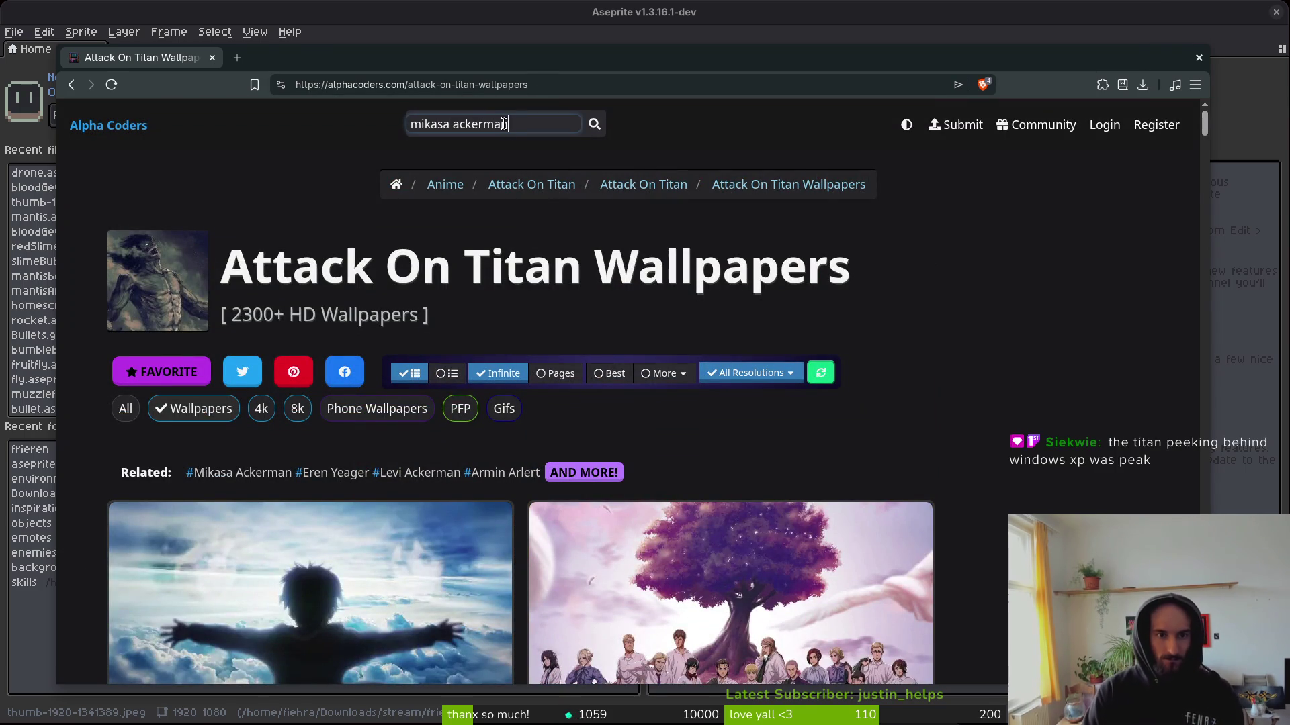
key("Return")
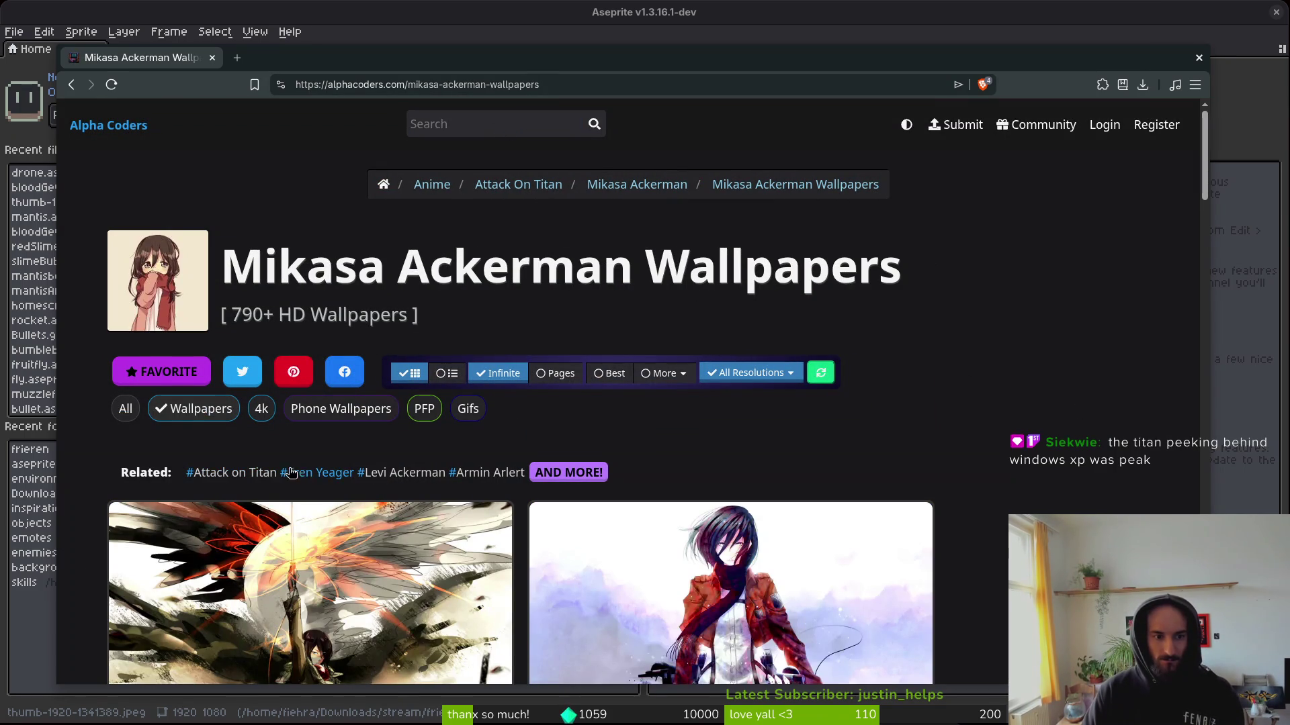
scroll(470, 478, "down", 1)
scroll(1009, 433, "down", 8)
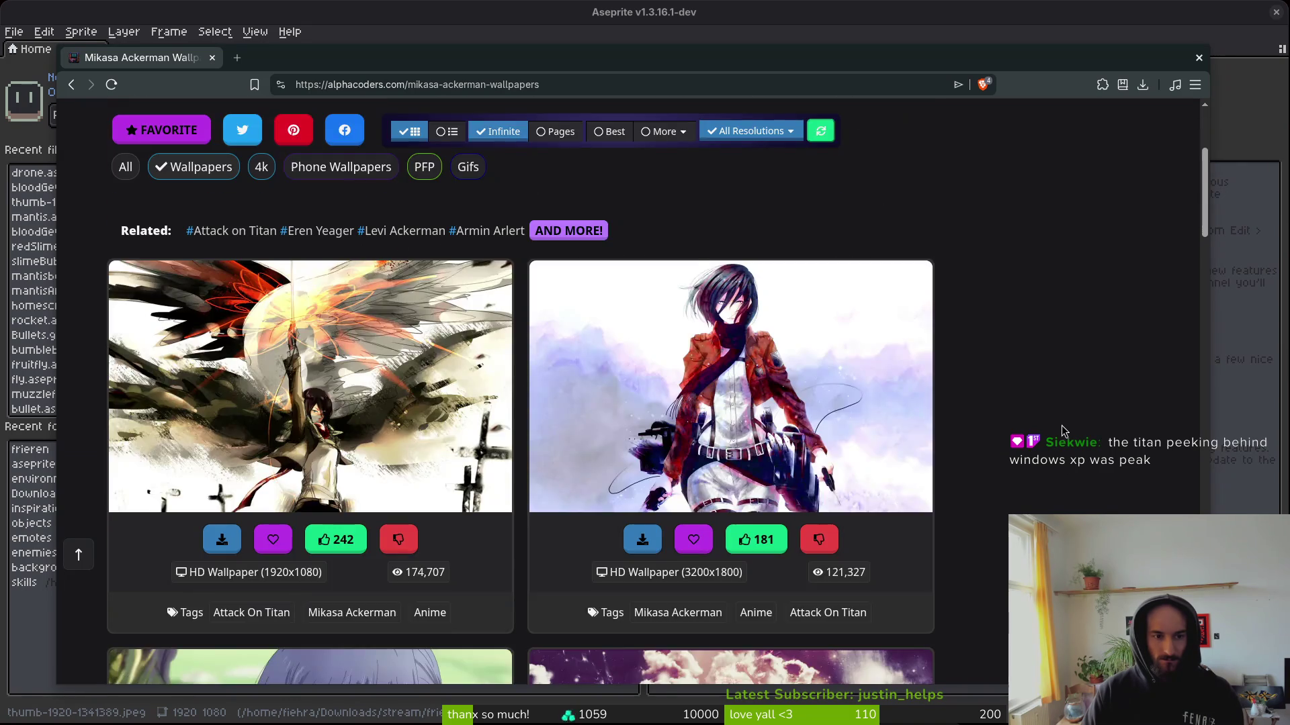
scroll(1076, 436, "down", 3)
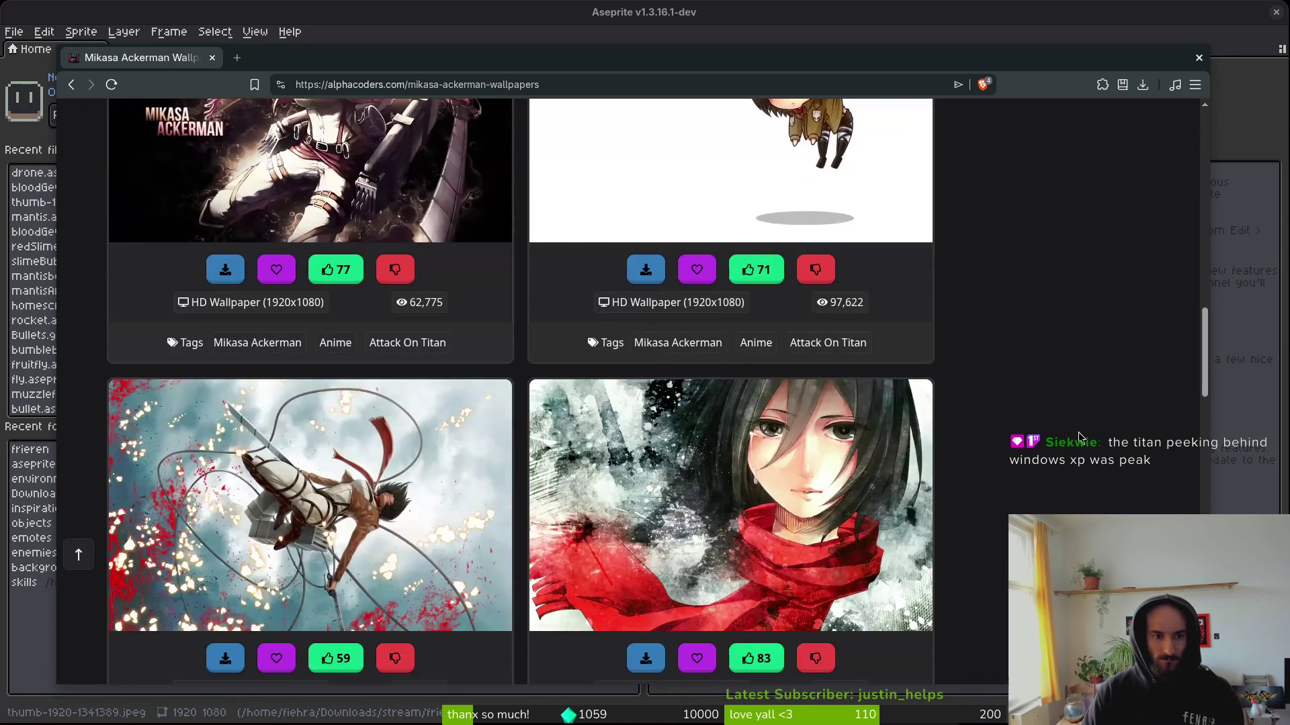
scroll(1078, 435, "down", 10)
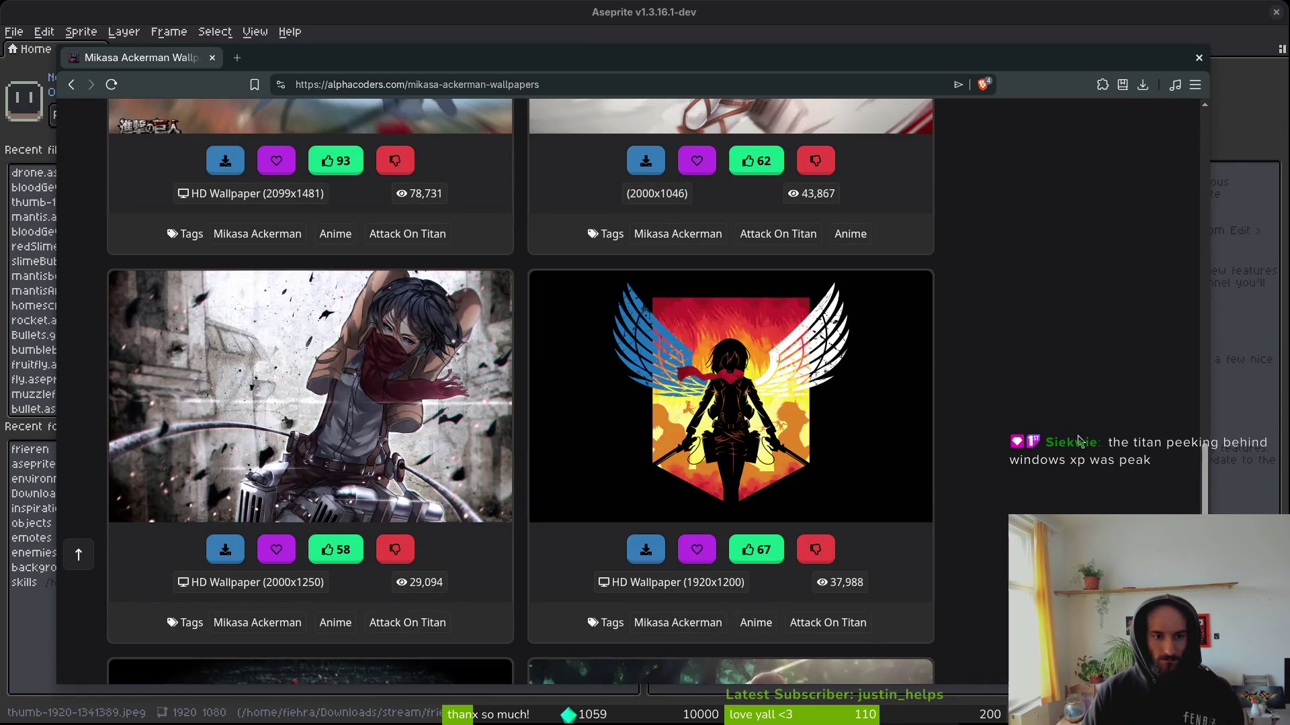
scroll(1077, 440, "down", 5)
scroll(1043, 407, "down", 20)
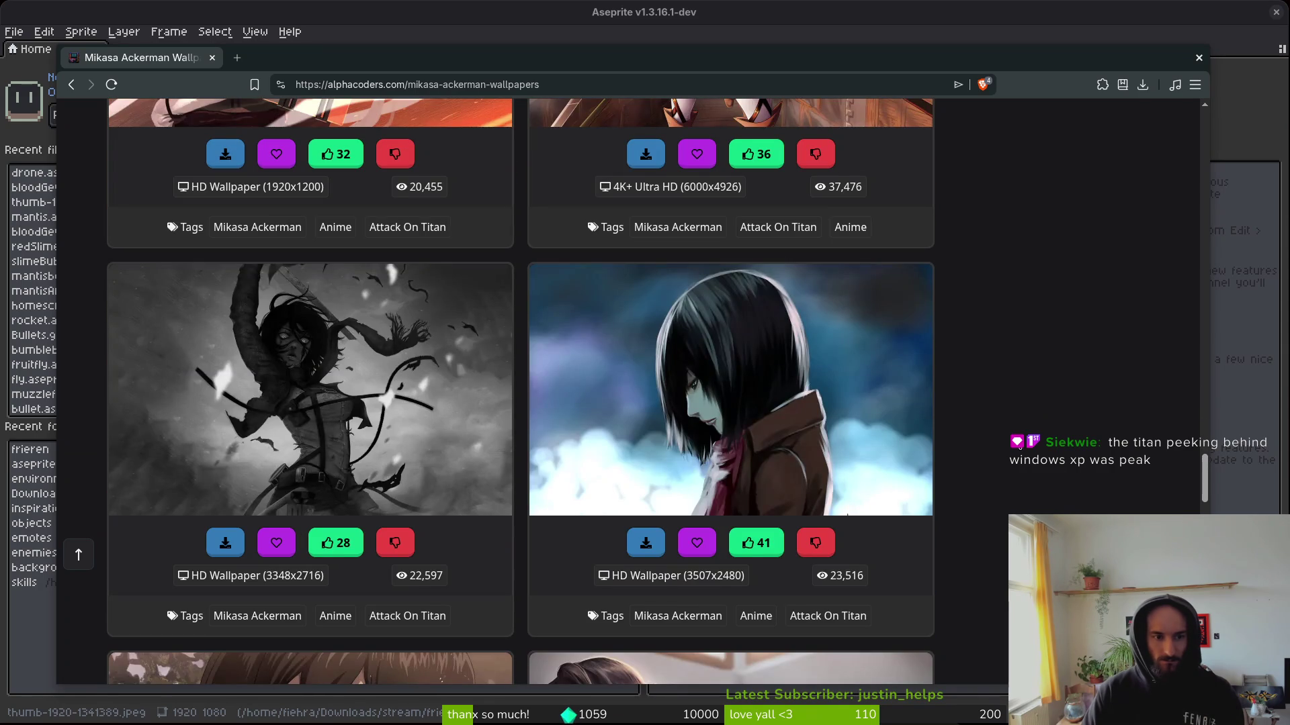
Save the black-and-white Mikasa wallpaper, then go back to the Mikasa Ackerman list.
left_click(291, 372)
scroll(916, 462, "down", 5)
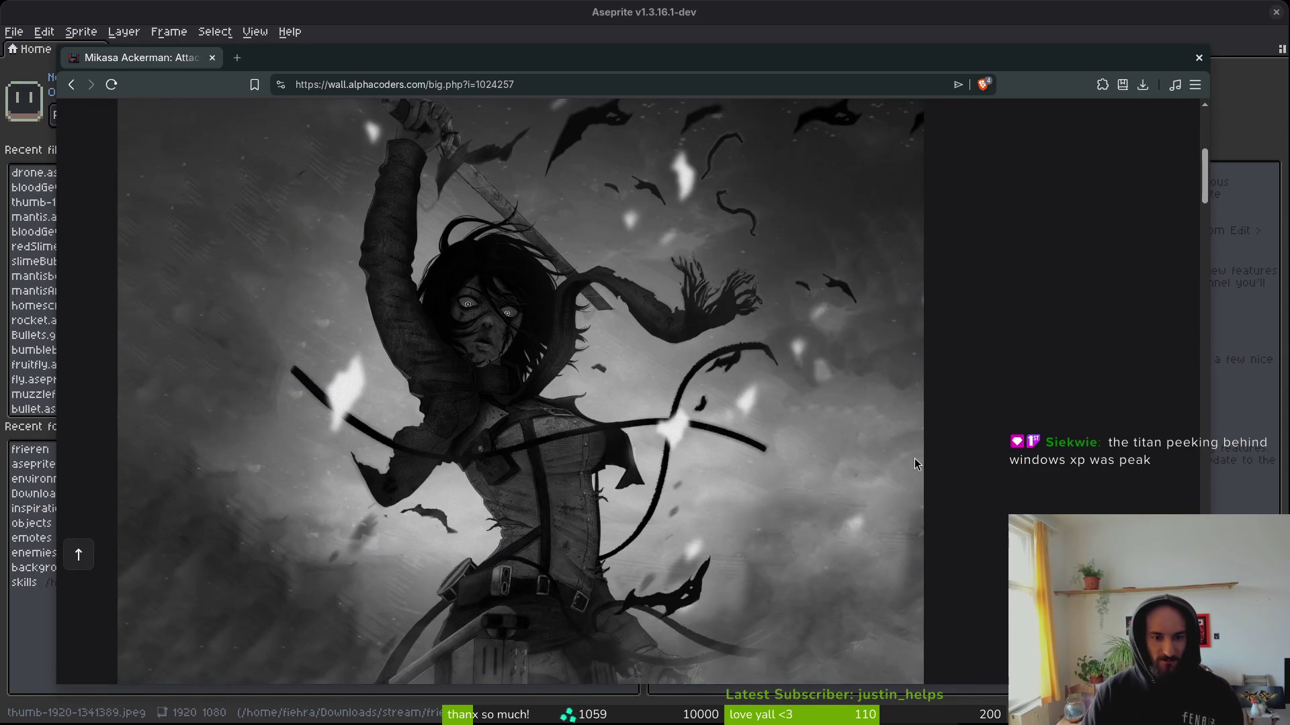
right_click(376, 323)
left_click(443, 363)
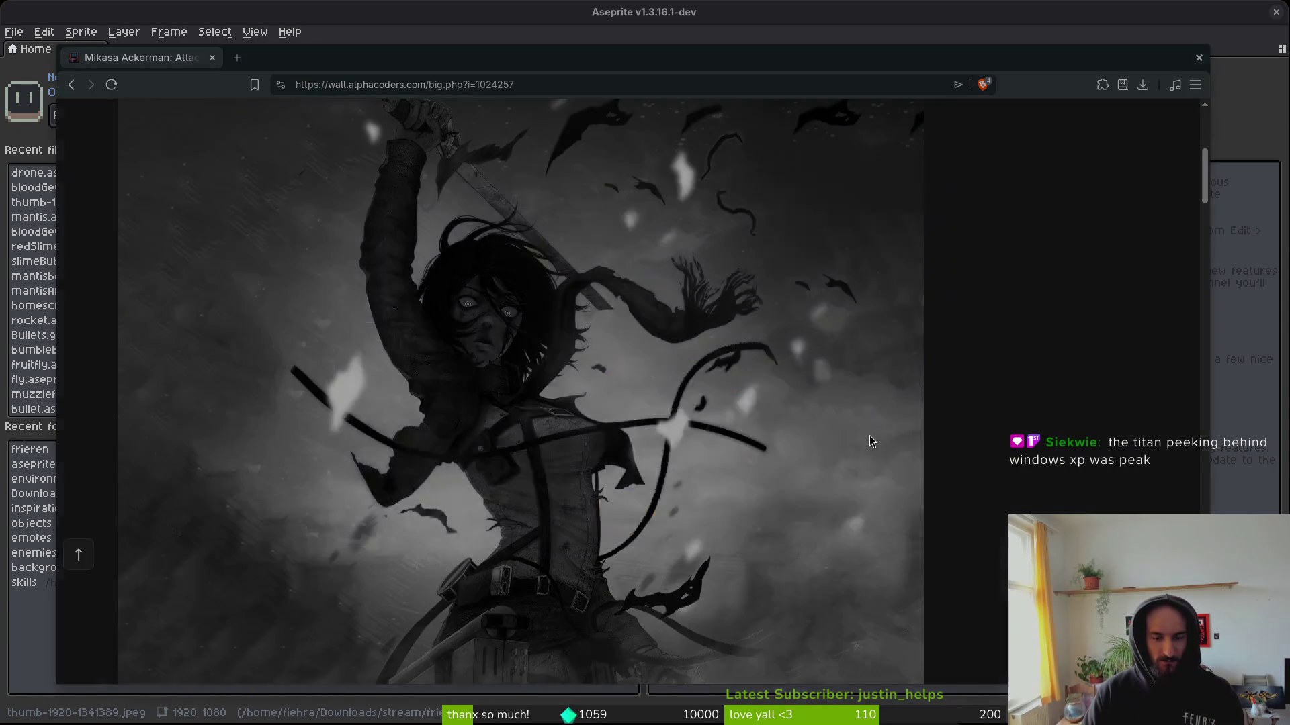
left_click(888, 524)
key("alt+Left")
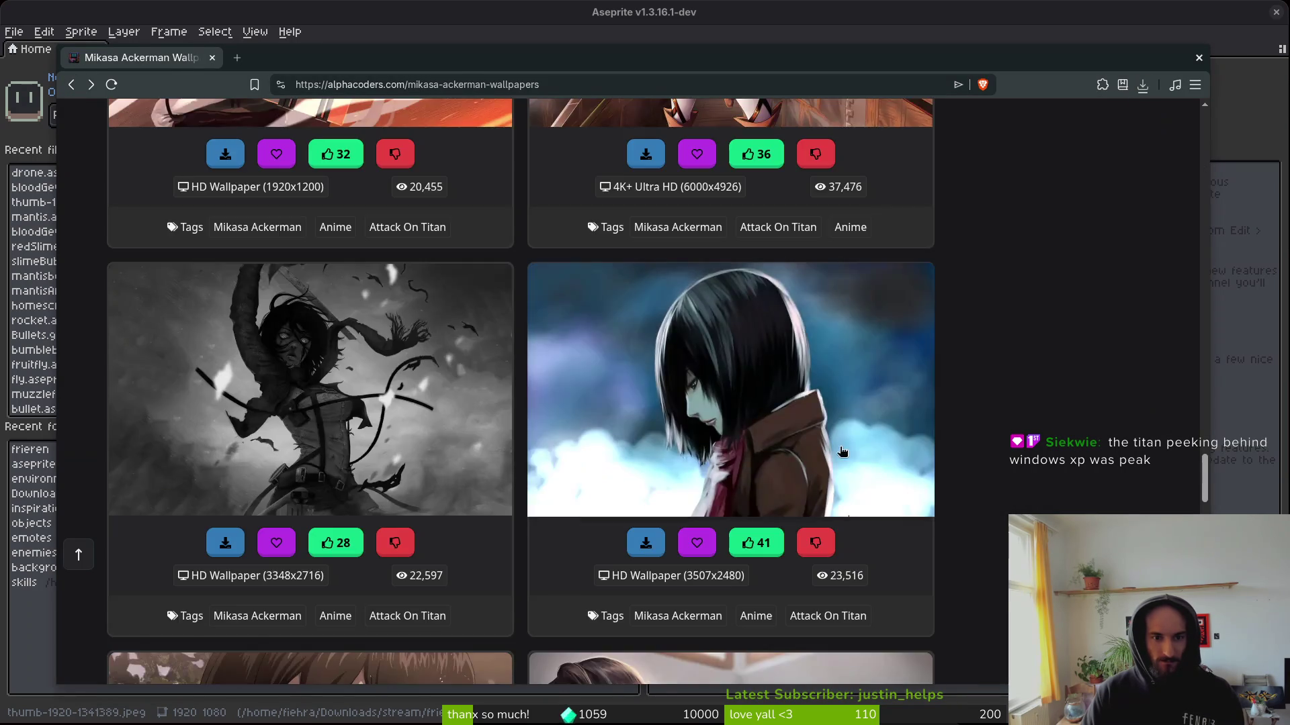
scroll(989, 419, "down", 10)
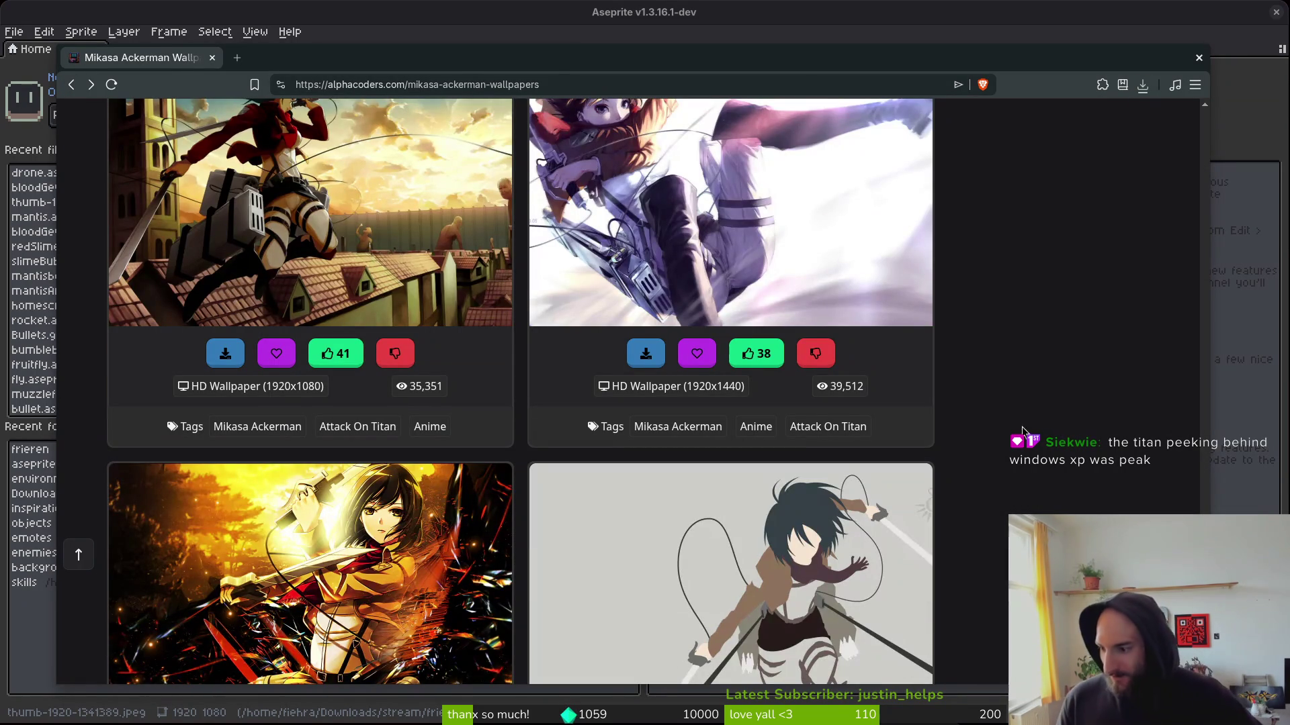
mouse_move(1192, 282)
left_mouse_down()
mouse_move(1188, 139)
mouse_move(1252, 453)
left_mouse_up()
scroll(527, 335, "down", 20)
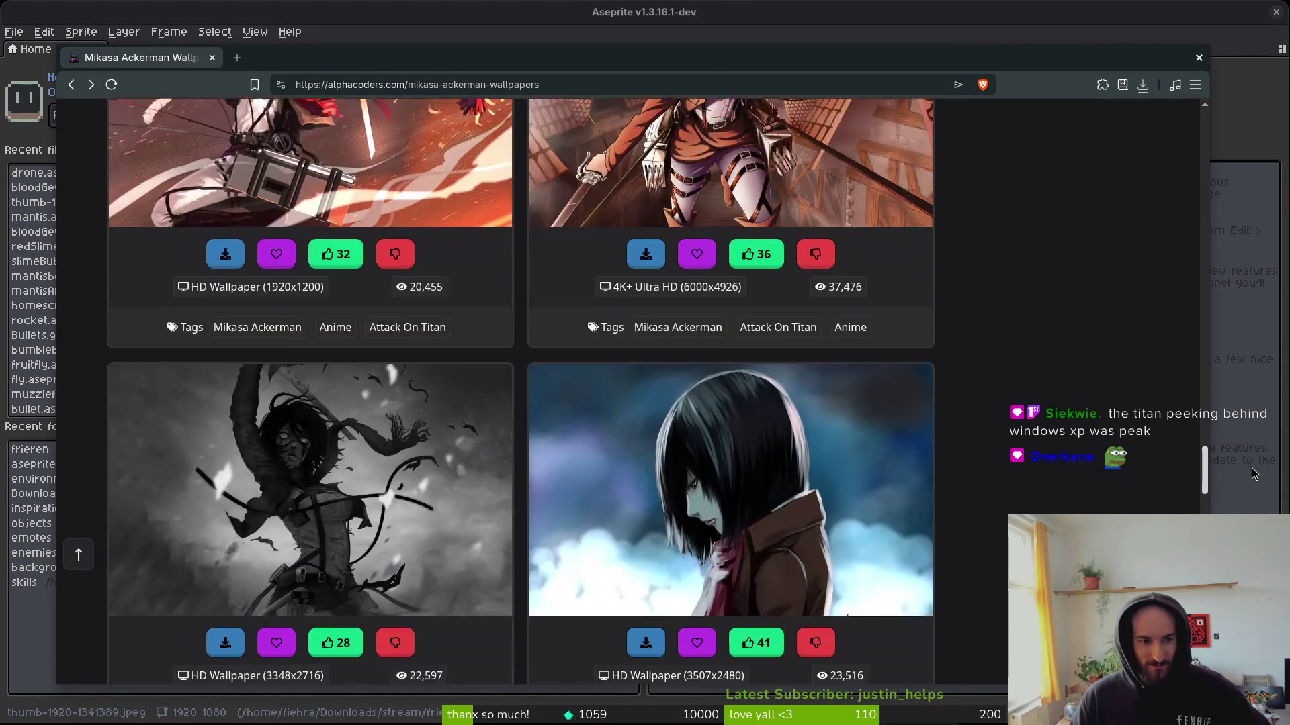
scroll(527, 335, "down", 6)
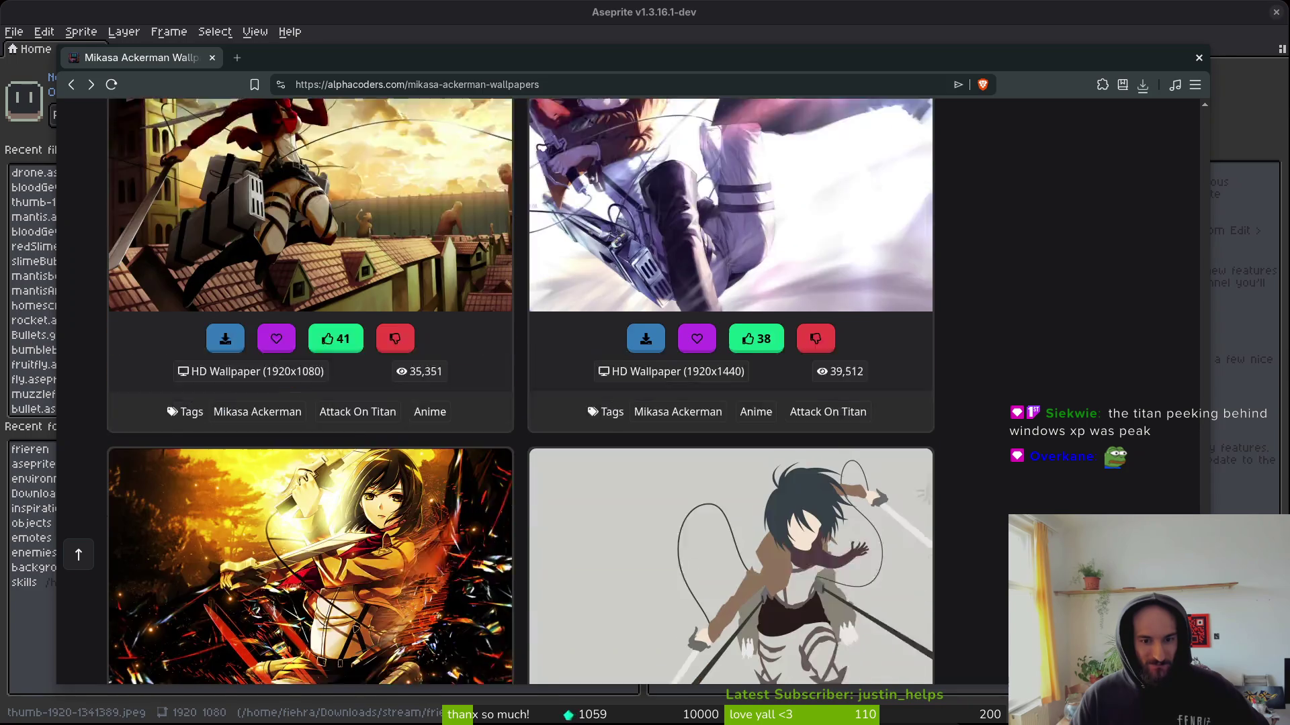
key("alt+Left")
scroll(1041, 405, "down", 5)
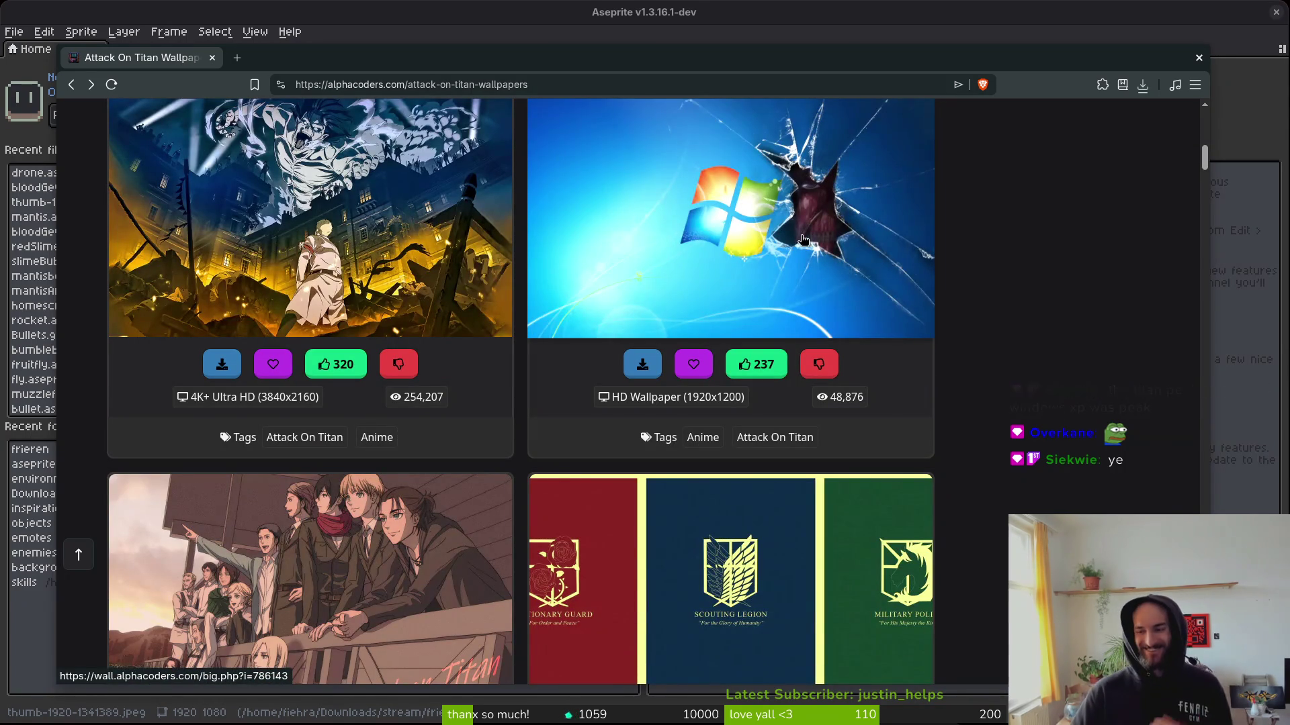
key("alt+Left")
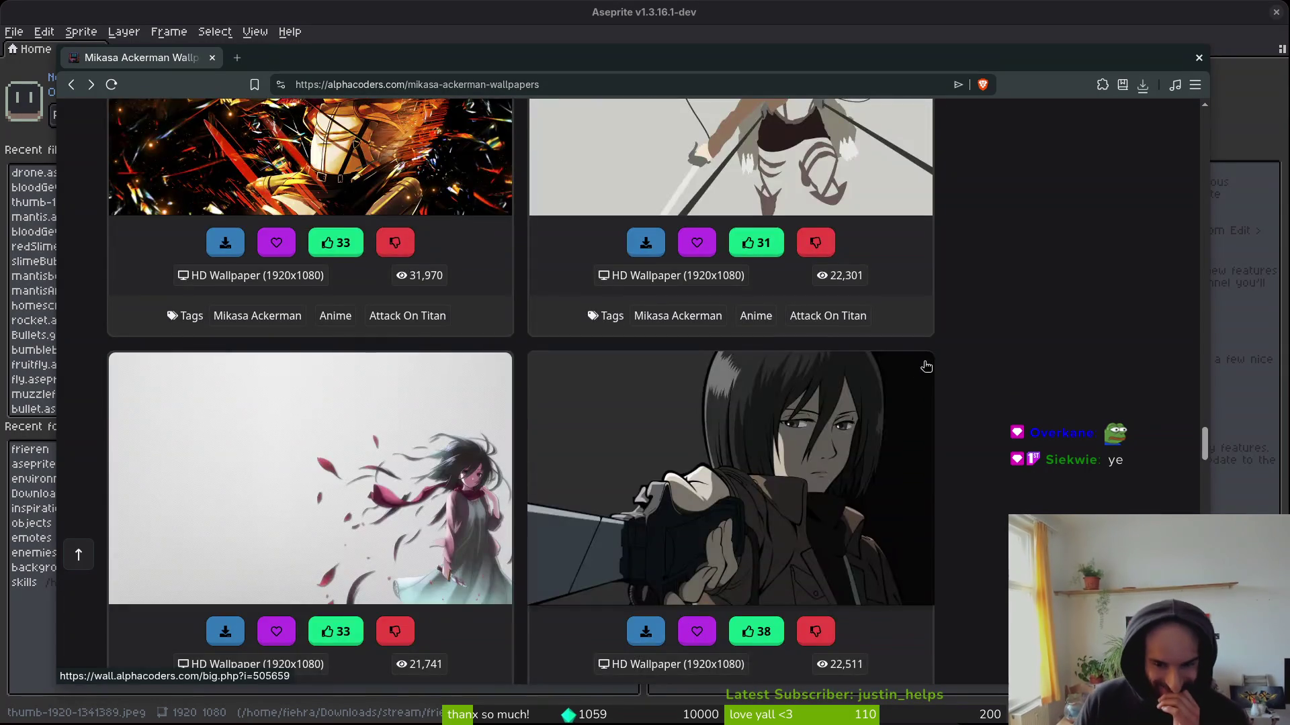
scroll(973, 352, "up", 2)
scroll(969, 356, "up", 3)
scroll(968, 362, "down", 6)
scroll(970, 376, "down", 6)
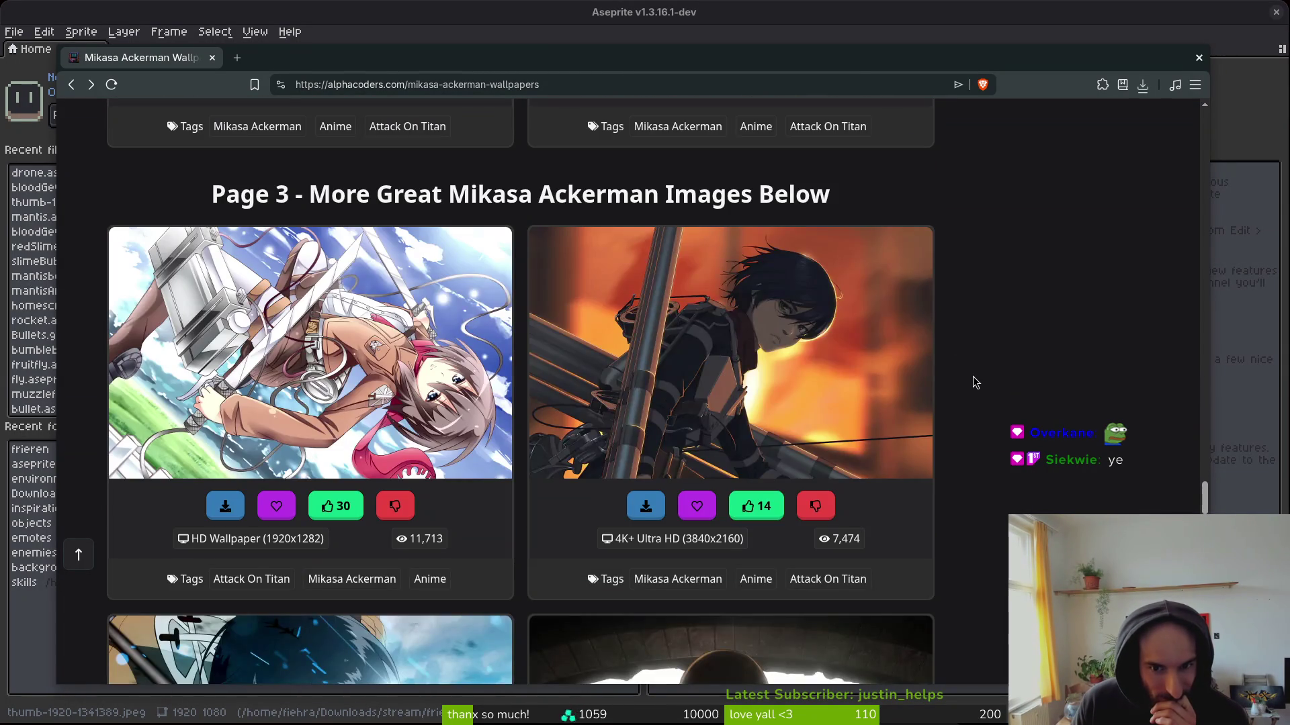
scroll(977, 379, "down", 5)
scroll(991, 368, "down", 5)
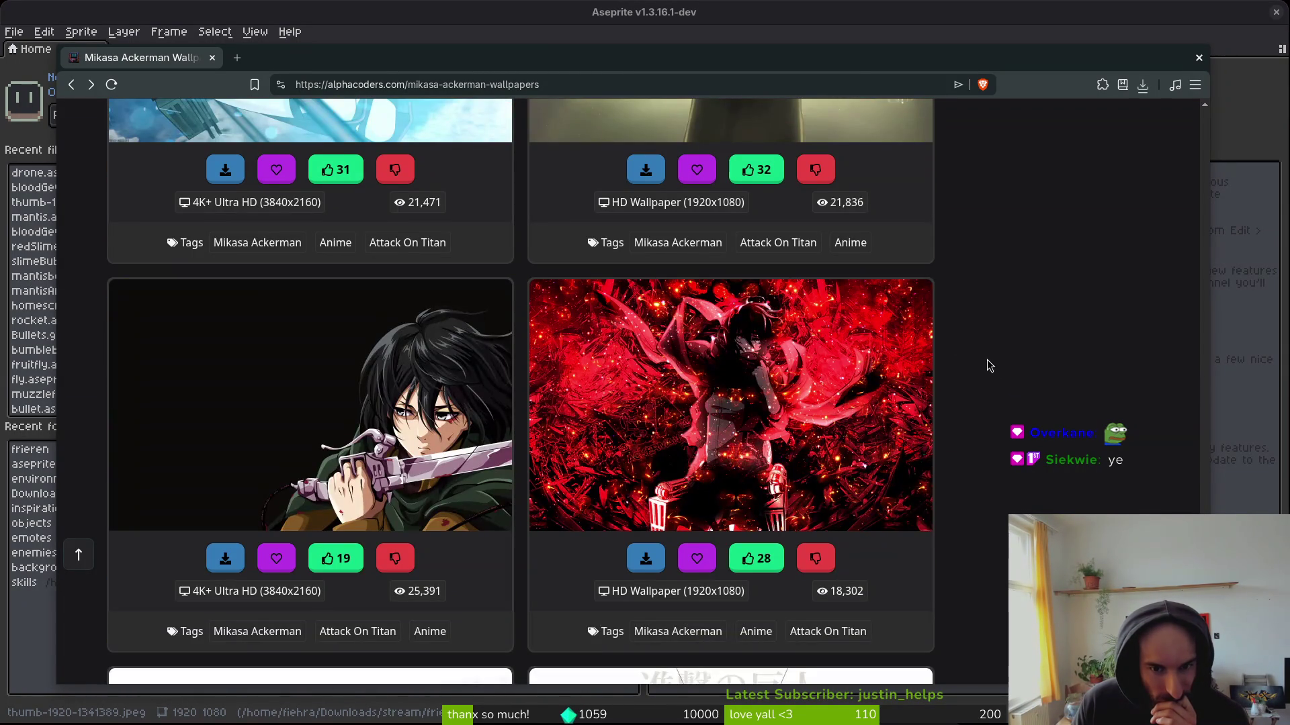
scroll(989, 366, "down", 6)
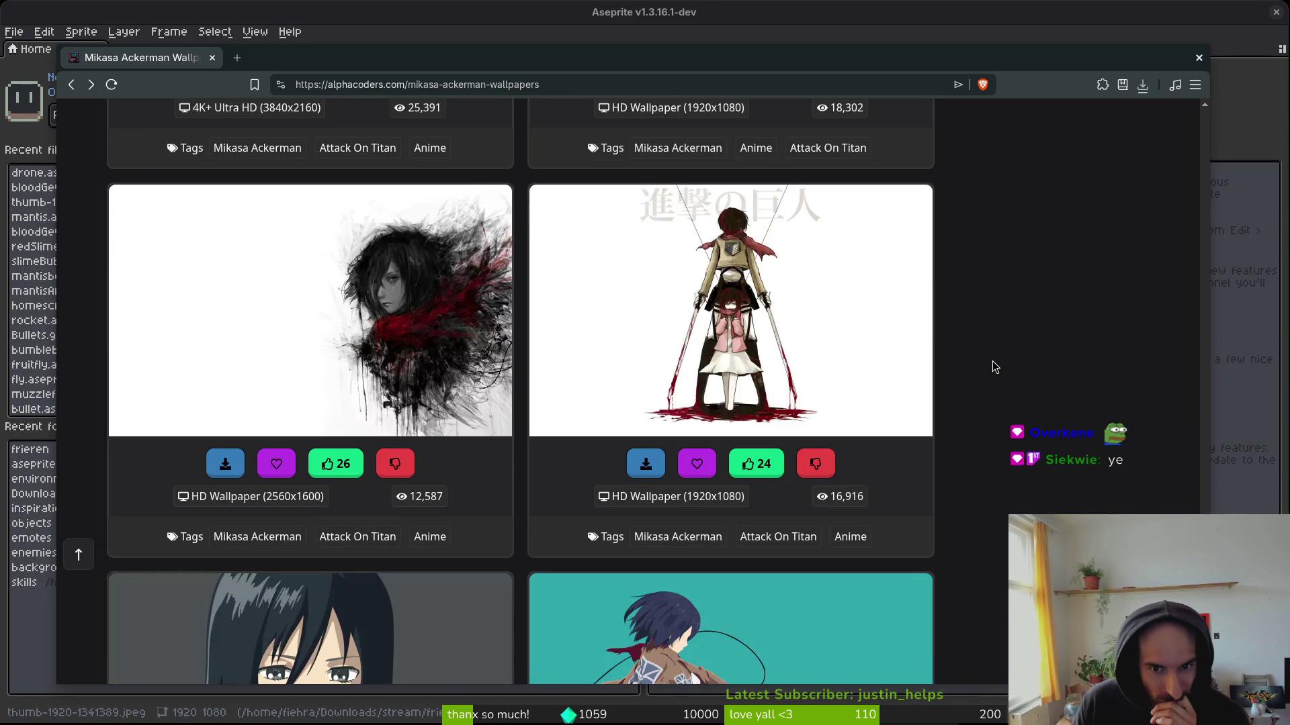
scroll(993, 366, "down", 12)
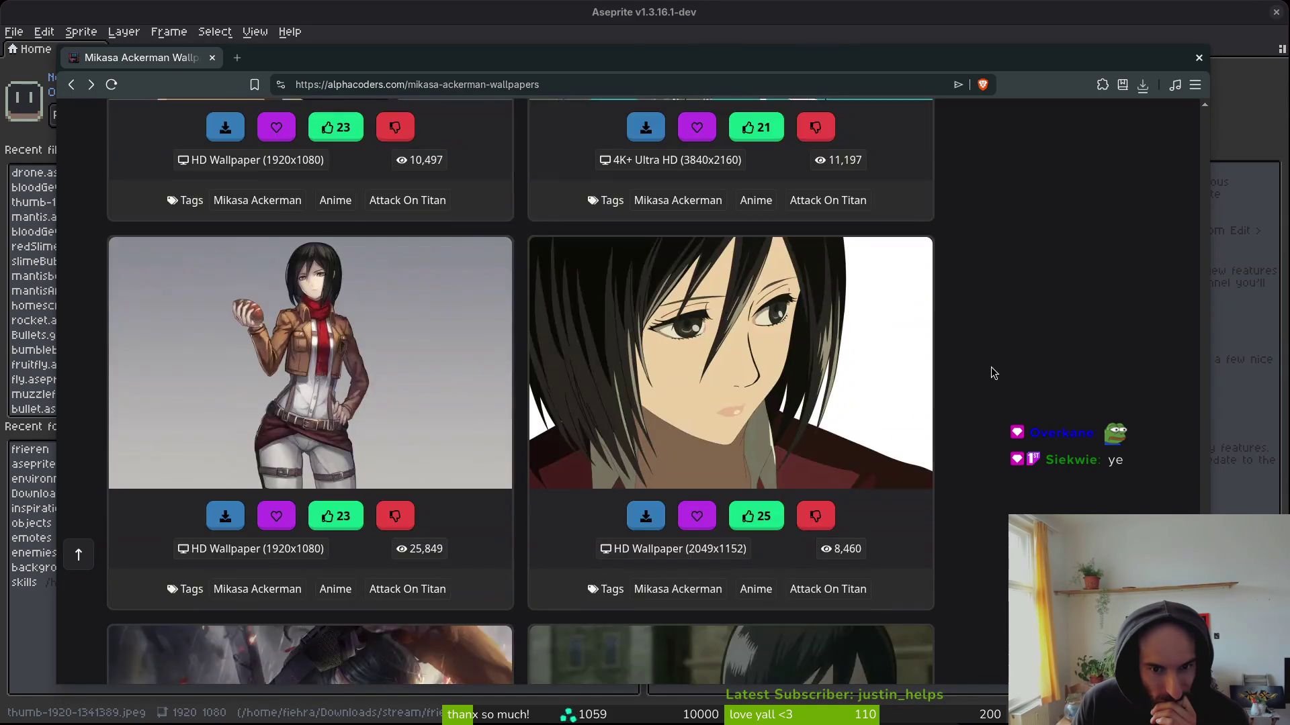
scroll(993, 376, "down", 5)
scroll(992, 377, "down", 8)
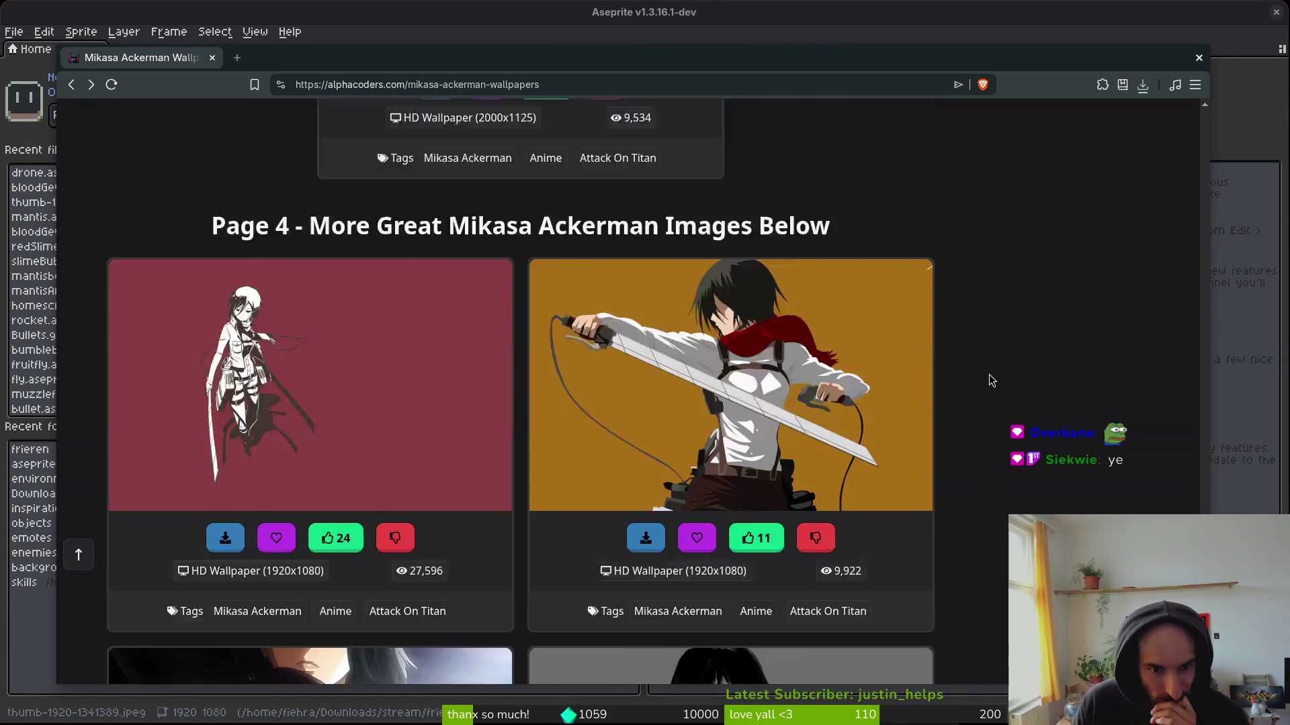
scroll(992, 381, "down", 15)
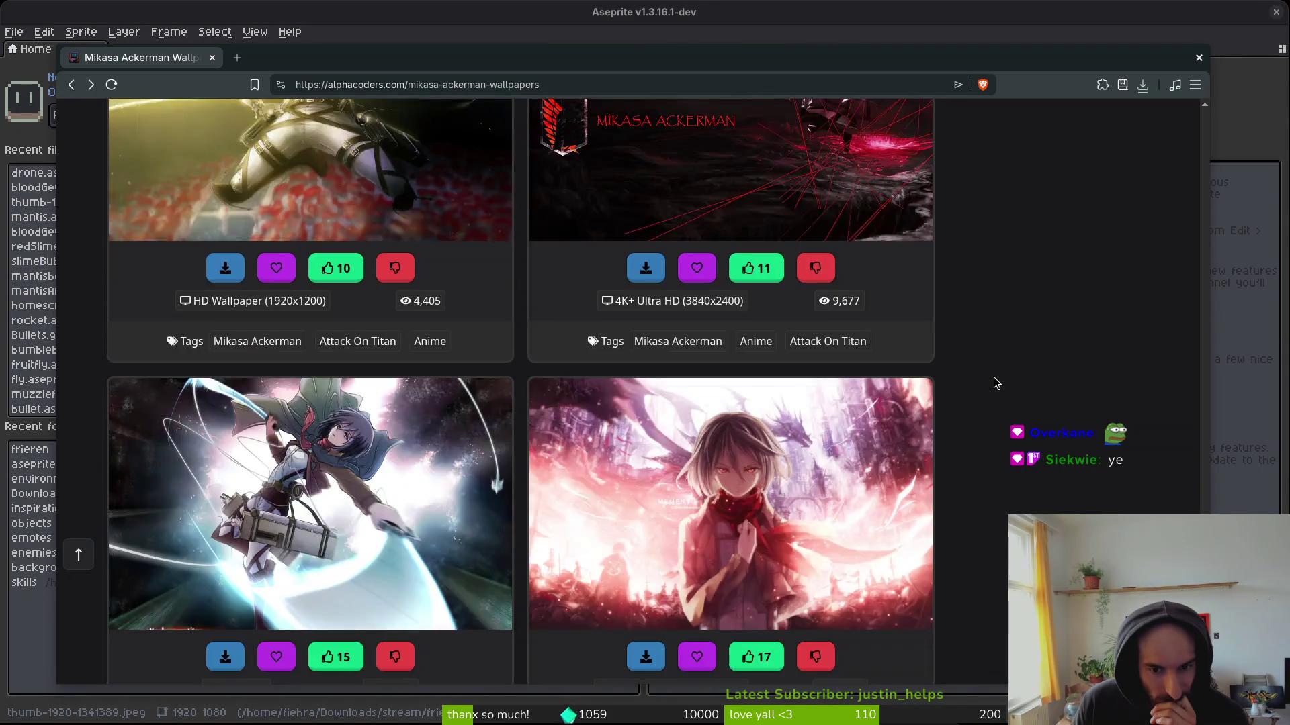
scroll(995, 384, "down", 15)
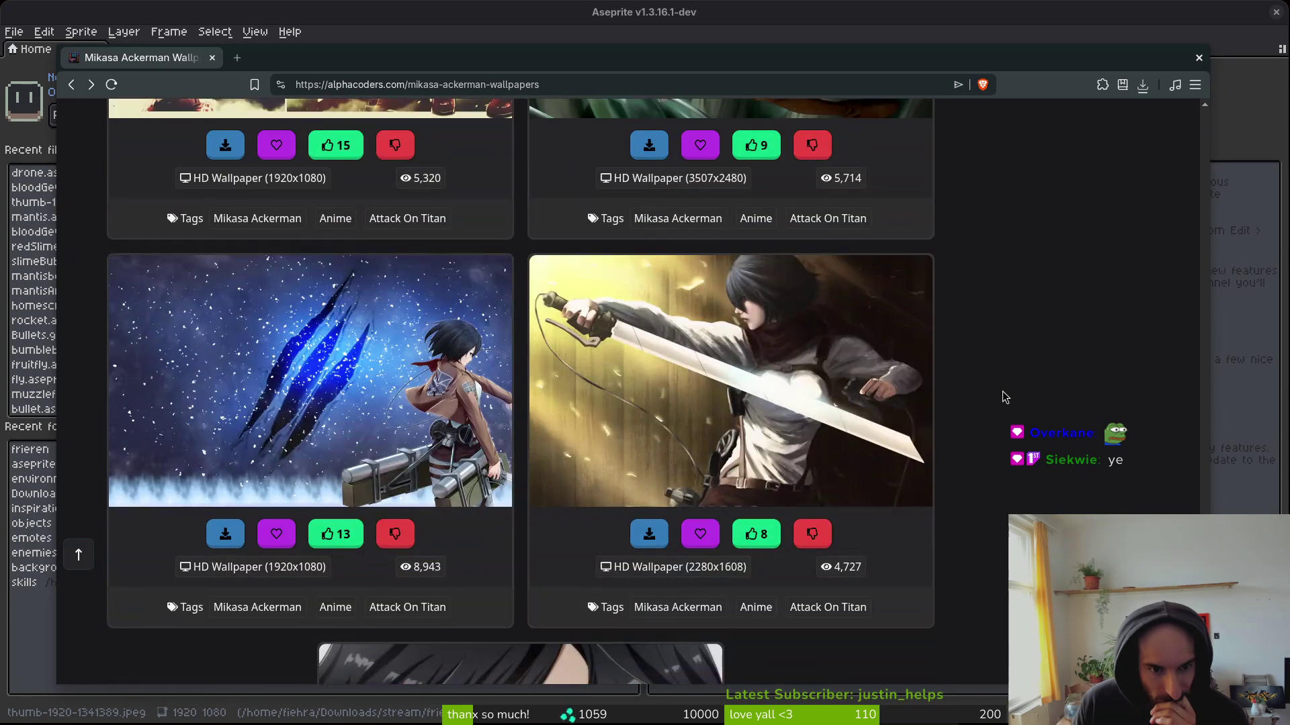
scroll(1004, 396, "down", 12)
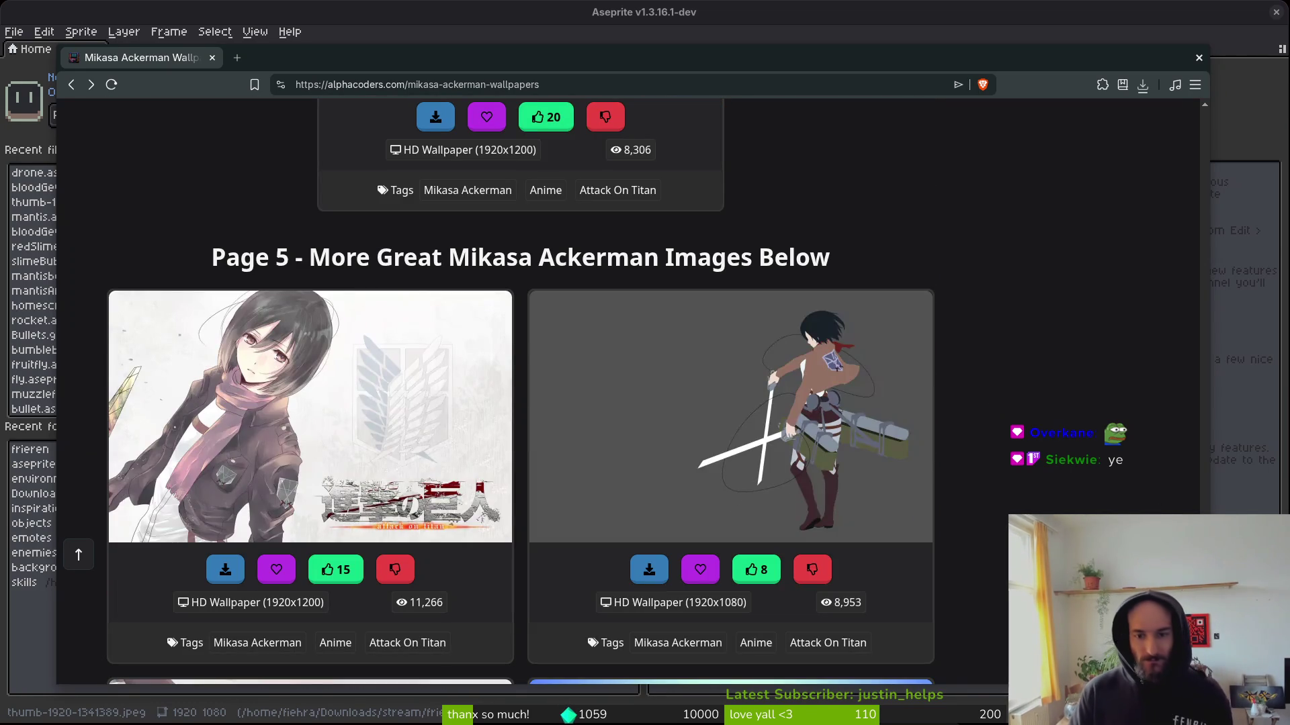
key("Home")
Search 'lev' to open the Levi Ackerman gallery, loading Eren Yeager wallpapers in a background tab.
left_click(451, 123)
type("lev")
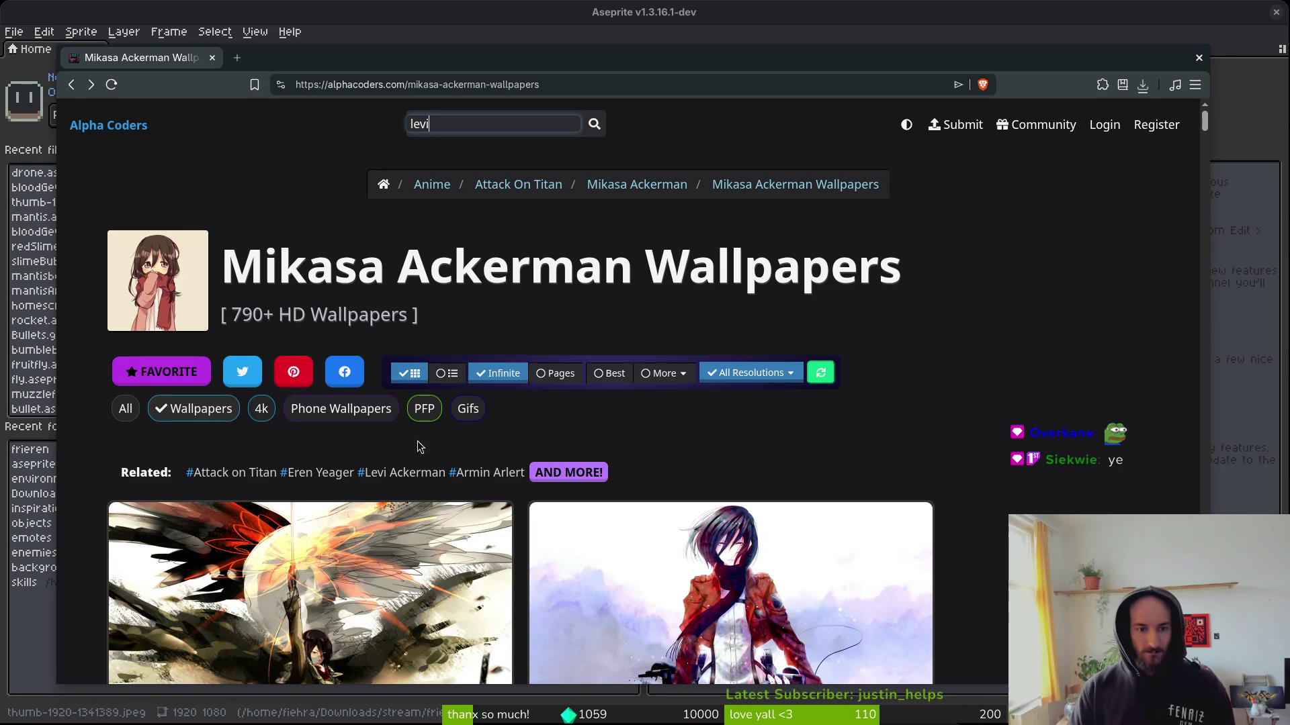
left_click(401, 473)
middle_click(328, 472)
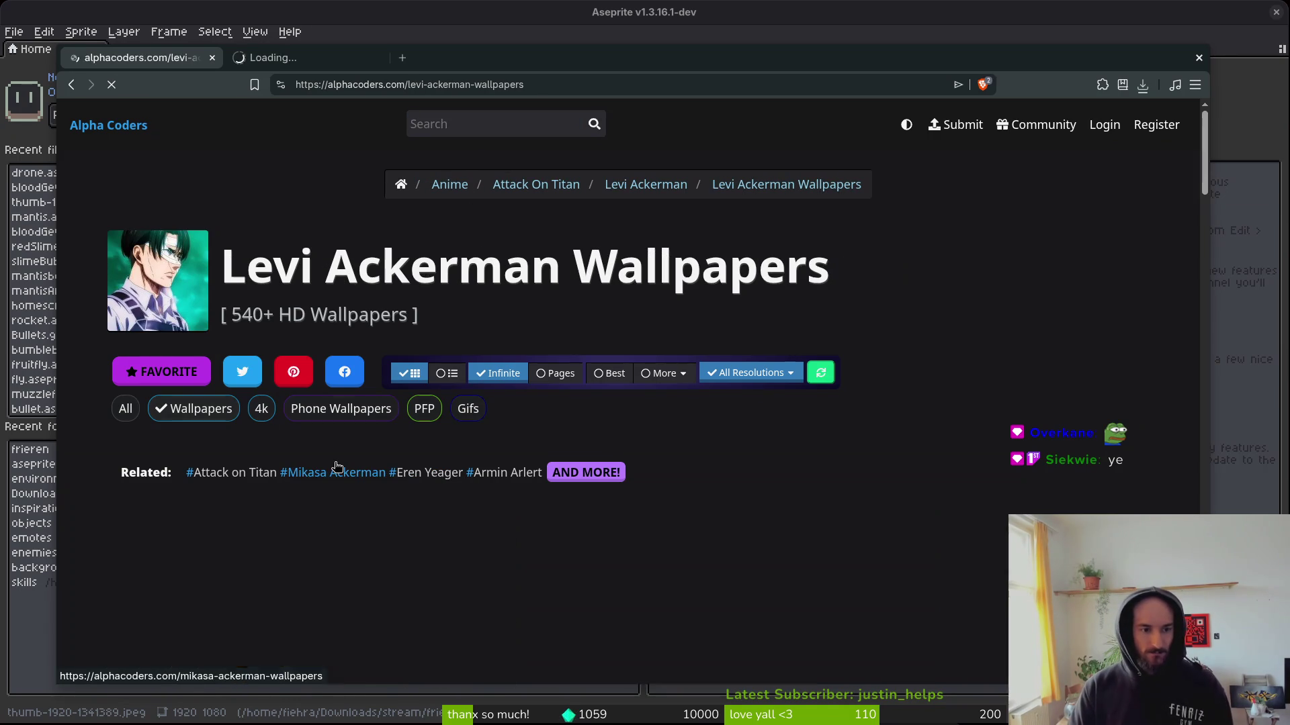
scroll(898, 521, "down", 5)
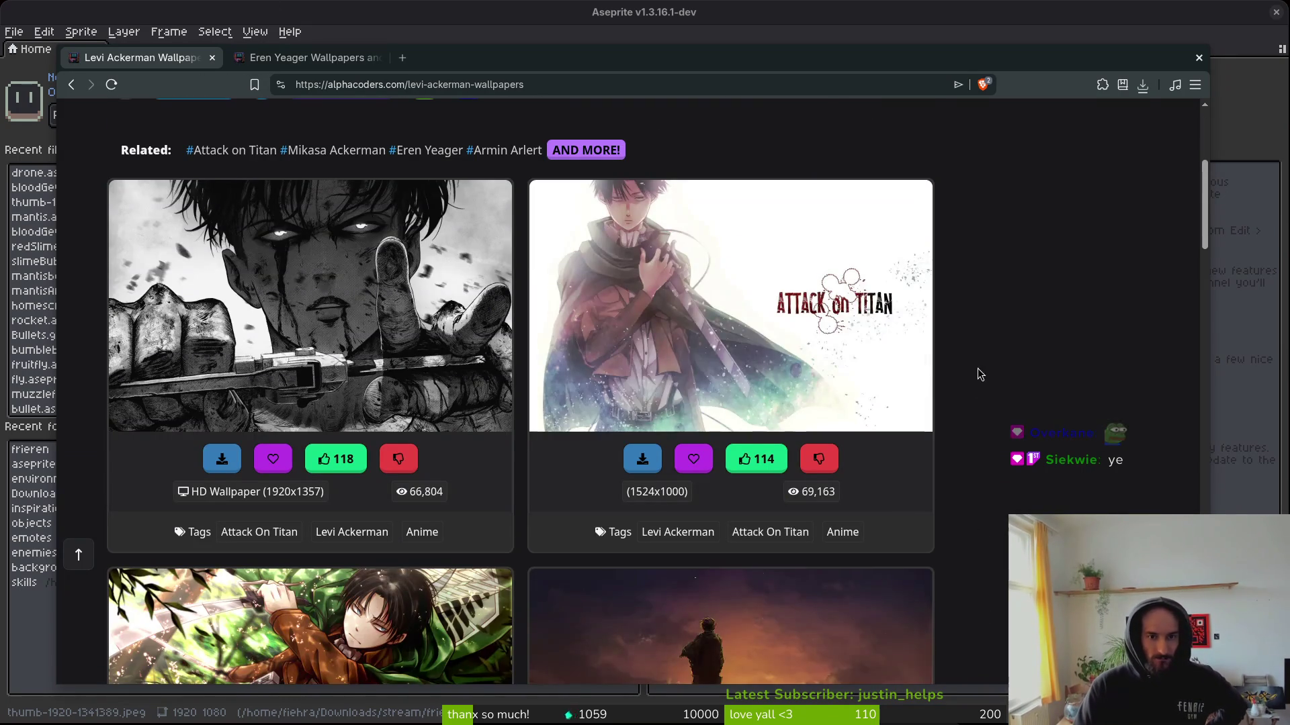
scroll(978, 375, "down", 15)
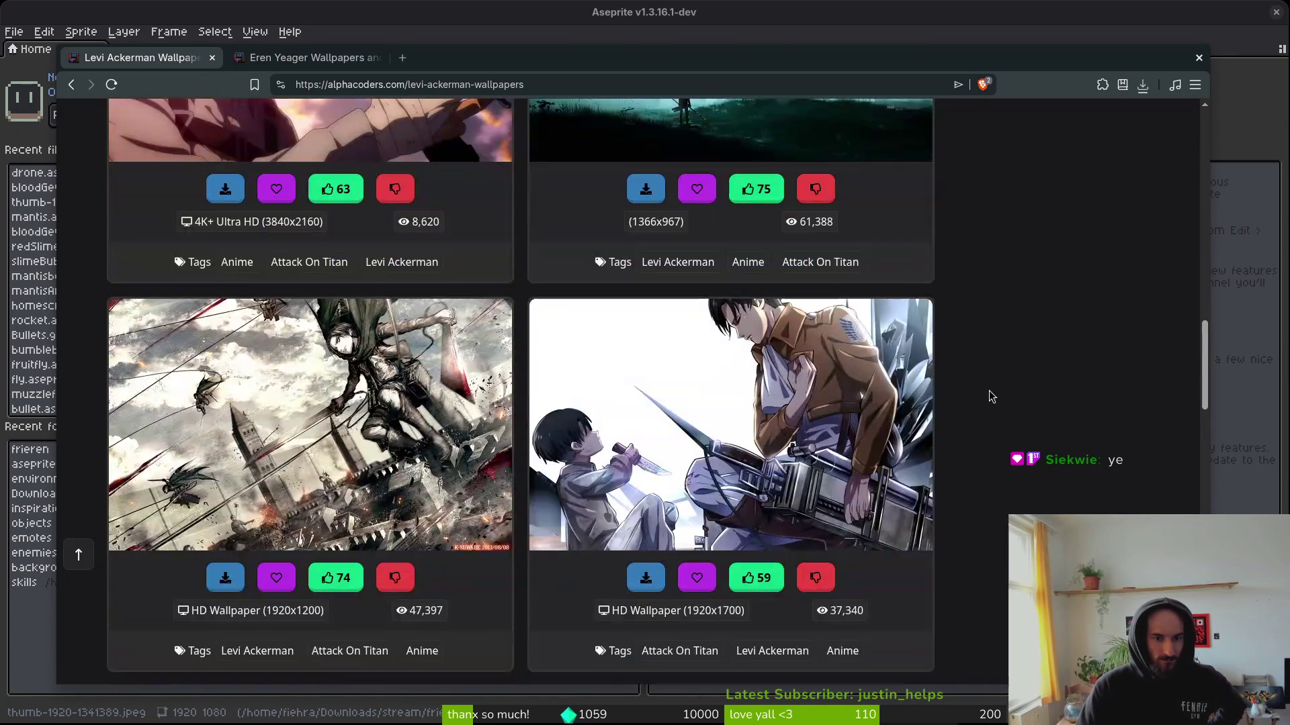
Save the red-sky Levi wallpaper as thumb-1920-1353804.png in backgrounds and close its extra tabs.
scroll(990, 389, "down", 5)
right_click(927, 427)
left_click(814, 263)
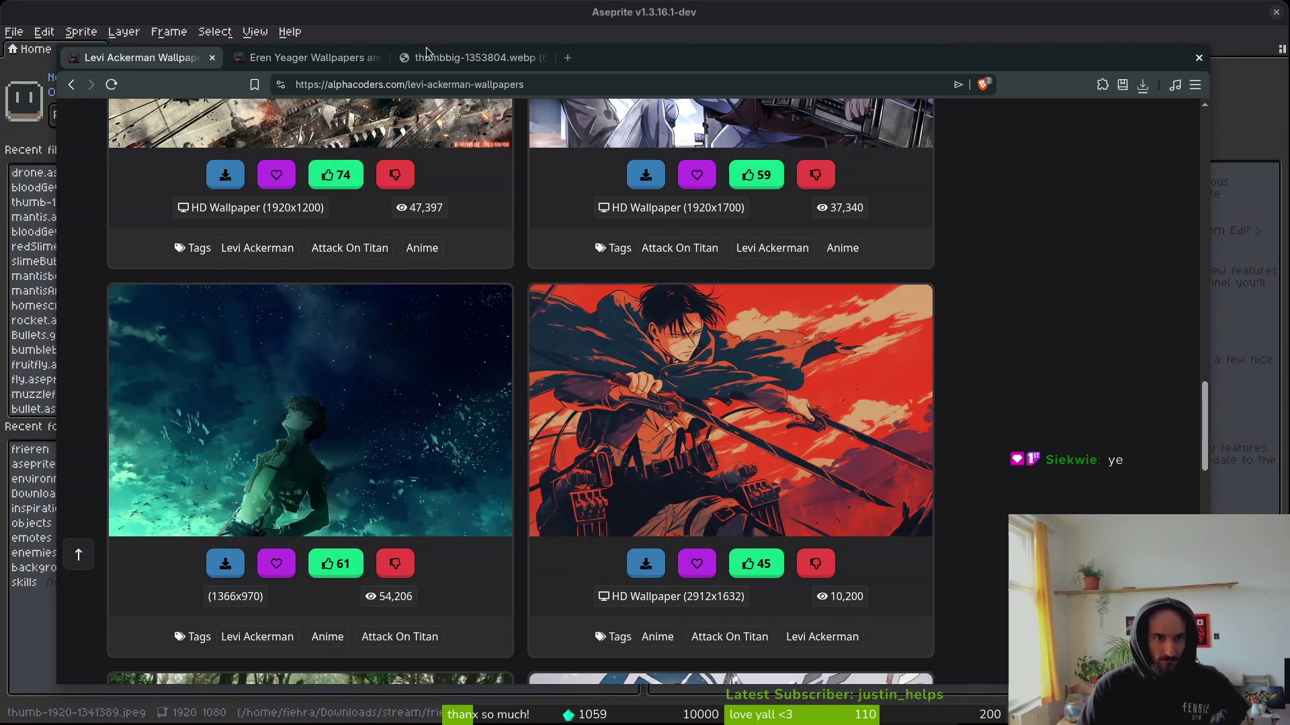
right_click(794, 406)
left_click(847, 34)
left_click(634, 60)
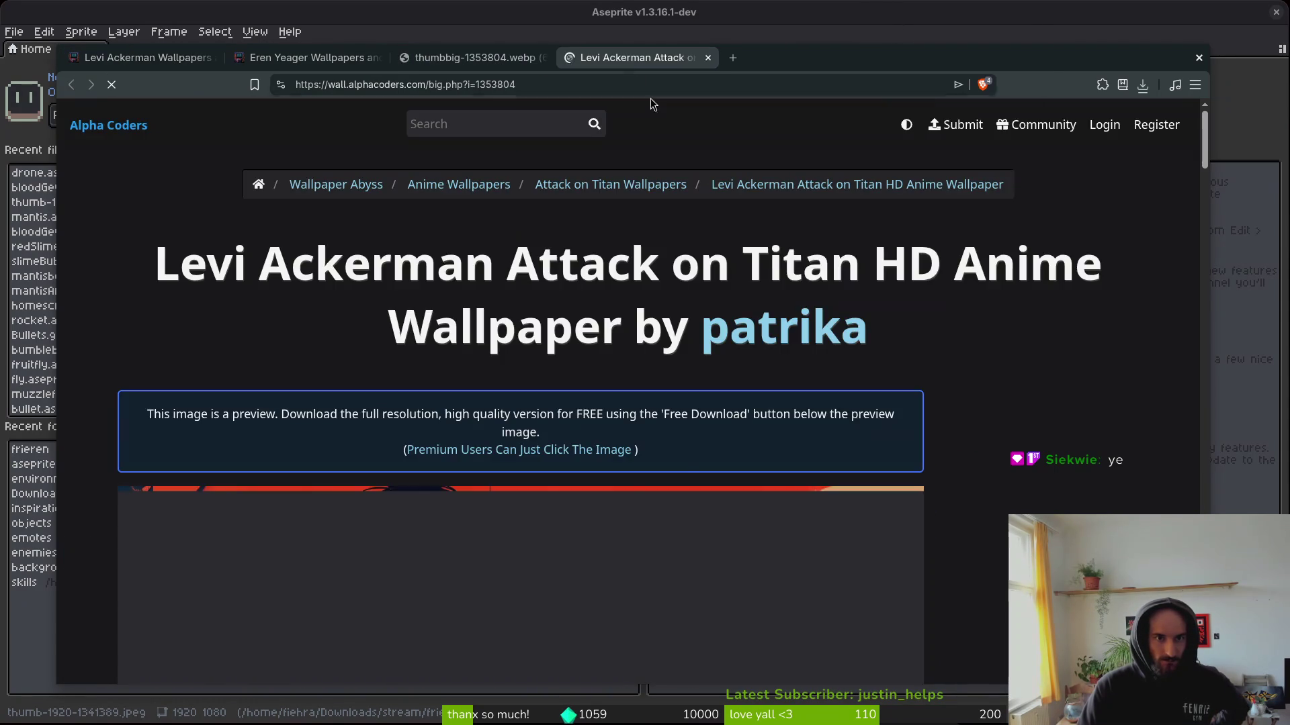
scroll(687, 467, "down", 5)
right_click(385, 336)
left_click(489, 390)
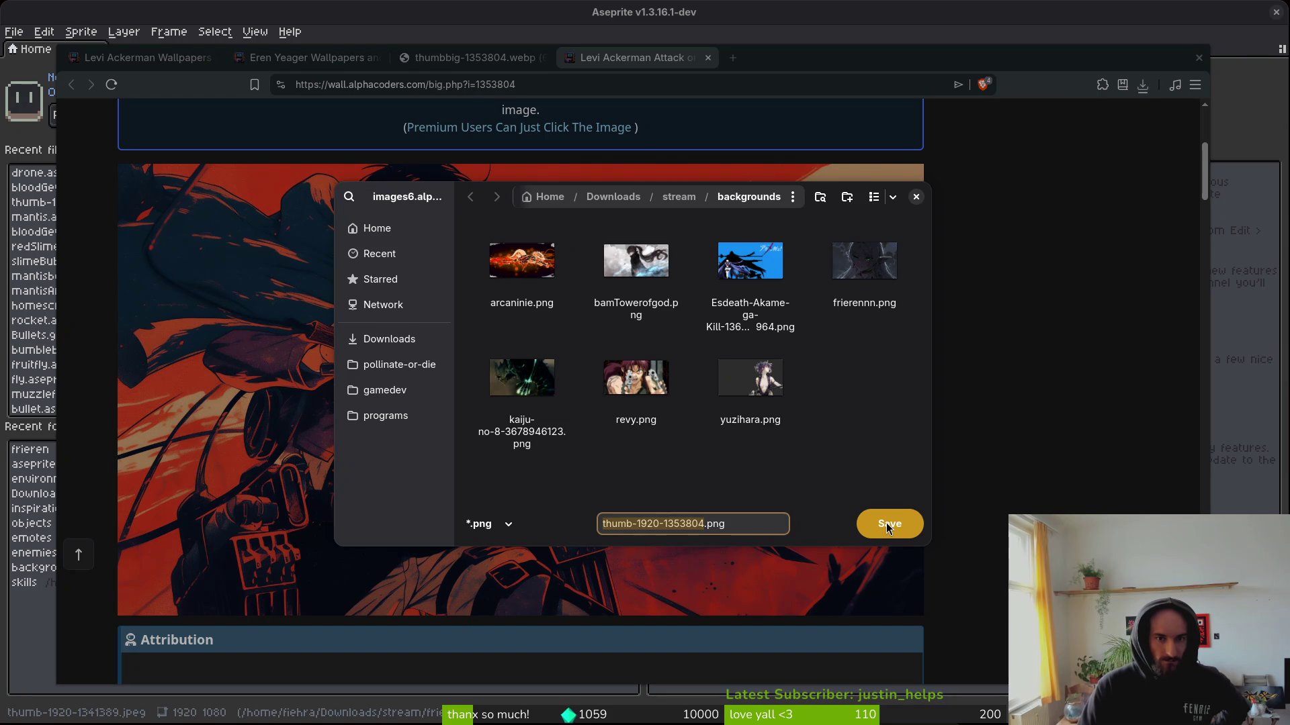
left_click(886, 524)
left_click(708, 58)
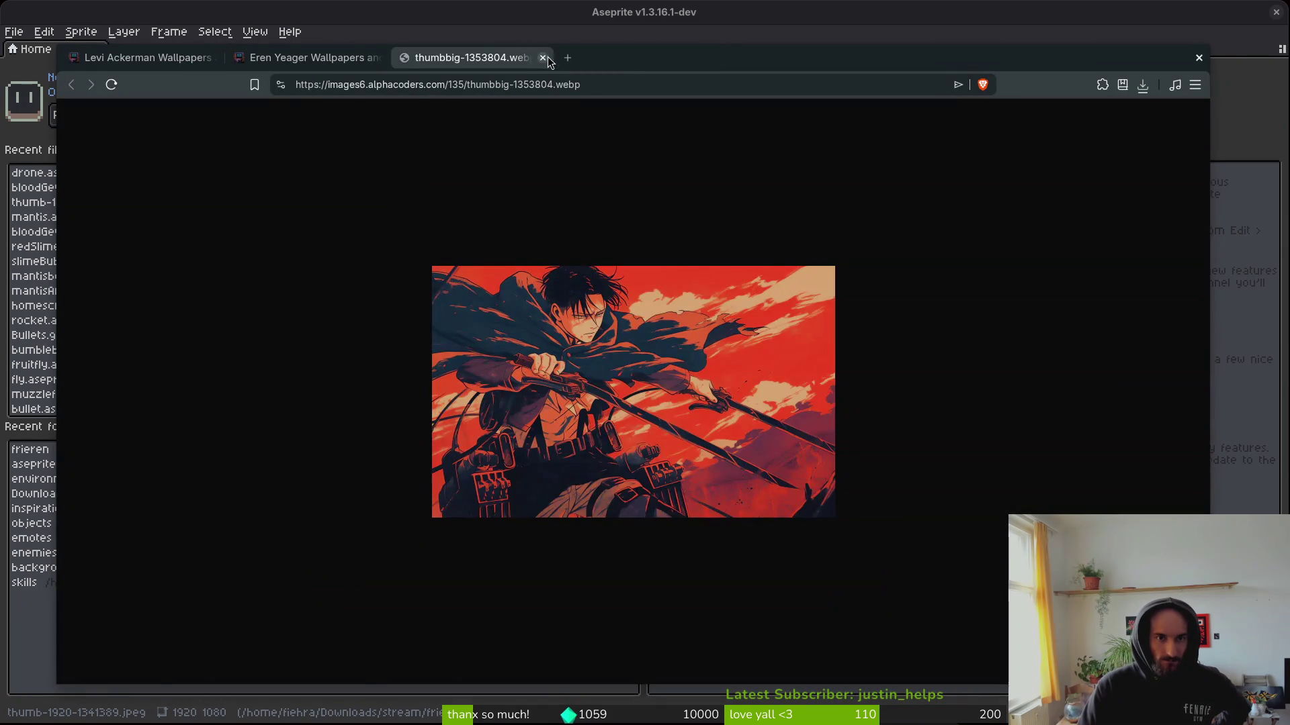
left_click(543, 58)
Scroll the Eren Yeager wallpapers down to the Page 5 results, then jump back to the top.
scroll(1026, 422, "down", 5)
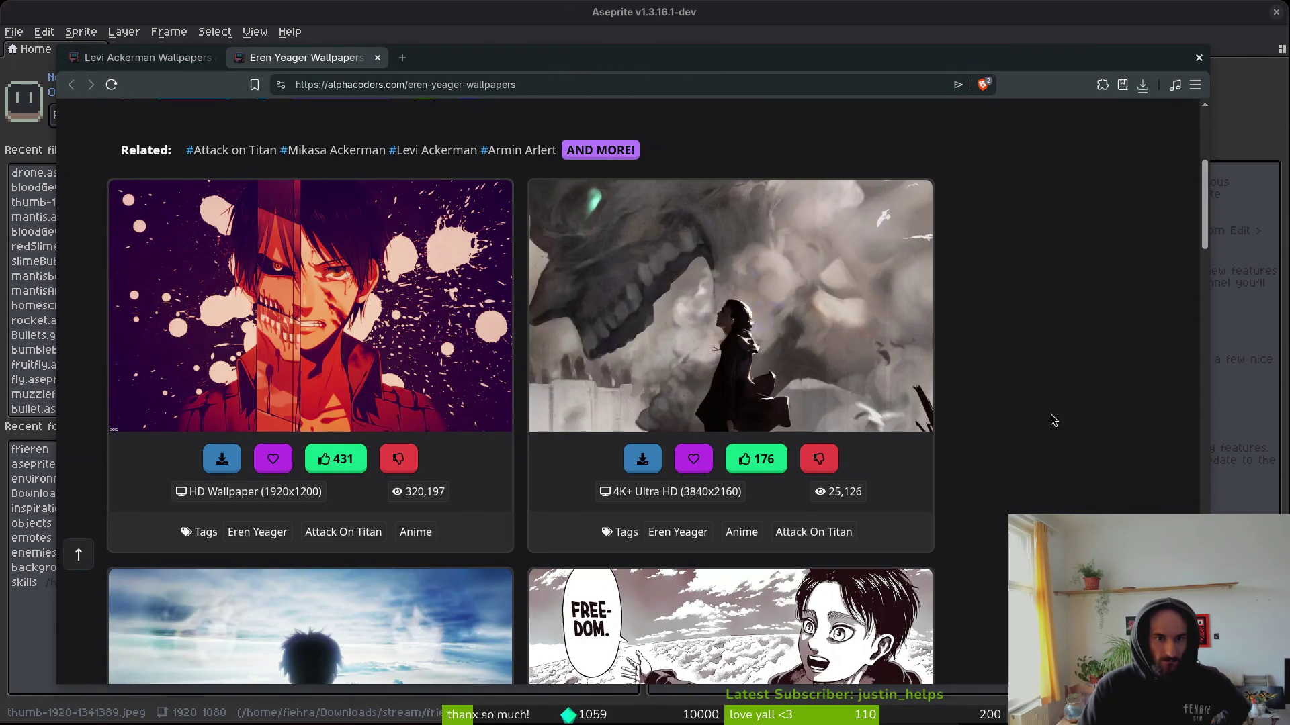
scroll(1042, 393, "down", 10)
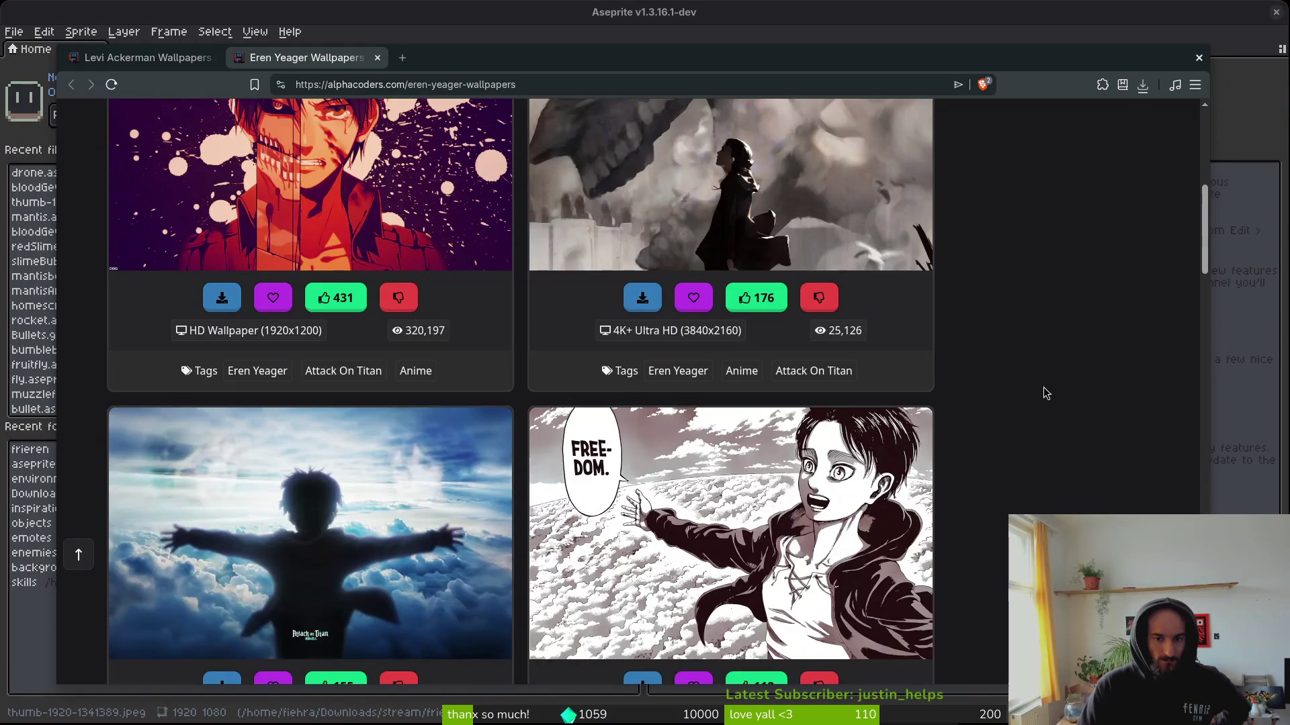
scroll(1043, 396, "down", 7)
scroll(1042, 397, "down", 10)
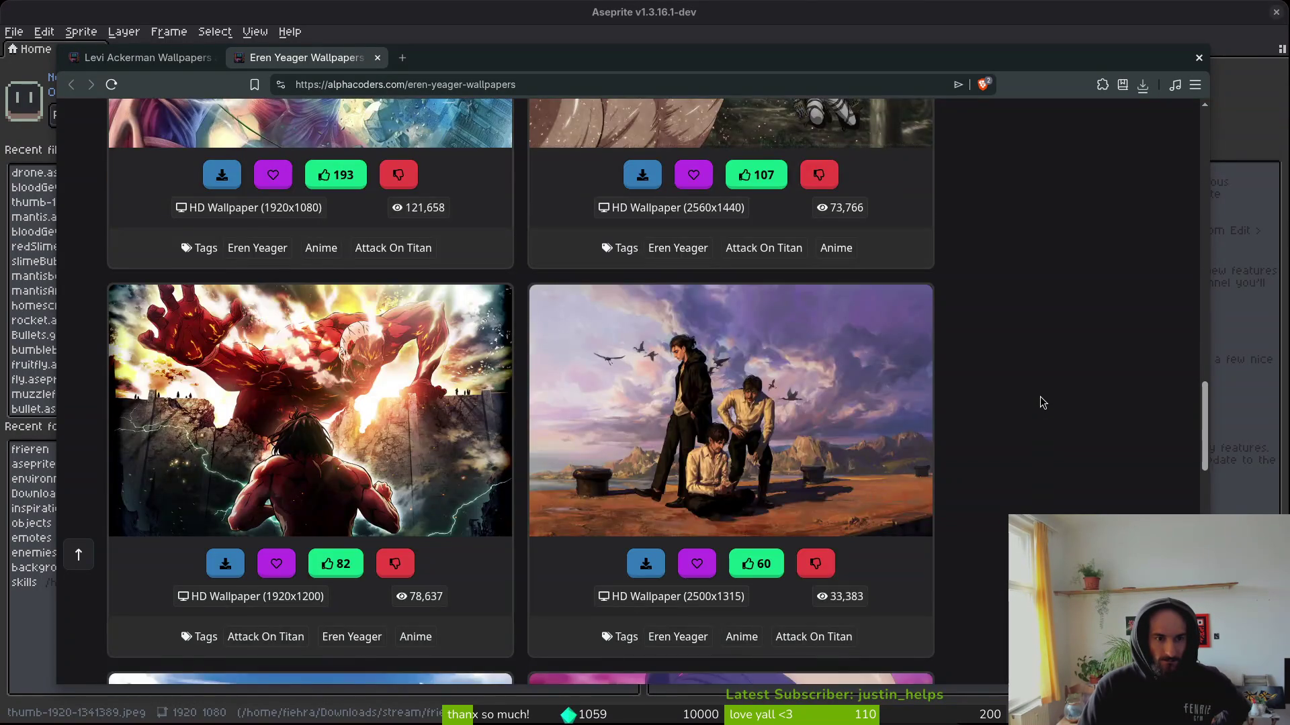
scroll(1042, 401, "down", 5)
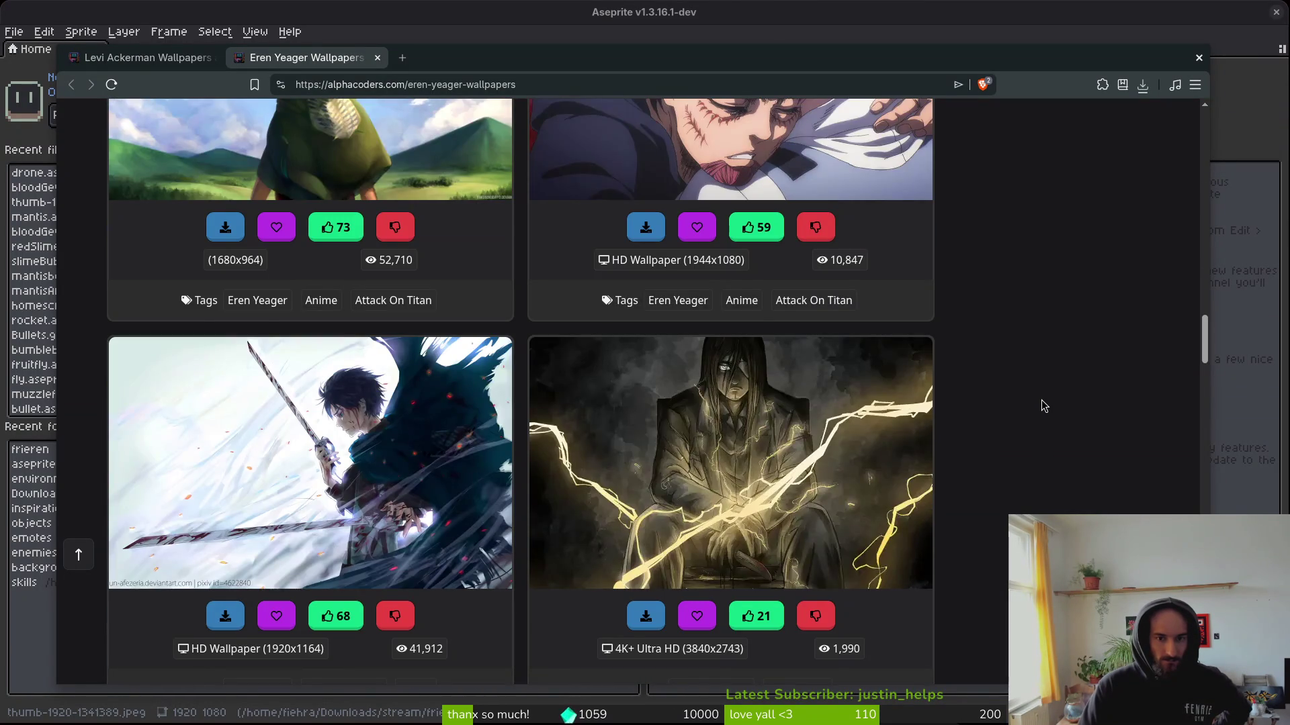
scroll(1040, 403, "down", 12)
scroll(1030, 408, "down", 2)
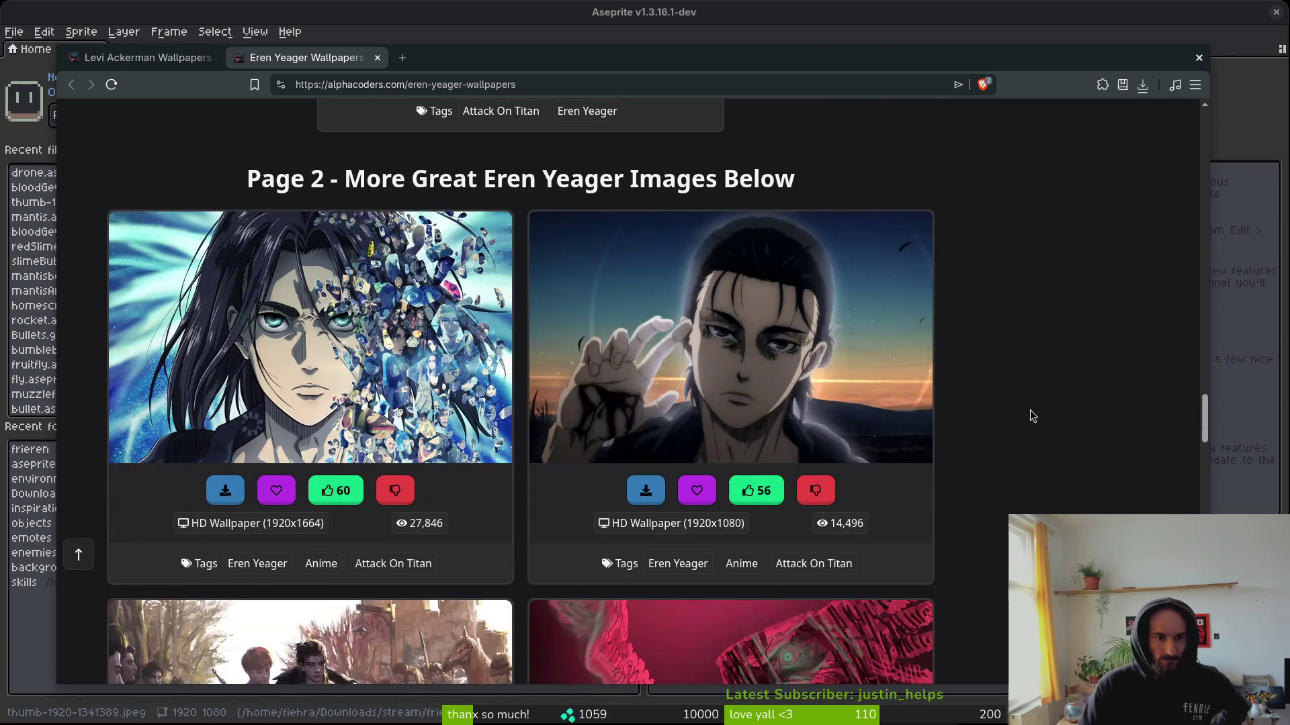
scroll(1029, 408, "down", 6)
scroll(1029, 413, "down", 2)
scroll(1026, 416, "down", 3)
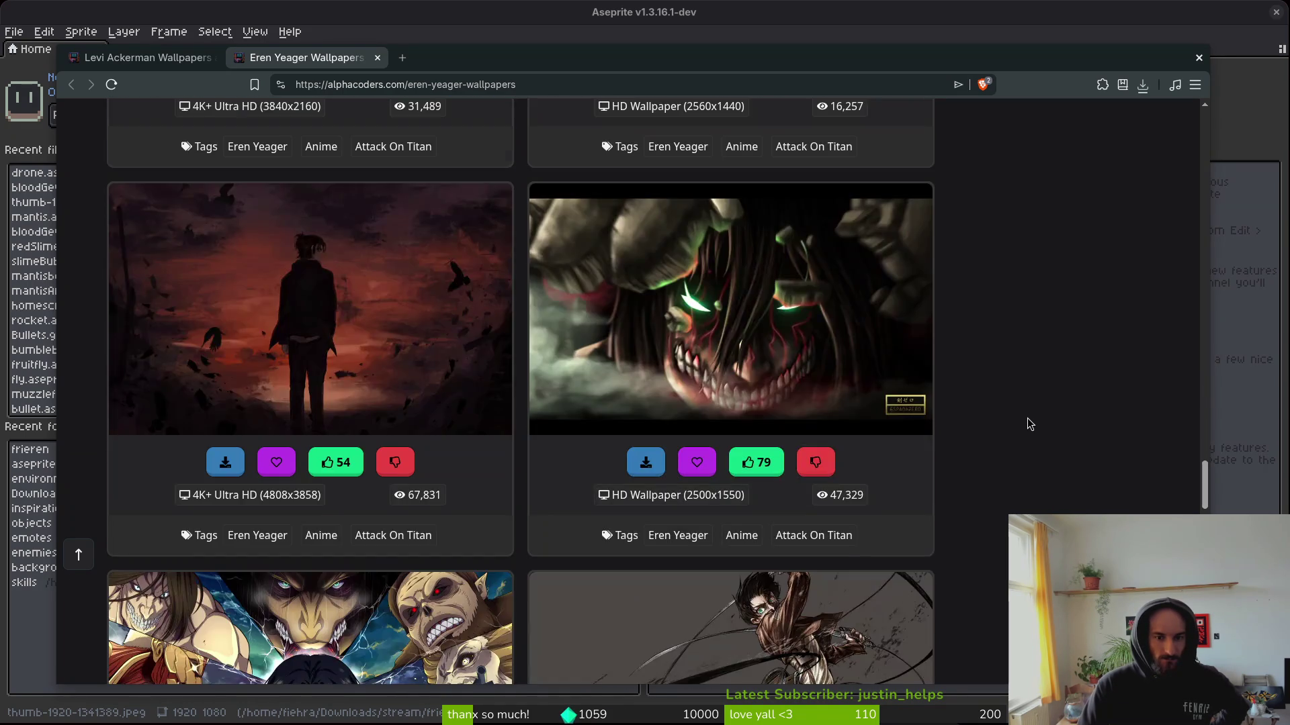
scroll(1022, 398, "down", 2)
scroll(1021, 403, "down", 11)
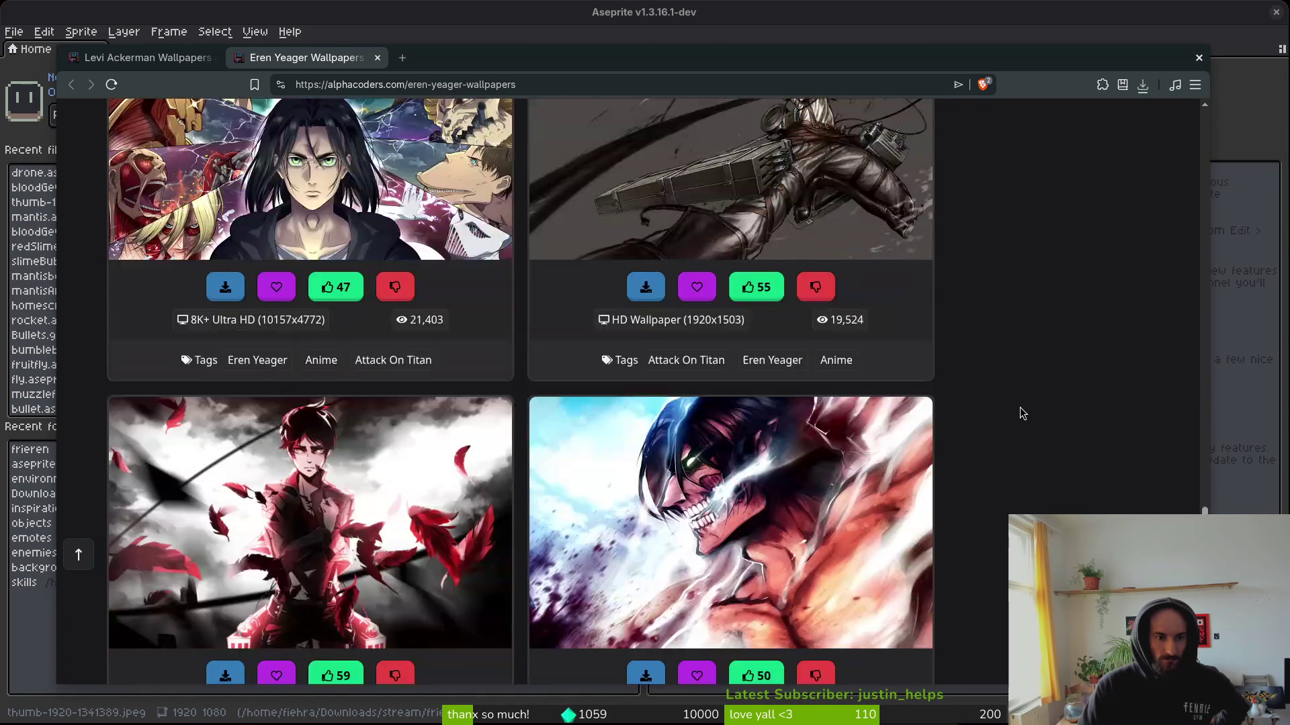
scroll(1017, 408, "down", 4)
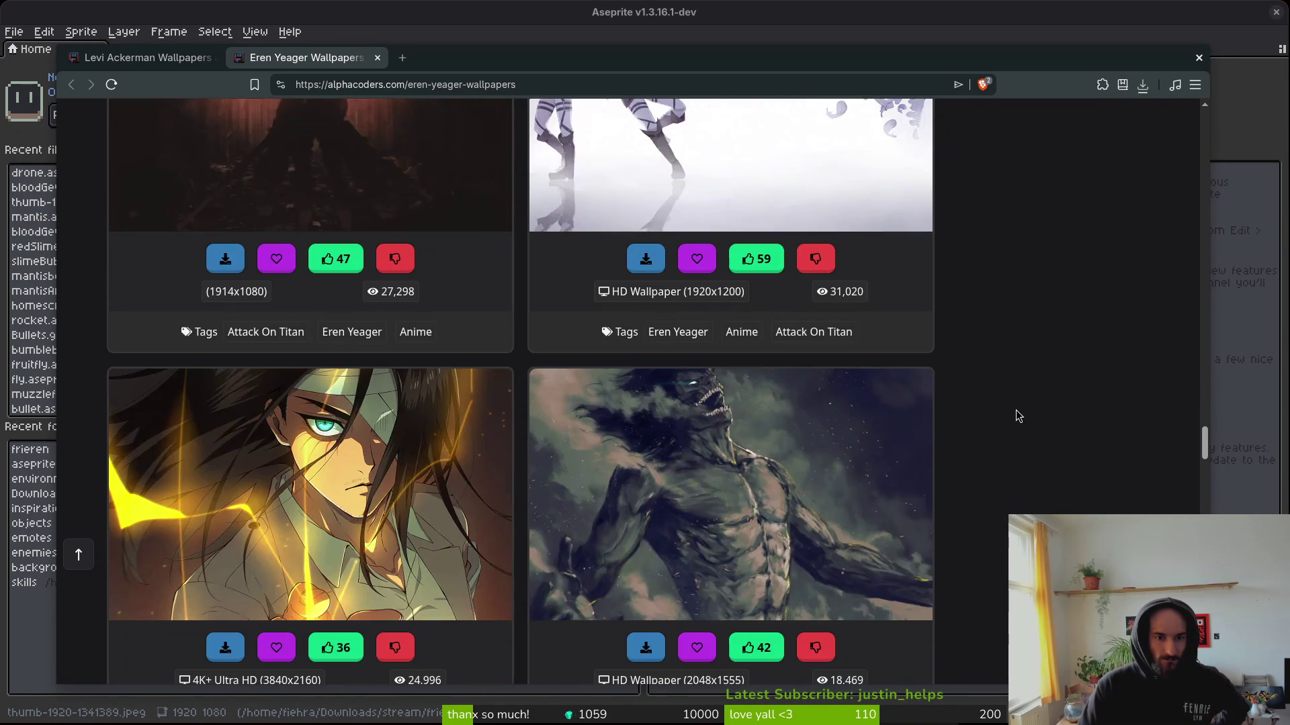
scroll(1018, 400, "down", 2)
scroll(1013, 397, "down", 3)
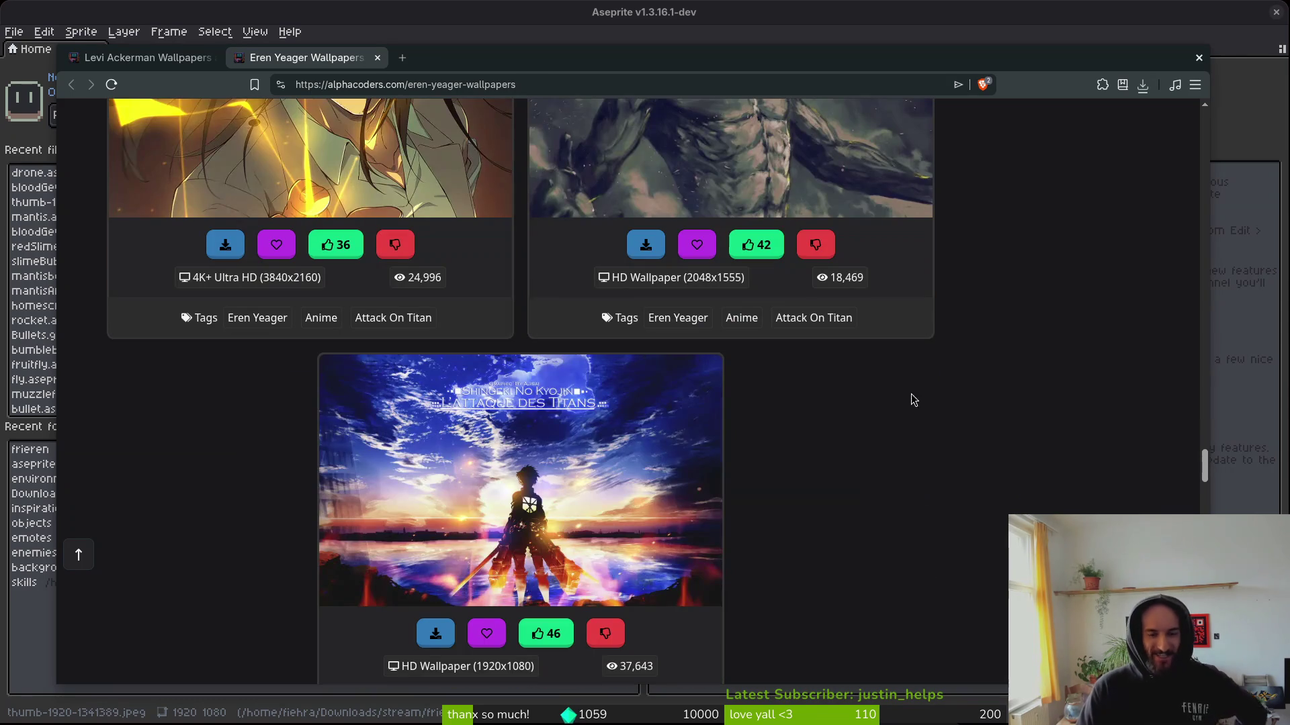
scroll(902, 373, "down", 4)
scroll(903, 373, "down", 4)
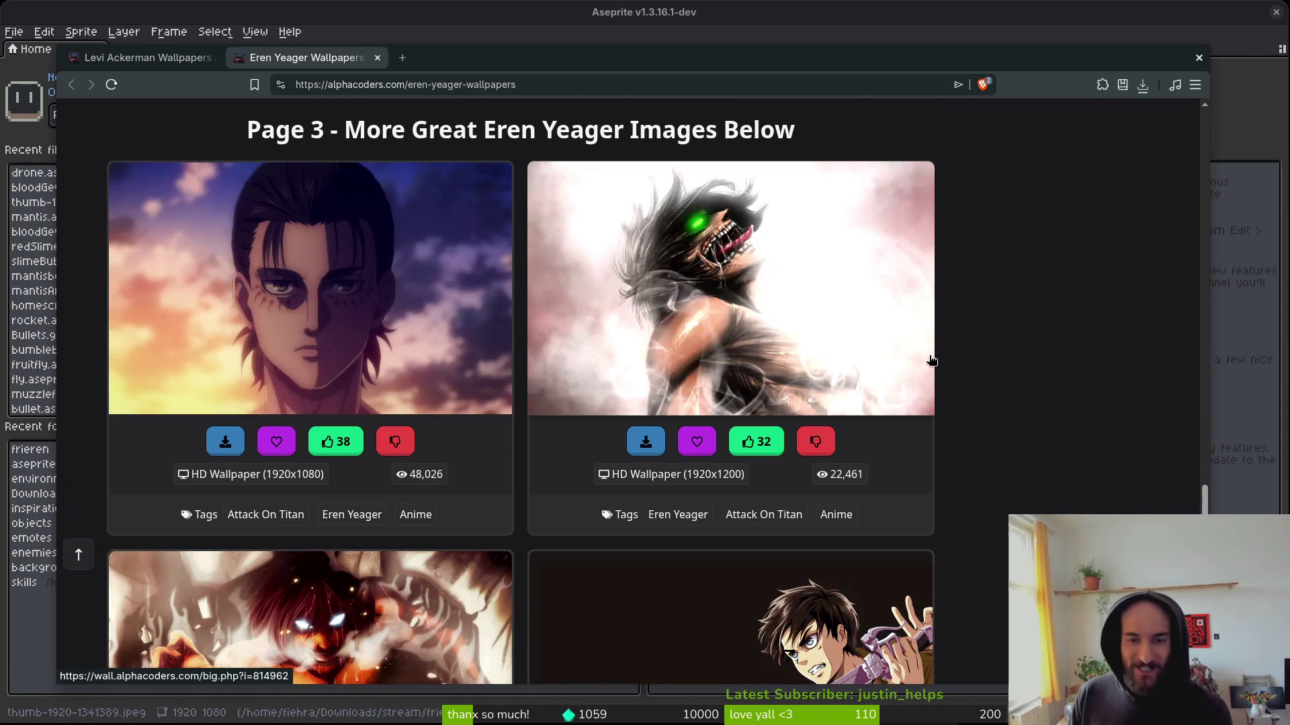
scroll(930, 366, "down", 3)
scroll(923, 370, "down", 4)
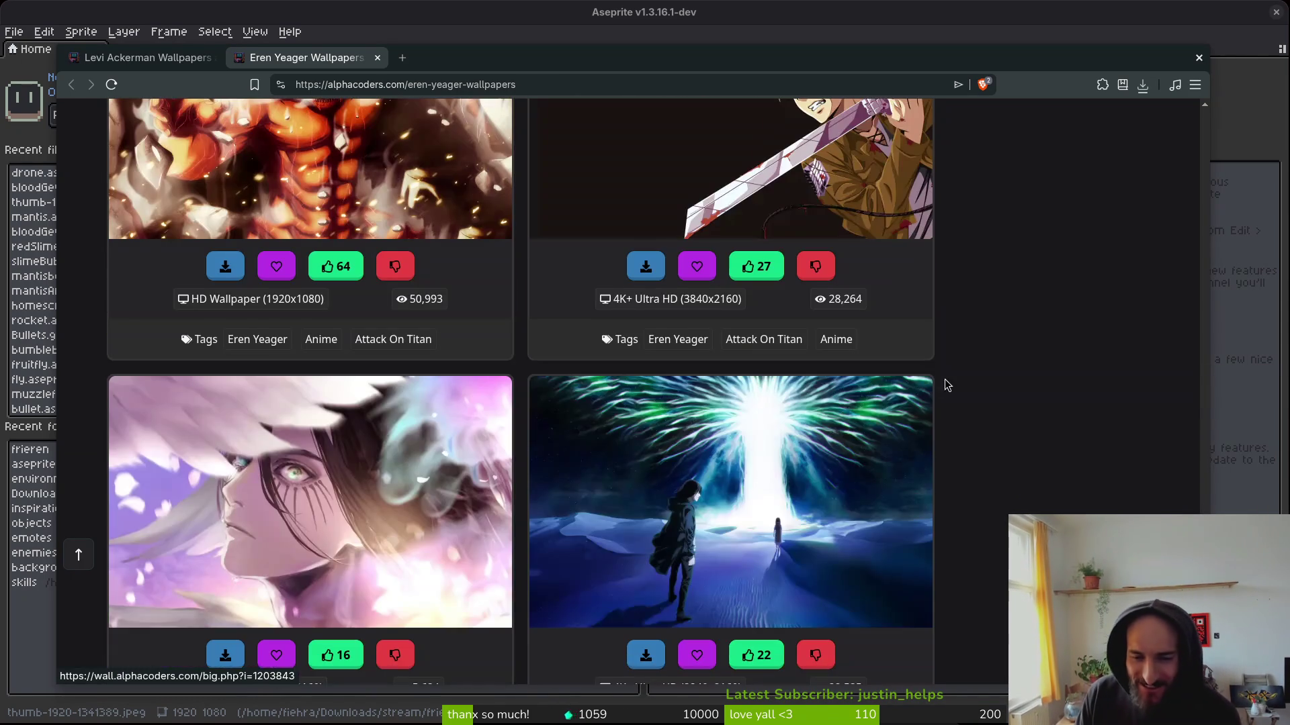
scroll(951, 366, "down", 3)
scroll(964, 369, "down", 3)
scroll(972, 366, "down", 3)
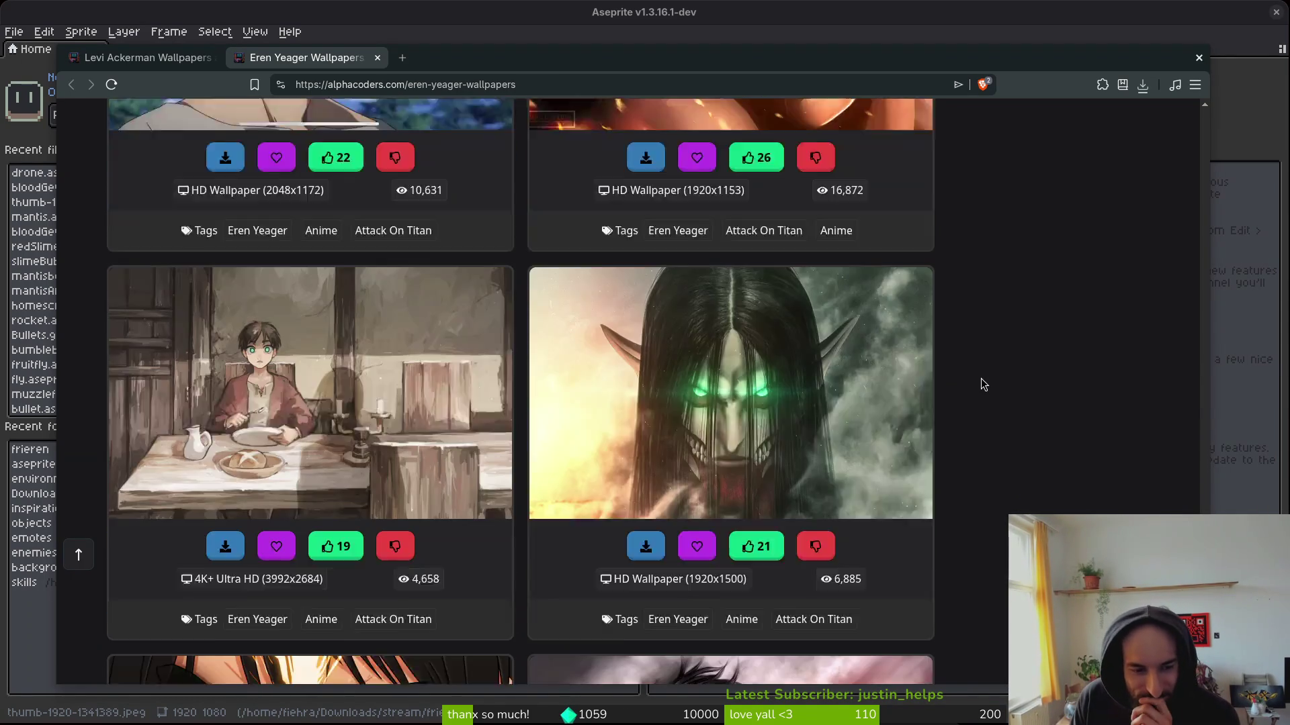
scroll(980, 366, "down", 3)
scroll(981, 397, "down", 2)
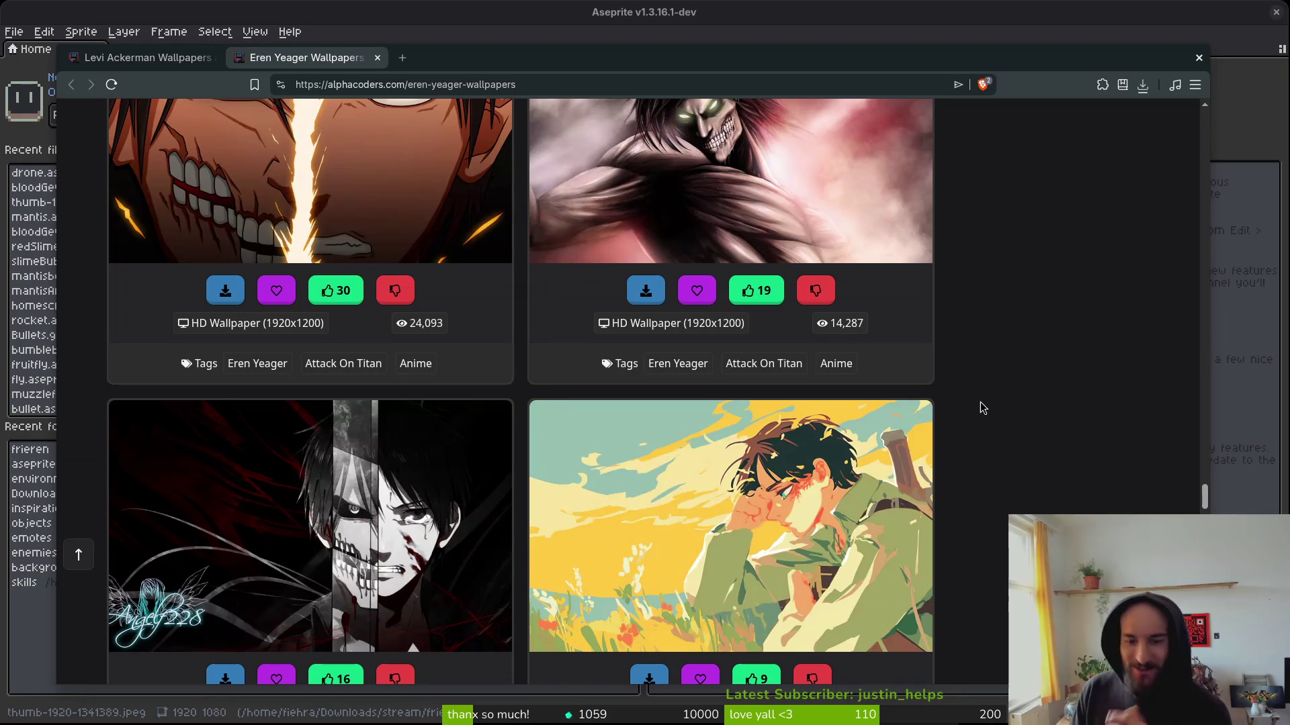
scroll(930, 449, "down", 3)
scroll(954, 443, "down", 3)
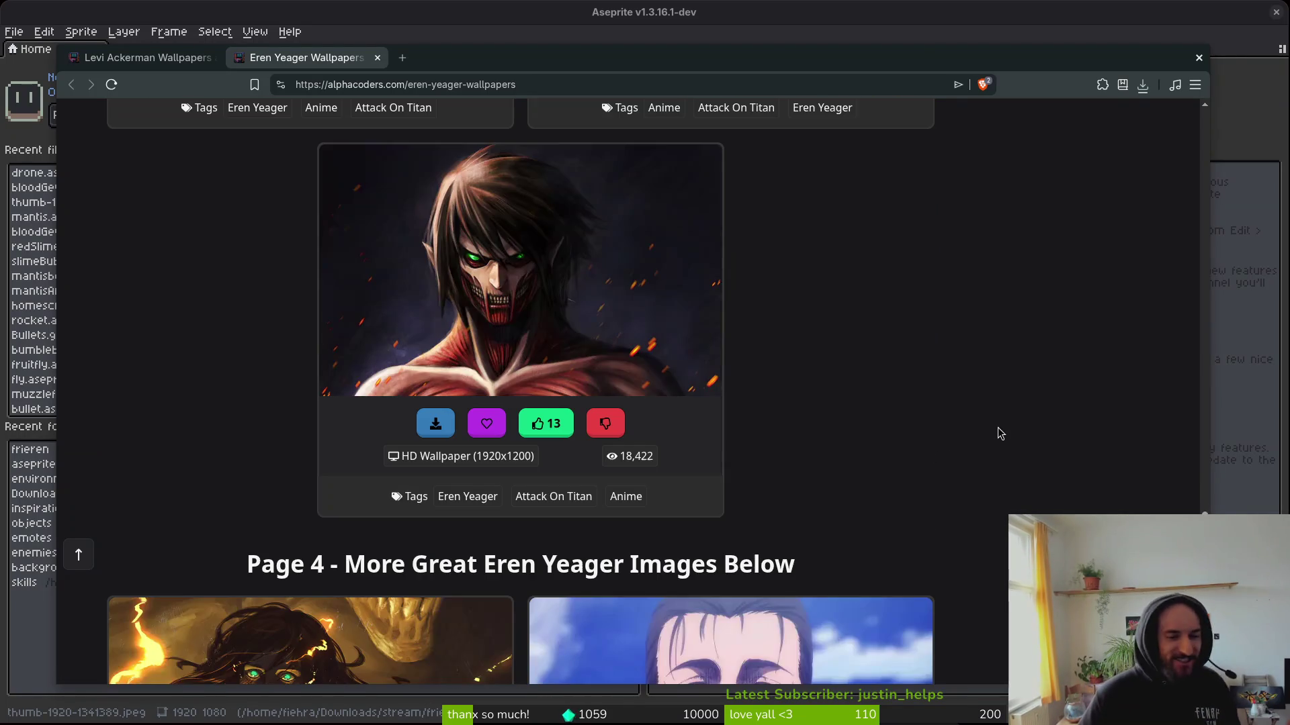
scroll(521, 391, "down", 4)
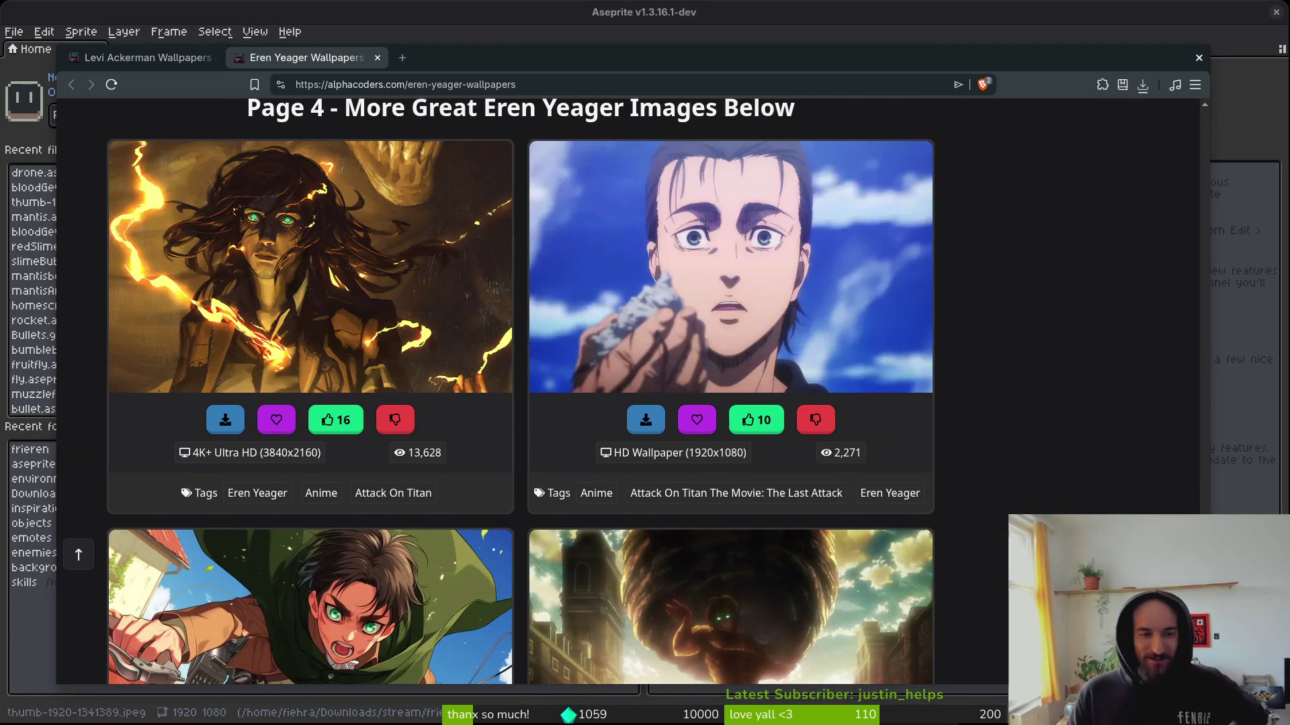
scroll(521, 391, "down", 8)
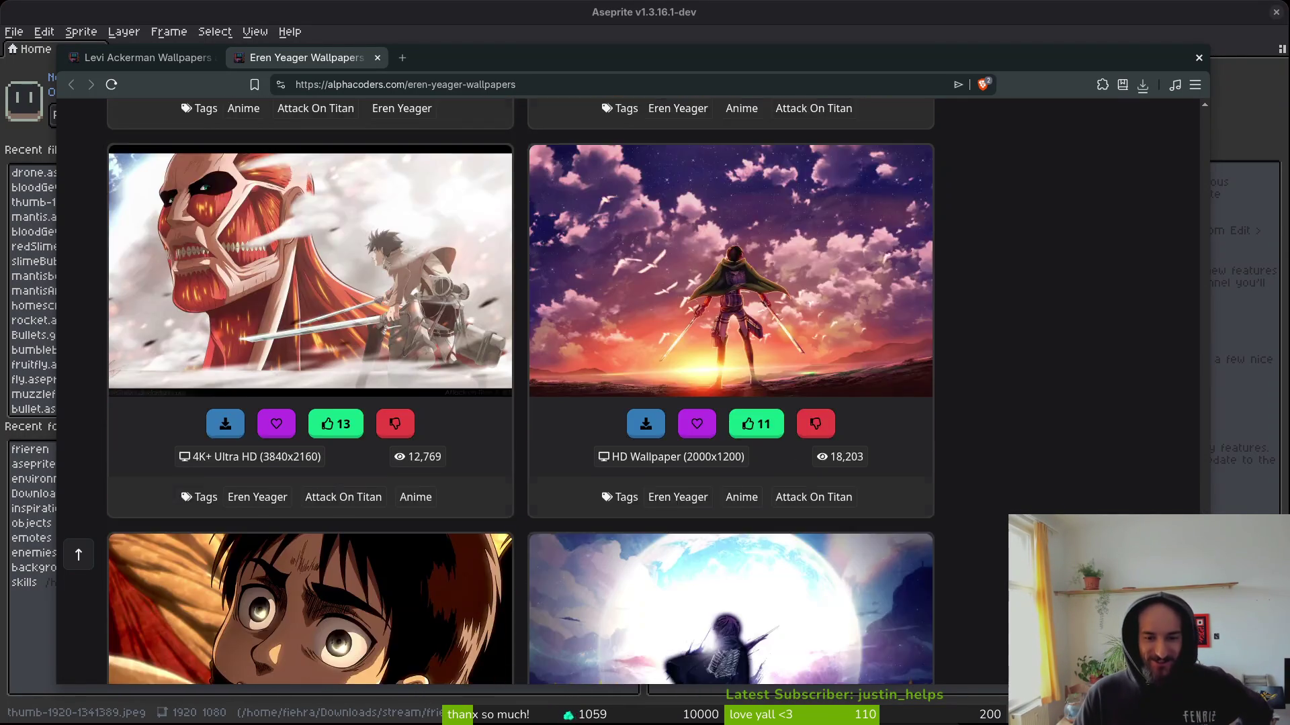
scroll(521, 391, "down", 12)
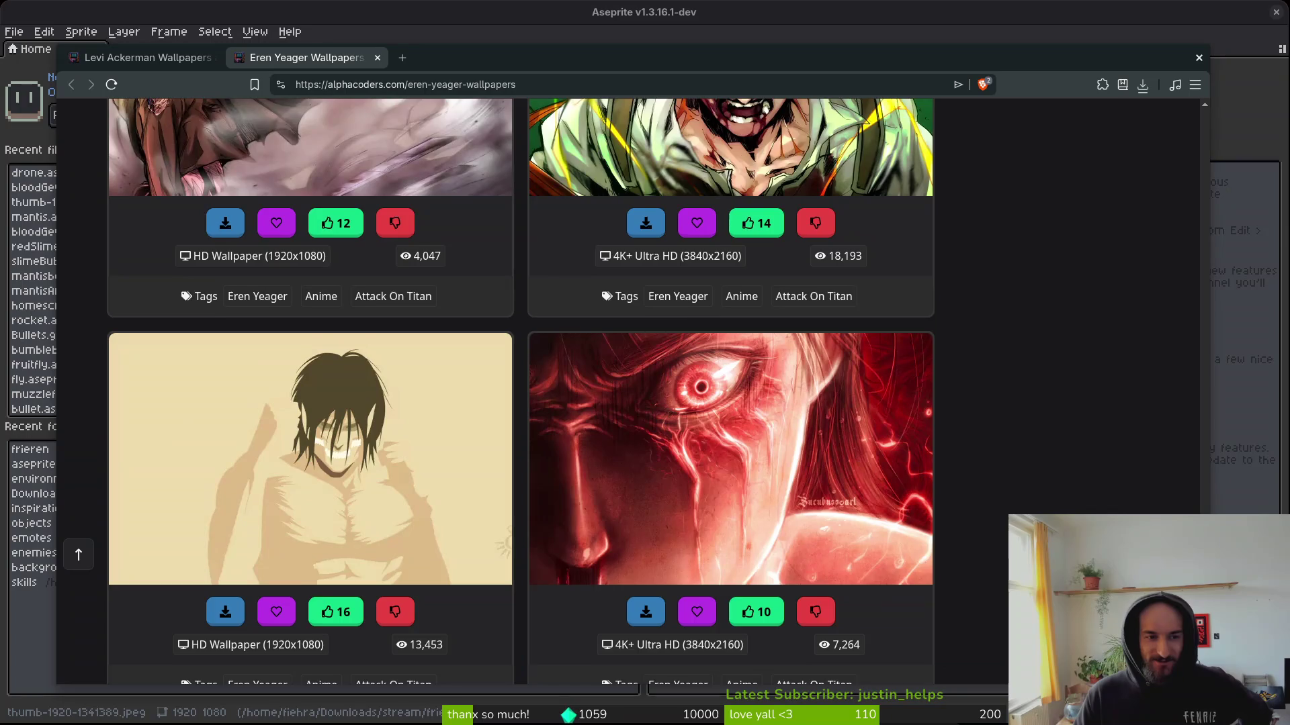
scroll(848, 186, "down", 6)
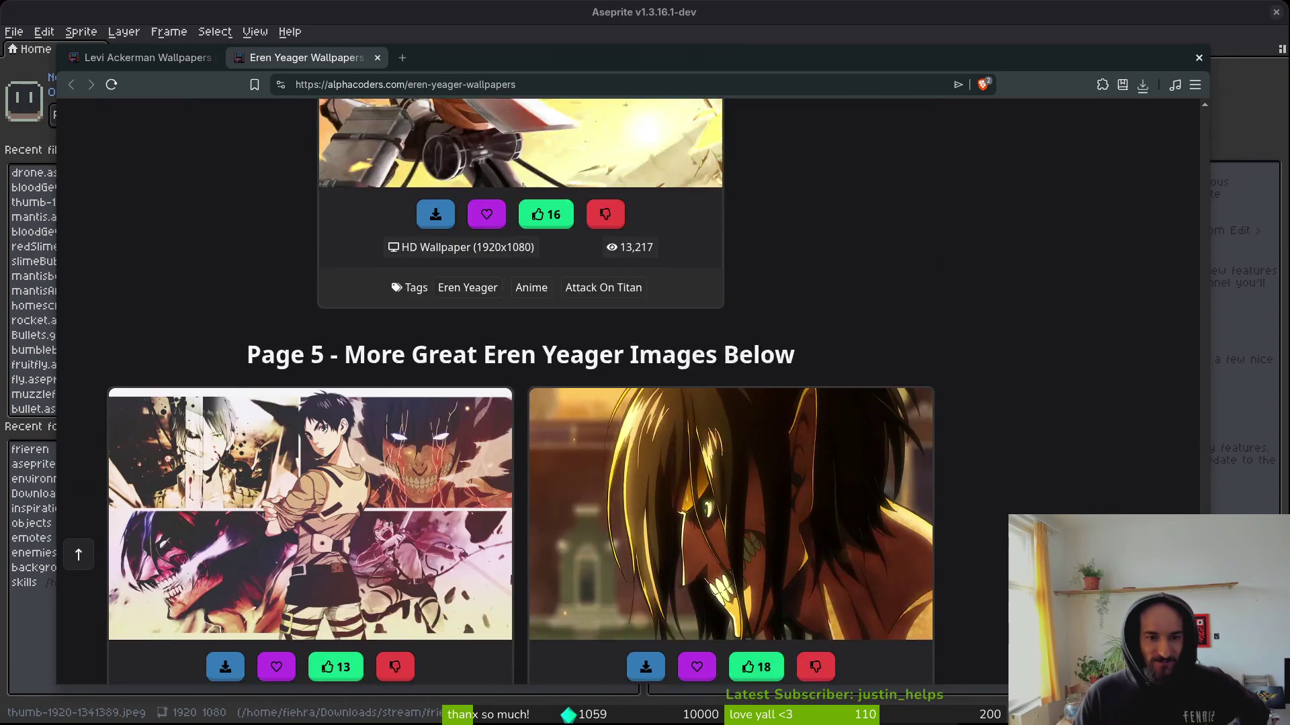
key("Home")
Switch to the Levi Ackerman wallpapers tab and scroll through its gallery.
key("ctrl+shift+Tab")
scroll(1082, 411, "down", 3)
scroll(1081, 411, "down", 3)
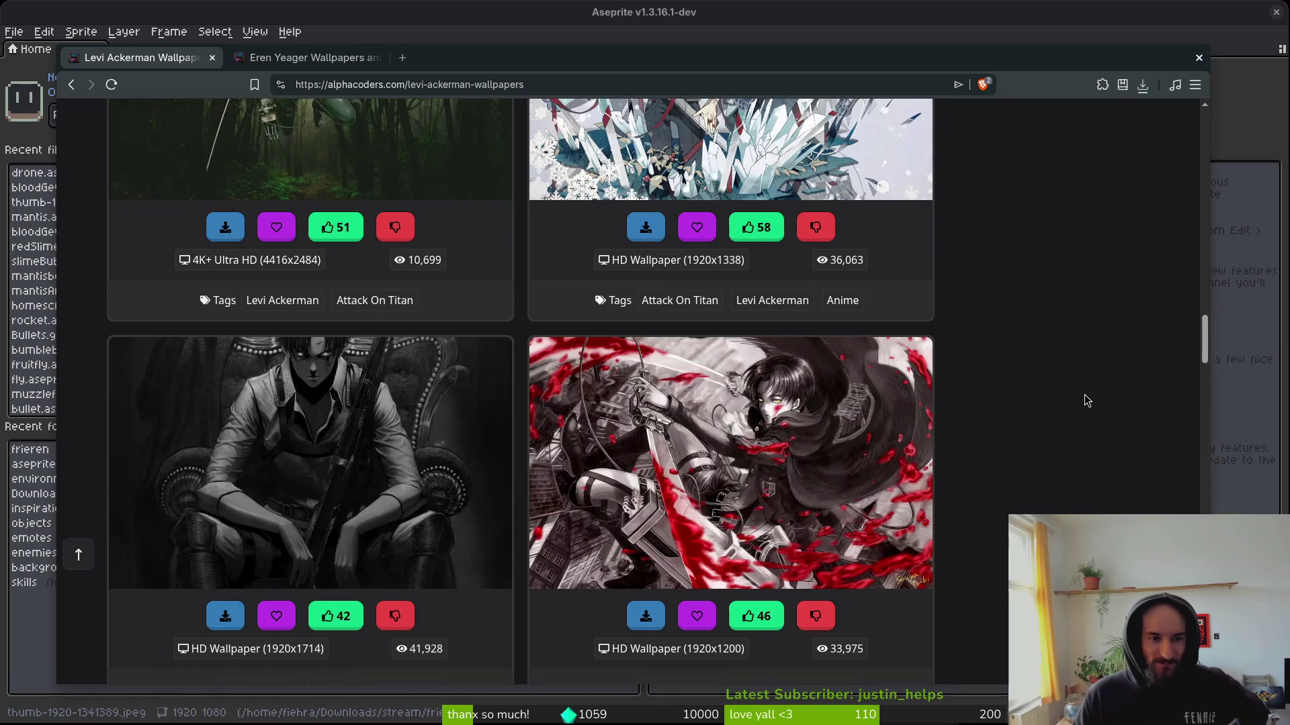
scroll(1084, 397, "down", 7)
scroll(1086, 407, "down", 6)
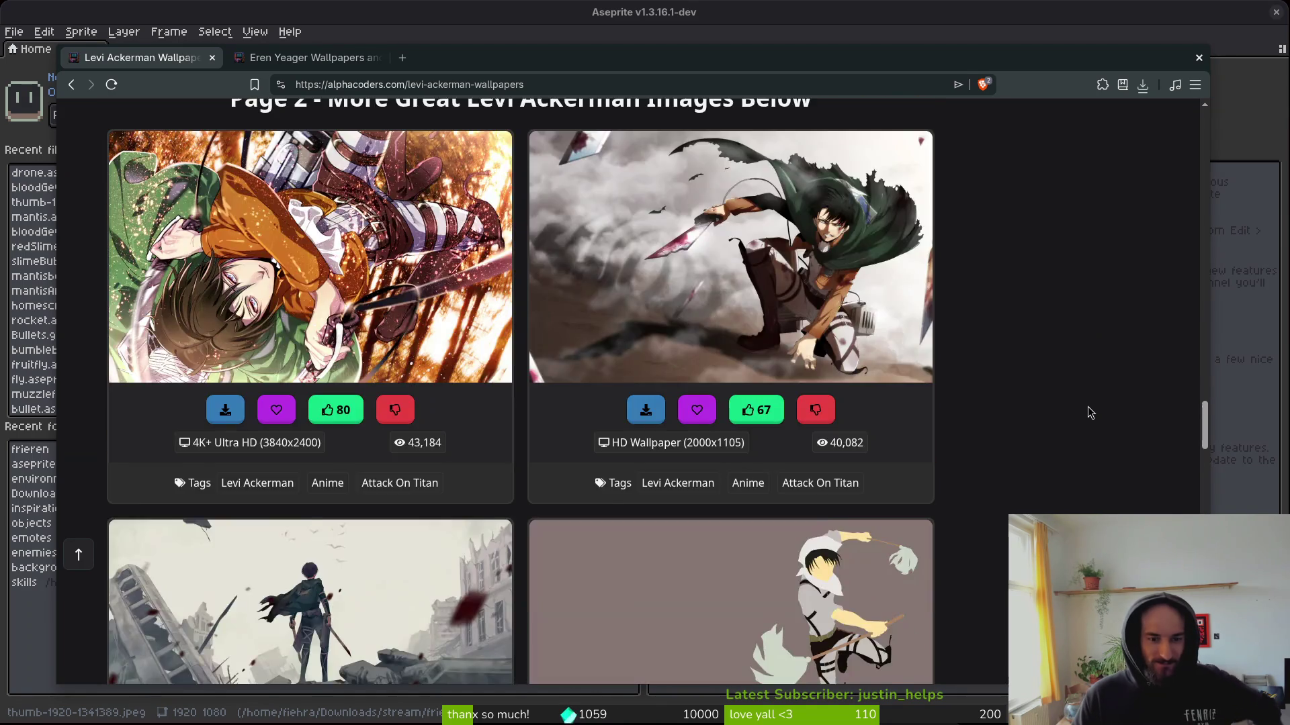
scroll(1068, 423, "down", 7)
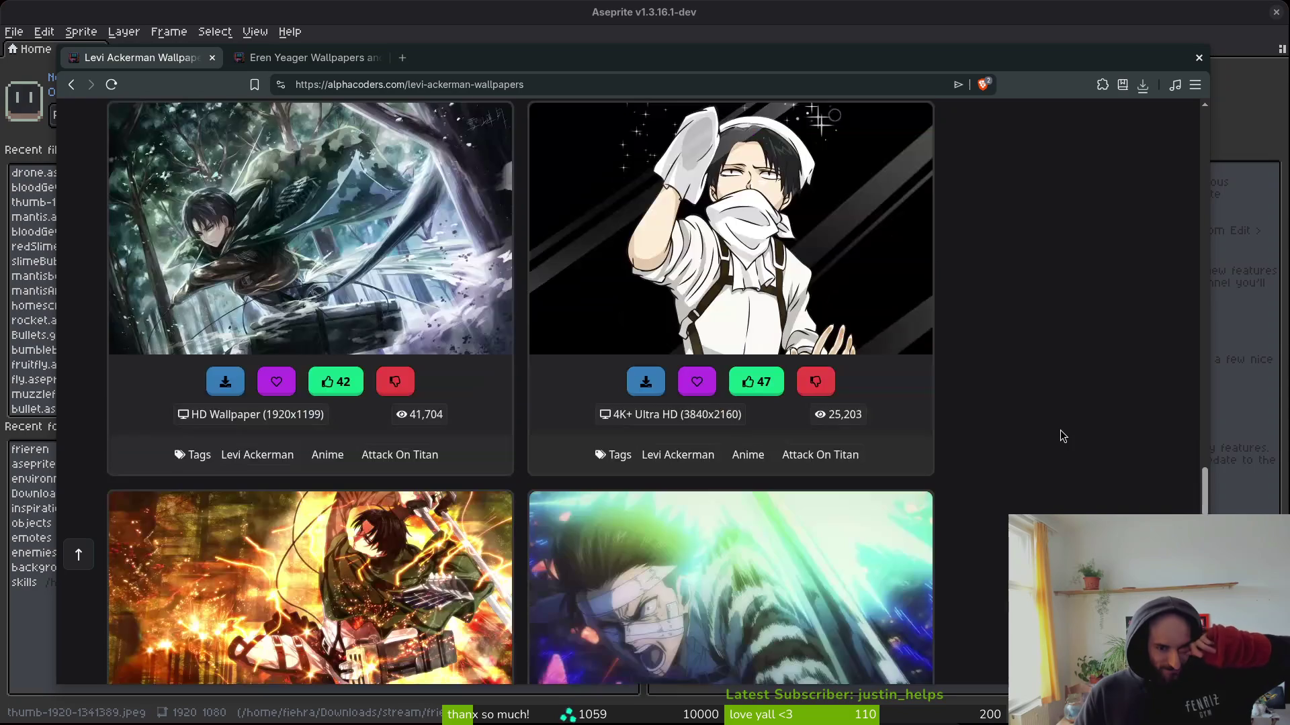
scroll(1046, 430, "down", 4)
scroll(1040, 443, "down", 4)
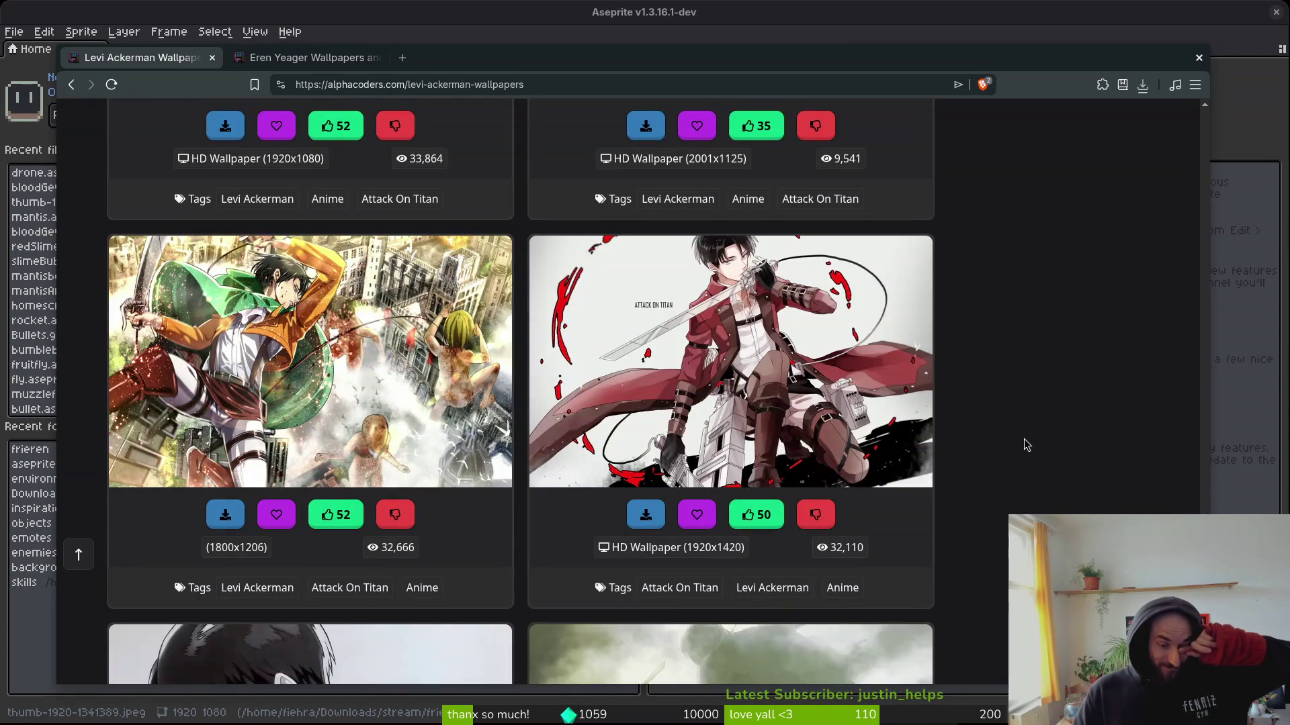
scroll(1031, 447, "down", 3)
scroll(1034, 462, "down", 15)
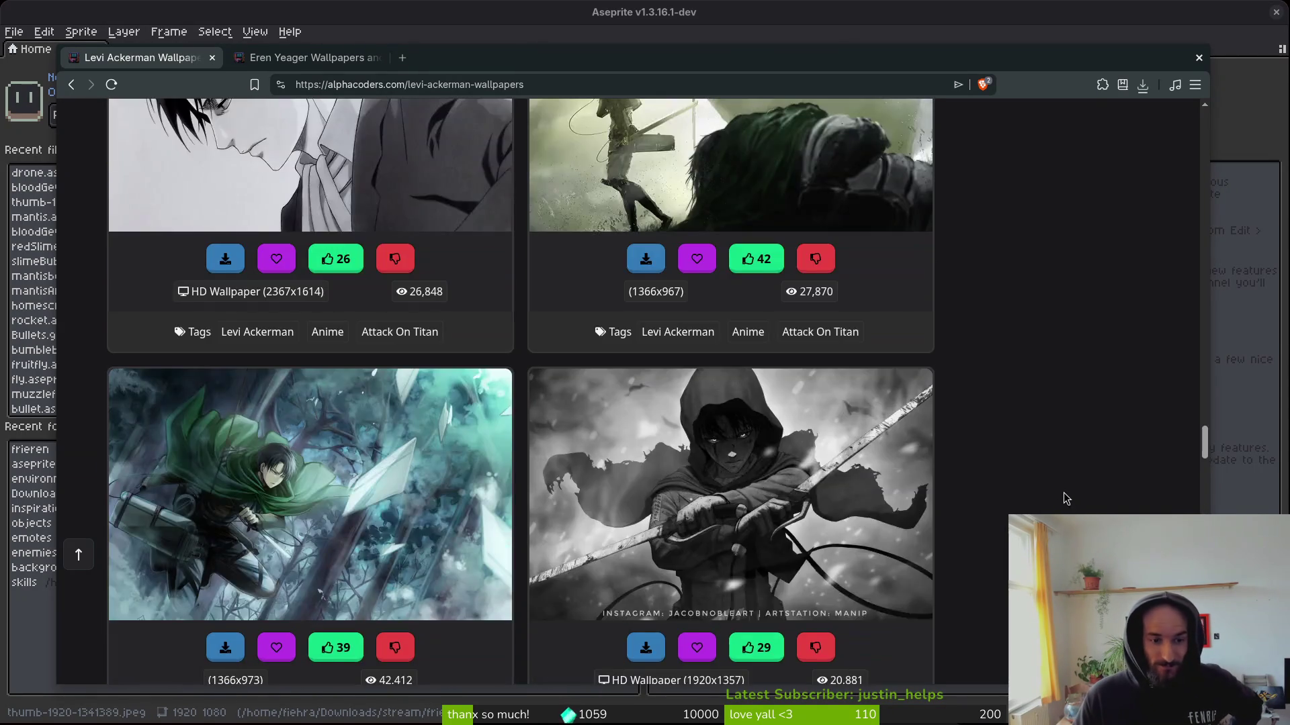
scroll(1052, 487, "down", 5)
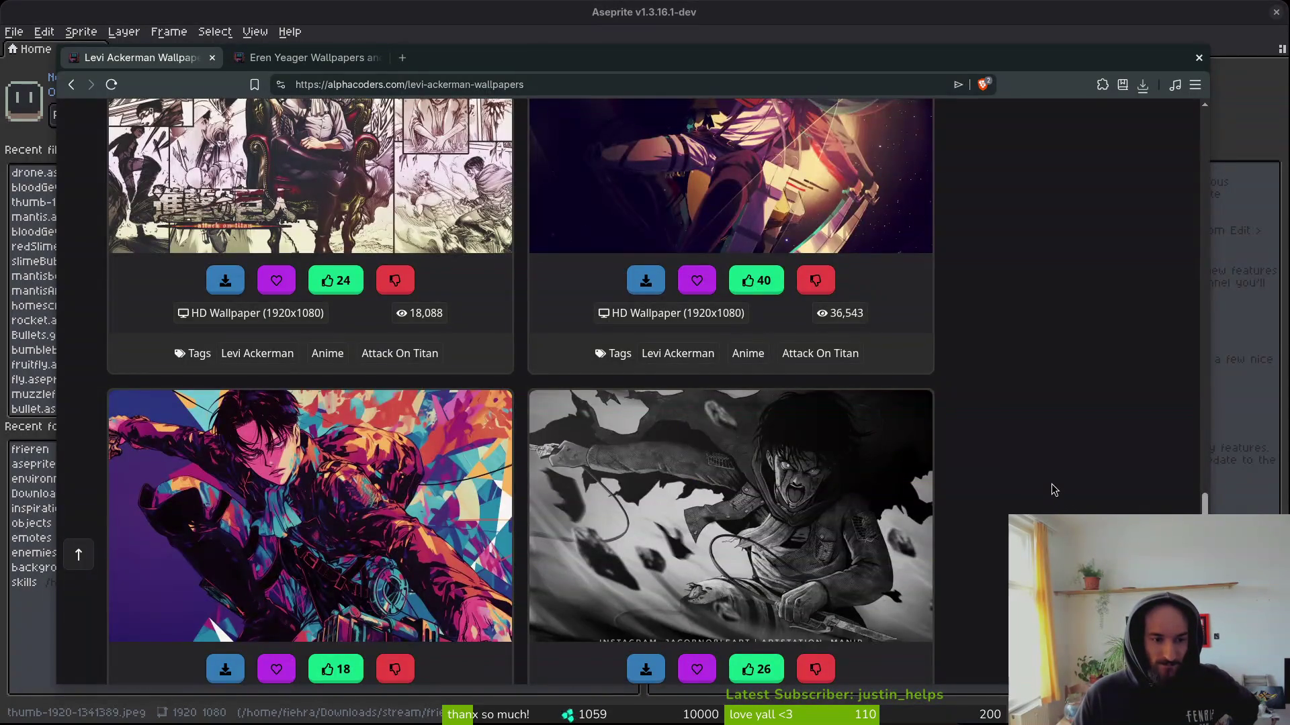
scroll(1050, 489, "down", 5)
scroll(1052, 495, "down", 3)
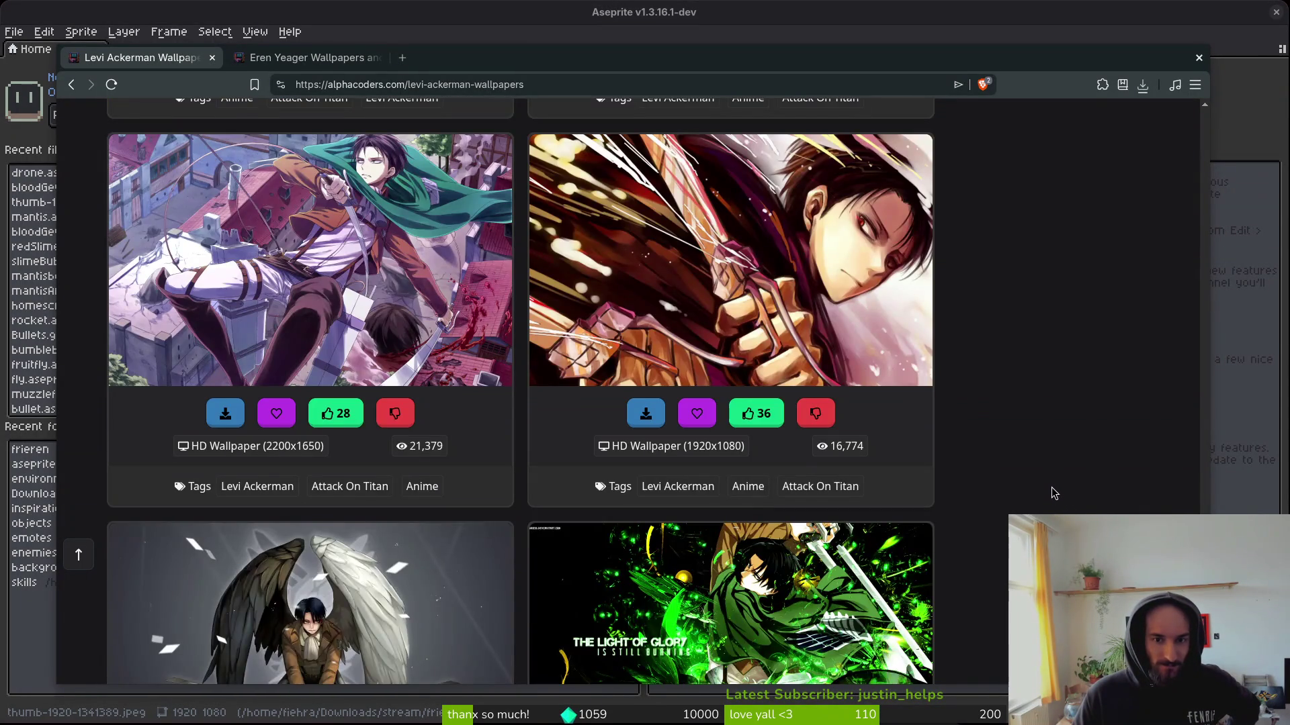
scroll(1051, 494, "down", 4)
scroll(1052, 493, "down", 3)
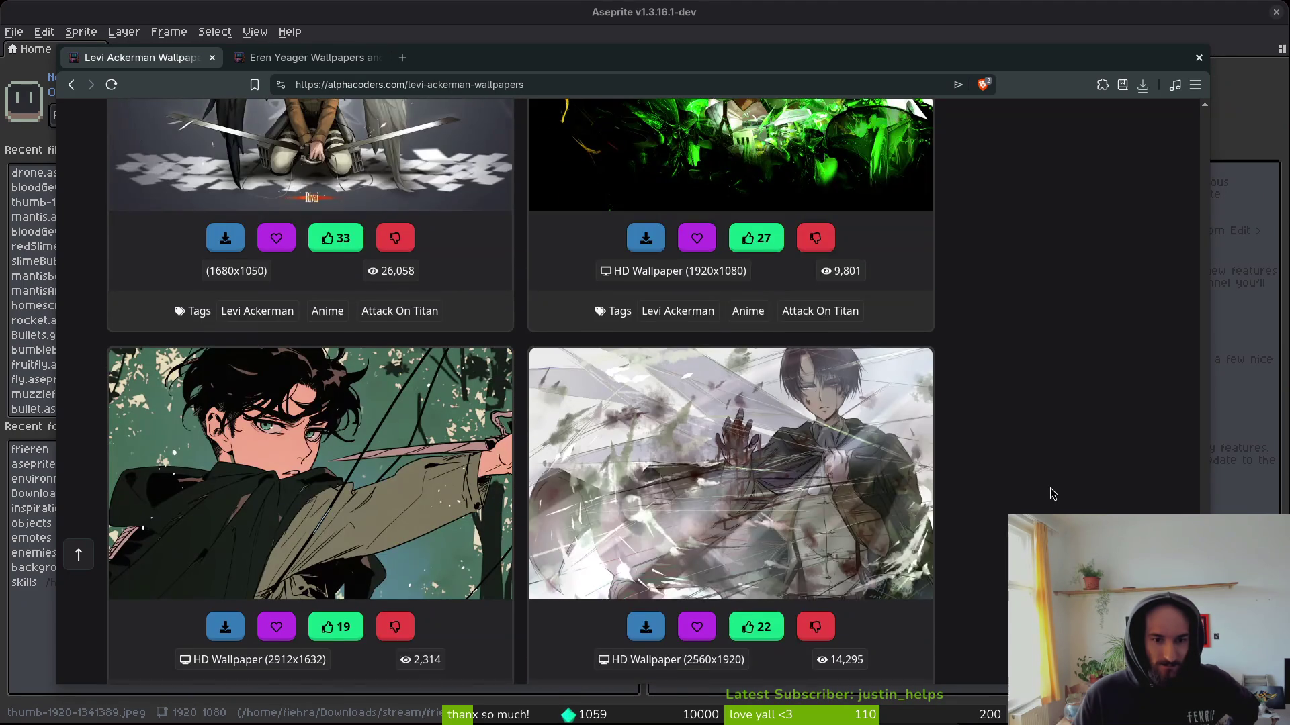
scroll(1052, 495, "down", 4)
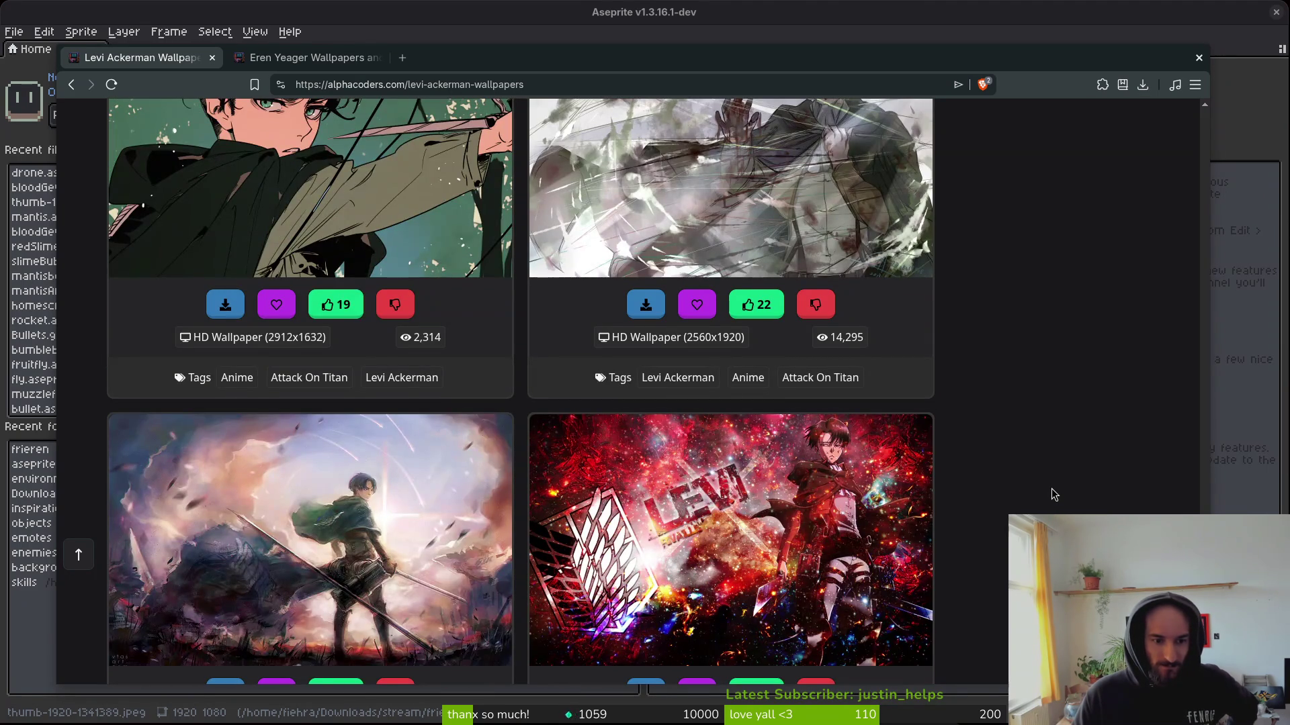
scroll(1052, 491, "down", 3)
scroll(1051, 475, "down", 3)
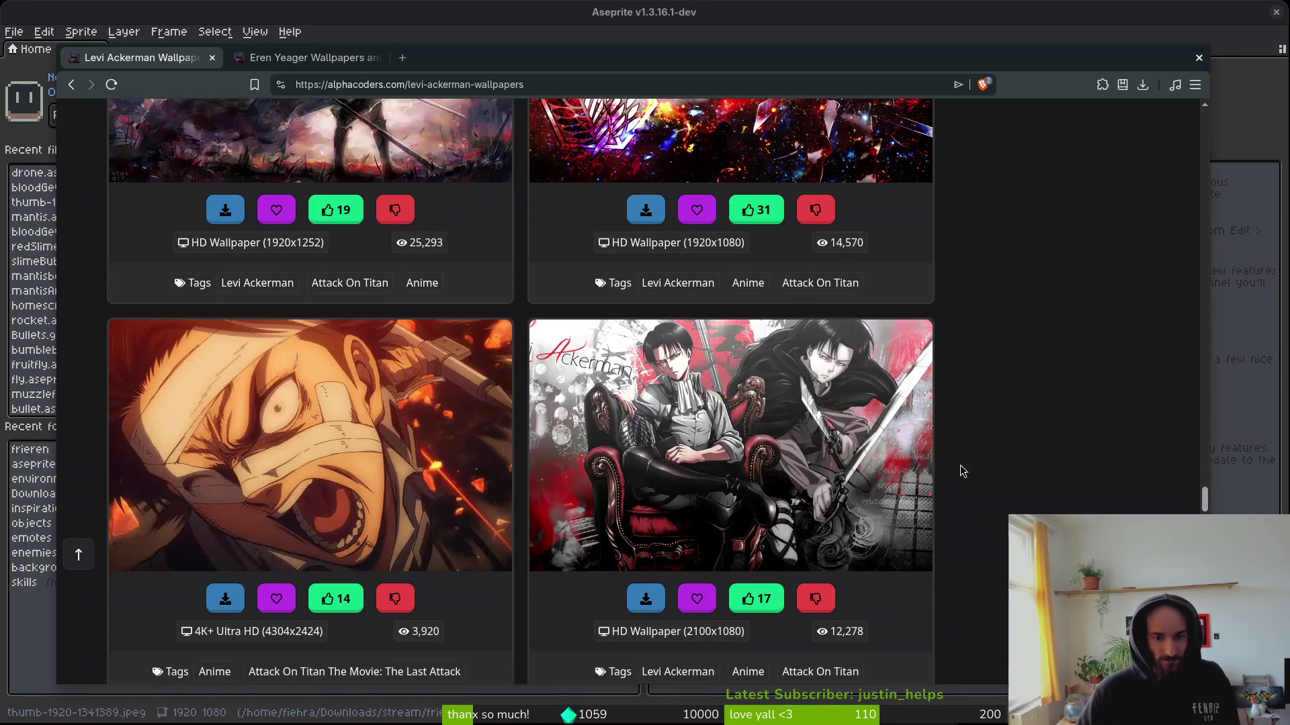
scroll(168, 289, "up", 3)
Preview the sword-wielding Levi wallpaper on its own page in a new tab, then close it.
right_click(163, 280)
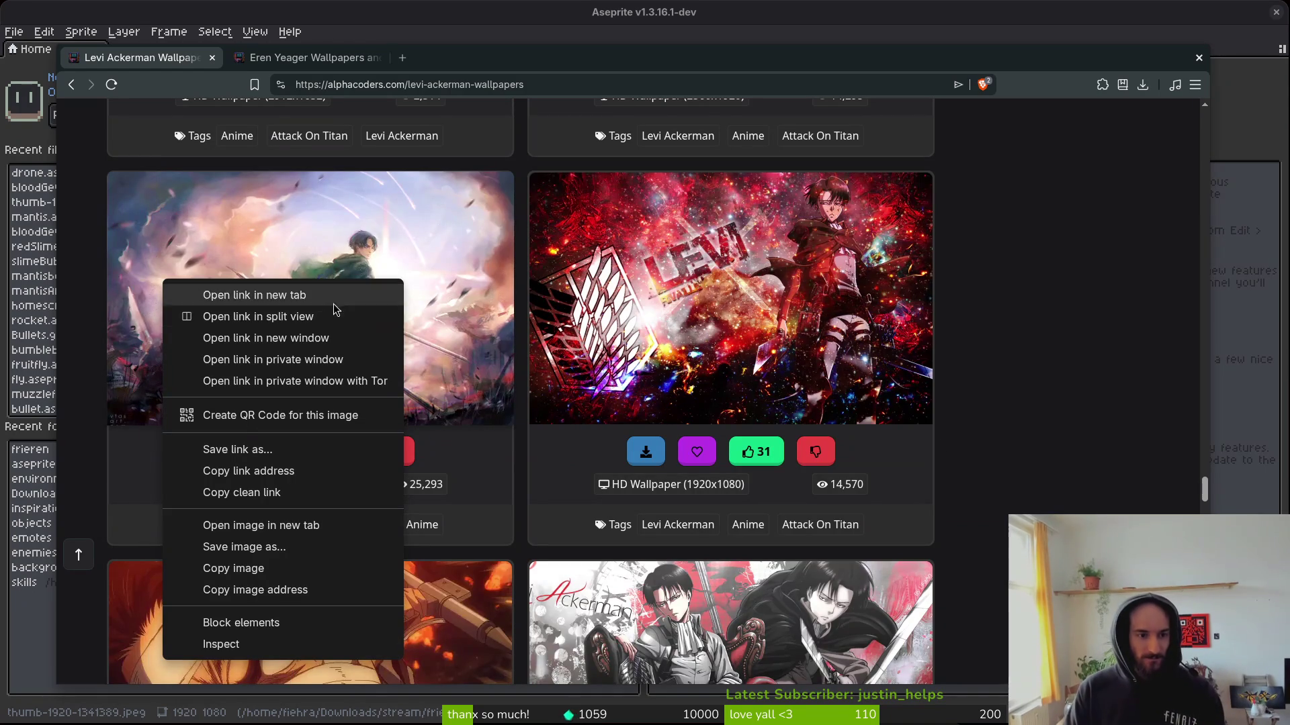
left_click(338, 295)
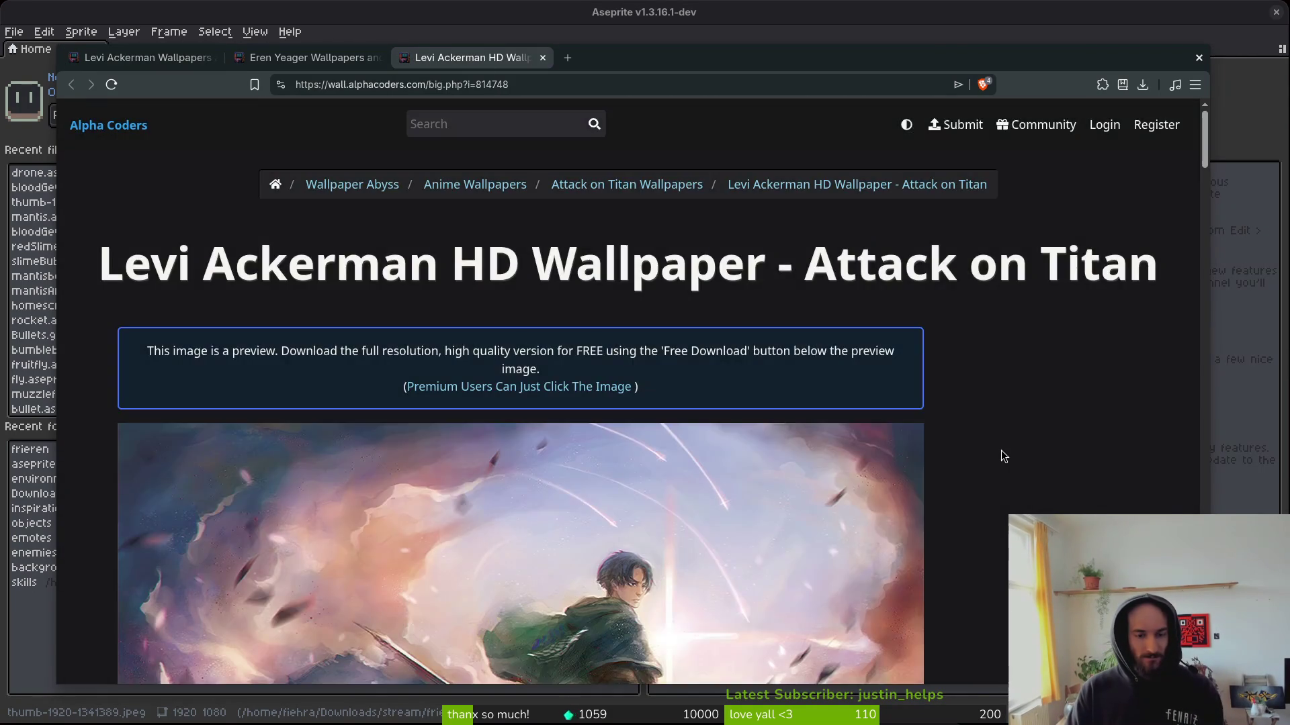
scroll(1001, 449, "down", 4)
scroll(1023, 450, "up", 1)
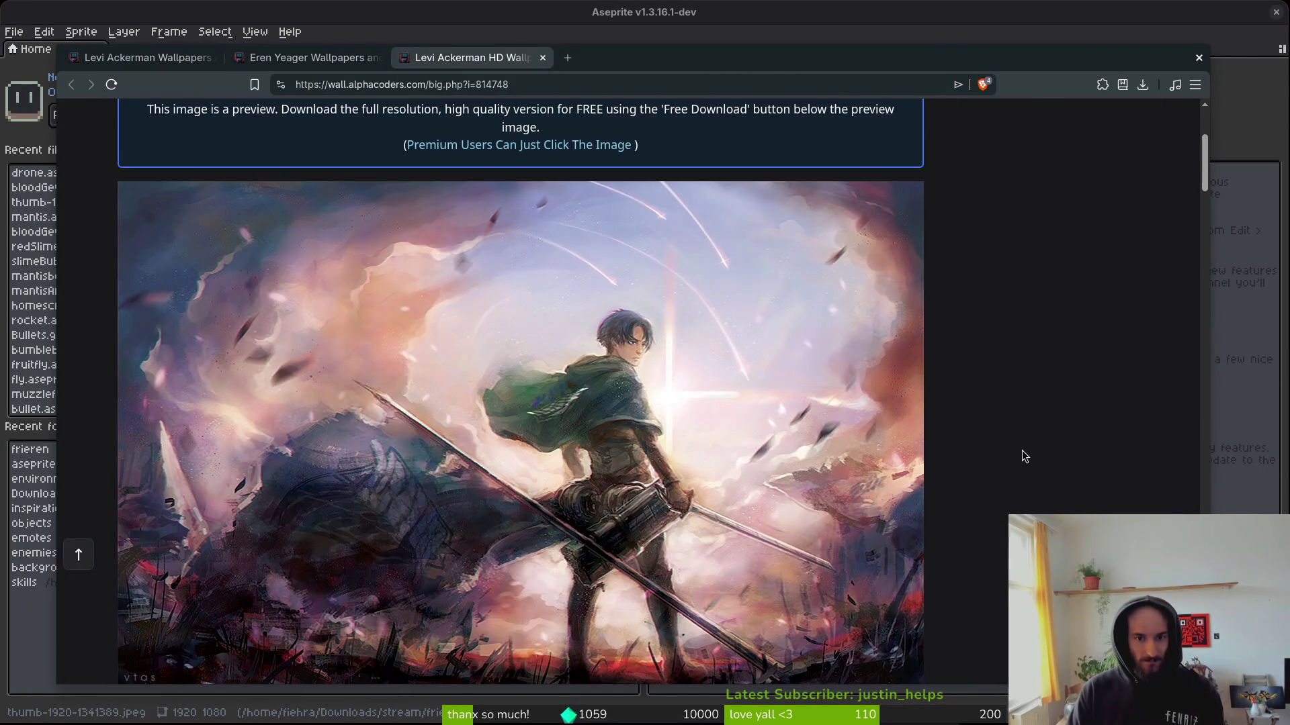
key("ctrl+w")
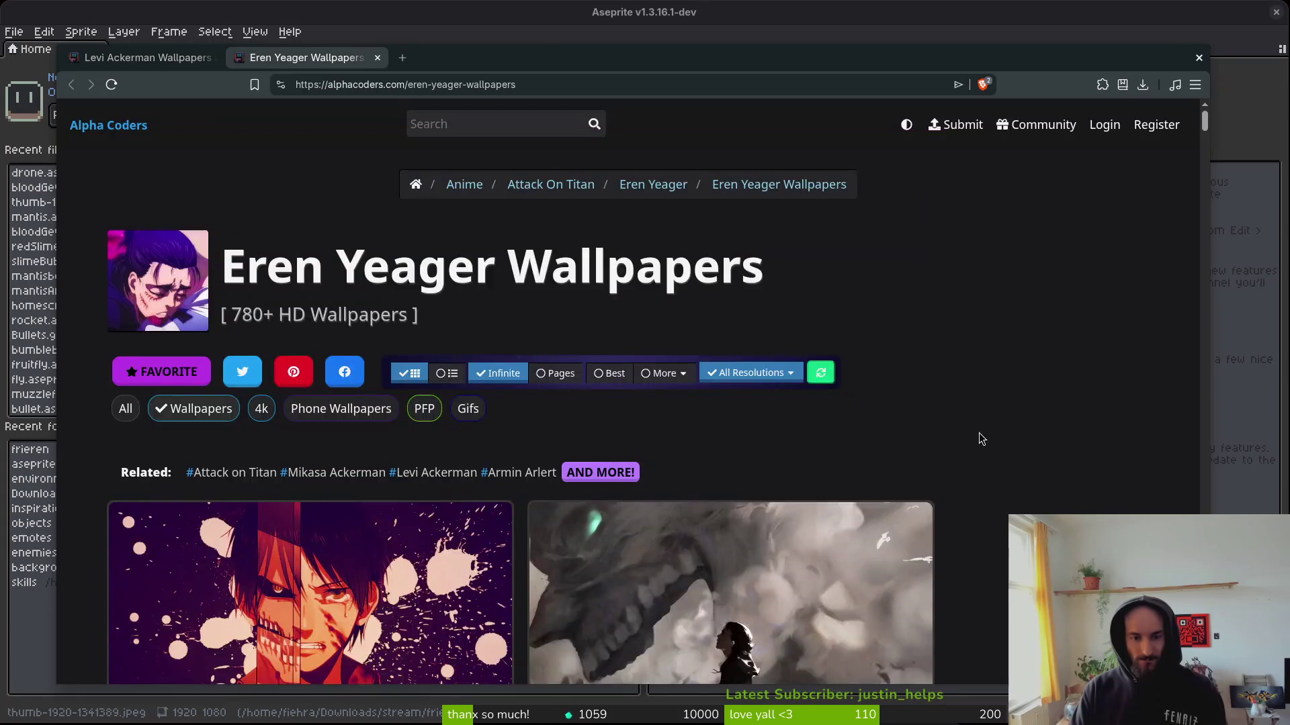
Close the Eren Yeager tab, skim the Levi gallery, and return to the site search box.
scroll(994, 440, "down", 5)
key("ctrl+w")
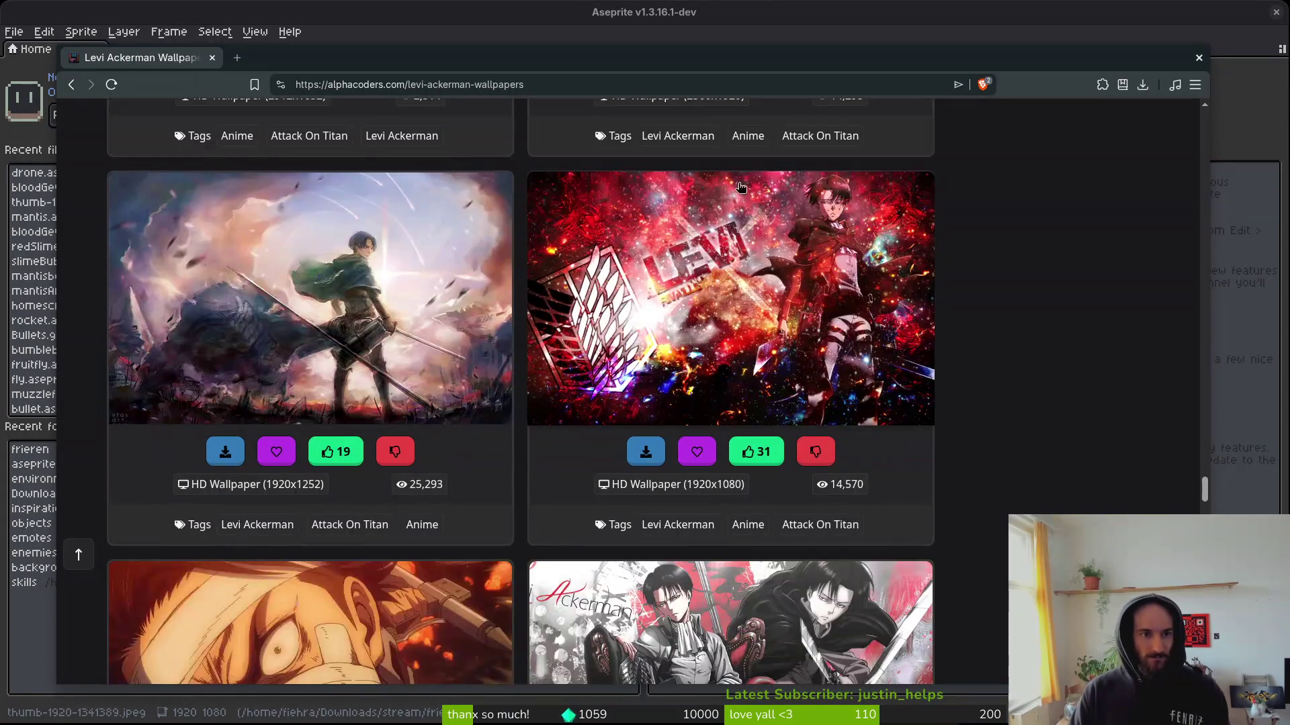
scroll(1074, 470, "up", 4)
scroll(1074, 471, "down", 14)
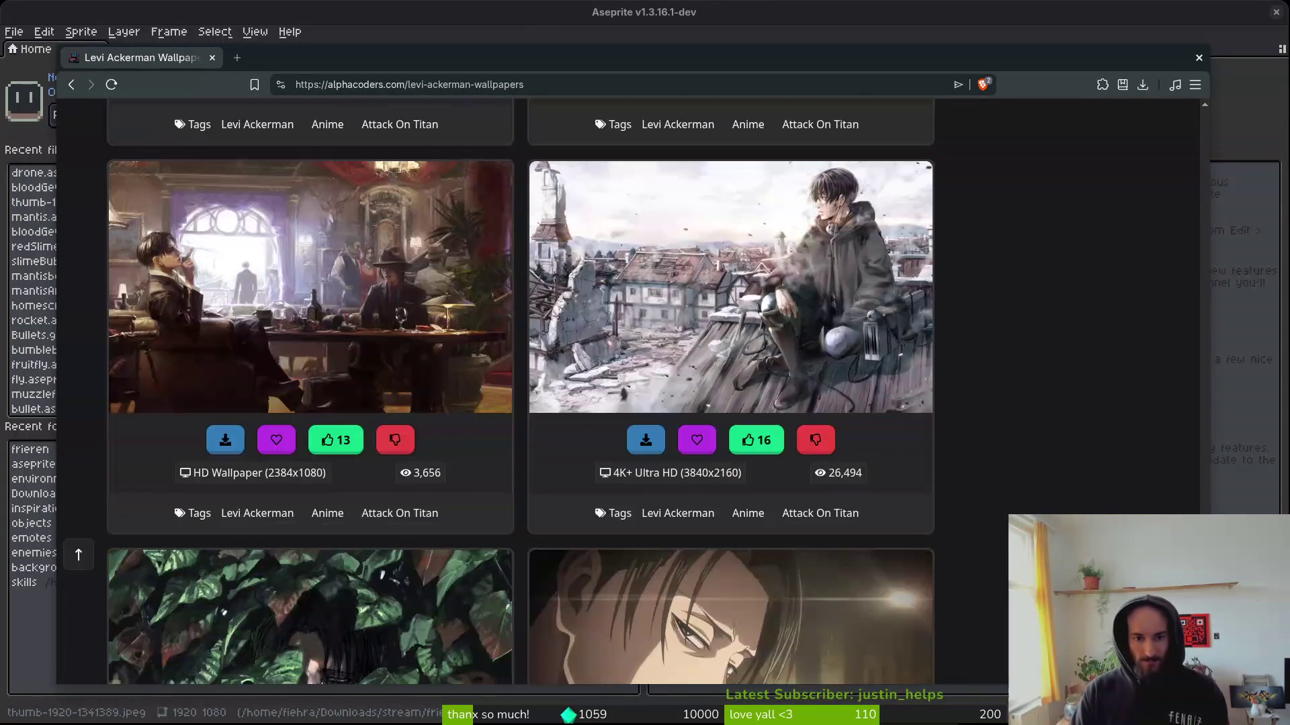
scroll(521, 390, "down", 20)
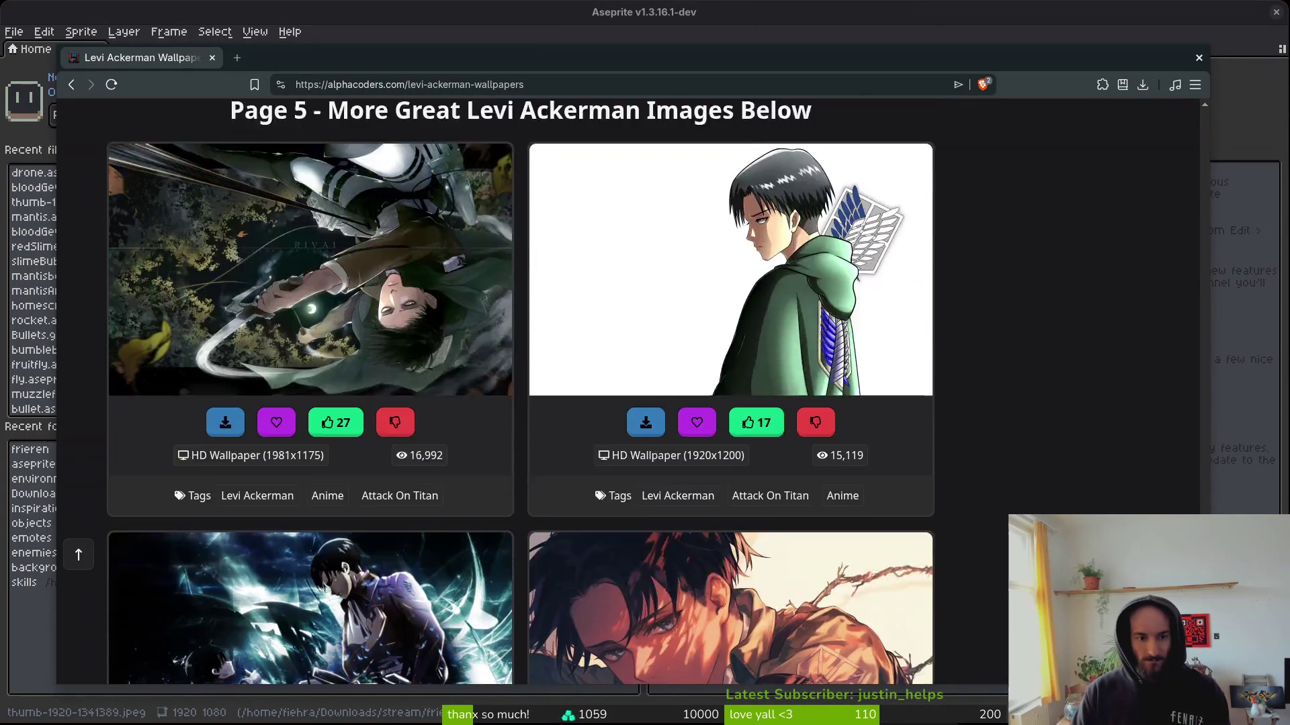
scroll(520, 389, "down", 12)
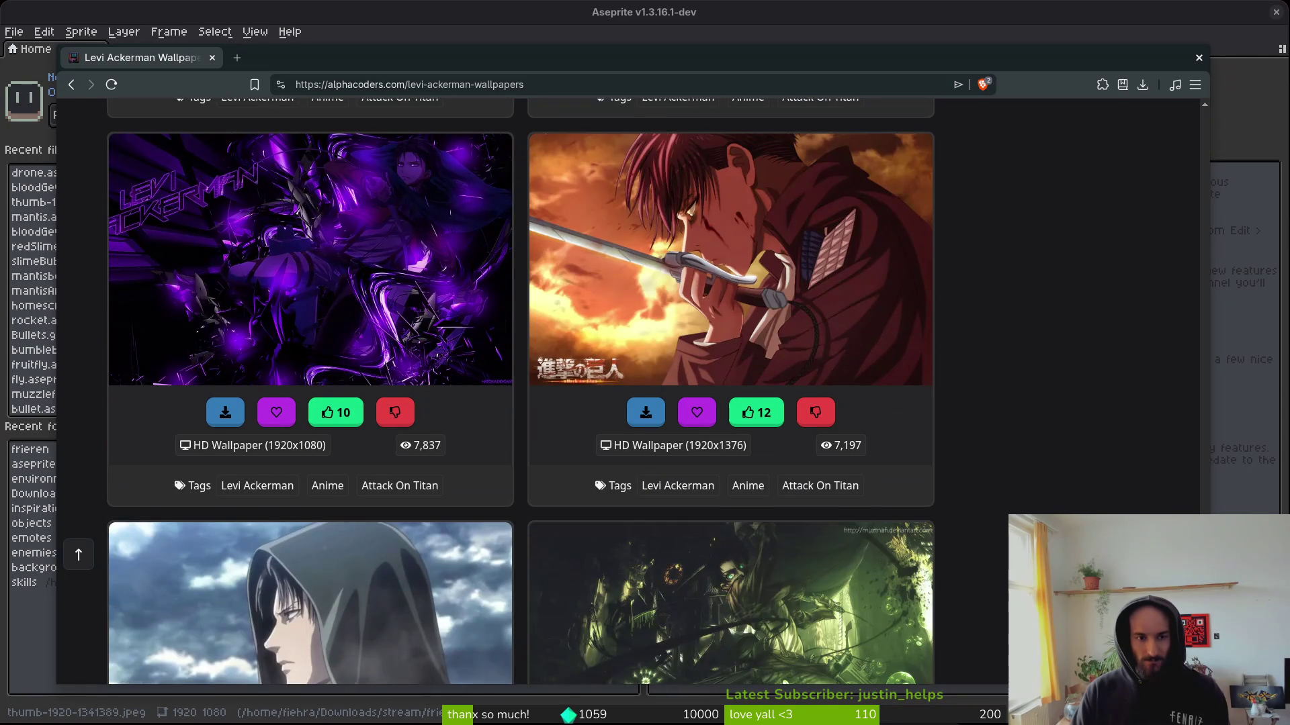
scroll(521, 390, "down", 3)
scroll(520, 390, "down", 5)
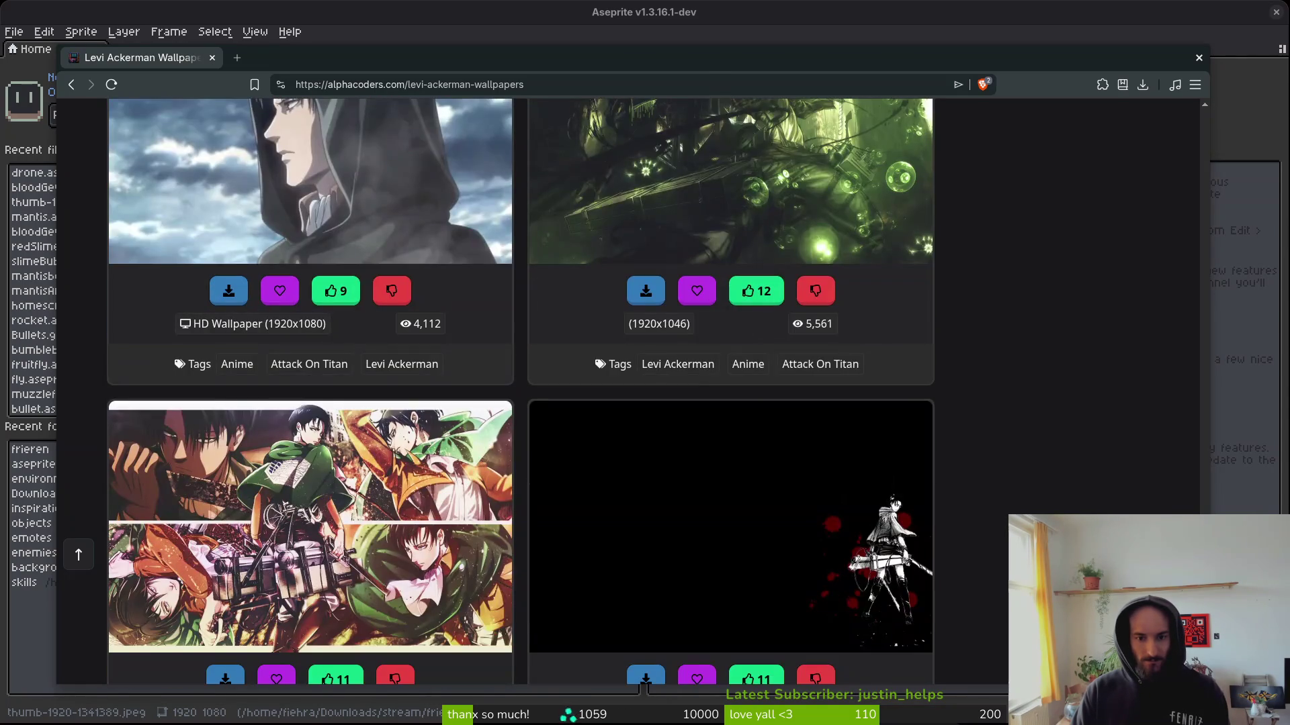
key("Home")
left_click(487, 123)
Search Alpha Coders for 'bam' to list the Bam 25th results, then begin another search.
type("bam")
key("Return")
left_click(474, 117)
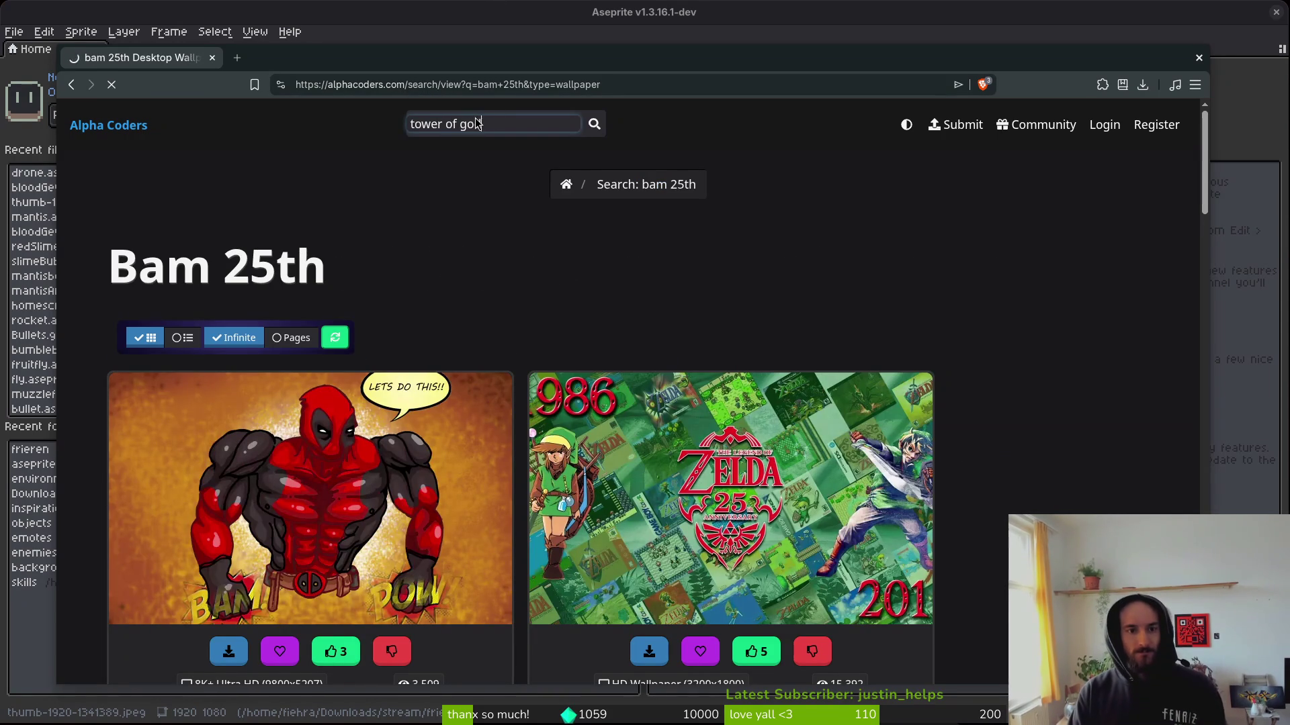
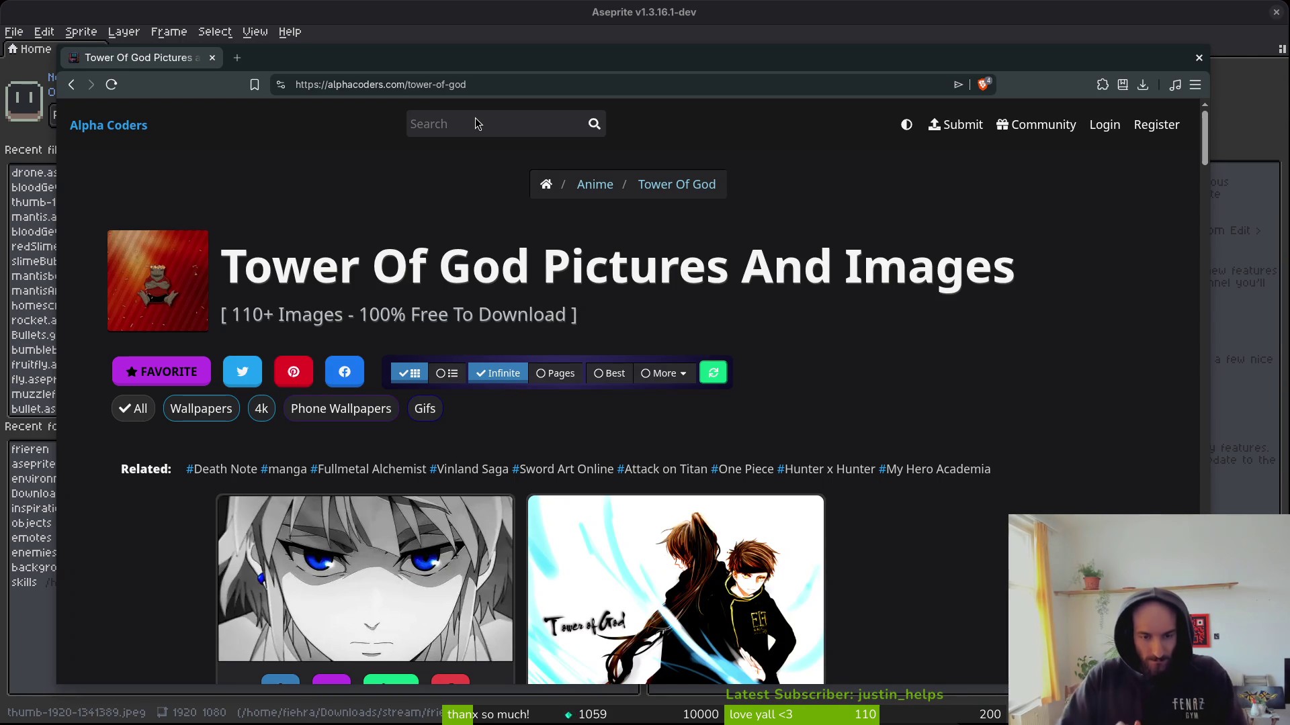
Open the falling-figure artwork with red blood streaks at full size in its own tab.
scroll(962, 425, "down", 5)
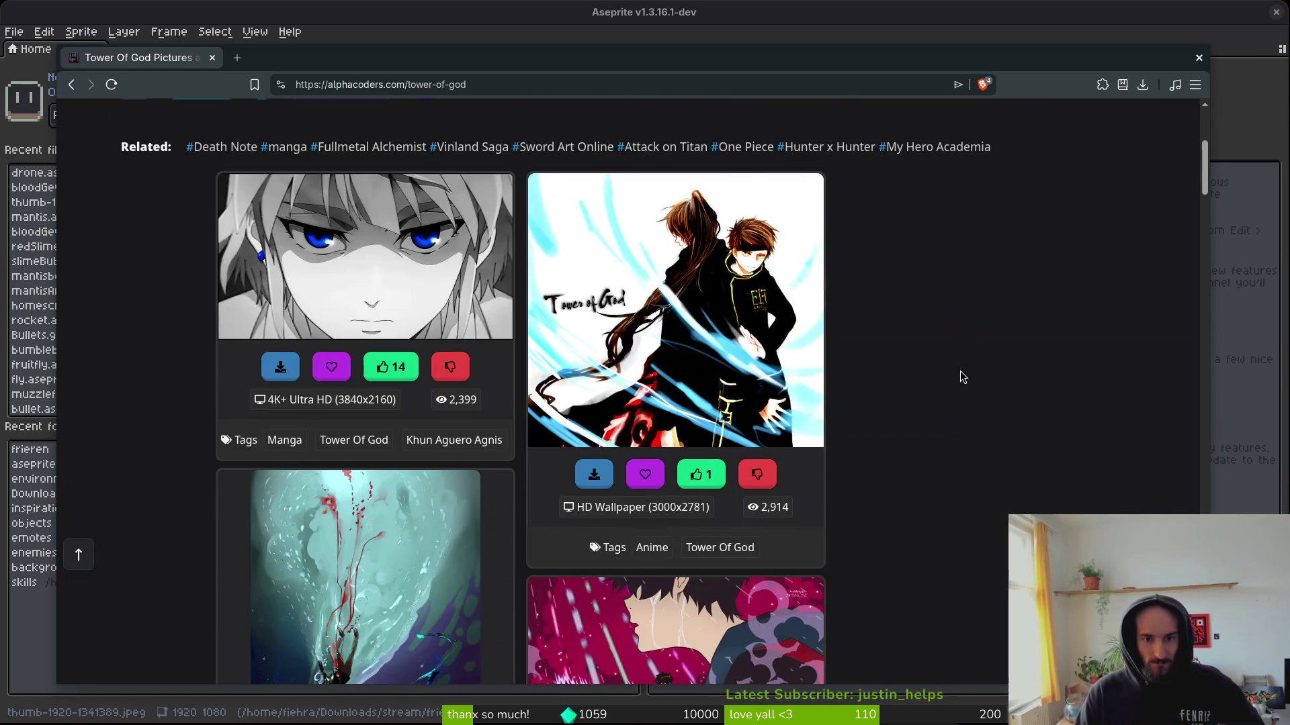
scroll(961, 377, "down", 3)
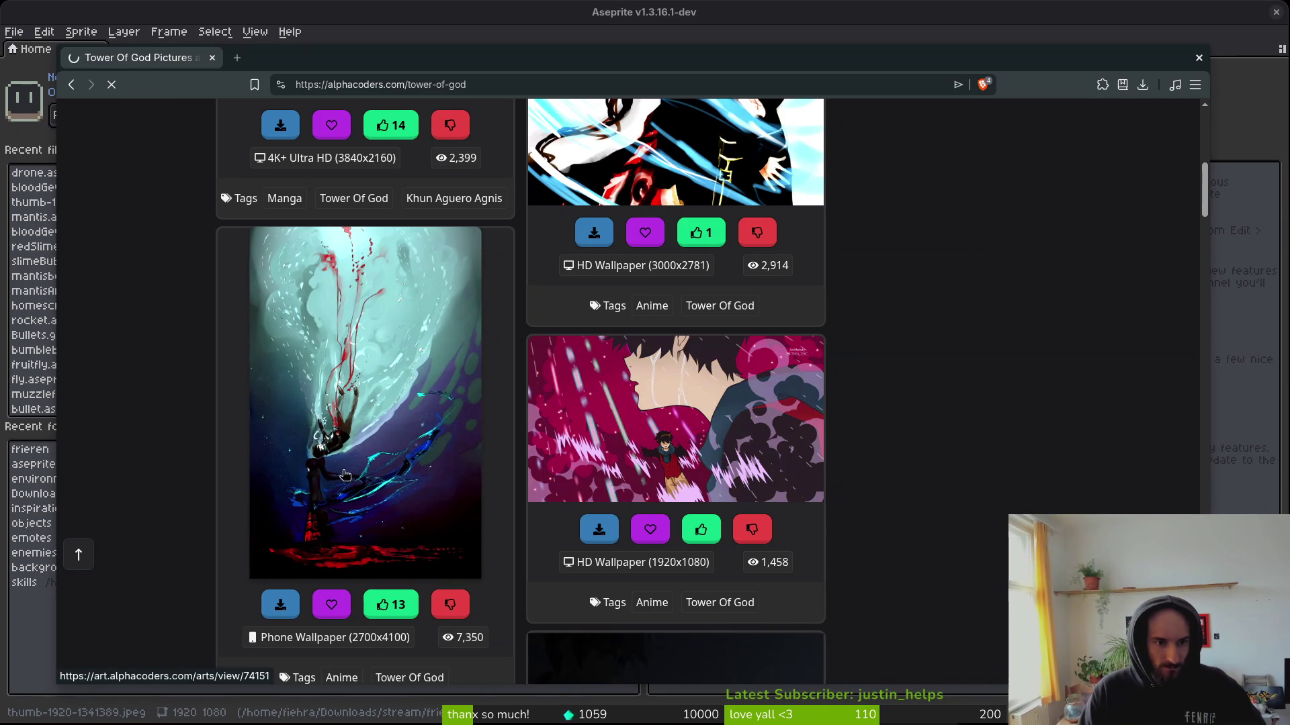
scroll(997, 420, "down", 5)
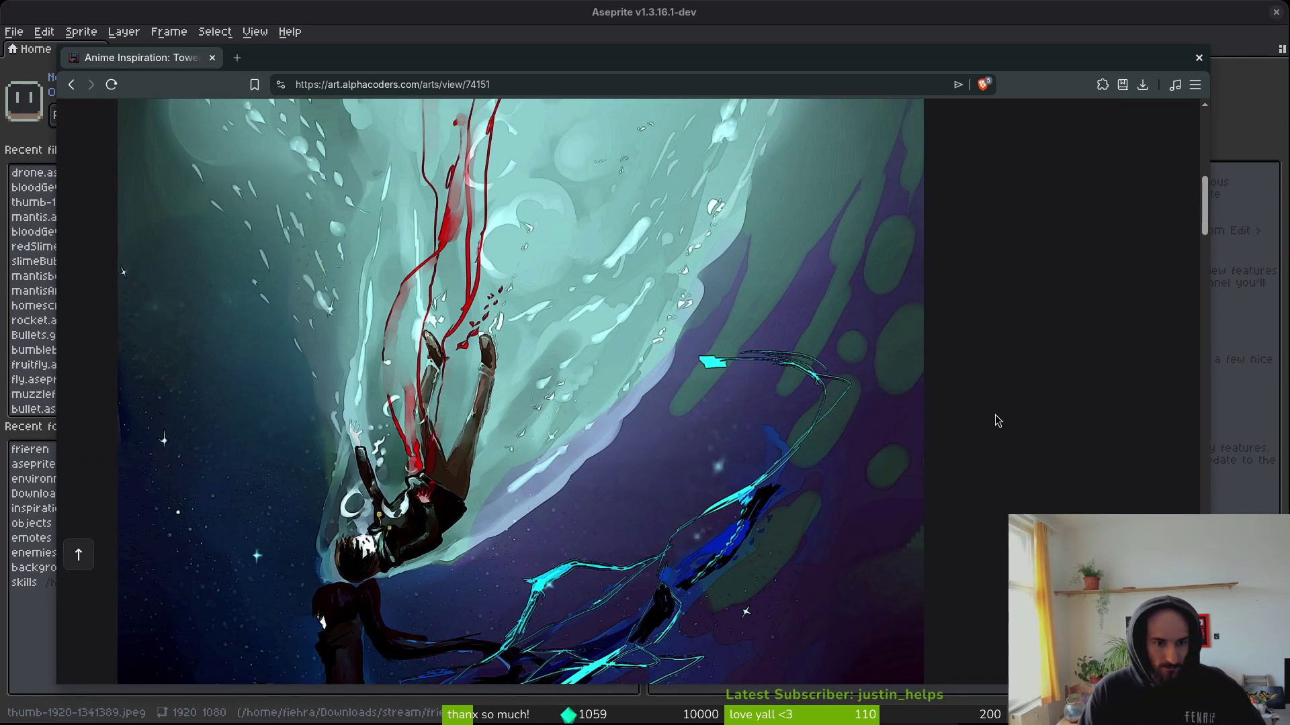
scroll(997, 421, "down", 2)
scroll(990, 416, "down", 4)
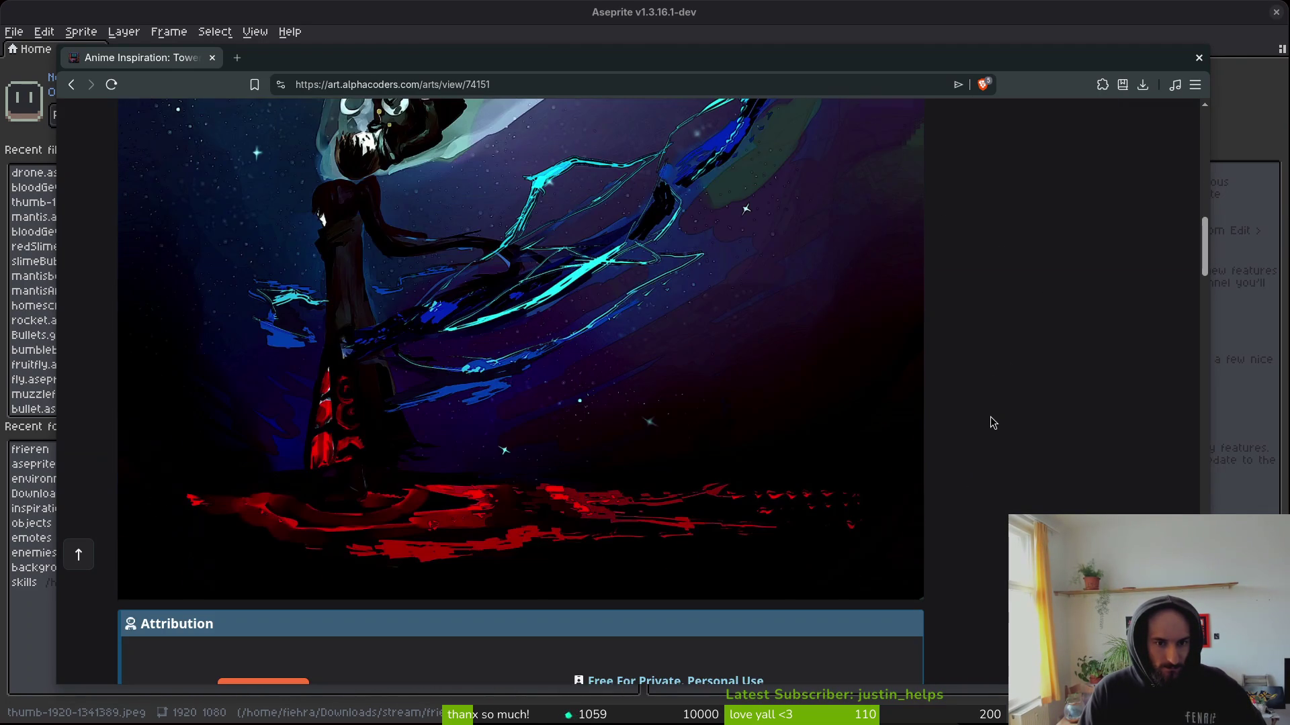
scroll(982, 413, "up", 8)
right_click(551, 360)
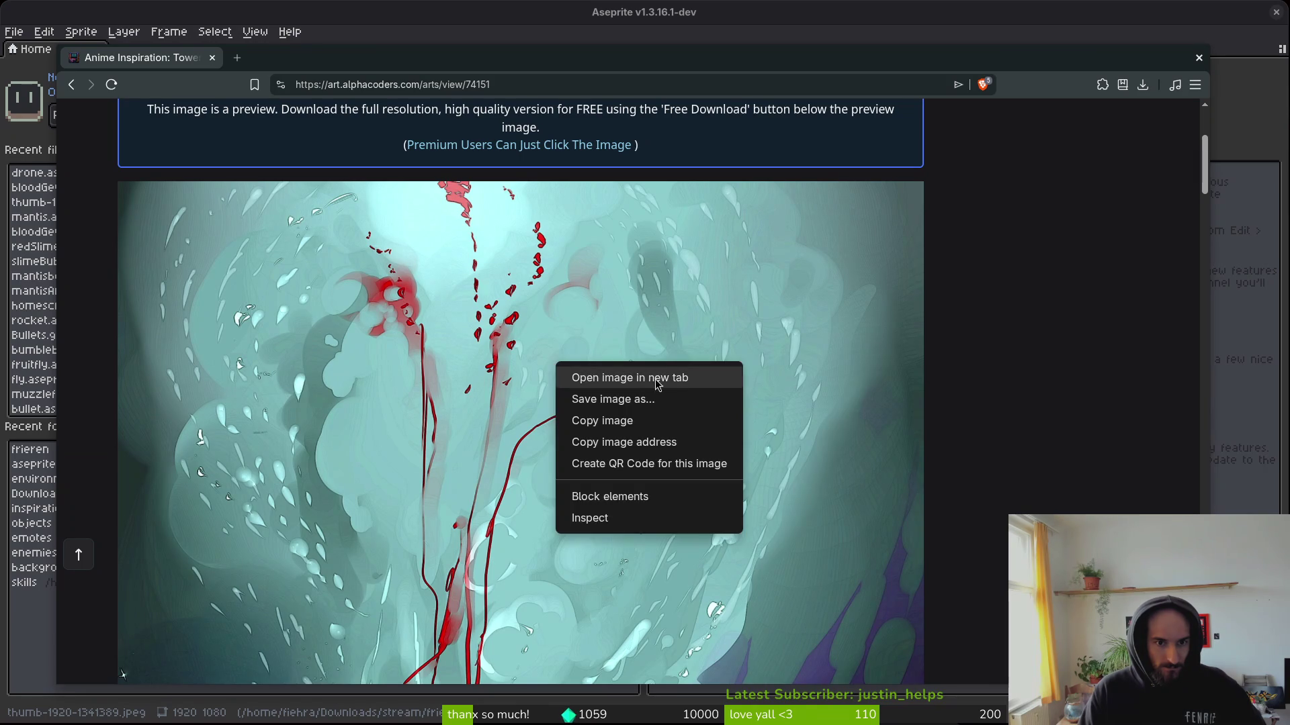
left_click(678, 377)
left_click(304, 63)
Save the full-size image as thumb-1920-74151.jpg, then close its tab.
right_click(476, 187)
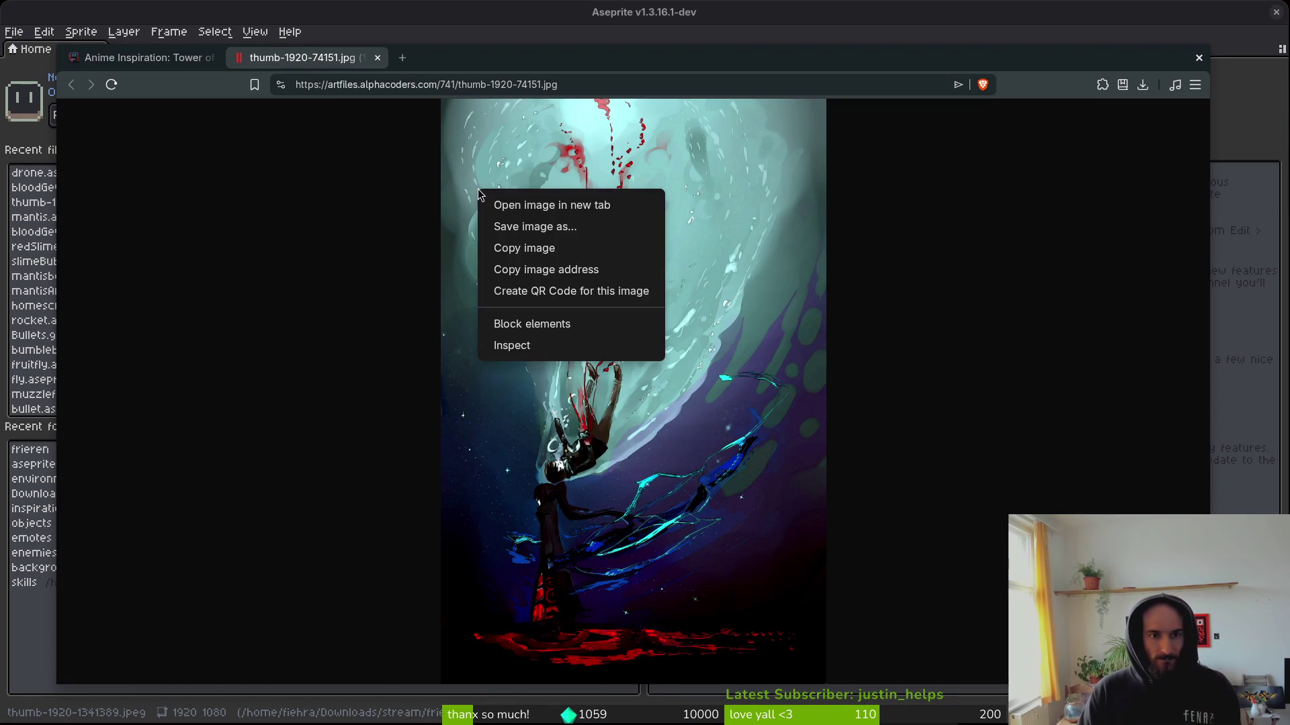
left_click(567, 227)
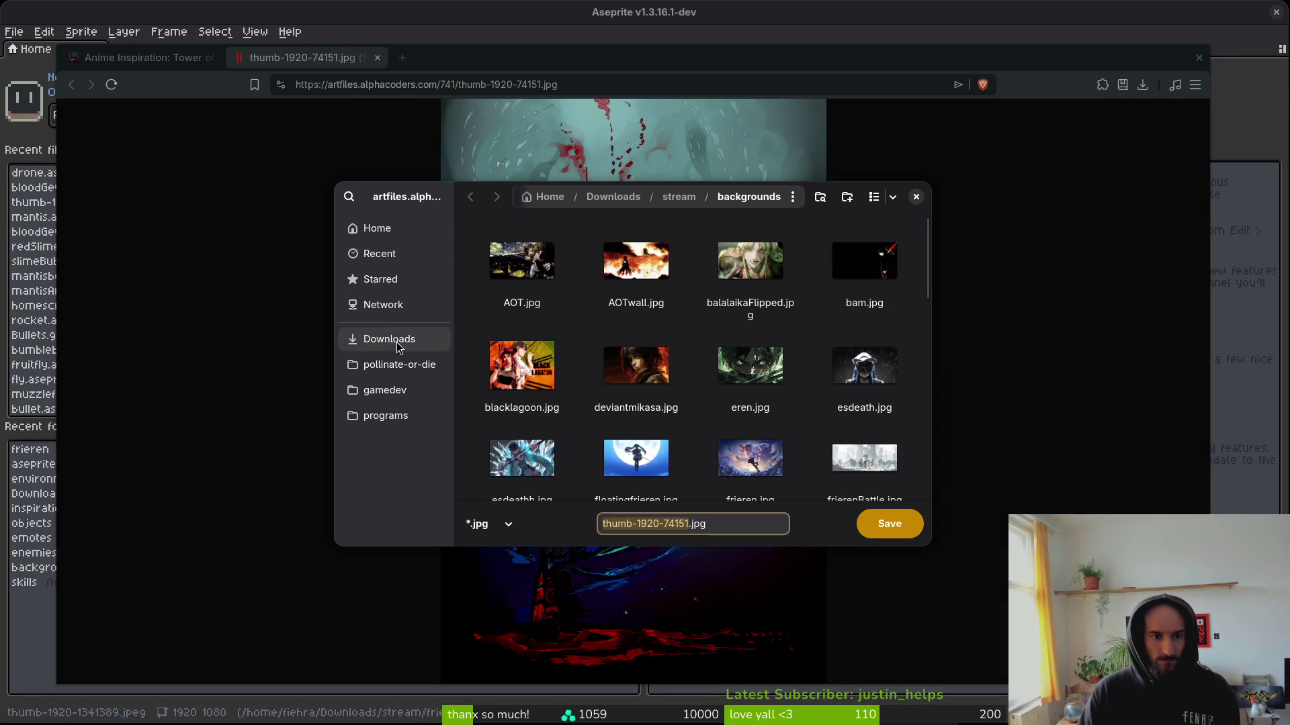
left_click(376, 339)
left_click(889, 524)
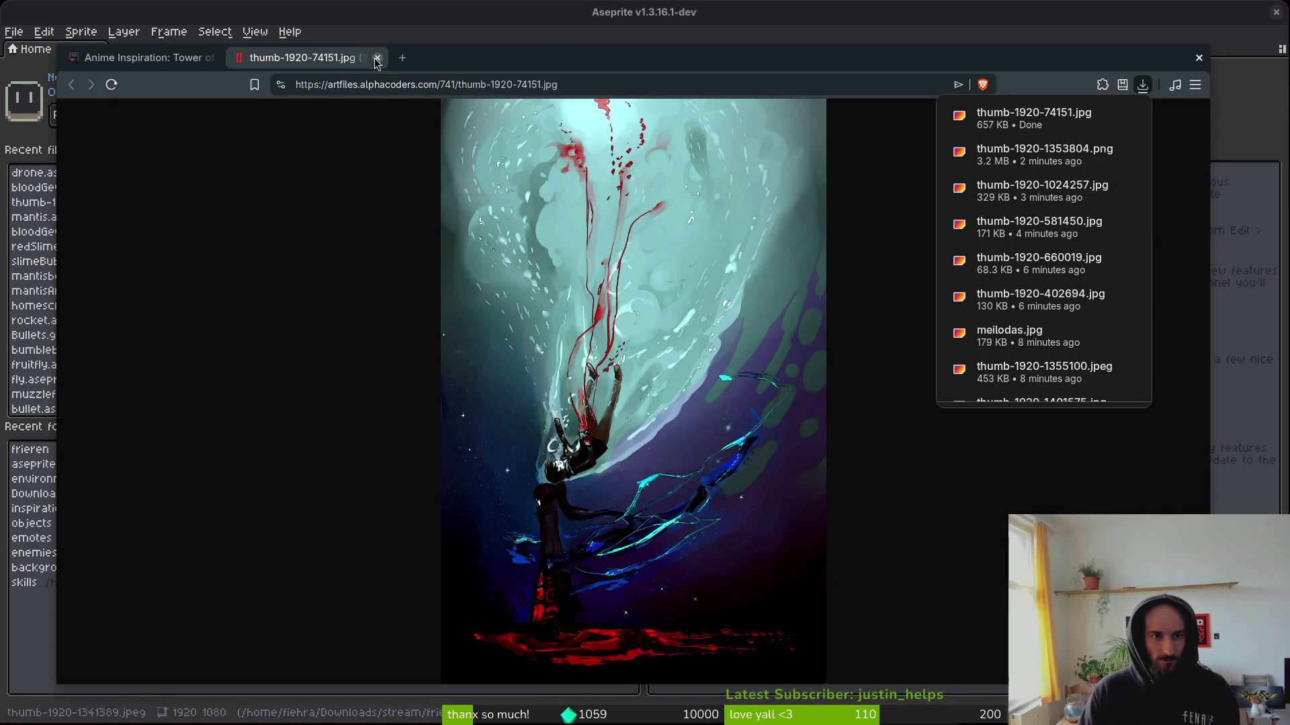
key("ctrl+w")
scroll(630, 343, "down", 2)
Return to the Tower of God gallery and open the Twenty-Fifth Baam outstretched-hand wallpaper.
key("alt+Left")
scroll(950, 480, "down", 10)
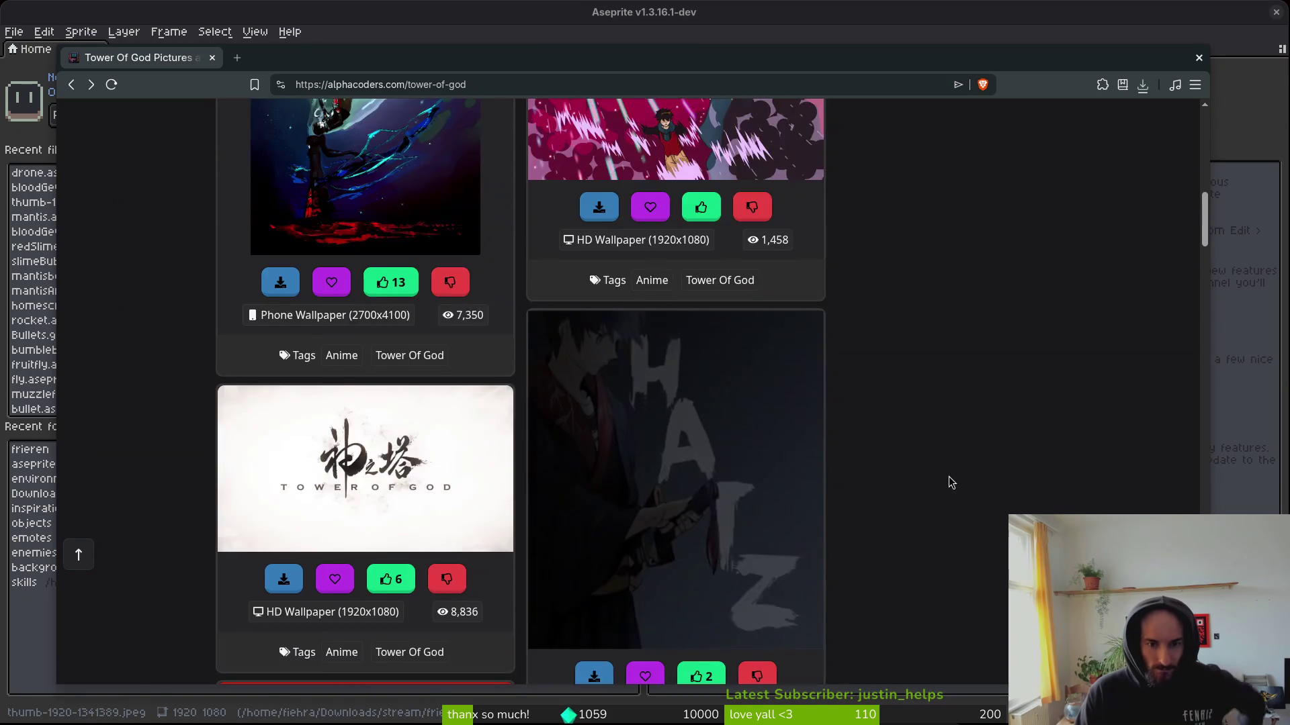
scroll(945, 477, "down", 7)
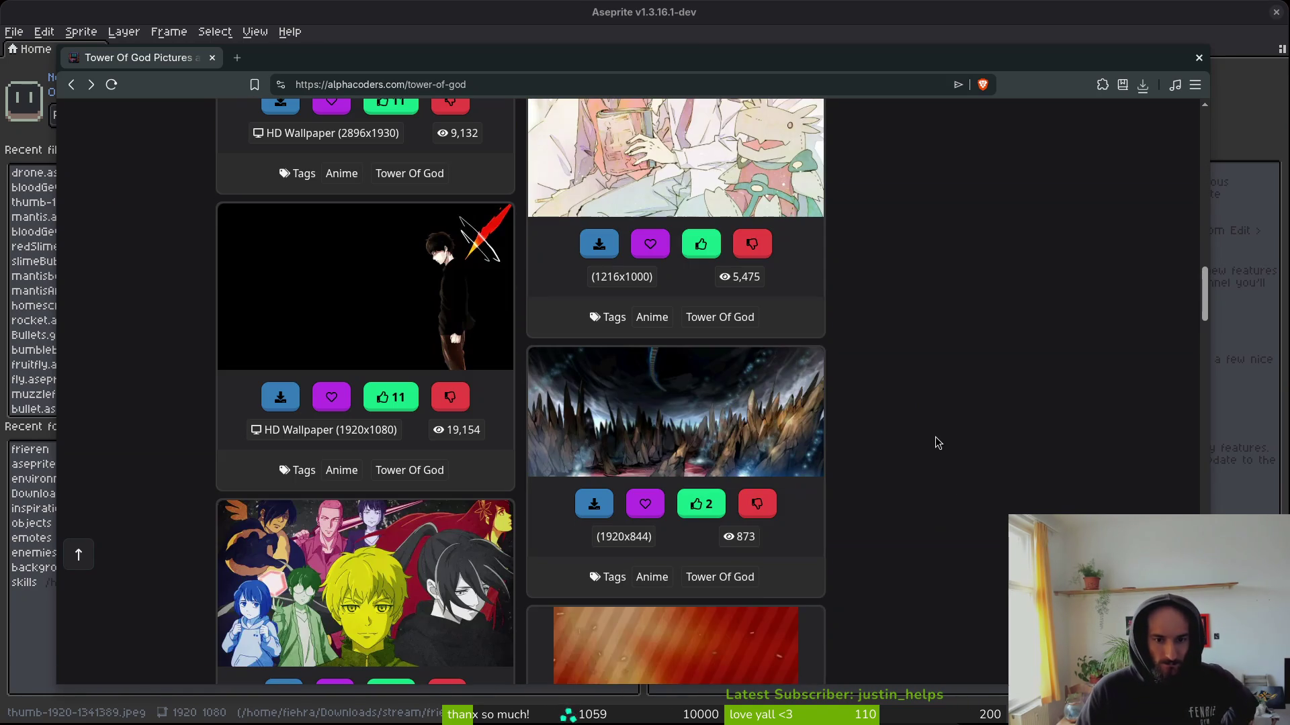
scroll(961, 457, "down", 8)
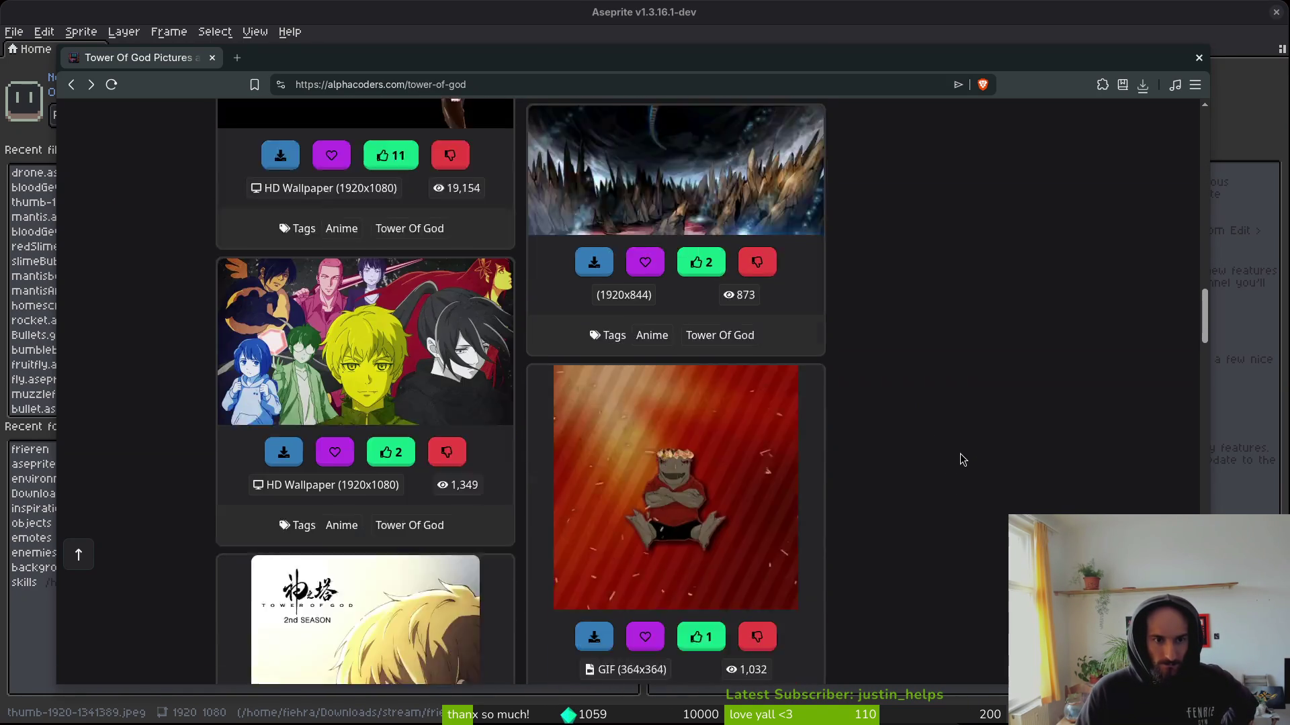
scroll(954, 457, "down", 5)
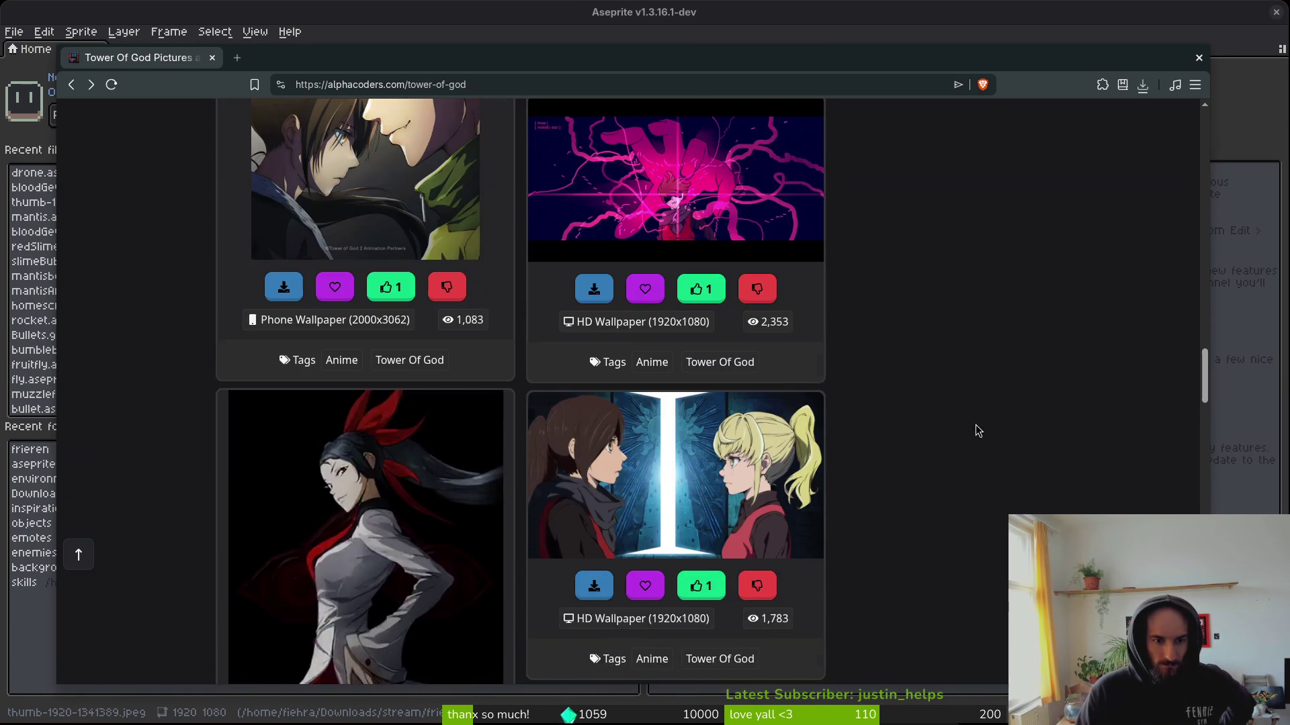
scroll(972, 430, "down", 4)
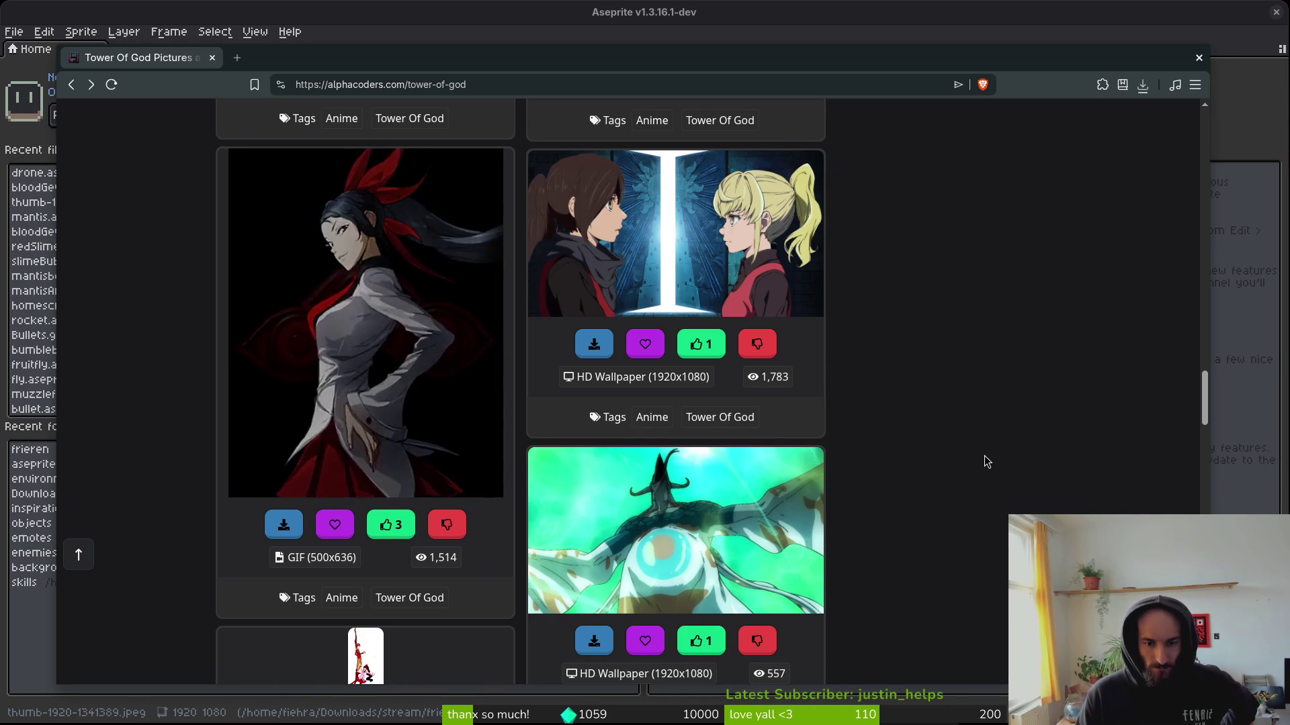
scroll(985, 459, "down", 6)
scroll(1078, 479, "up", 2)
scroll(922, 366, "down", 5)
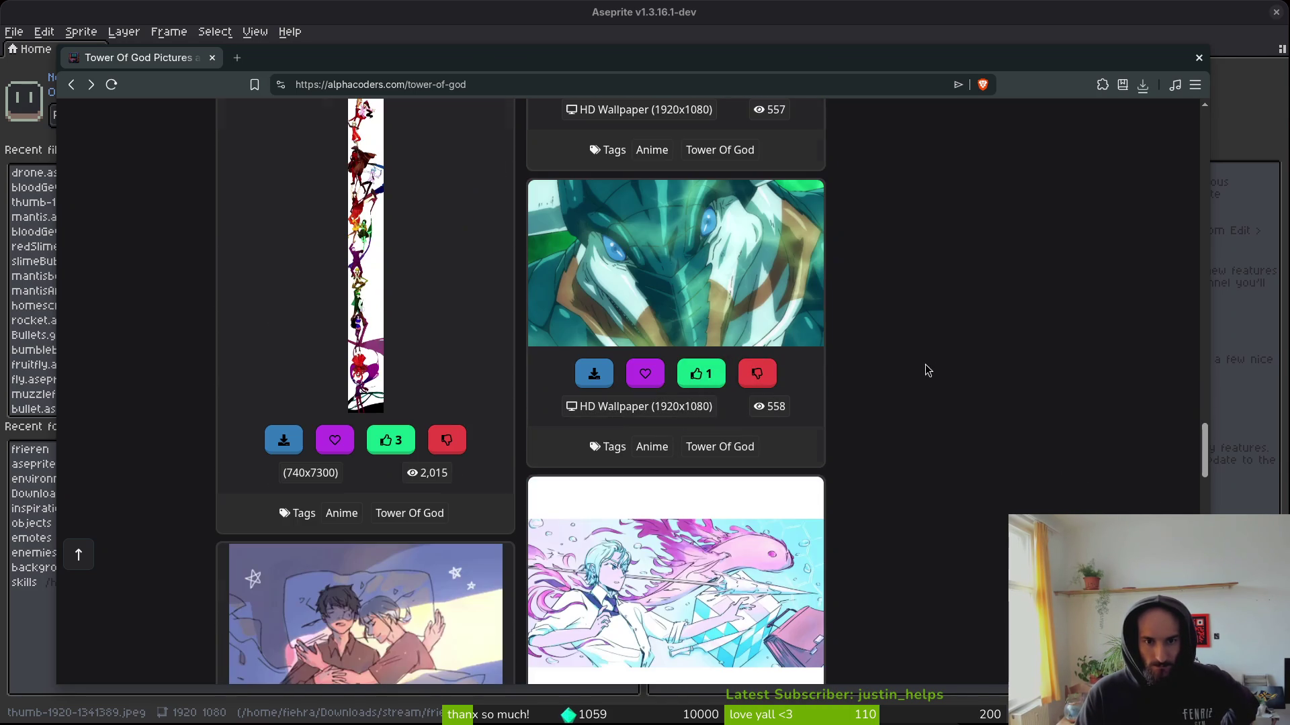
scroll(903, 343, "up", 3)
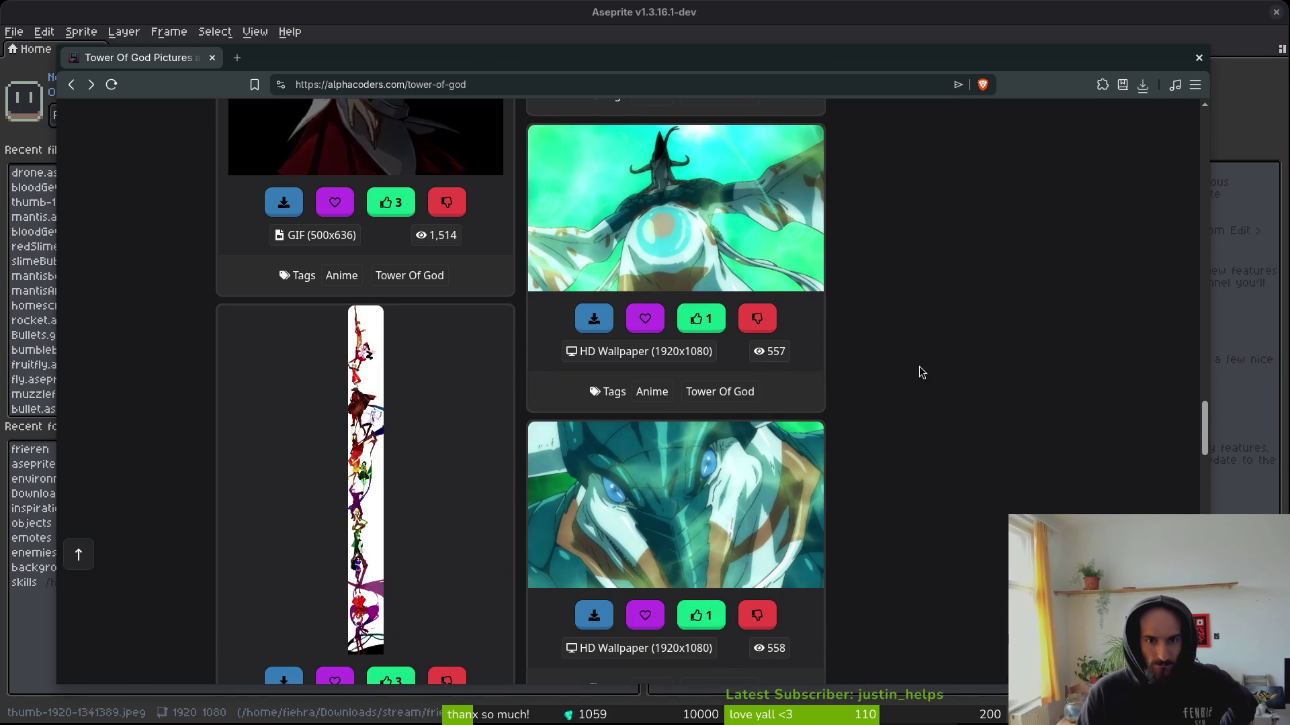
scroll(923, 350, "down", 5)
scroll(929, 330, "down", 4)
scroll(927, 316, "down", 5)
scroll(931, 330, "down", 4)
scroll(934, 337, "down", 5)
scroll(941, 323, "down", 5)
scroll(954, 302, "down", 4)
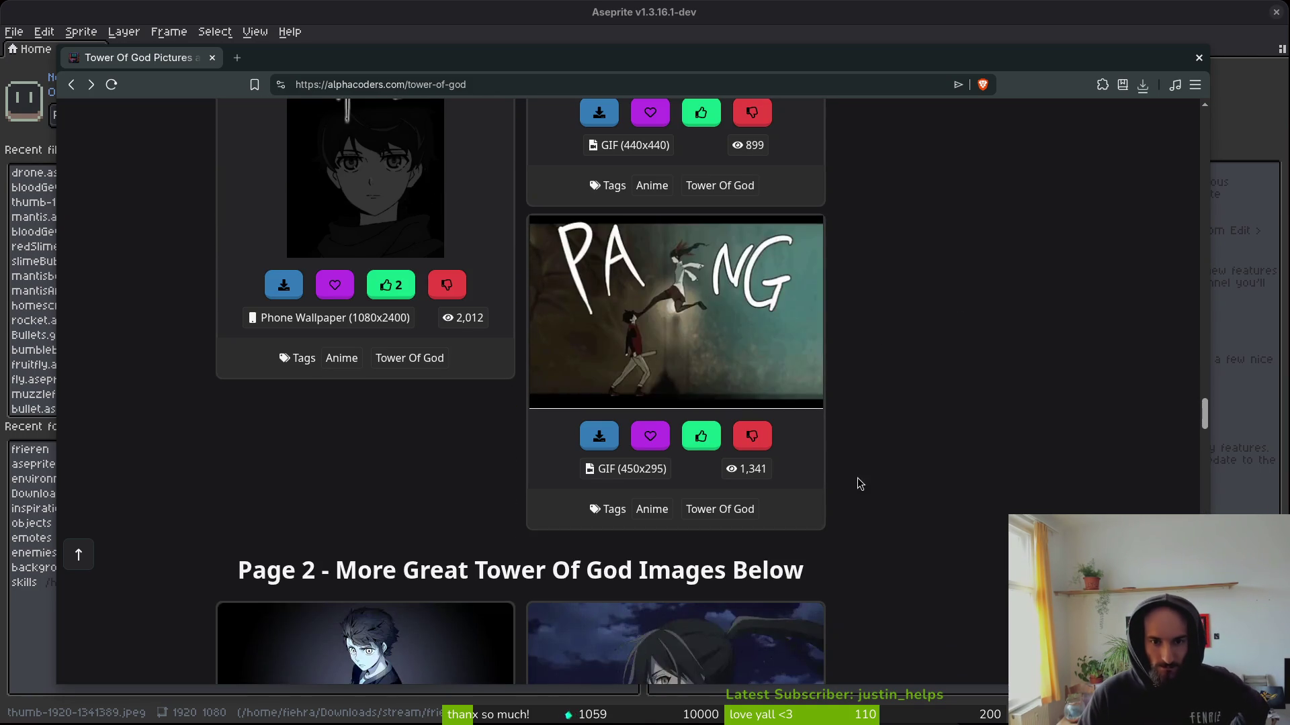
scroll(955, 451, "down", 7)
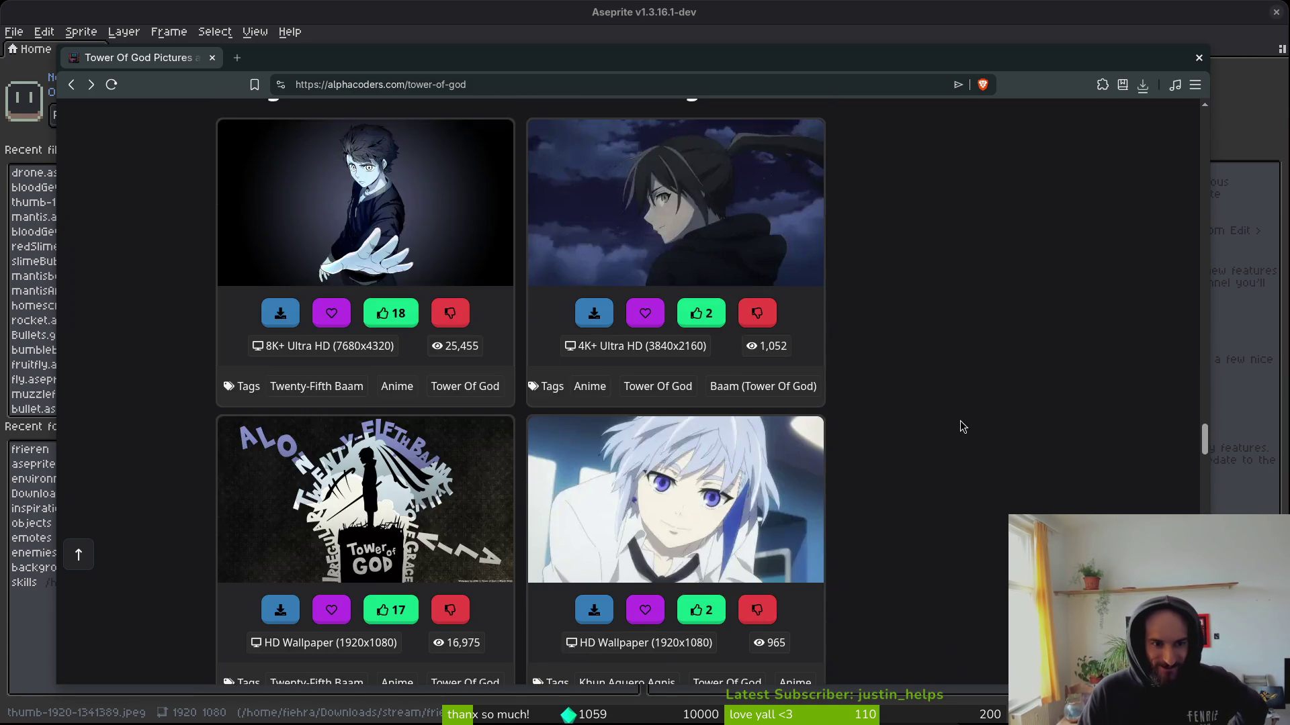
scroll(965, 417, "up", 2)
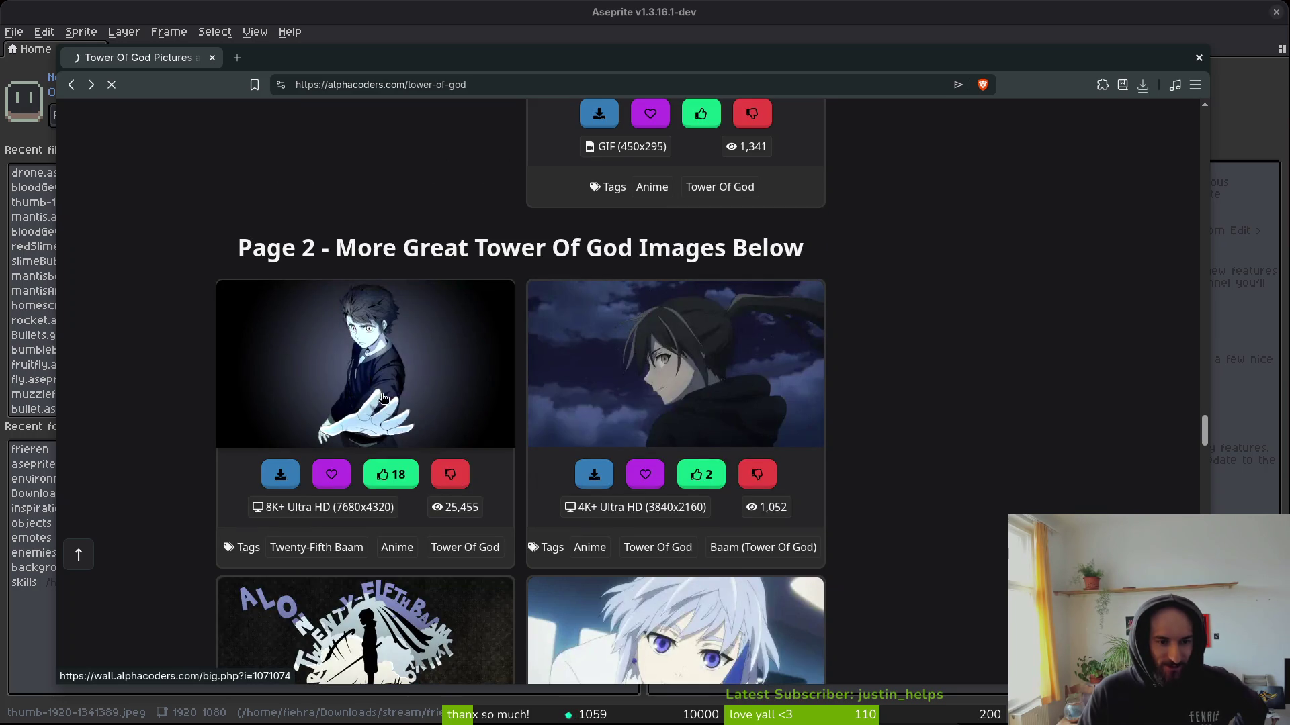
left_click(374, 392)
scroll(792, 403, "down", 6)
scroll(745, 399, "up", 2)
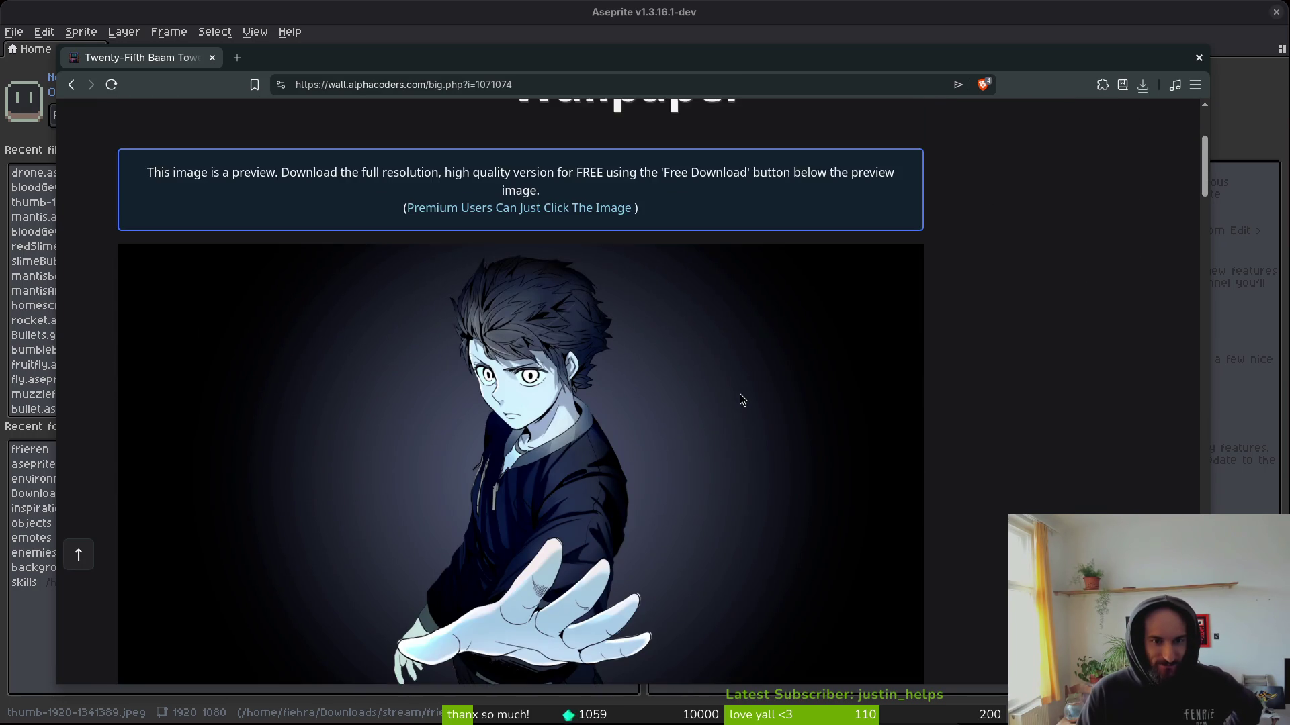
scroll(740, 394, "down", 1)
Save it as thumb-1920-1071074.png in Downloads/stream/backgrounds and return to the gallery.
right_click(398, 330)
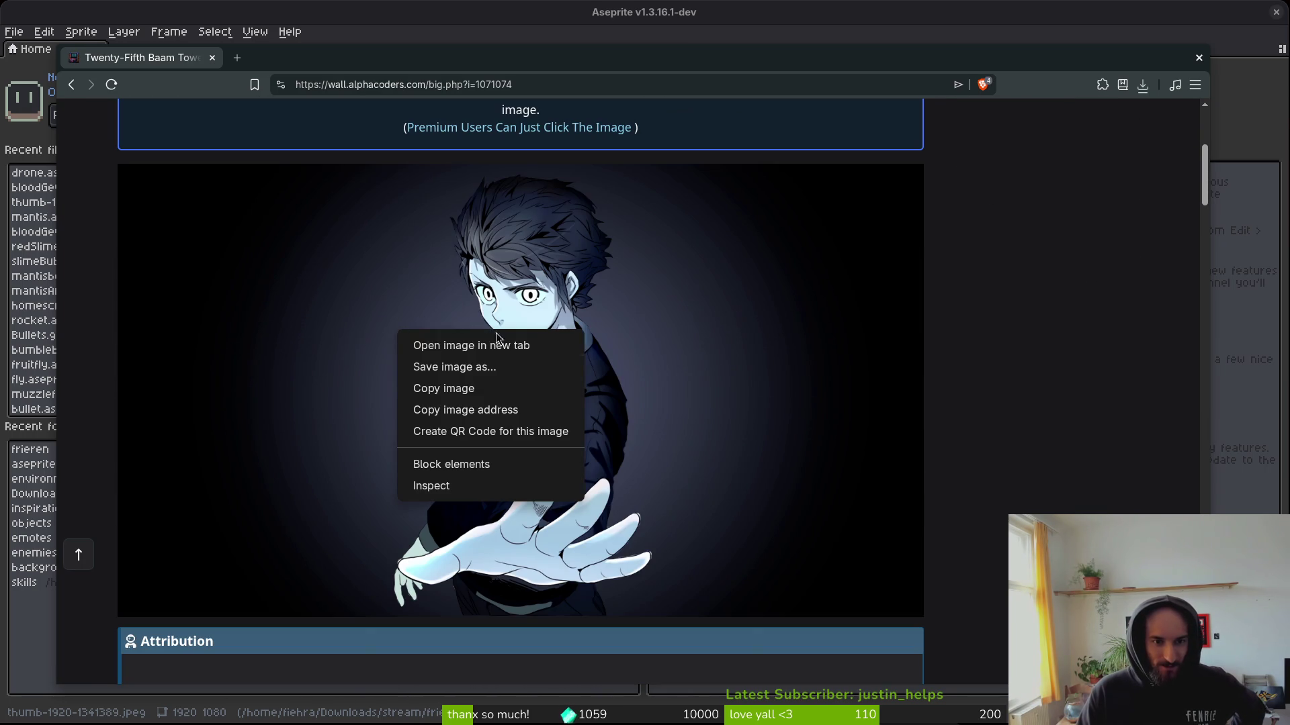
left_click(493, 368)
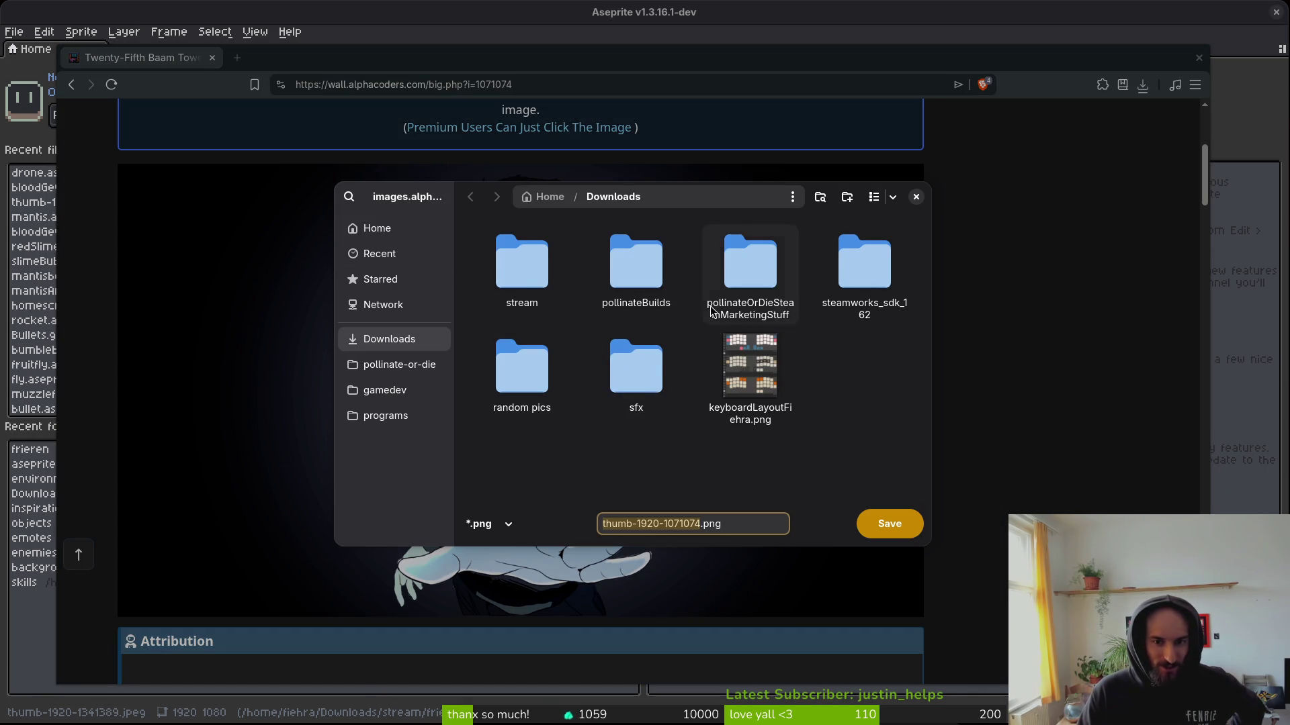
double_click(521, 267)
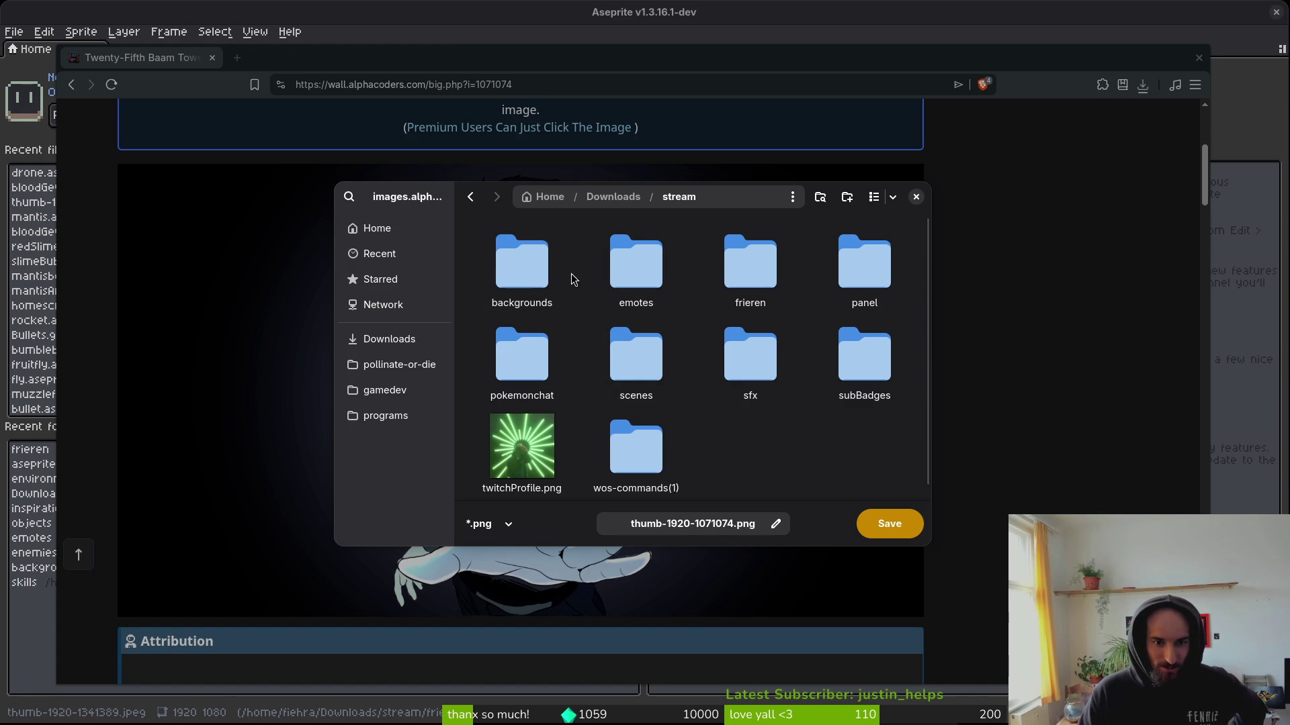
double_click(523, 267)
left_click(875, 525)
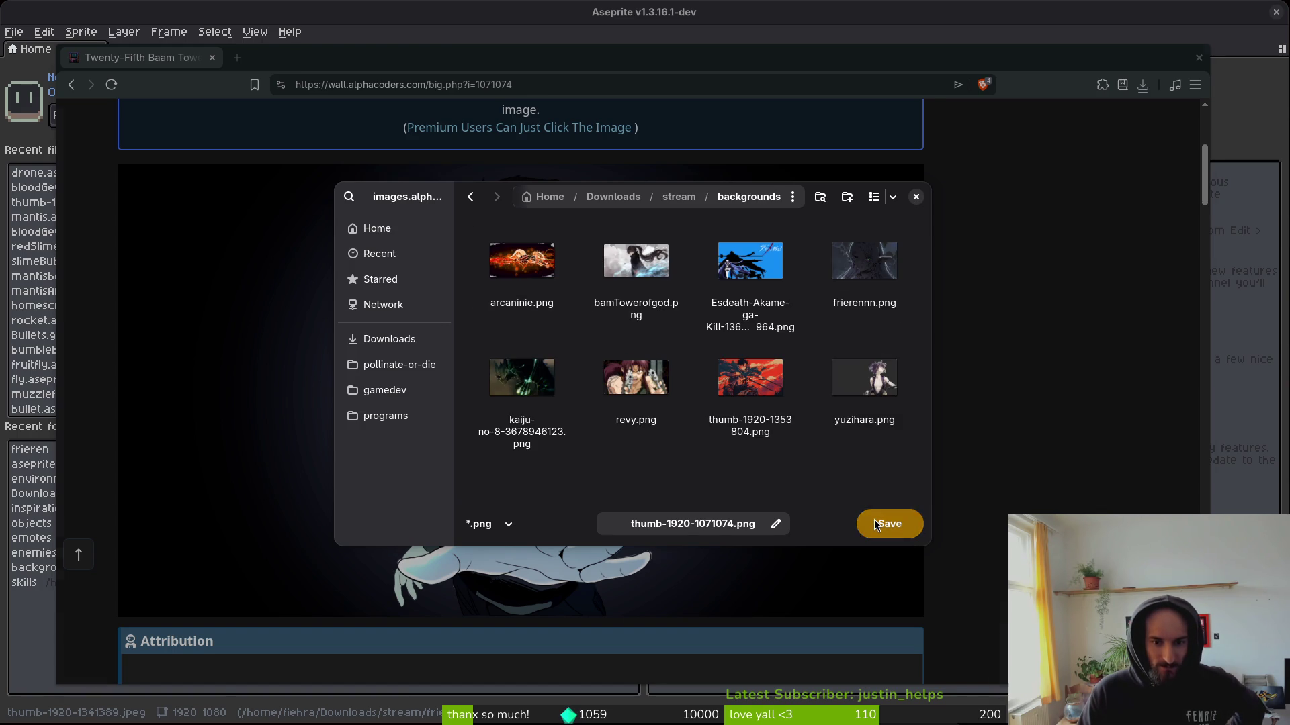
key("alt+Left")
scroll(269, 298, "down", 6)
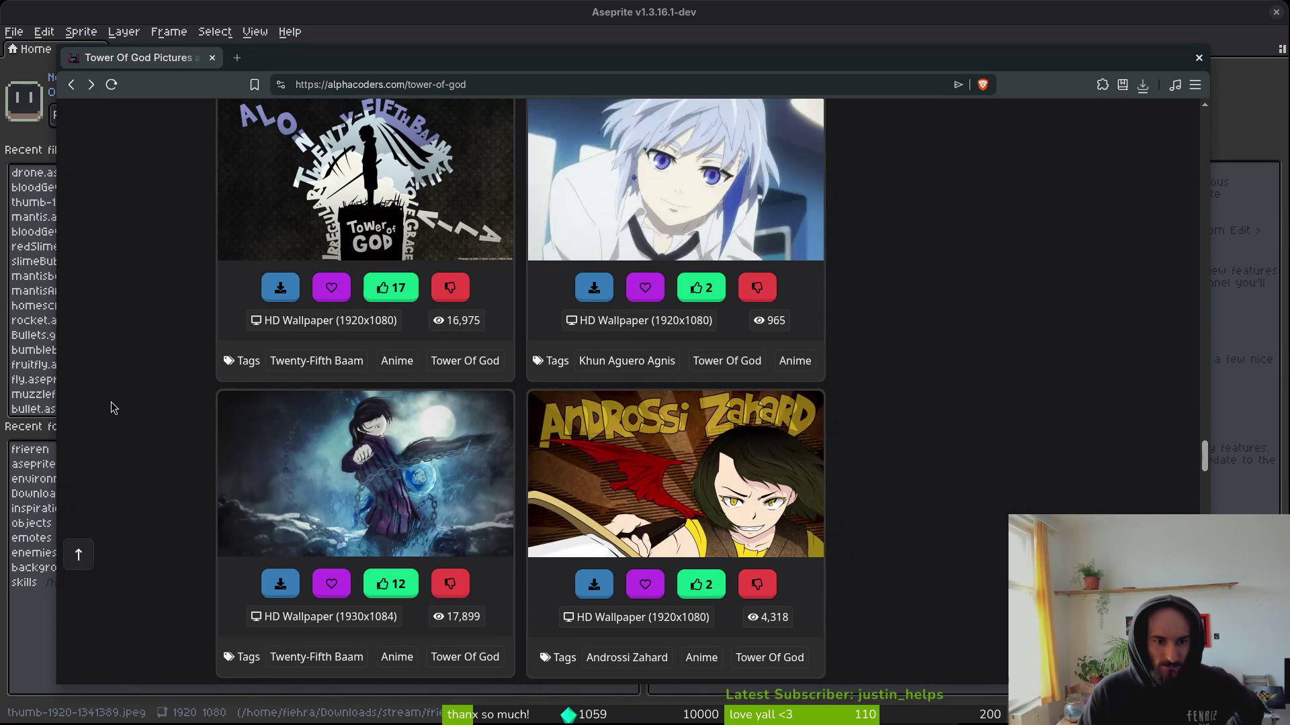
Look at the chain-figure wallpaper's page, then return to the Tower of God gallery.
left_click(262, 475)
scroll(332, 459, "down", 2)
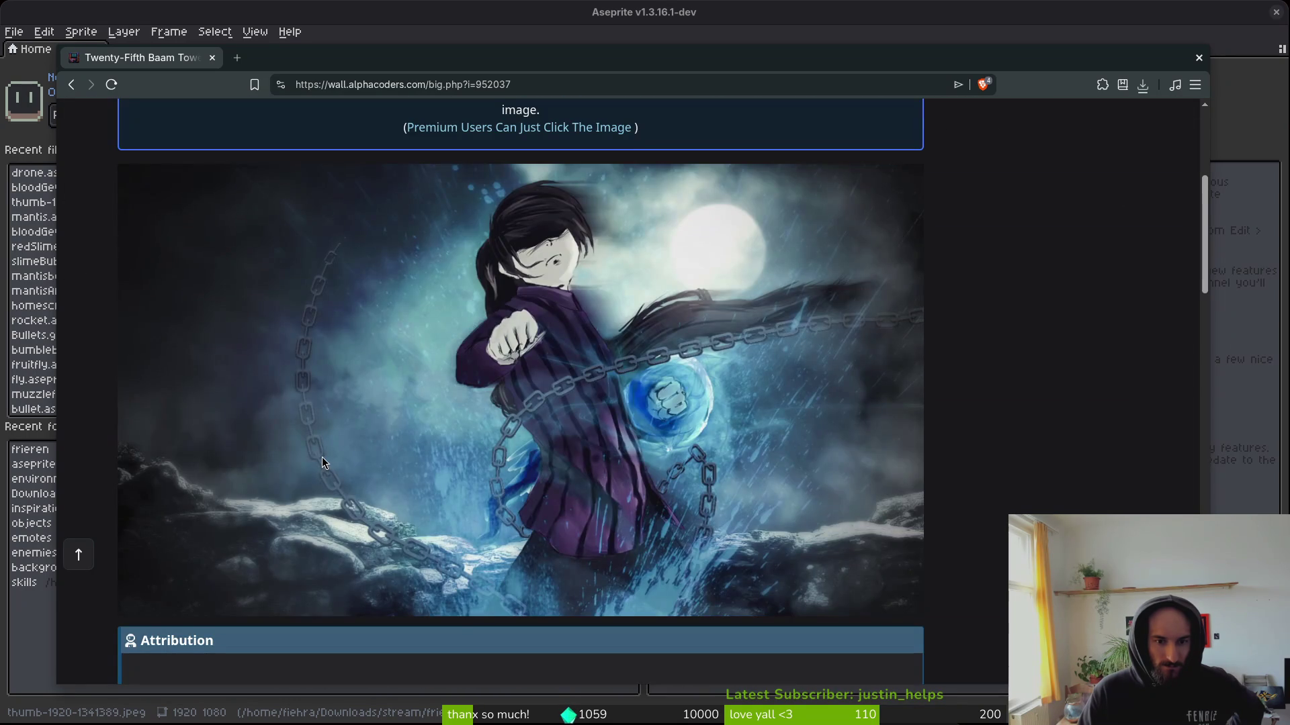
scroll(269, 389, "down", 5)
scroll(306, 356, "up", 5)
key("alt+Left")
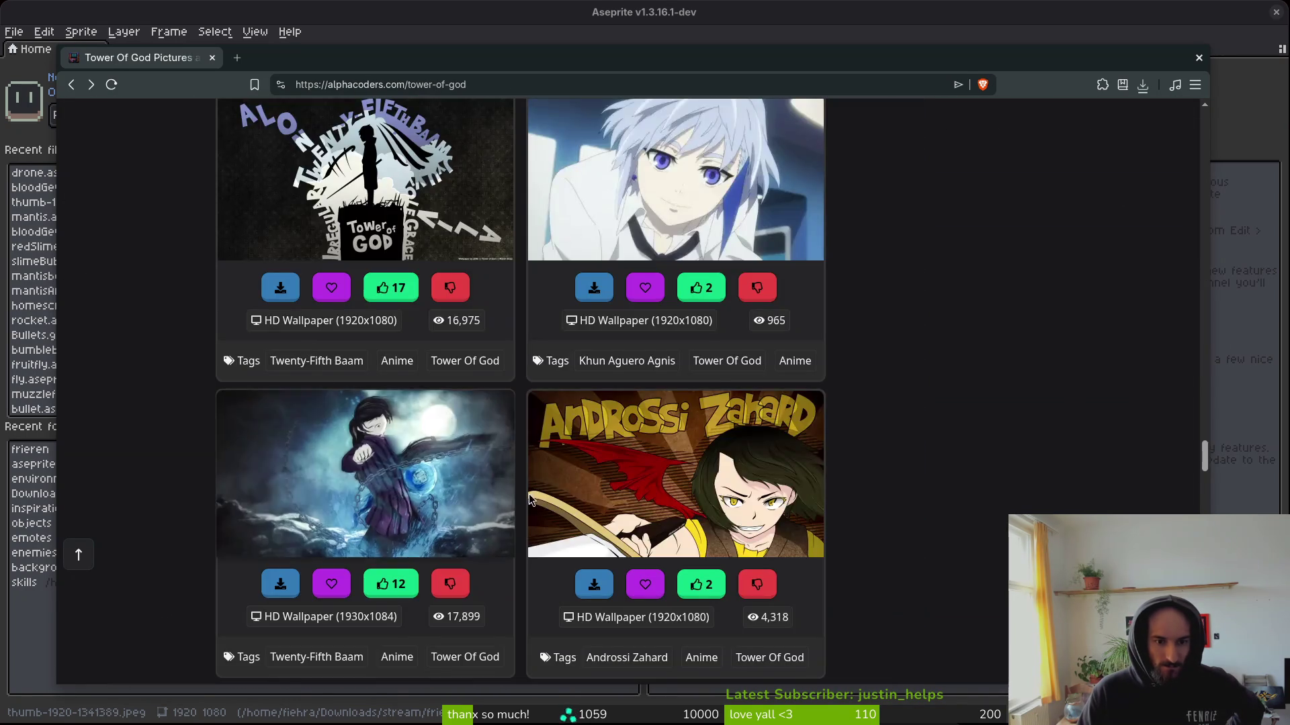
Browse further down and open the Androssi Zahard gallery in a new tab.
scroll(926, 511, "down", 8)
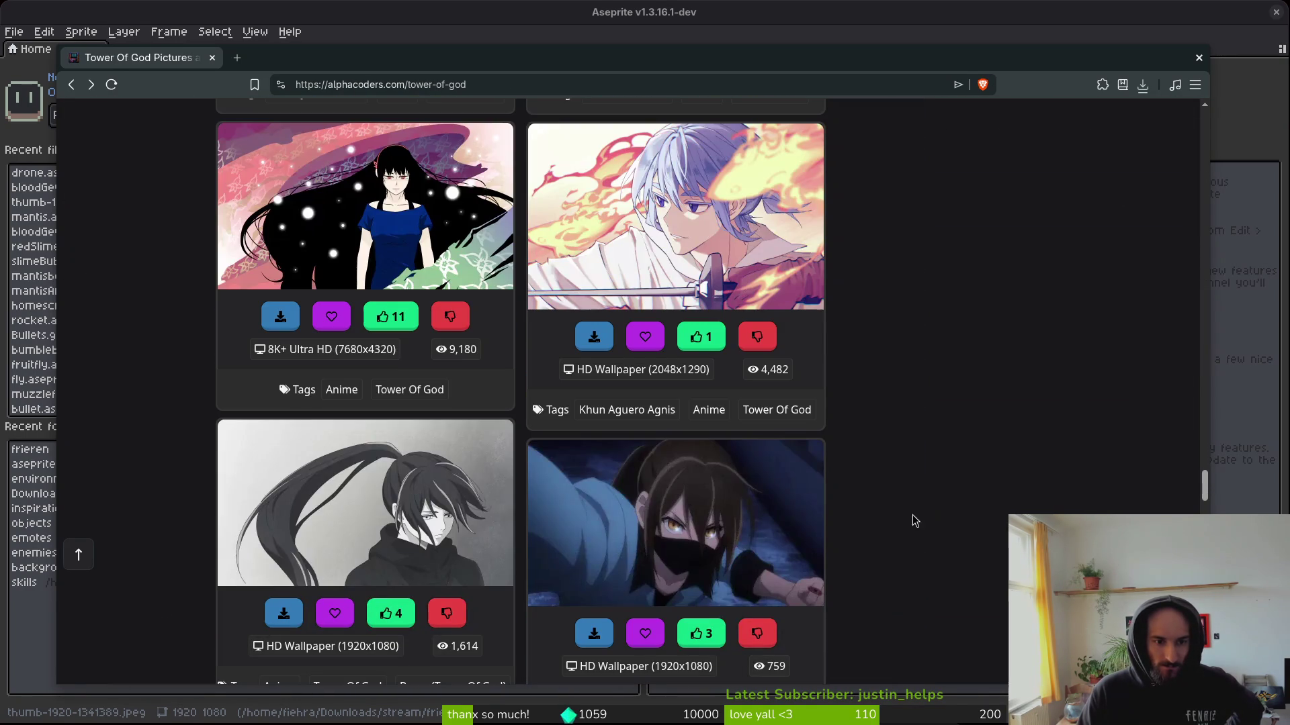
scroll(934, 479, "down", 4)
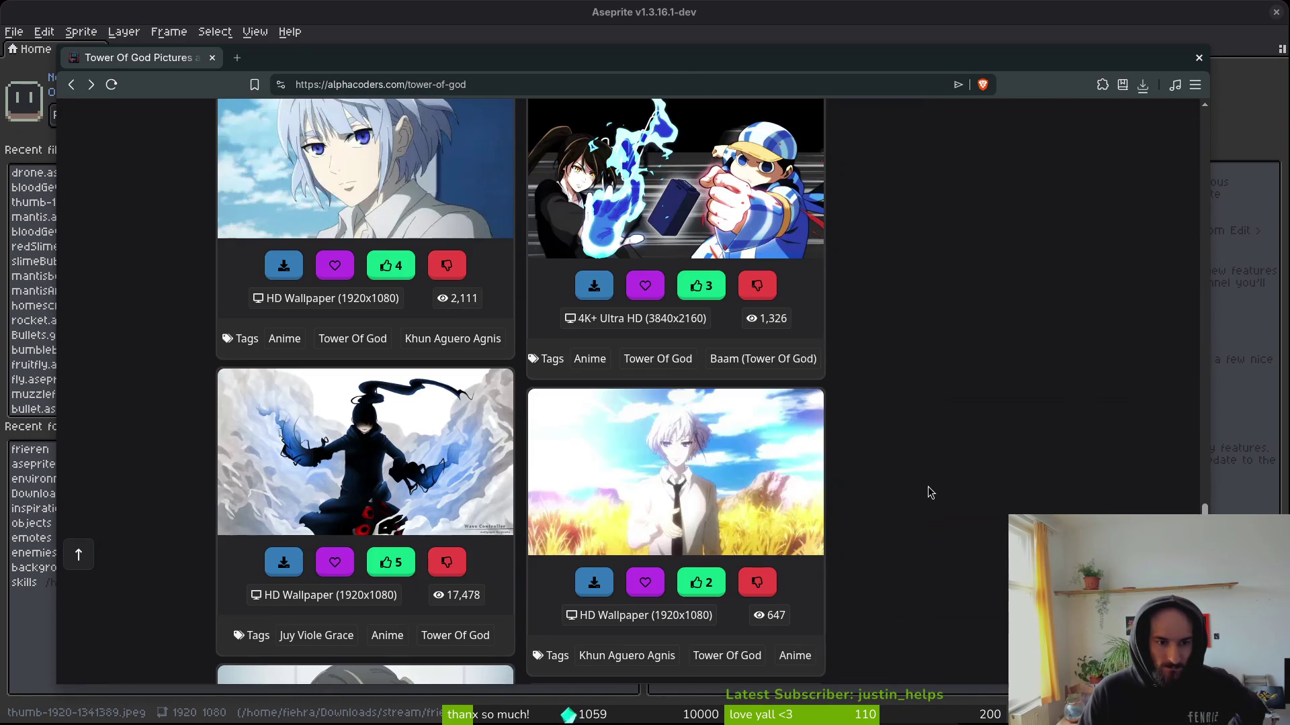
scroll(925, 481, "down", 4)
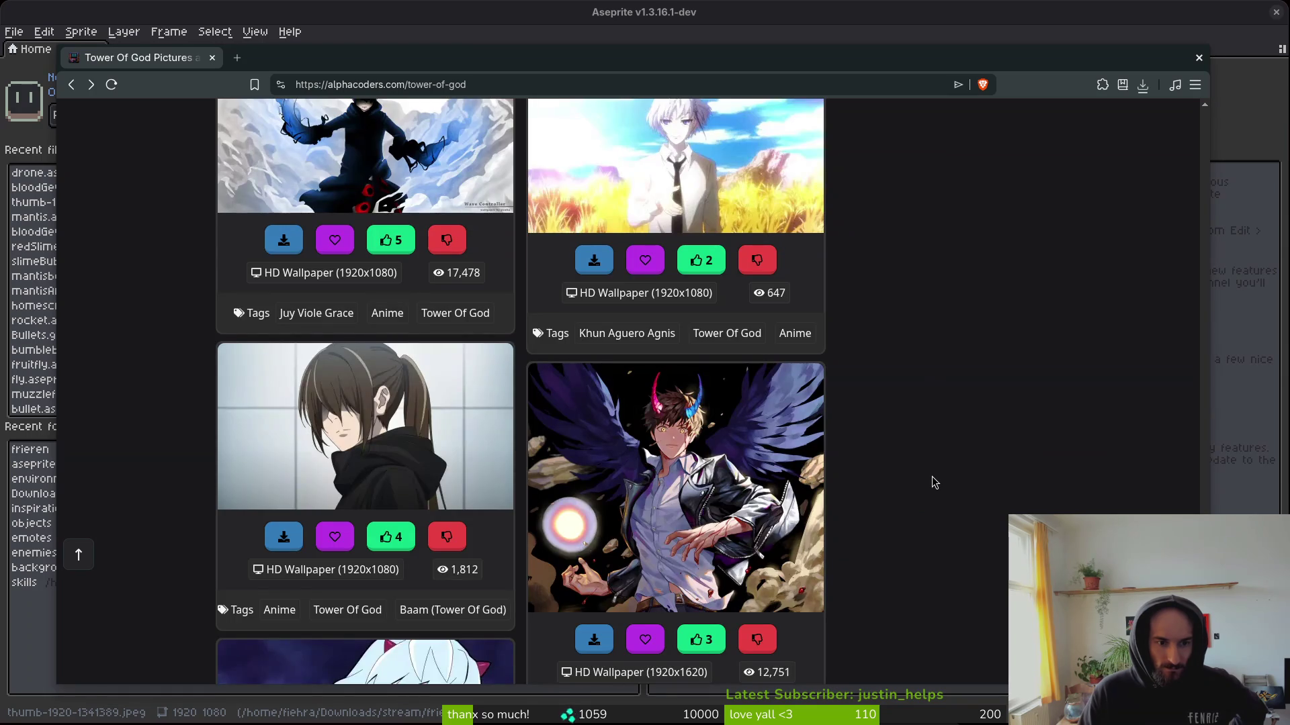
scroll(937, 476, "down", 2)
scroll(940, 474, "down", 4)
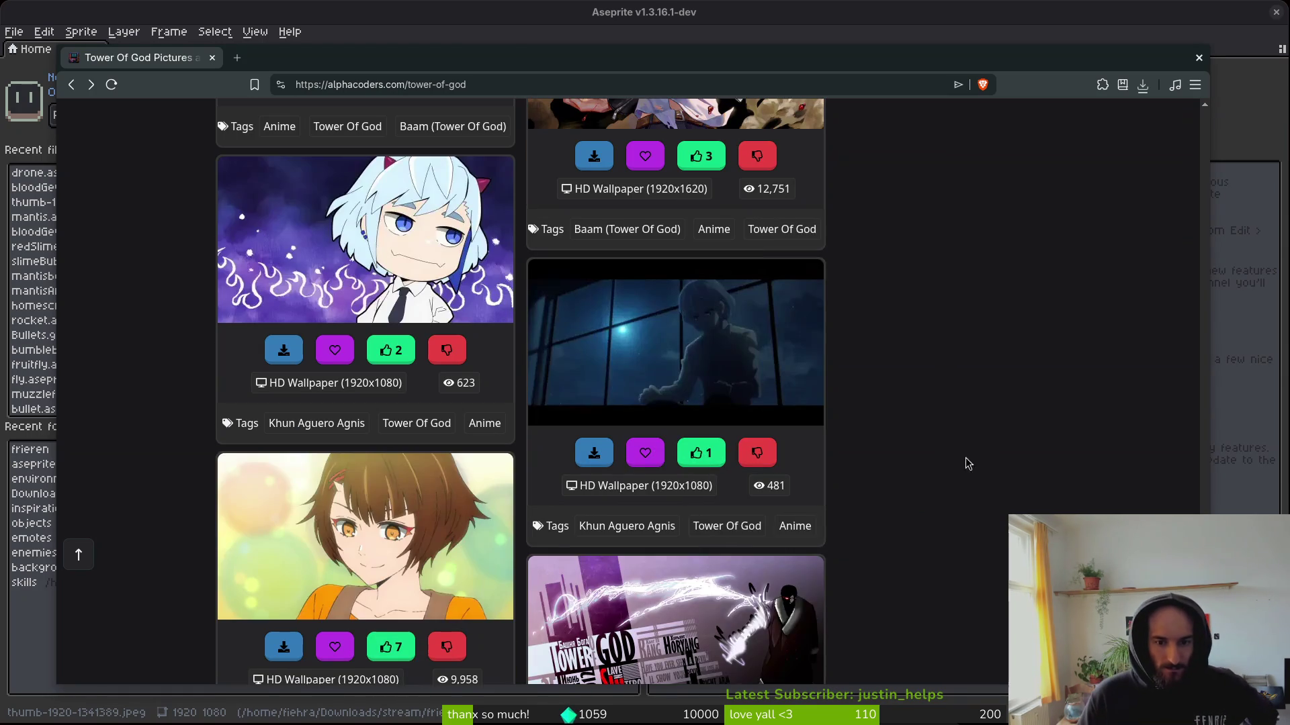
scroll(960, 450, "down", 2)
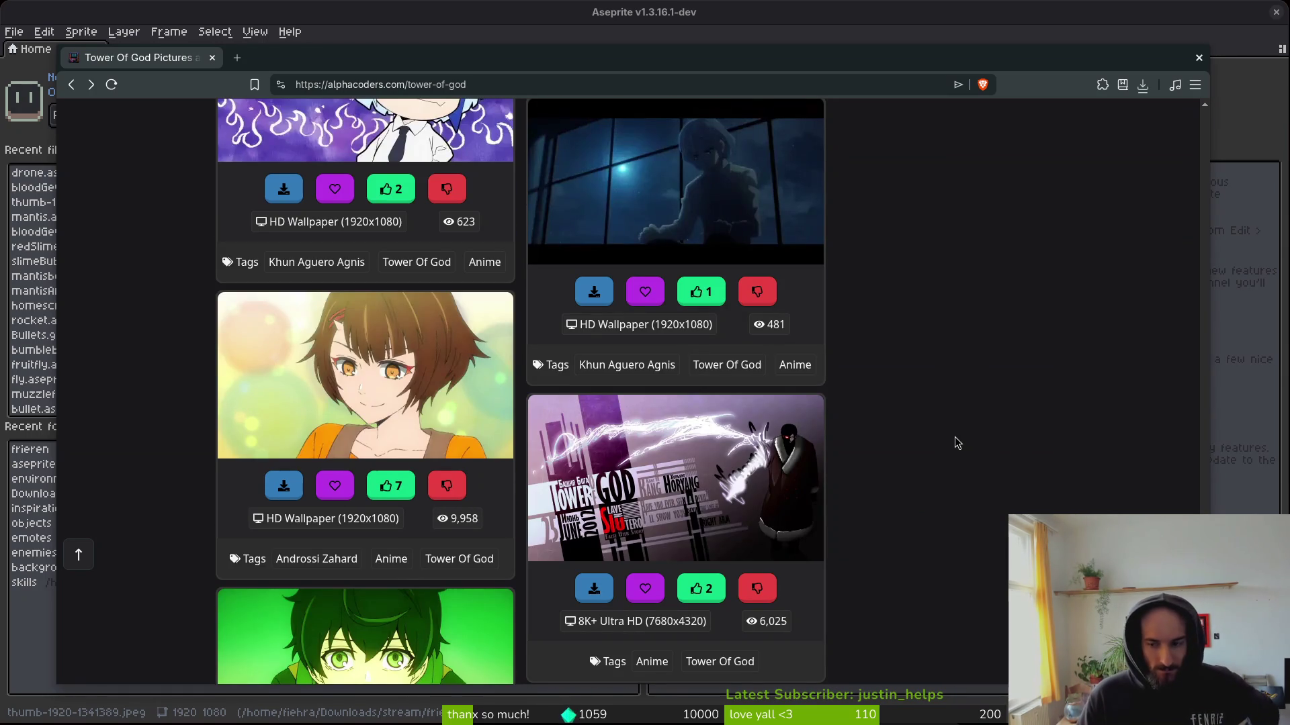
scroll(947, 445, "down", 3)
scroll(944, 446, "down", 3)
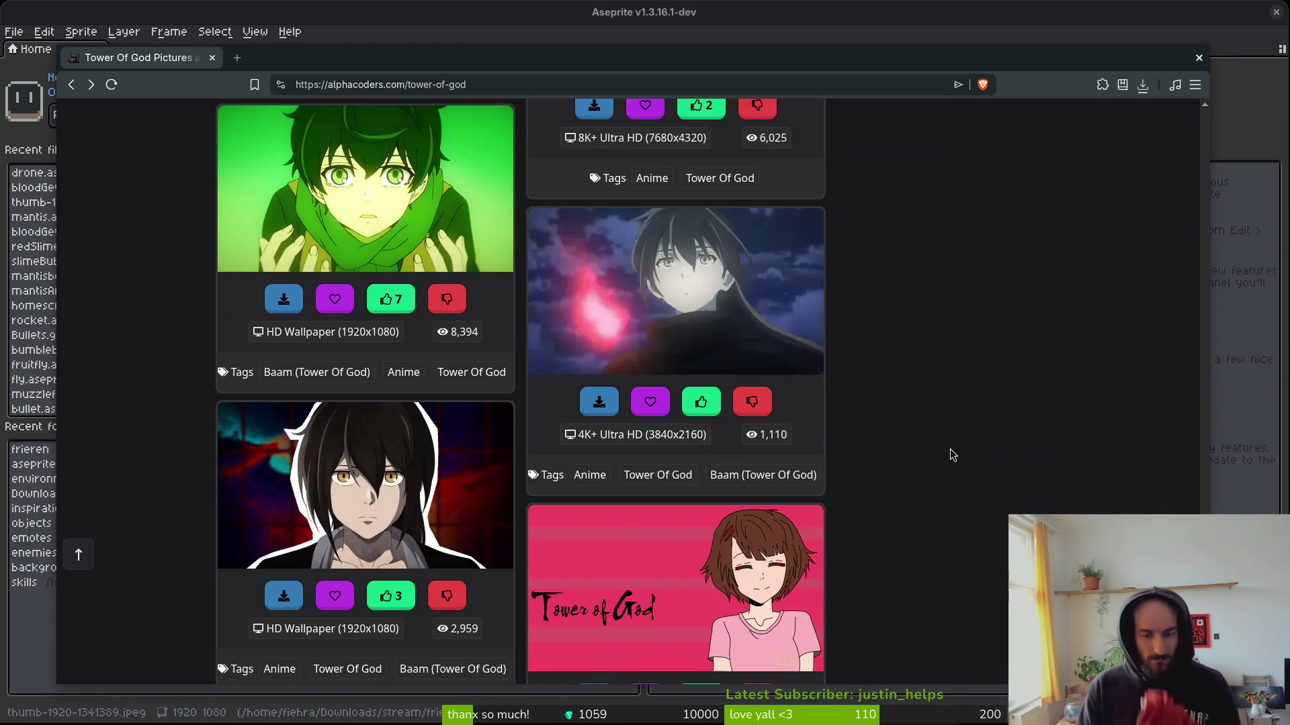
scroll(927, 463, "down", 1)
scroll(934, 460, "down", 2)
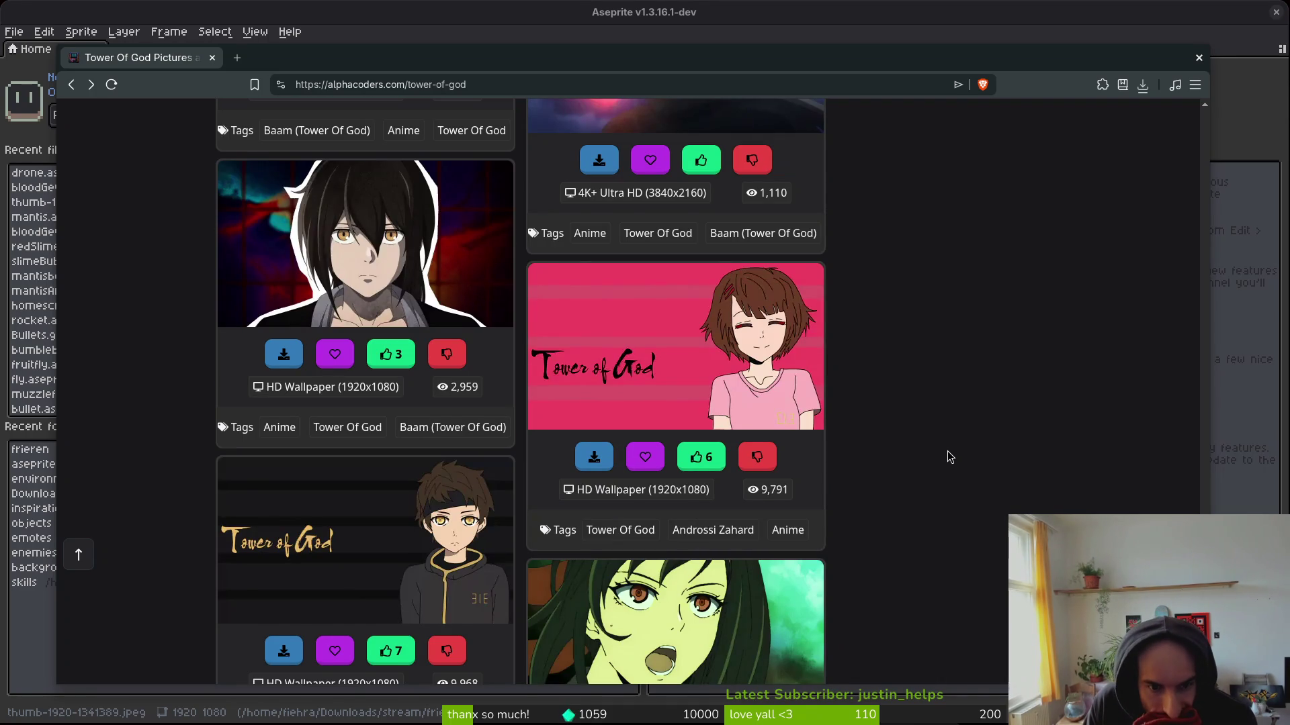
scroll(947, 450, "down", 3)
scroll(908, 448, "down", 1)
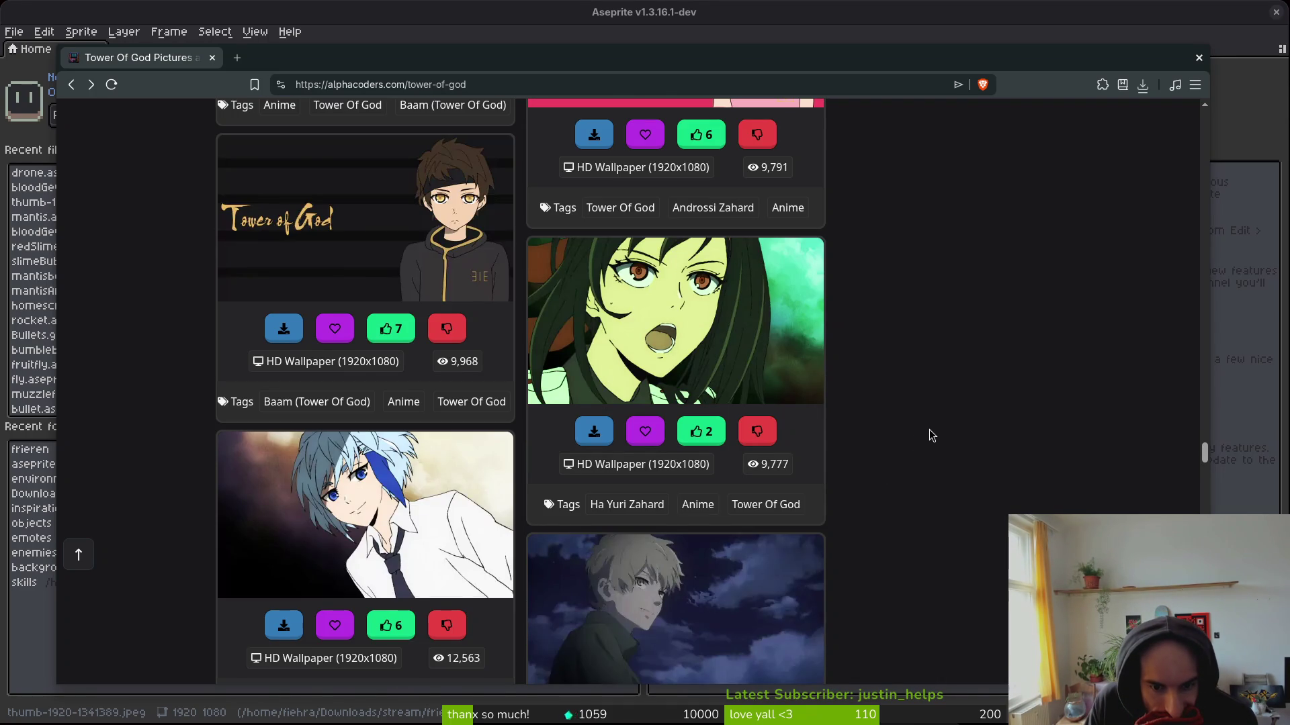
scroll(930, 432, "down", 5)
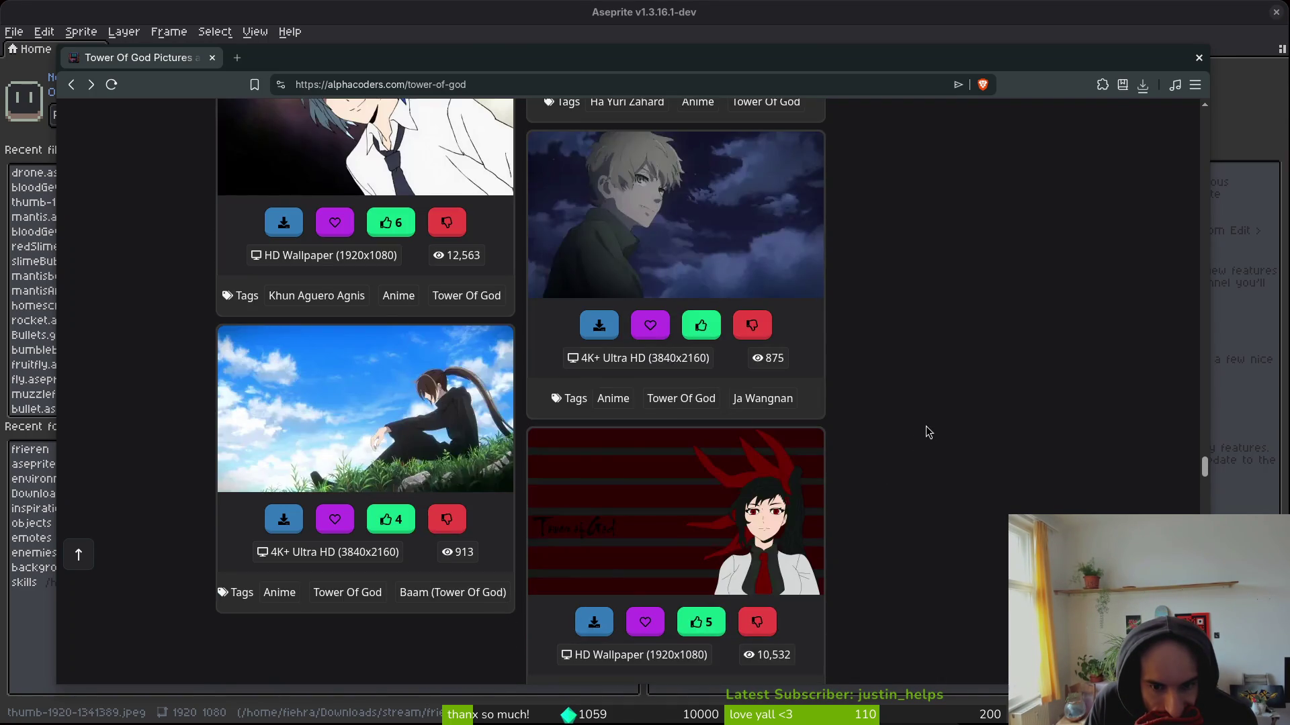
scroll(927, 432, "down", 6)
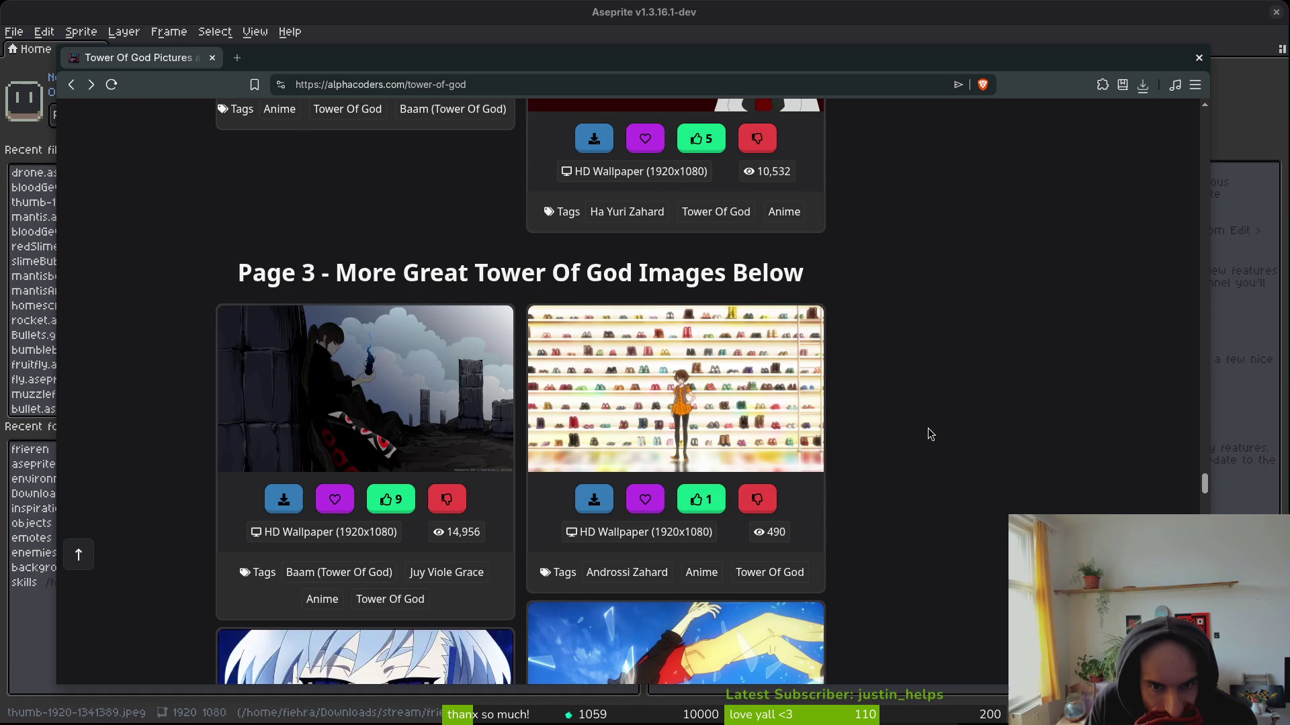
left_click(632, 584)
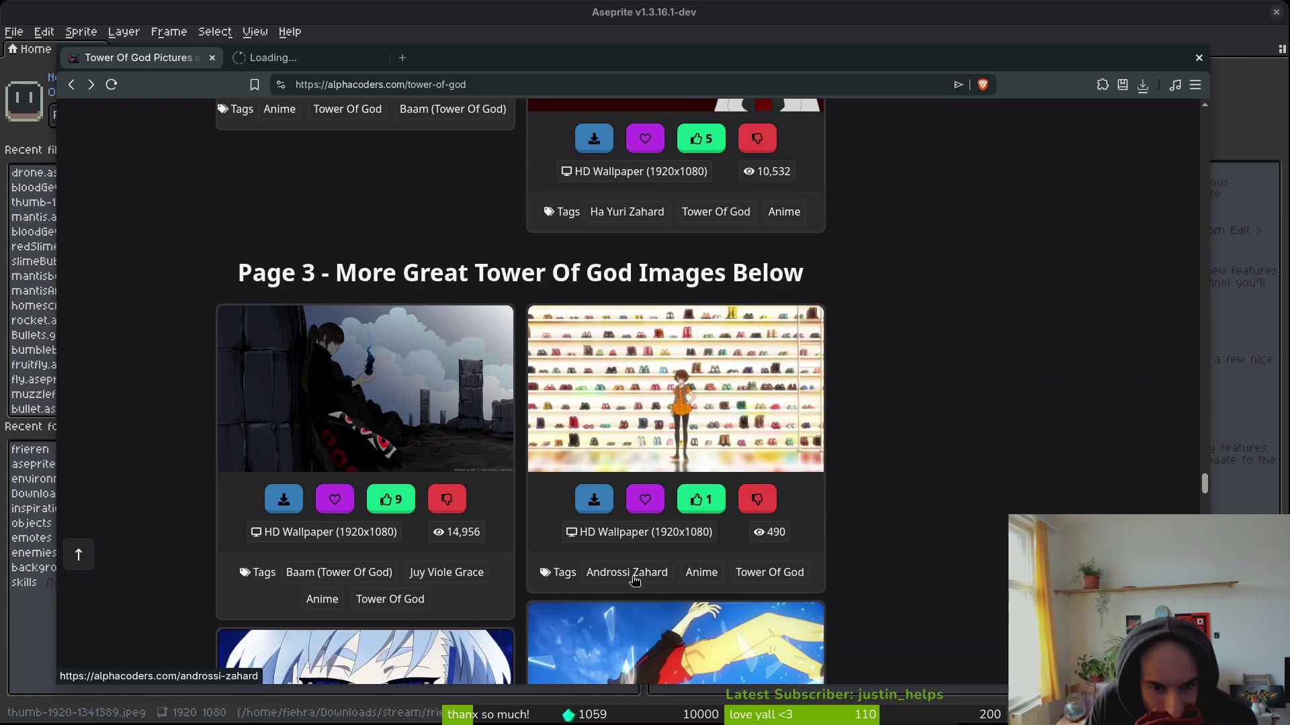
scroll(1000, 466, "down", 4)
scroll(1001, 466, "down", 7)
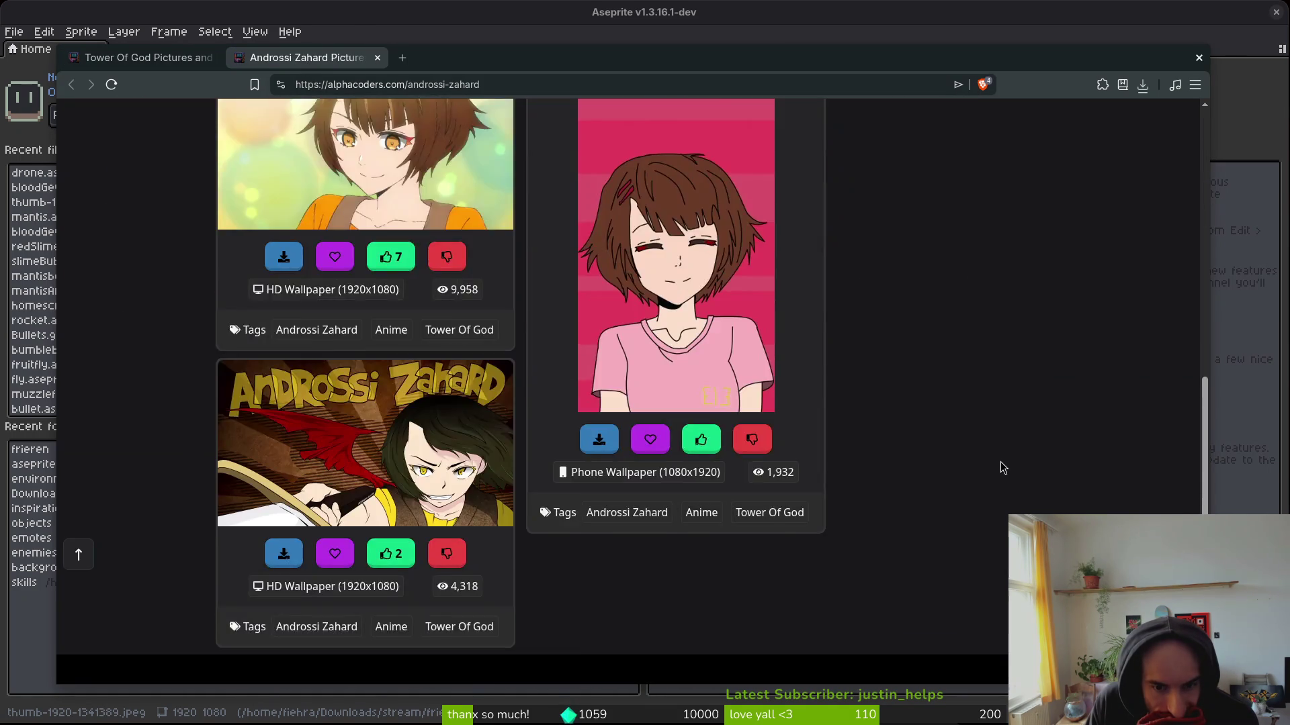
scroll(1001, 461, "up", 2)
Back in the Tower of God gallery, view a Ha Yuri Zahard wallpaper, then return.
left_click(152, 56)
scroll(950, 468, "down", 4)
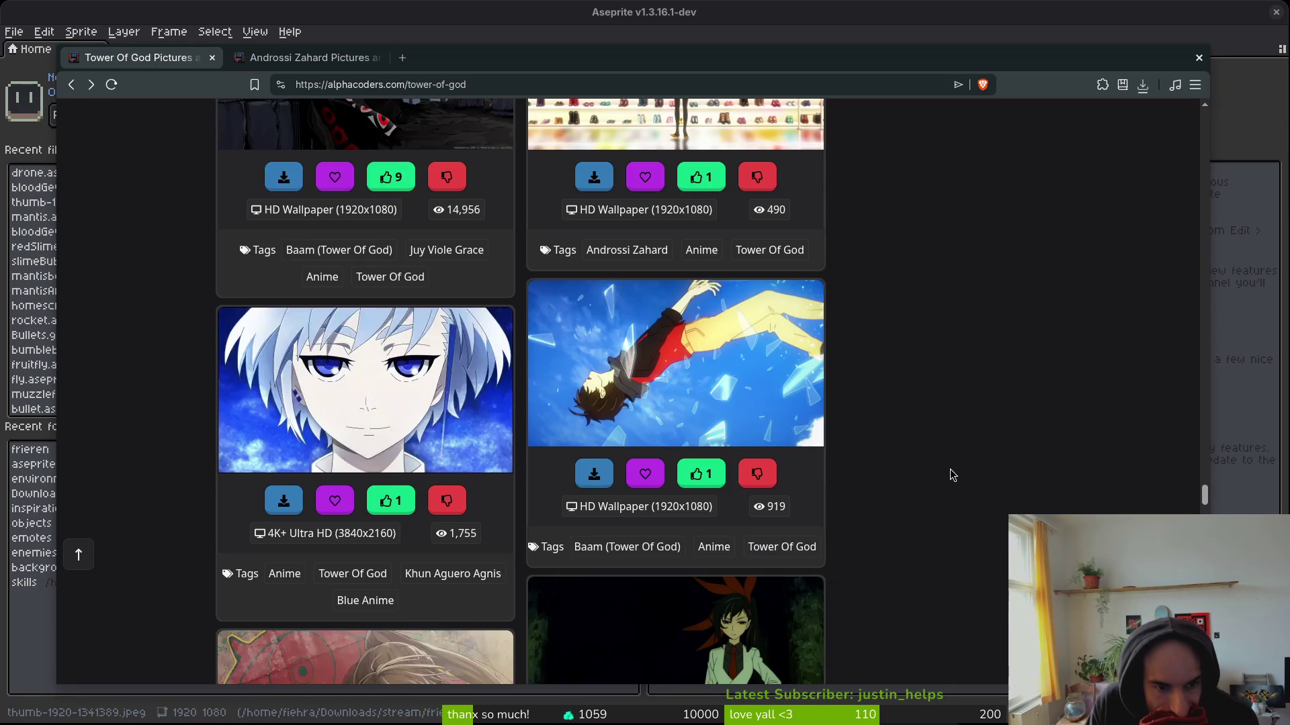
scroll(921, 459, "up", 3)
scroll(914, 462, "down", 6)
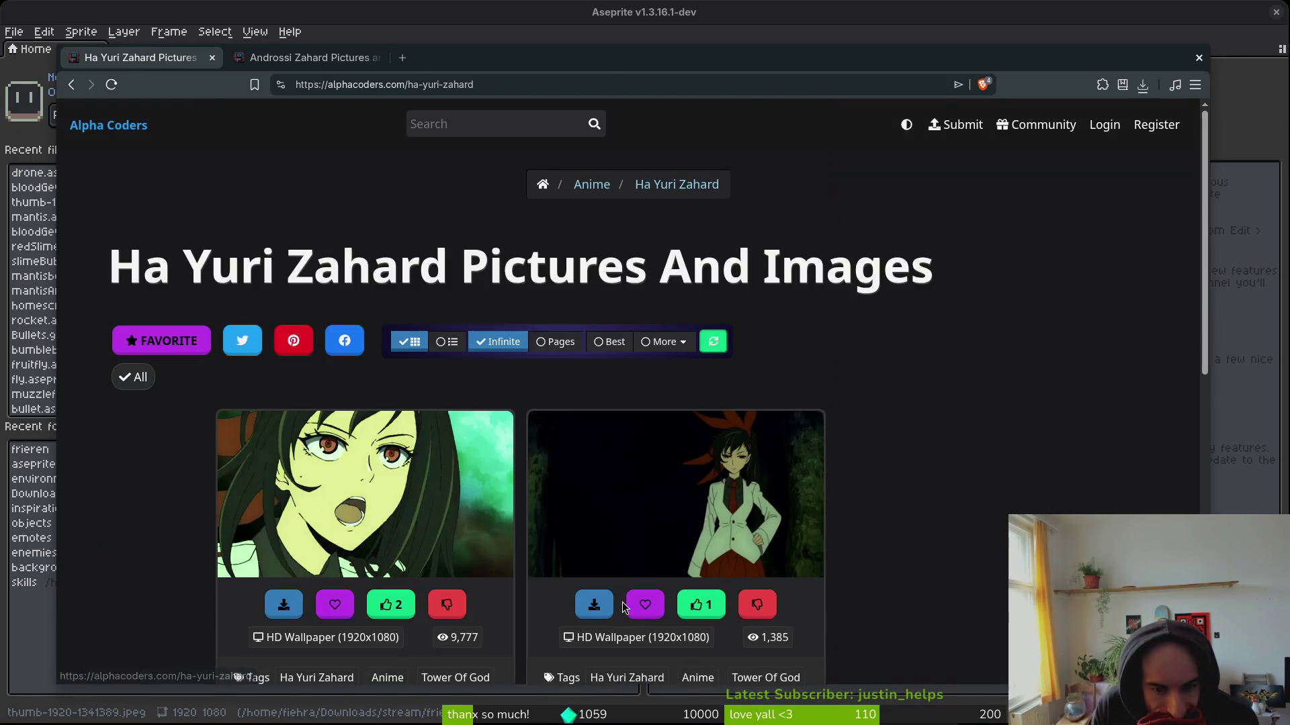
scroll(887, 493, "down", 6)
scroll(898, 494, "up", 3)
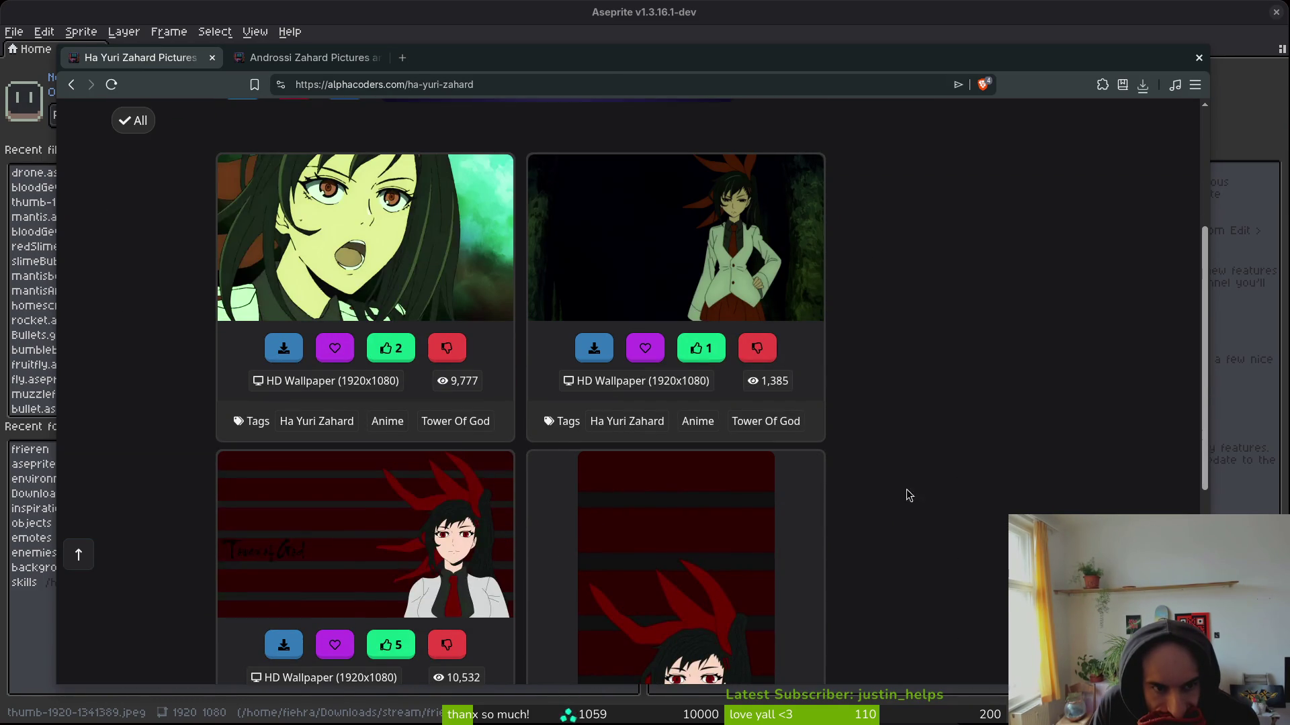
left_click(773, 282)
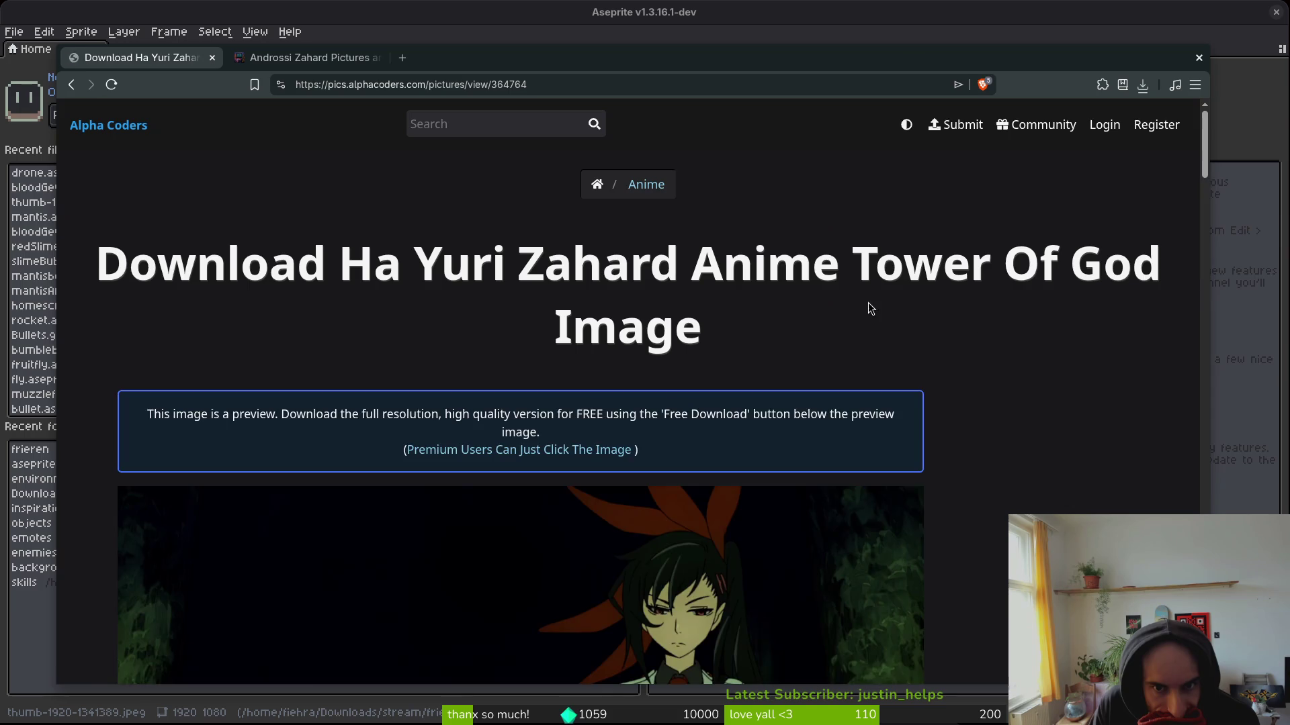
scroll(1017, 436, "down", 4)
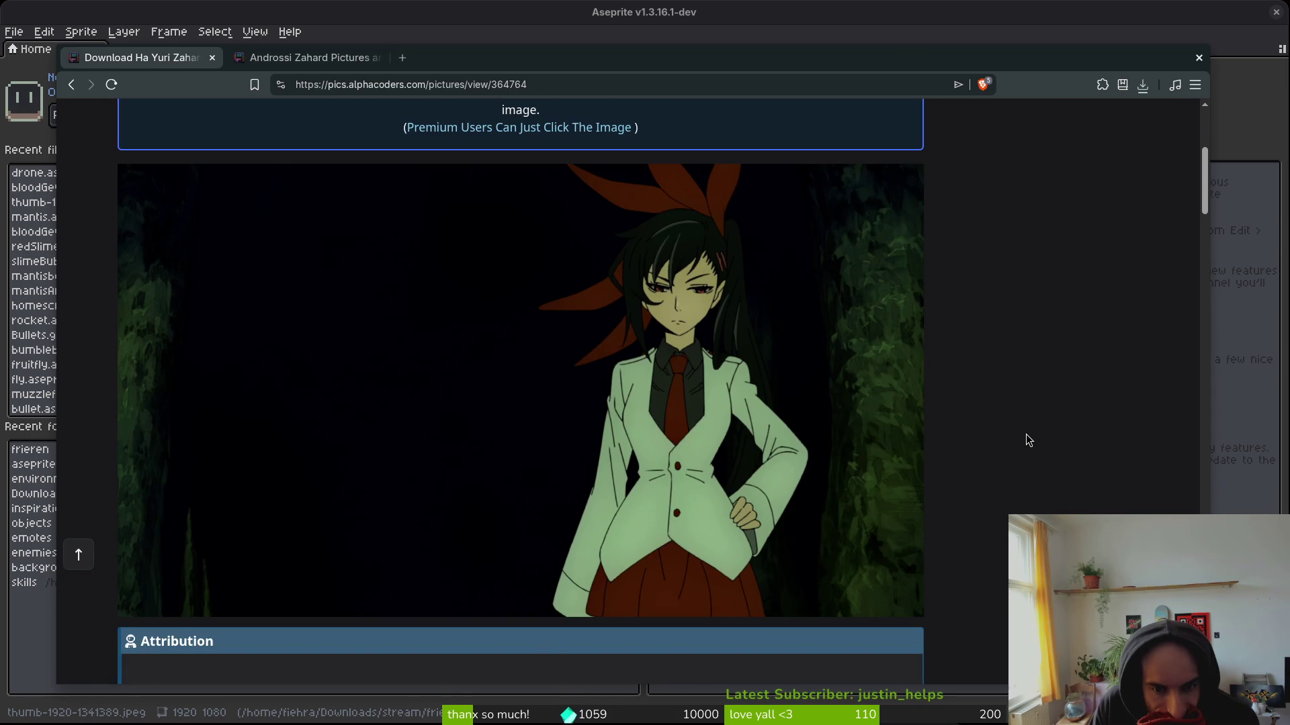
scroll(1050, 453, "up", 4)
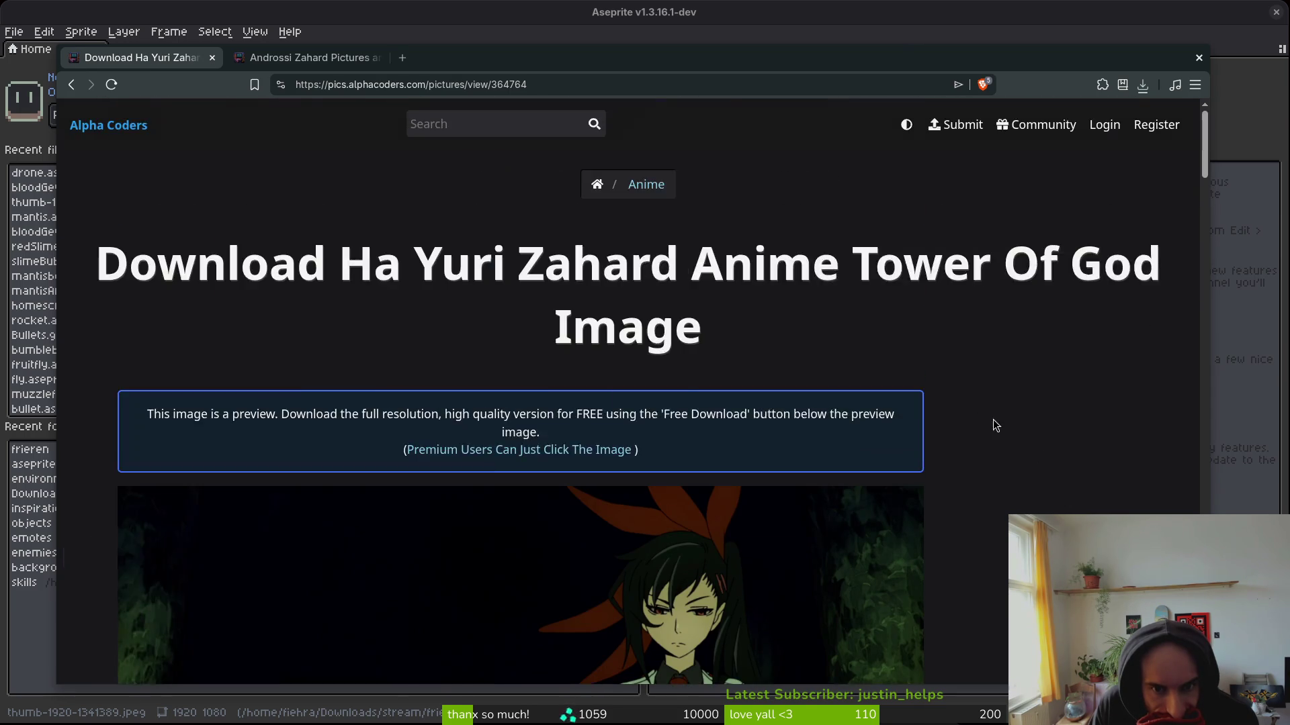
key("alt+Left")
Scroll the gallery and open the Demon Slayer: Kimetsu No Yaiba gallery.
scroll(912, 421, "down", 4)
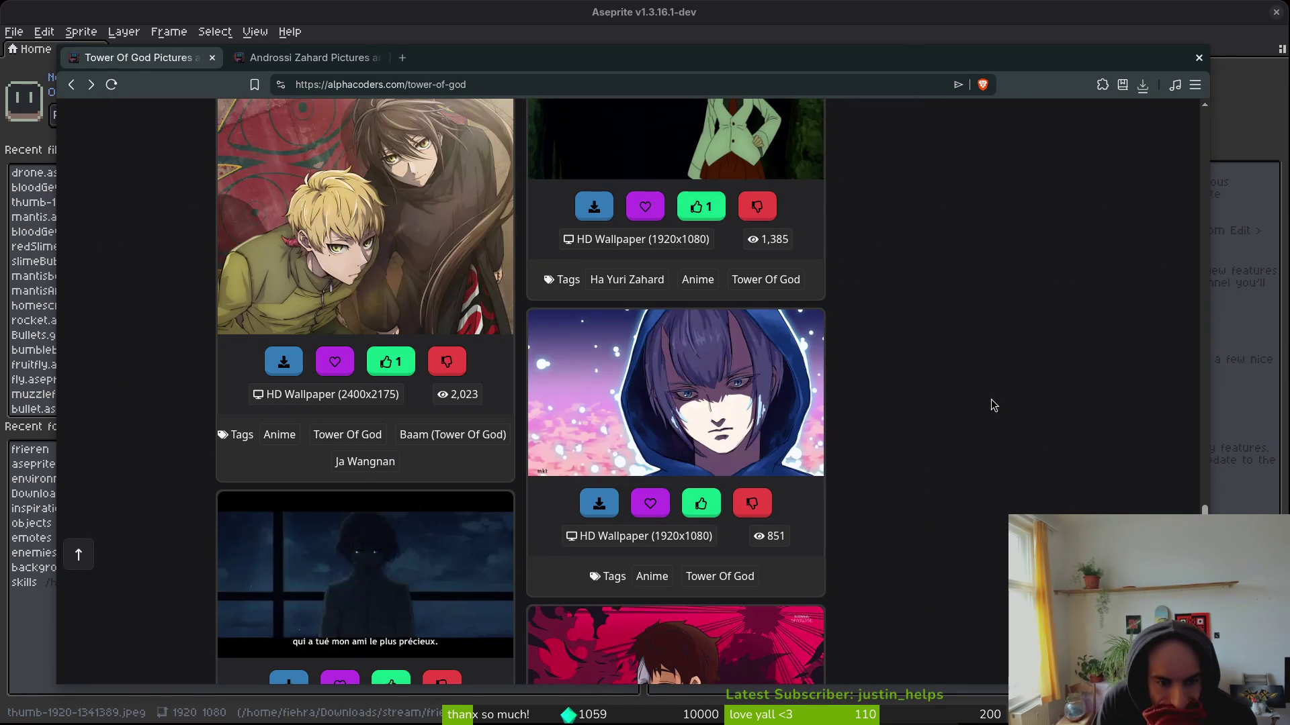
scroll(911, 463, "down", 5)
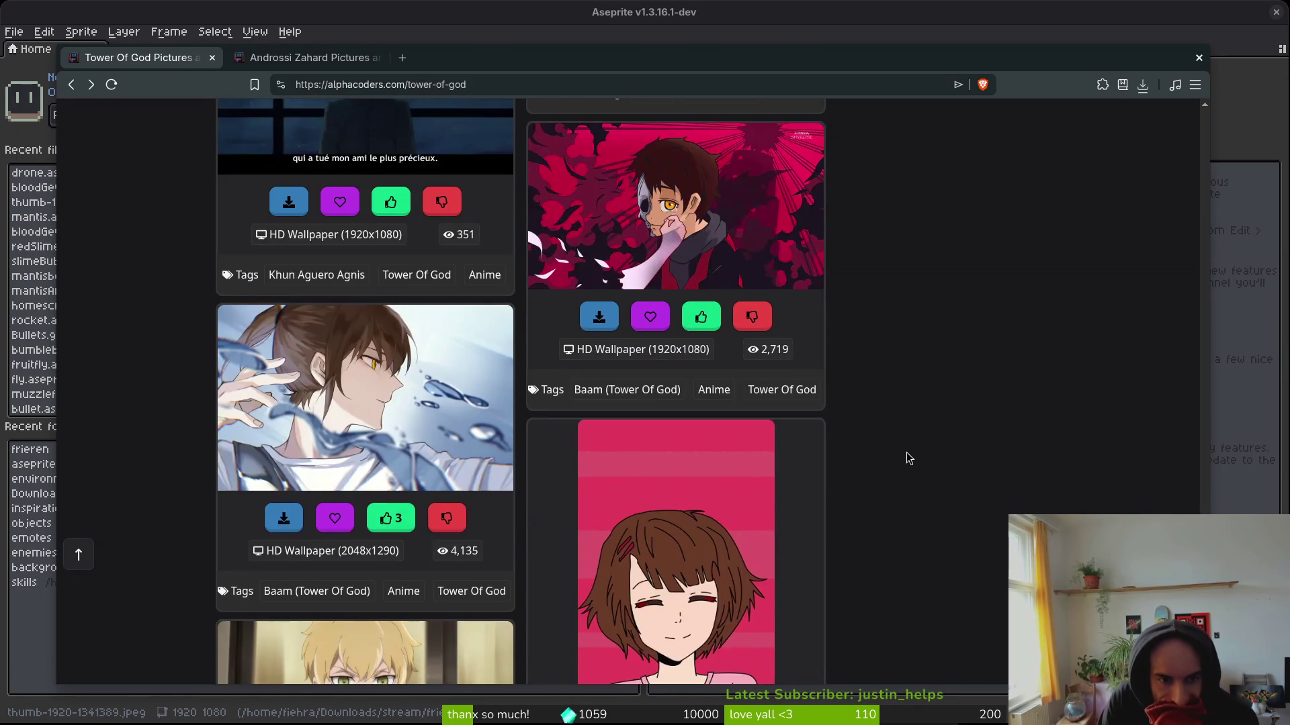
scroll(873, 434, "down", 6)
scroll(882, 408, "down", 12)
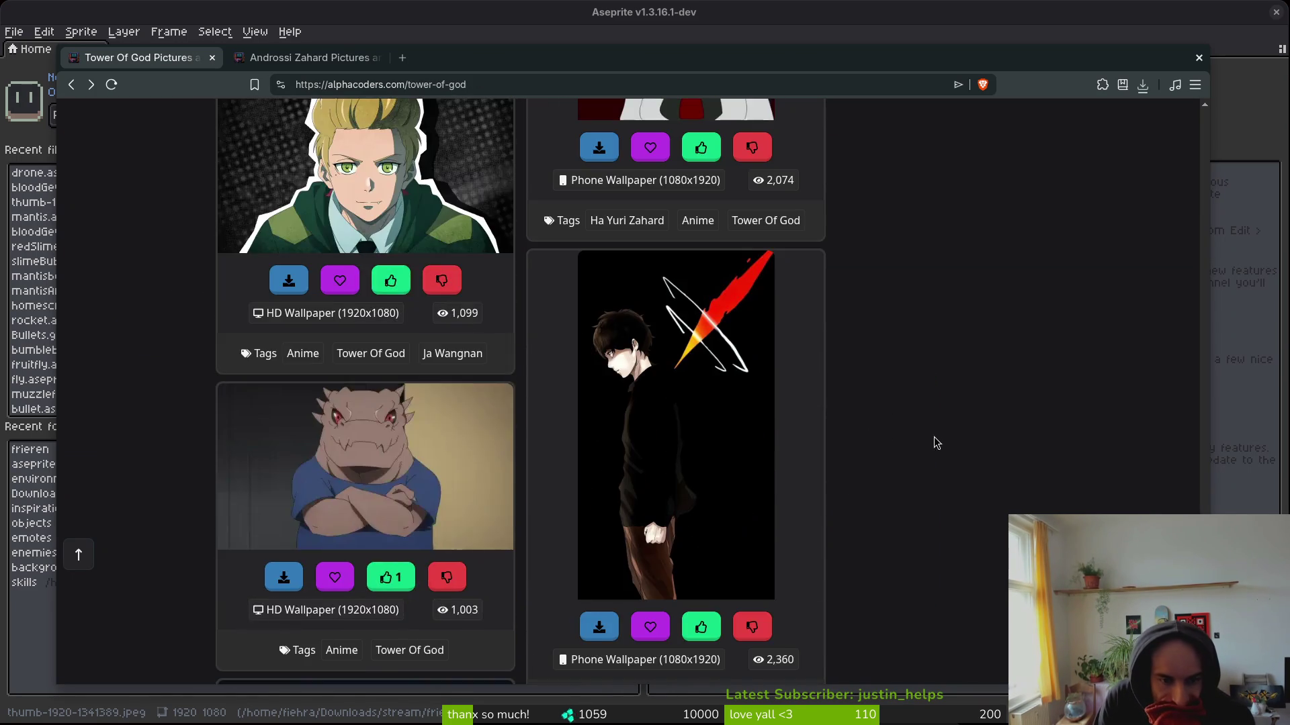
scroll(873, 383, "down", 5)
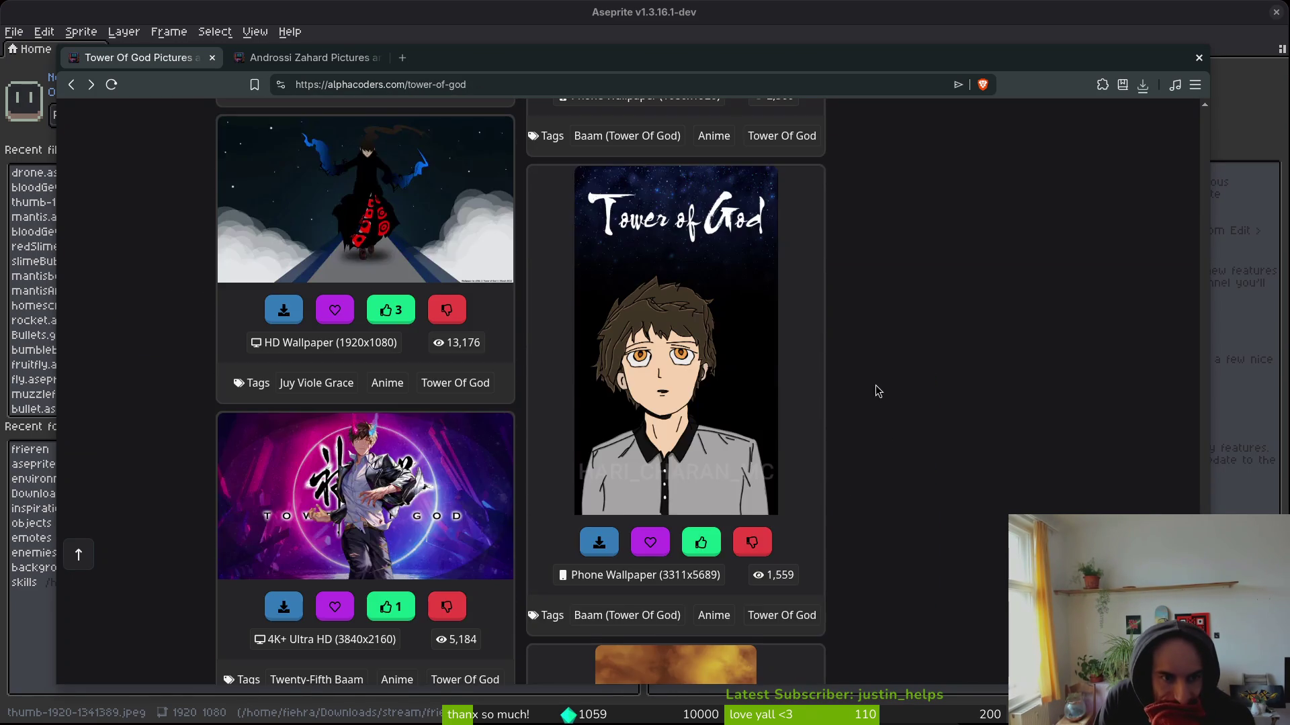
scroll(833, 374, "down", 8)
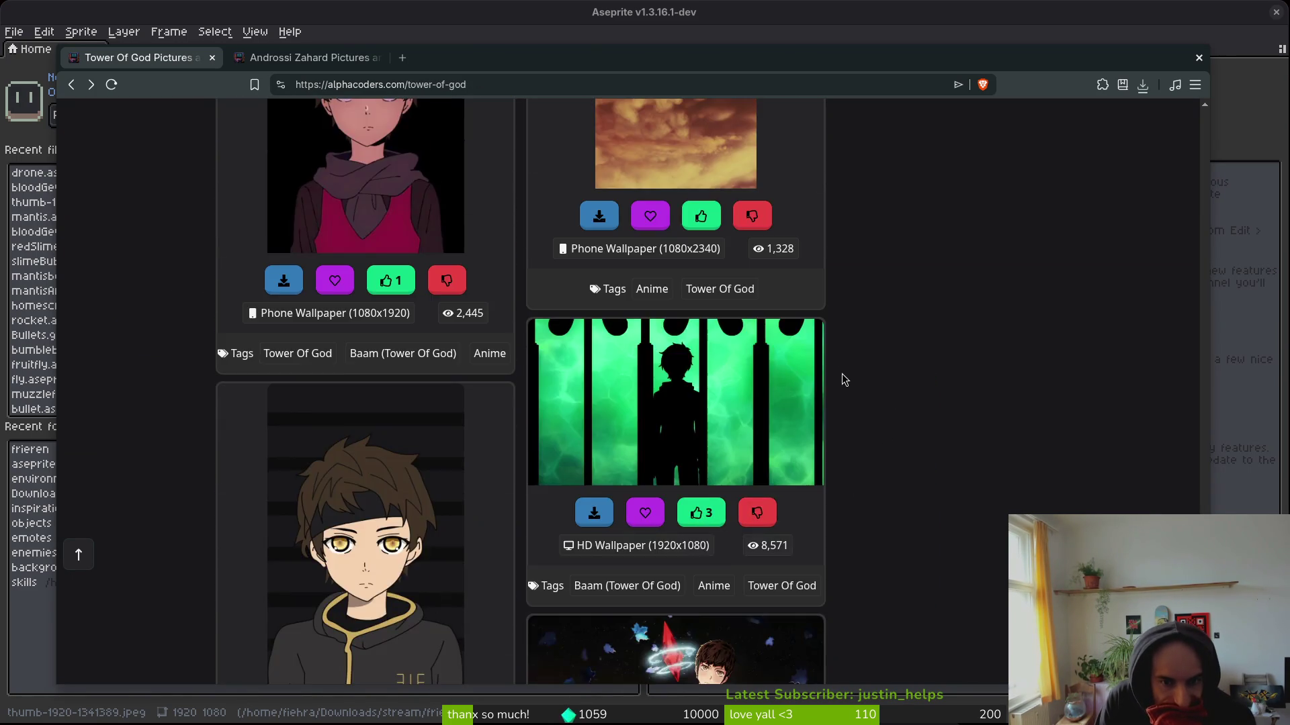
scroll(846, 378, "down", 12)
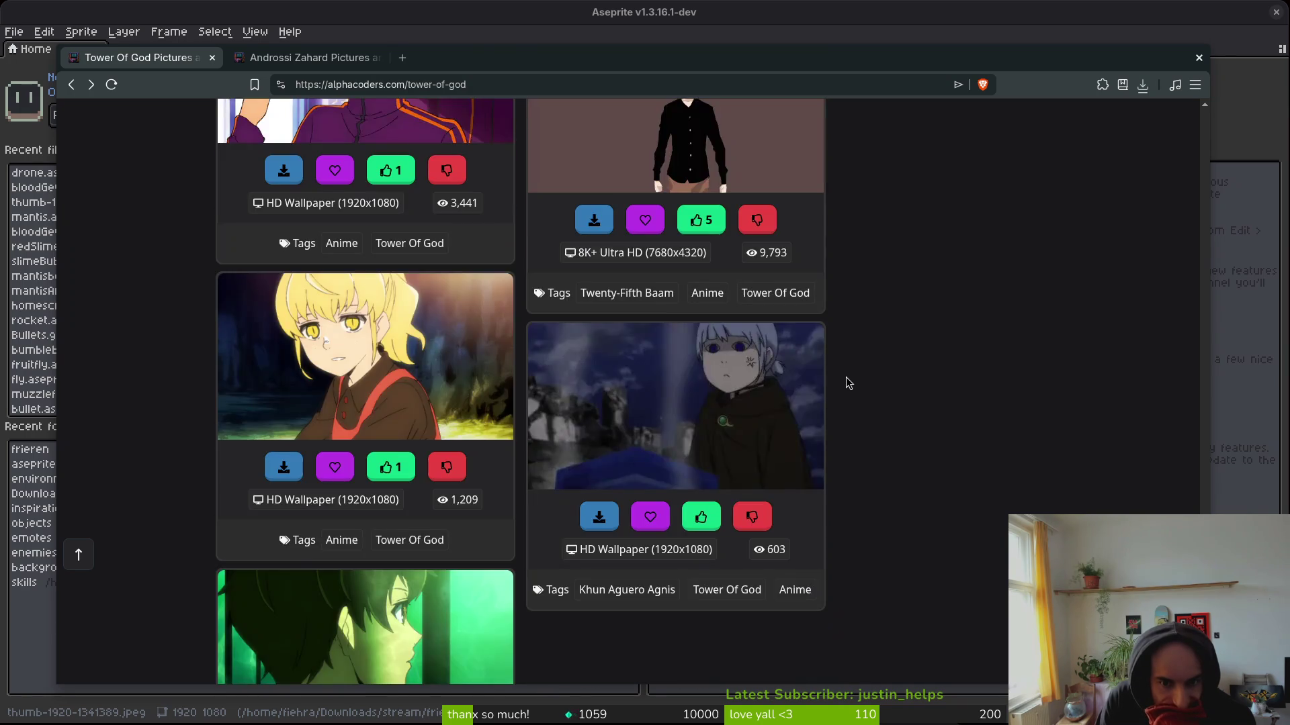
scroll(848, 393, "down", 3)
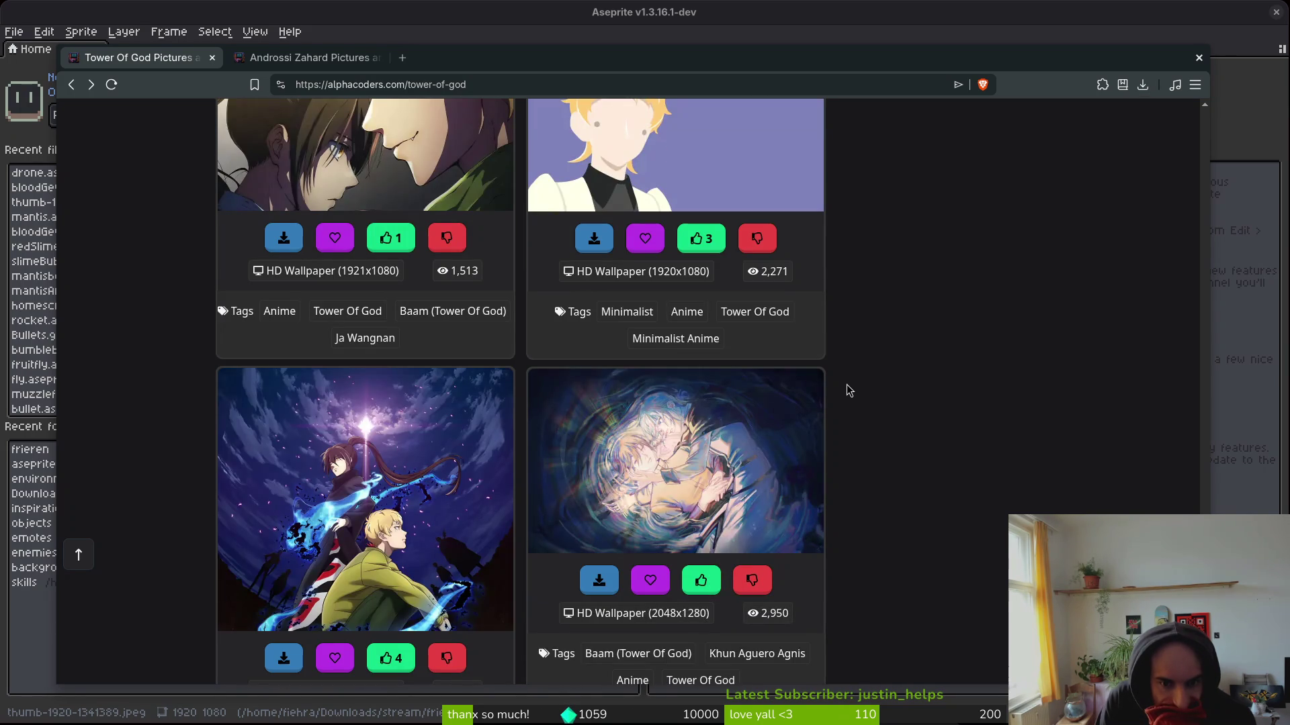
scroll(848, 392, "down", 10)
scroll(842, 389, "up", 3)
scroll(843, 393, "down", 11)
scroll(845, 402, "down", 7)
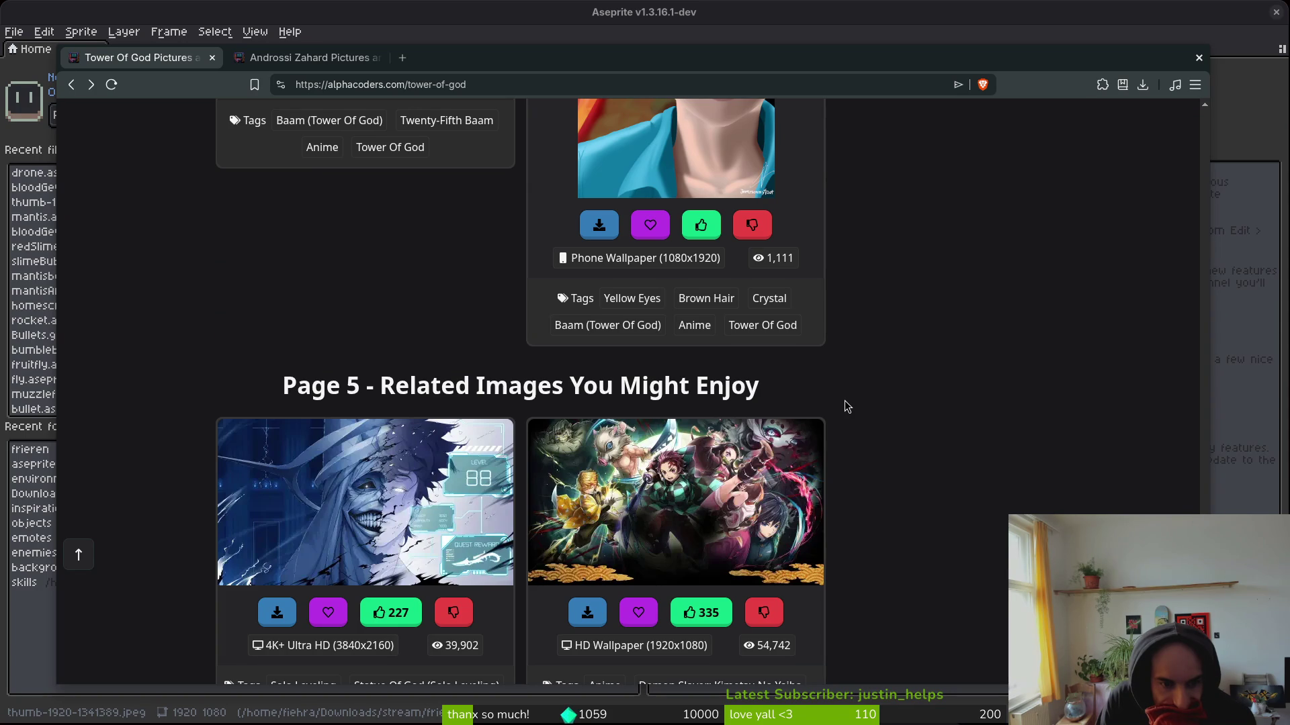
scroll(844, 403, "down", 5)
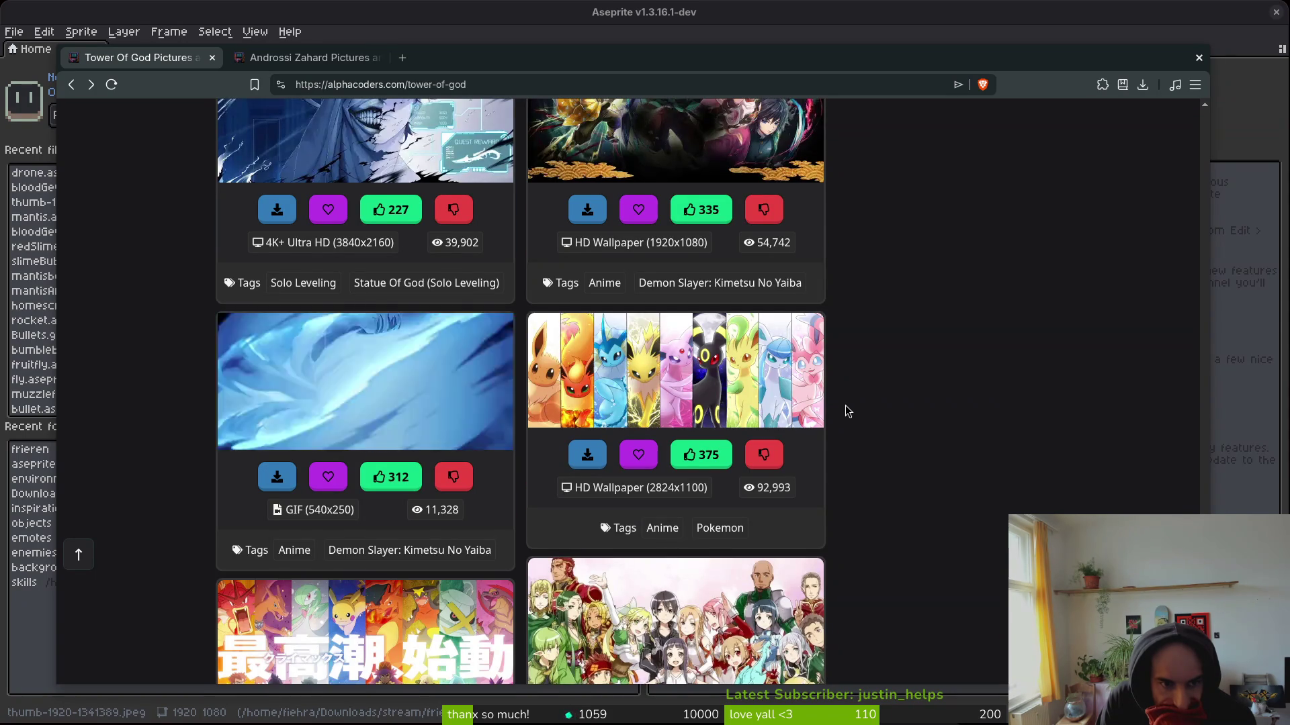
left_click(723, 284)
scroll(938, 388, "down", 7)
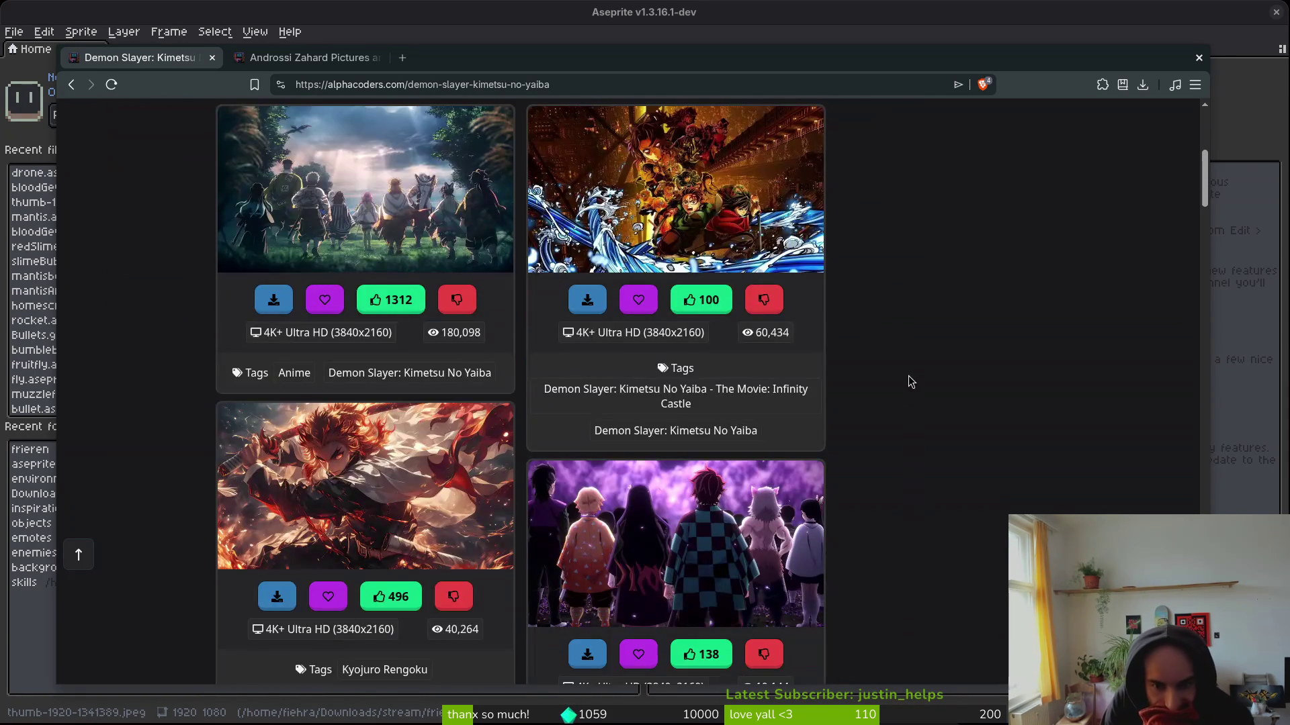
scroll(925, 367, "down", 9)
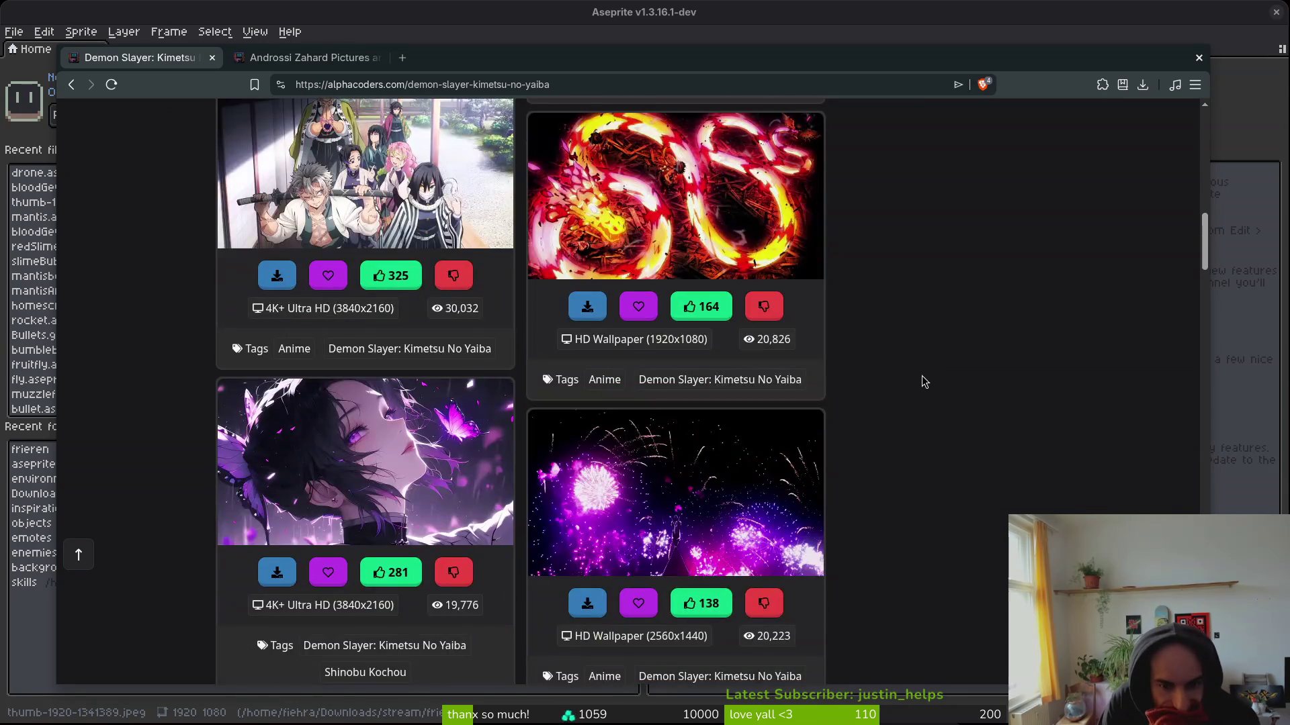
scroll(917, 377, "down", 9)
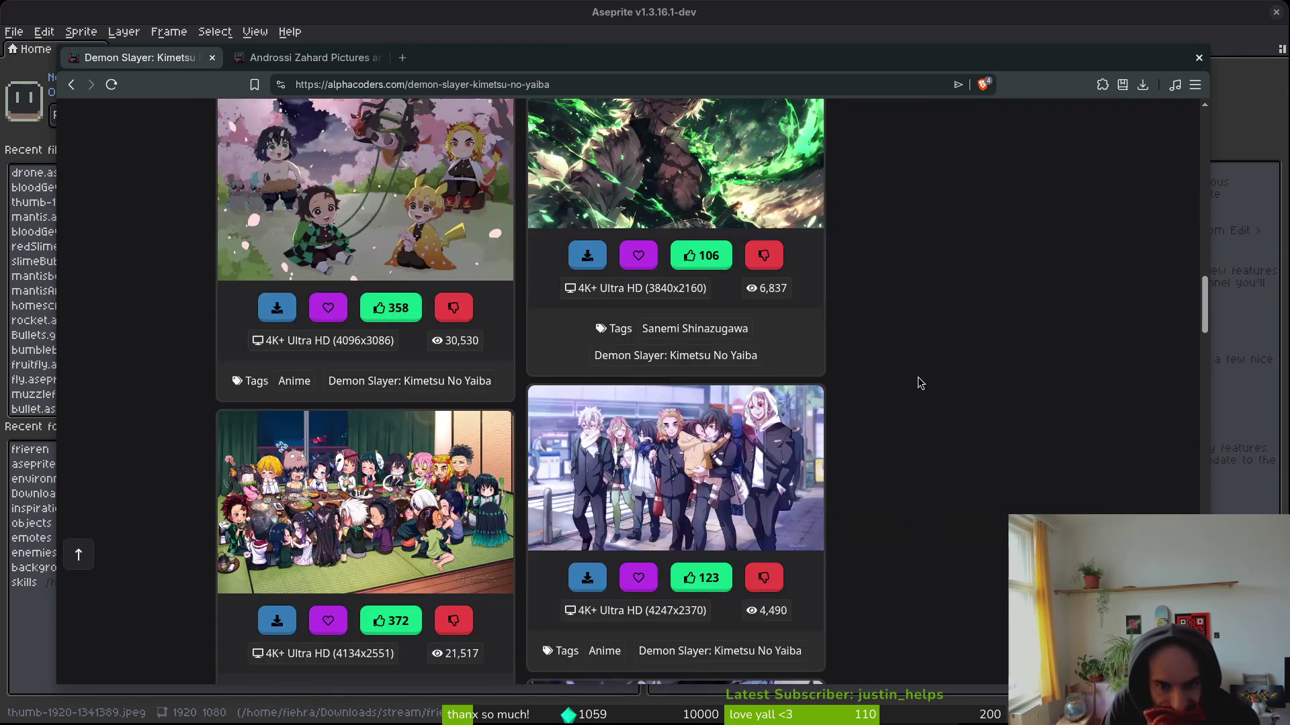
scroll(911, 394, "down", 3)
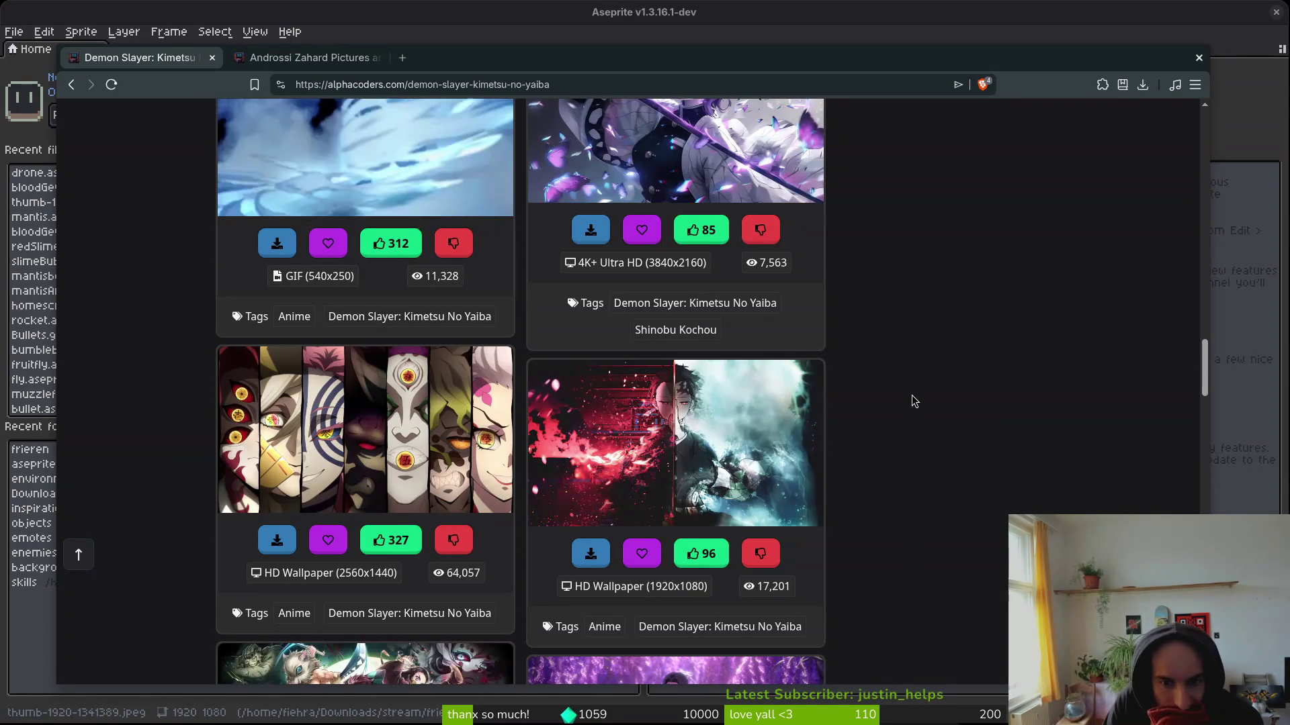
scroll(914, 401, "down", 12)
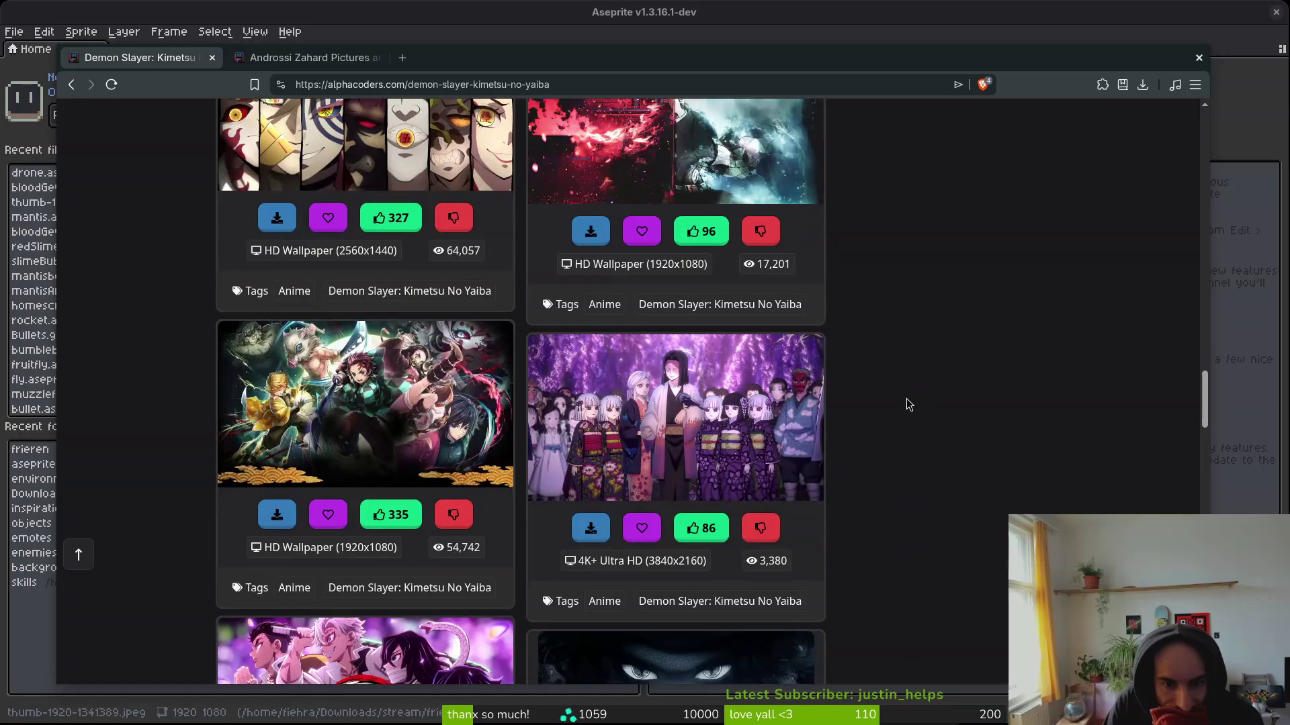
scroll(906, 403, "down", 2)
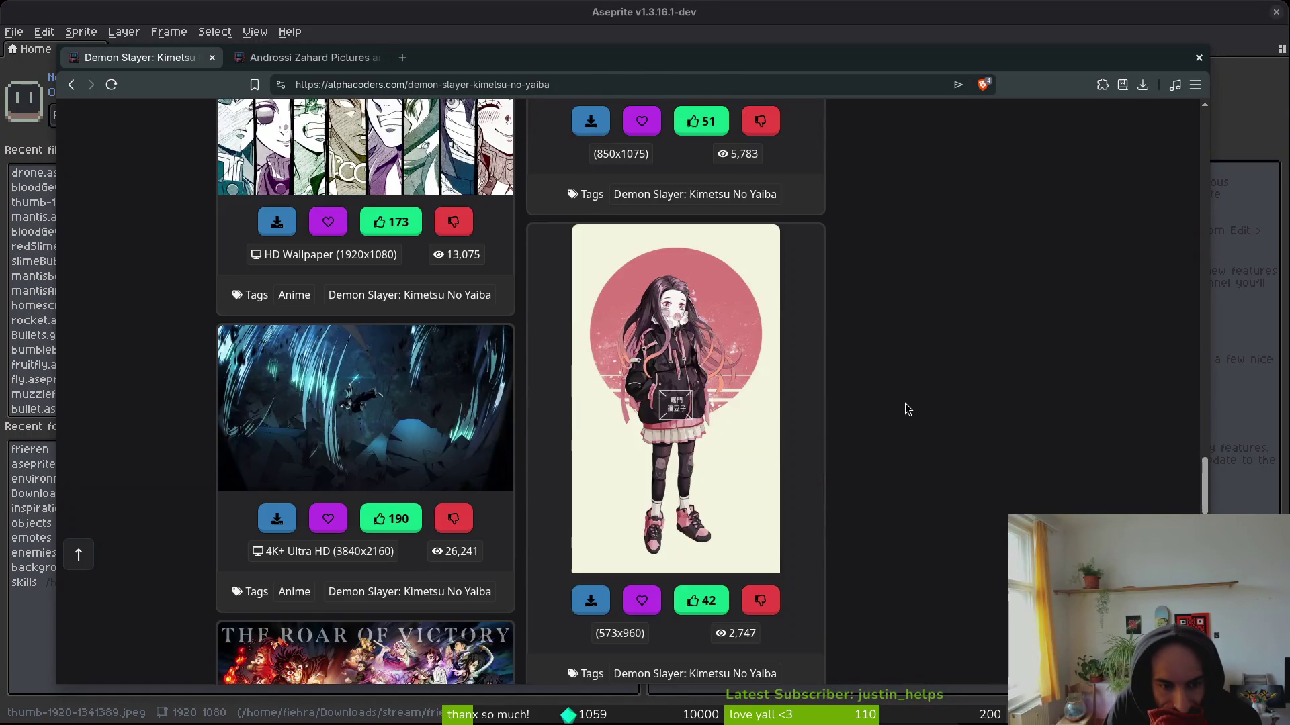
scroll(905, 401, "down", 8)
scroll(903, 411, "down", 6)
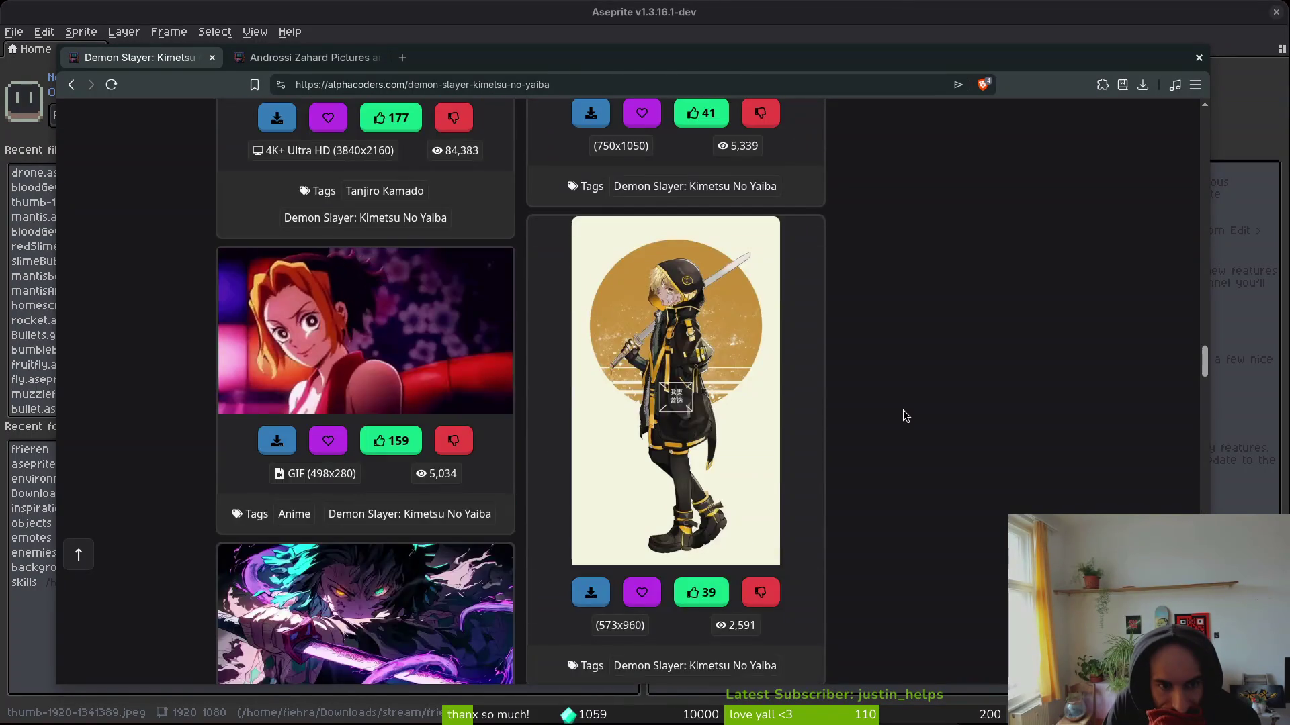
scroll(904, 410, "down", 5)
scroll(905, 411, "down", 5)
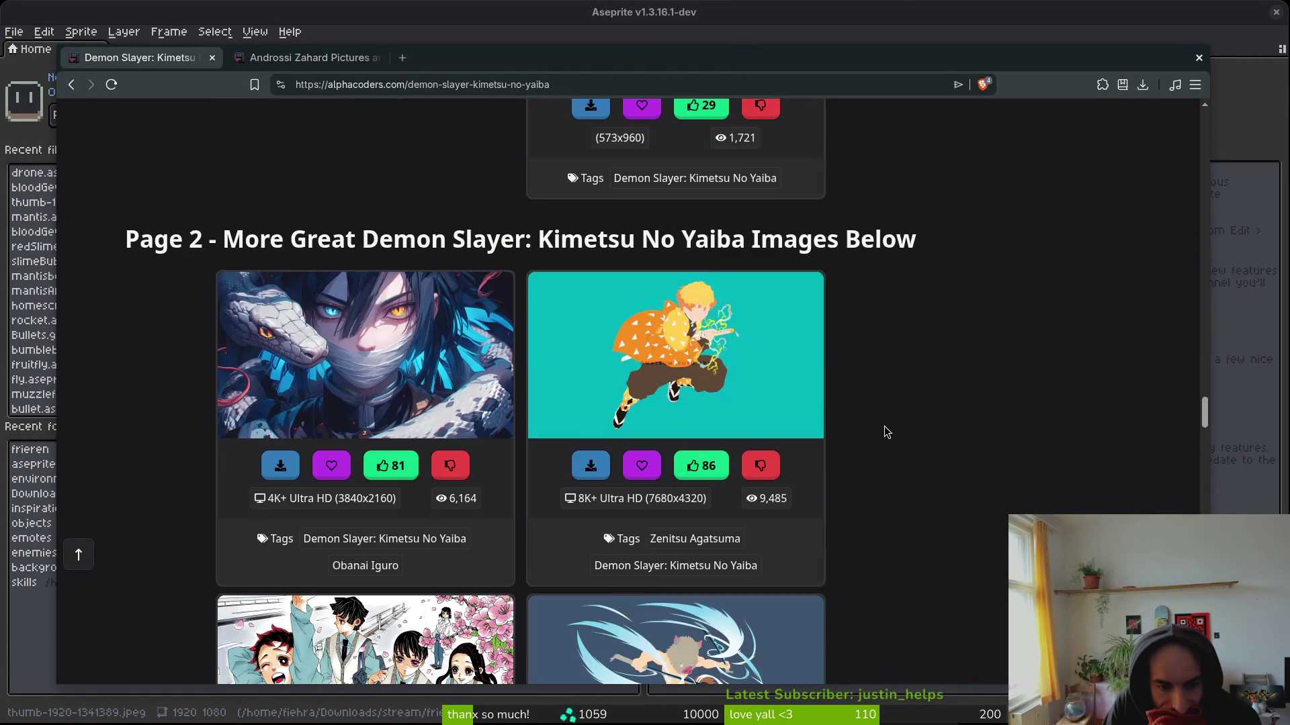
scroll(898, 412, "down", 9)
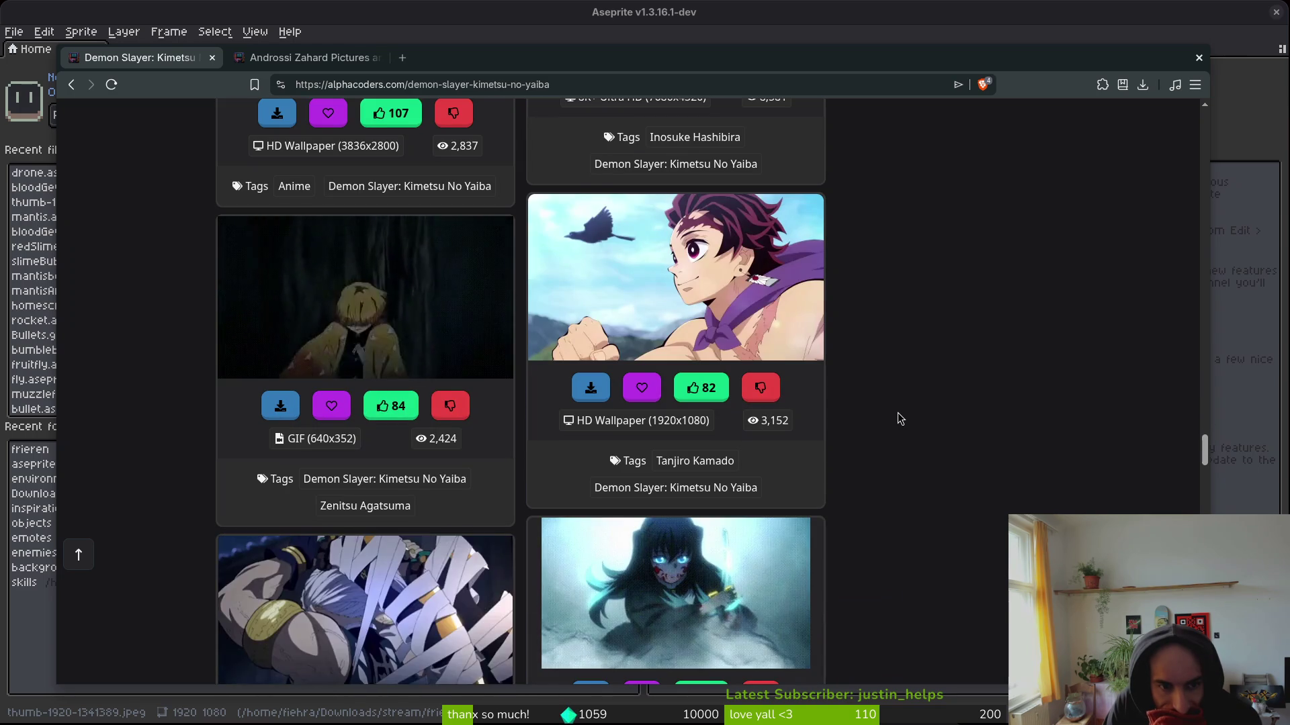
scroll(901, 396, "down", 15)
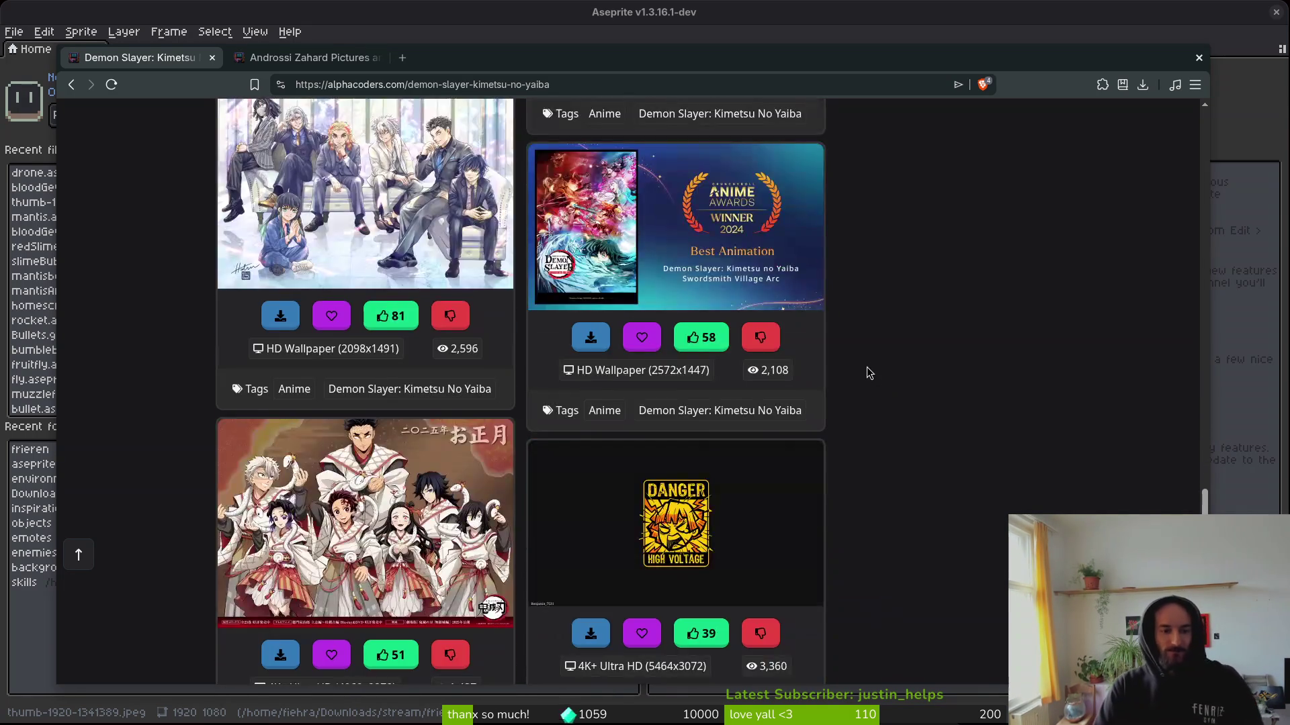
scroll(864, 383, "down", 5)
scroll(893, 464, "down", 10)
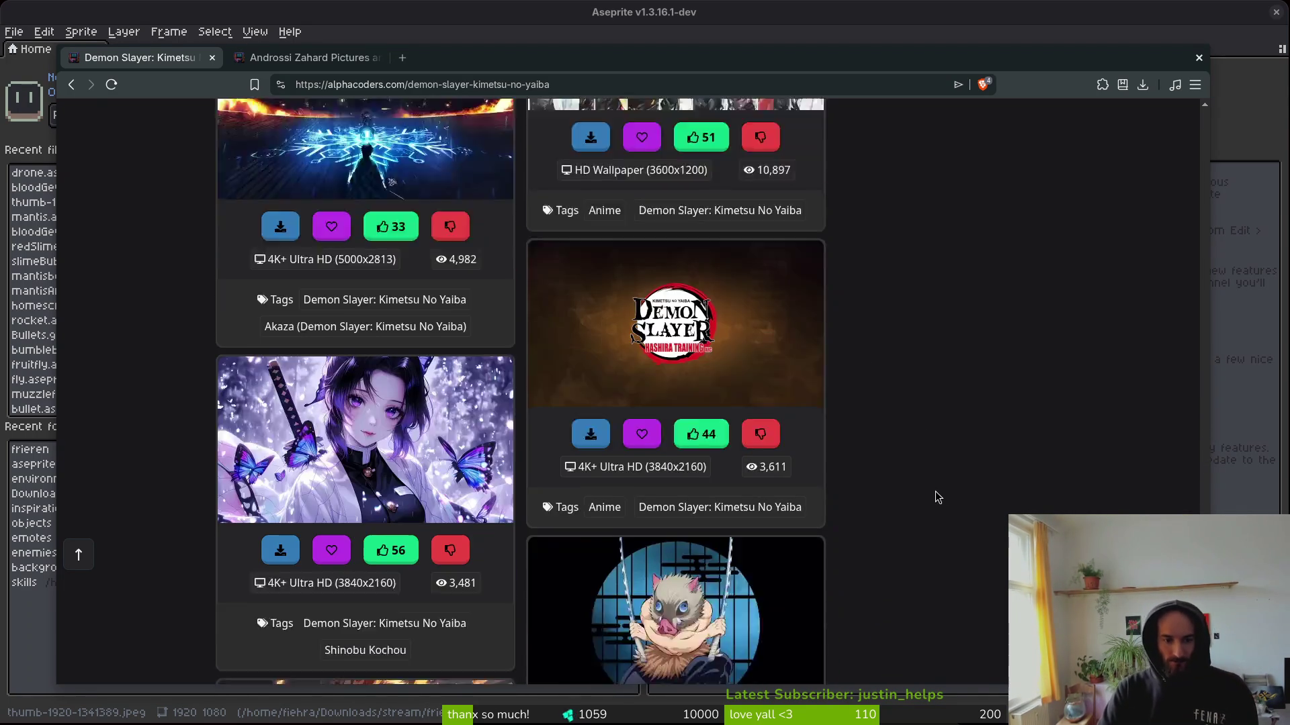
scroll(925, 463, "down", 1)
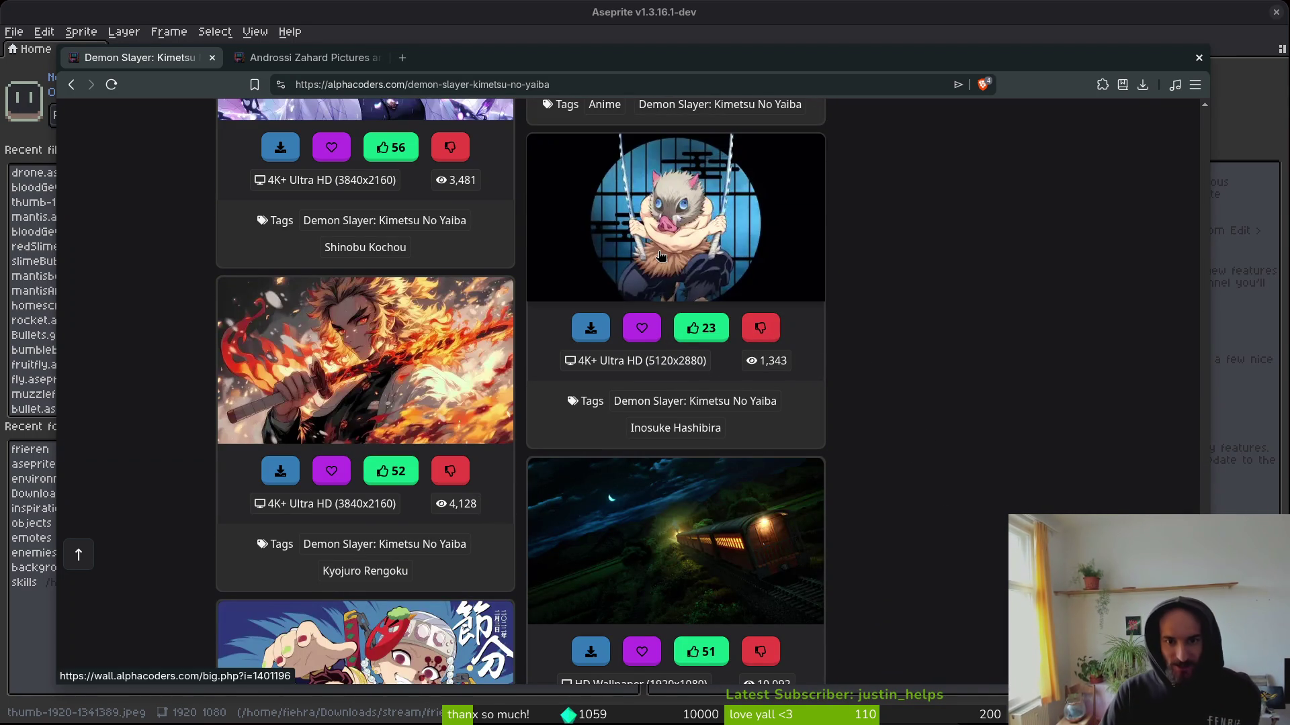
left_click(675, 426)
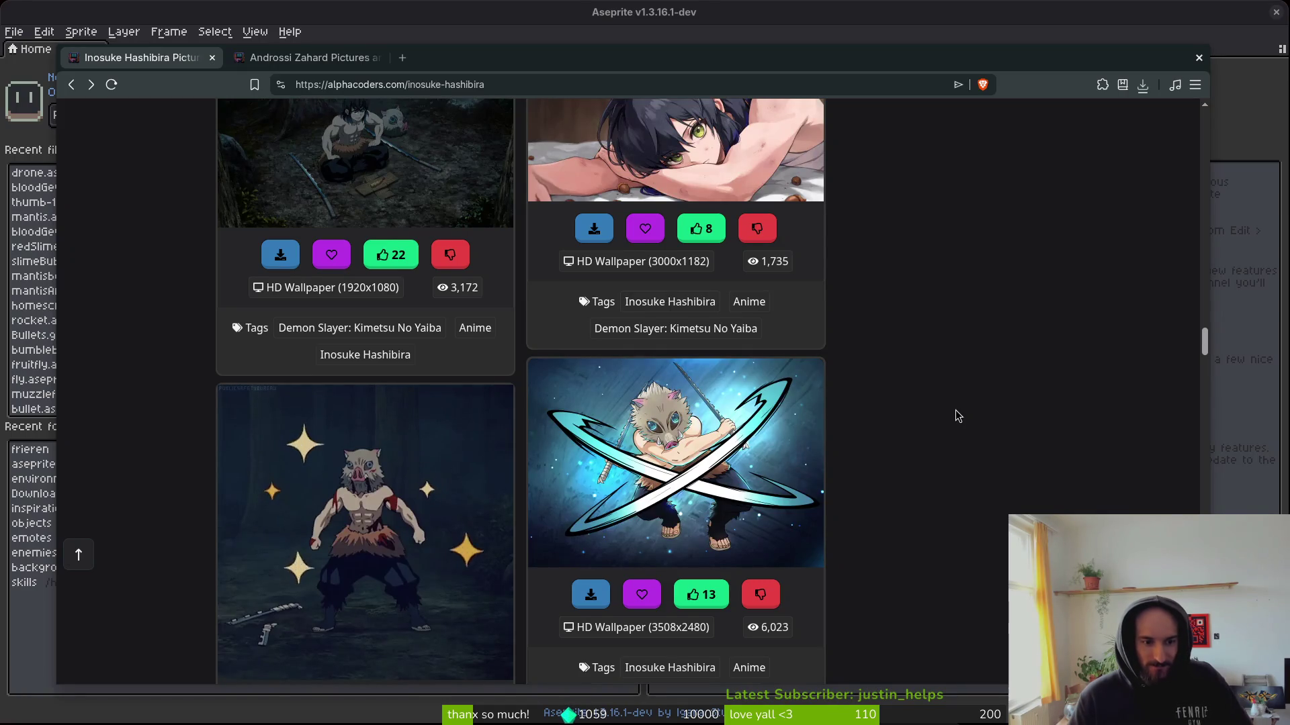
Scroll the Inosuke Hashibira gallery and open the full-moon silhouette wallpaper's download page.
scroll(955, 411, "down", 15)
scroll(943, 418, "down", 7)
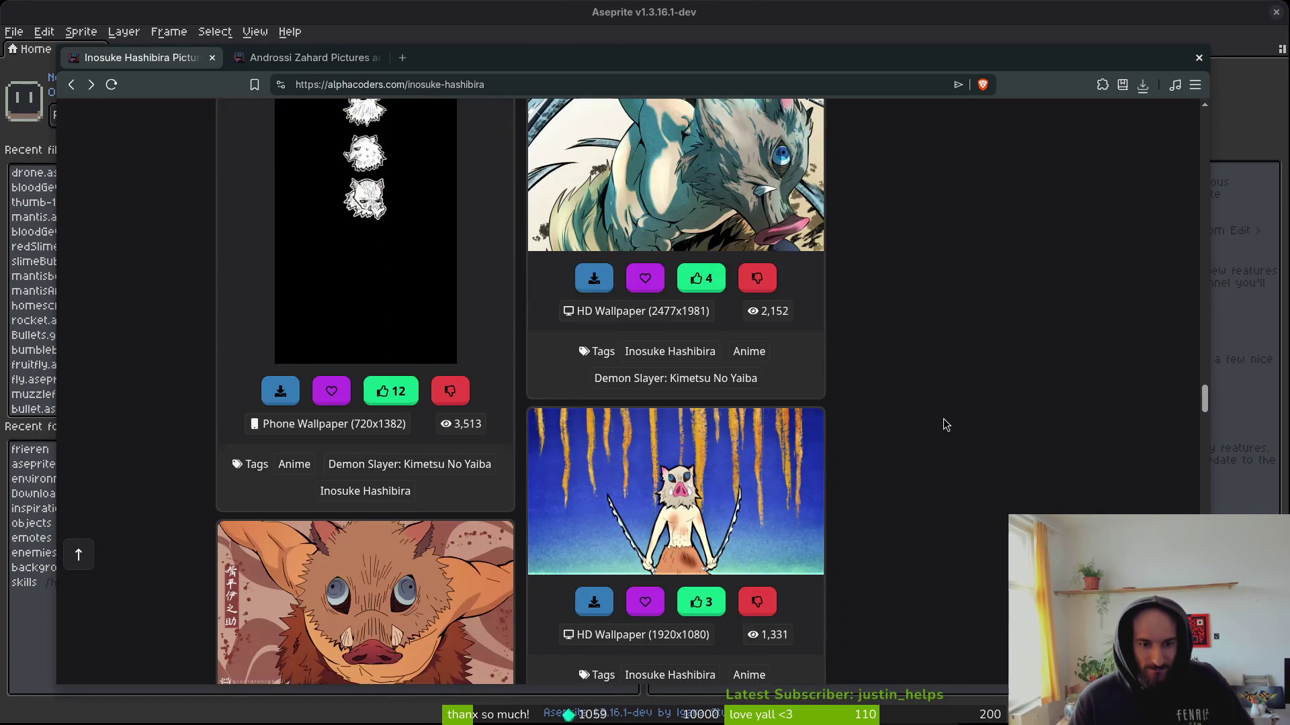
scroll(970, 386, "down", 3)
scroll(981, 413, "down", 3)
scroll(1002, 397, "up", 1)
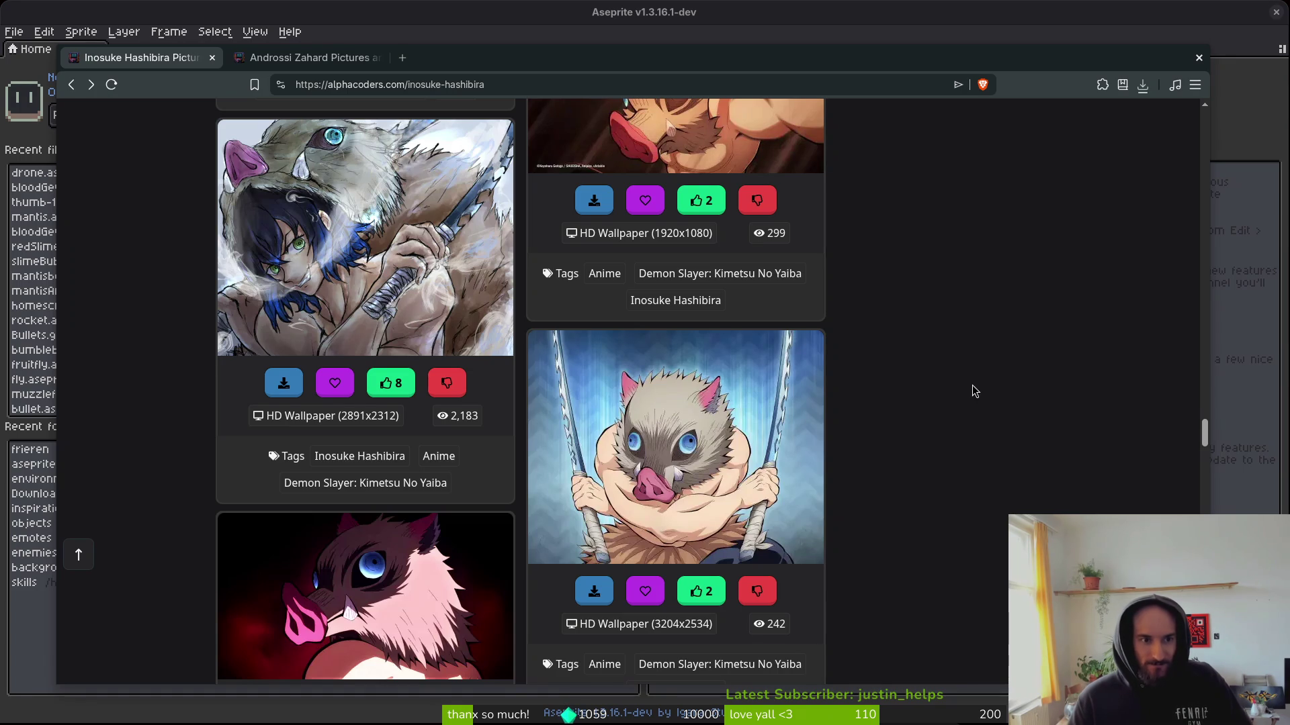
scroll(968, 389, "down", 3)
scroll(960, 392, "down", 8)
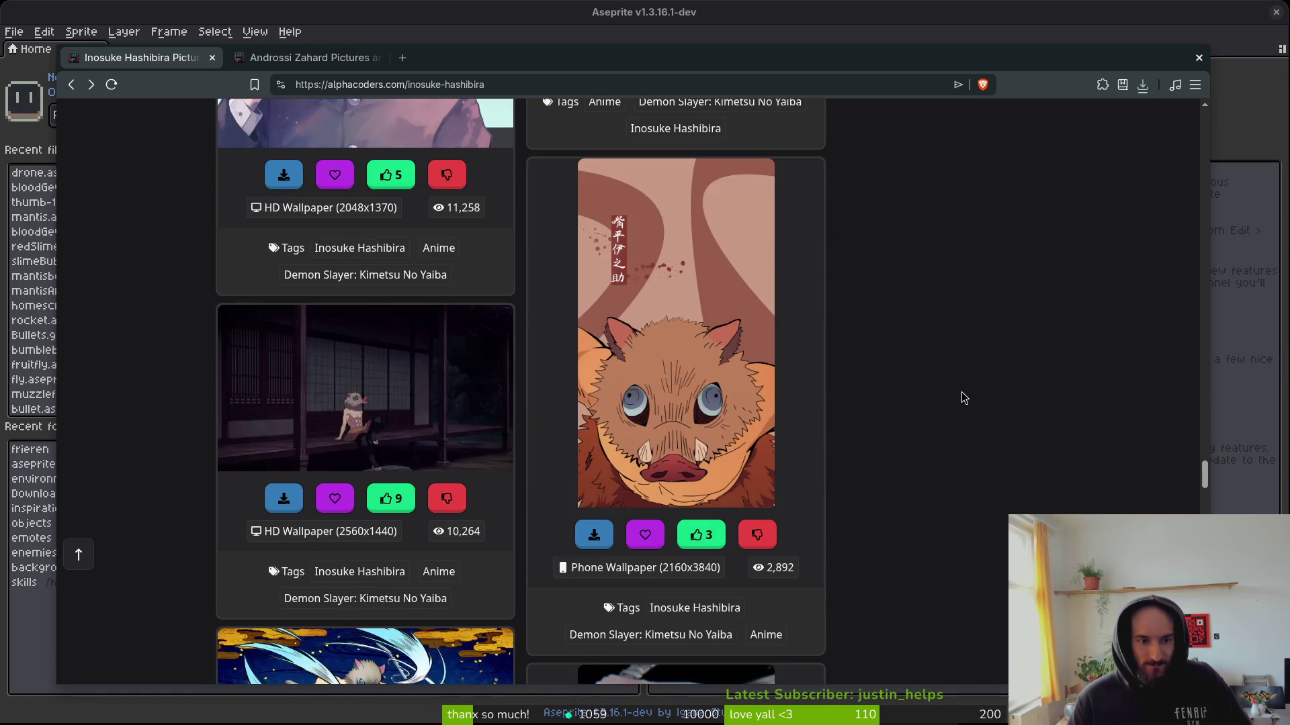
scroll(961, 392, "down", 11)
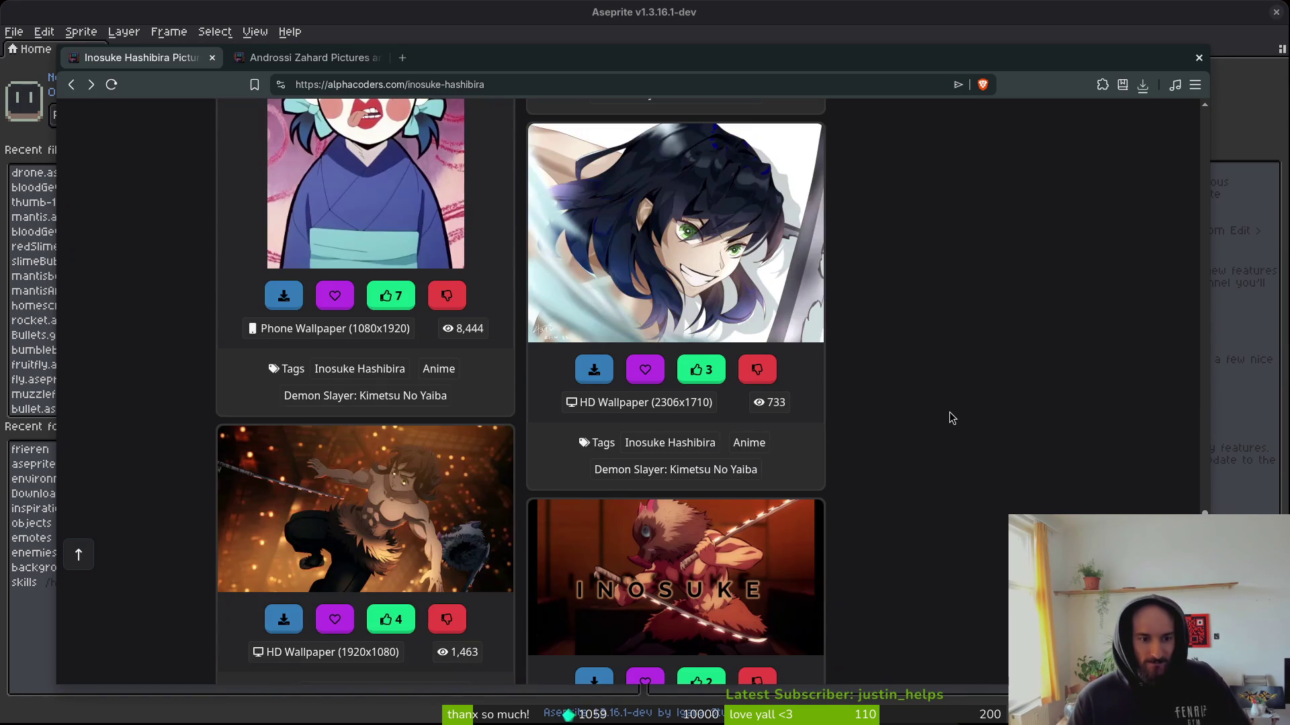
scroll(949, 406, "down", 4)
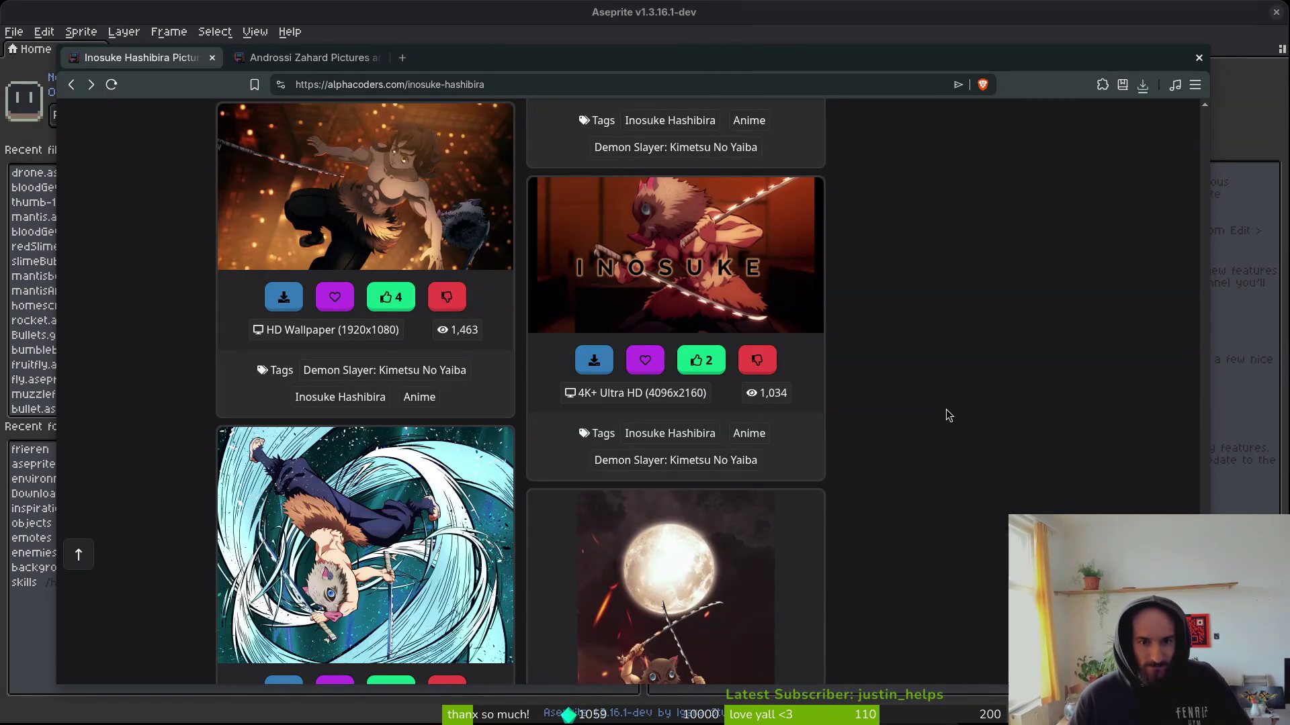
scroll(947, 408, "down", 4)
scroll(944, 406, "up", 3)
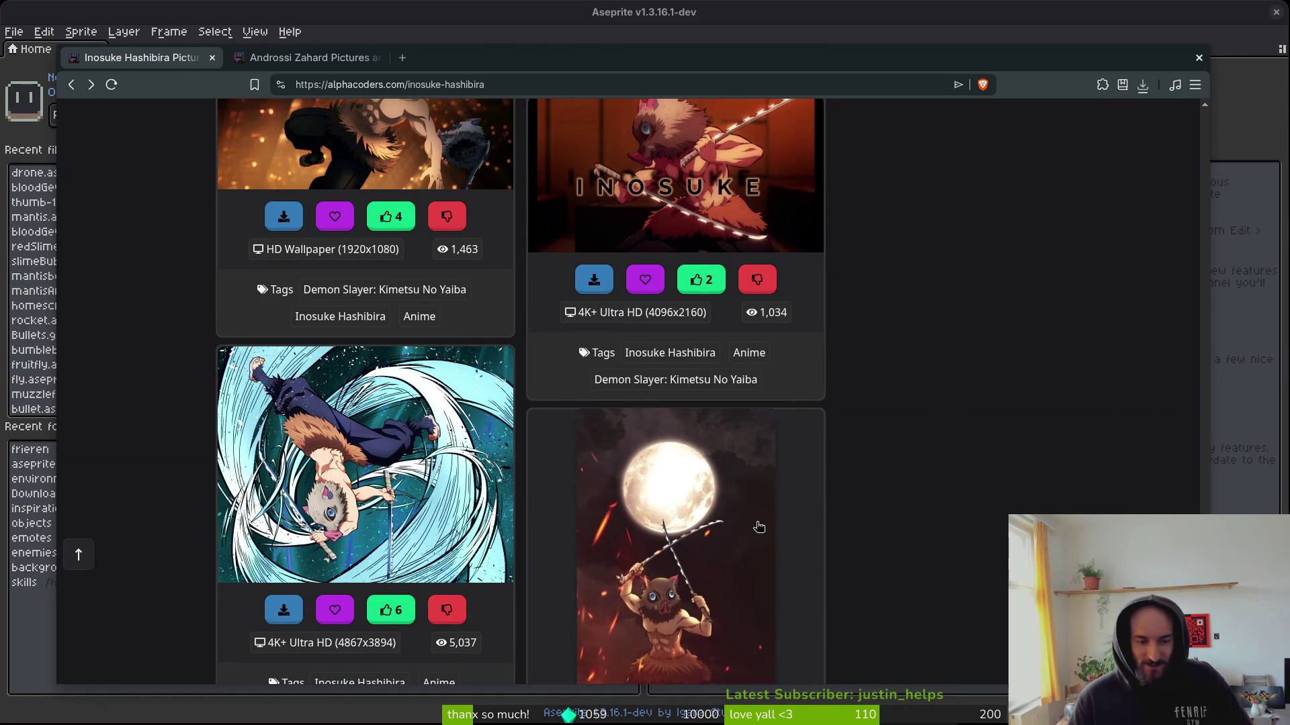
scroll(877, 462, "down", 7)
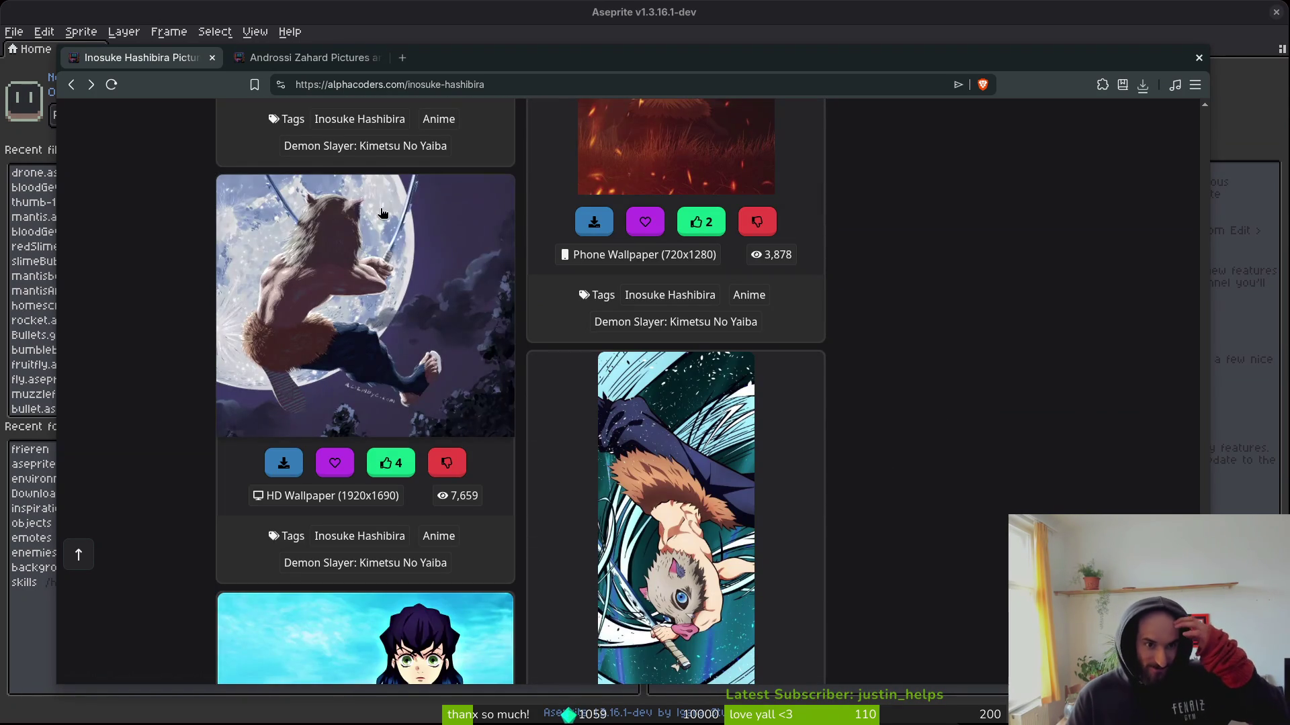
scroll(846, 430, "down", 12)
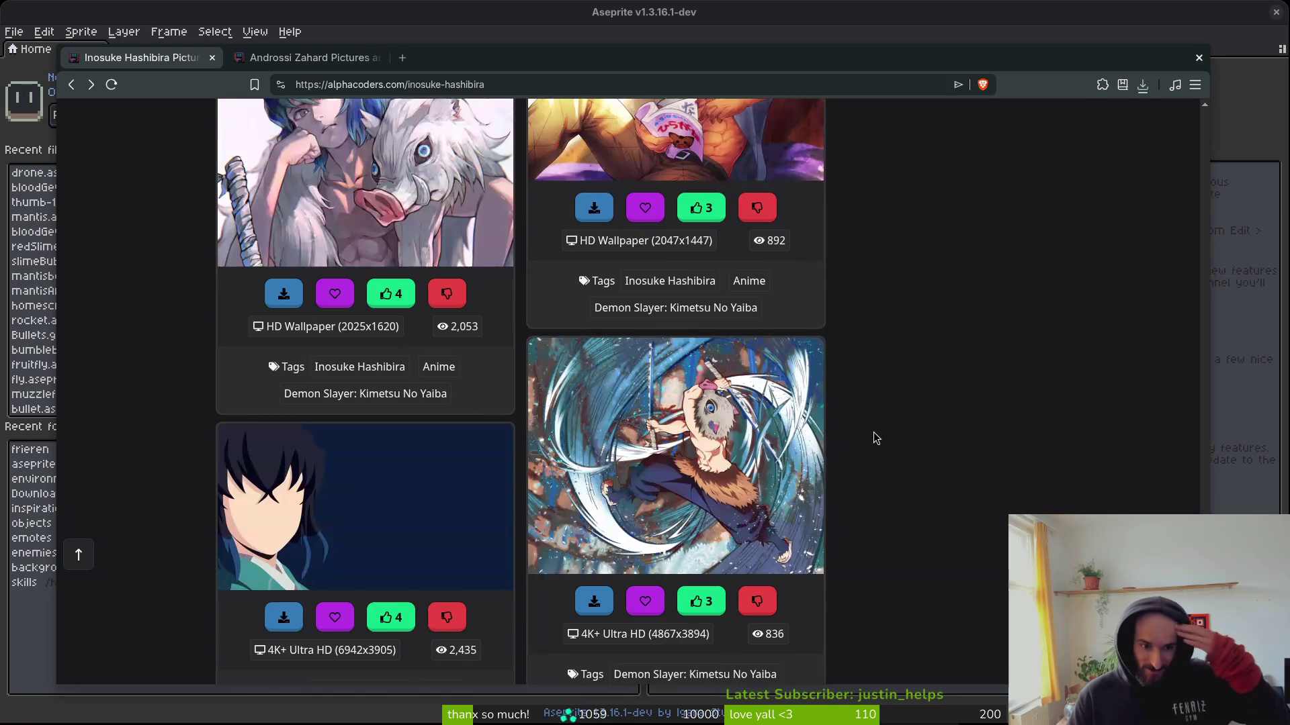
scroll(869, 427, "down", 4)
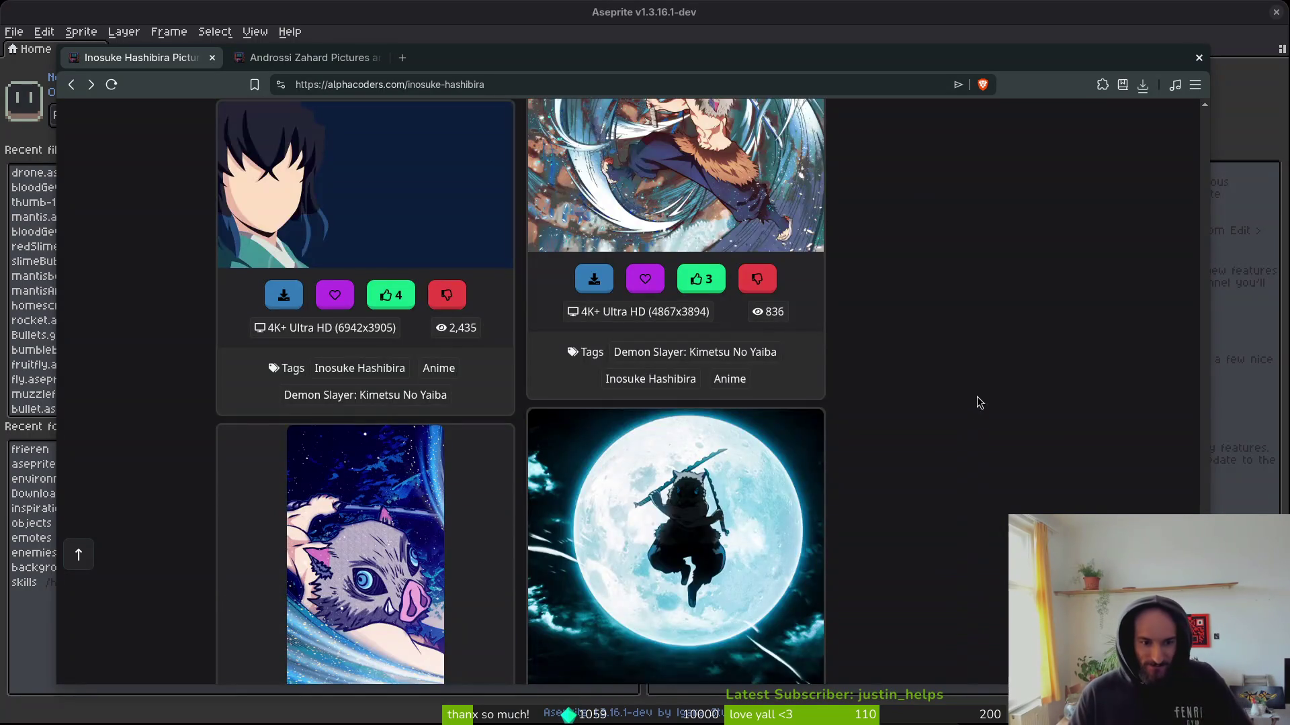
scroll(975, 396, "down", 2)
left_click(660, 389)
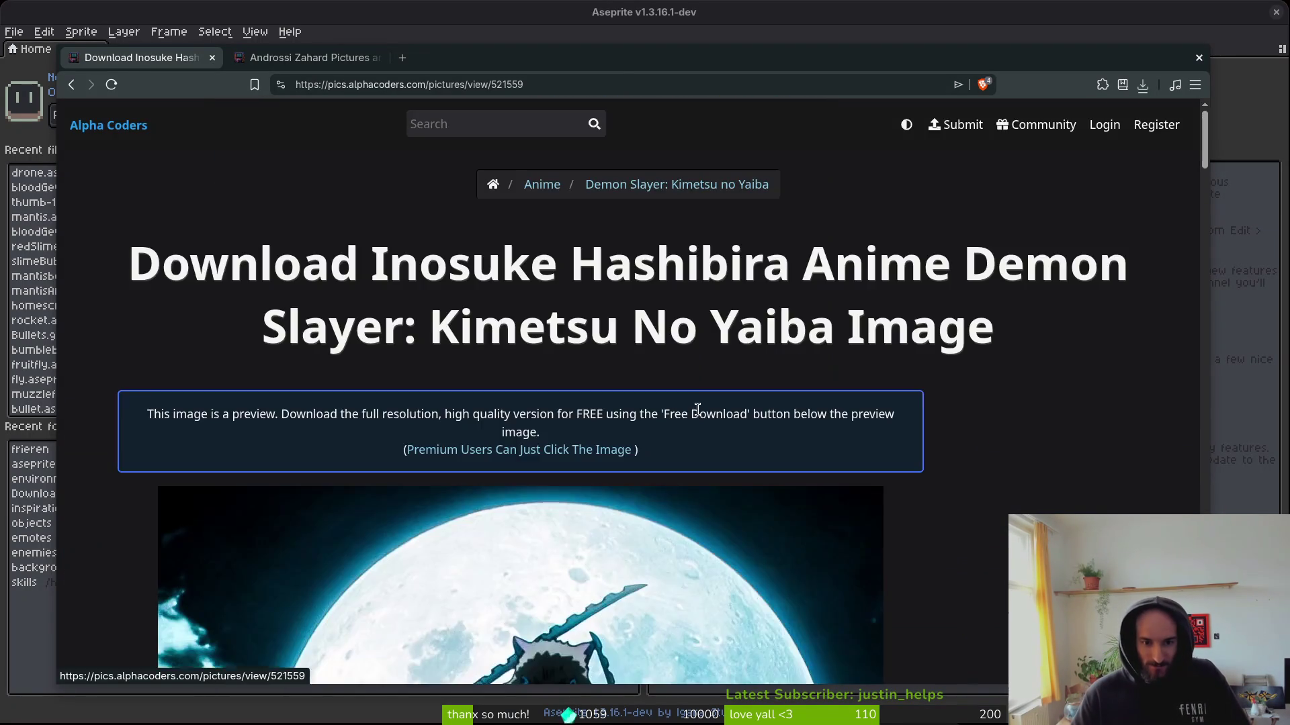
Save the full-moon Inosuke image as thumb-1920-521559.jpg (142 KB), then go back to the Inosuke gallery.
scroll(941, 409, "down", 8)
scroll(969, 406, "up", 3)
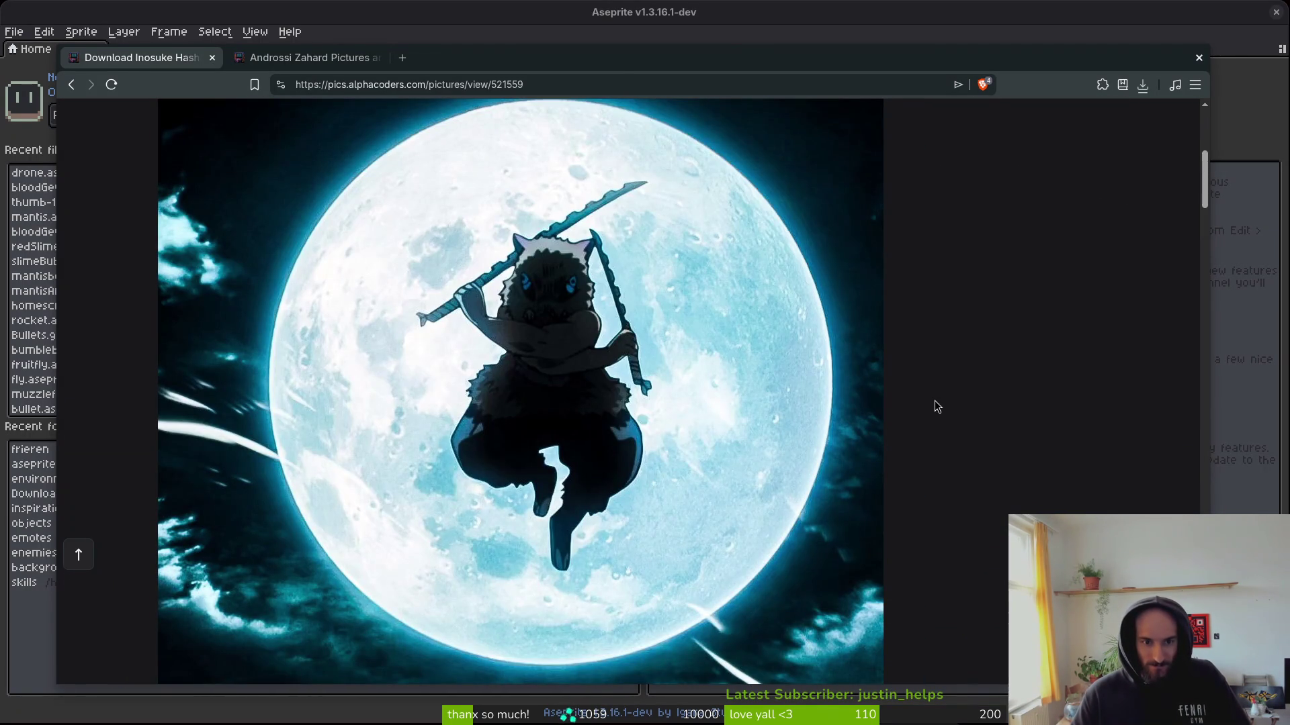
right_click(274, 305)
left_click(321, 335)
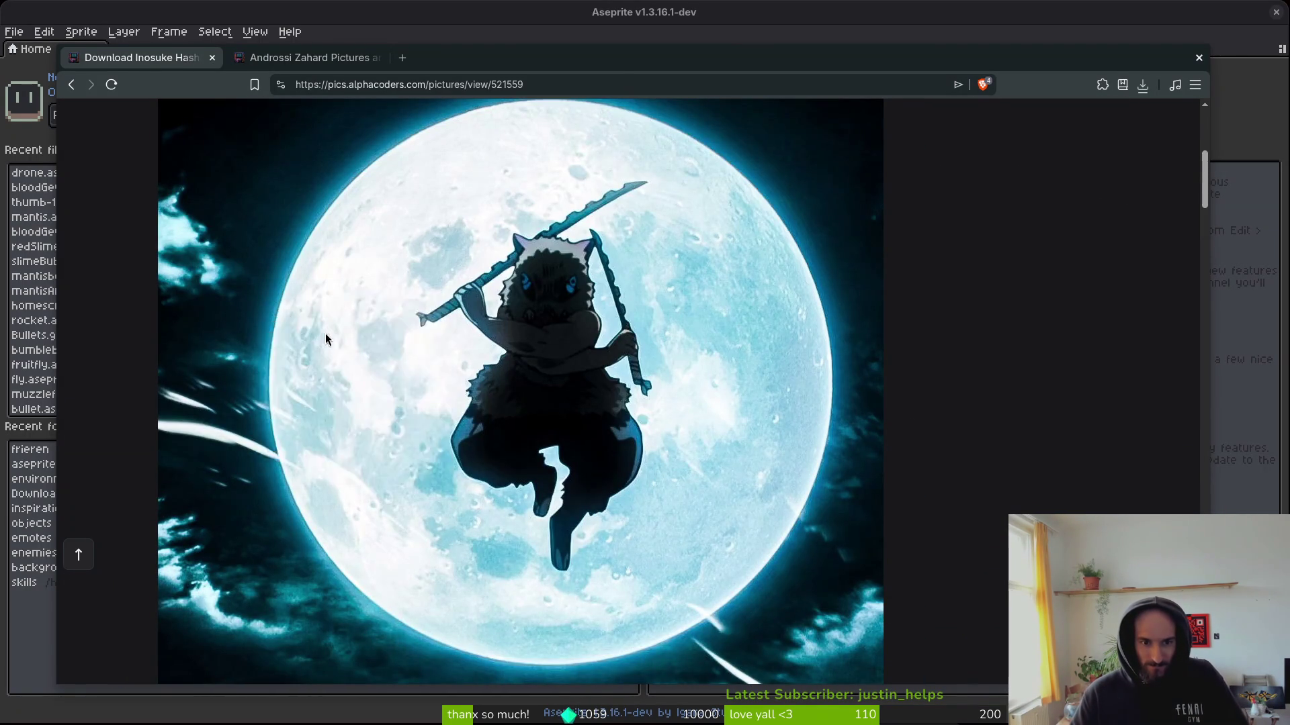
left_click(888, 524)
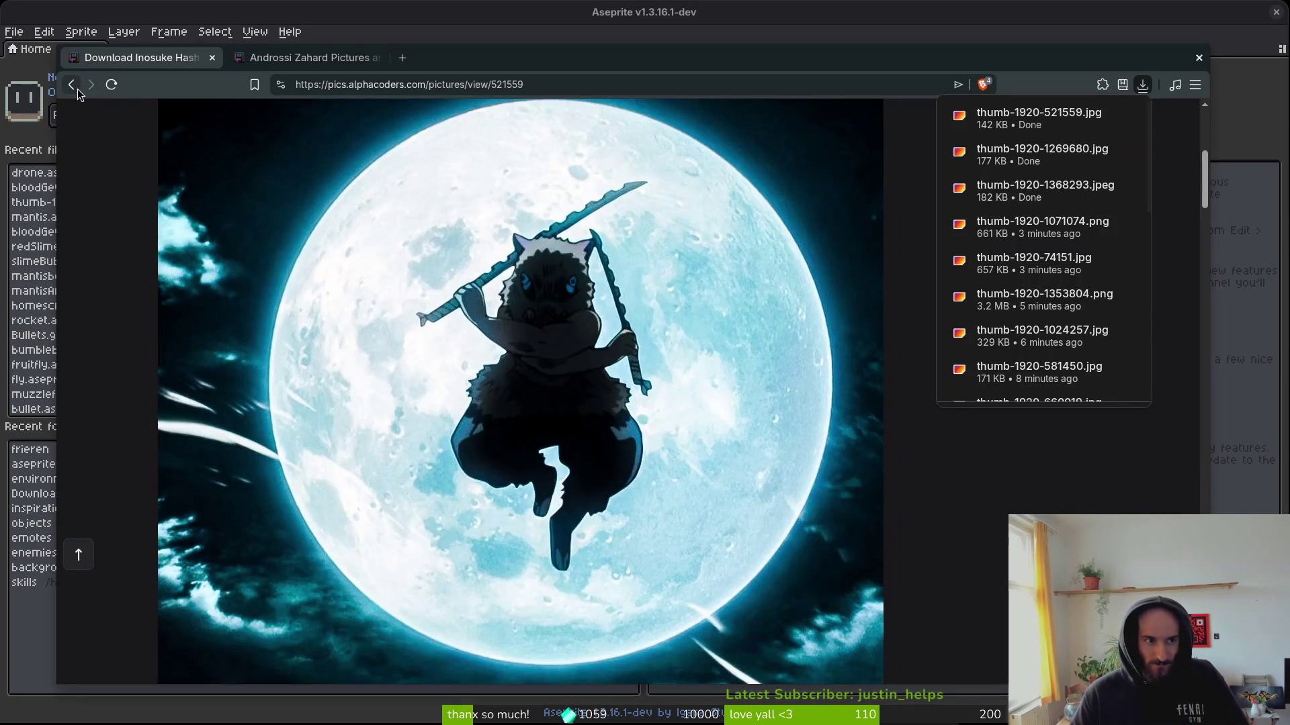
left_click(72, 85)
scroll(873, 463, "down", 5)
scroll(1018, 451, "down", 5)
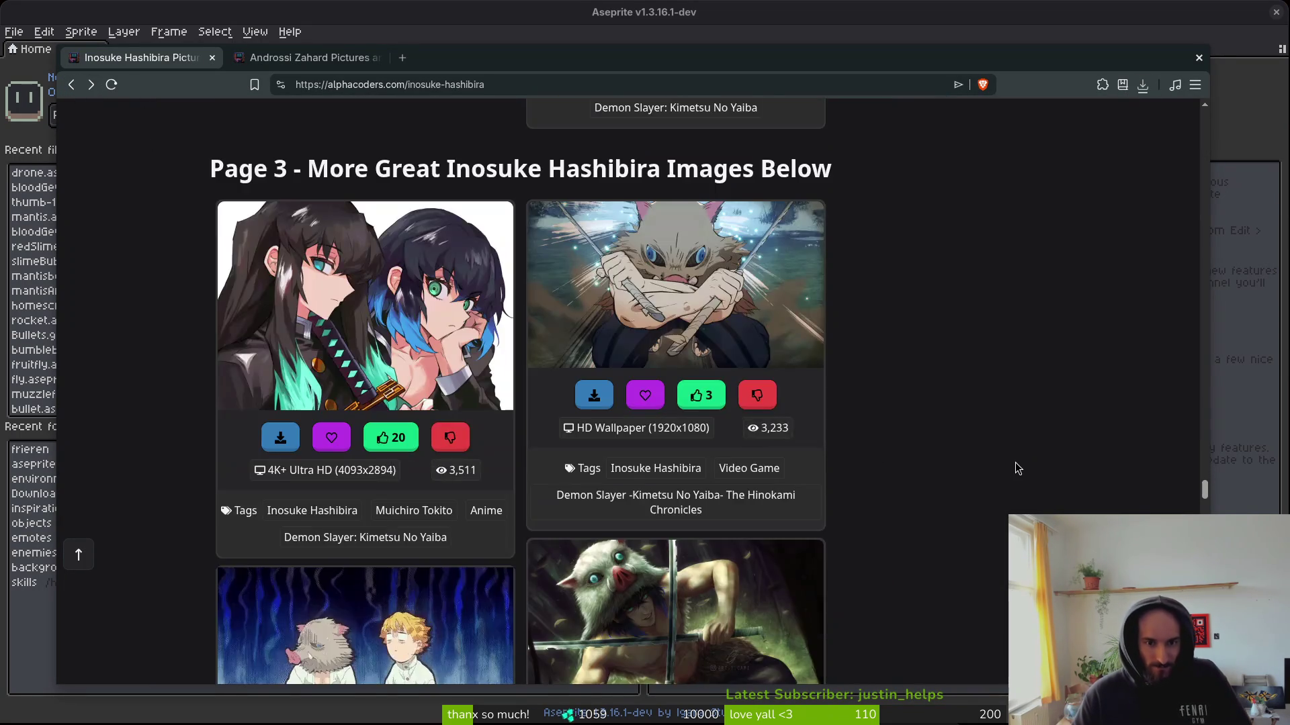
Scroll through the Inosuke gallery, jump back to the top, and focus the site Search box.
scroll(1001, 460, "down", 5)
scroll(964, 447, "down", 5)
scroll(950, 446, "down", 5)
scroll(949, 440, "down", 2)
scroll(947, 440, "down", 10)
scroll(913, 478, "down", 10)
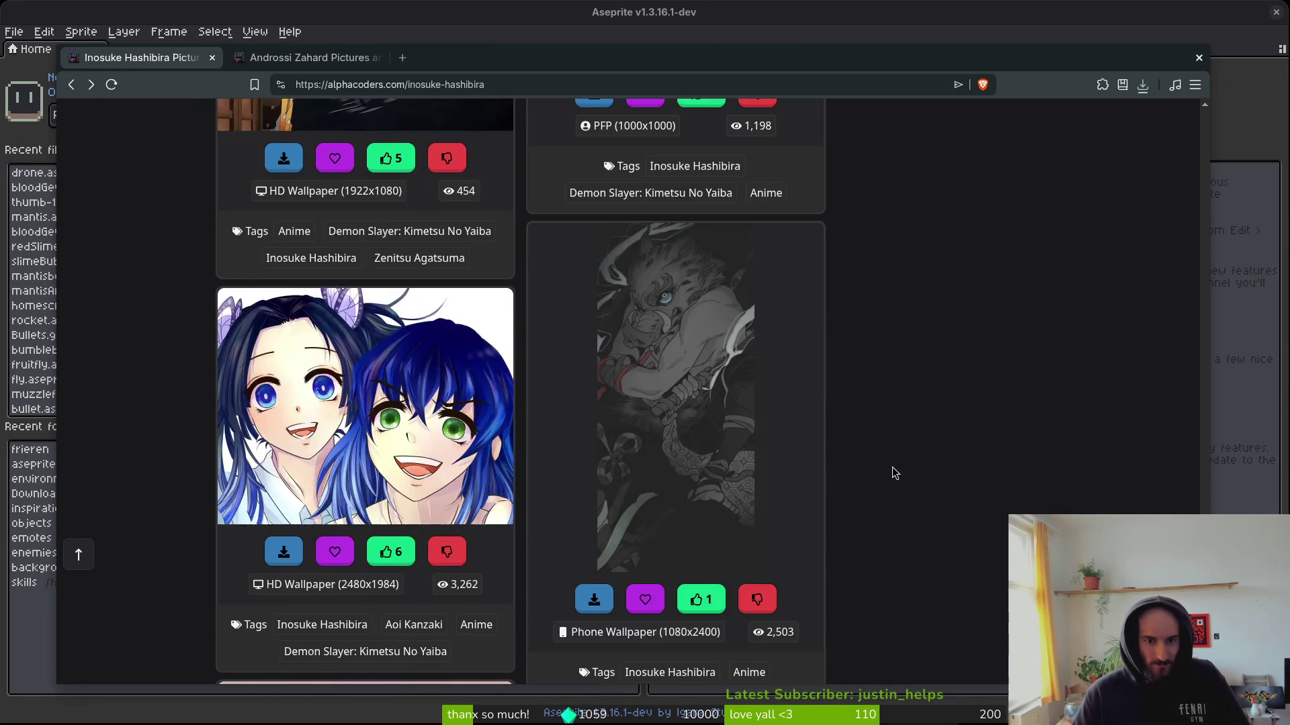
scroll(892, 467, "down", 10)
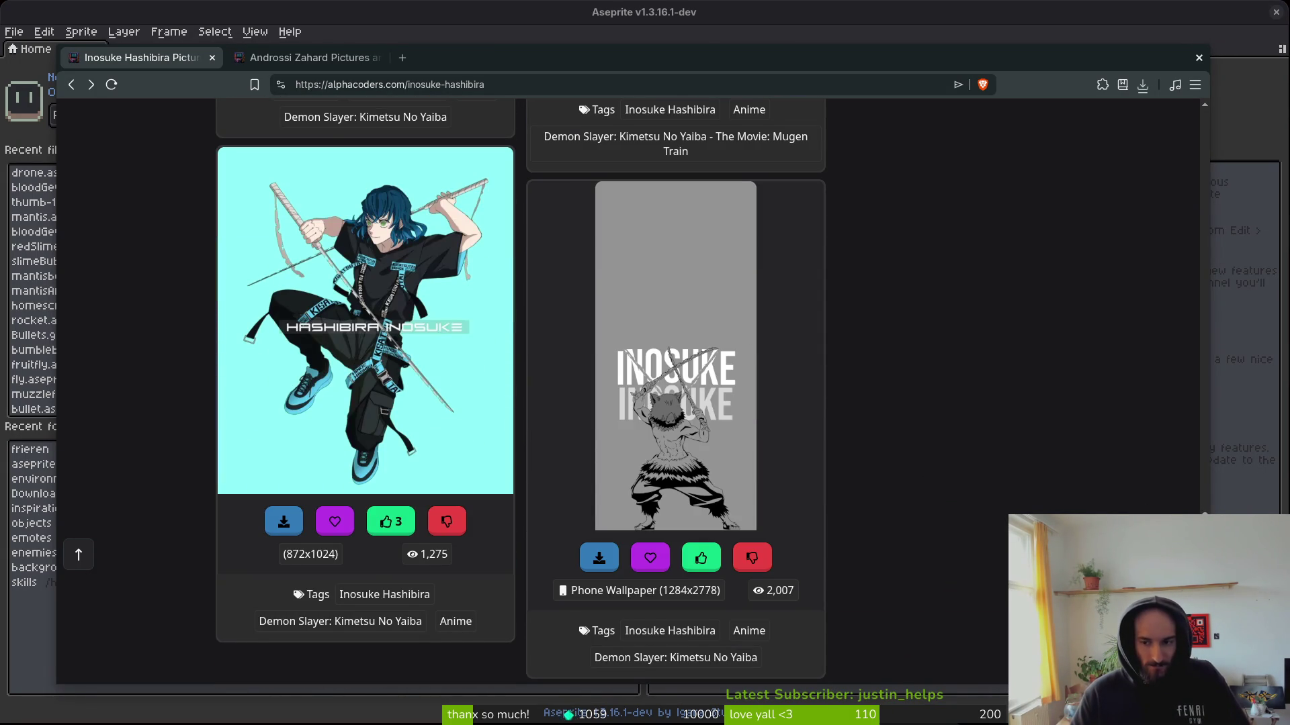
scroll(521, 389, "down", 10)
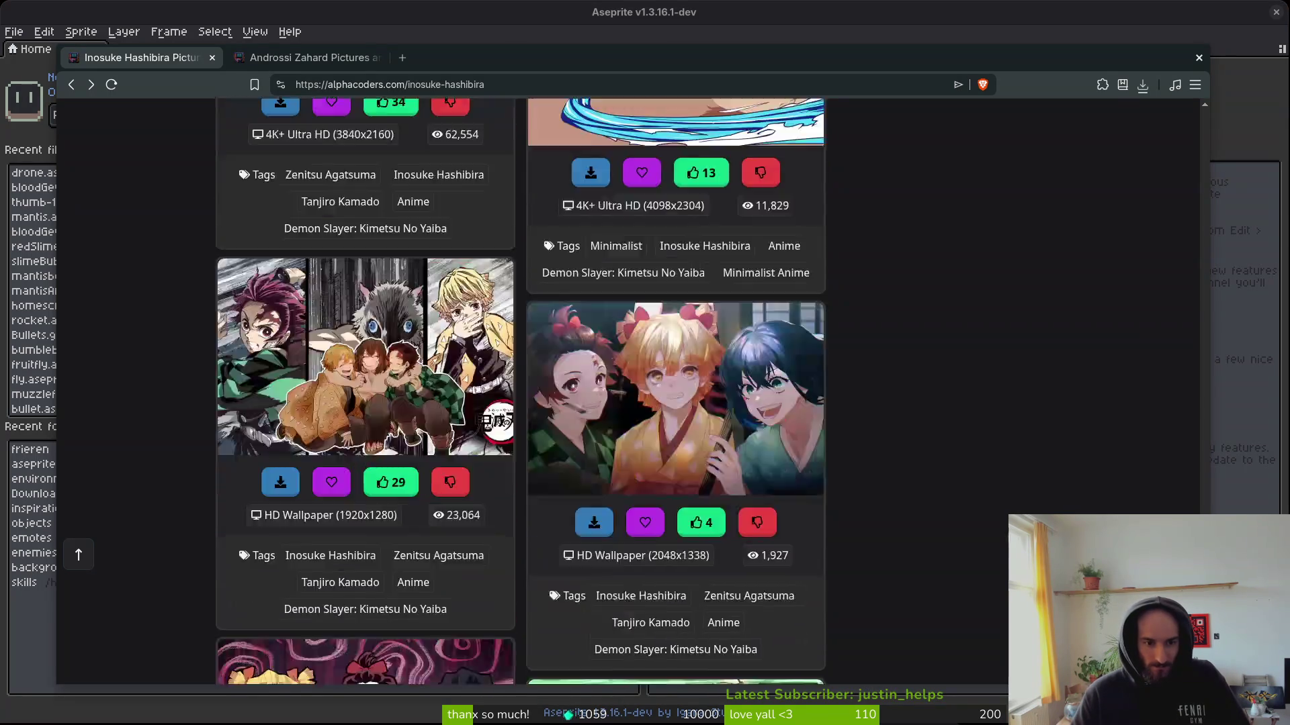
key("Home")
left_click(514, 121)
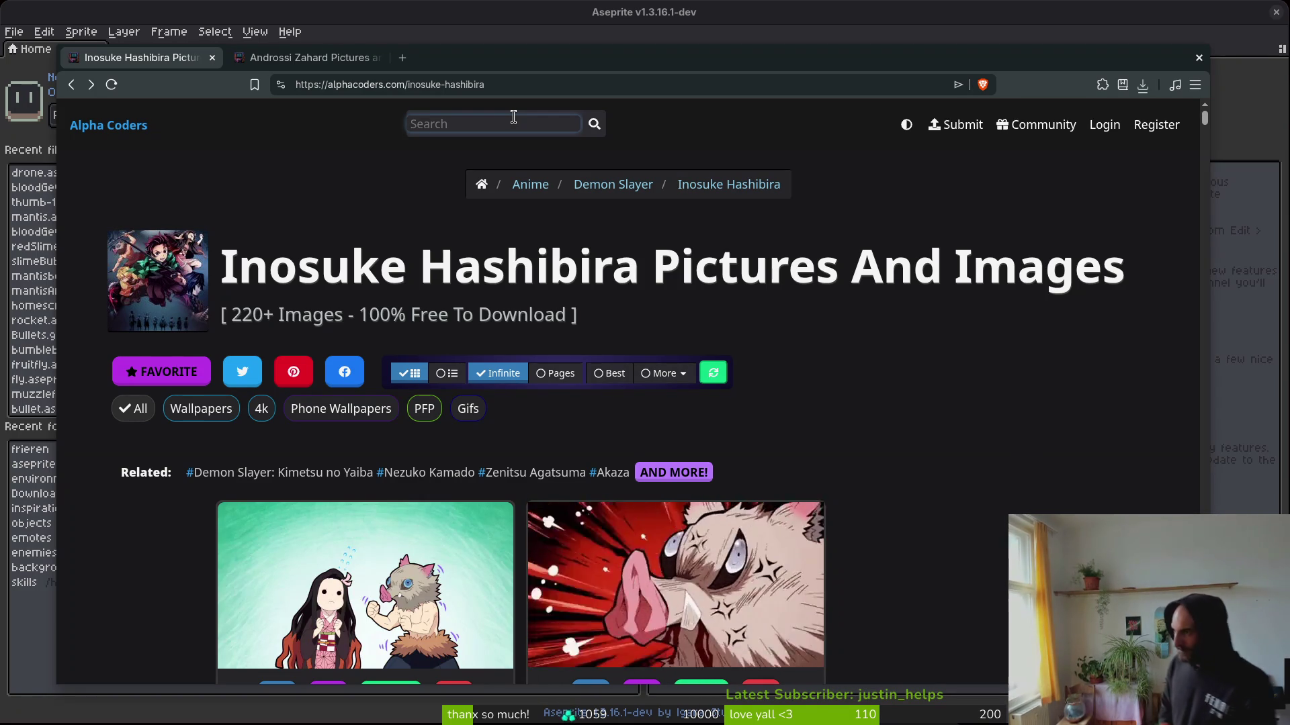
type("death note")
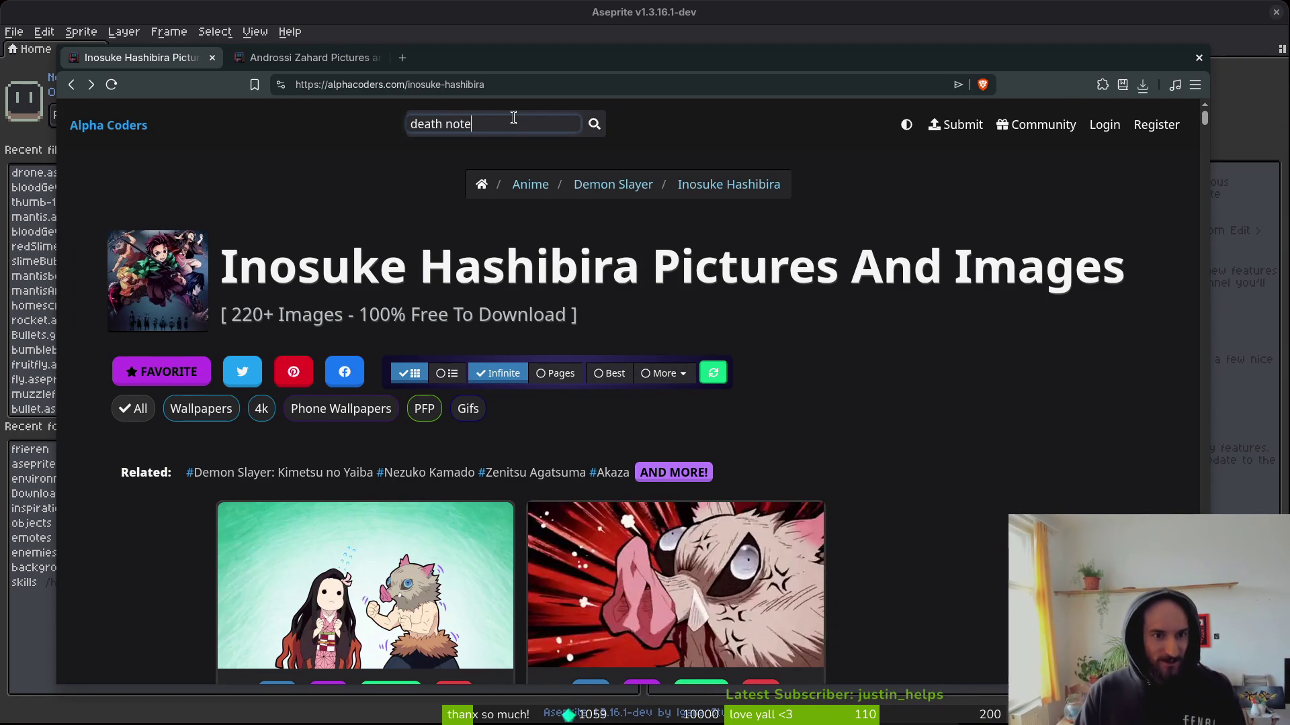
key("Return")
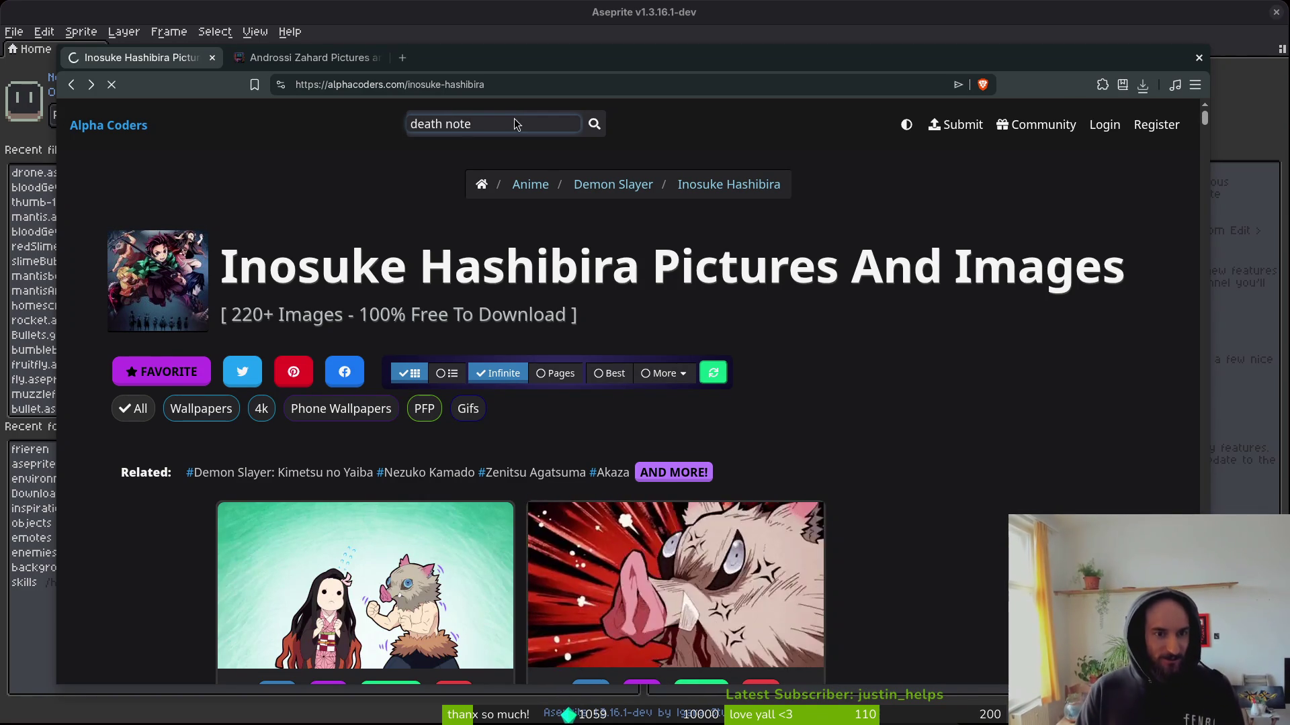
scroll(509, 416, "down", 2)
scroll(376, 428, "down", 13)
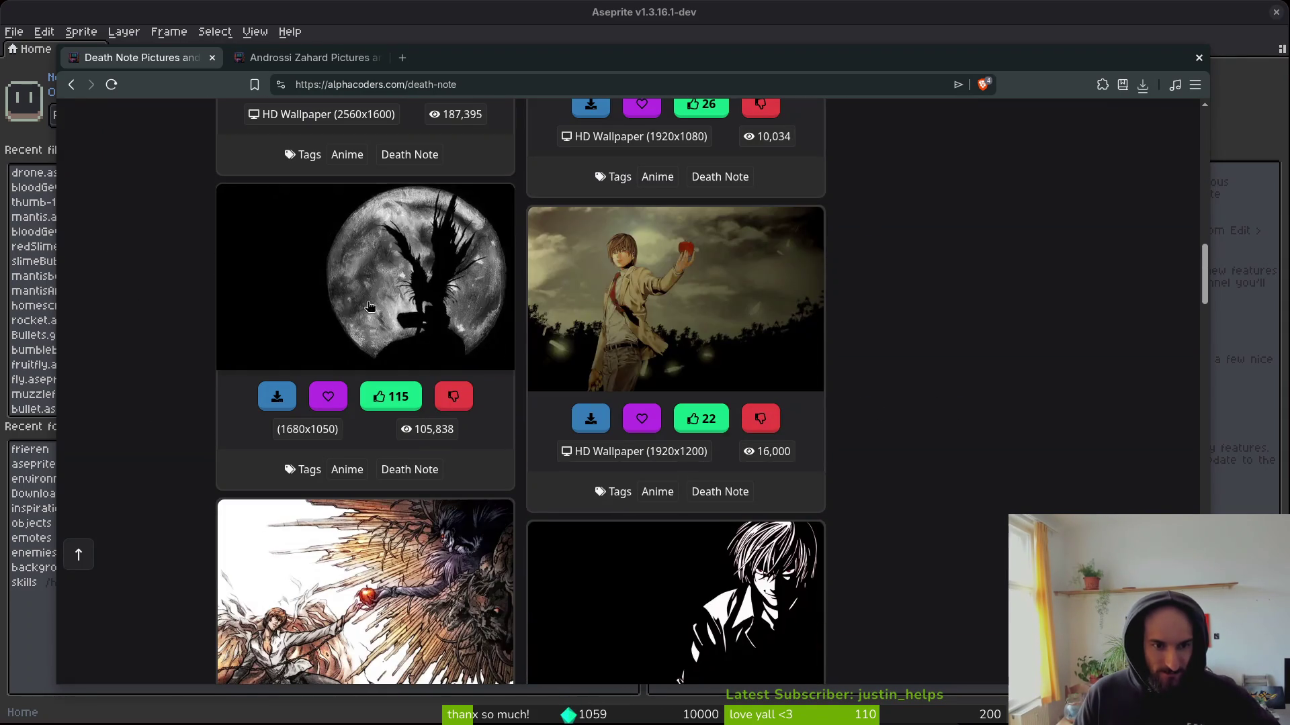
scroll(812, 363, "down", 8)
scroll(755, 331, "up", 8)
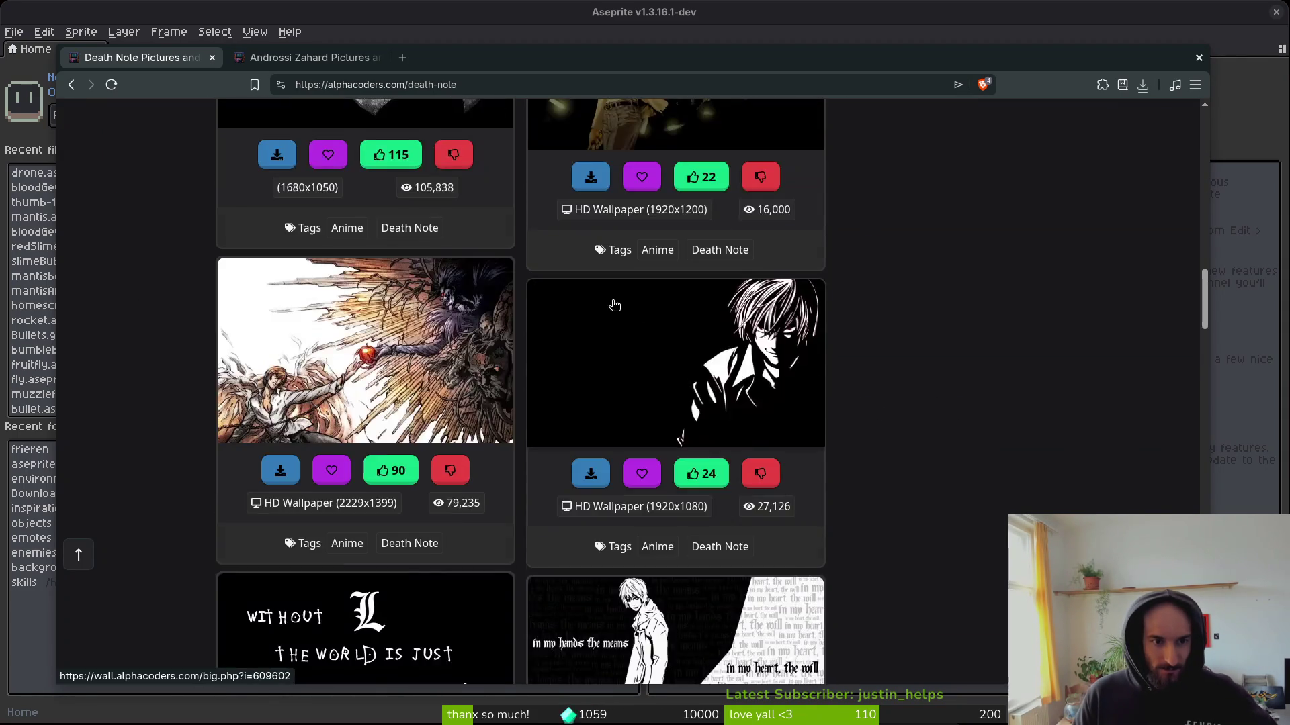
scroll(974, 481, "down", 15)
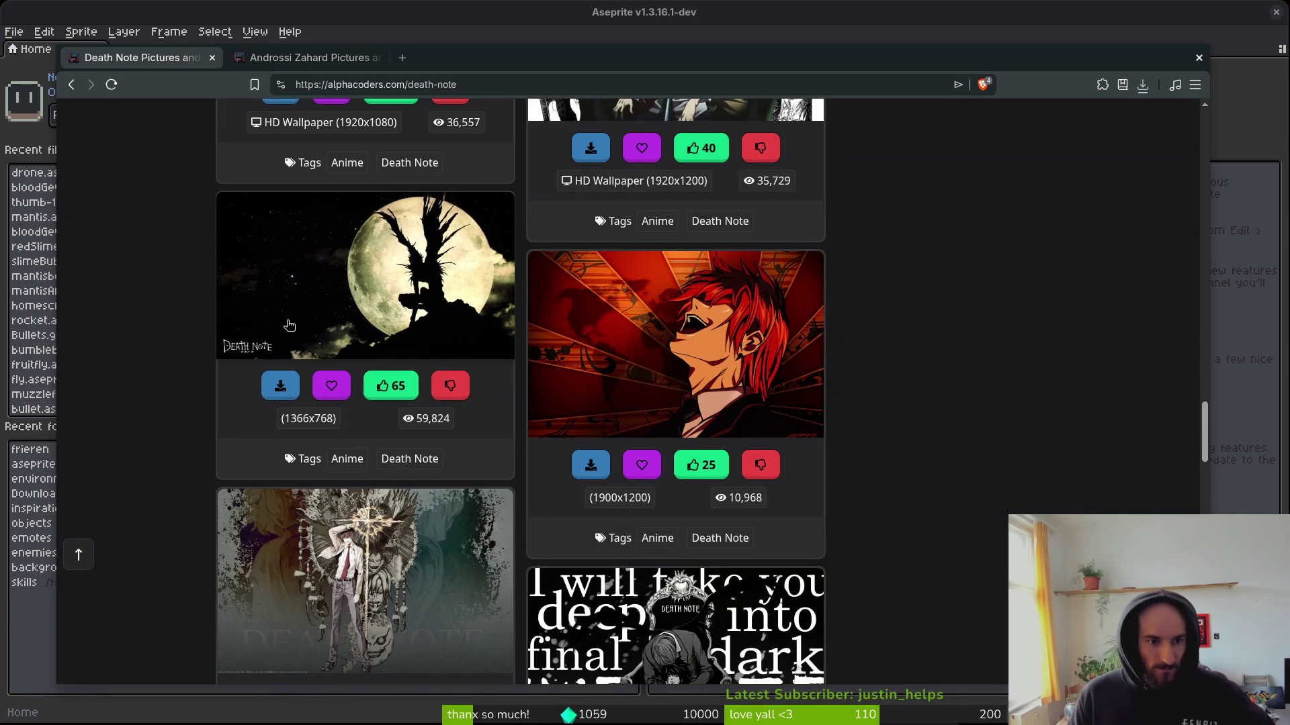
scroll(930, 360, "down", 8)
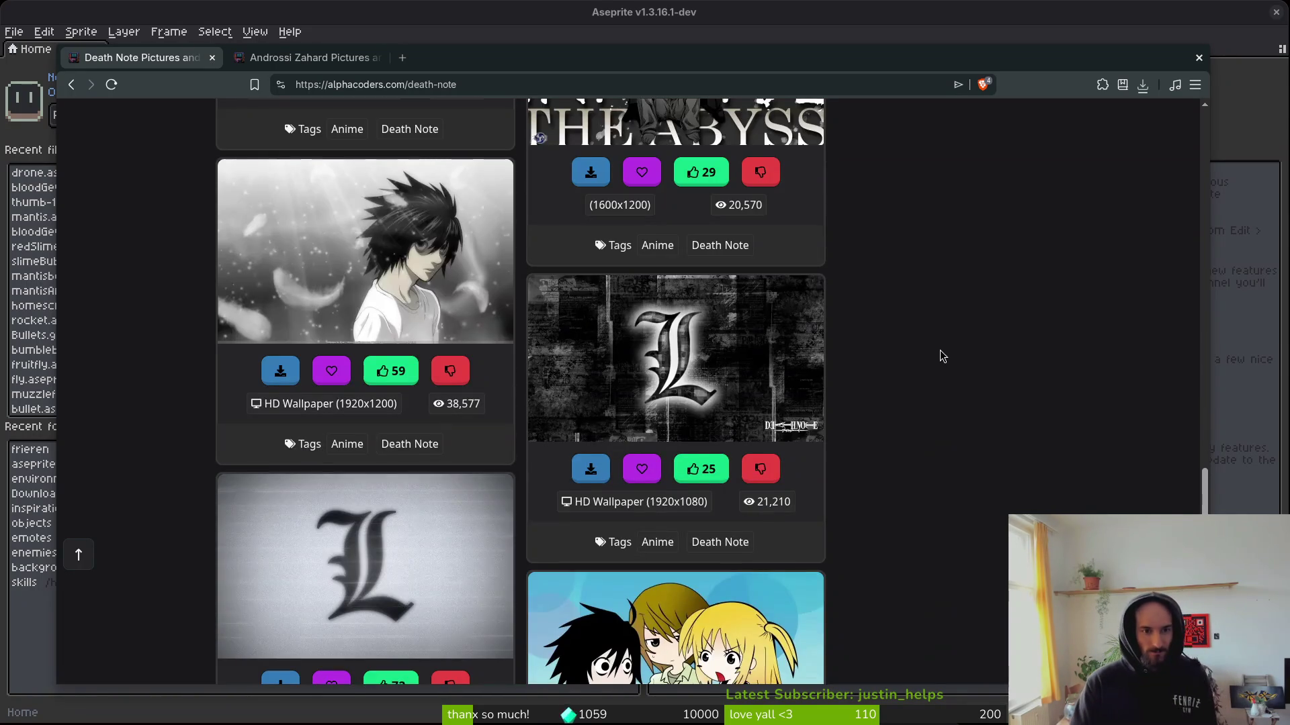
scroll(941, 359, "down", 8)
scroll(929, 363, "down", 5)
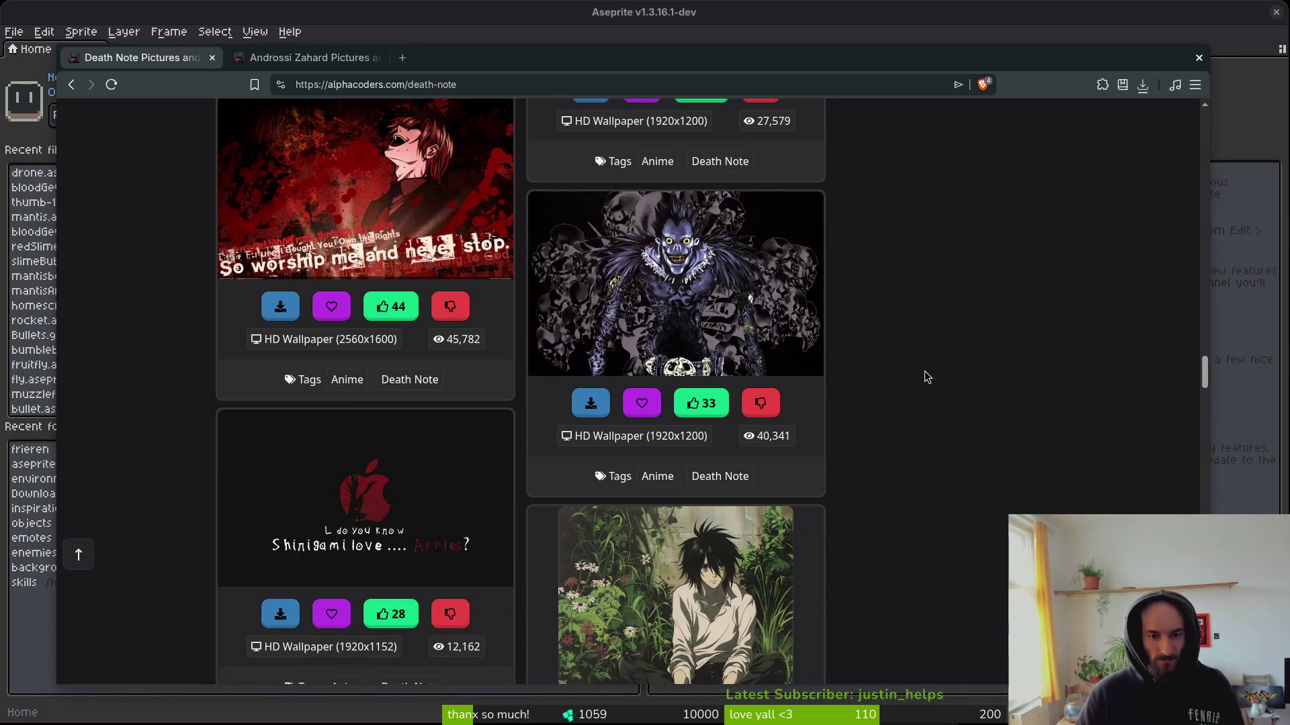
scroll(930, 390, "down", 9)
scroll(1002, 249, "up", 5)
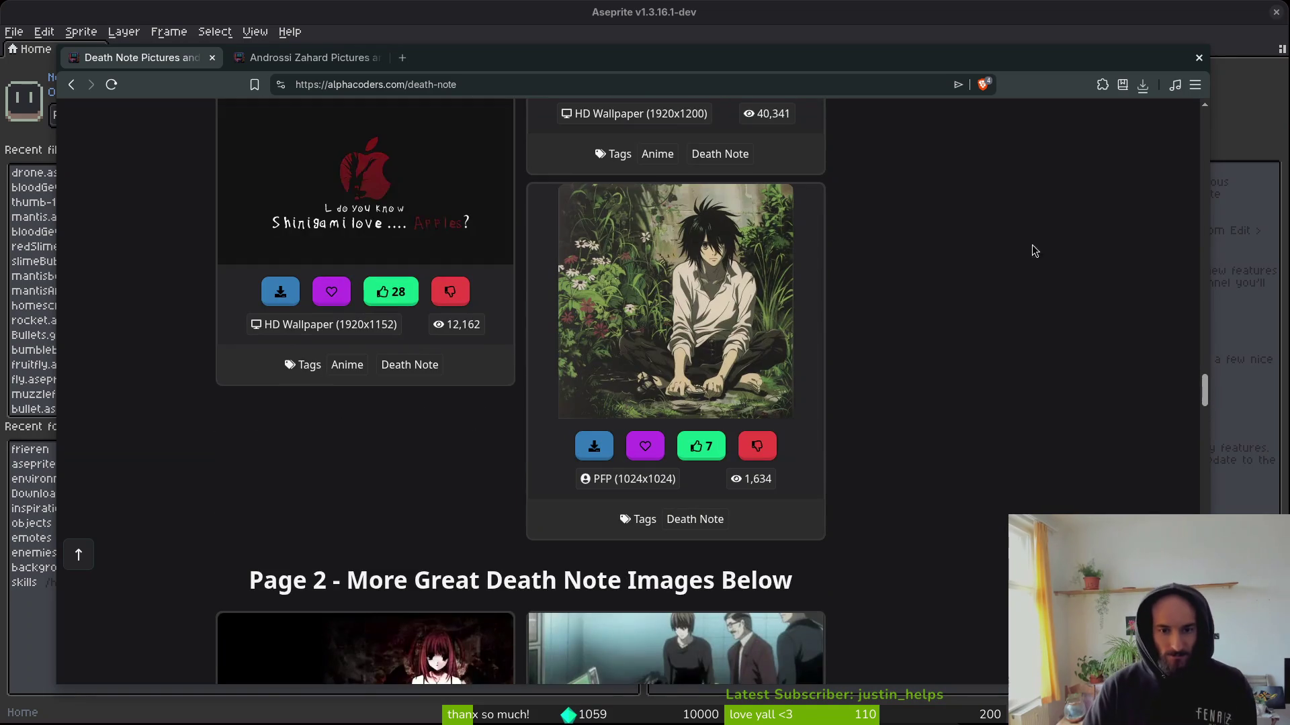
left_click_drag(1204, 390, 353, 127)
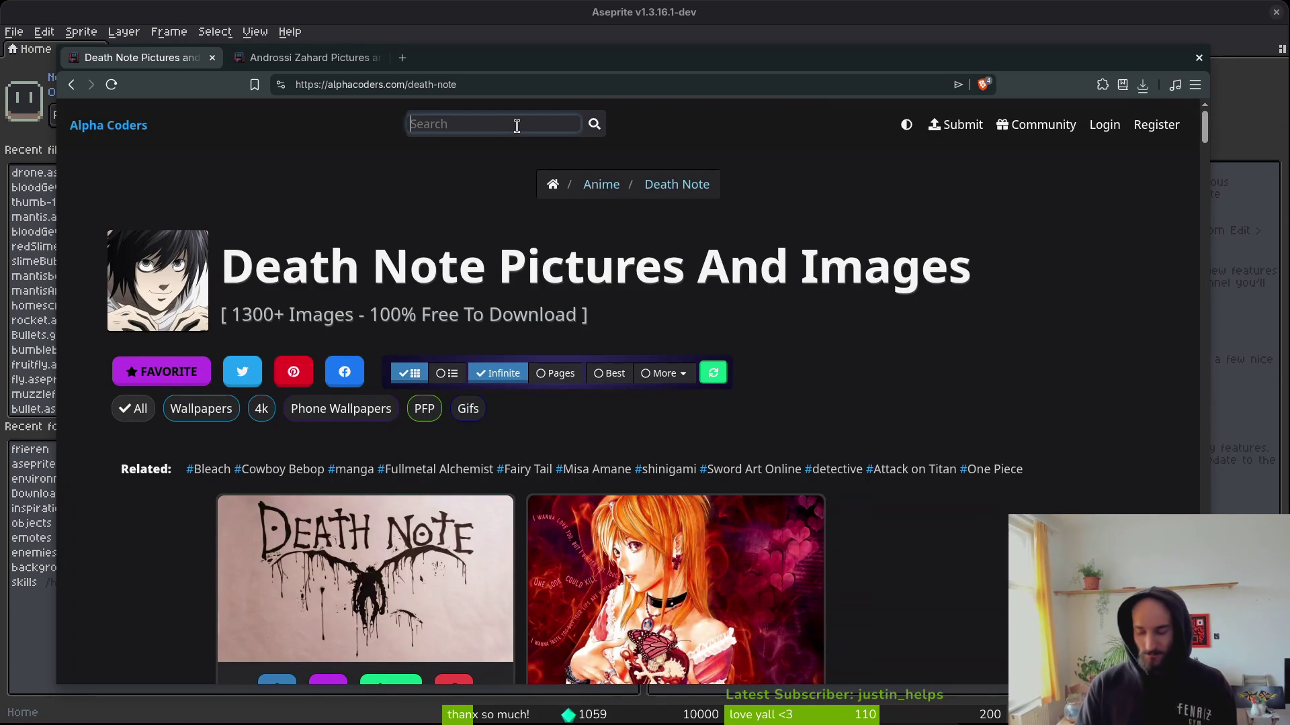
Search the site for 'tokyo ghoul' and scroll the resulting 3400+ image gallery.
type("tokyo ghoul")
key("Return")
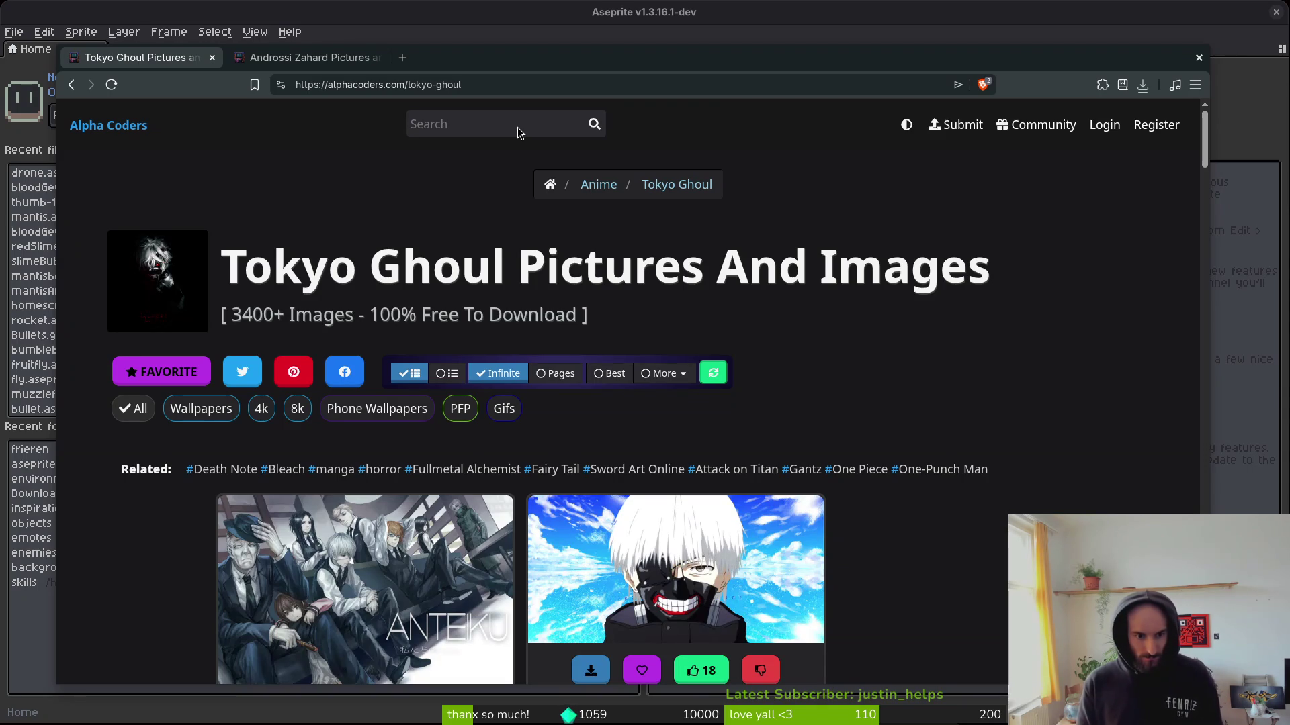
scroll(832, 446, "down", 7)
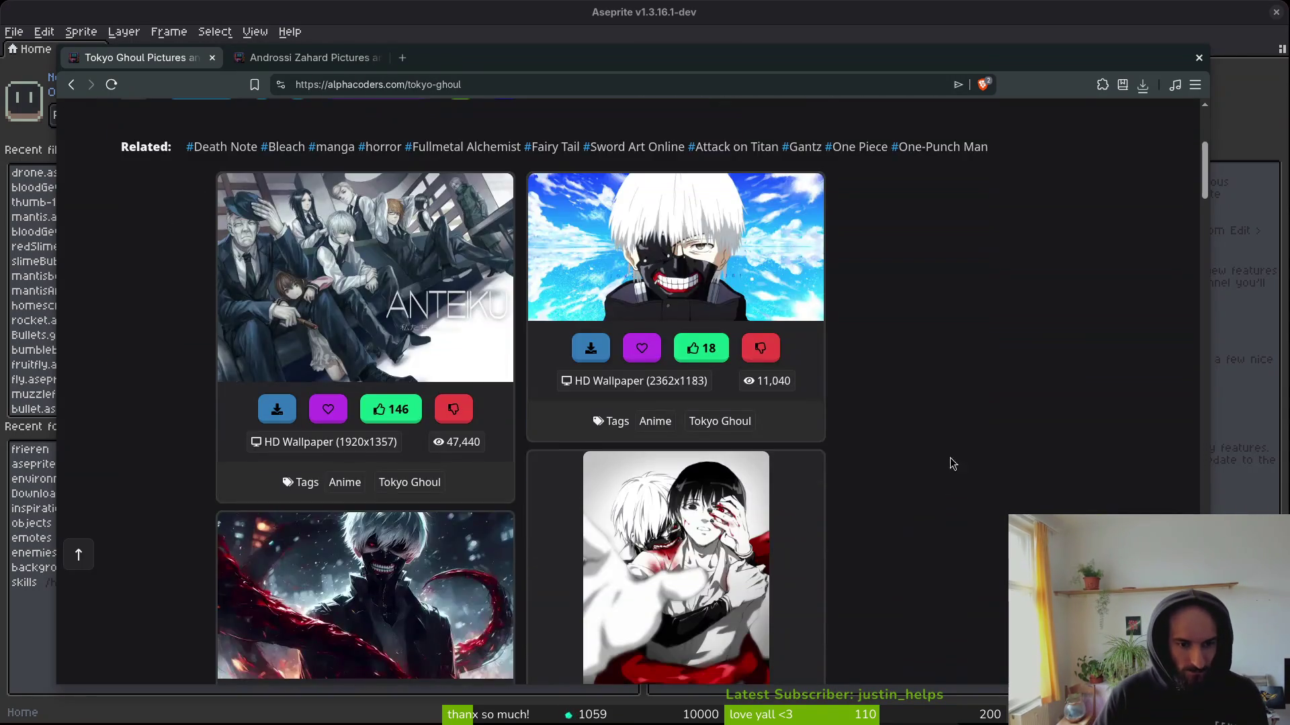
scroll(940, 352, "down", 5)
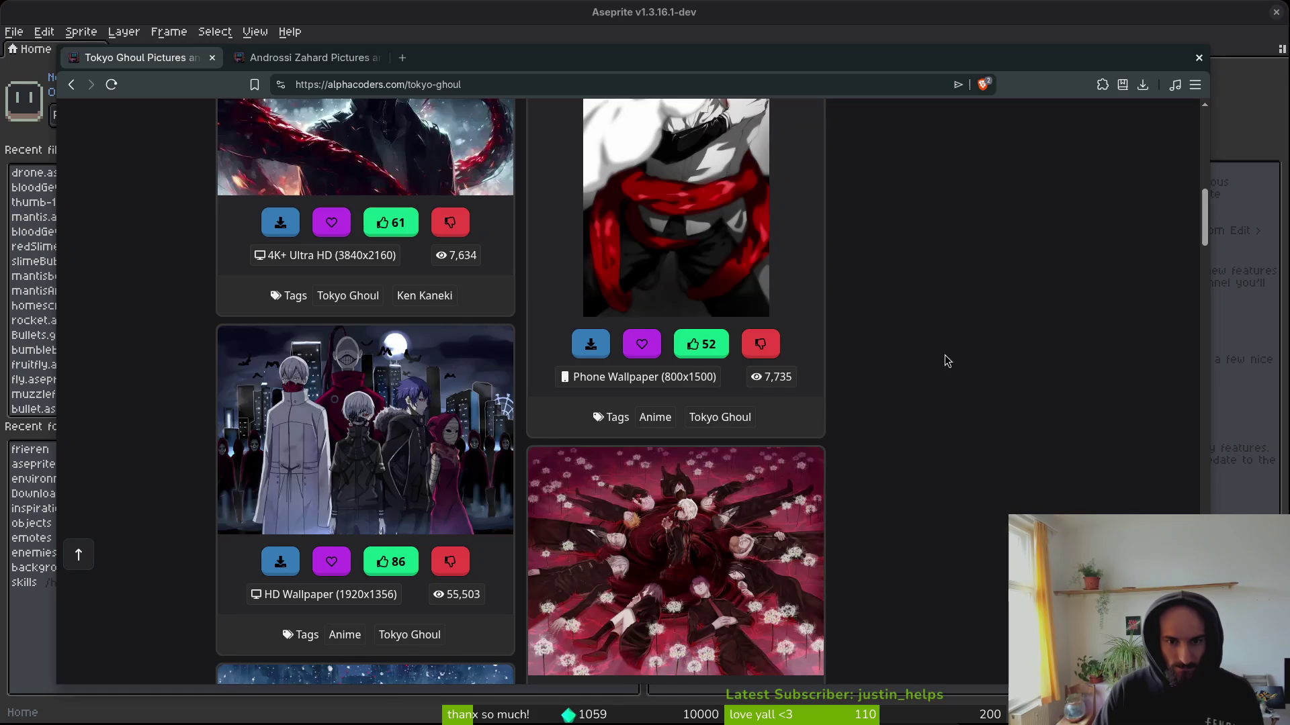
scroll(946, 348, "down", 7)
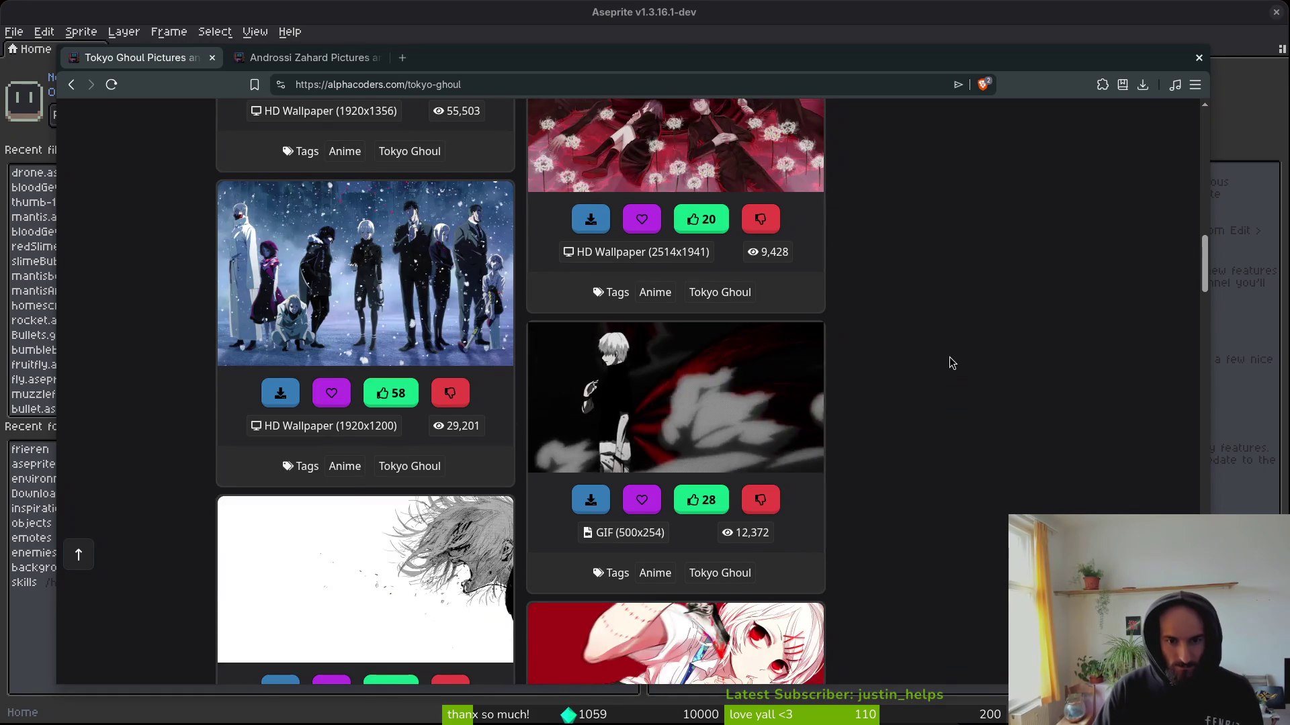
left_click(695, 371)
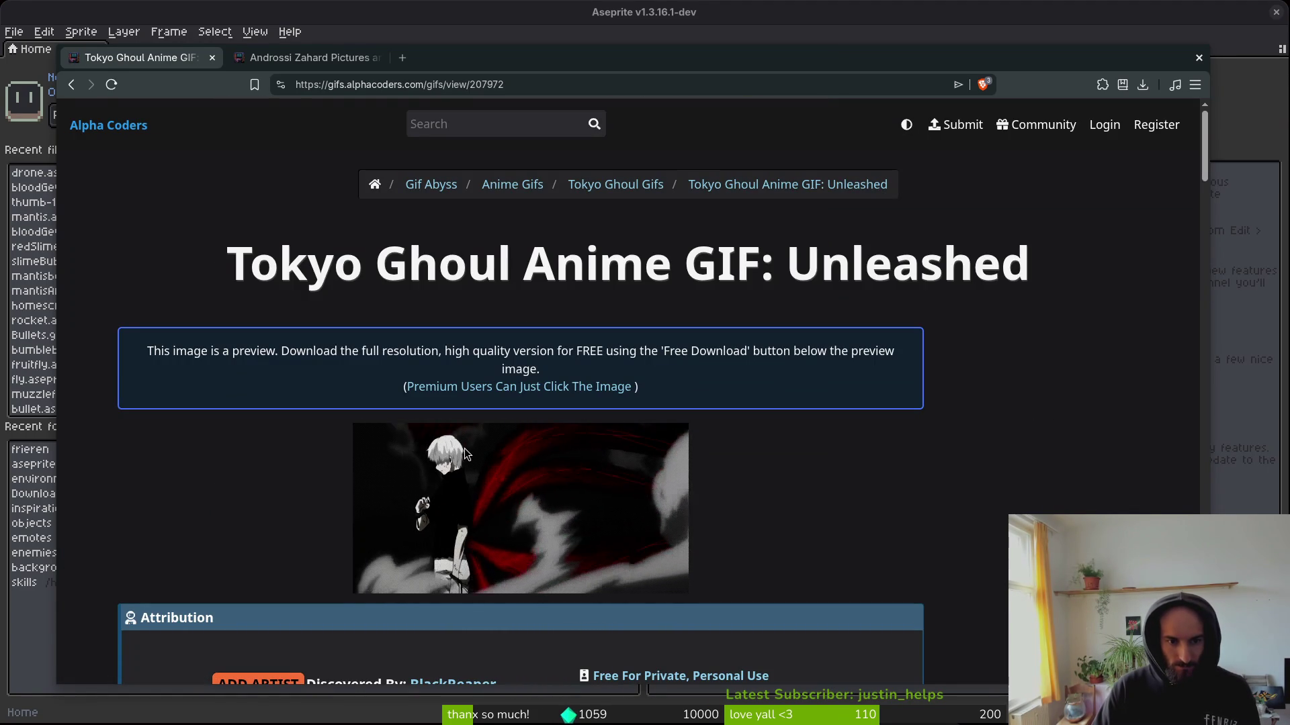
scroll(462, 470, "down", 3)
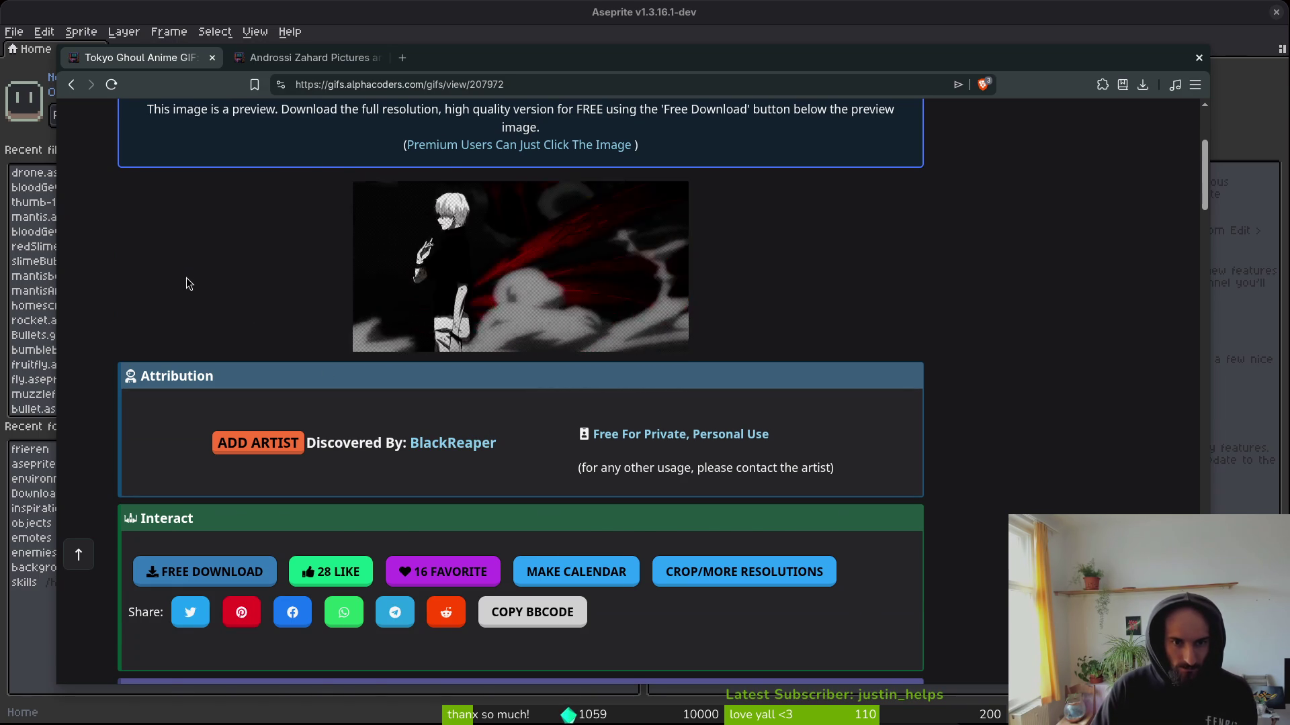
scroll(186, 283, "up", 1)
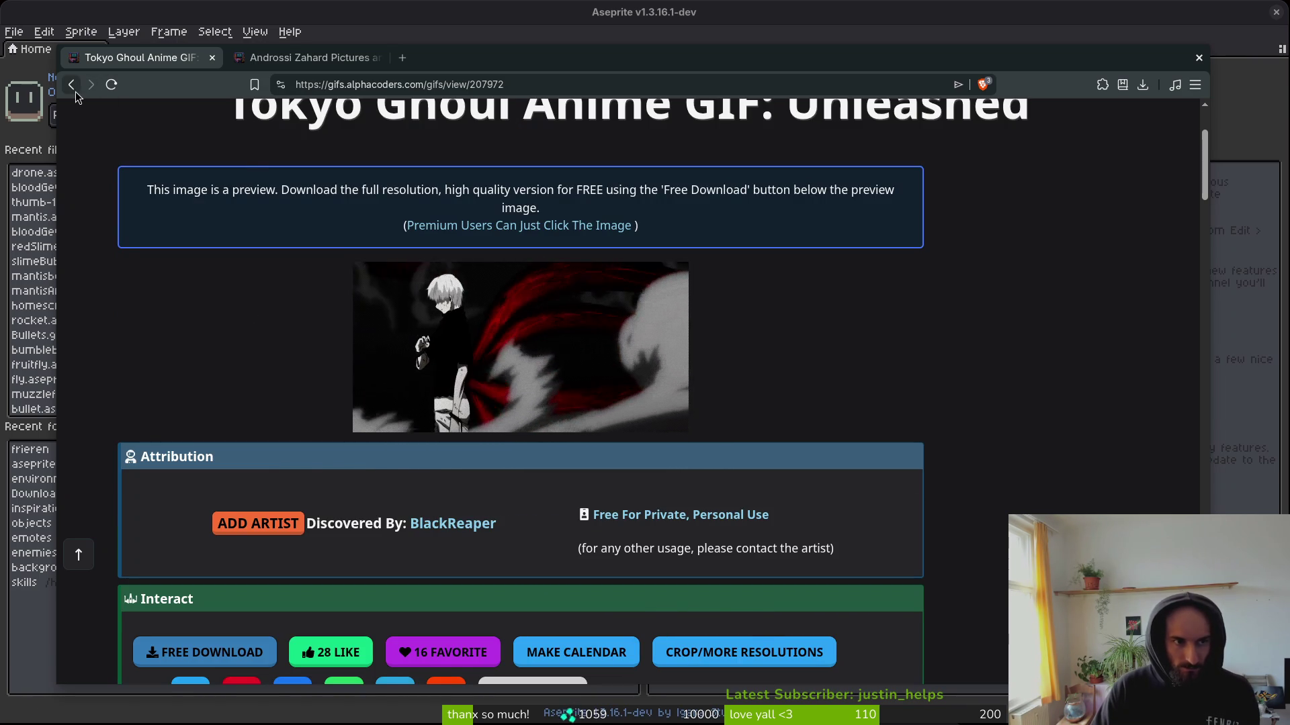
left_click(72, 86)
scroll(916, 353, "down", 5)
scroll(917, 354, "down", 2)
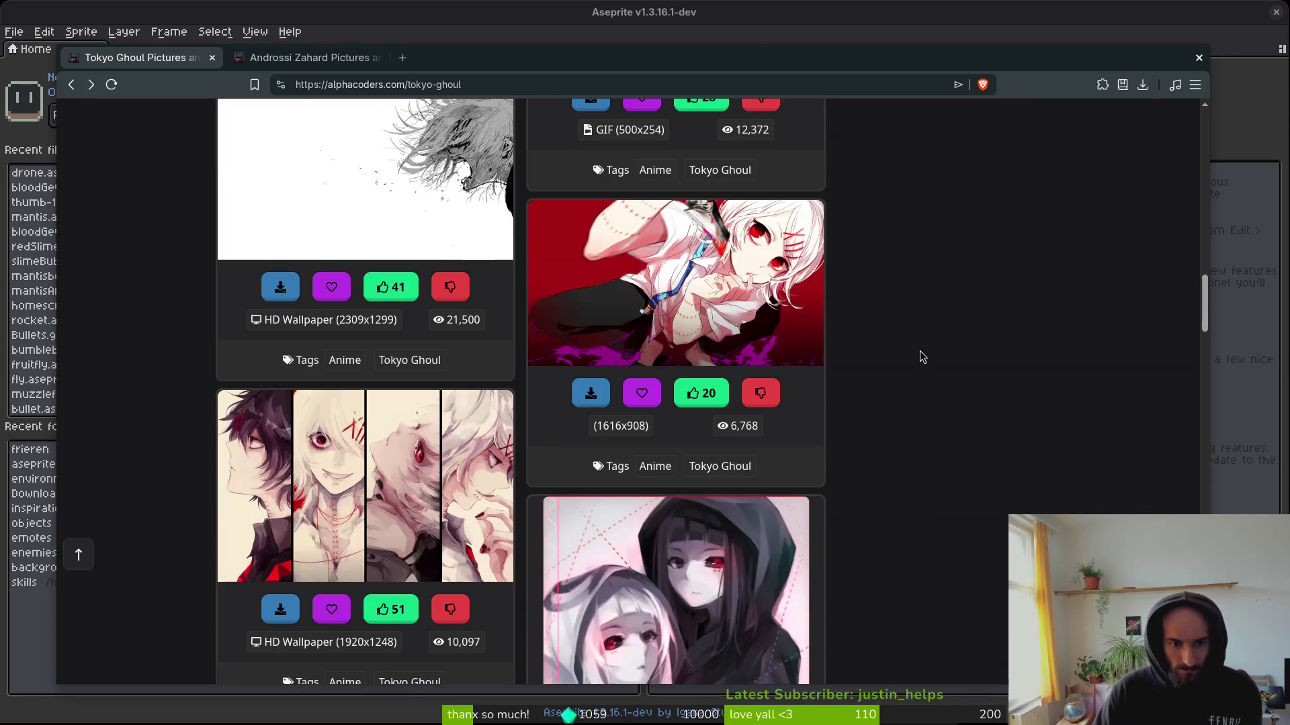
scroll(917, 352, "down", 7)
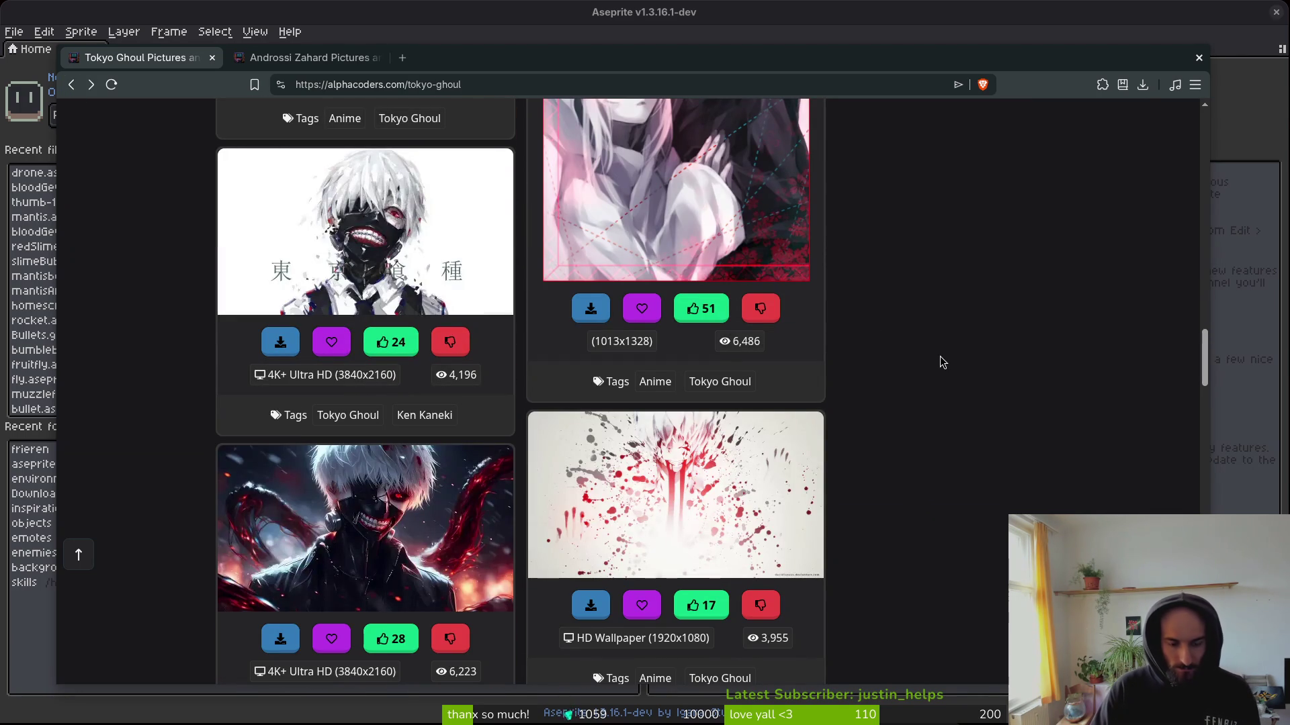
scroll(1007, 361, "down", 4)
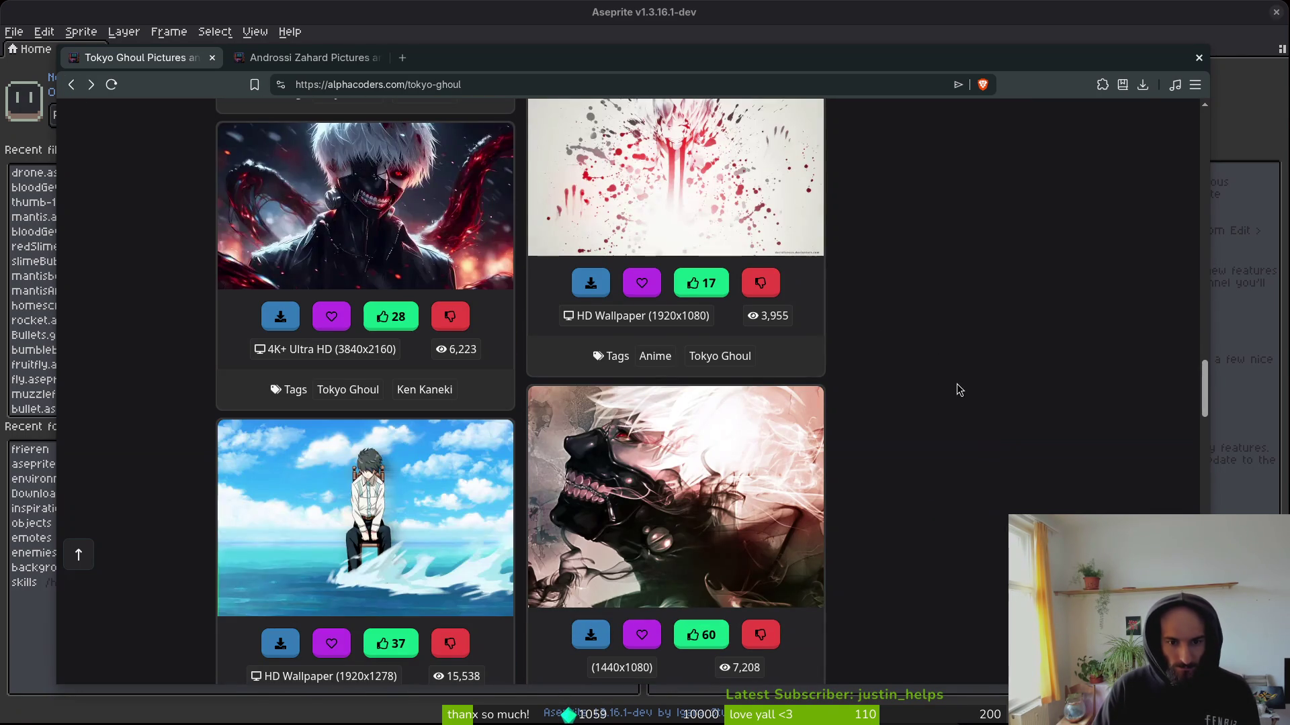
scroll(959, 389, "down", 4)
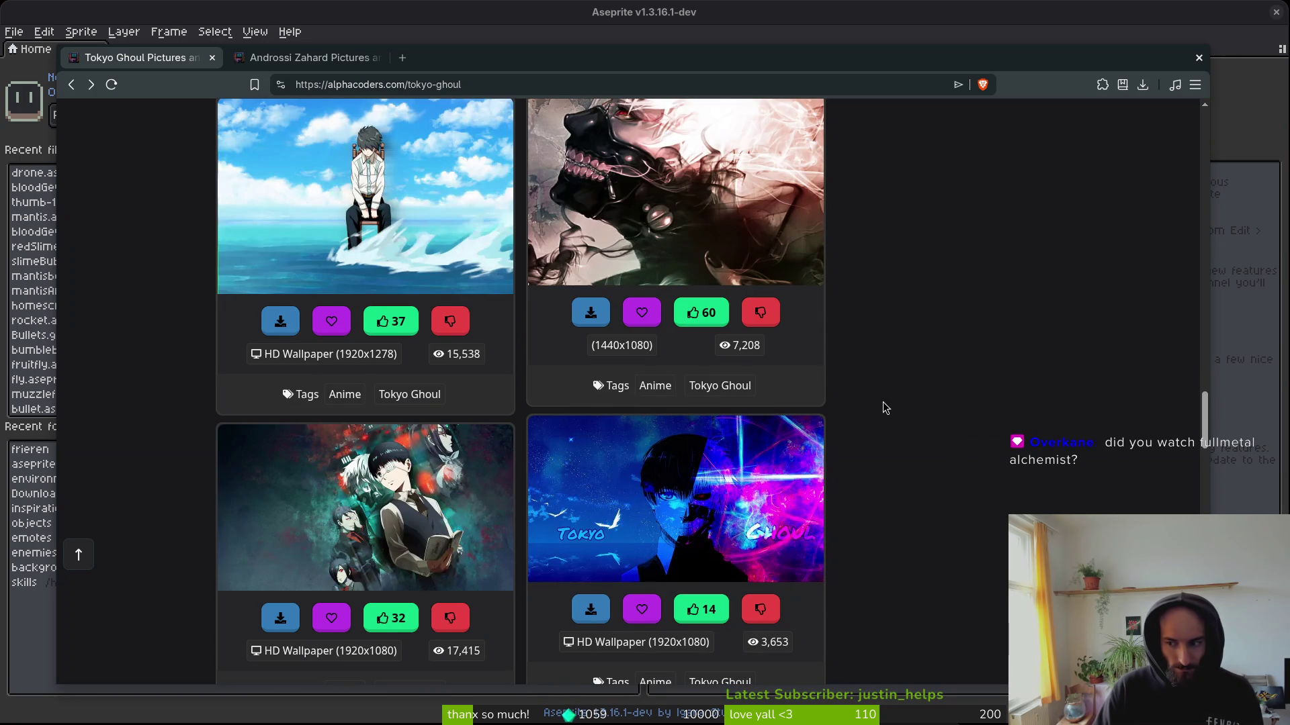
scroll(910, 380, "down", 2)
scroll(918, 377, "down", 1)
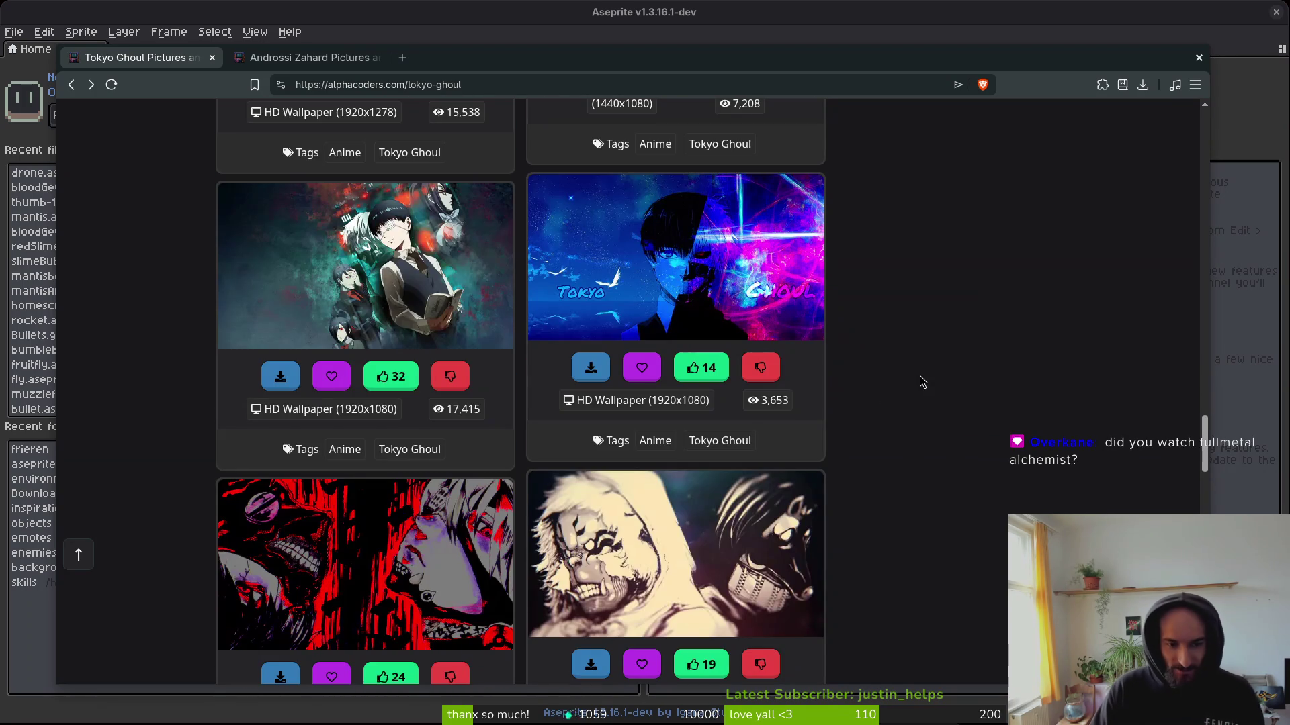
scroll(889, 413, "down", 5)
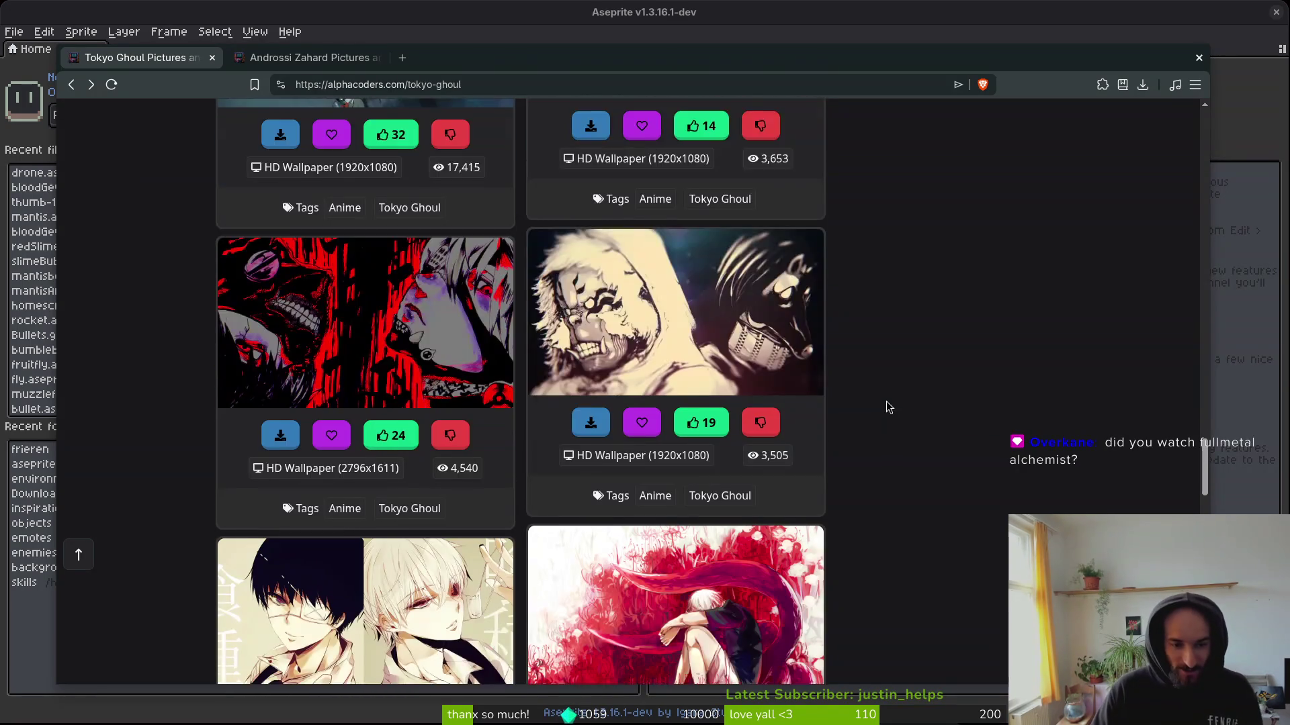
scroll(888, 407, "down", 3)
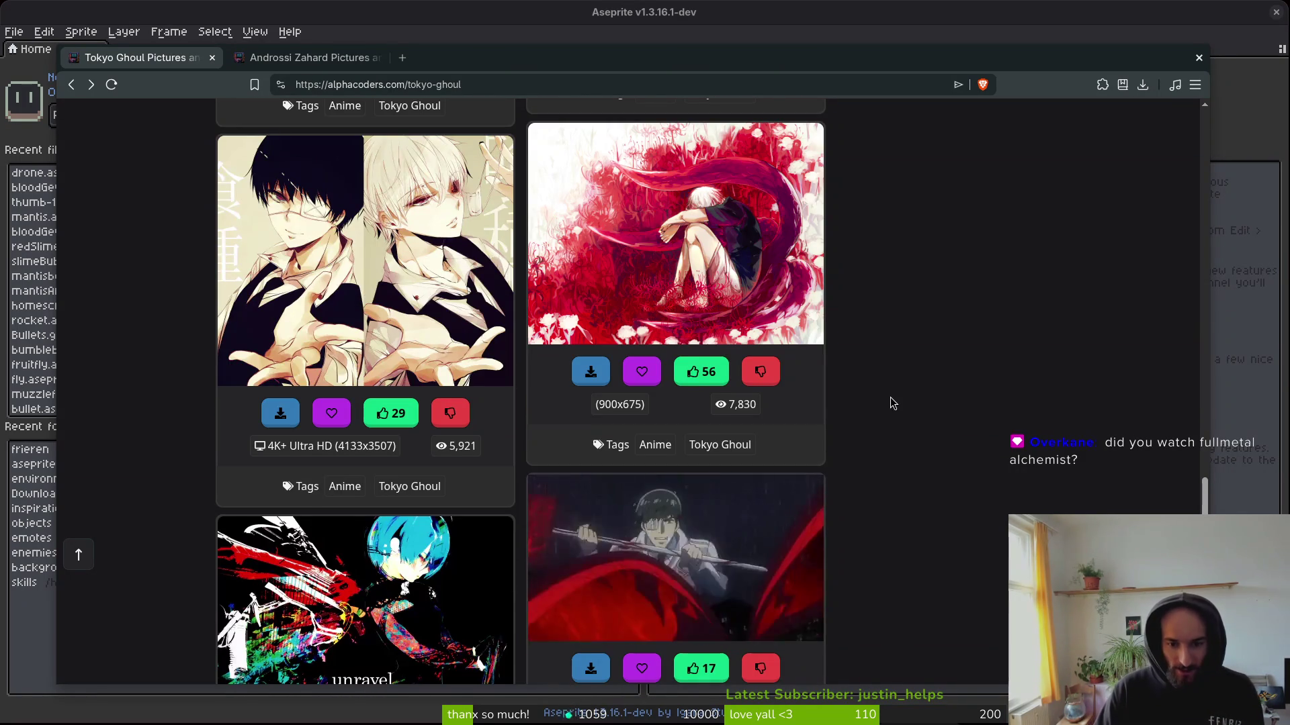
scroll(890, 397, "down", 1)
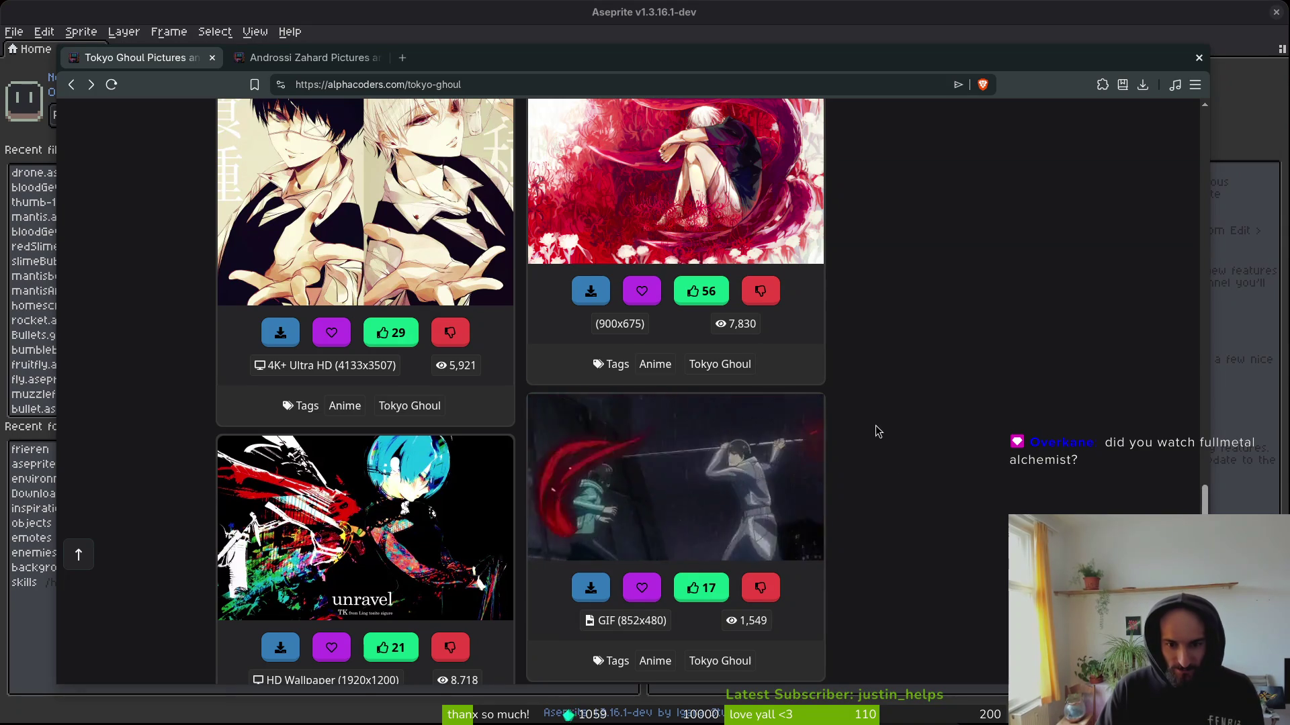
scroll(881, 435, "down", 2)
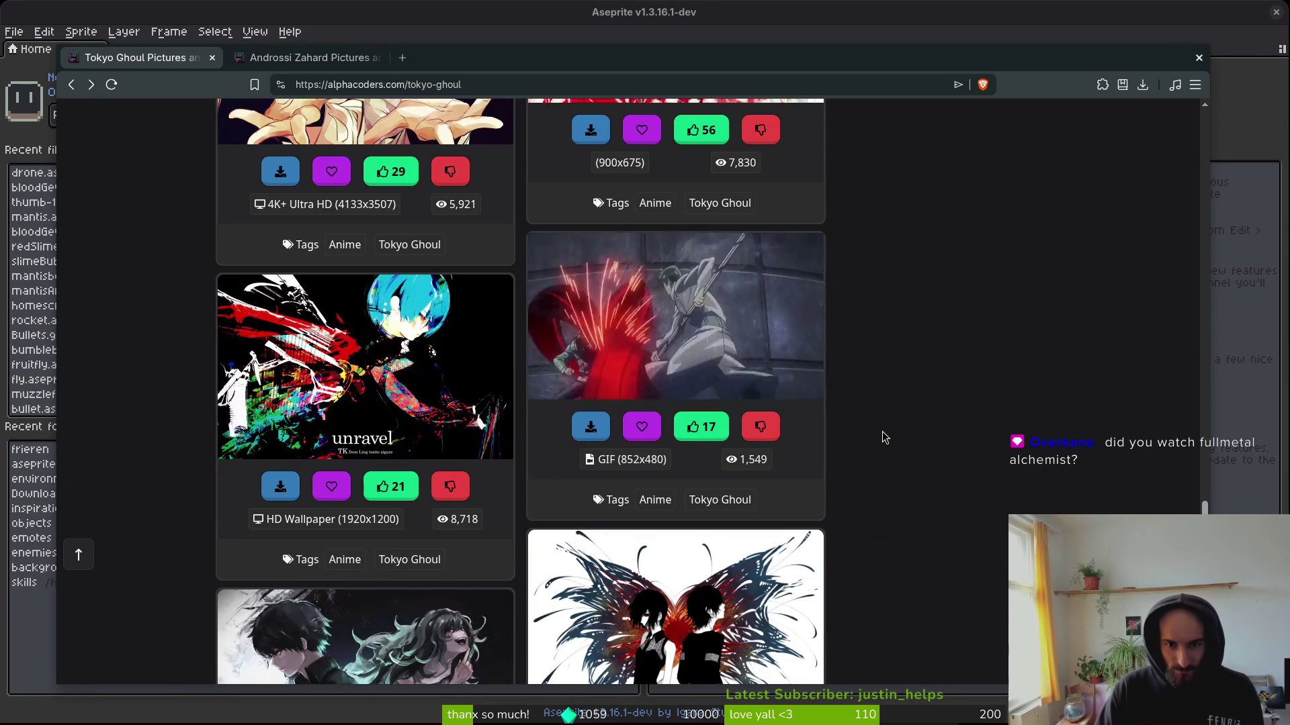
scroll(882, 437, "down", 8)
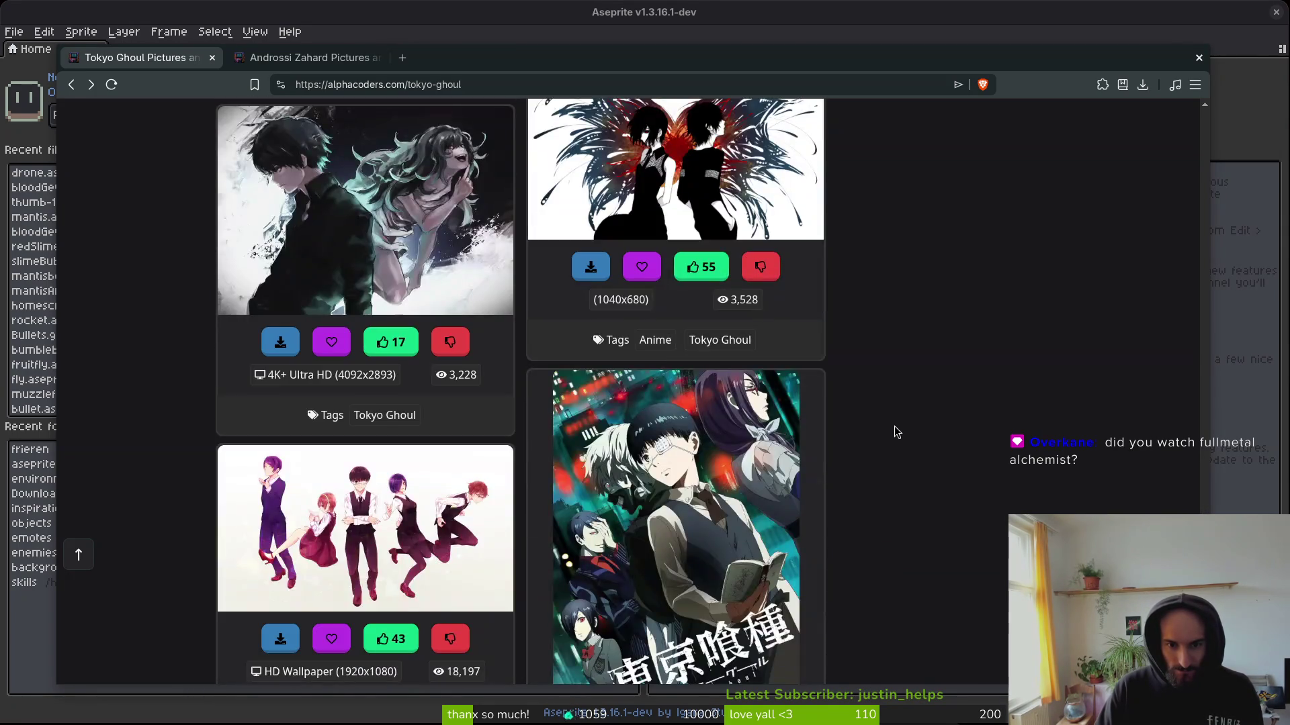
scroll(887, 423, "down", 13)
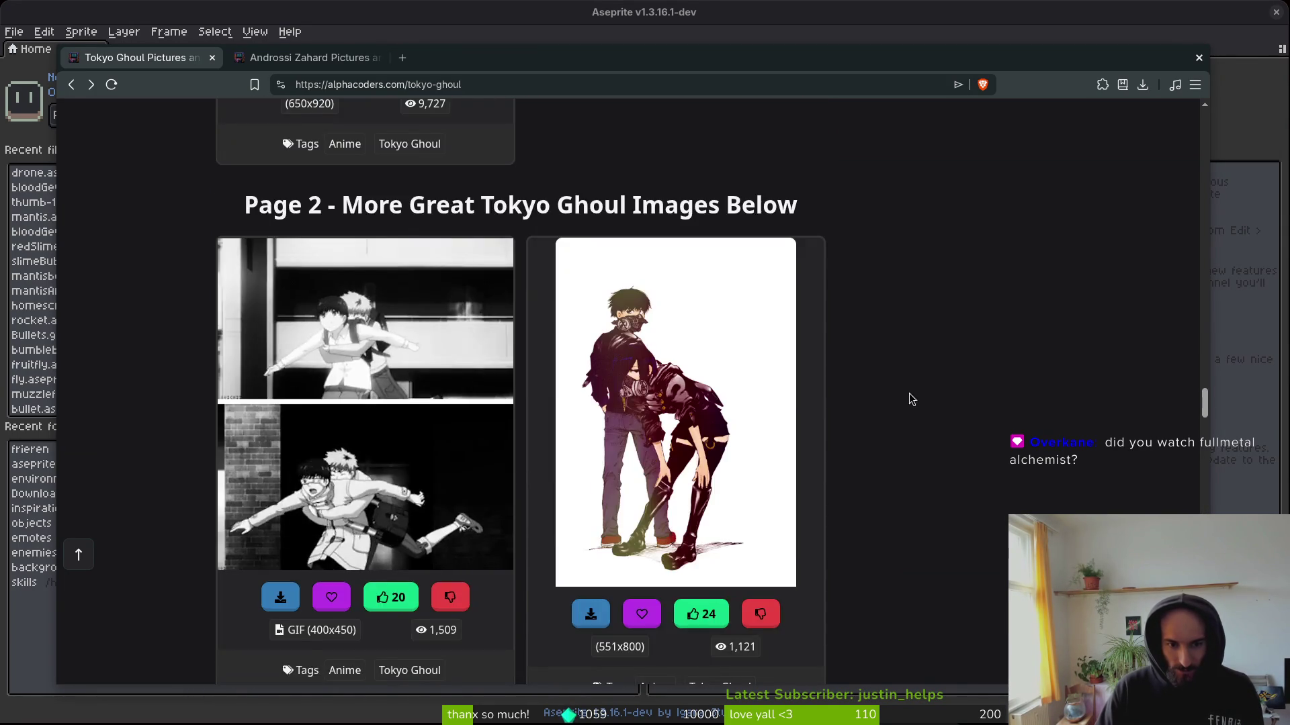
scroll(900, 402, "down", 11)
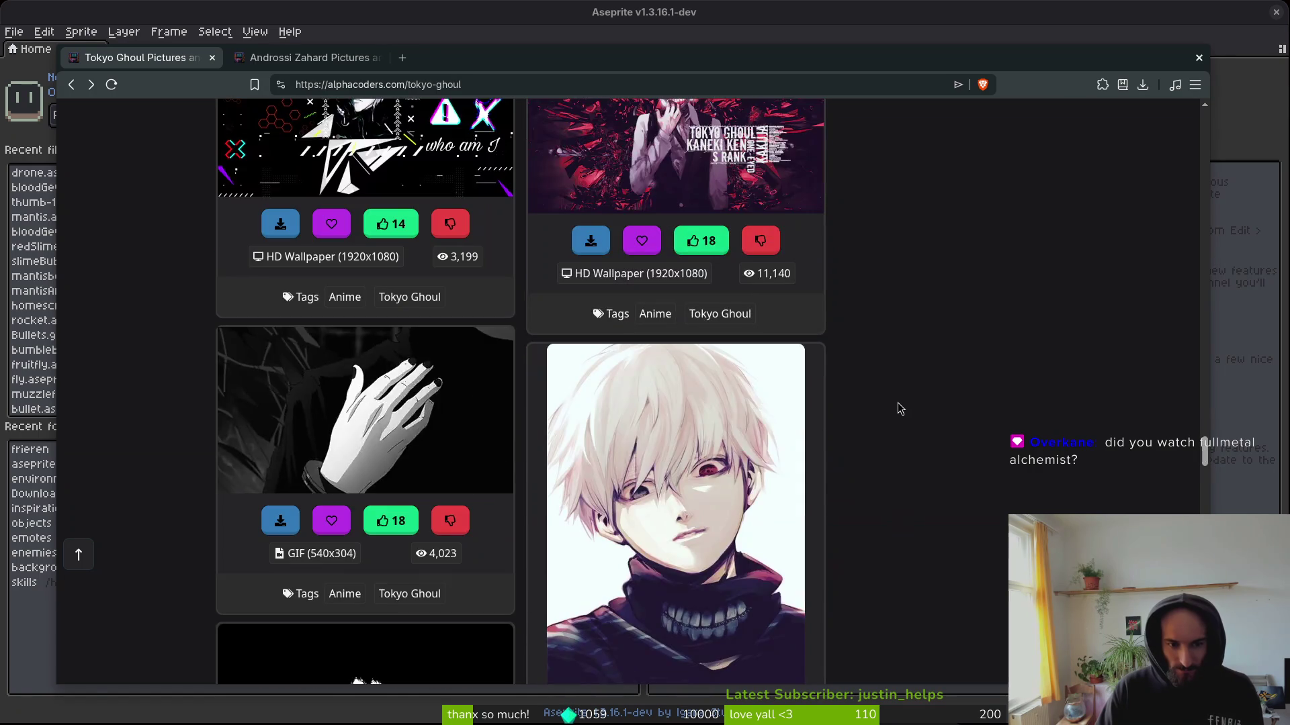
scroll(899, 403, "down", 3)
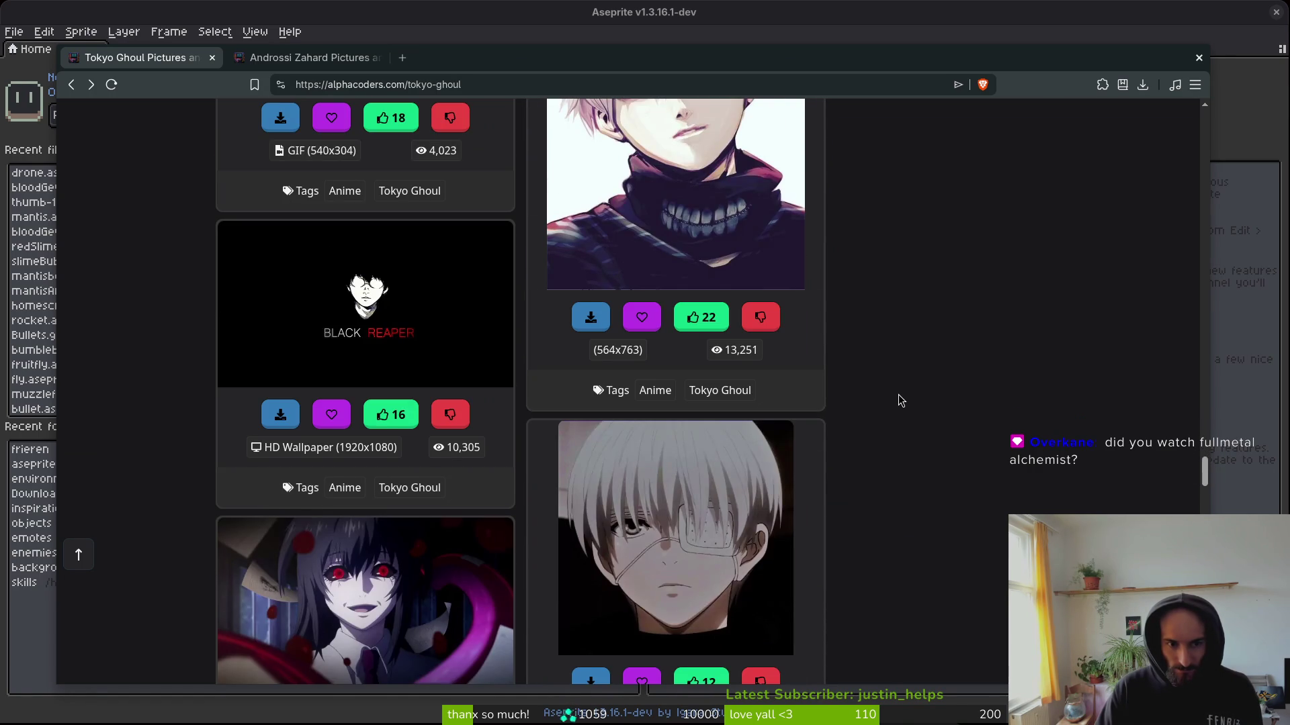
scroll(900, 398, "down", 4)
mouse_move(1207, 493)
left_mouse_down()
mouse_move(1114, 179)
mouse_move(916, 34)
left_mouse_up()
left_click(481, 128)
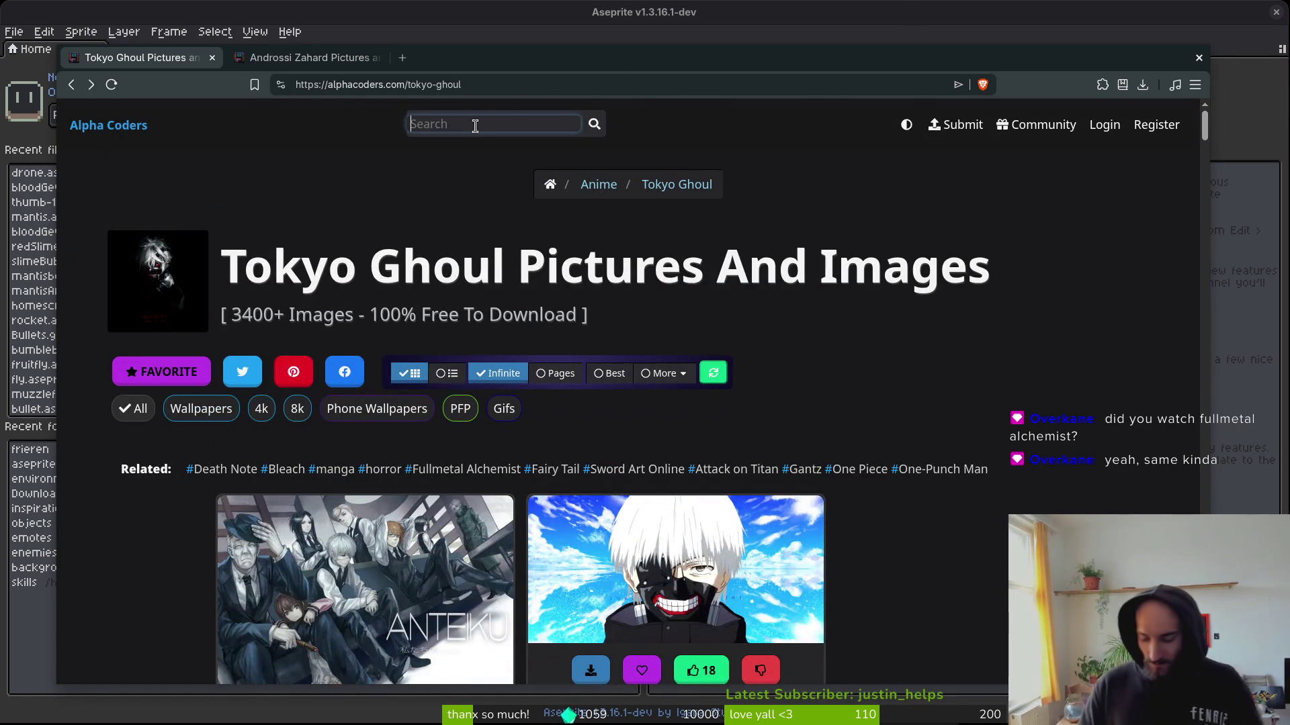
Search Alpha Coders for 'fullmetal alchemist' and scroll through its wallpaper grid.
type("fullmetal alchemist")
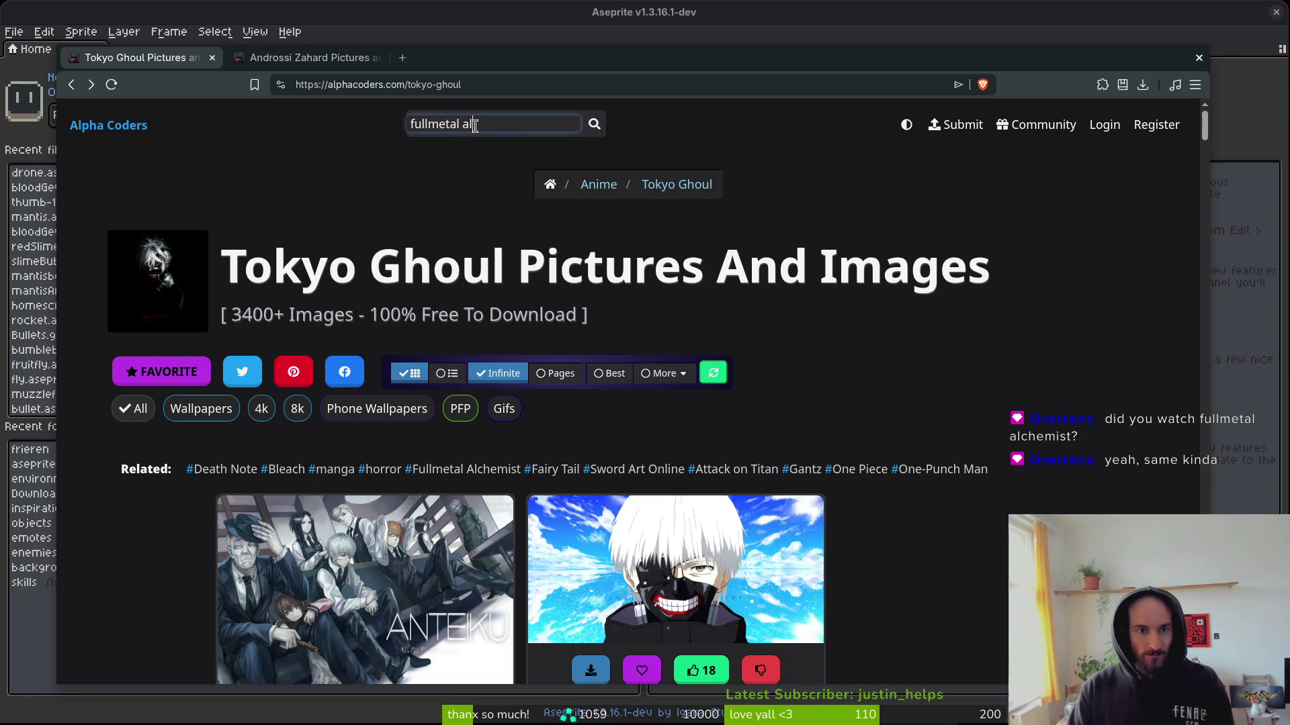
key("Return")
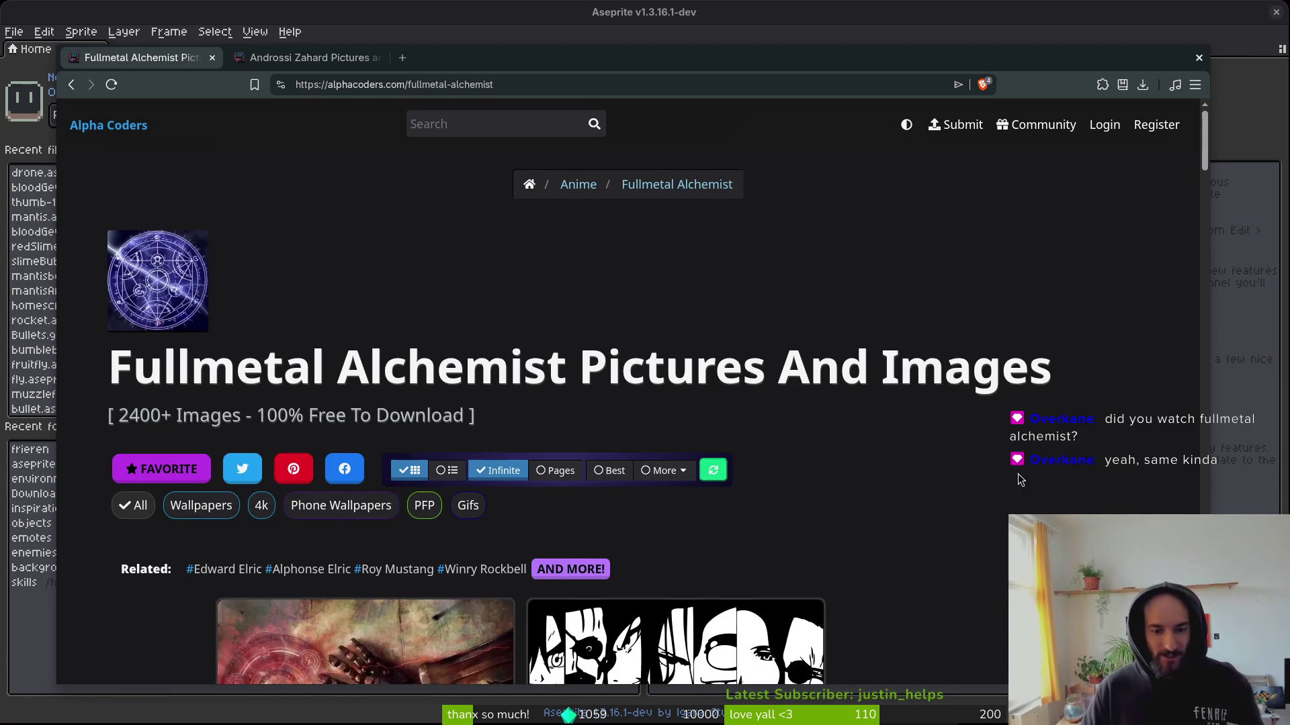
scroll(936, 504, "down", 10)
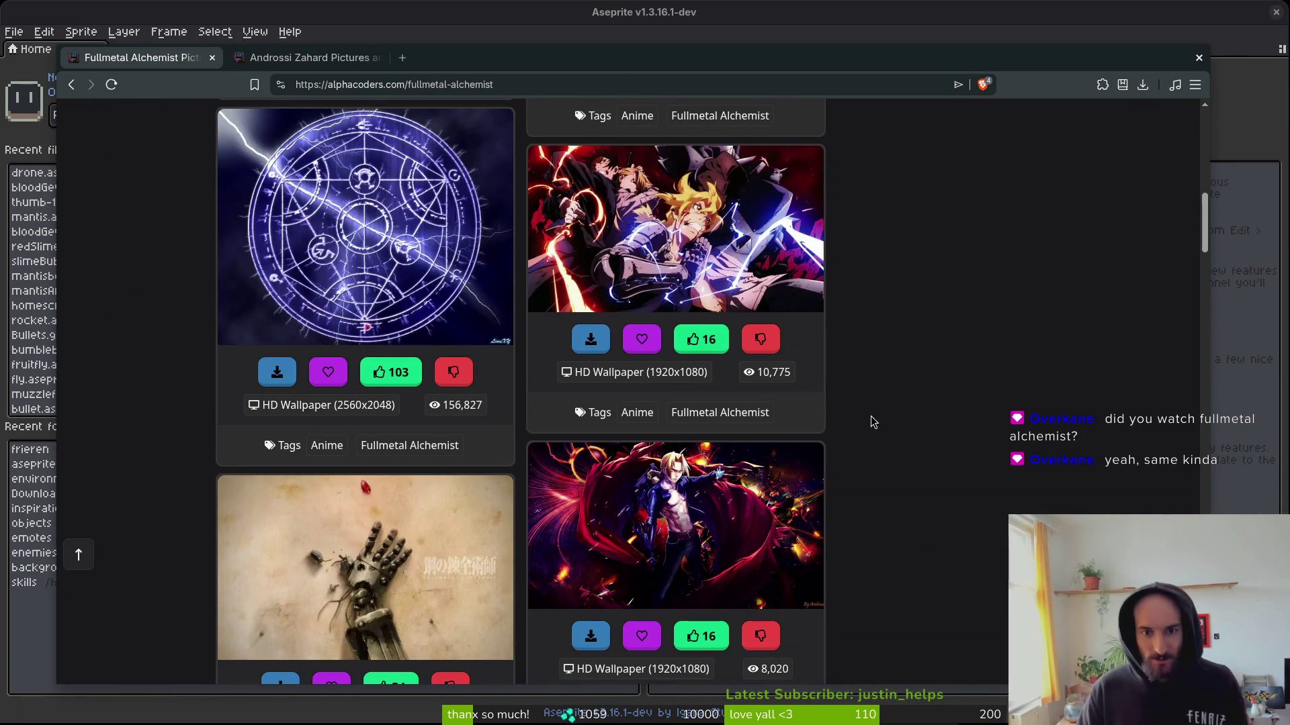
scroll(906, 324, "down", 3)
scroll(910, 329, "down", 14)
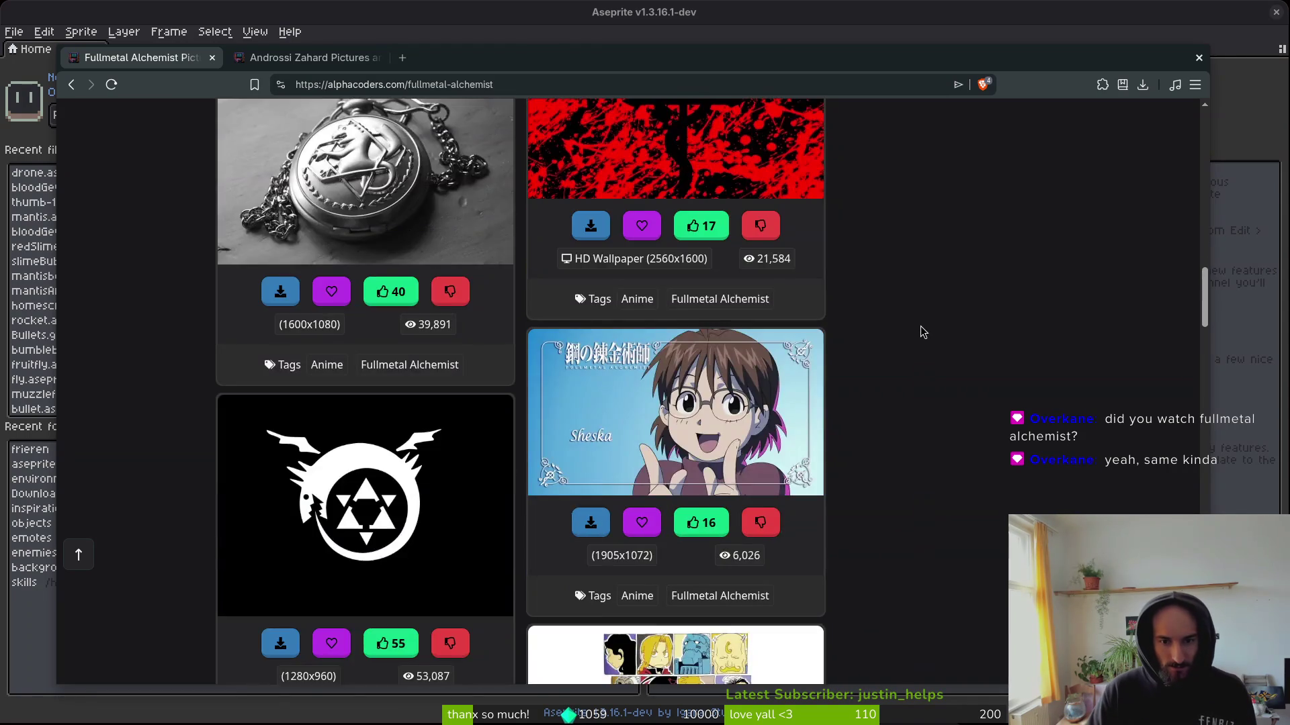
scroll(918, 341, "down", 9)
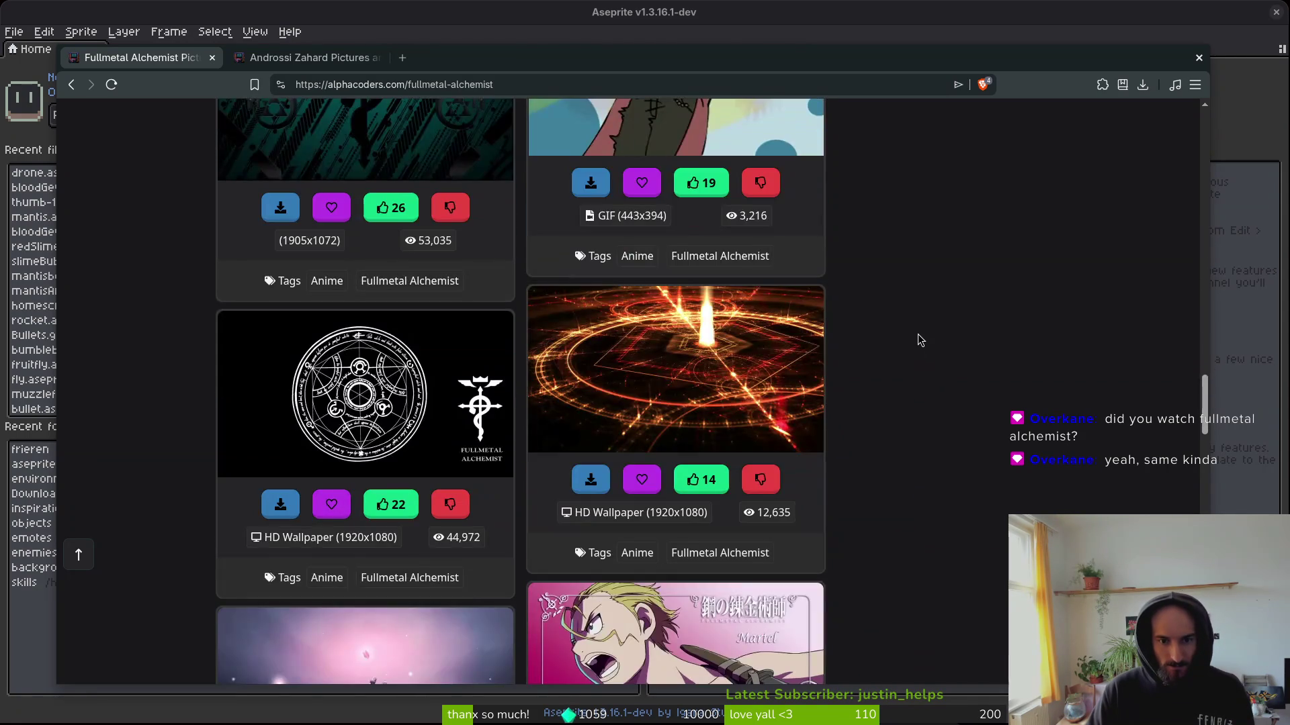
scroll(918, 344, "down", 2)
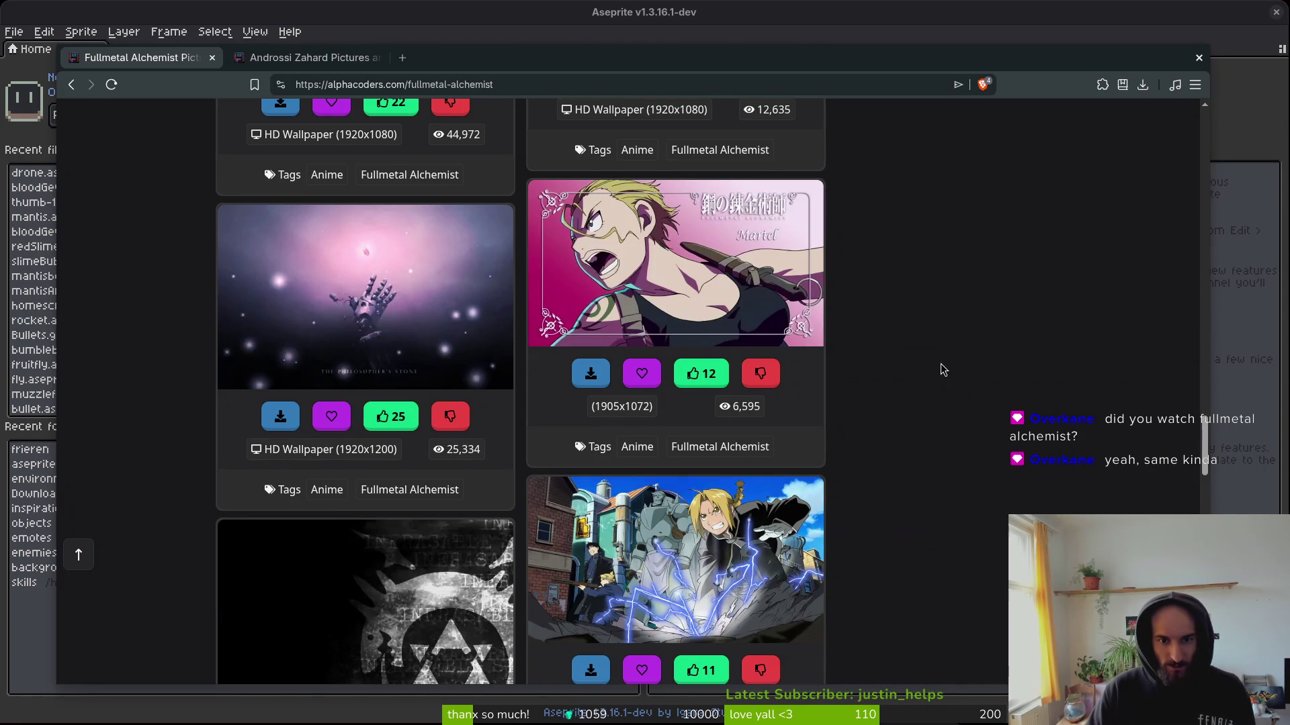
scroll(939, 356, "down", 4)
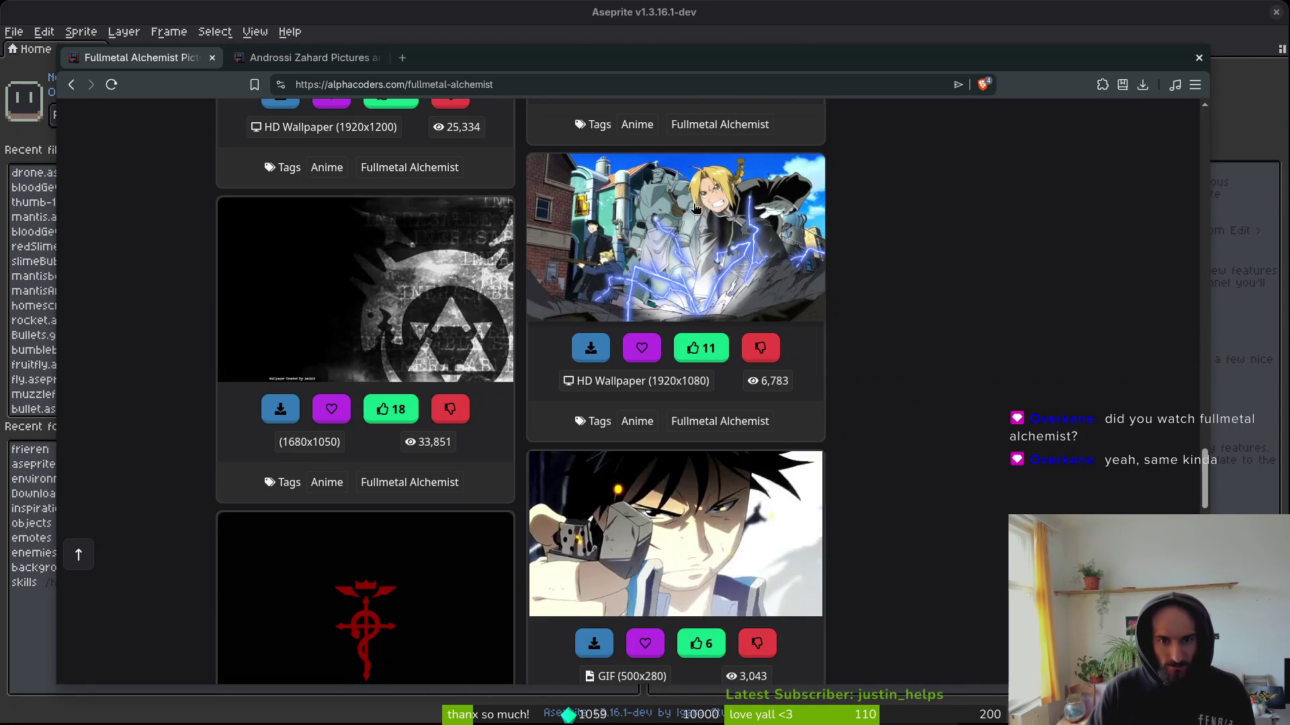
scroll(910, 331, "down", 5)
scroll(904, 329, "down", 8)
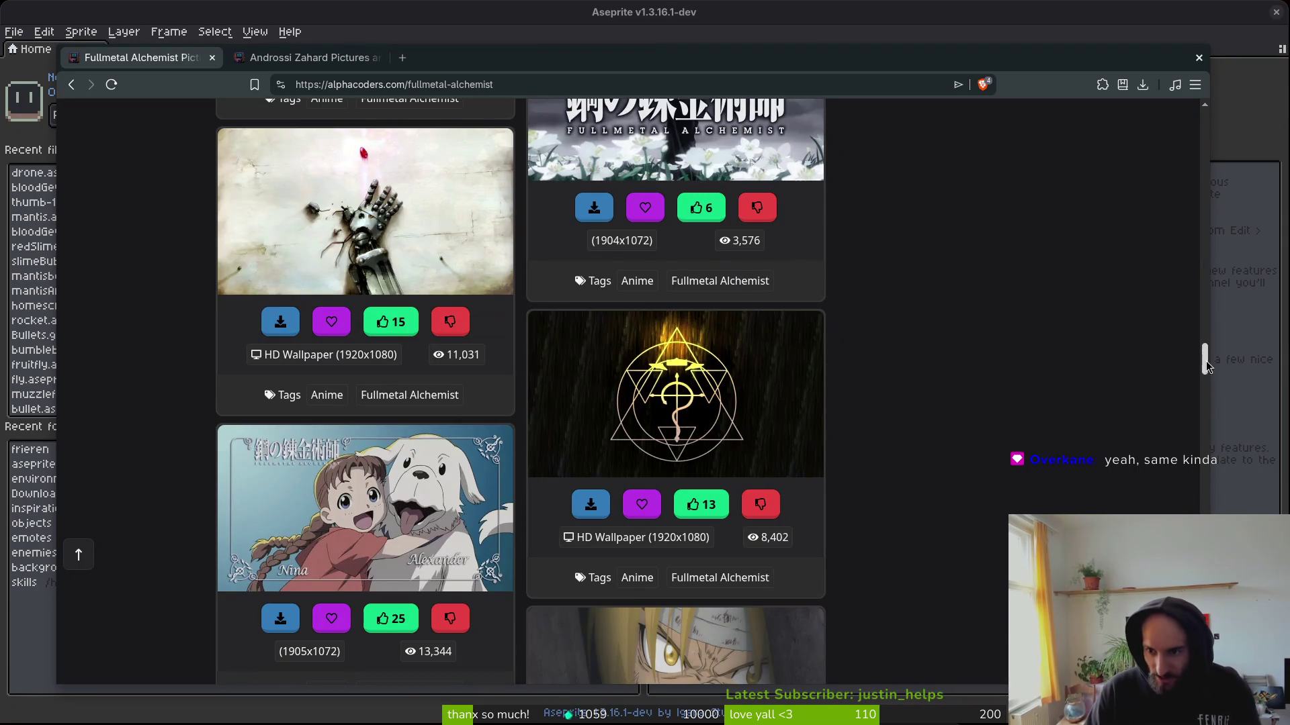
Return to the top of the page and start a search for 'seveny sins'.
left_click_drag(1205, 357, 1118, 46)
left_click(430, 121)
type("se")
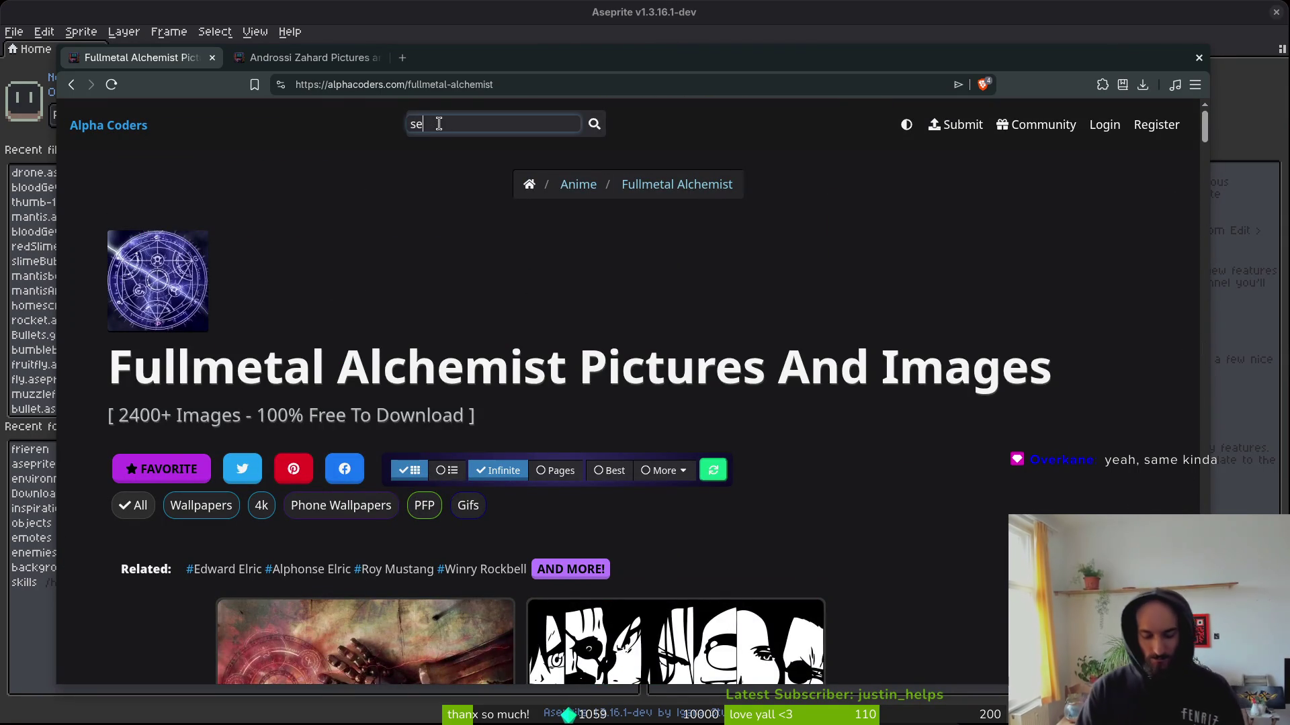
type("veny sins")
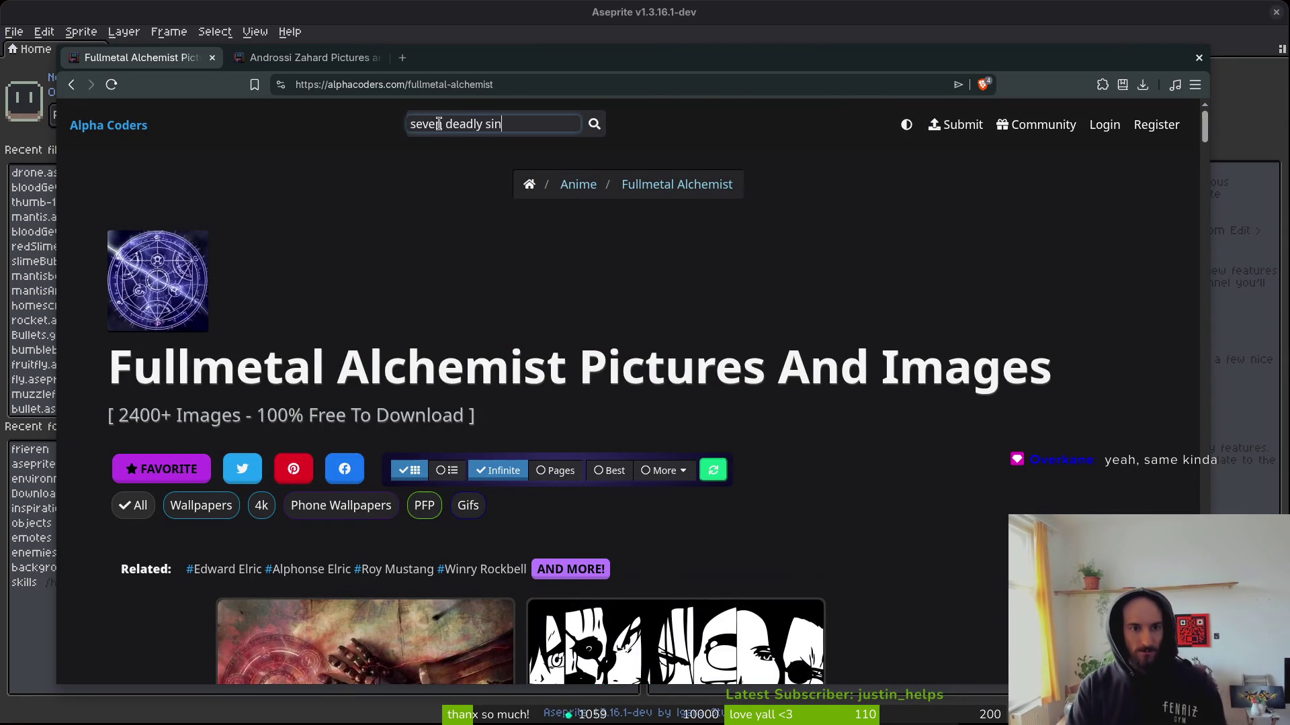
Run the Seven Deadly Sins search and scroll through its wallpaper results.
key("Return")
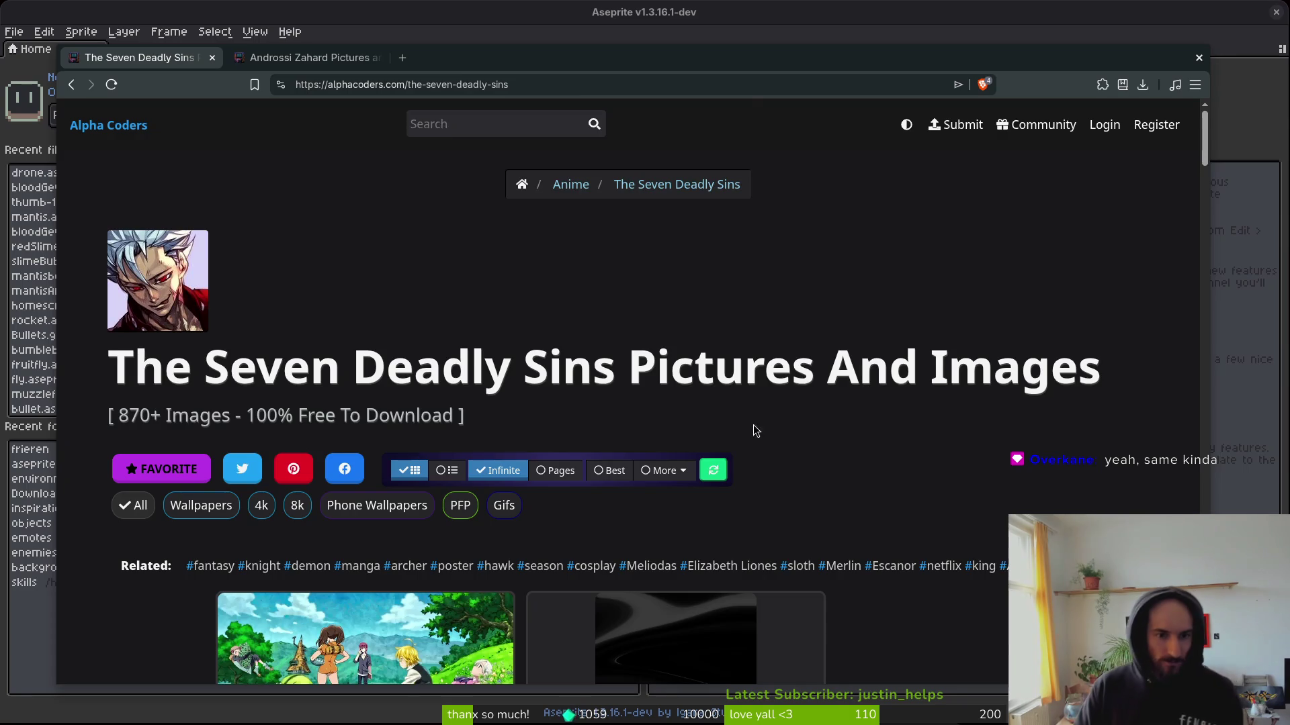
scroll(1033, 365, "down", 15)
scroll(958, 423, "down", 5)
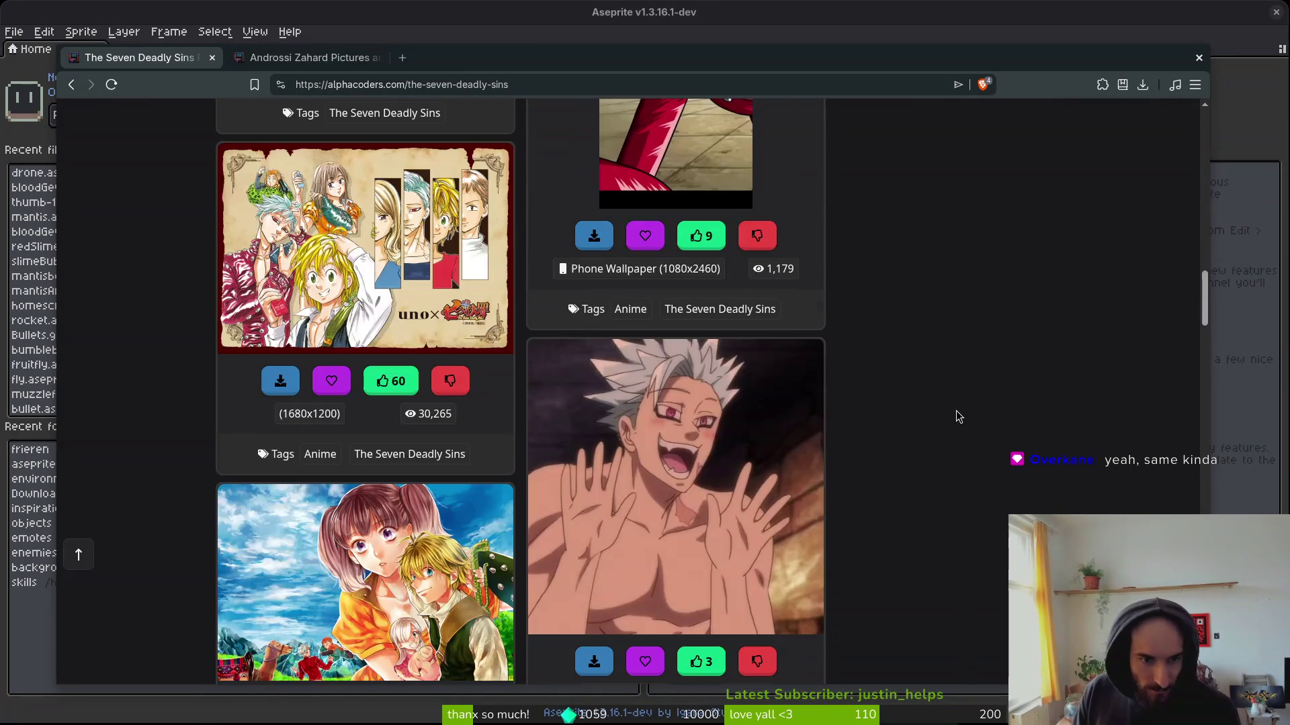
scroll(941, 358, "down", 4)
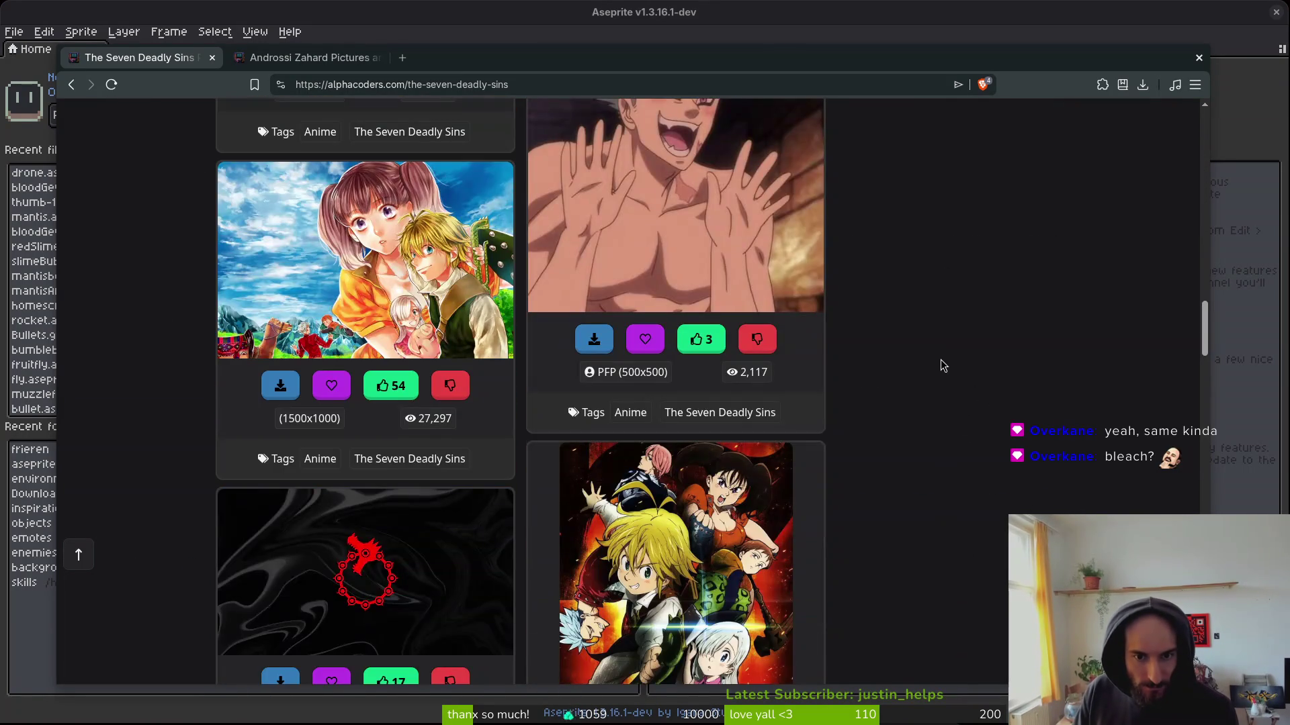
scroll(899, 388, "down", 4)
scroll(901, 392, "down", 7)
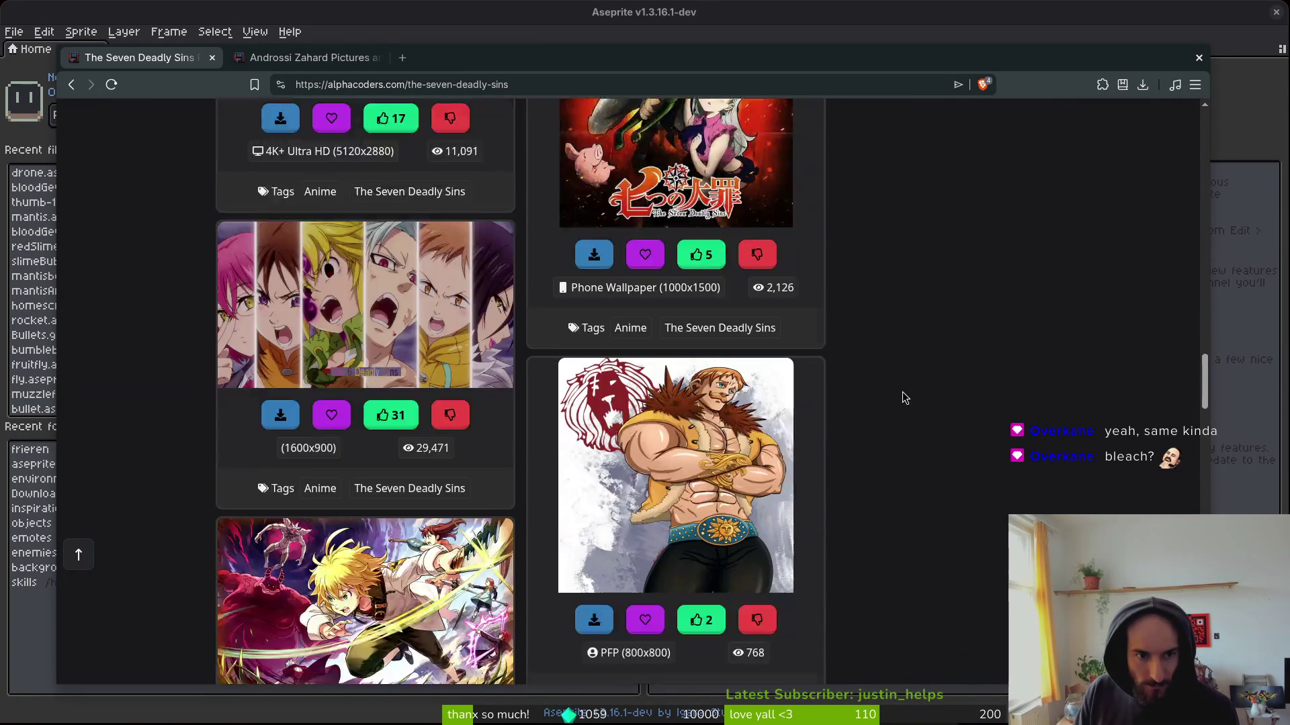
scroll(907, 394, "down", 6)
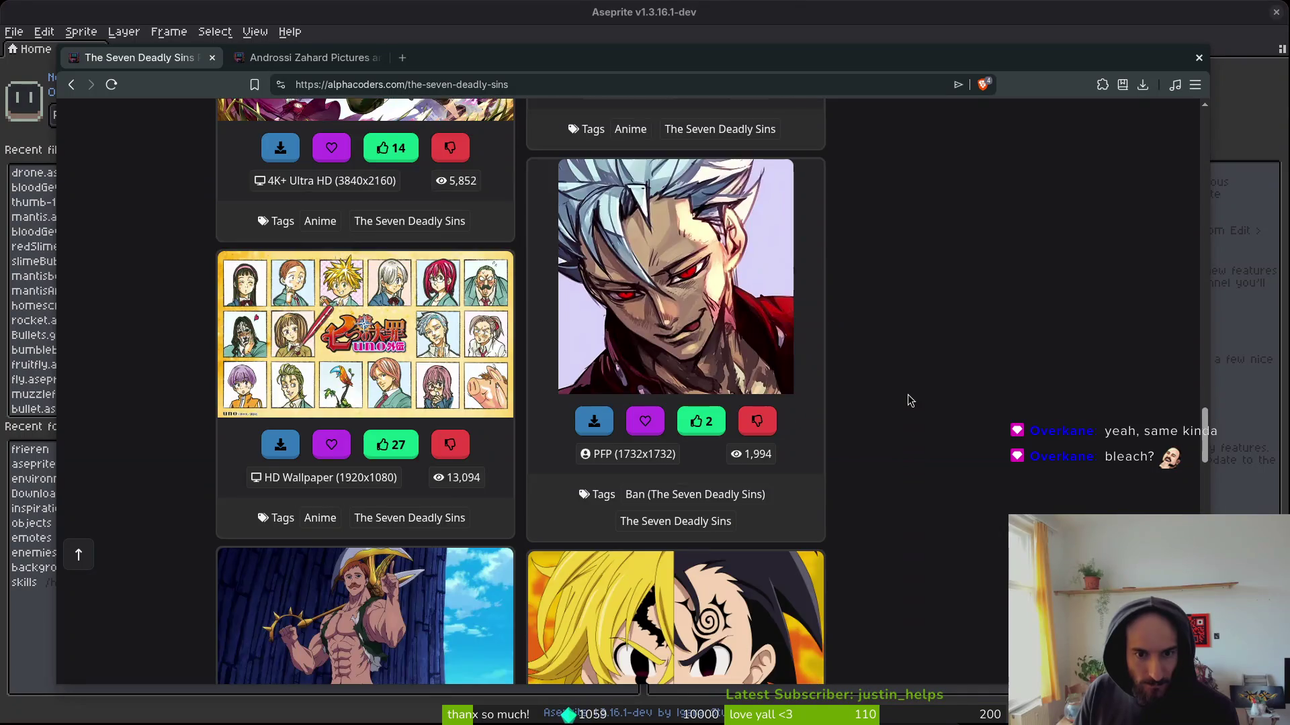
scroll(909, 396, "down", 5)
scroll(908, 397, "down", 4)
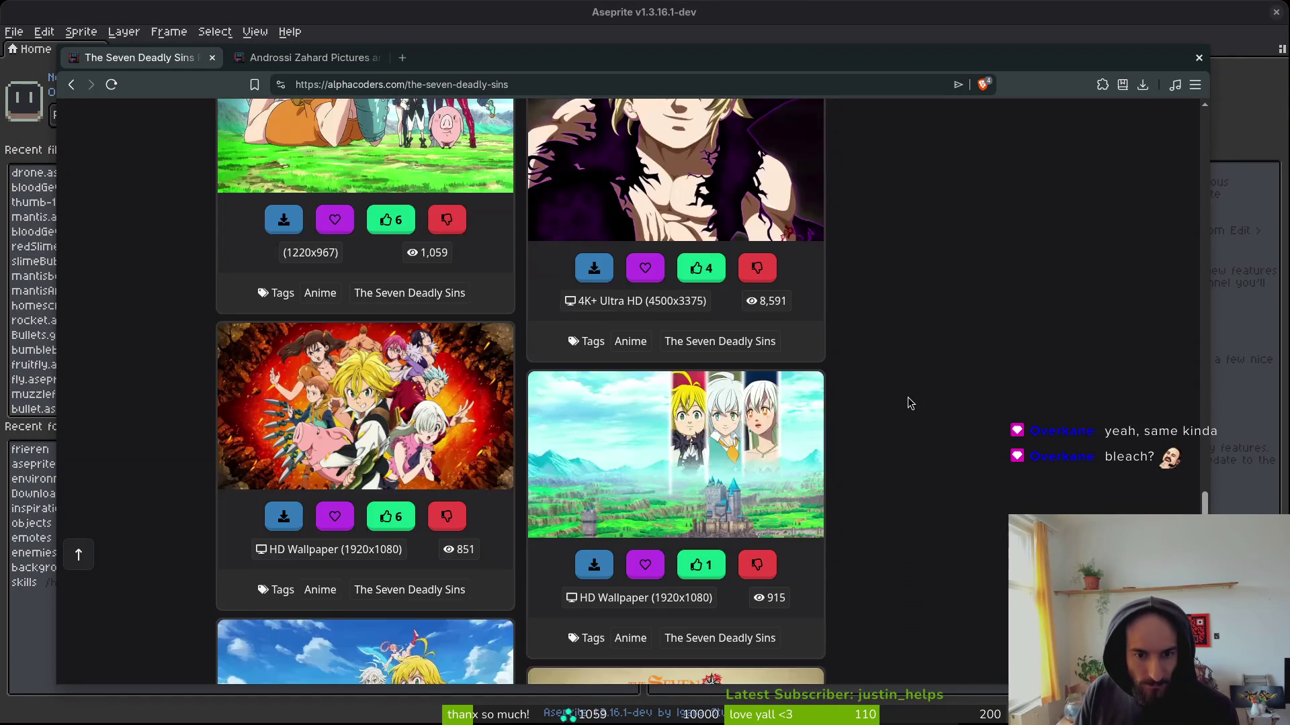
scroll(909, 397, "down", 8)
scroll(908, 403, "down", 12)
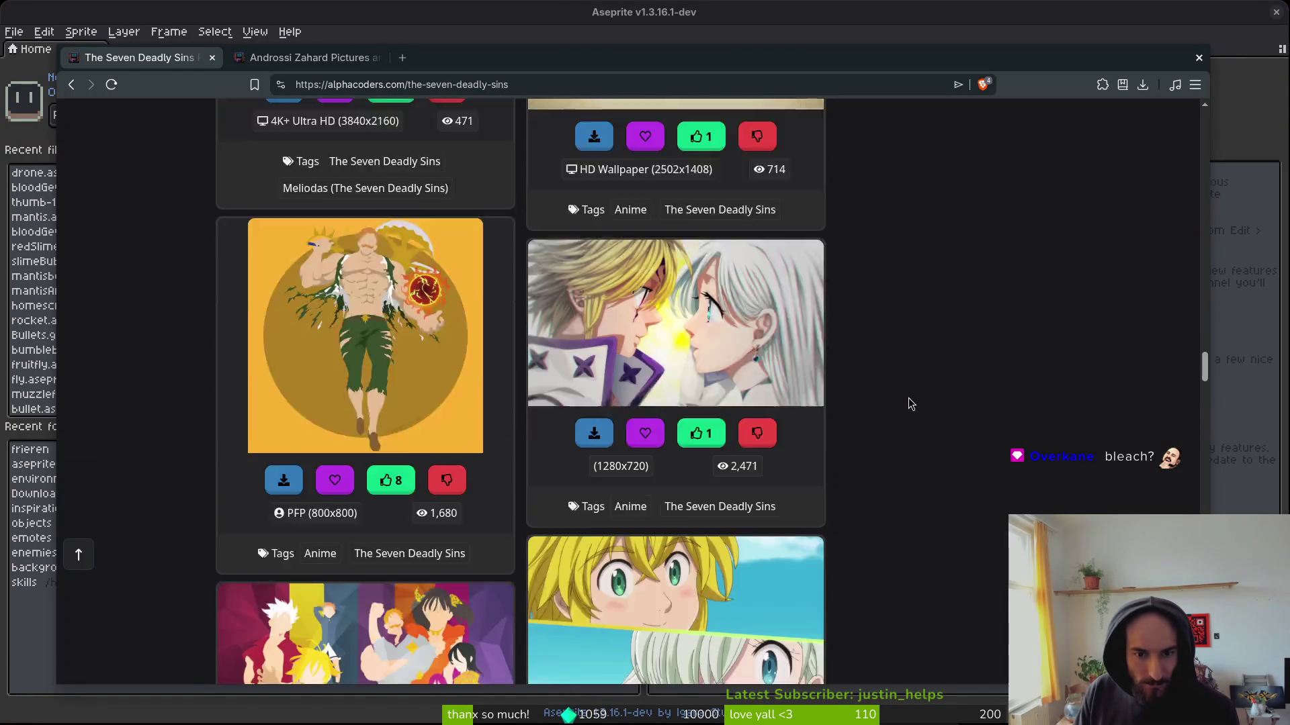
scroll(908, 401, "down", 4)
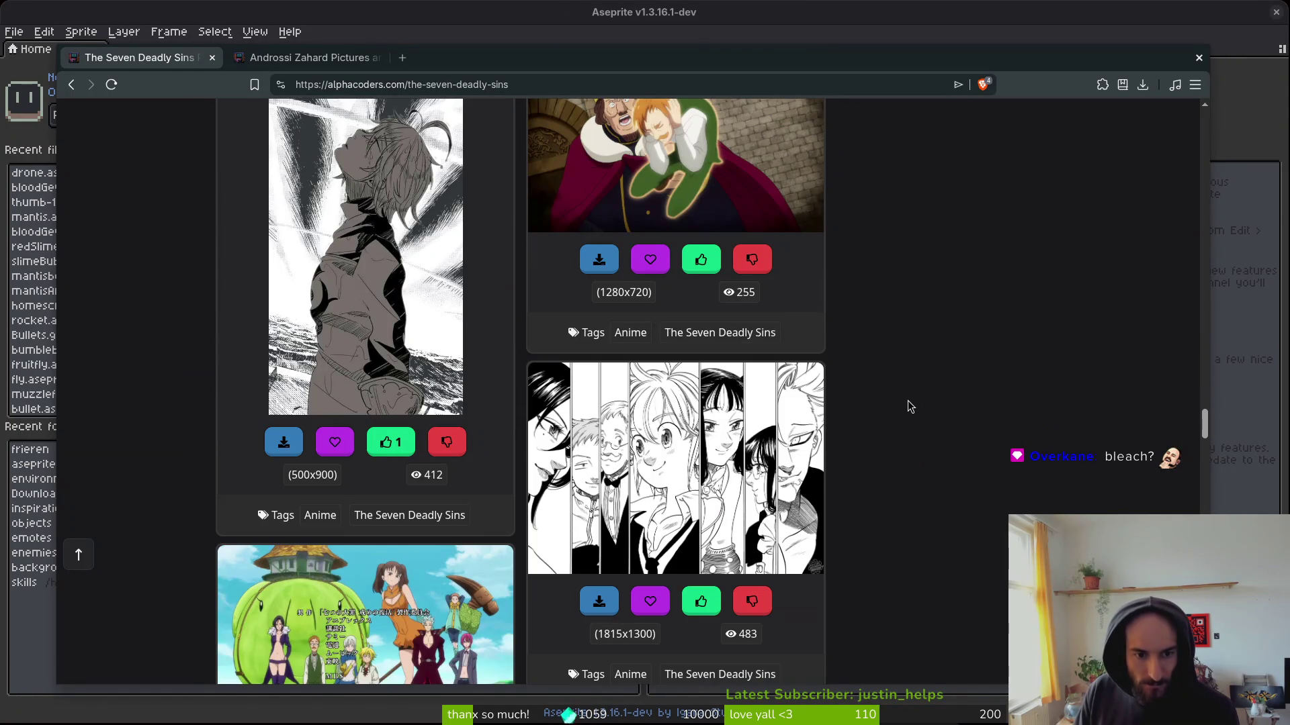
scroll(908, 400, "down", 3)
scroll(907, 400, "down", 6)
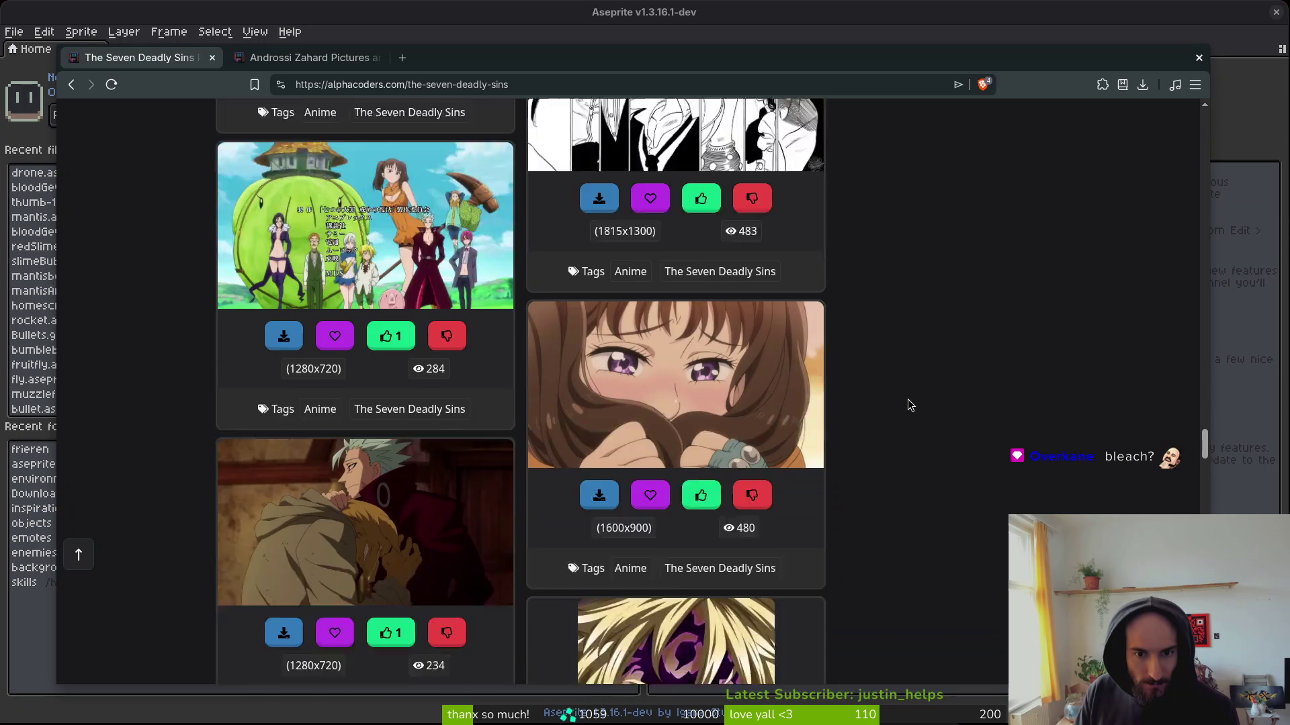
scroll(902, 401, "up", 2)
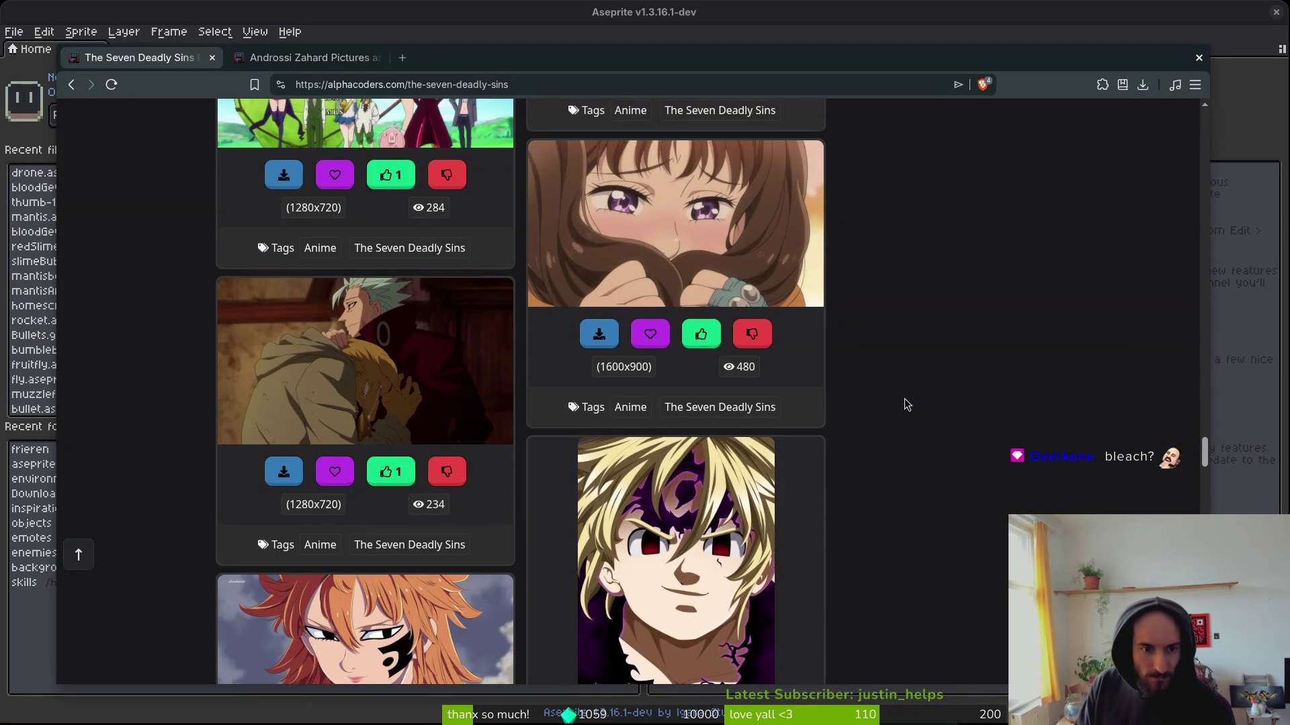
scroll(892, 346, "down", 7)
scroll(885, 380, "down", 4)
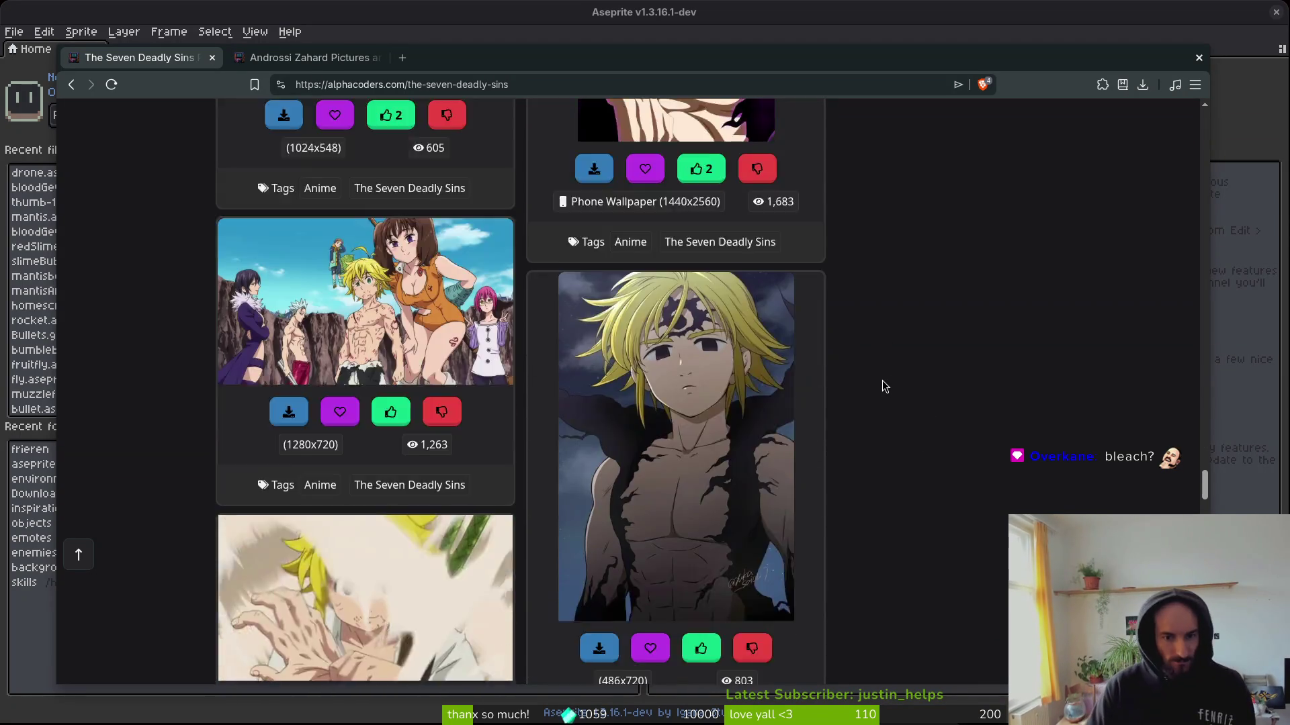
scroll(878, 380, "up", 2)
scroll(877, 376, "down", 5)
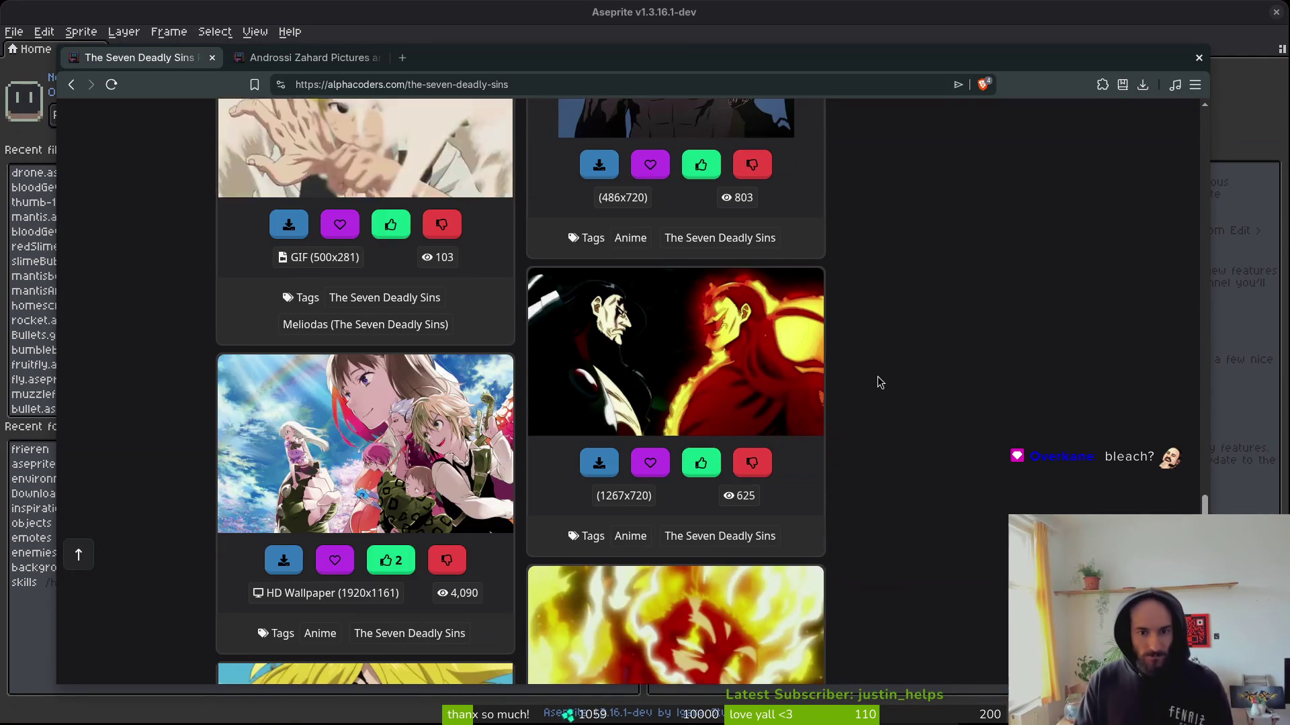
scroll(882, 370, "down", 4)
scroll(893, 367, "down", 2)
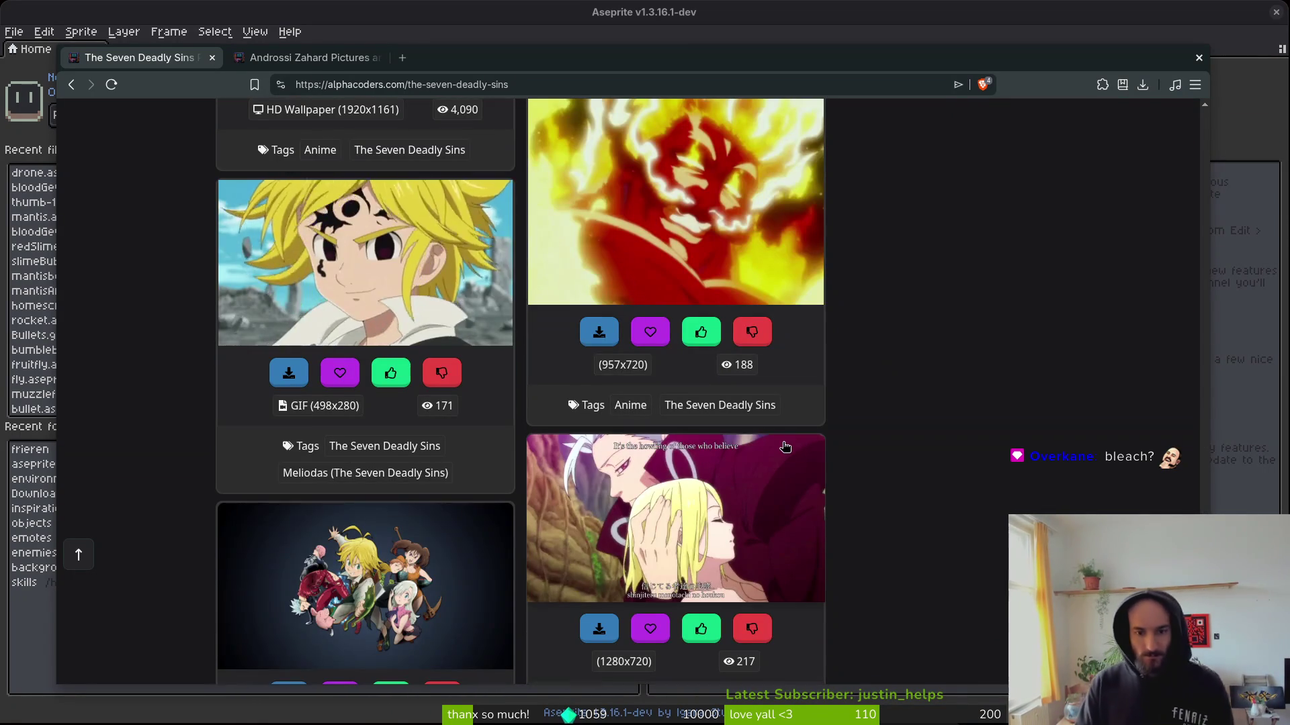
scroll(879, 373, "down", 4)
scroll(878, 396, "down", 5)
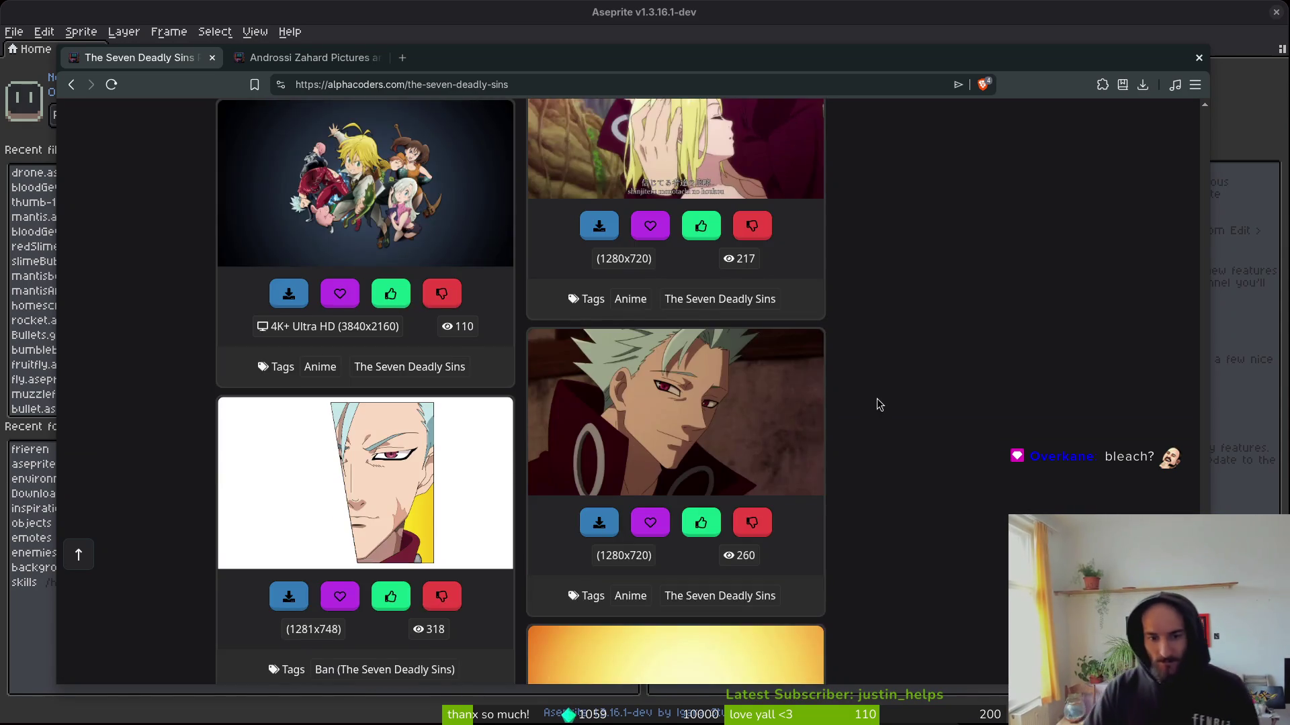
scroll(888, 375, "down", 3)
scroll(860, 473, "down", 3)
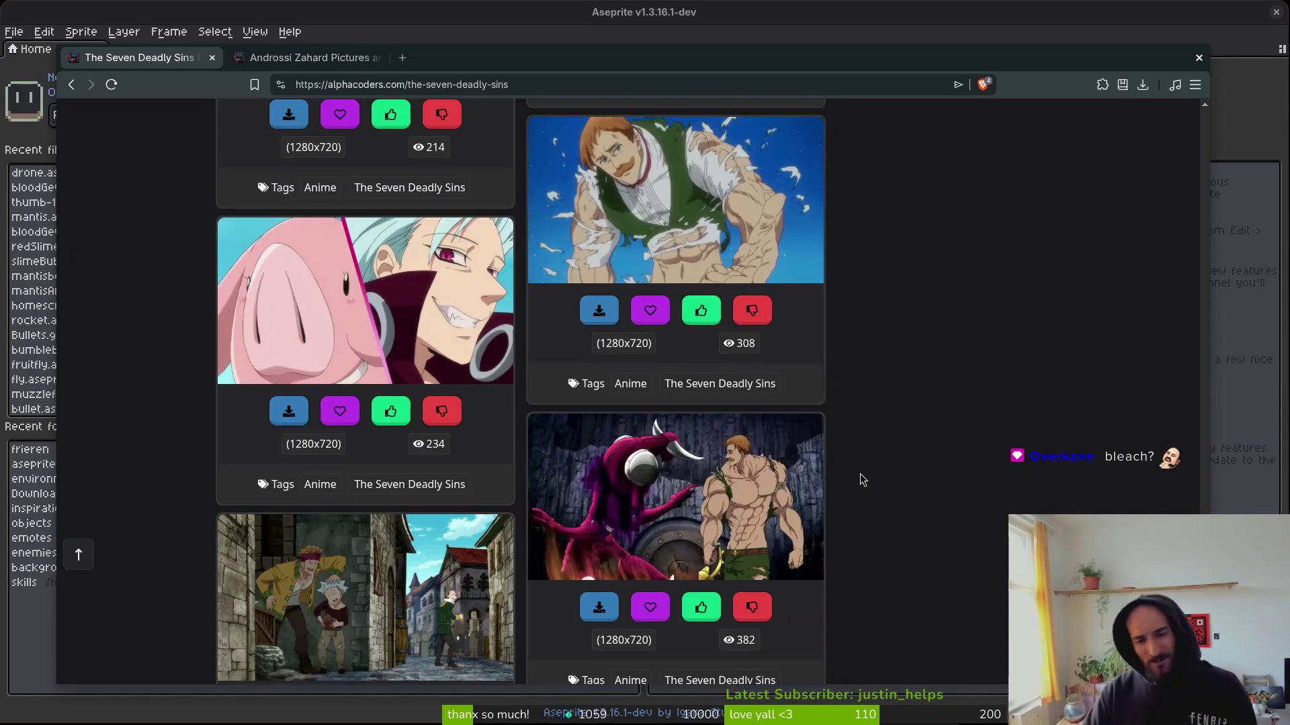
scroll(848, 454, "down", 3)
scroll(839, 444, "down", 3)
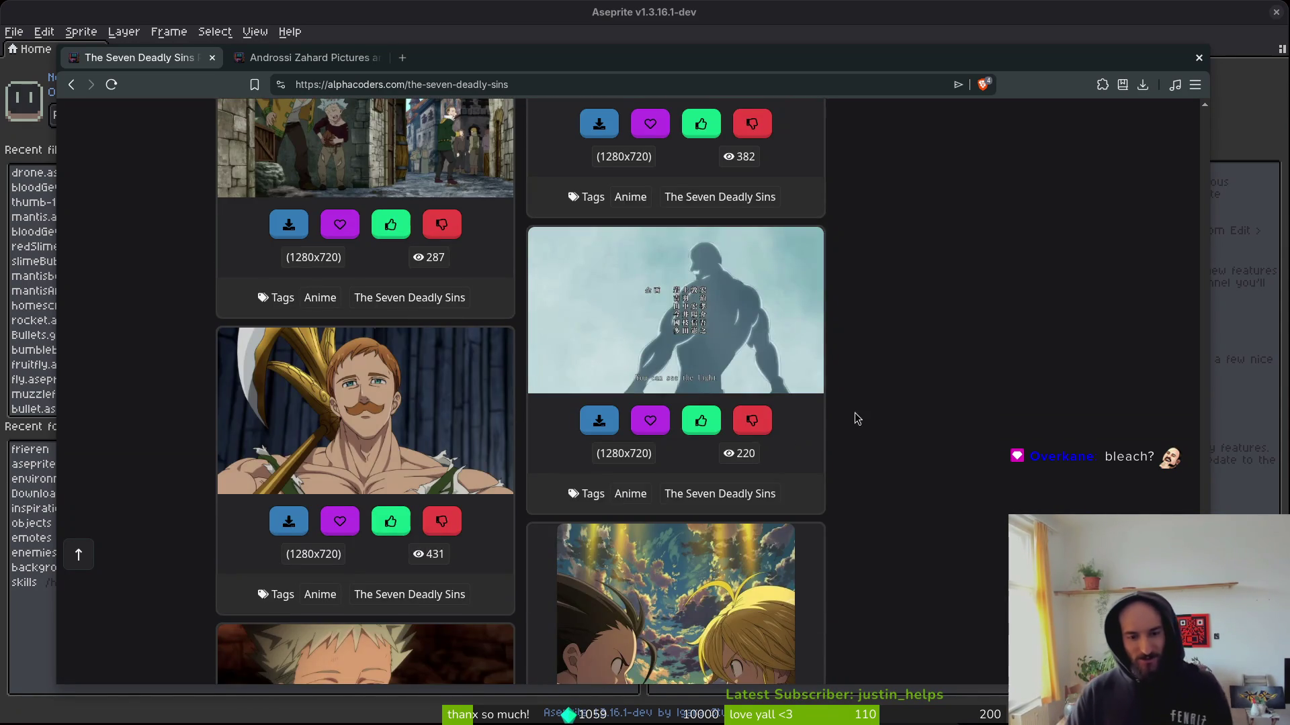
scroll(853, 410, "down", 3)
scroll(866, 356, "up", 4)
mouse_move(1207, 451)
left_mouse_down()
mouse_move(819, 174)
mouse_move(474, 121)
left_mouse_up()
left_click(419, 121)
type("fal")
key("Return")
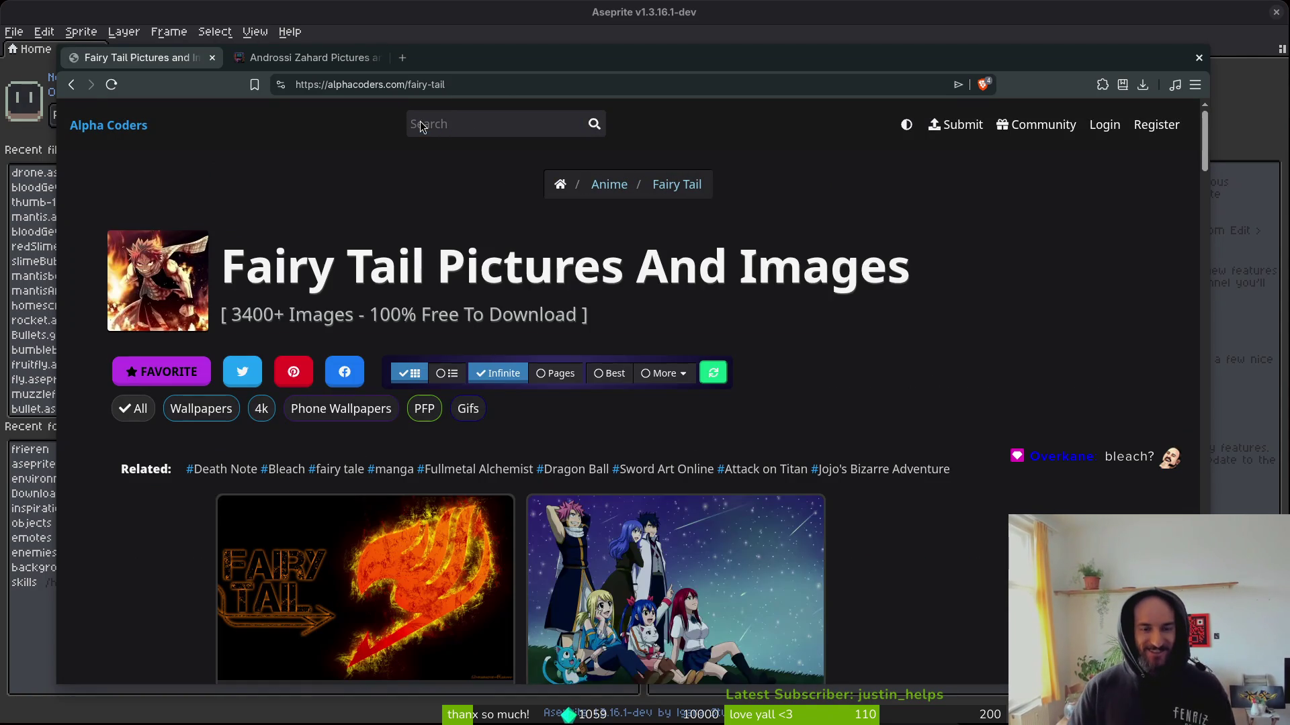
scroll(990, 523, "down", 4)
scroll(988, 522, "down", 3)
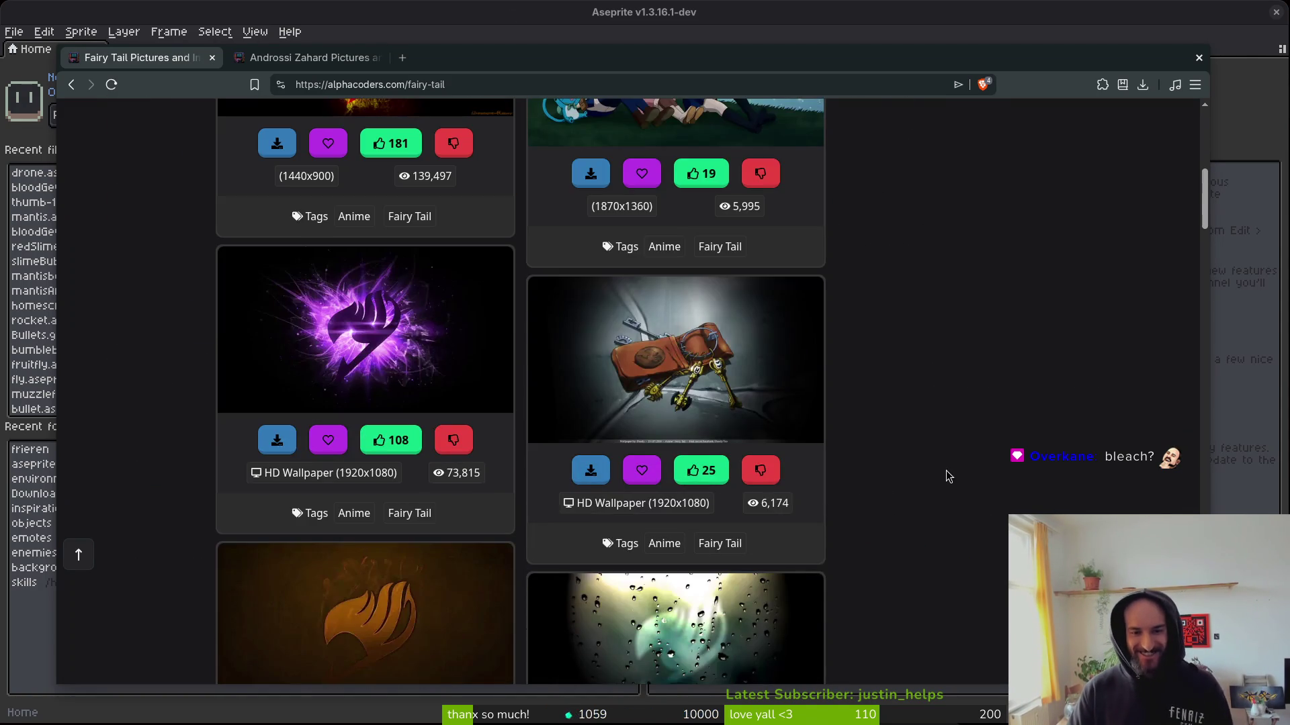
scroll(945, 478, "down", 8)
scroll(920, 344, "down", 10)
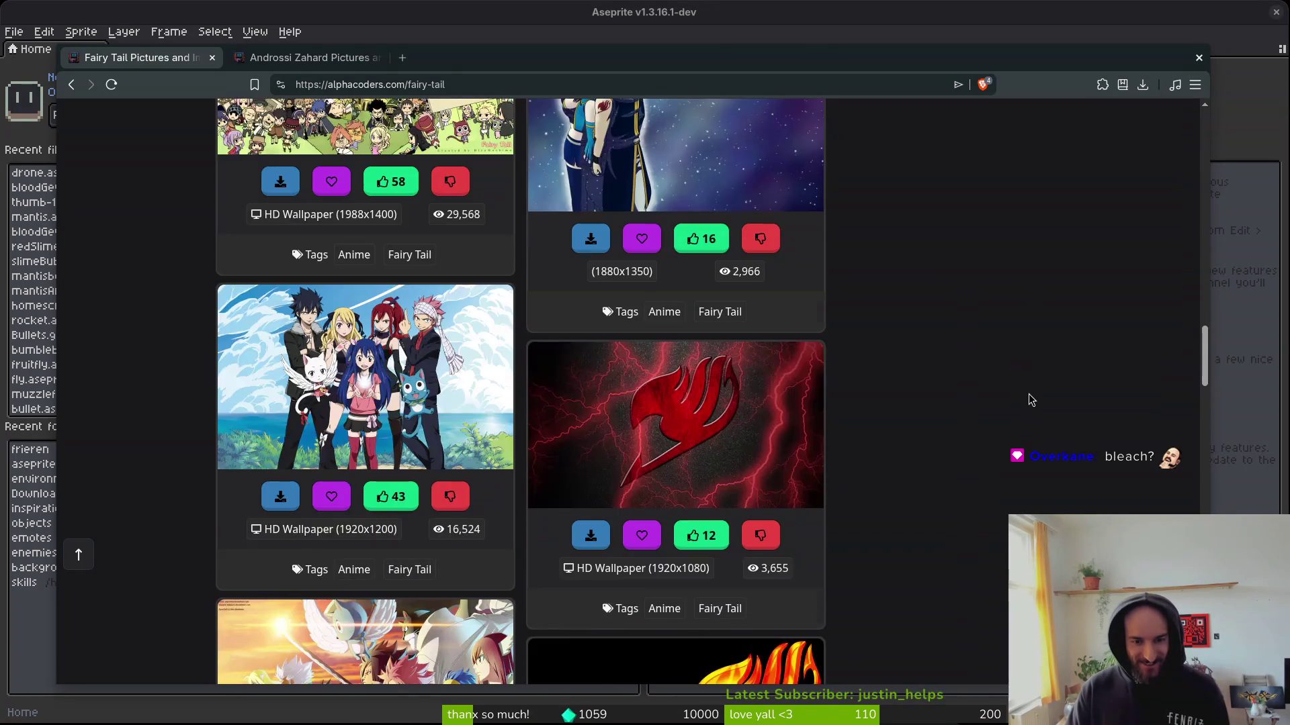
scroll(1028, 402, "down", 15)
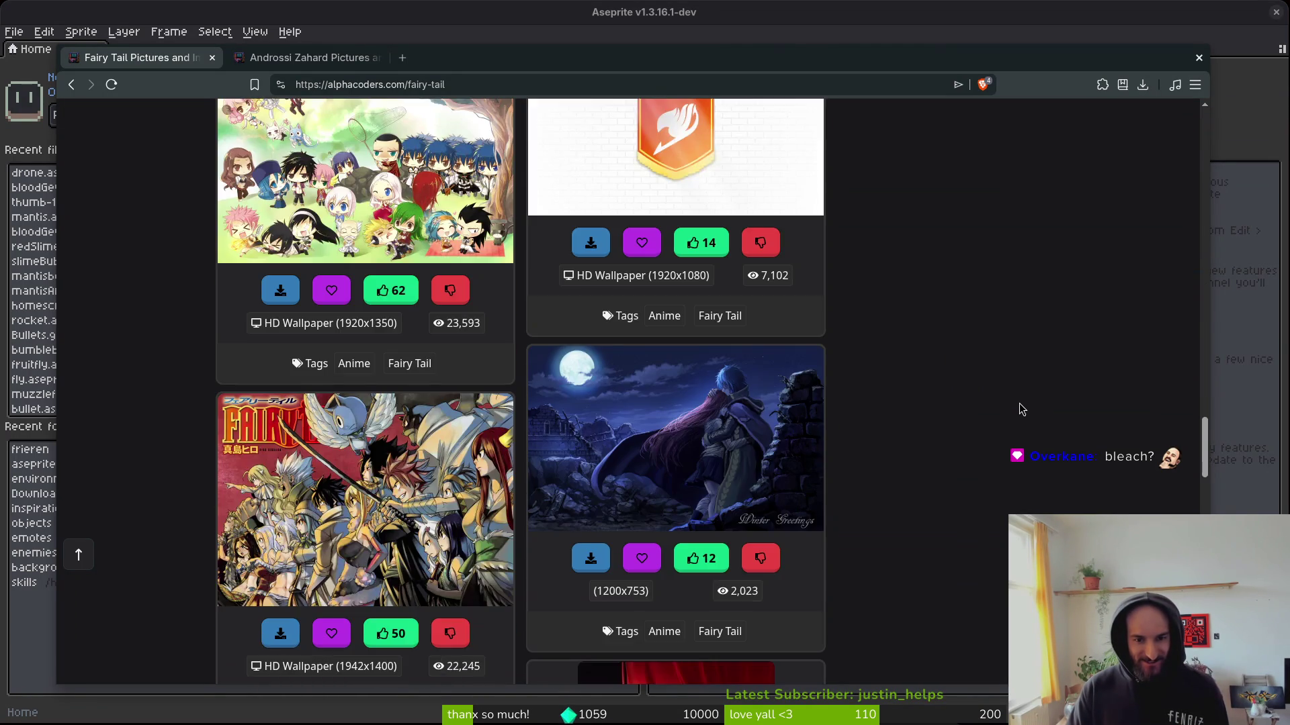
scroll(1022, 402, "down", 12)
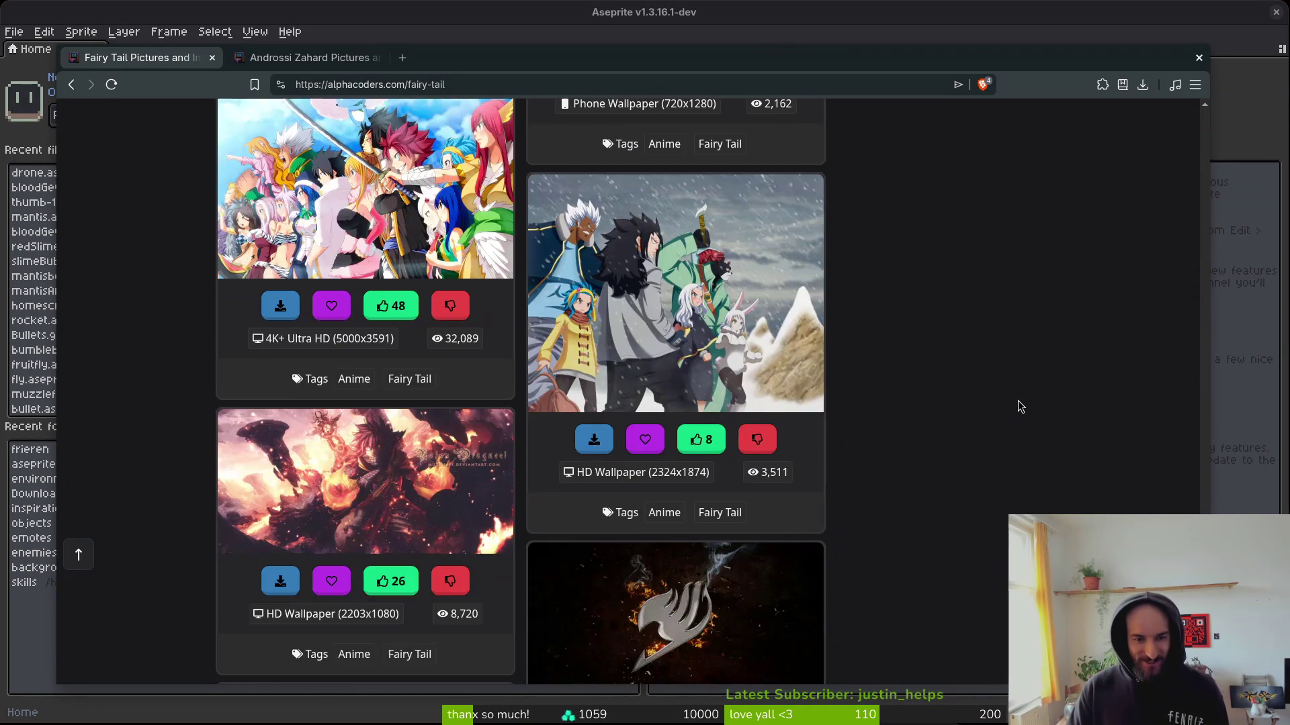
scroll(1021, 400, "down", 3)
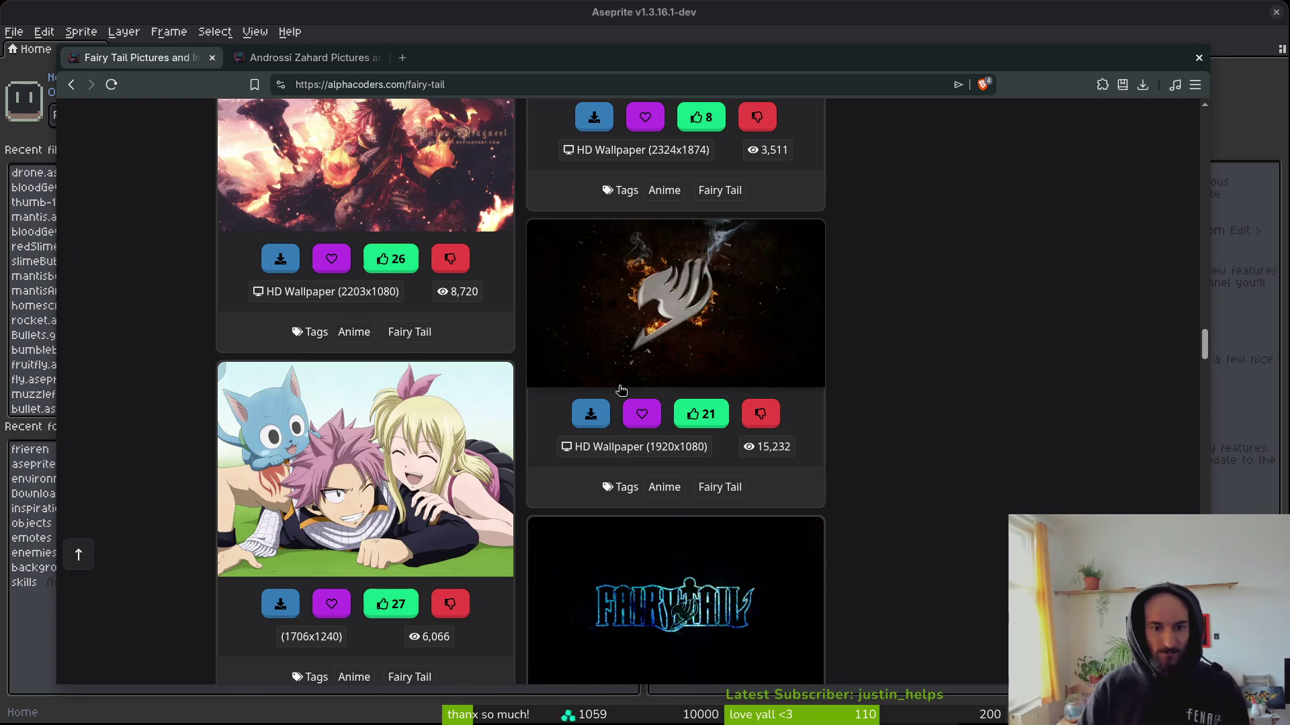
scroll(695, 434, "down", 3)
scroll(153, 449, "down", 3)
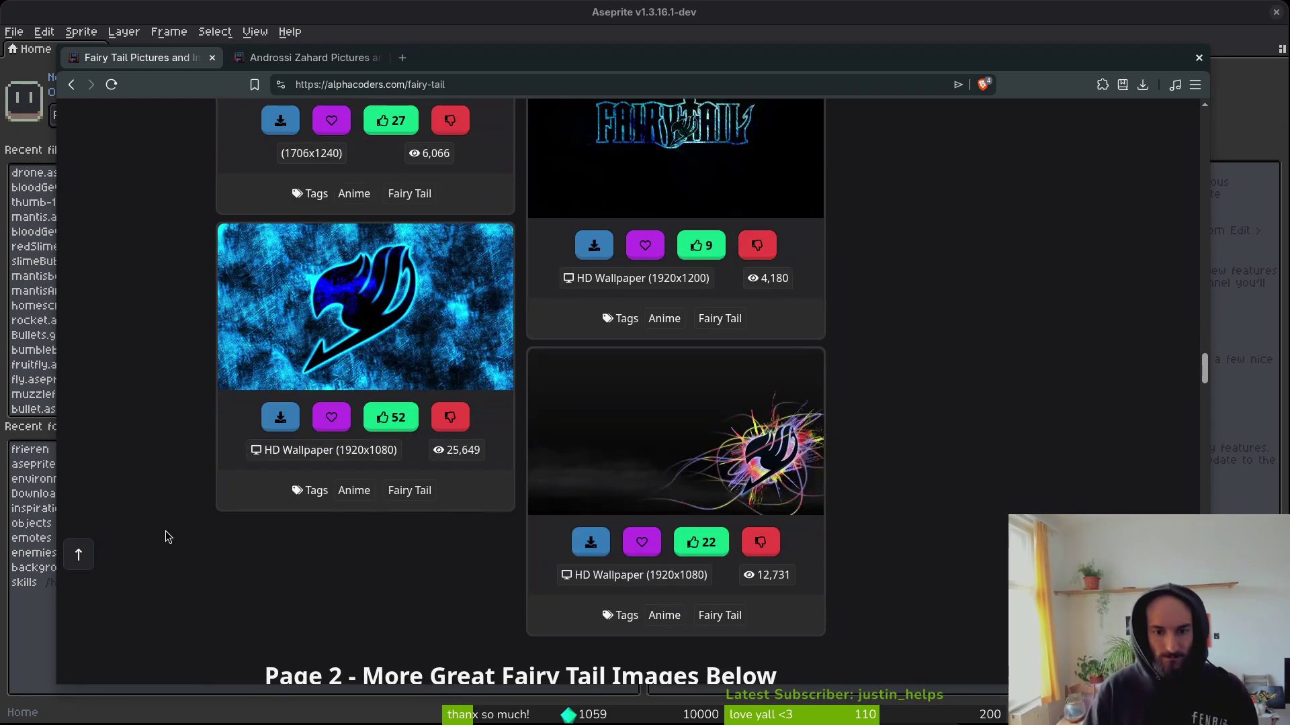
scroll(165, 531, "down", 13)
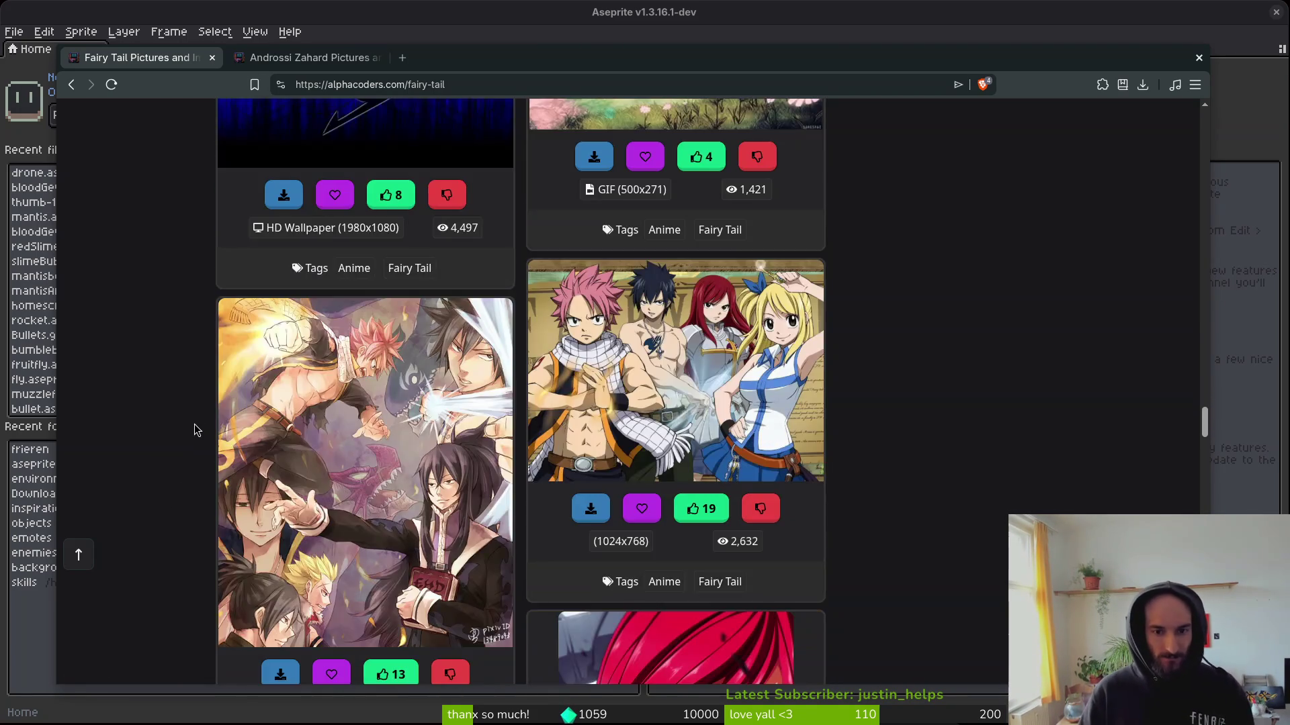
scroll(195, 430, "down", 12)
scroll(192, 441, "down", 15)
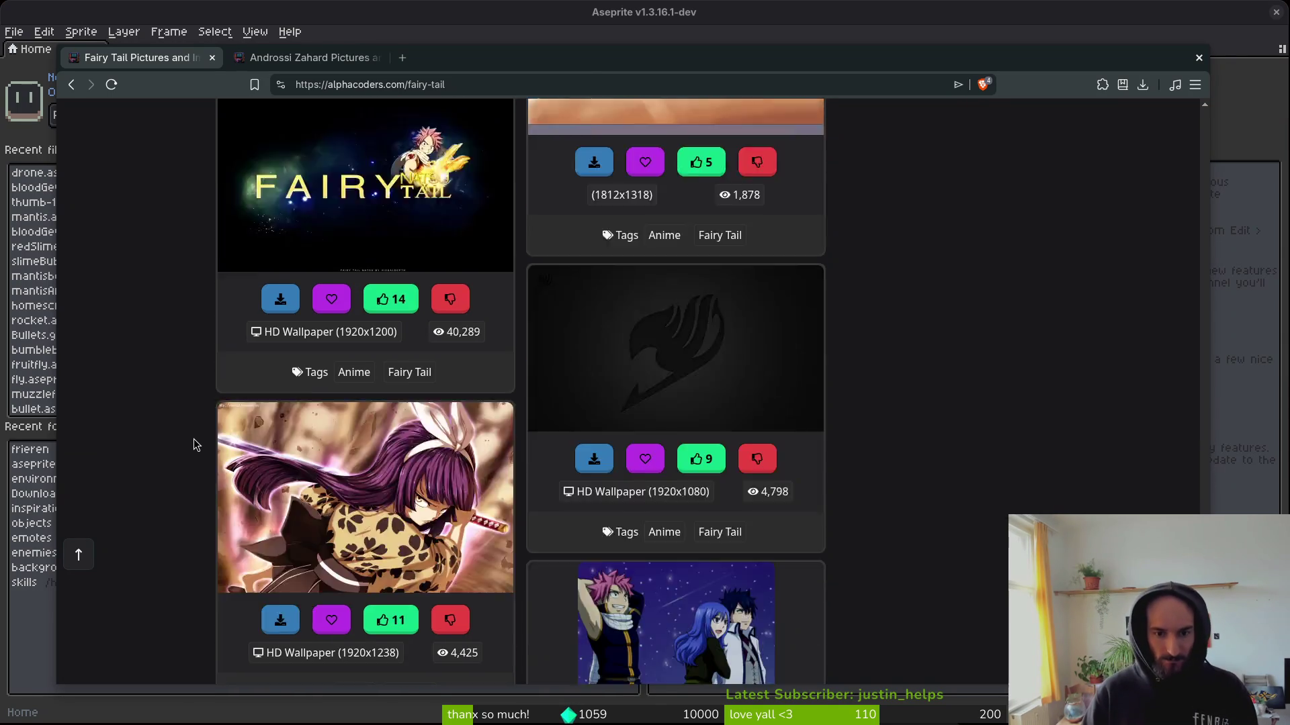
scroll(193, 443, "down", 4)
scroll(192, 442, "down", 7)
scroll(191, 441, "down", 10)
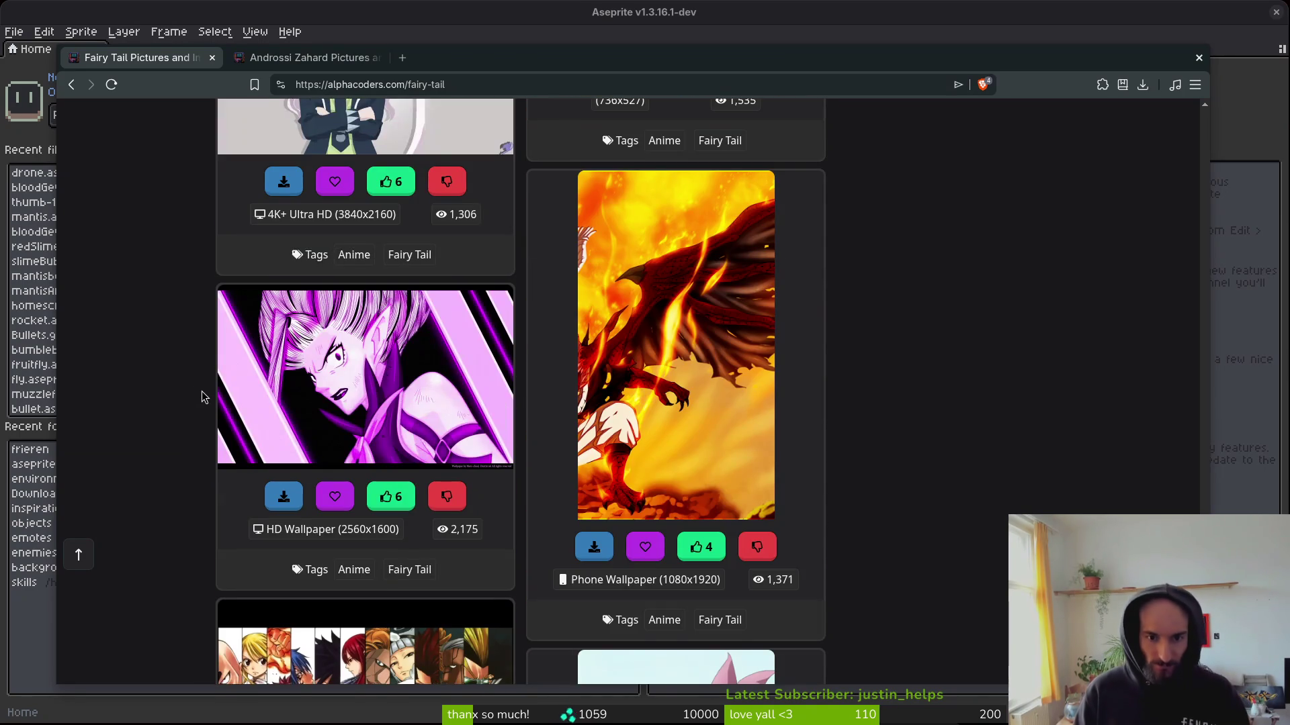
scroll(192, 403, "down", 18)
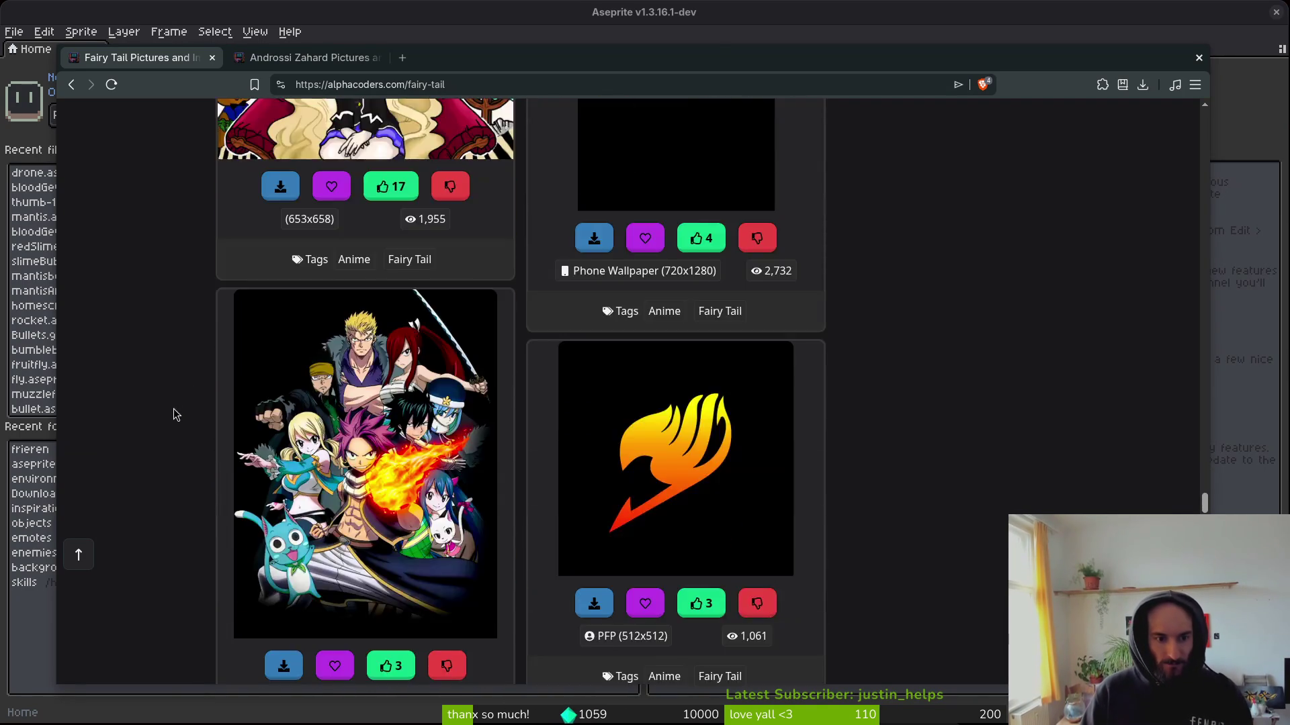
scroll(174, 414, "down", 18)
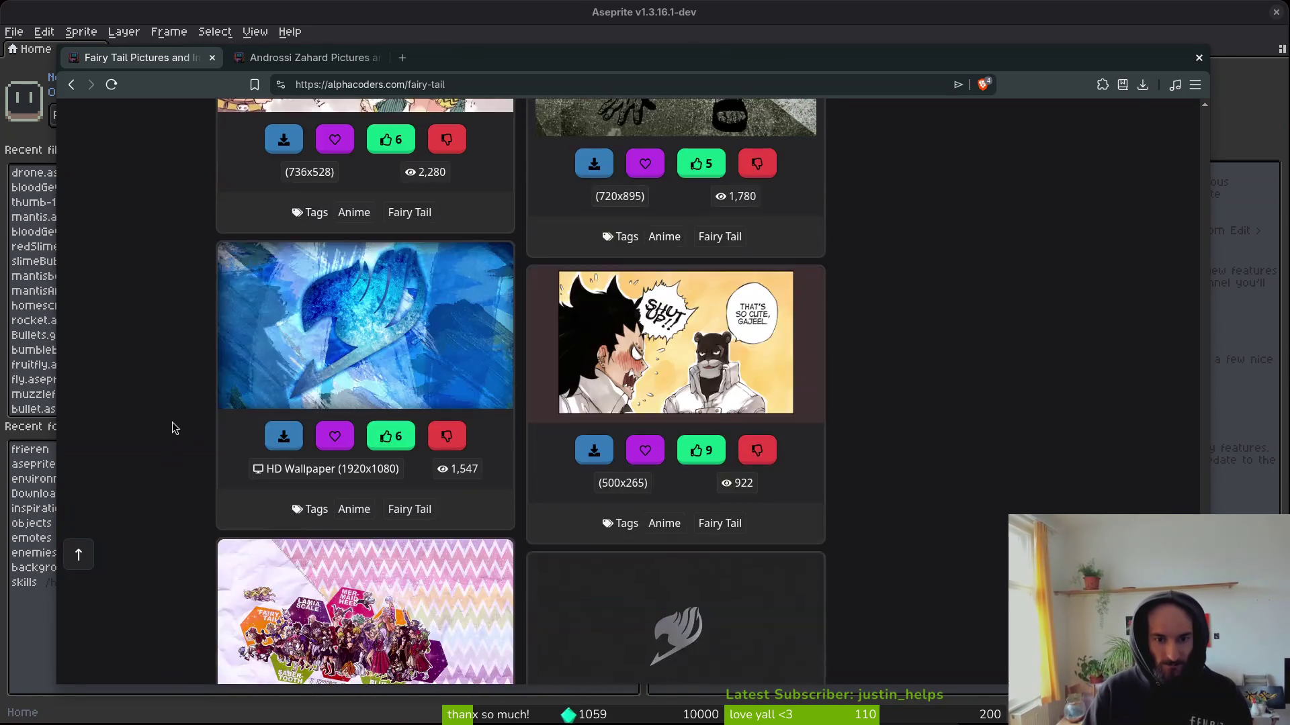
scroll(173, 430, "down", 15)
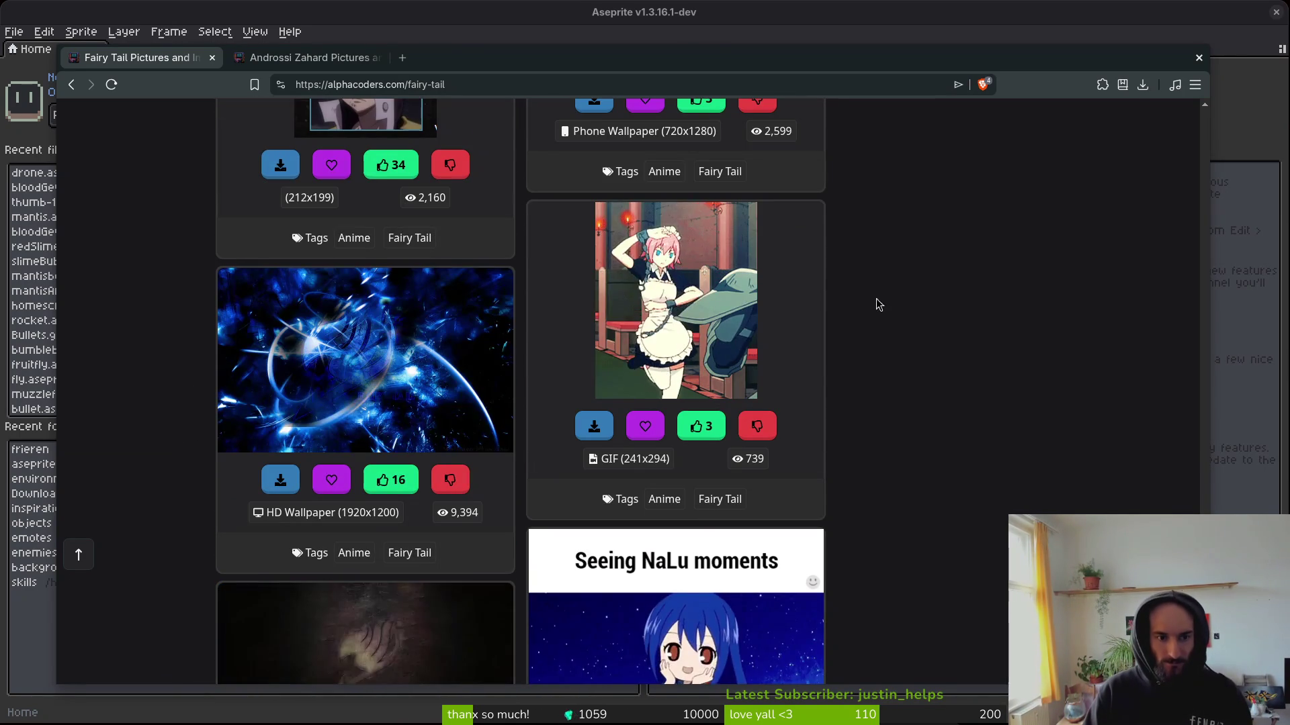
scroll(844, 291, "down", 6)
scroll(520, 392, "down", 4)
key("Home")
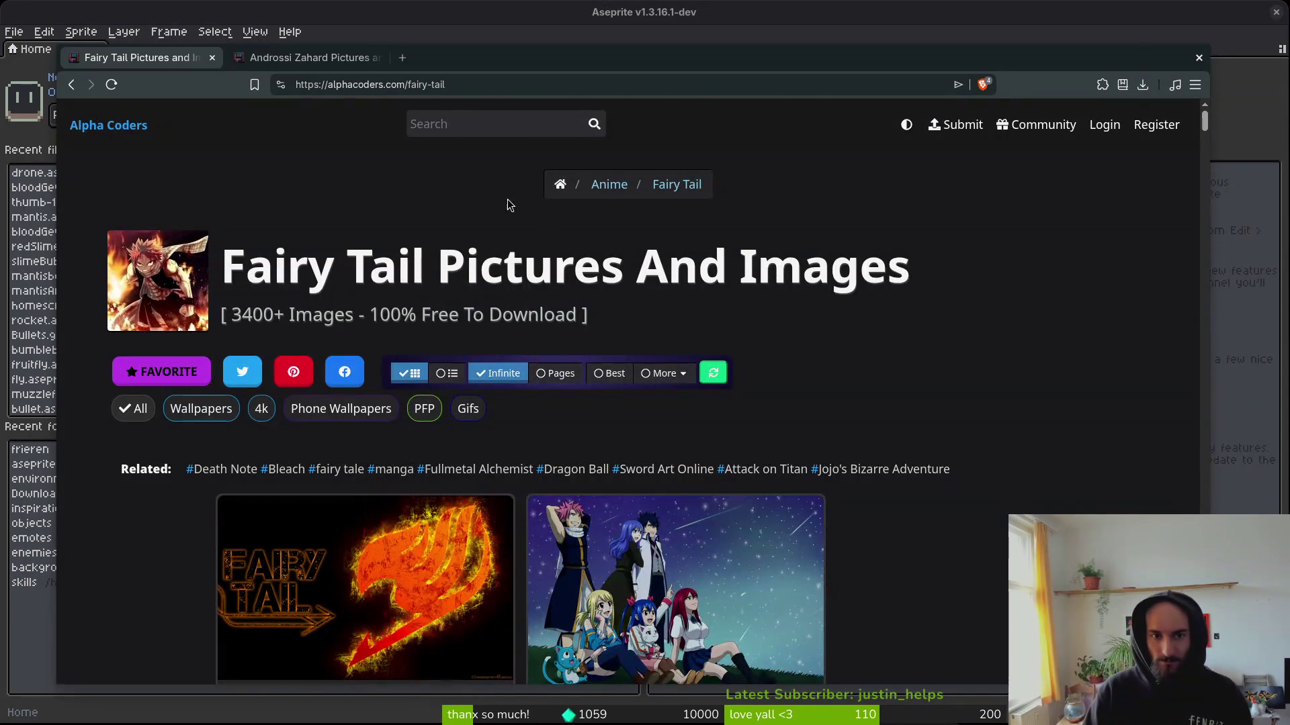
Go from the site's search box to the Androssi Zahard wallpaper tab and scroll through it.
left_click(445, 123)
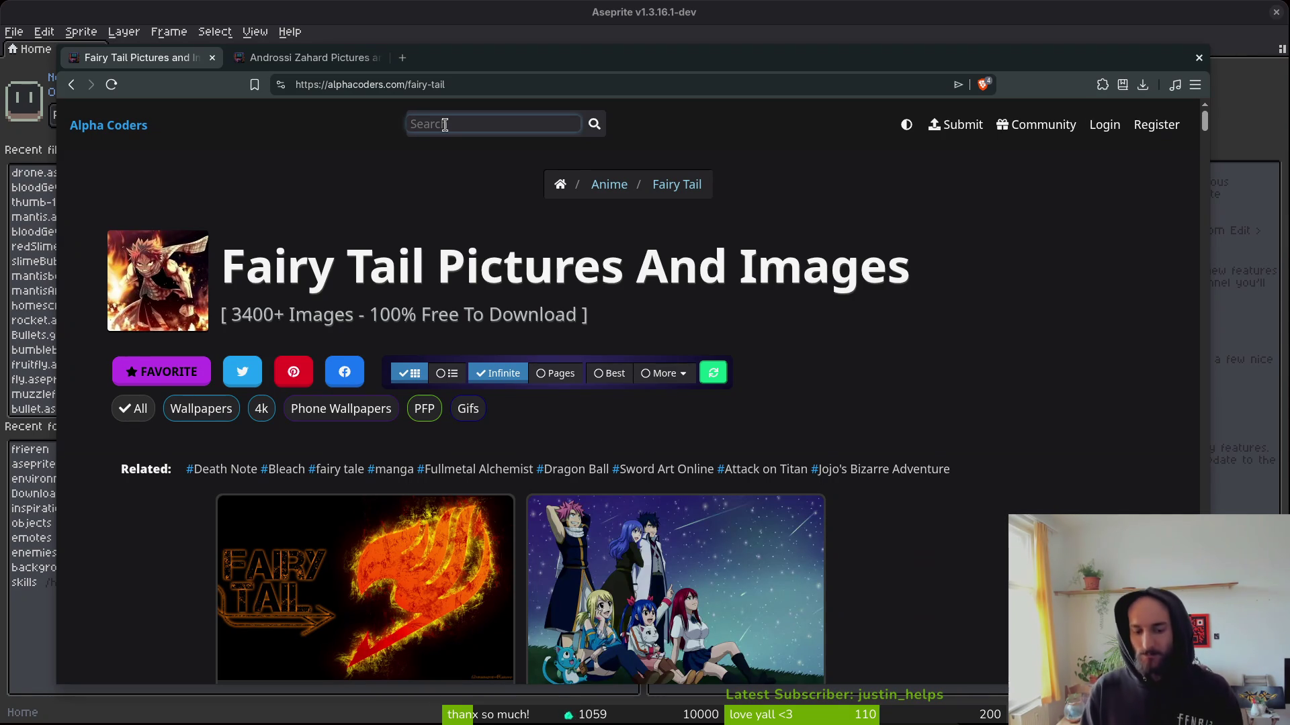
left_click(445, 125)
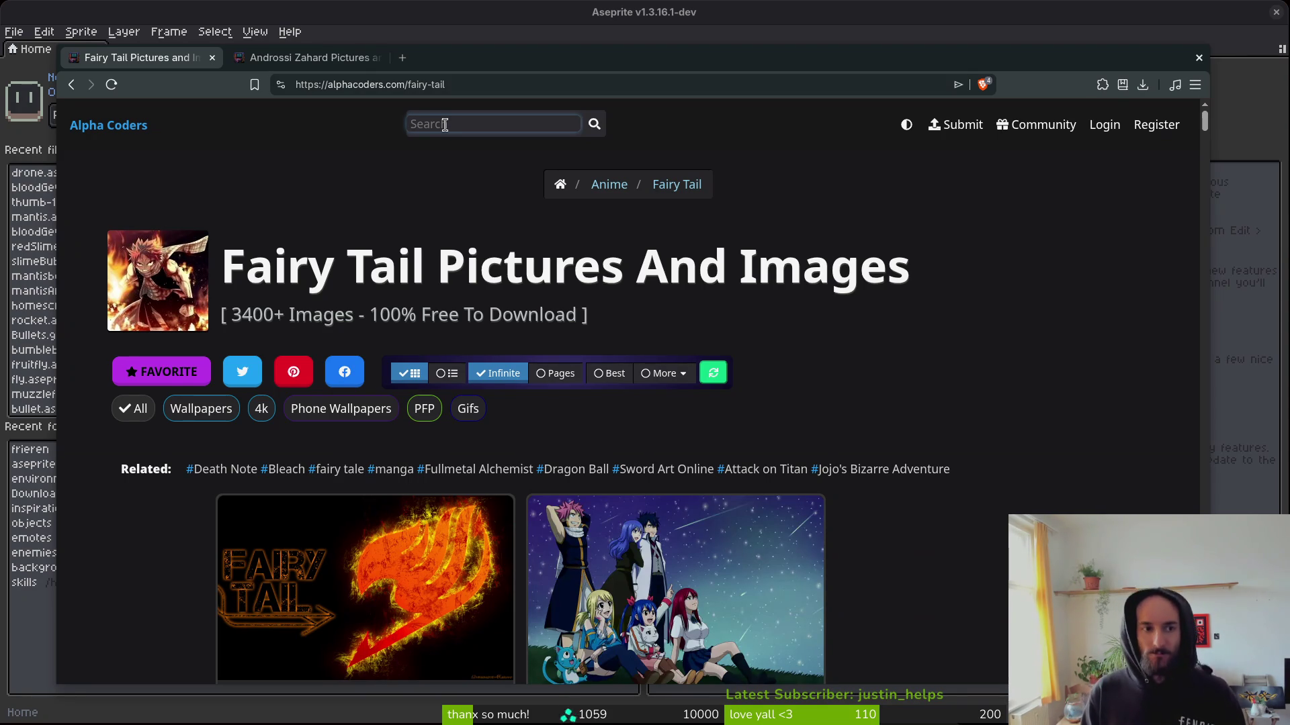
left_click(316, 60)
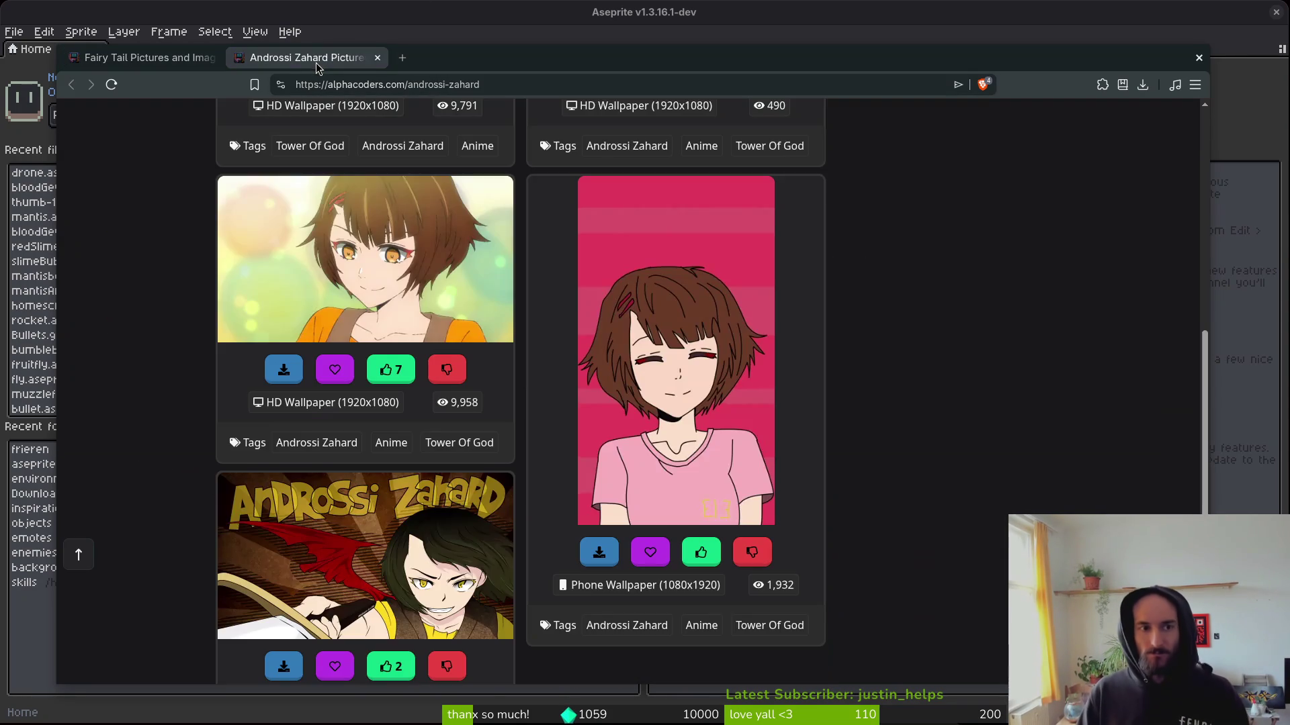
scroll(949, 432, "up", 4)
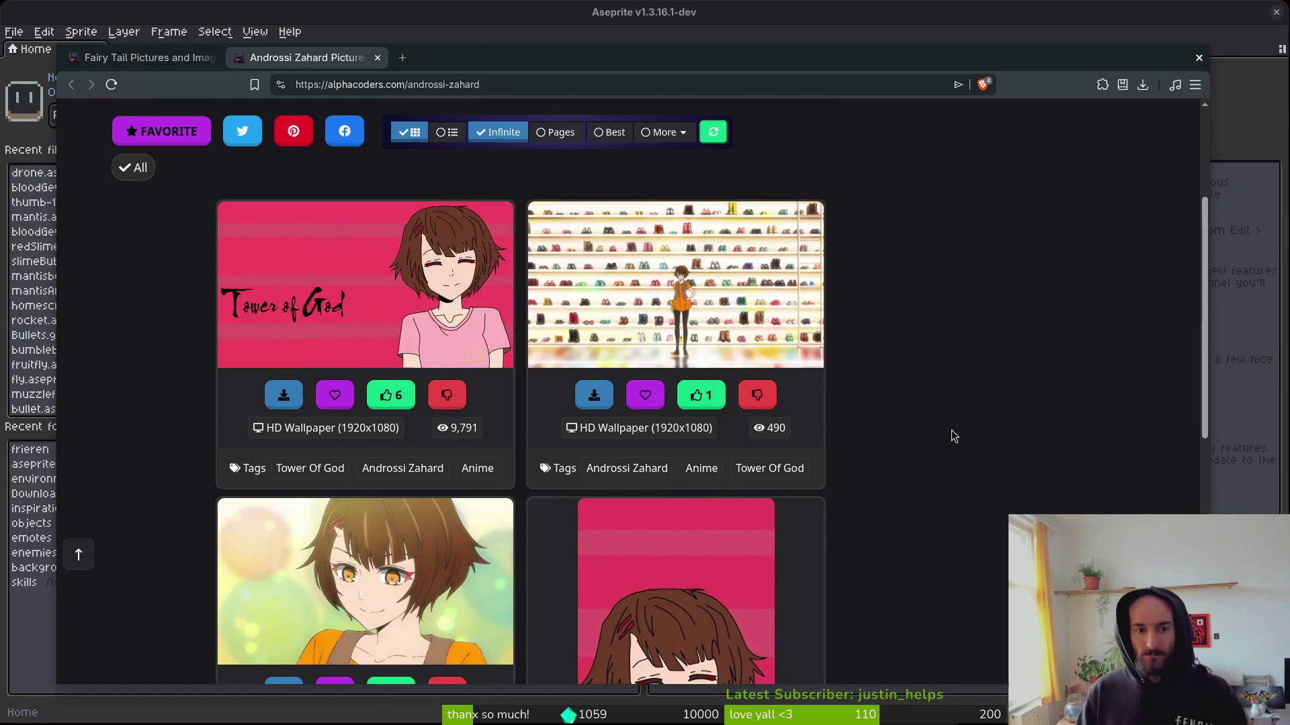
scroll(969, 433, "down", 2)
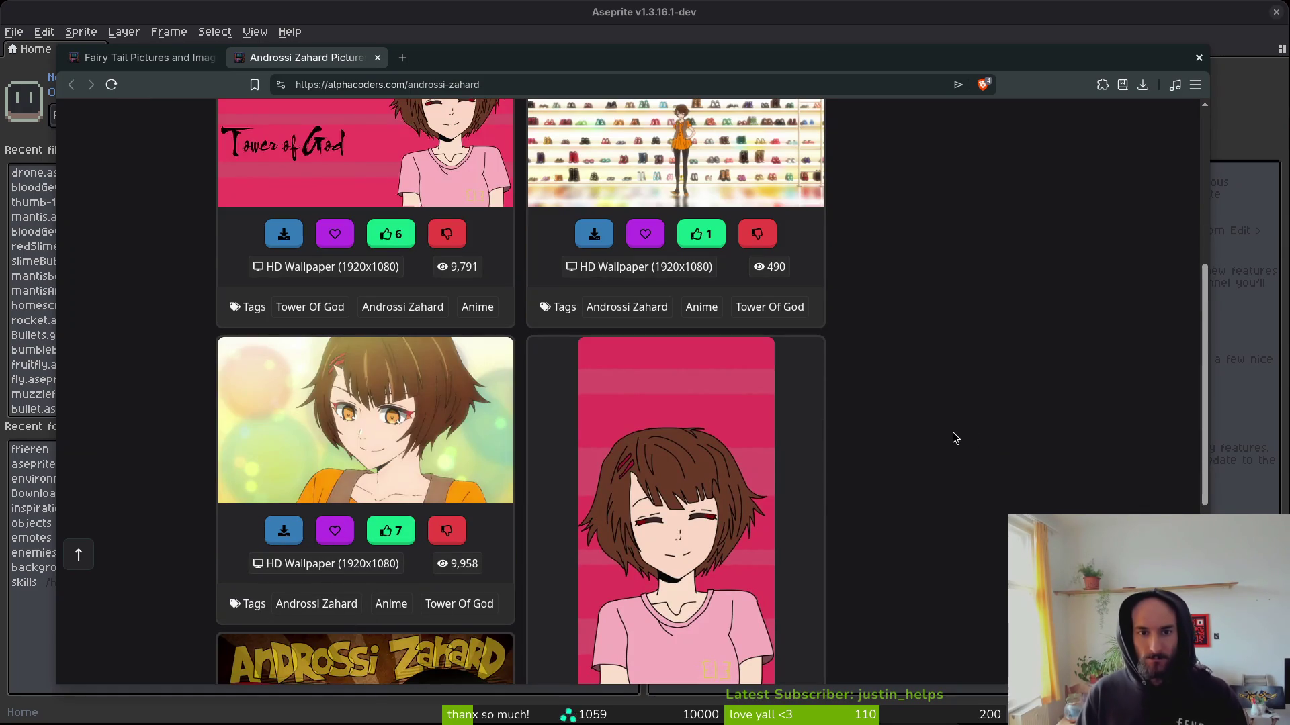
scroll(948, 441, "down", 2)
scroll(880, 425, "down", 2)
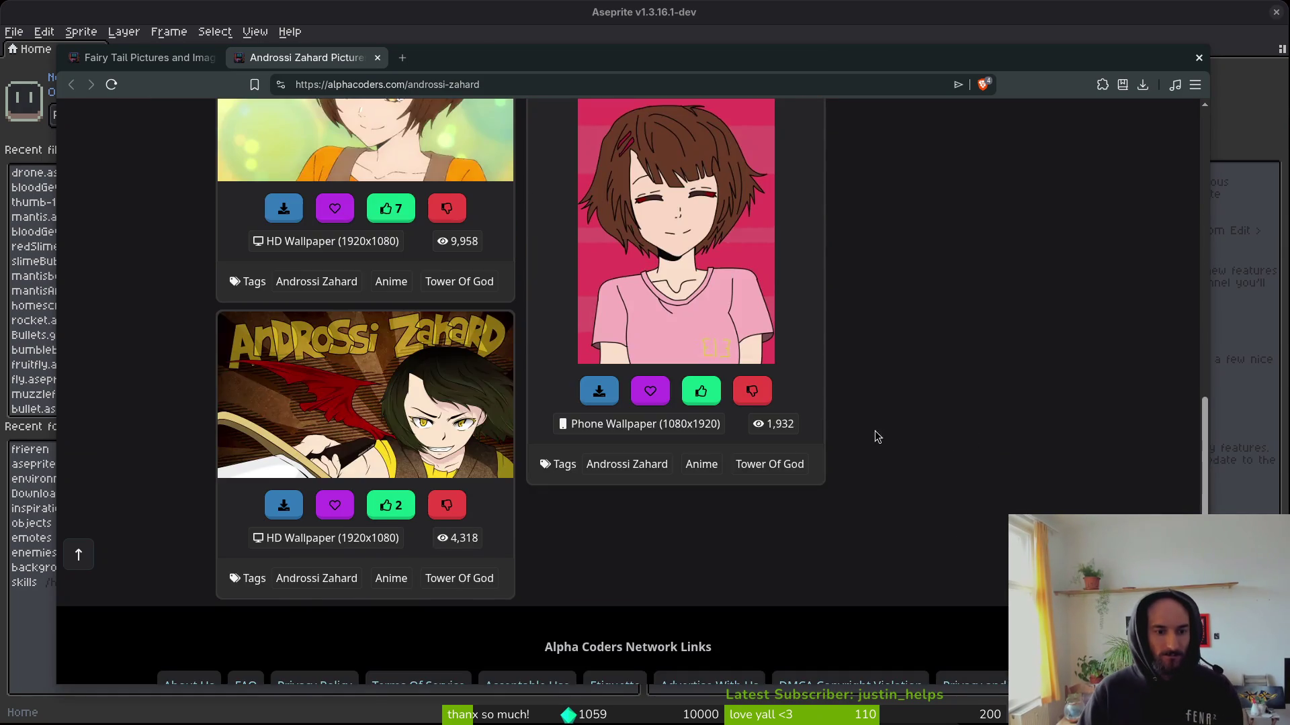
Jump to the top, close the Androssi Zahard tab, then close the browser window.
key("Home")
key("ctrl+w")
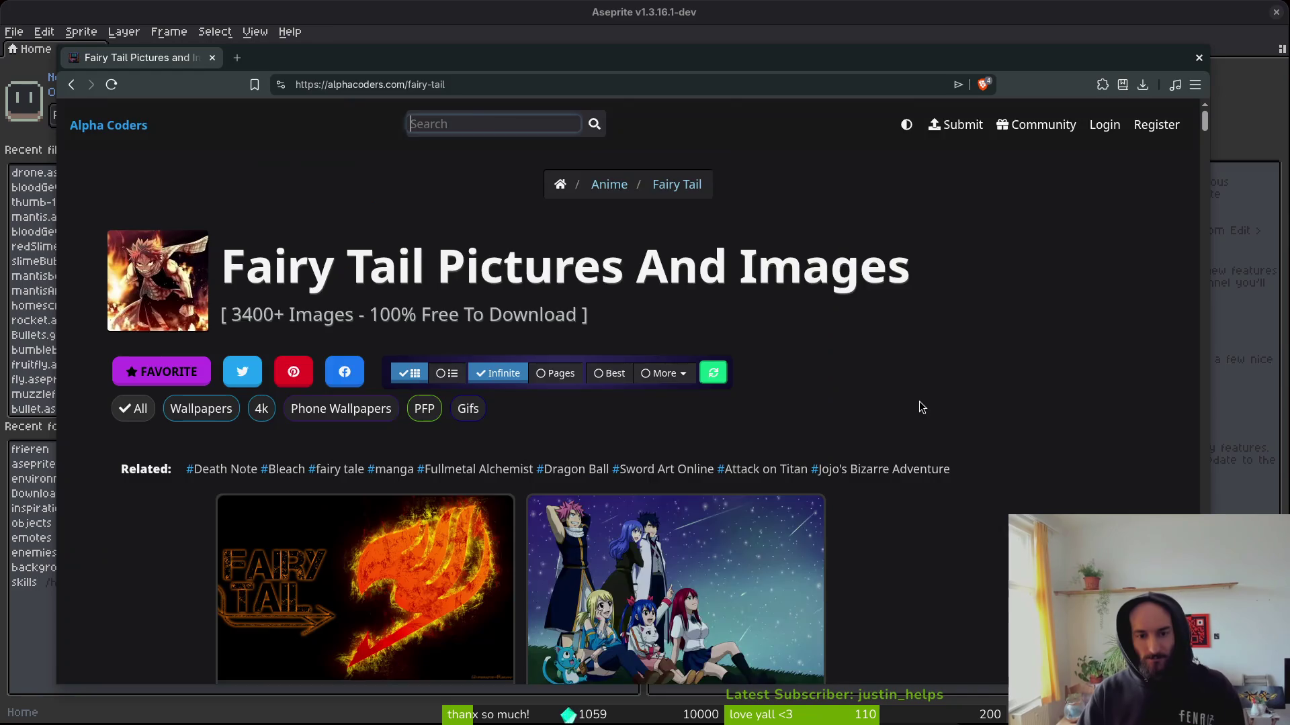
key("ctrl+w")
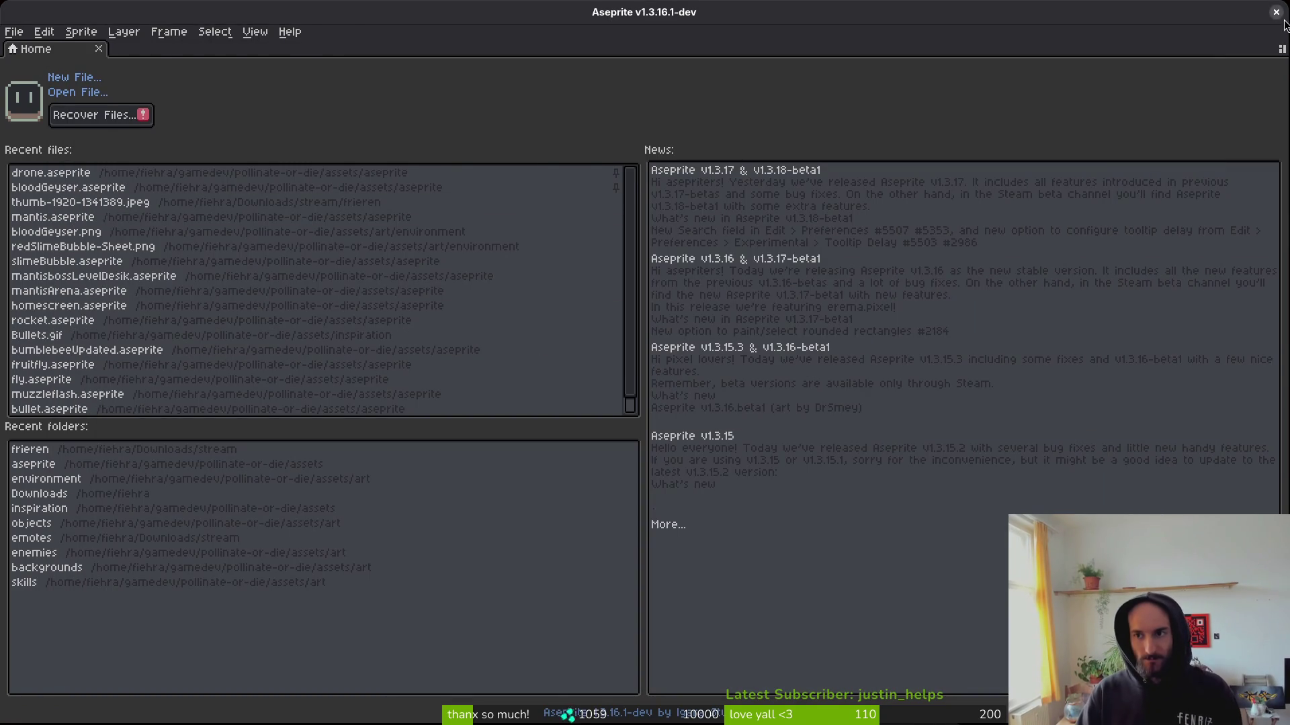
Close Aseprite and launch Neovim in the pollinate-or-die project folder.
left_click(1276, 11)
type("vi")
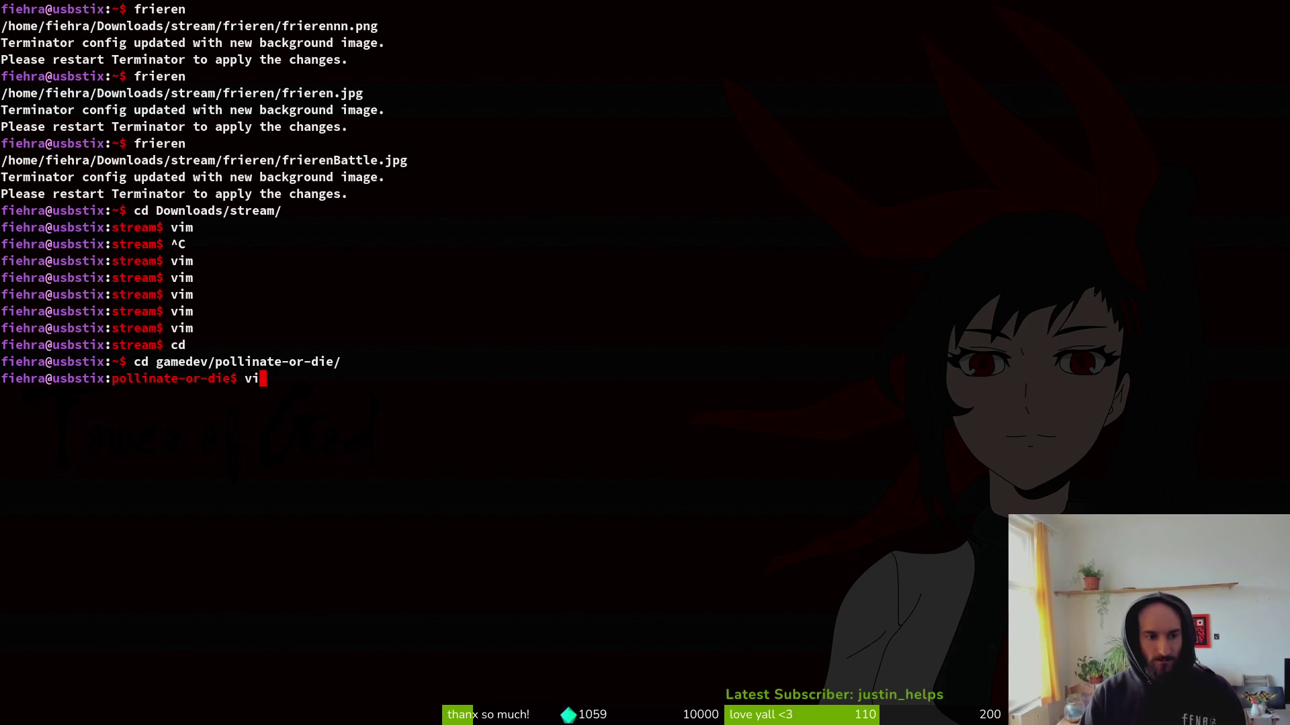
key("Return")
Open spawn_geyser.gd through the file finder with the query 'spawgey' and save it.
key("space")
key("f")
key("f")
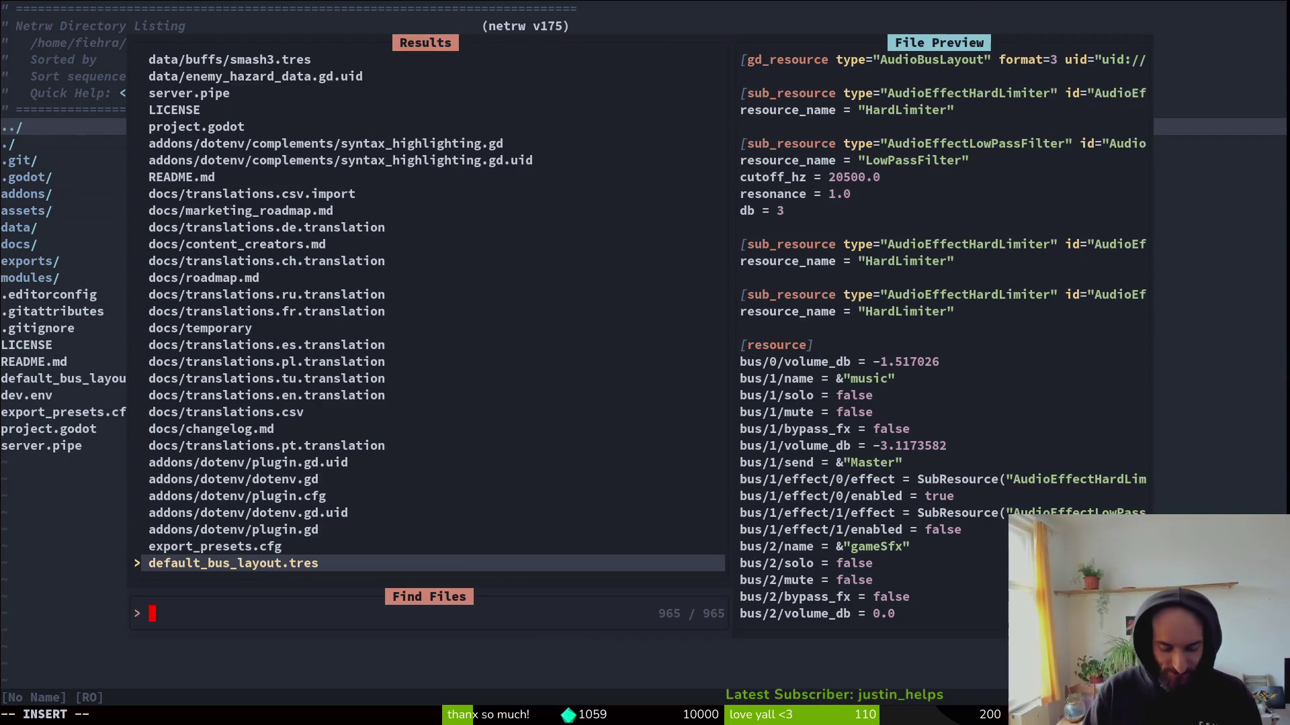
type("spawgey")
key("Return")
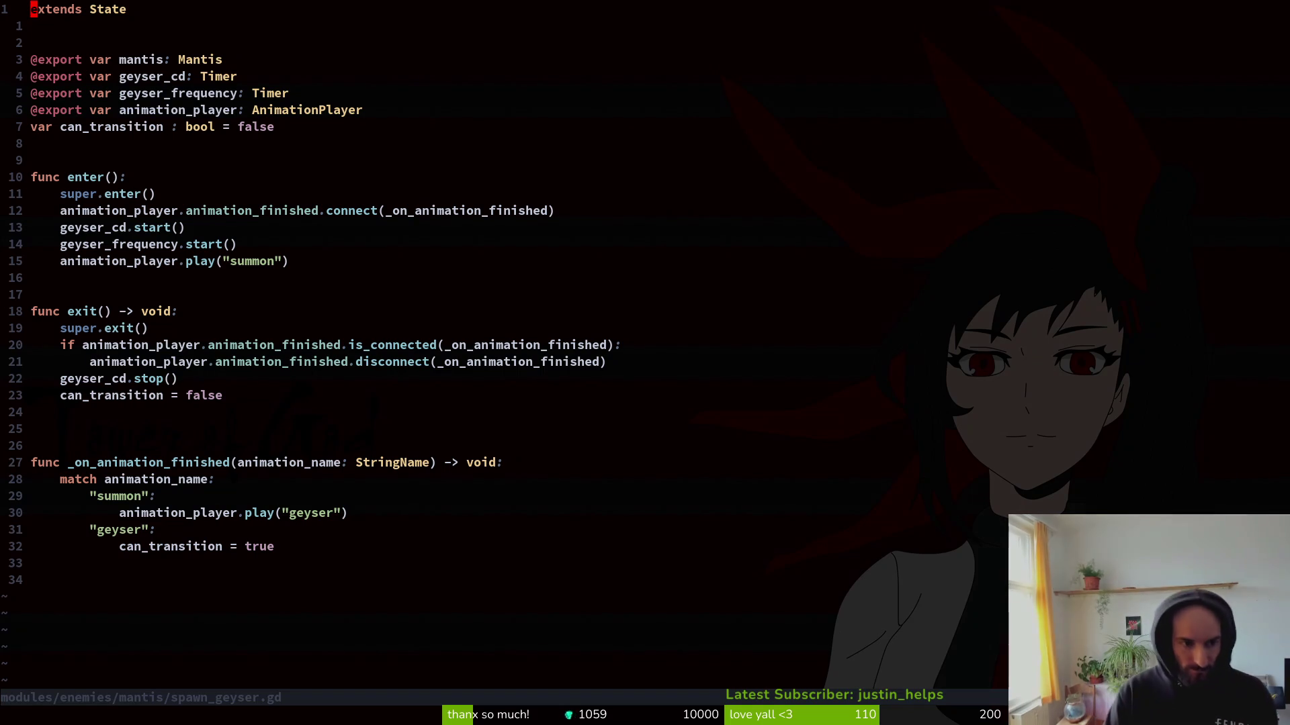
key("ctrl+s")
key("j")
key("j")
key("j")
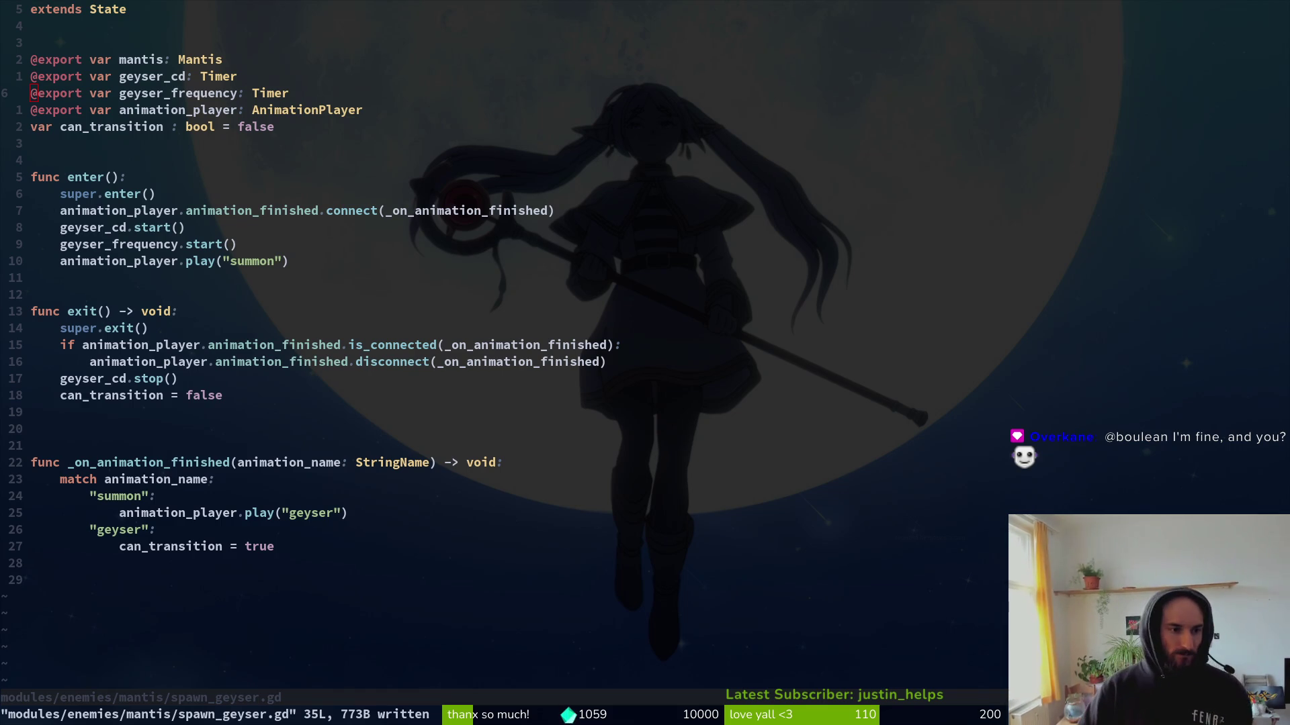
Jump to the animation_player check in exit() and bring up the project file finder.
left_click(83, 344)
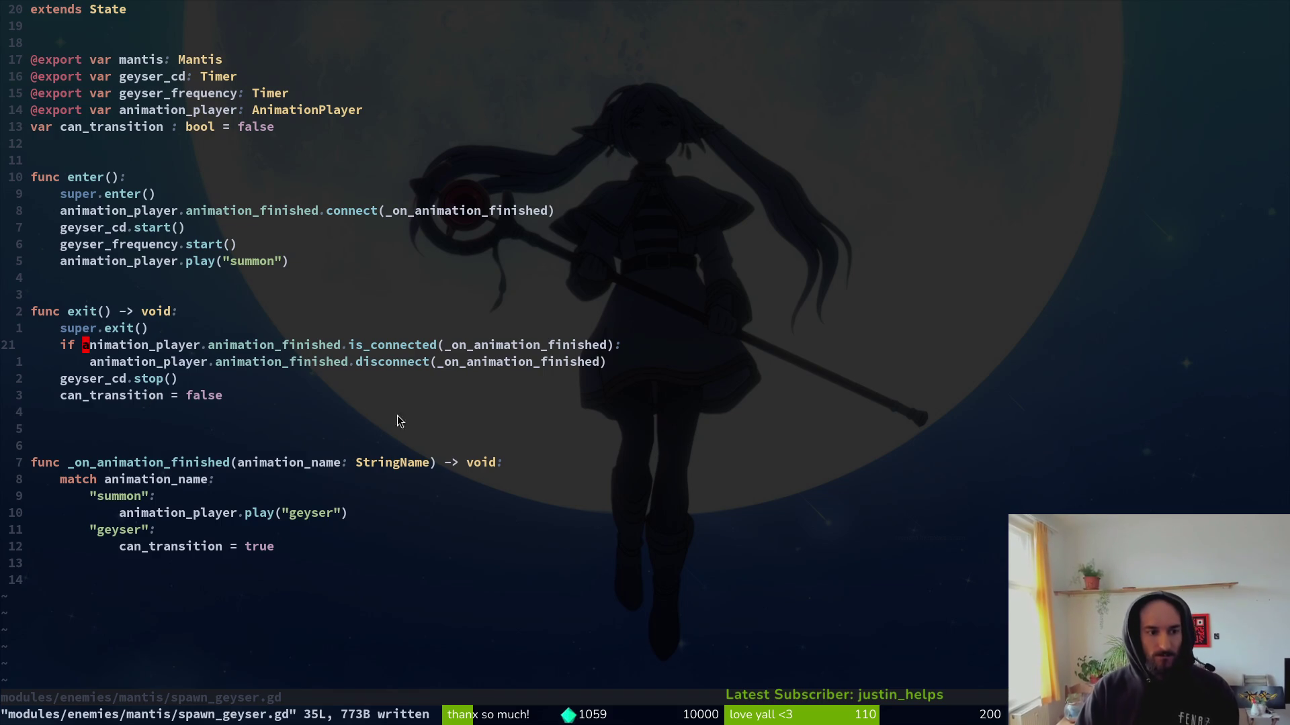
key("space")
Open the spider's spawn_web.gd via 'spiweb' and copy its seven-line transition function.
key("f")
key("f")
type("spiweb")
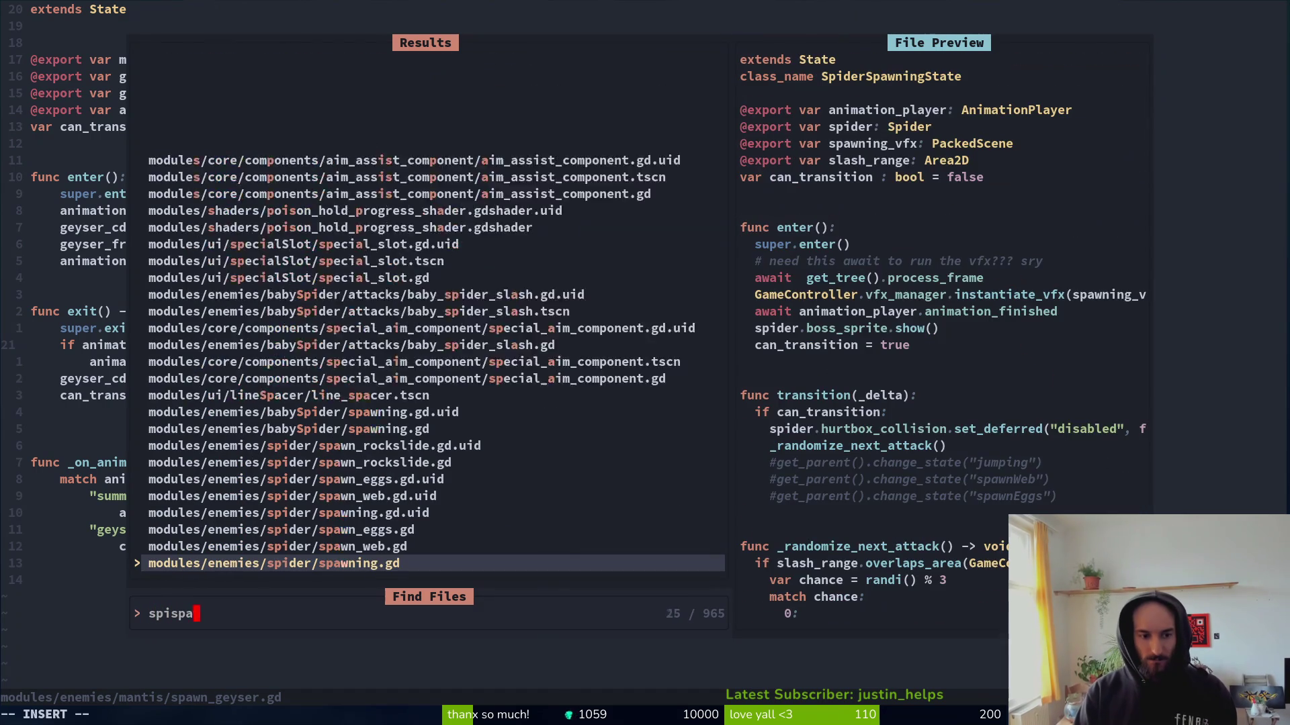
key("Return")
key("}")
key("}")
key("}")
key("}")
key("j")
key("j")
key("V")
key("j")
key("j")
key("j")
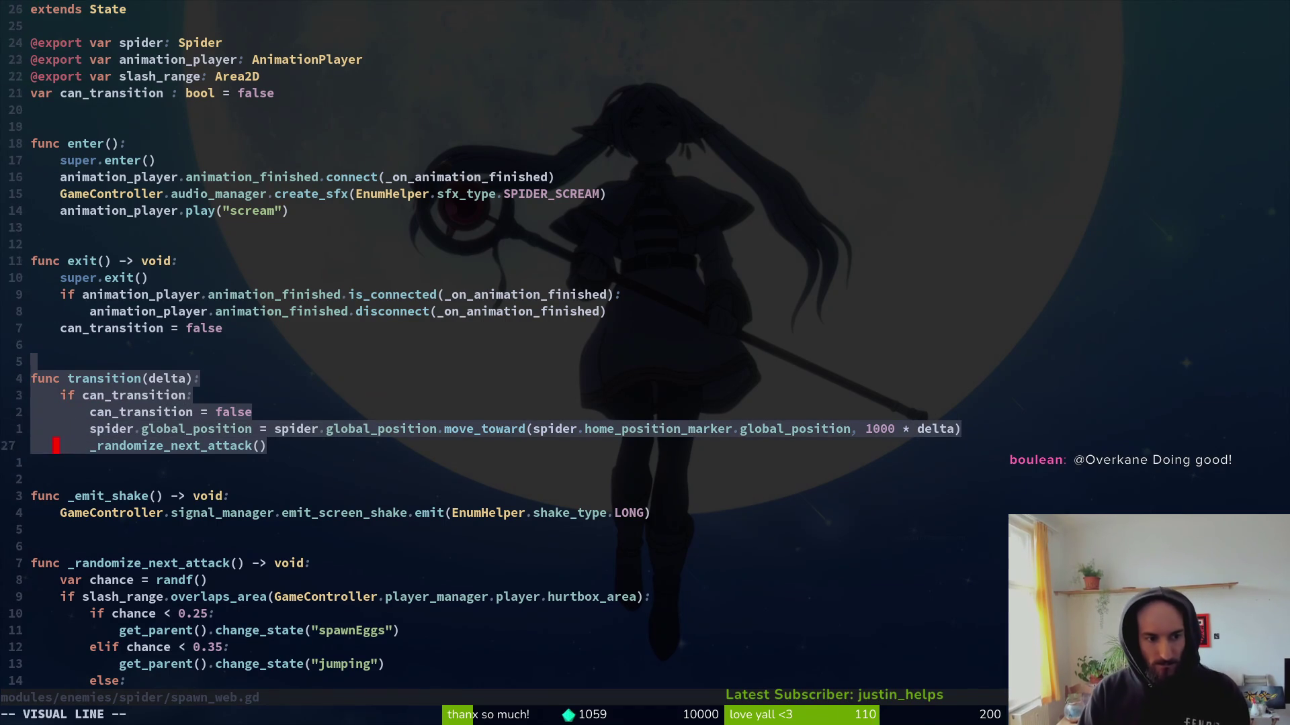
key("y")
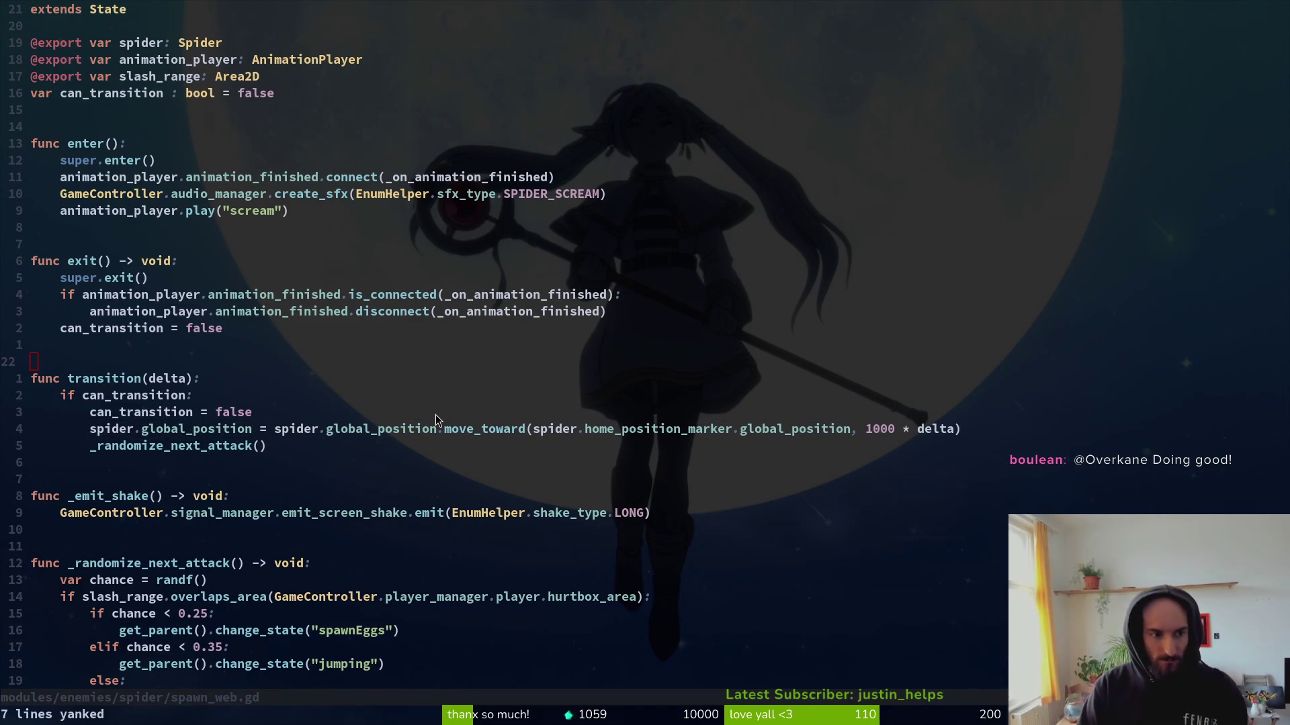
Paste the transition function below exit() in spawn_geyser.gd, drop the spider position line, and save.
key("ctrl+6")
key("j")
key("j")
key("j")
key("p")
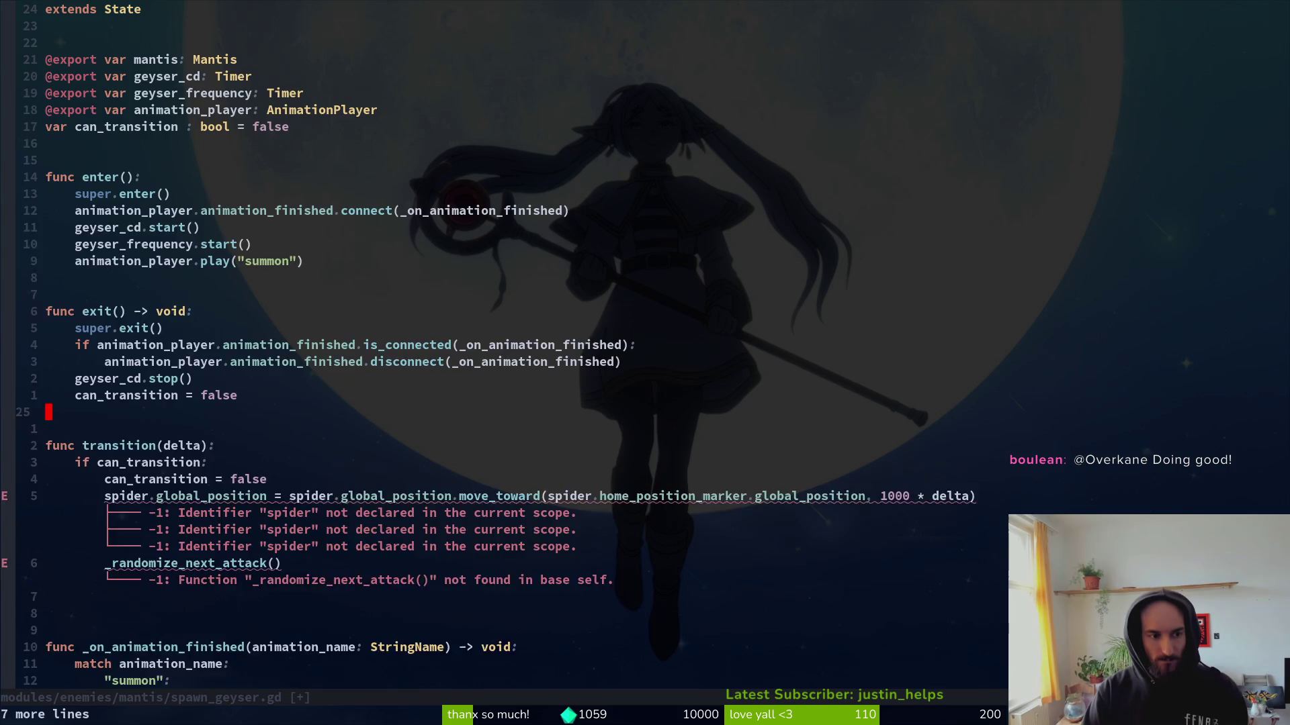
key("j")
key("j")
key("j")
type("wkjcwm")
key("Escape")
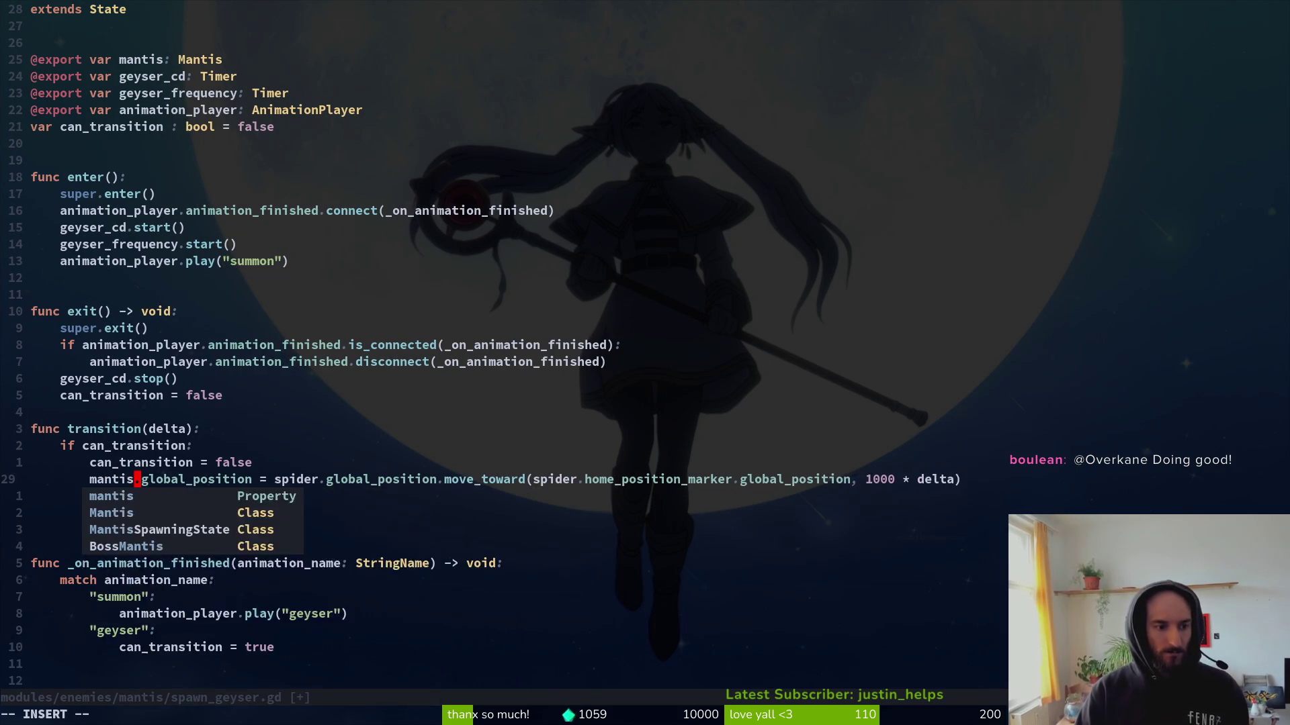
key("d")
key("d")
key("ctrl+s")
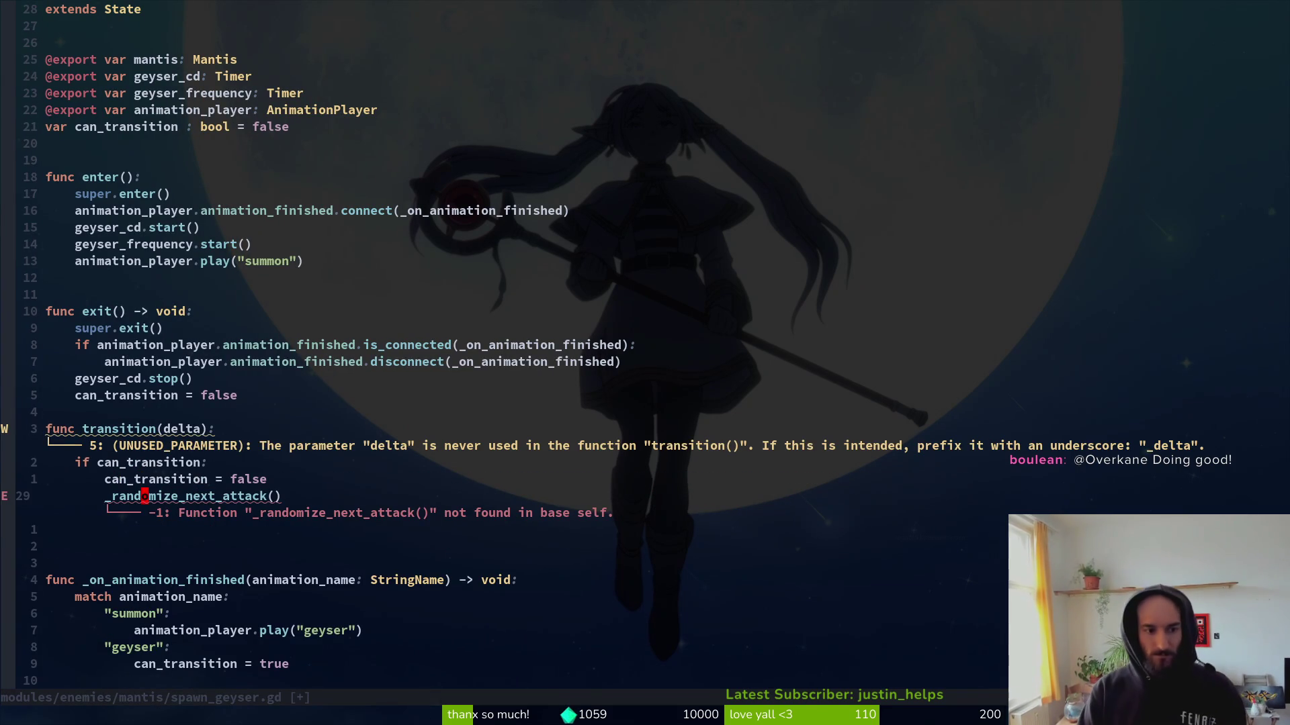
key("ctrl+6")
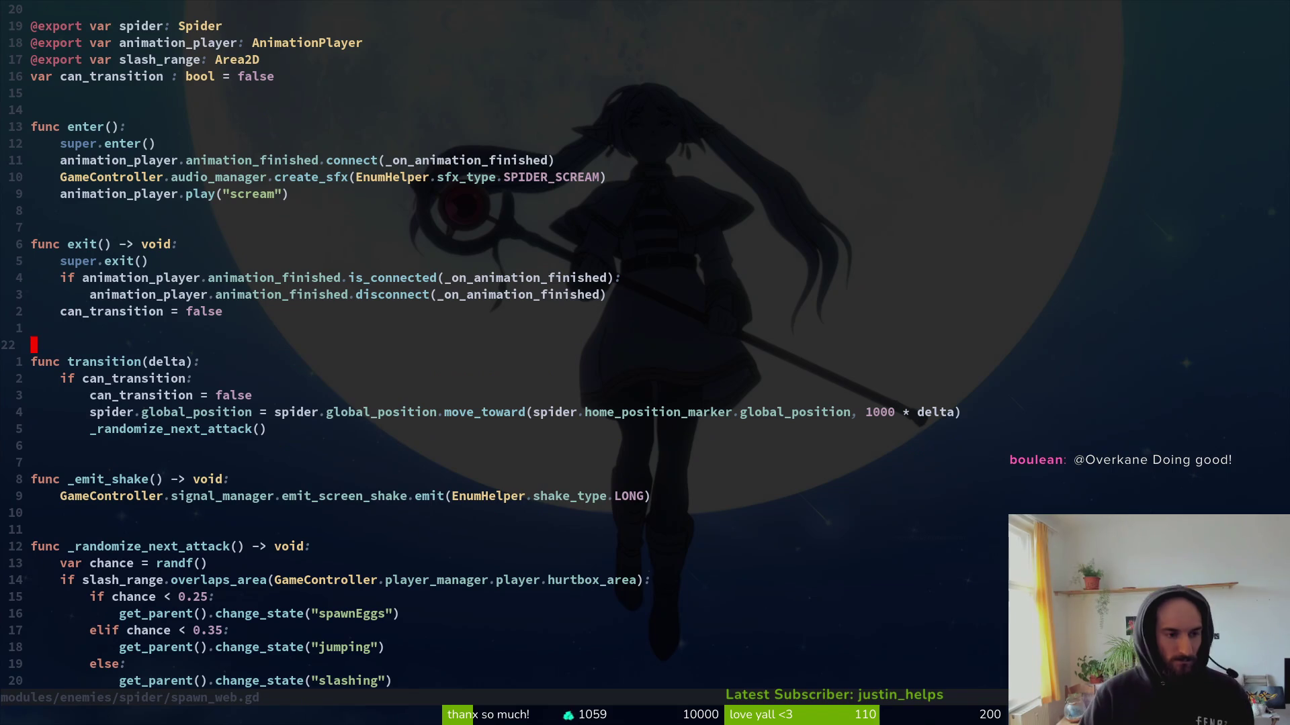
key("ctrl+6")
Copy the falling state change from dashing.gd into transition, remove _randomize_next_attack(), and save.
key("space")
key("f")
key("f")
type("dashing")
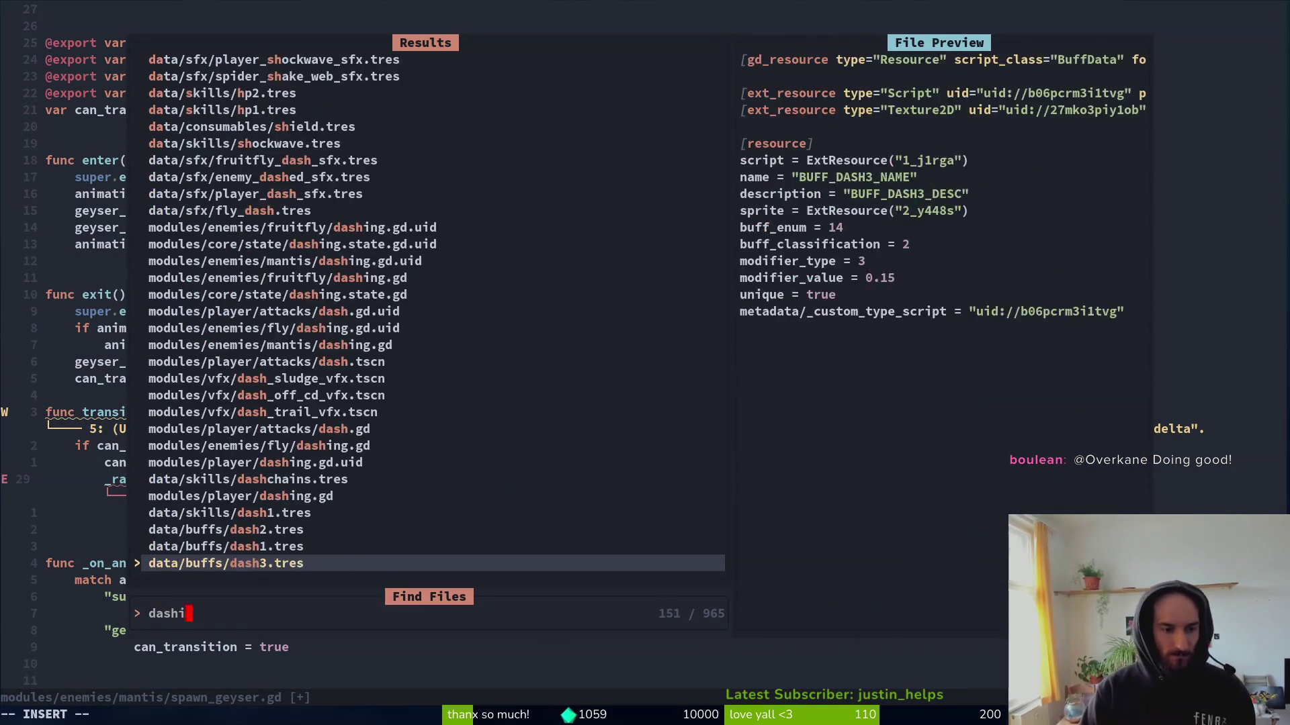
key("Return")
key("j")
key("j")
key("j")
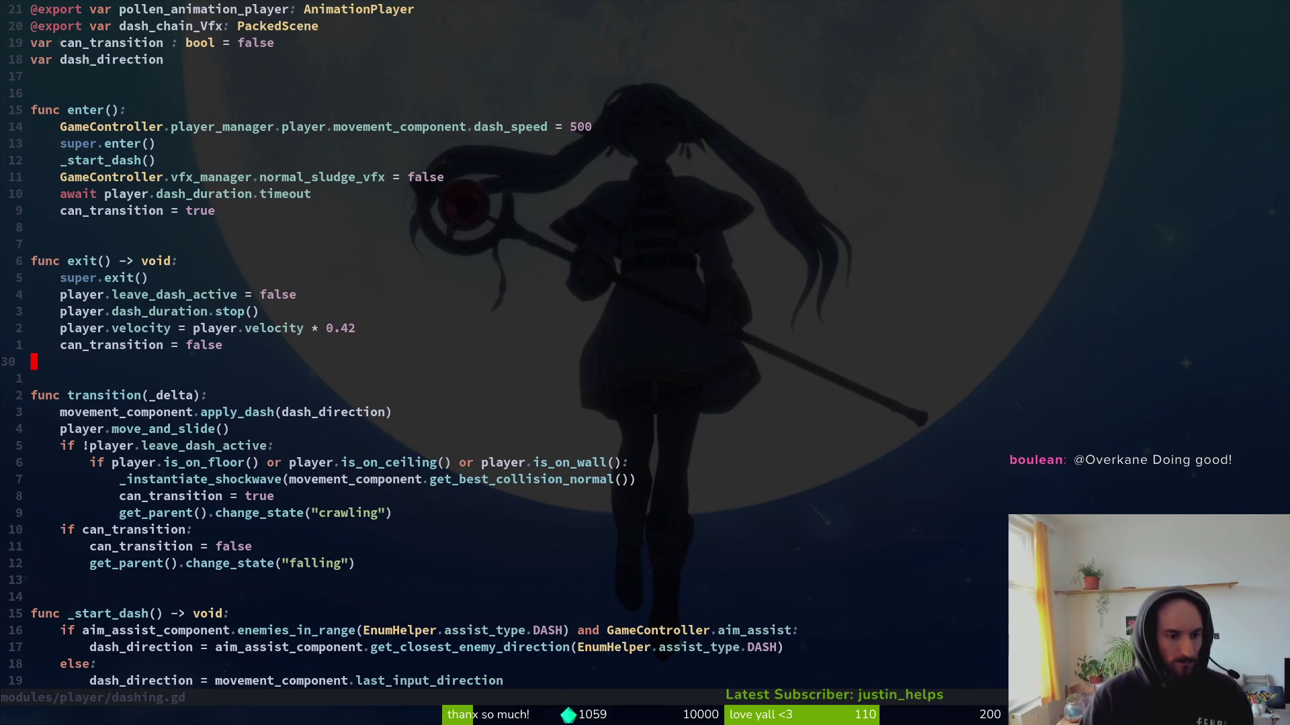
key("j")
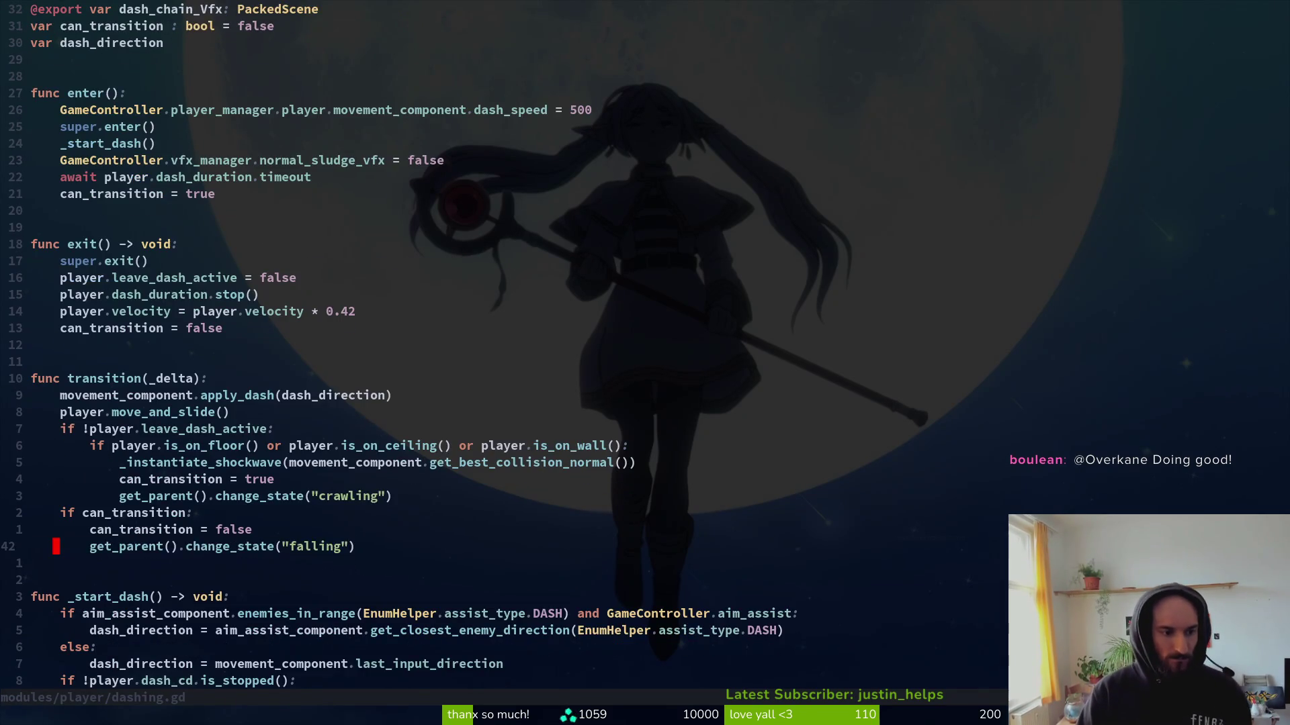
key("ctrl+6")
key("p")
key("d")
key("d")
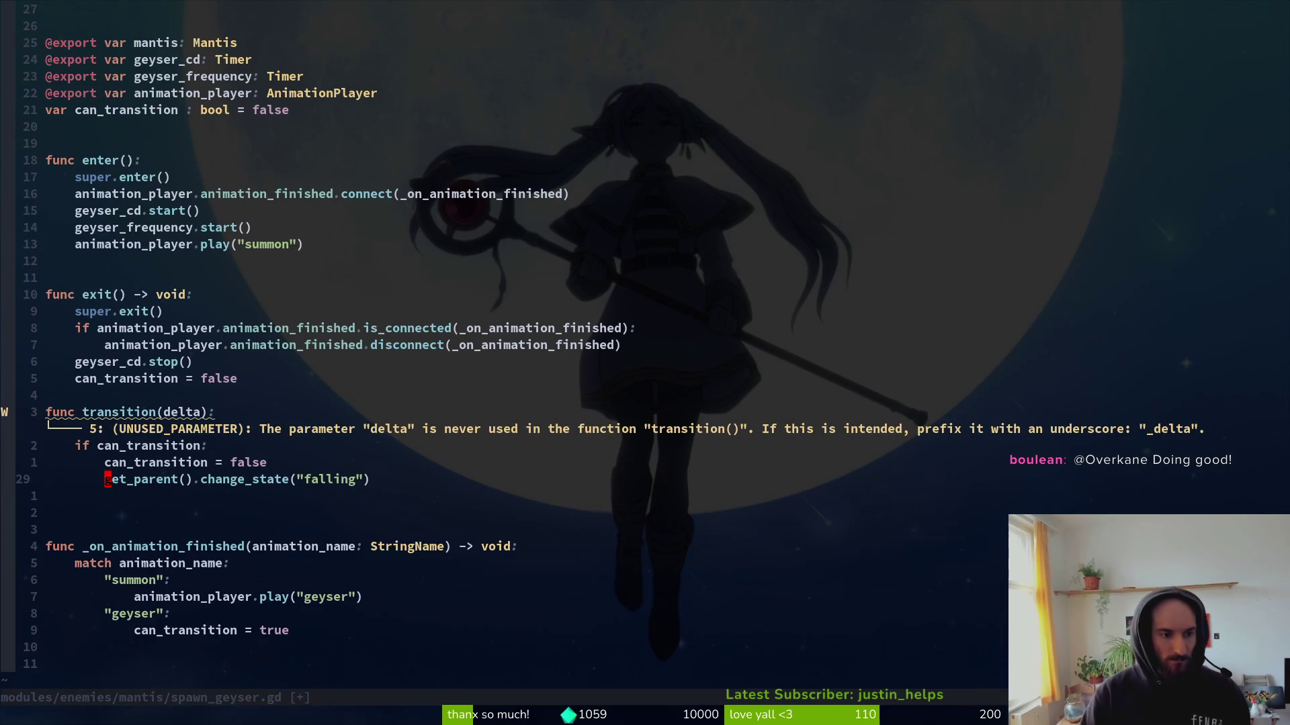
type(":w")
key("Return")
key("w")
key("w")
key("w")
Change the transition's target state to "idle" and save the geyser script.
key("c")
key("i")
key("quotedbl")
type("idle")
key("Escape")
type(":w")
key("Return")
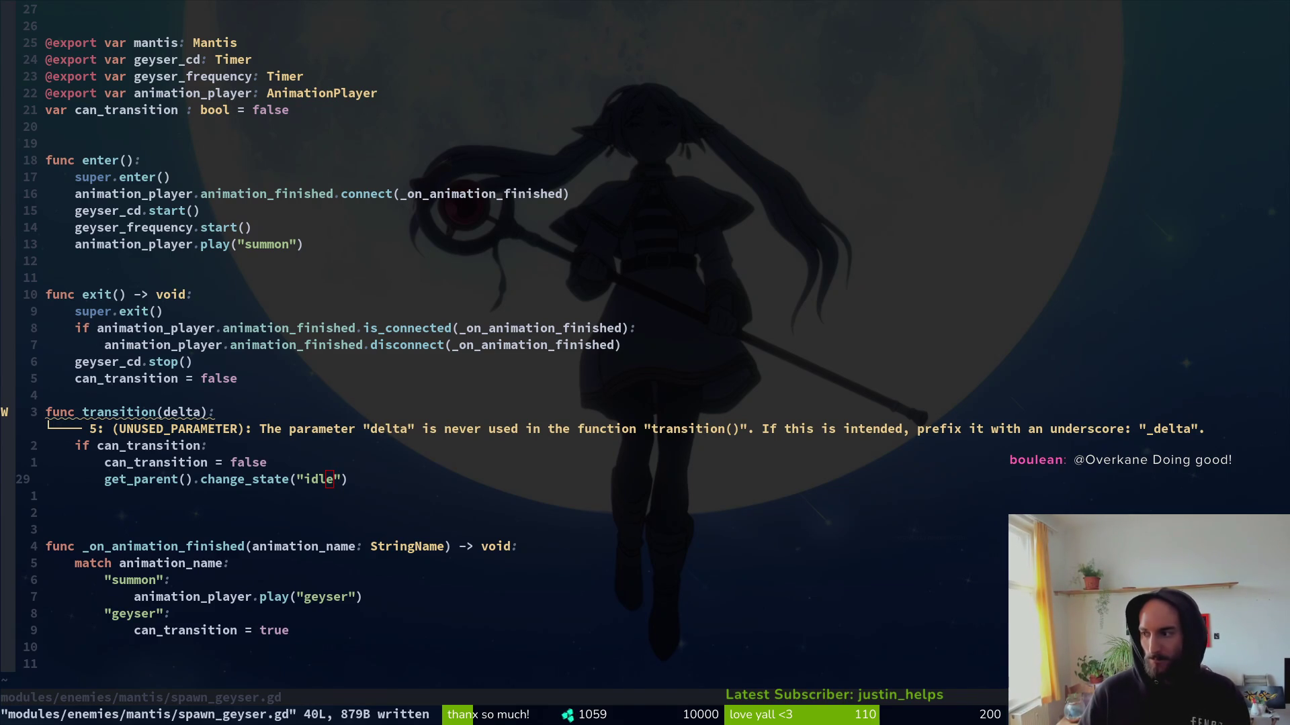
Check the mantis scene in Godot, then clear the change_state name for retyping.
key("alt+Tab")
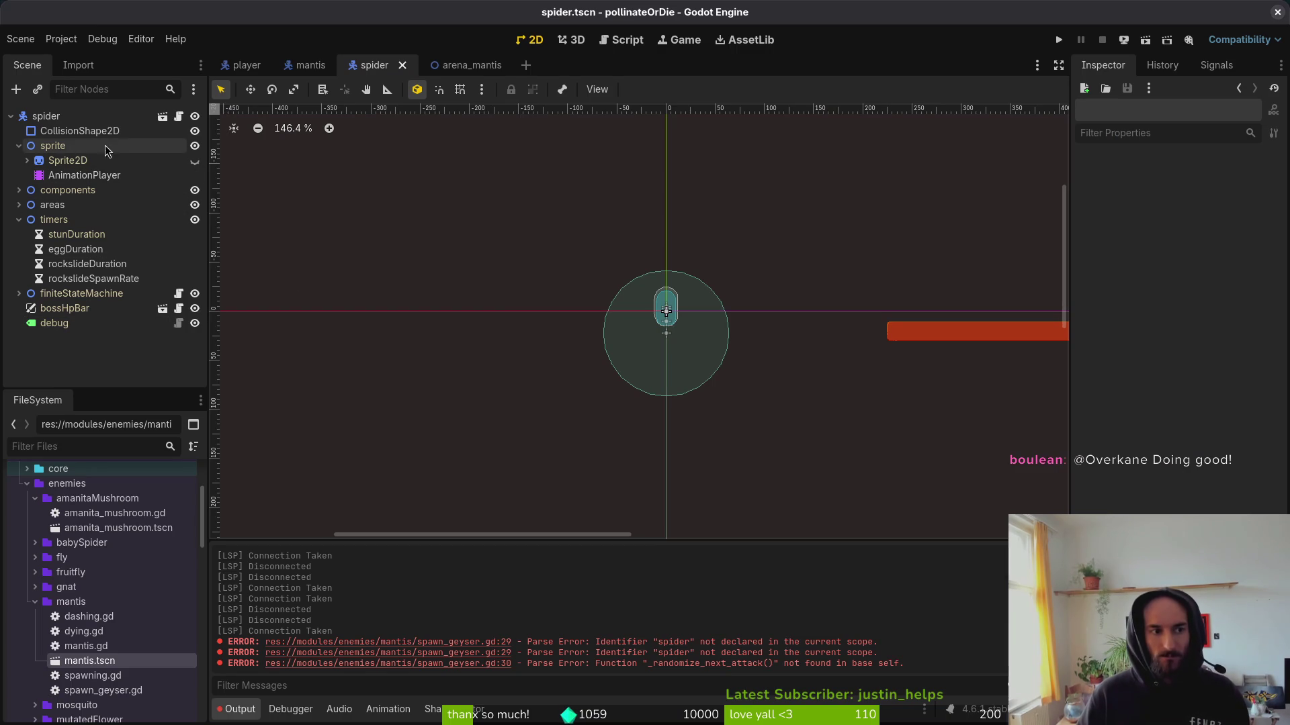
left_click(309, 68)
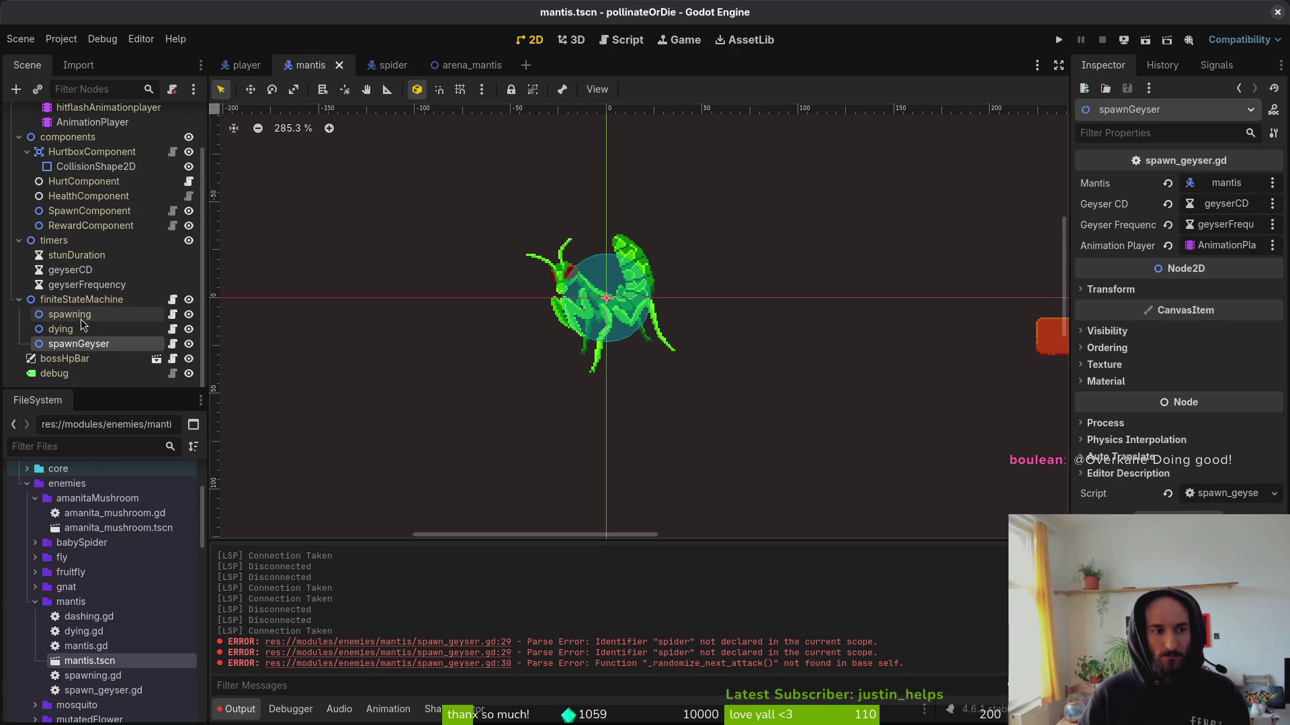
key("alt+Tab")
key("c")
key("i")
key("quotedbl")
Set the transition's target state to "spawning" and save.
type("spawning")
key("Escape")
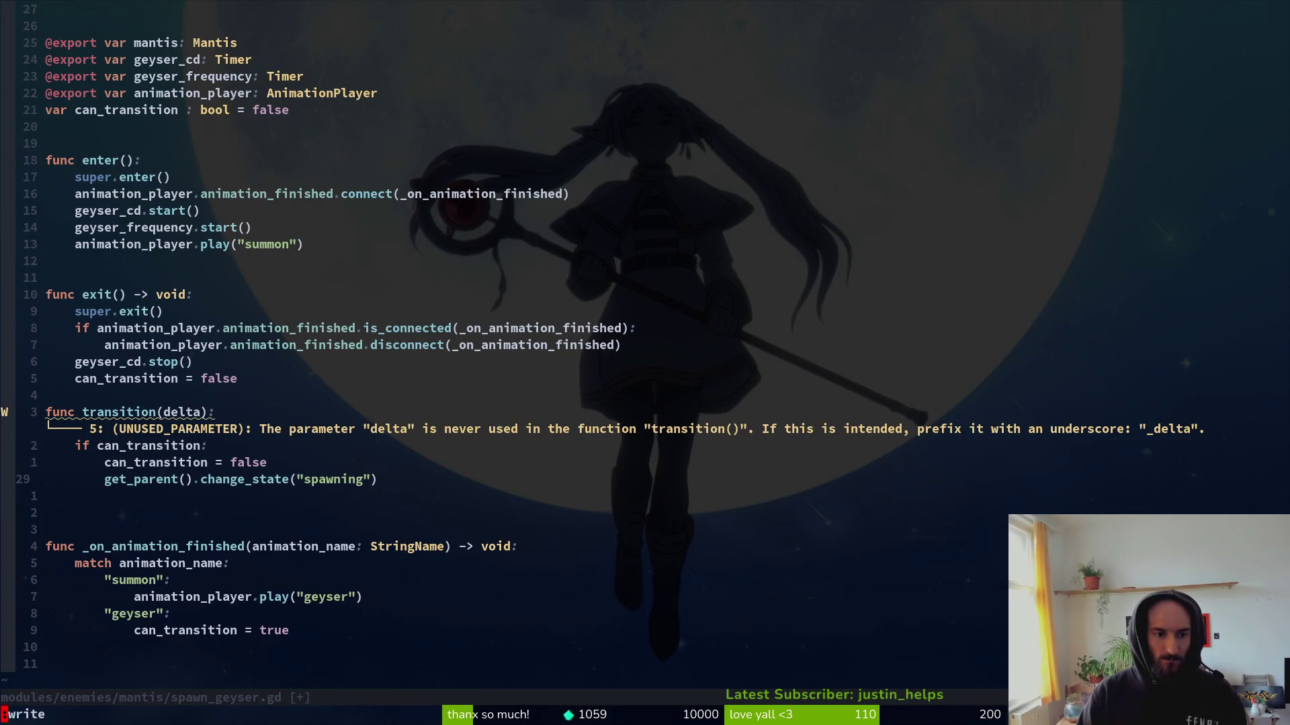
type(":w")
key("Return")
key("k")
key("k")
key("k")
Rename transition's delta parameter to _delta and save the script.
key("b")
key("b")
type("ion(_")
key("Escape")
type(":w")
key("Return")
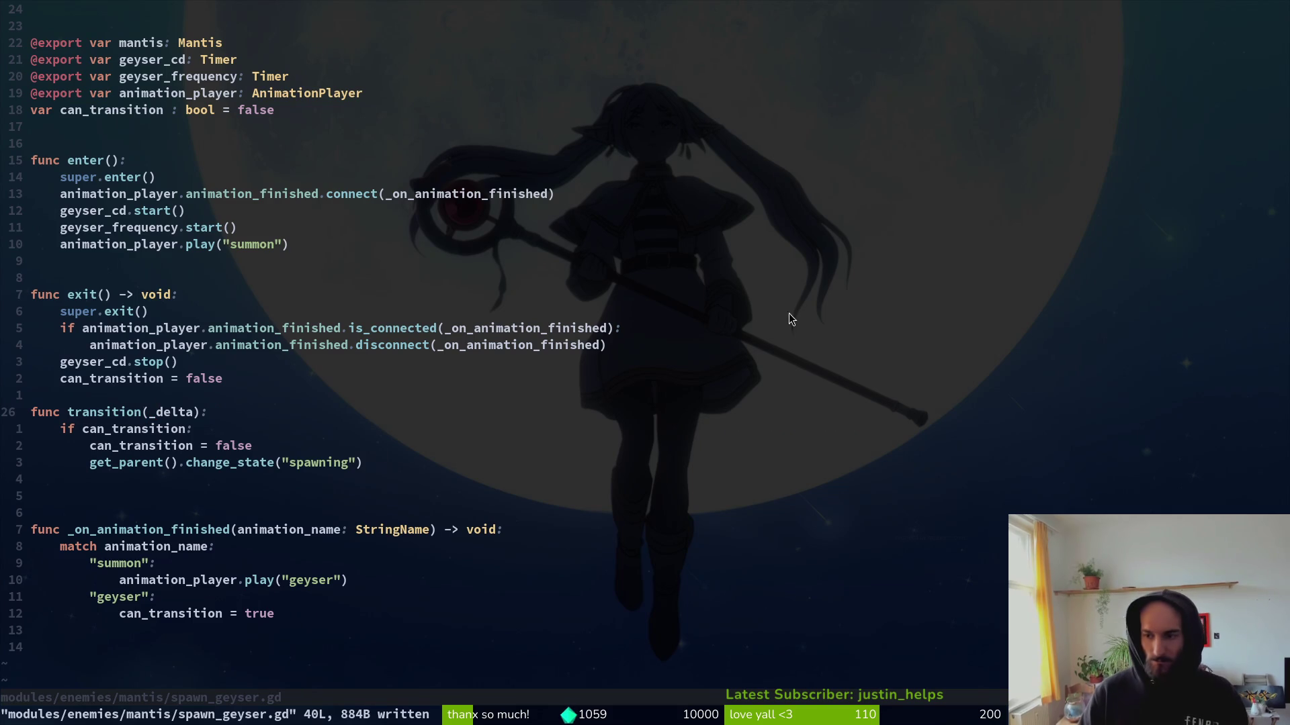
key("alt+Tab")
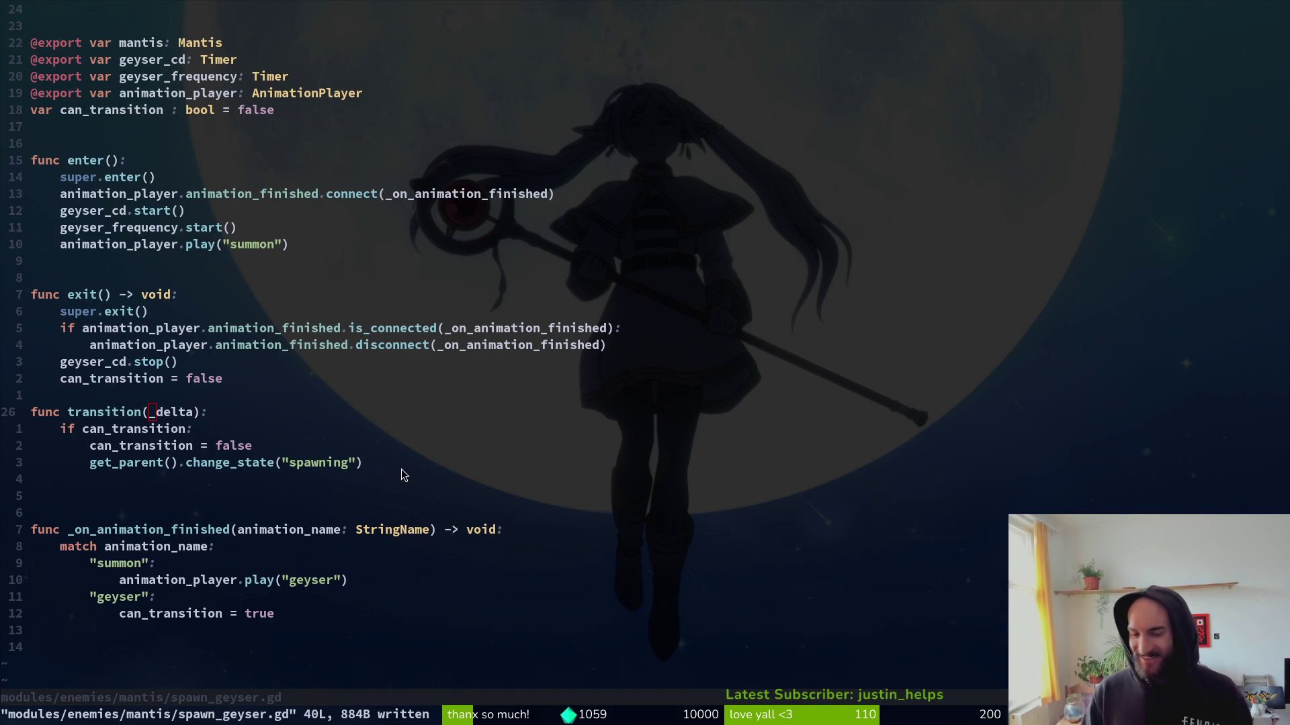
Tidy the blank lines around the transition function and save spawn_geyser.gd.
key("k")
key("o")
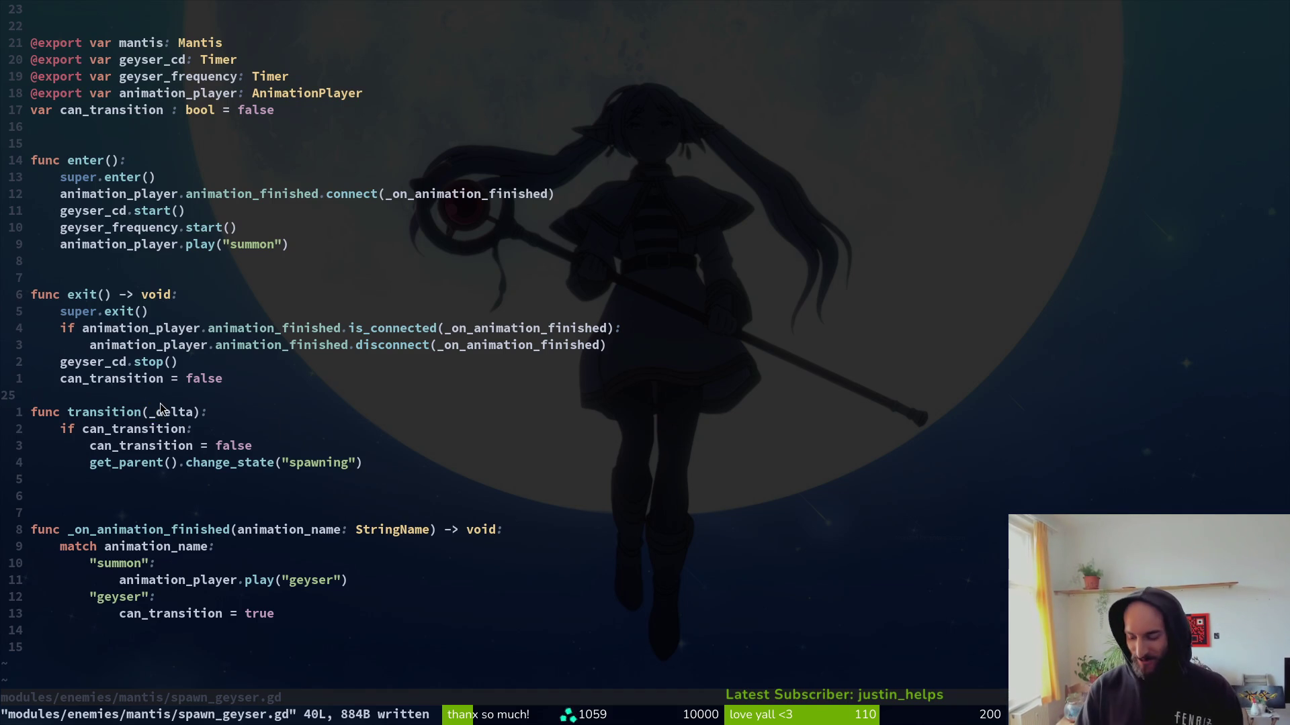
key("Escape")
type(":w")
key("Return")
key("j")
key("j")
key("j")
key("d")
key("d")
type(":w")
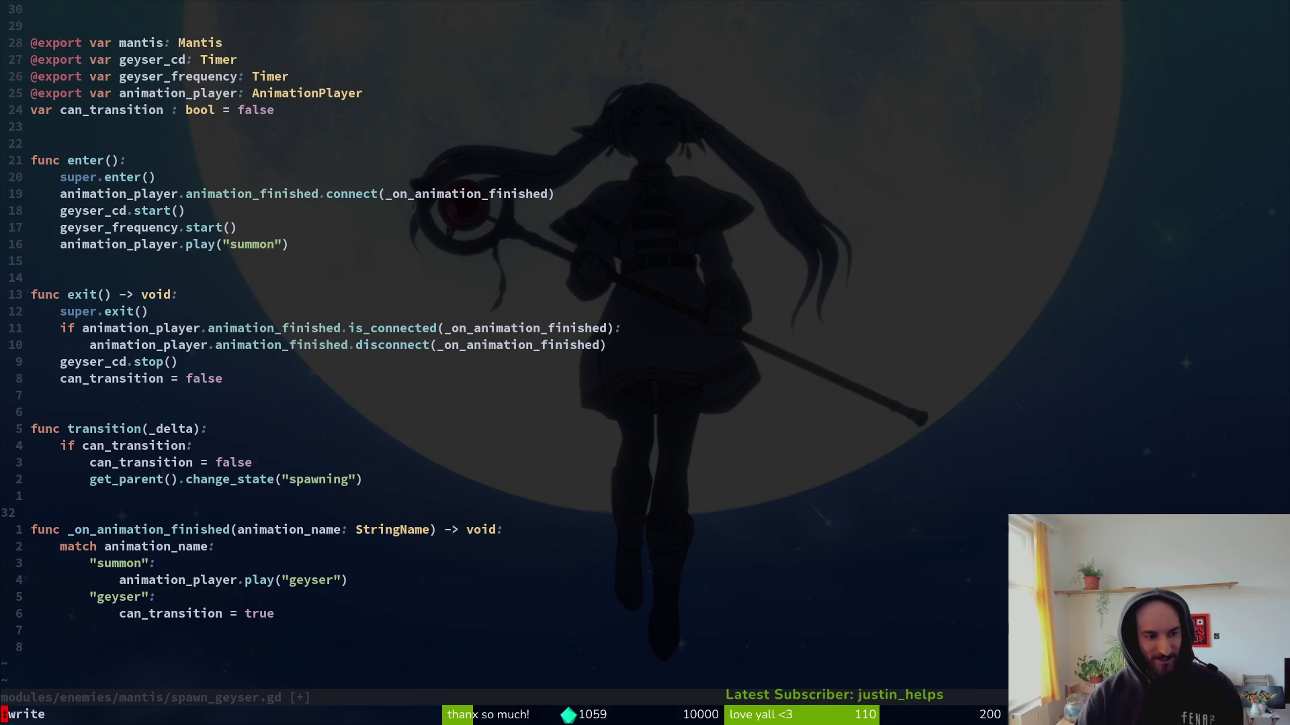
key("Return")
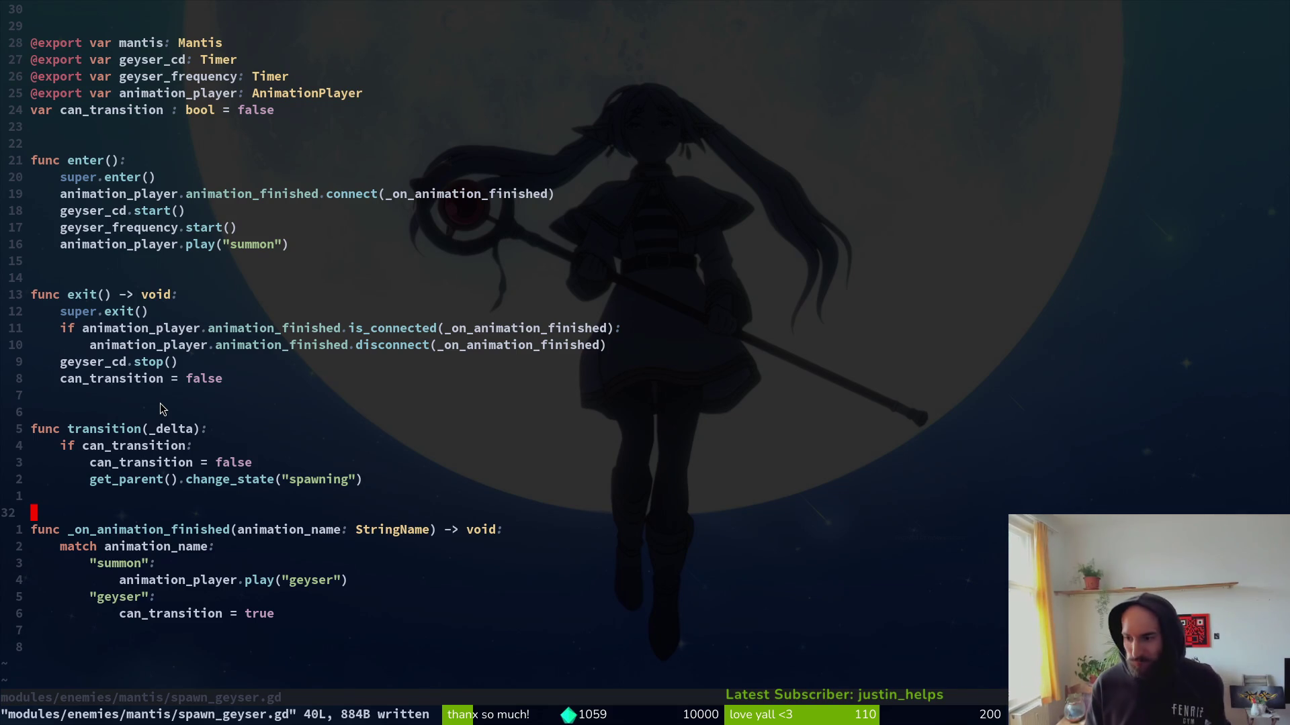
Comment out animation_player.play("summon") in enter(), save, then select the mantis AnimationPlayer in Godot.
key("k")
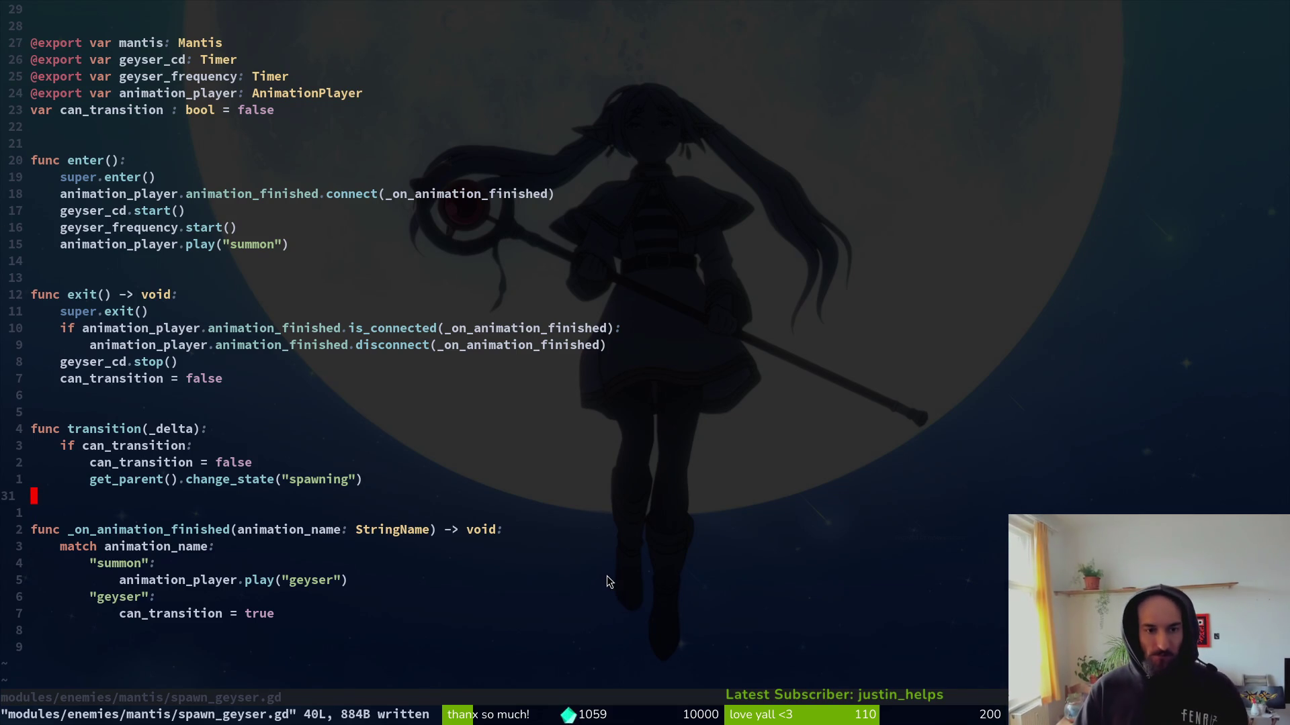
key("k")
key("6")
key("k")
key("k")
key("k")
key("k")
key("Return")
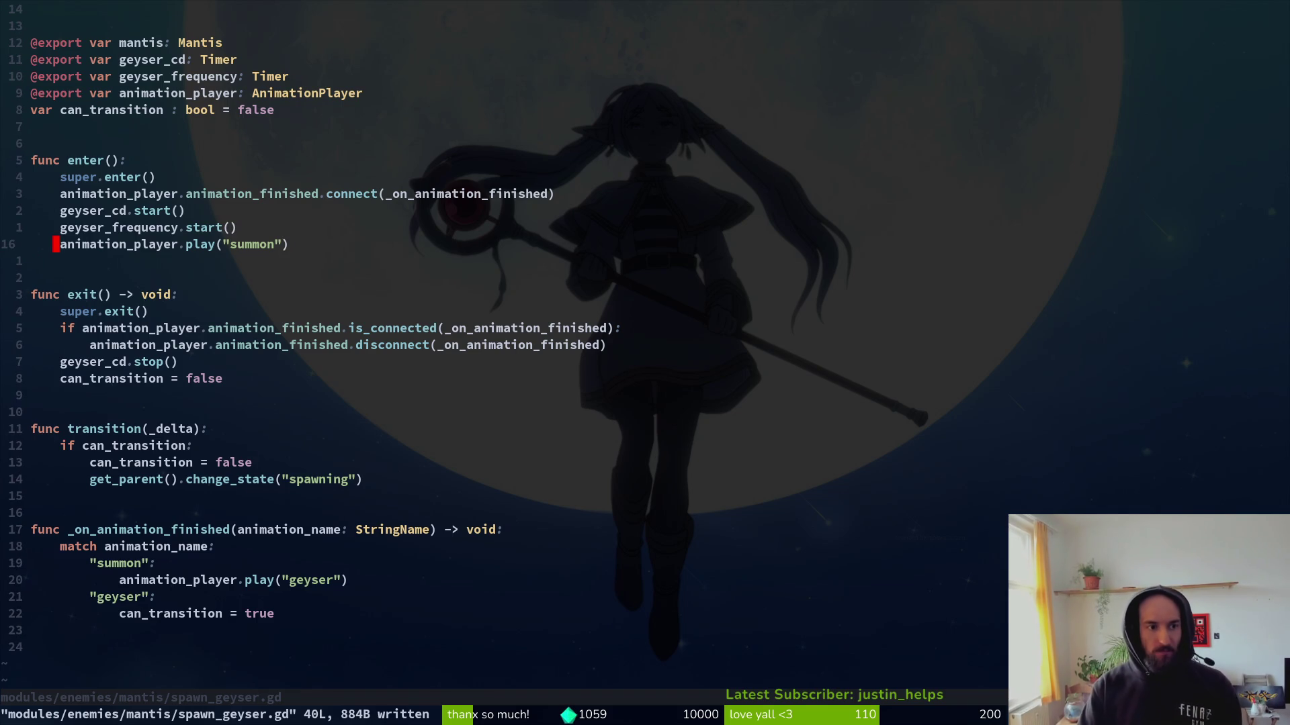
key("g")
key("c")
key("c")
key("ctrl+s")
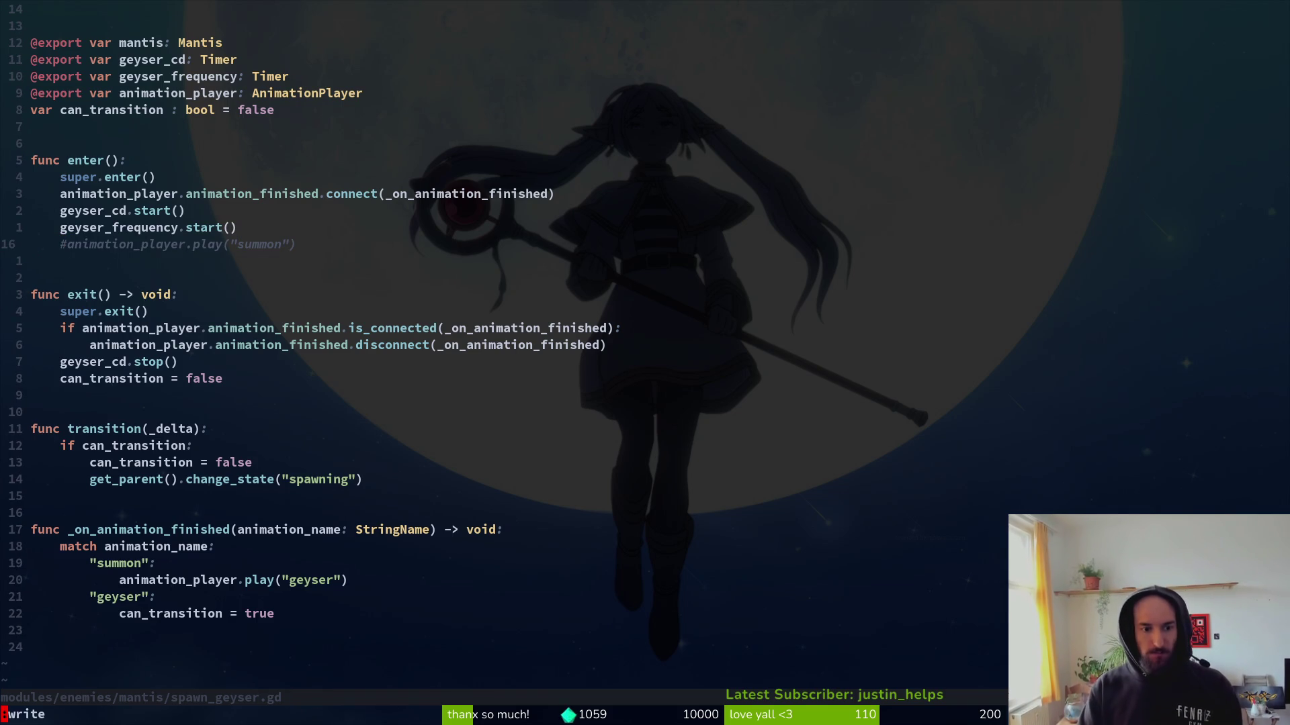
key("j")
key("j")
key("j")
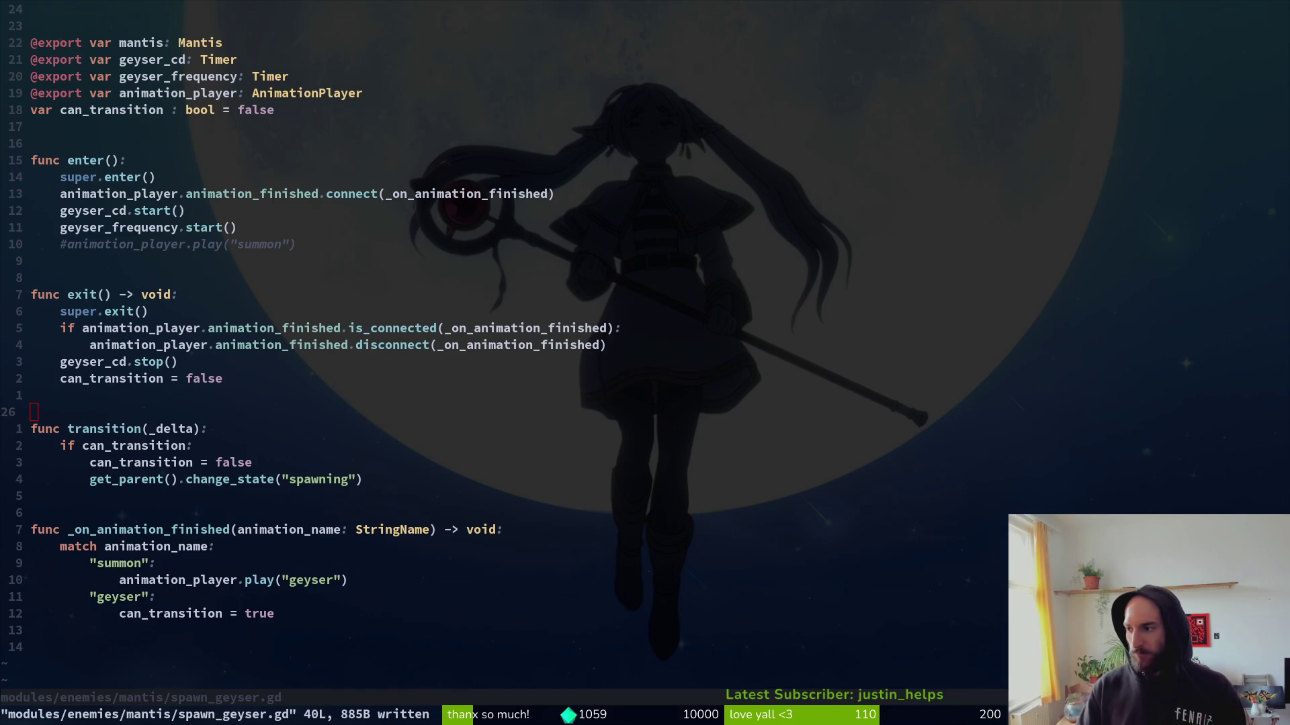
key("alt+Tab")
left_click(92, 121)
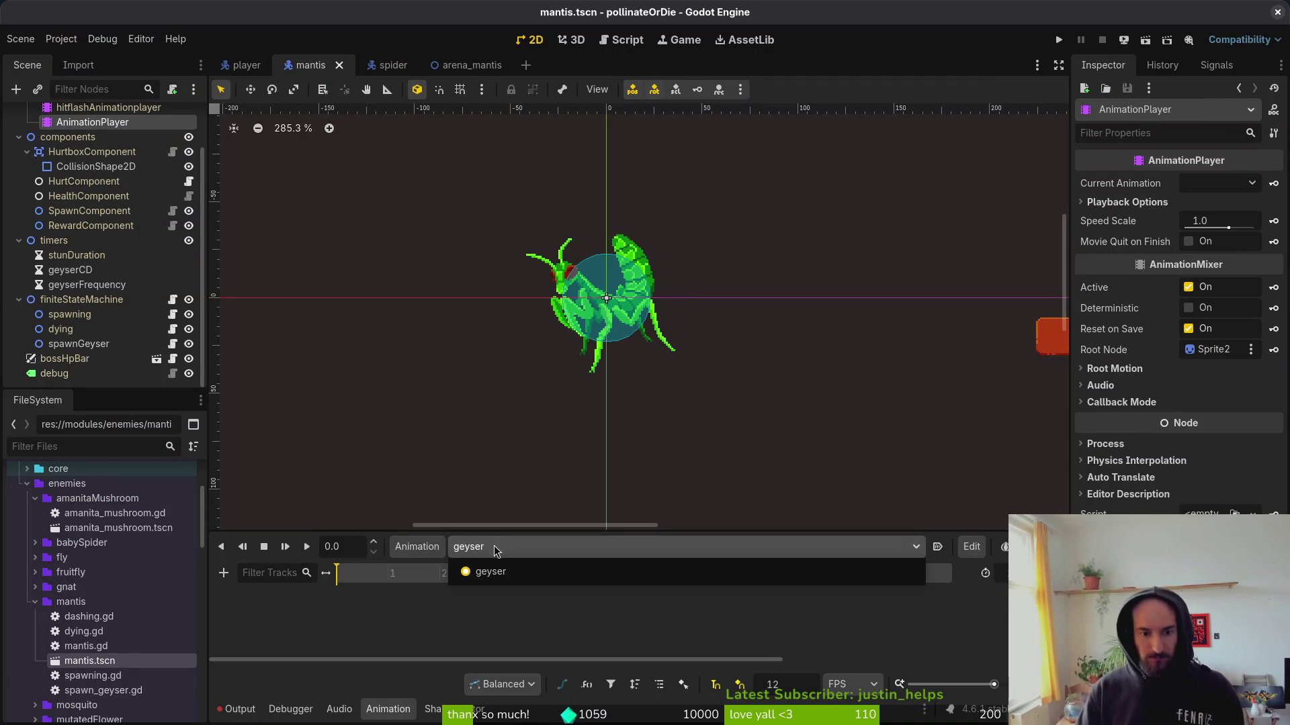
Add an 'idle' animation to the mantis AnimationPlayer and save the scene.
scroll(74, 255, "up", 3)
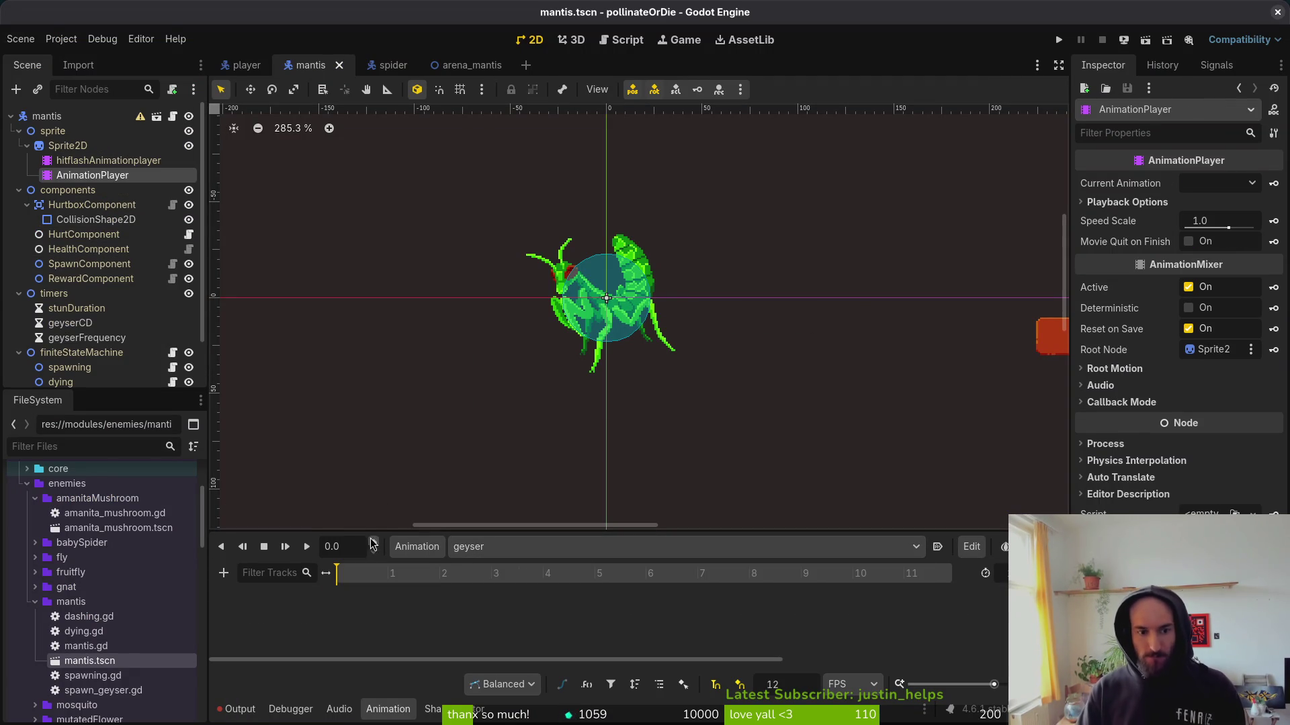
left_click(416, 547)
left_click(443, 572)
type("idle")
key("Return")
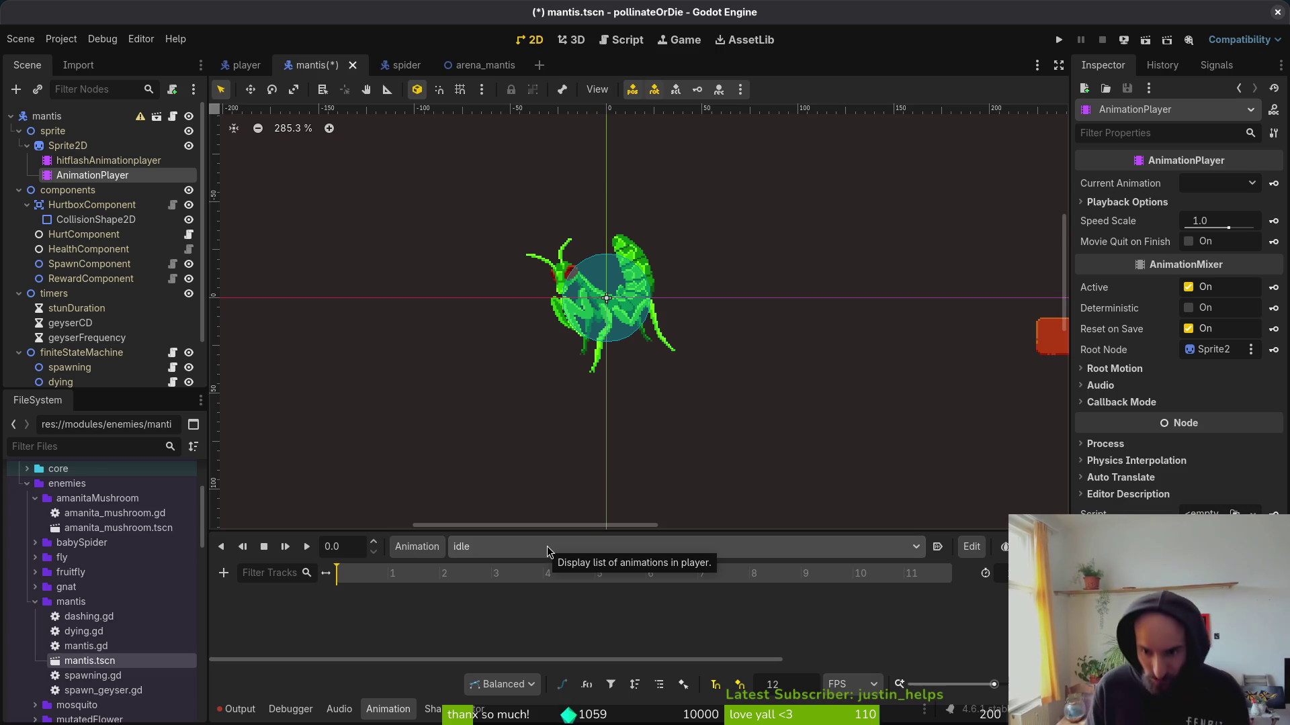
key("ctrl+s")
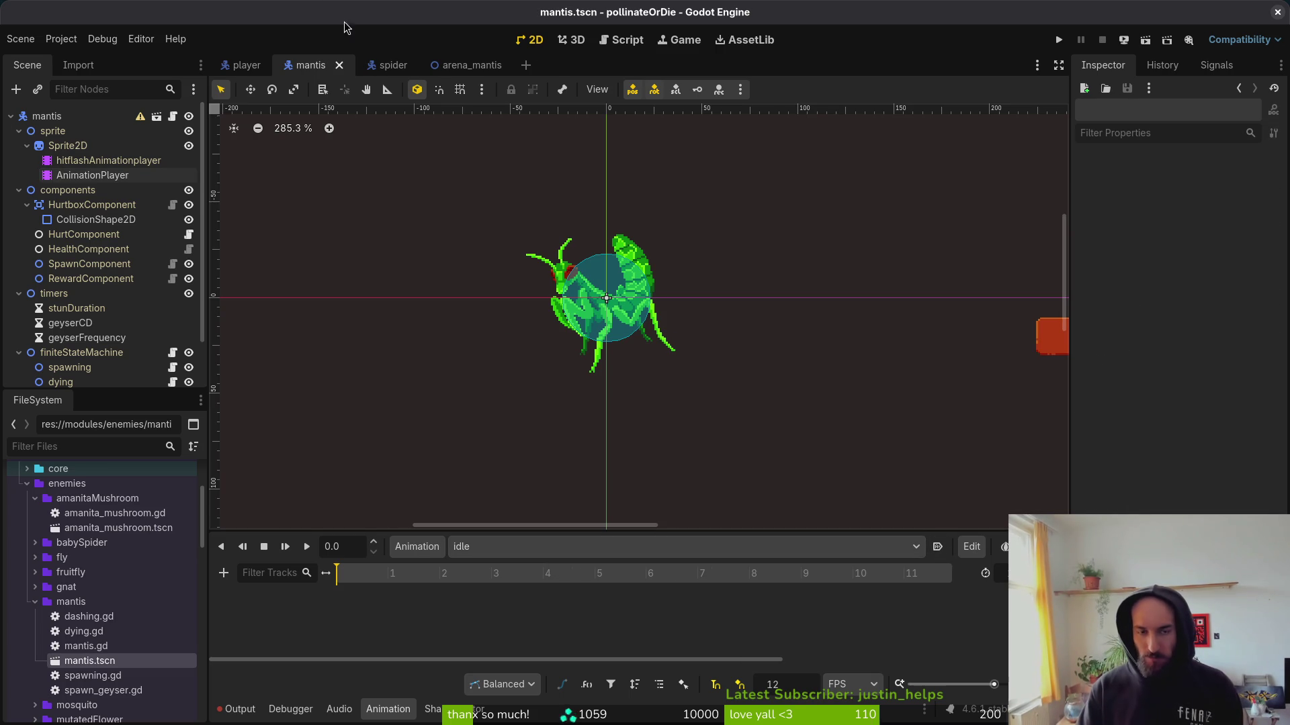
Check the spider's animation list, then add a 'spawning' animation to the mantis.
left_click(391, 65)
left_click(522, 551)
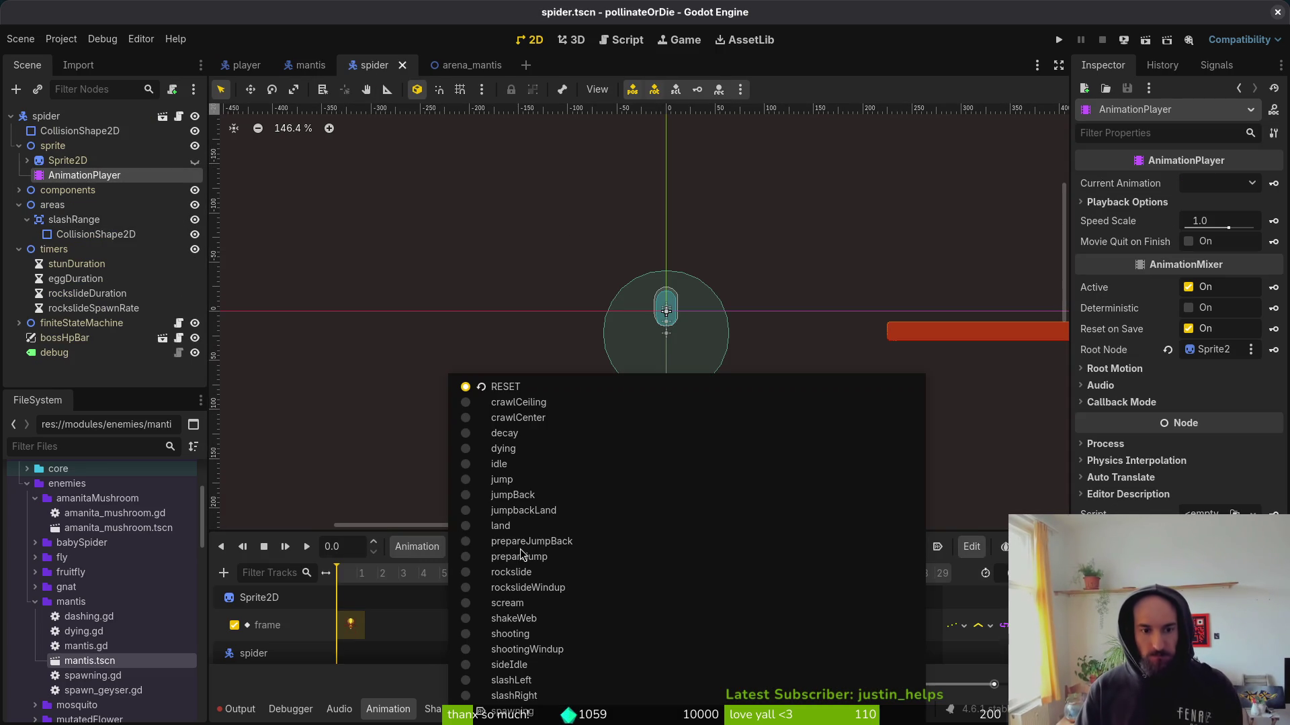
left_click(289, 406)
left_click(309, 66)
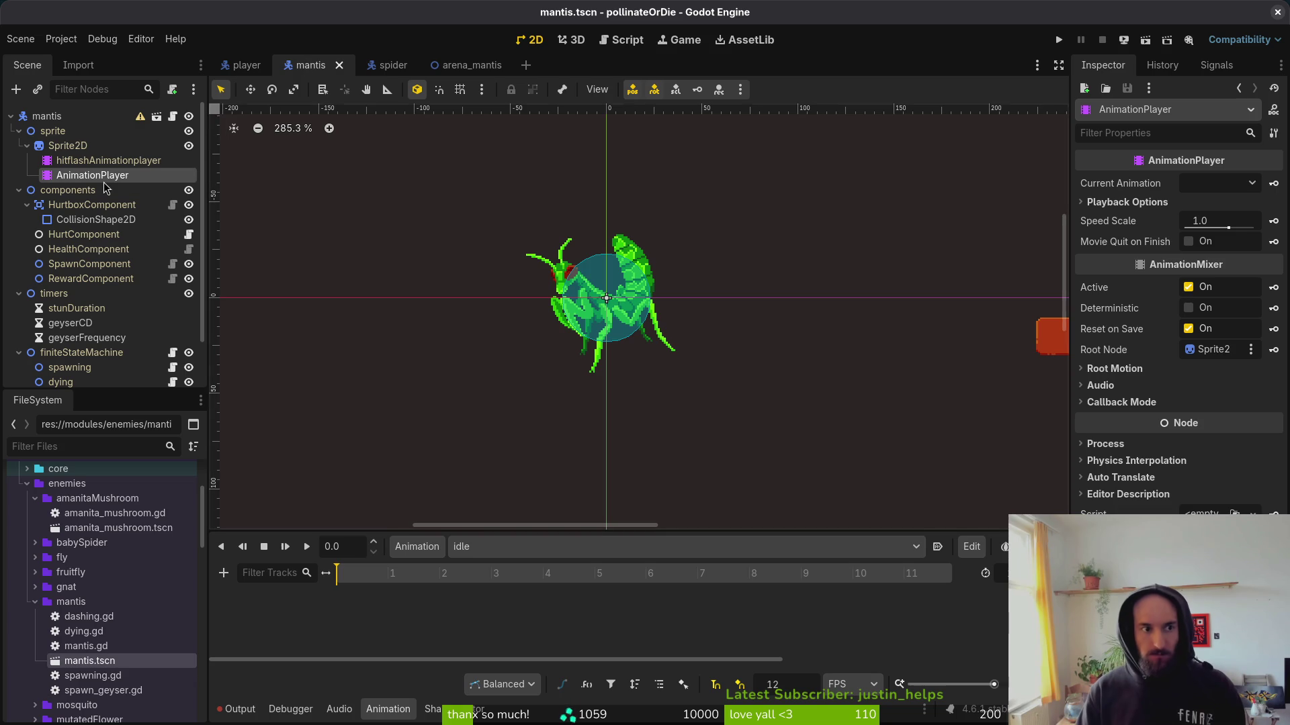
left_click(417, 546)
left_click(430, 569)
type("spawning")
key("Return")
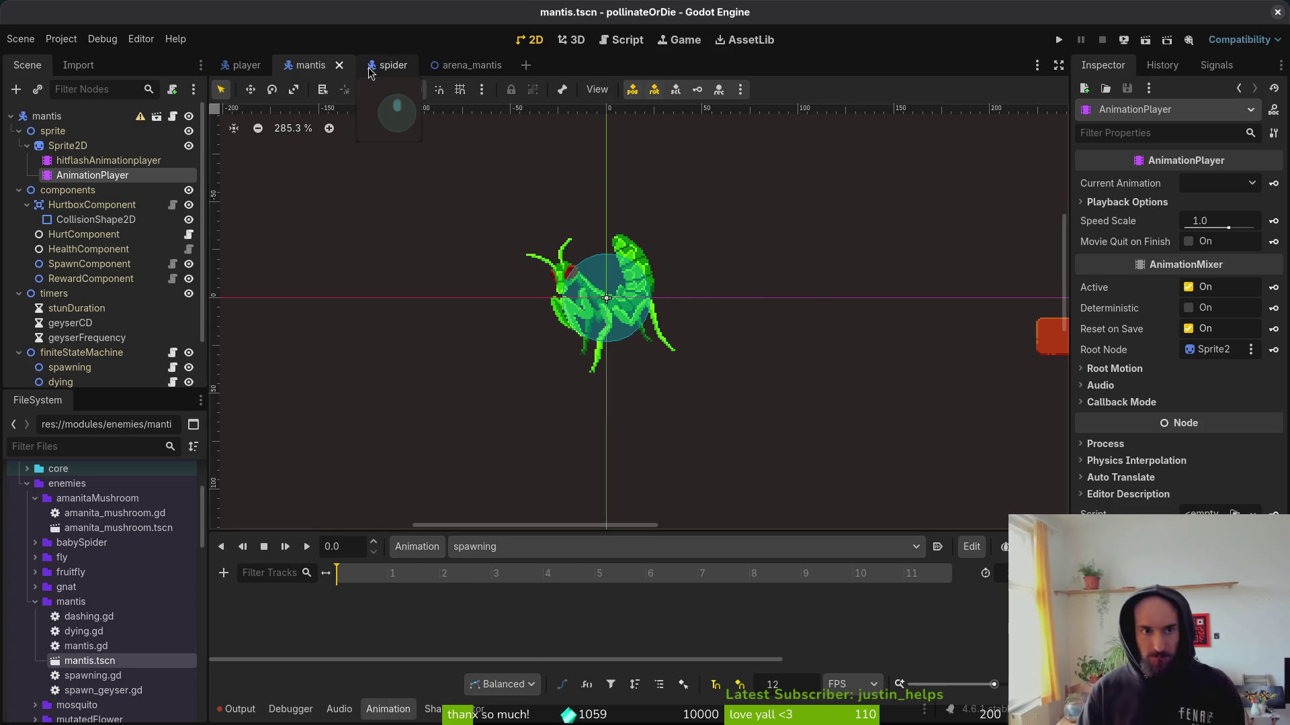
Compare with the spider's spawning animation, then set mantis 'spawning' to autoplay on load and save.
left_click(370, 68)
left_click(528, 550)
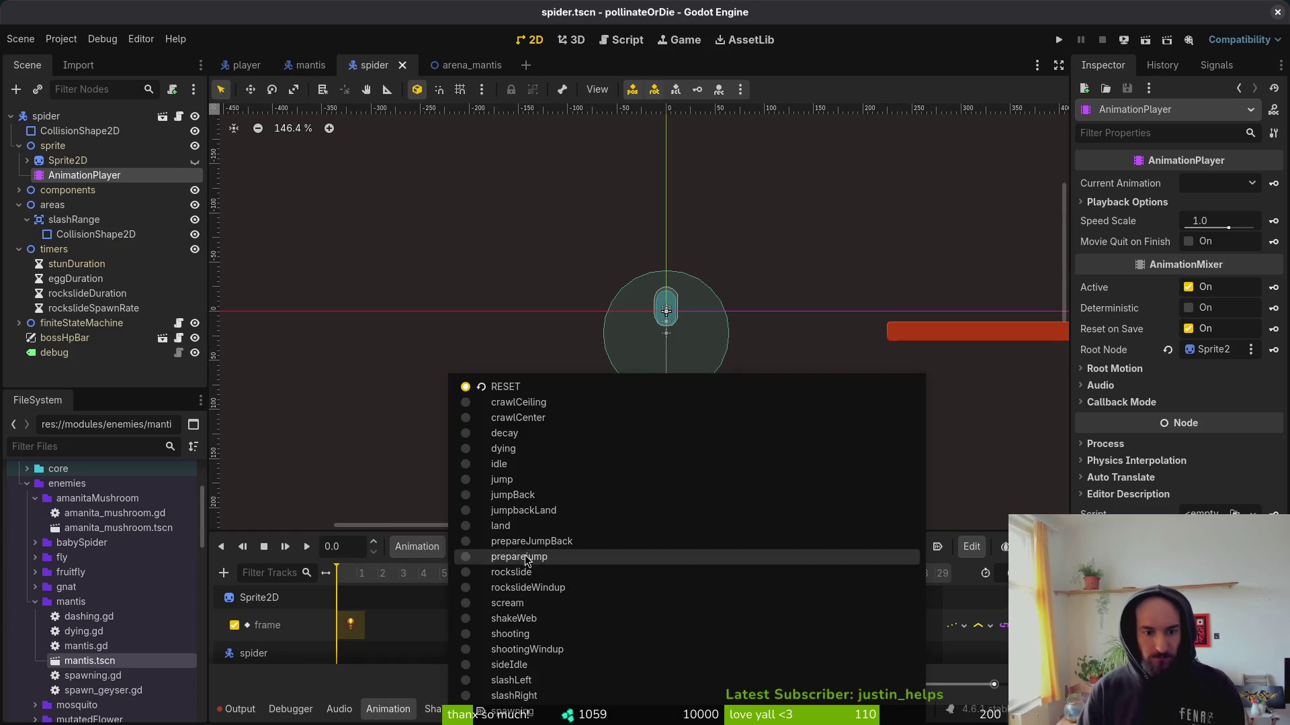
left_click(524, 710)
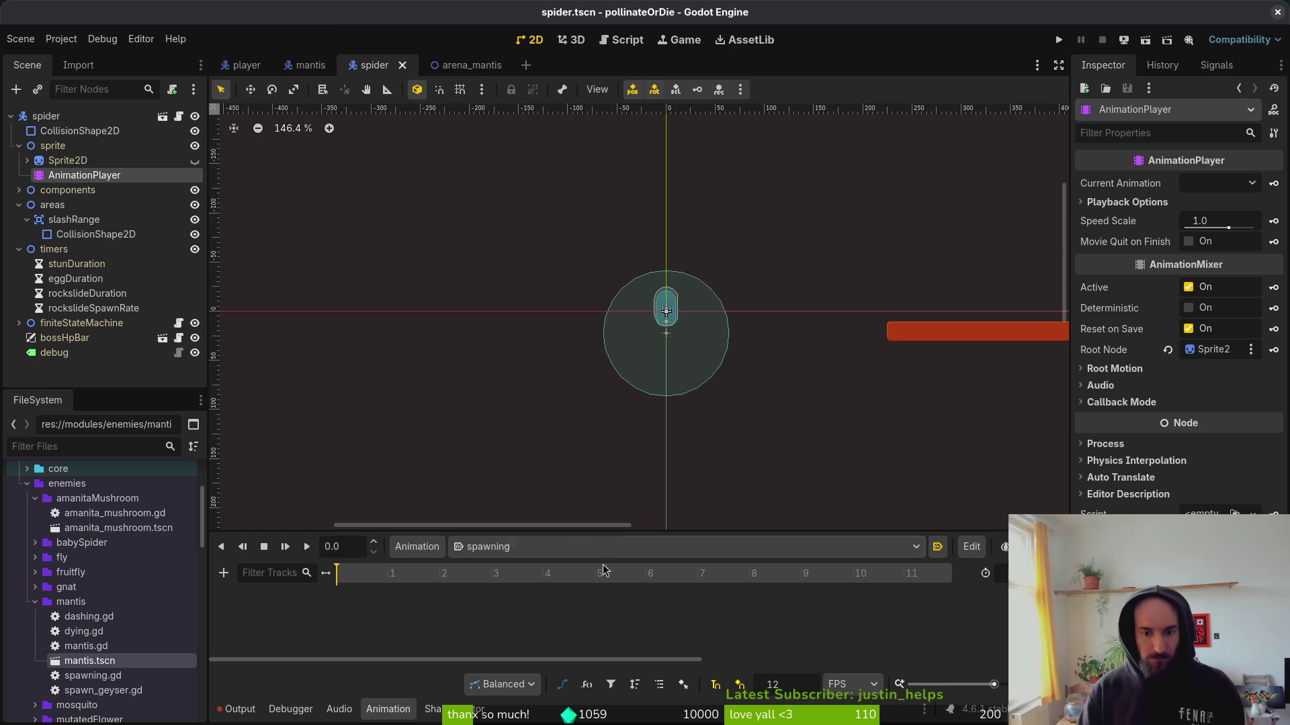
left_click(308, 65)
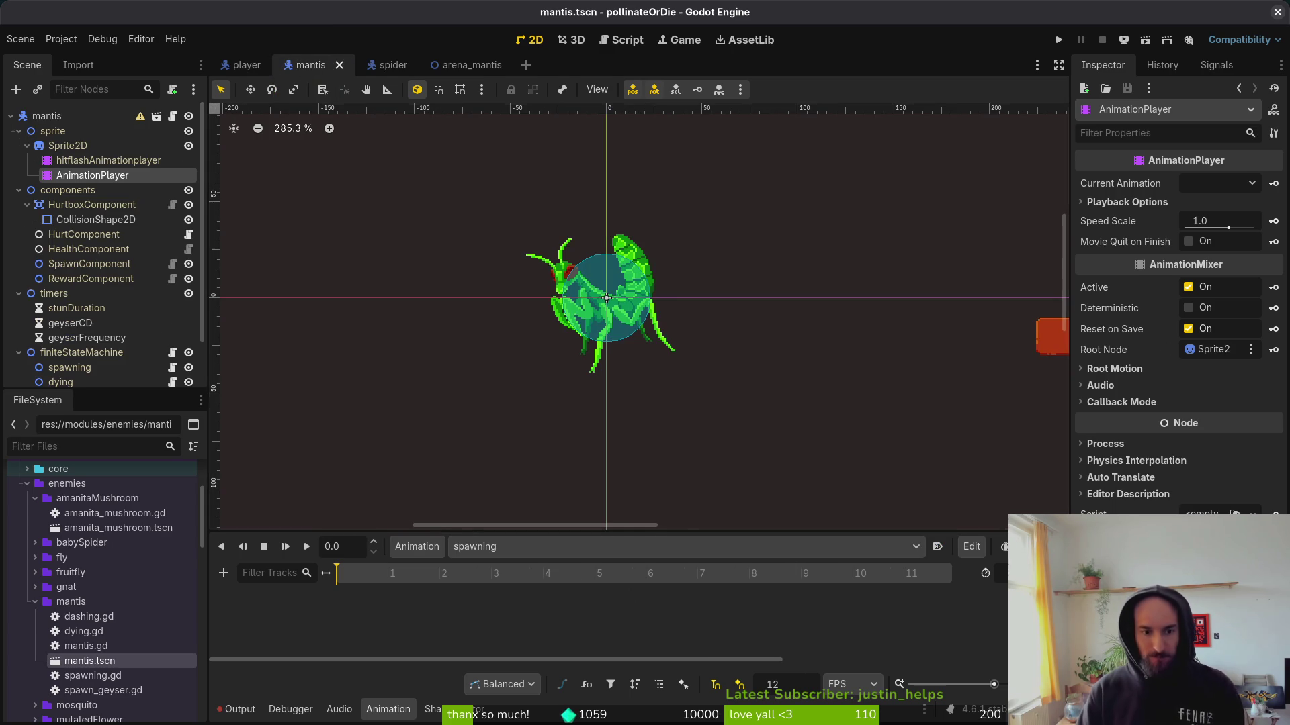
key("ctrl+s")
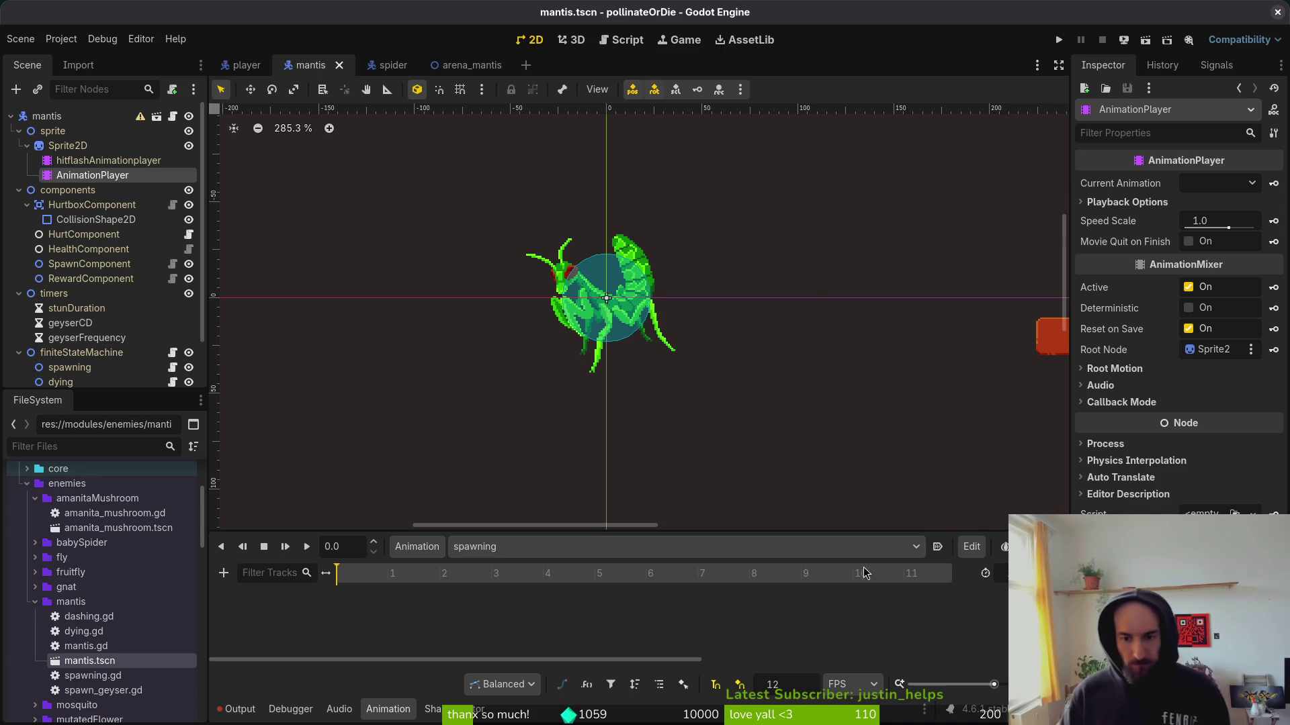
left_click(935, 548)
key("ctrl+s")
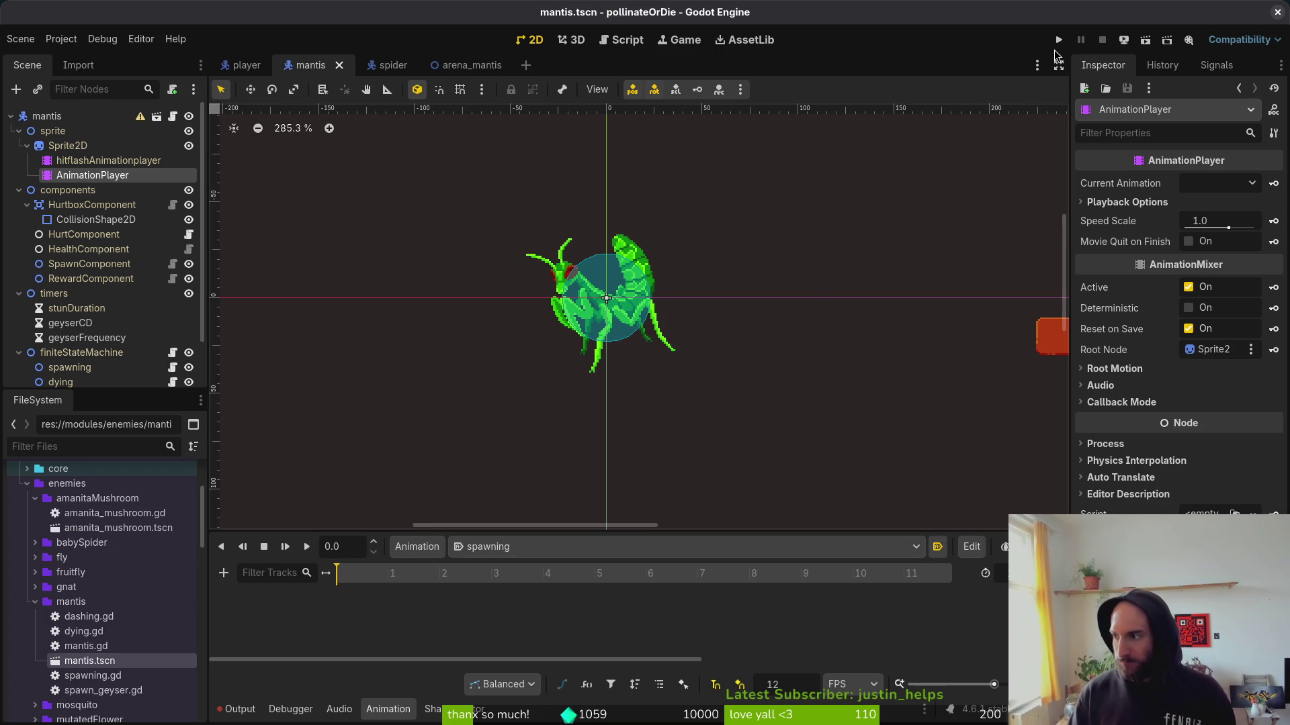
key("alt+Tab")
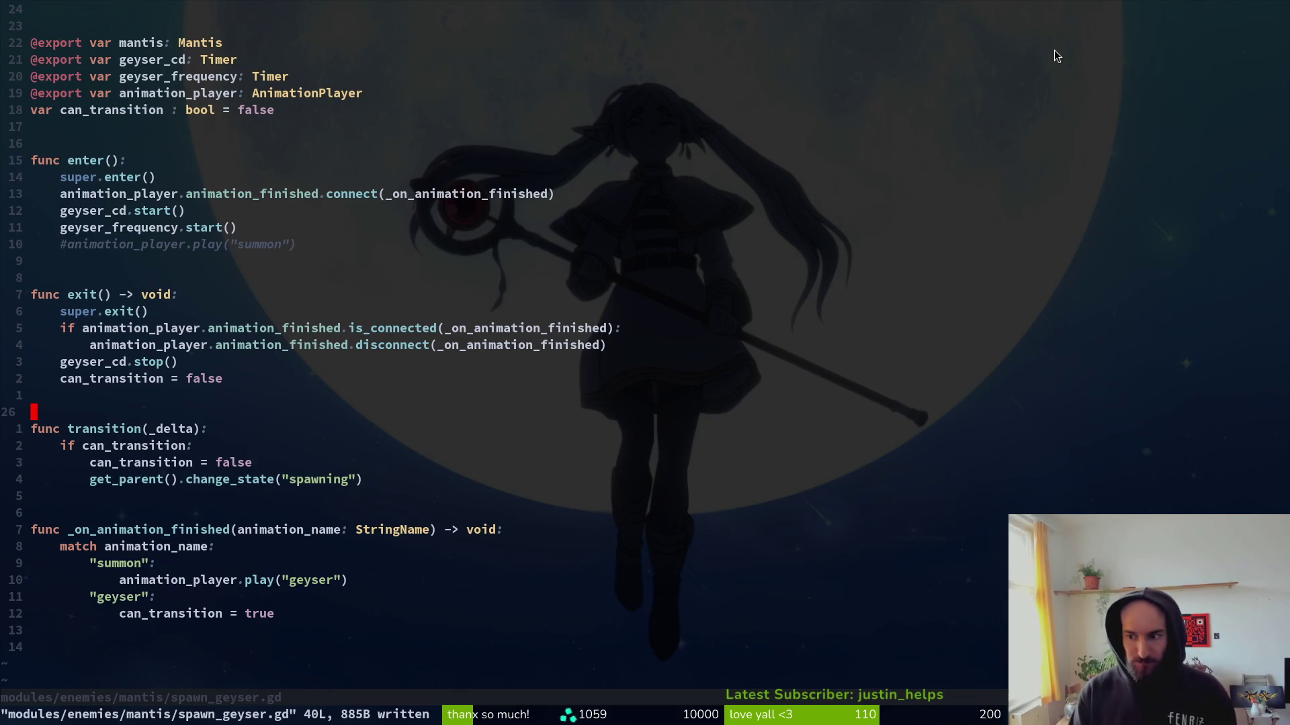
Skim spawn_geyser.gd from bottom to top, quit Neovim with :q, and return to Godot.
key("shift+g")
key("z")
key("z")
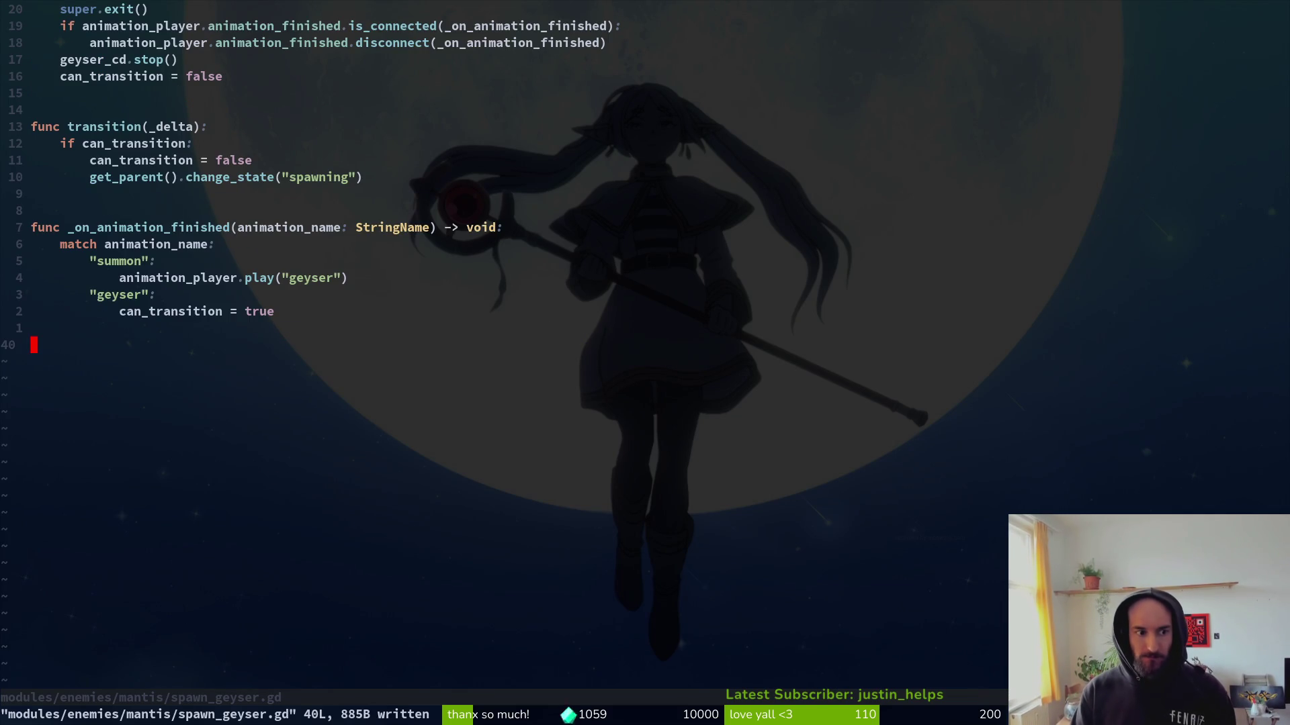
key("g")
key("g")
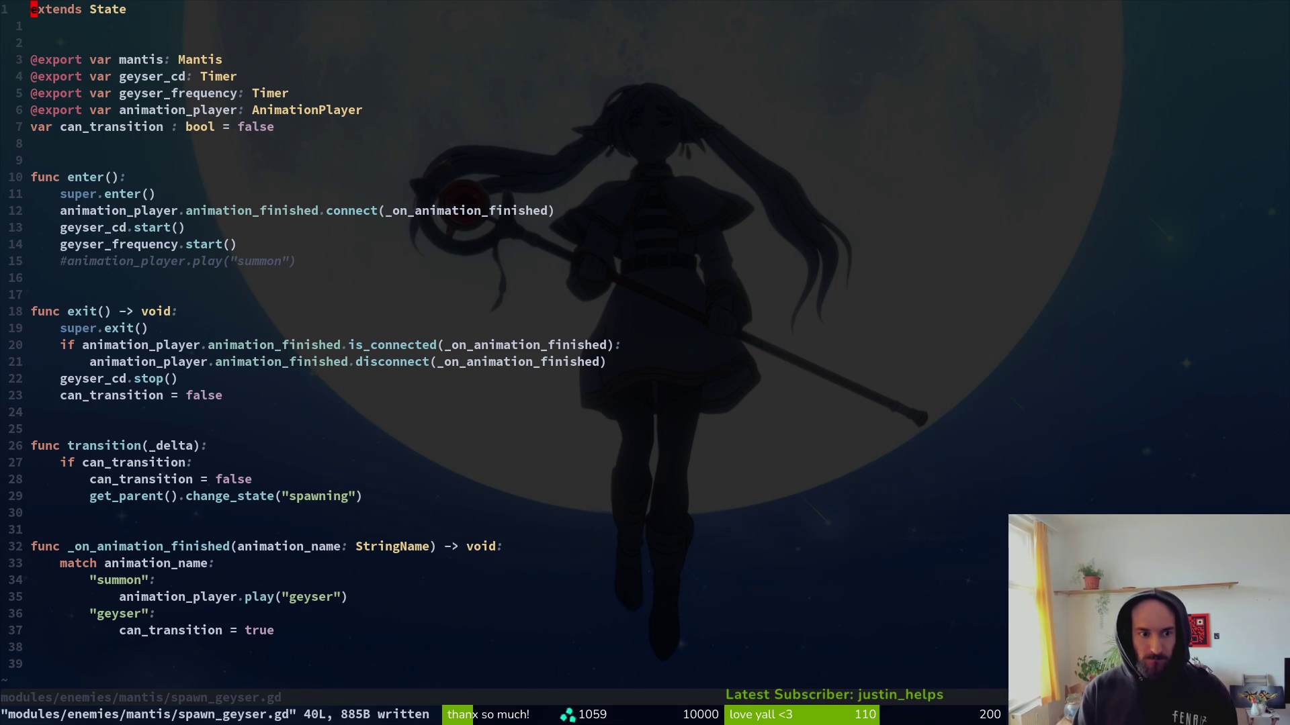
type(":q")
key("Return")
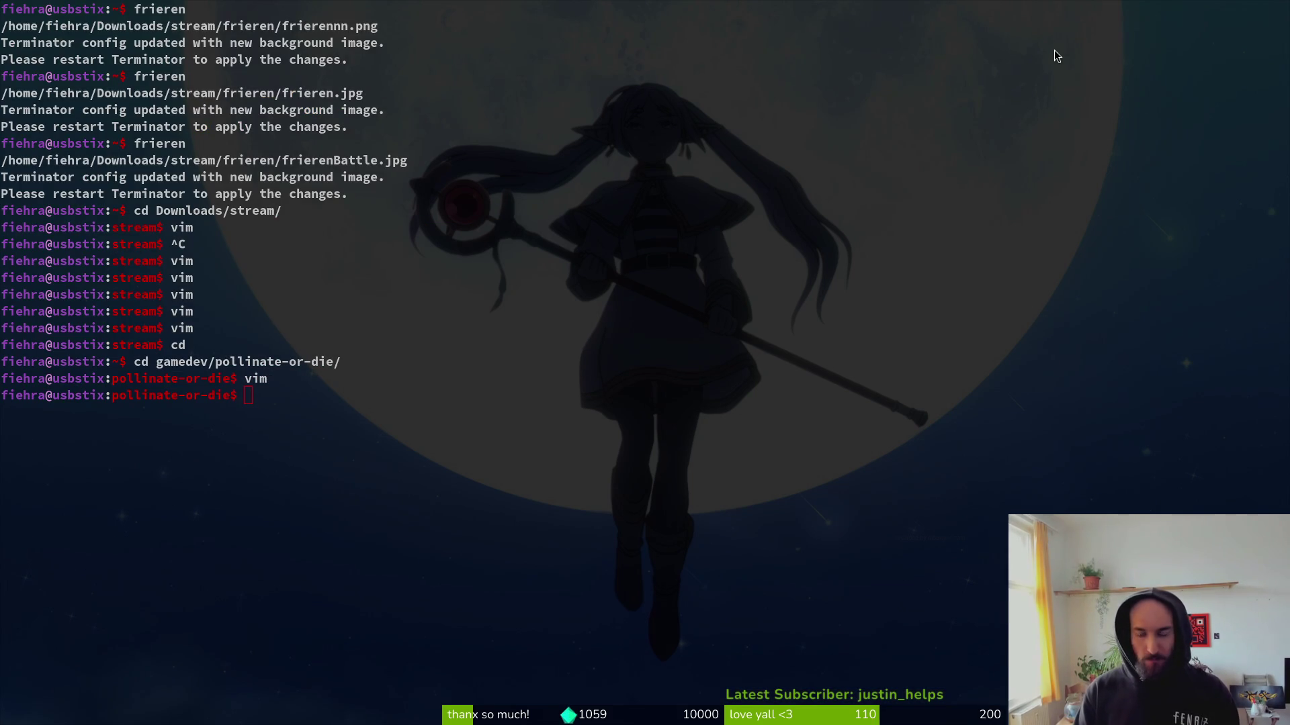
key("alt+Tab")
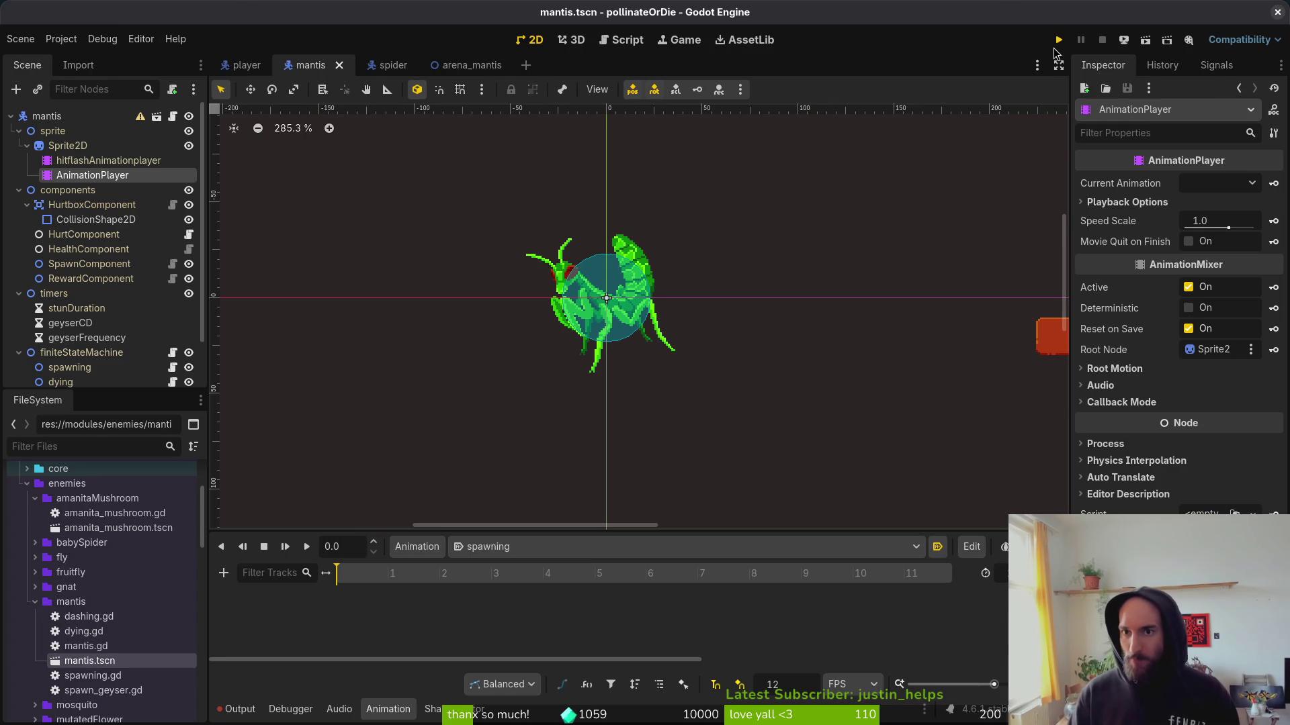
Run the game and launch the mantis level from the debug level list.
left_click(1057, 42)
left_click(444, 115)
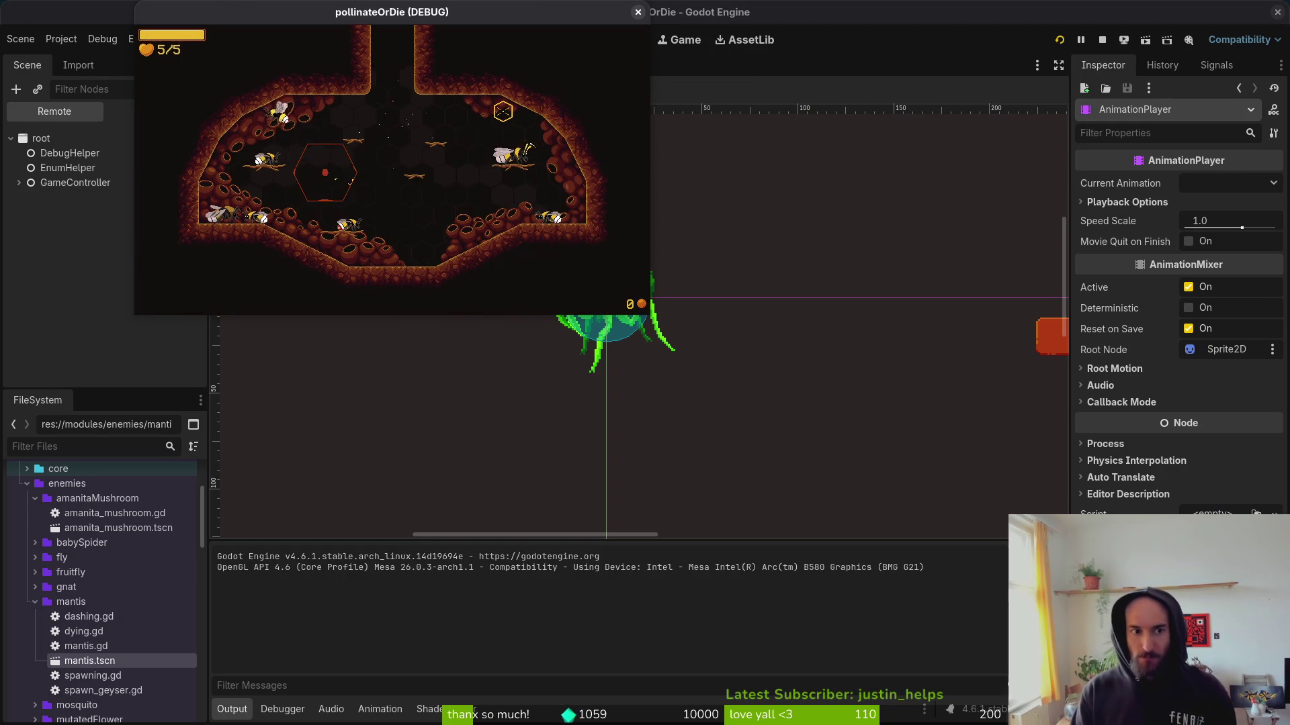
key("F1")
key("Down")
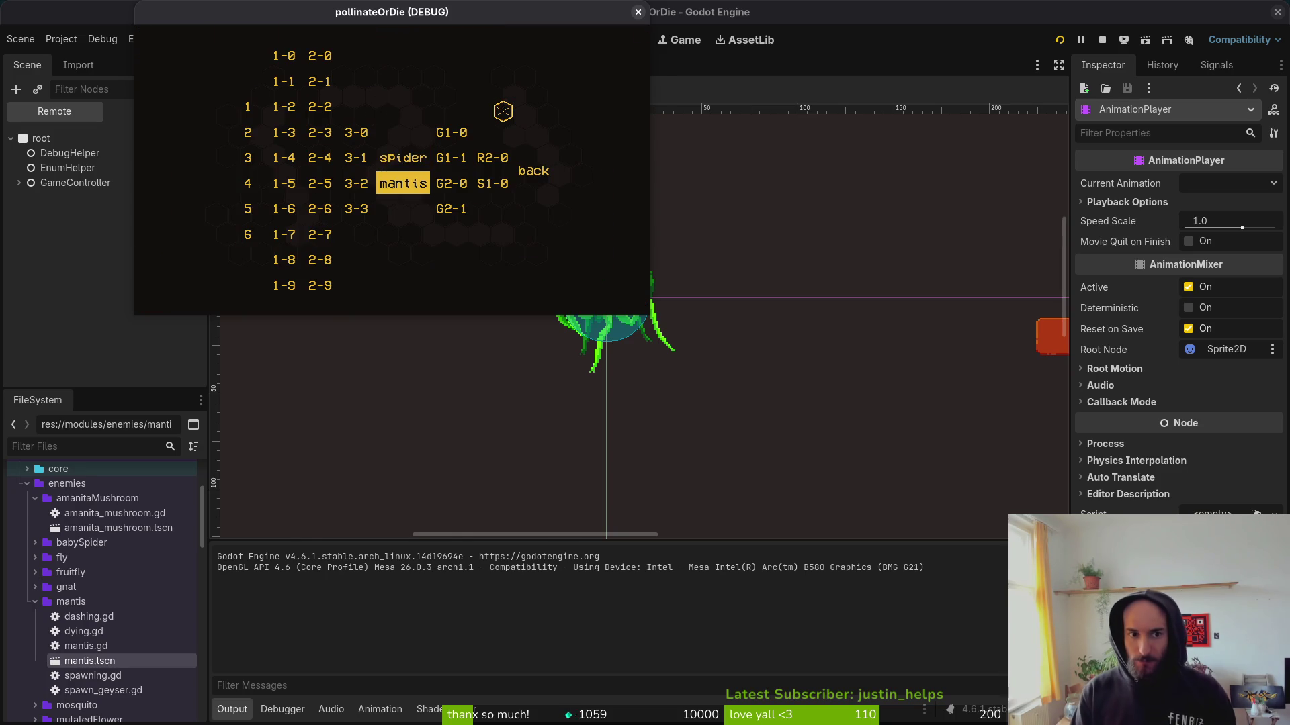
key("Return")
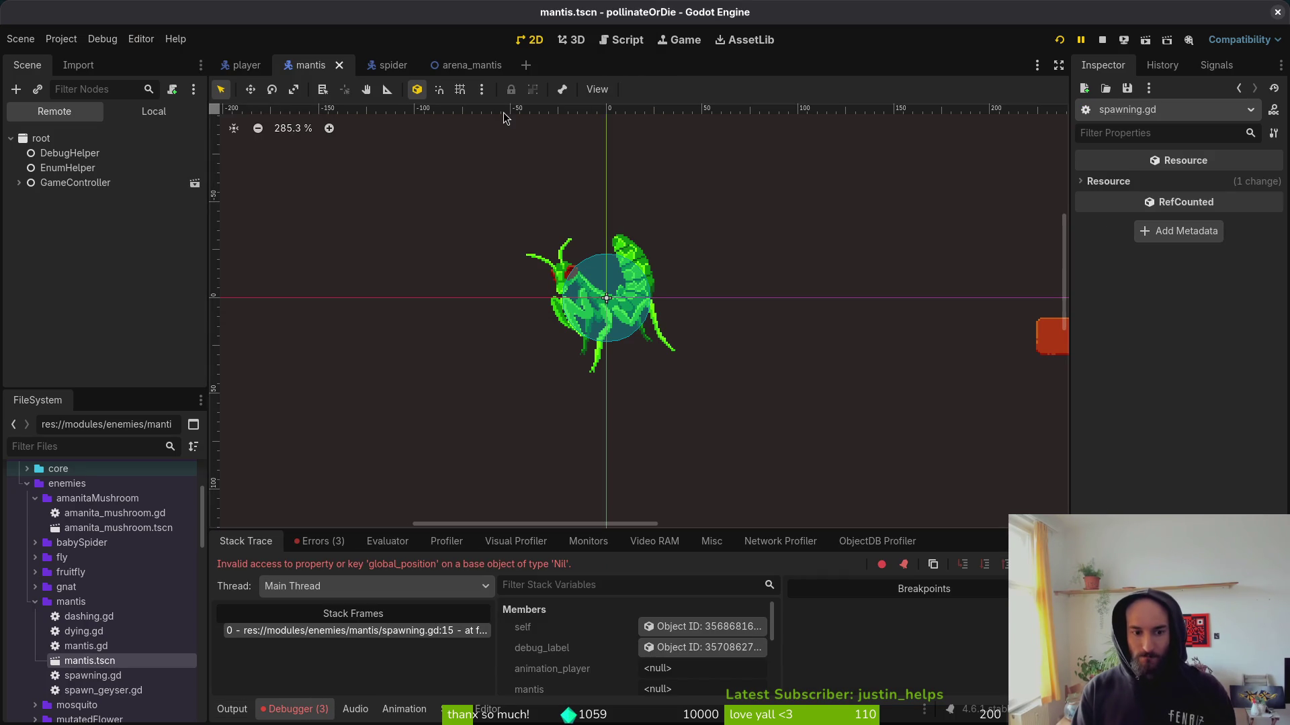
Switch to the terminal and launch vim.
key("super+2")
type("vim")
key("Return")
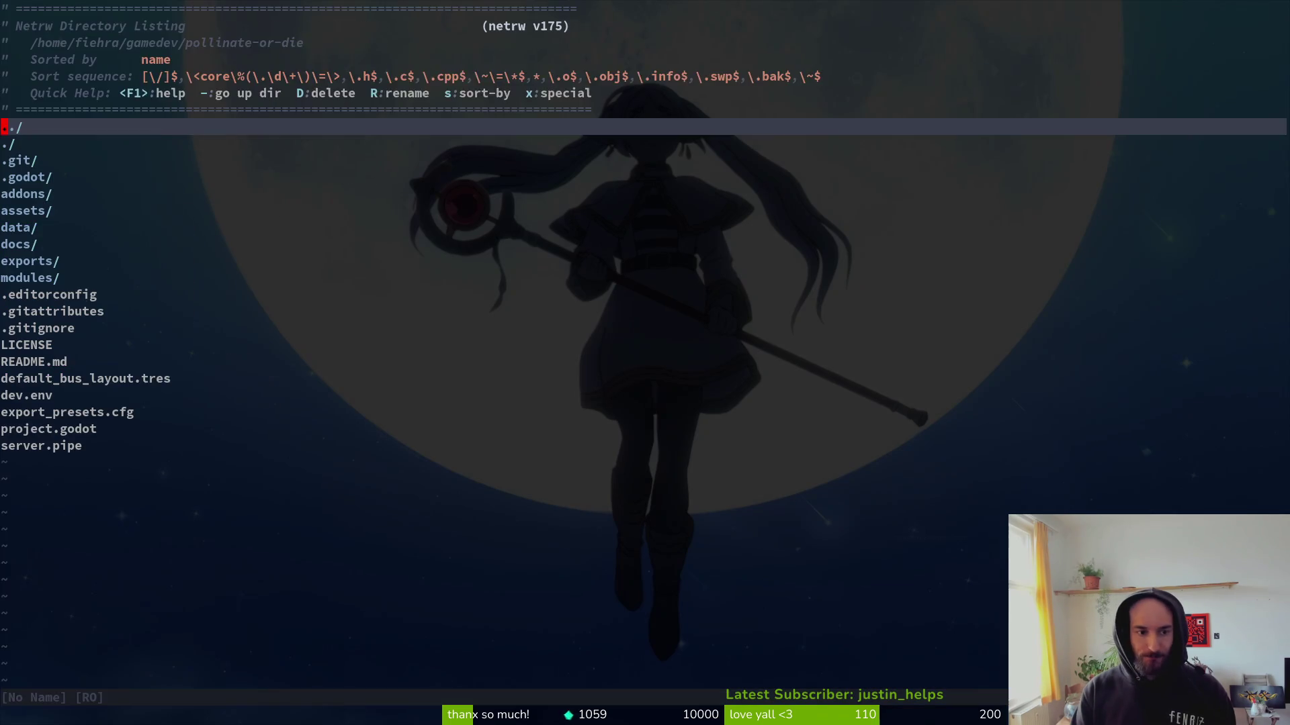
Open modules/enemies/mantis/spawning.gd through the 'mantispaw' file search, then return to Godot.
key("space")
key("f")
key("f")
type("manest")
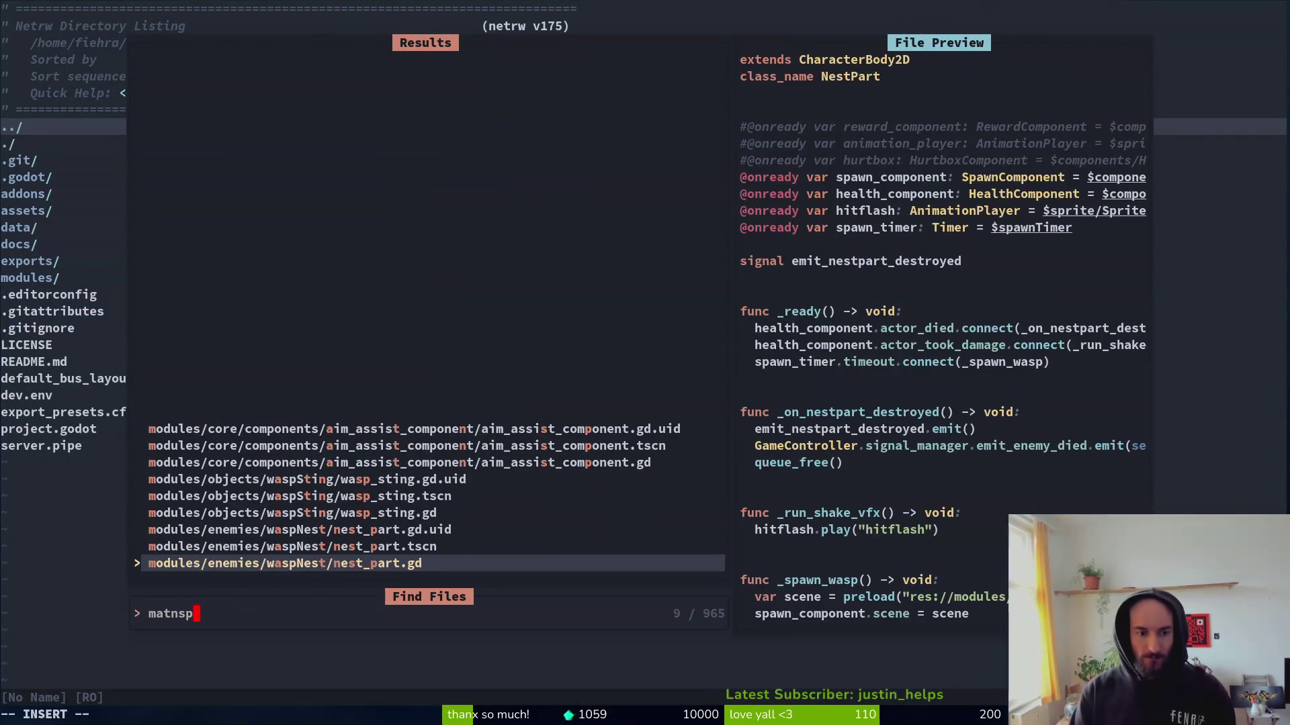
key("BackSpace")
key("BackSpace")
key("BackSpace")
type("ntispaw")
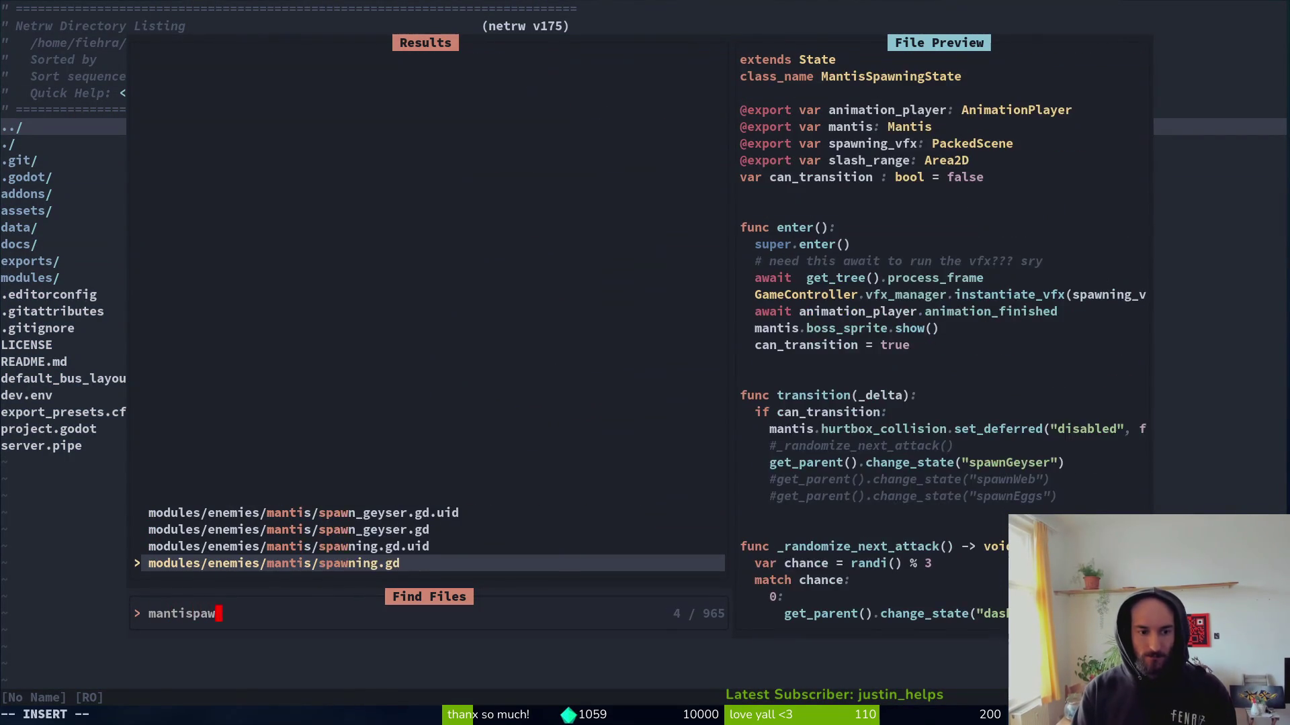
key("Return")
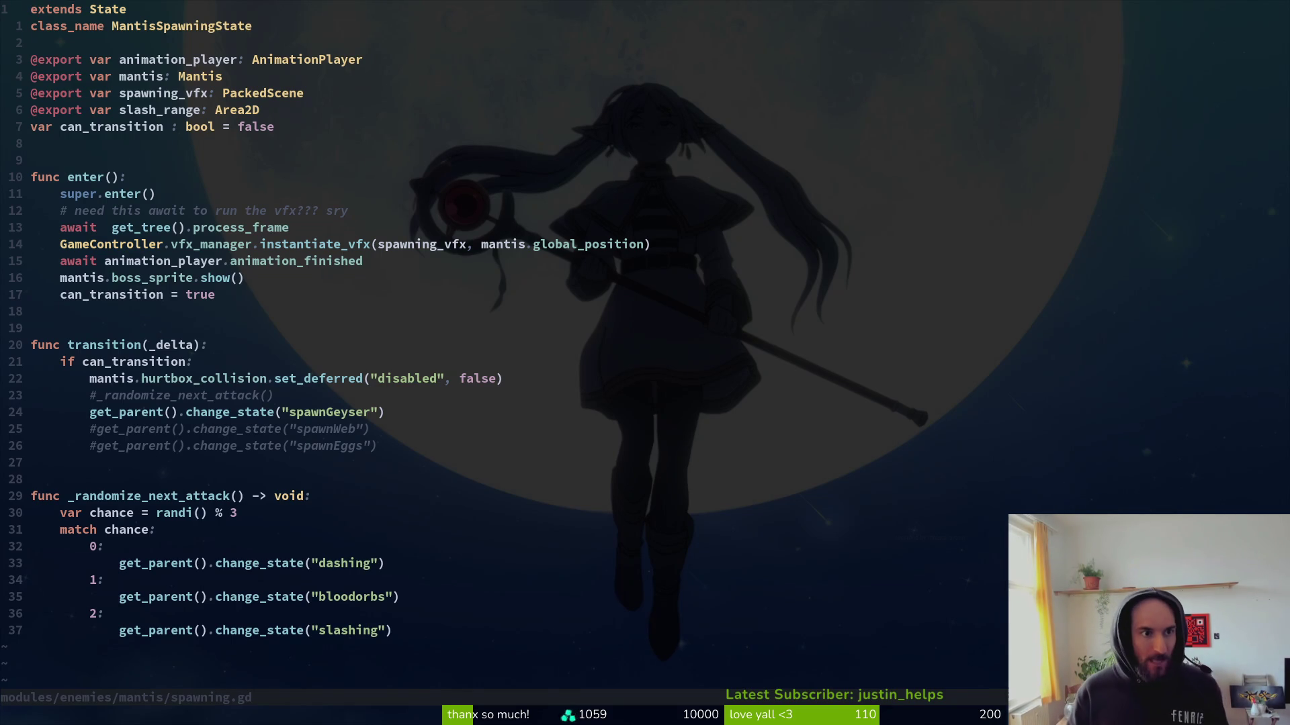
key("alt+Tab")
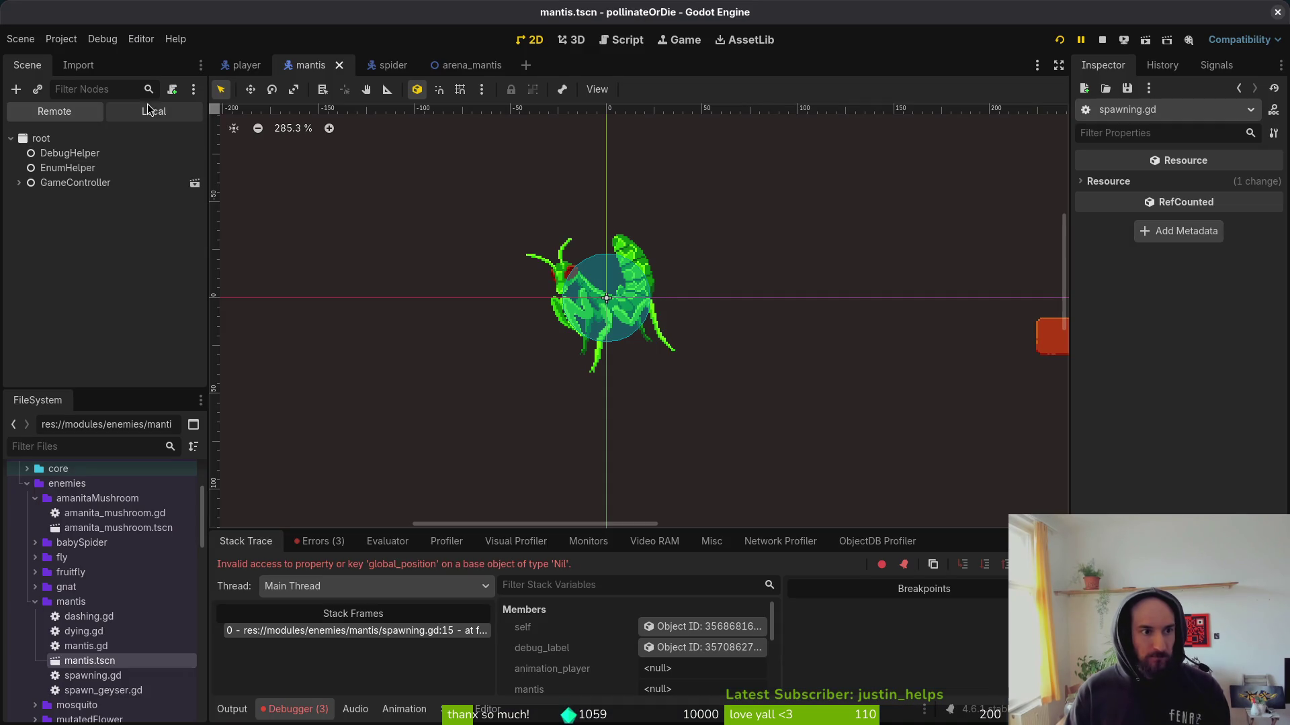
Assign AnimationPlayer and the mantis root node to the spawning state's Animation Player and Mantis fields.
left_click(144, 113)
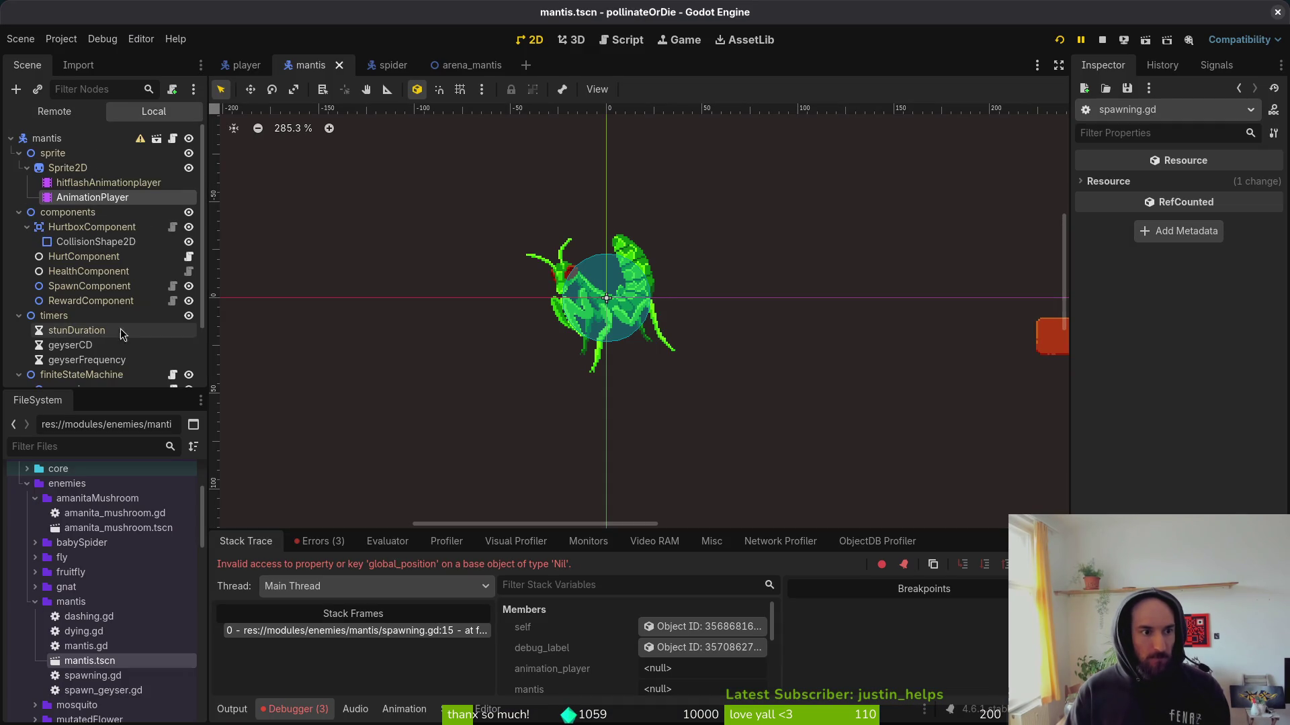
scroll(114, 312, "down", 3)
left_click(94, 315)
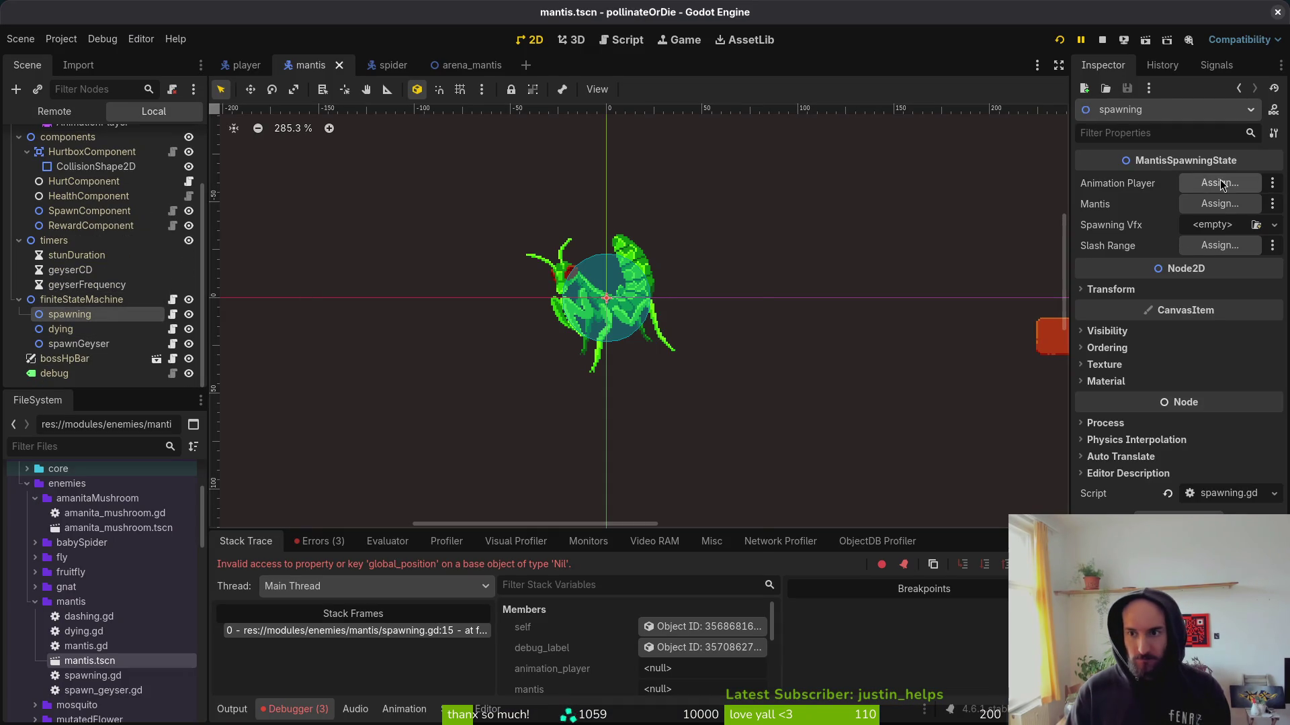
left_click(1220, 183)
left_click(598, 255)
left_click(693, 580)
left_click(1219, 204)
left_click(571, 195)
left_click(692, 579)
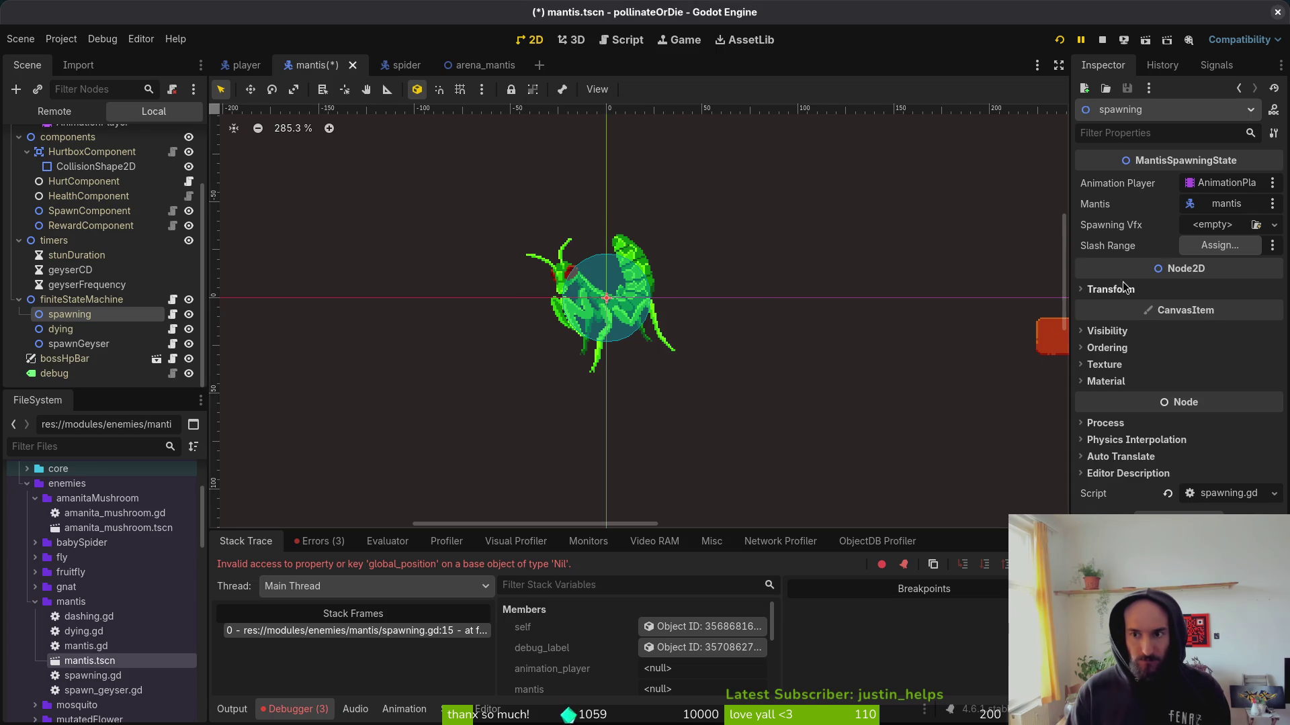
Quick Load spawning_vfx.tscn into the spawning state's Spawning Vfx field.
left_click(1207, 232)
left_click(1236, 287)
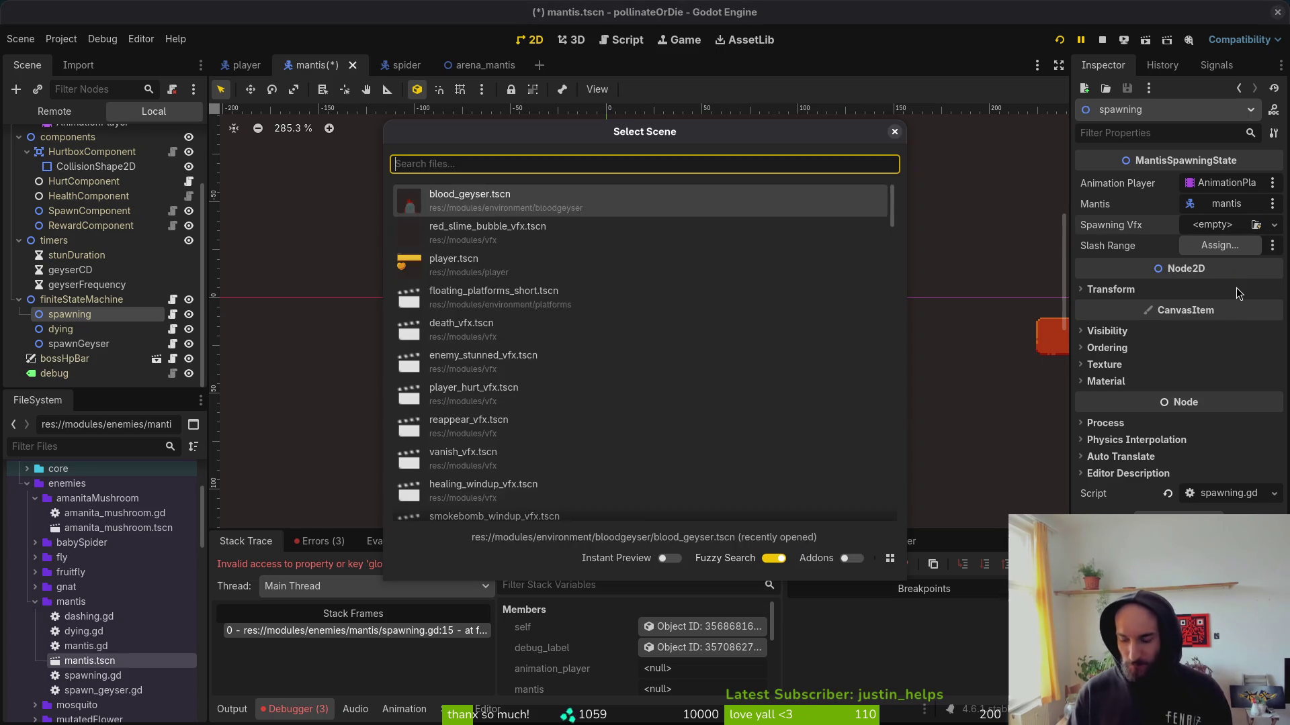
type("spawni")
key("Return")
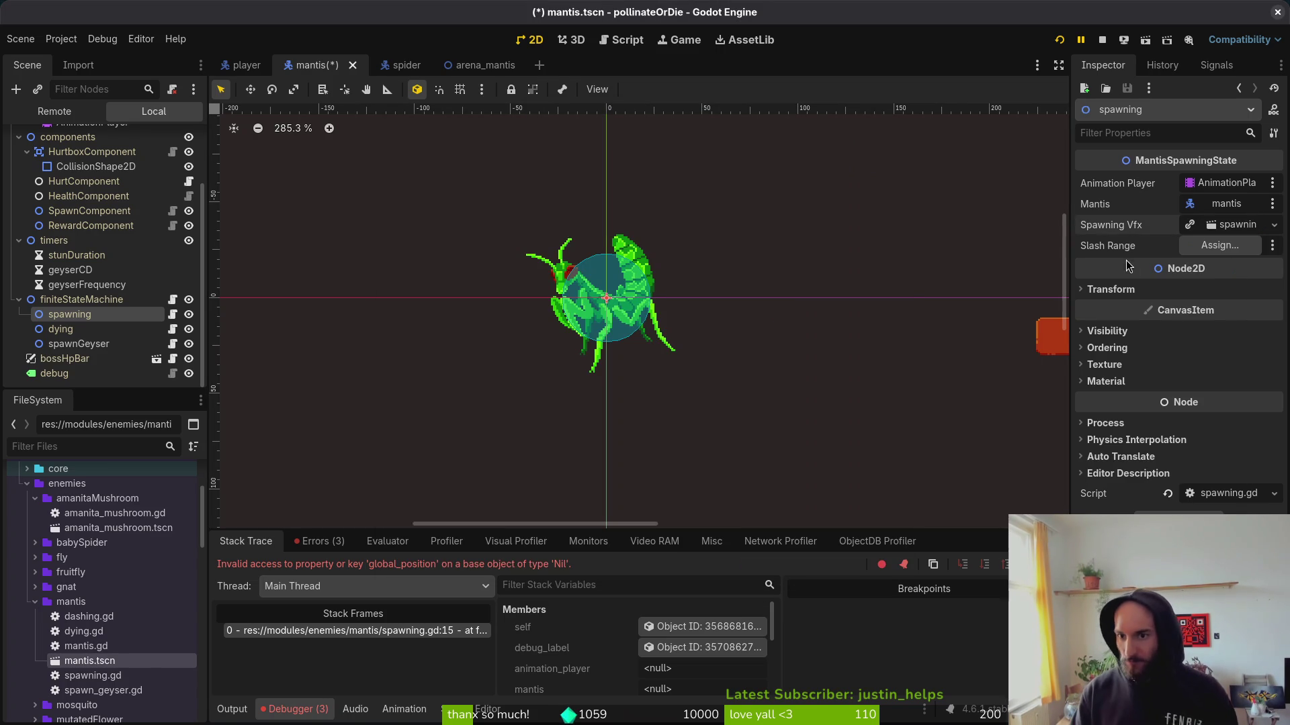
key("alt+Tab")
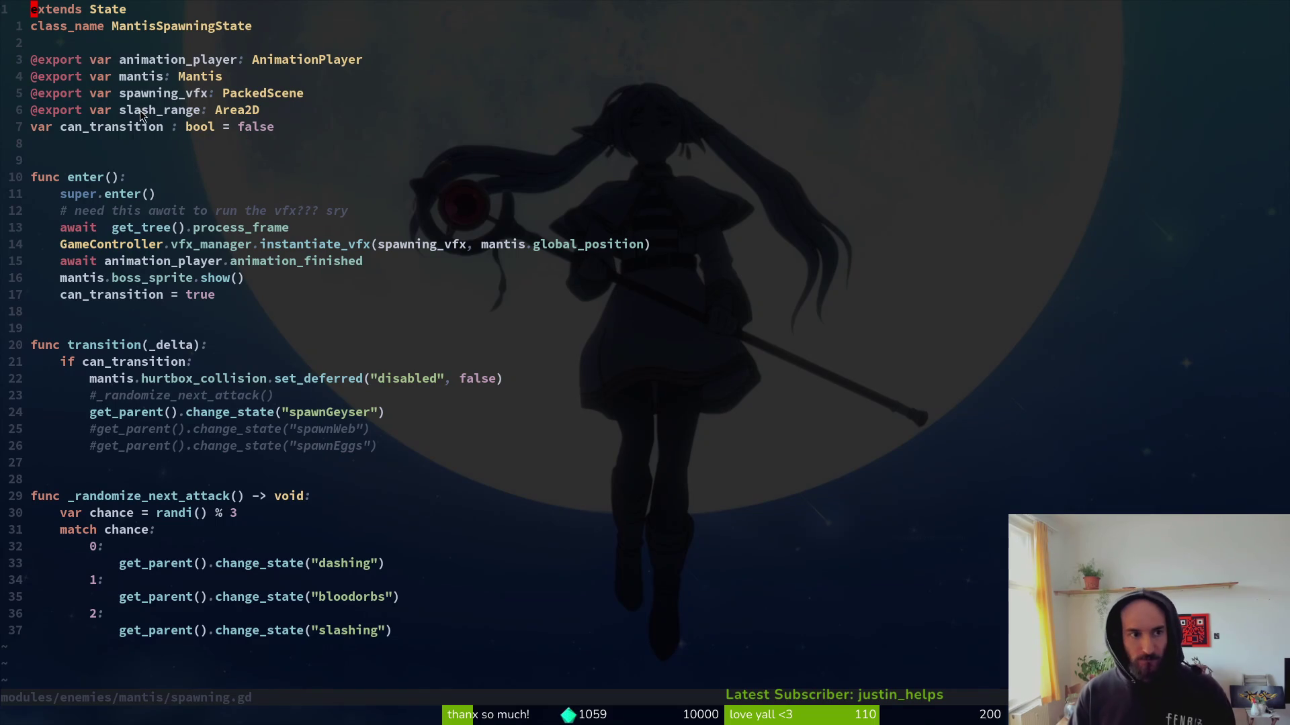
Save spawning.gd in vim and save the mantis scene in Godot.
type(":w")
key("Return")
key("alt+Tab")
key("ctrl+s")
Quick Load death_vfx.tscn into the dying state's Death Vfx Scene field.
left_click(54, 329)
left_click(1212, 188)
left_click(1229, 244)
type("death")
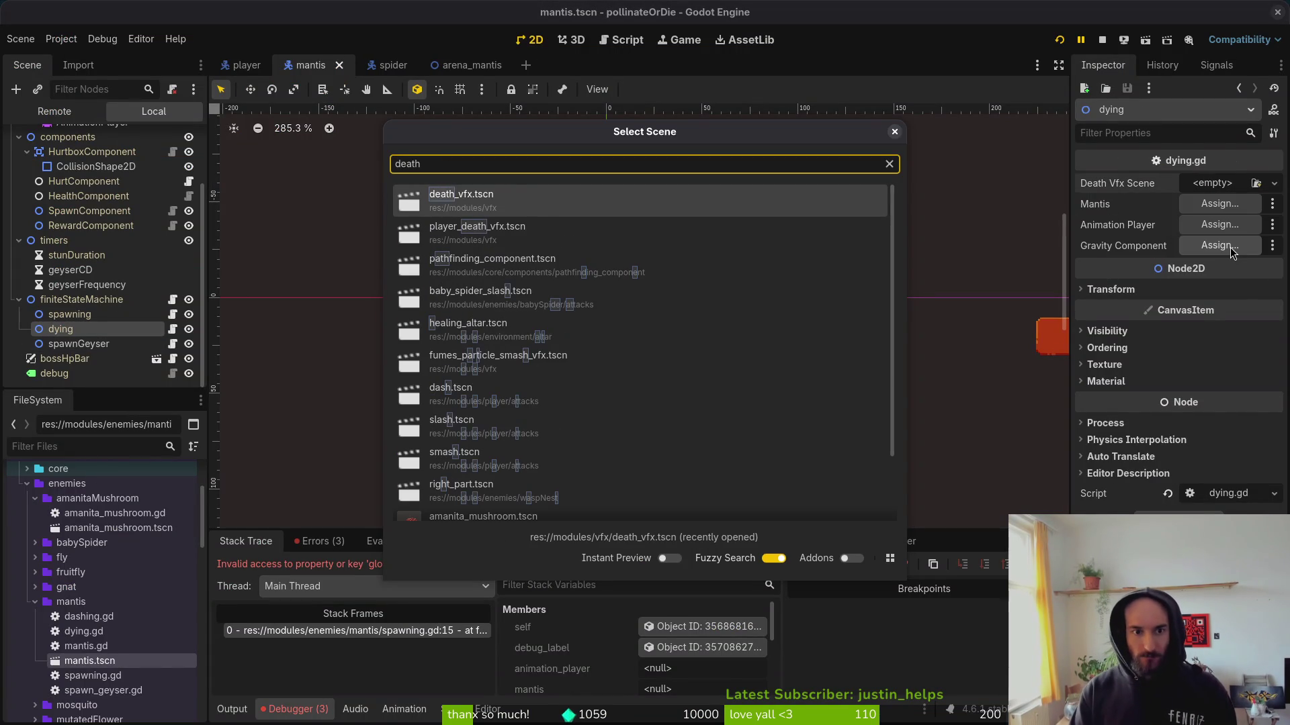
key("Return")
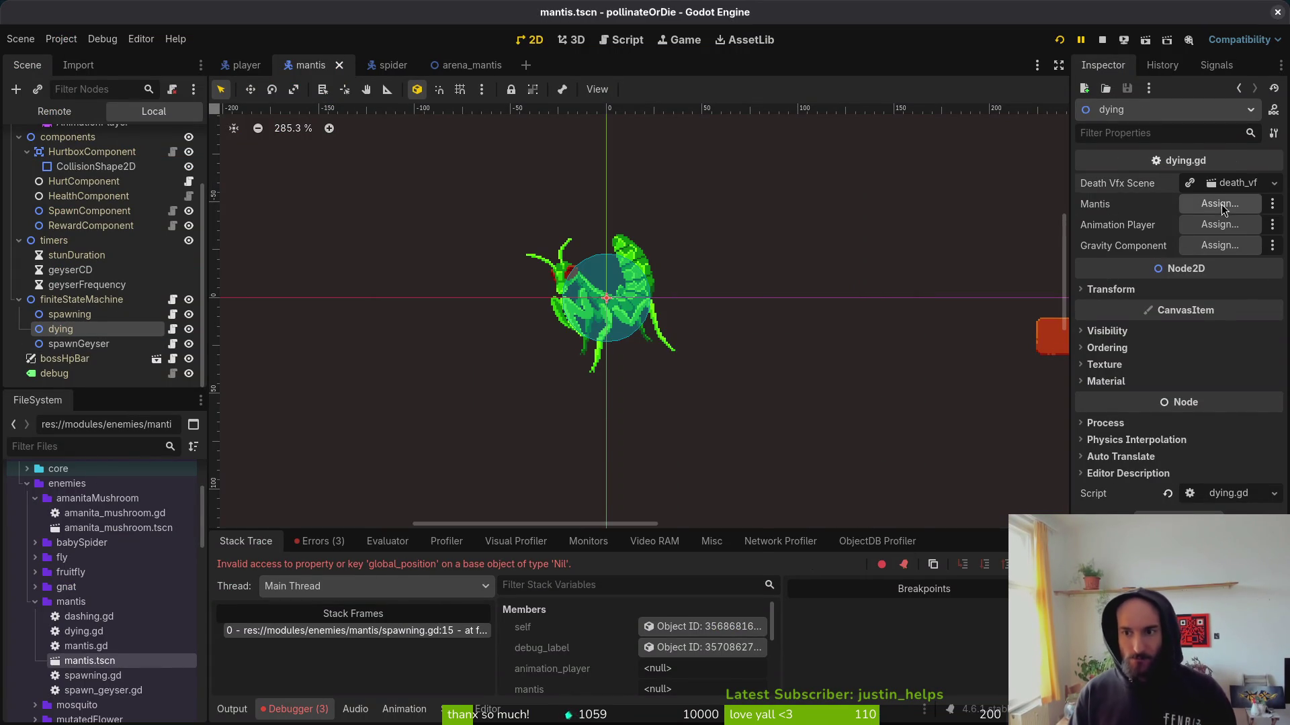
Assign the mantis root and AnimationPlayer to the dying state, leaving Gravity Component empty.
left_click(1221, 203)
left_click(655, 195)
key("Return")
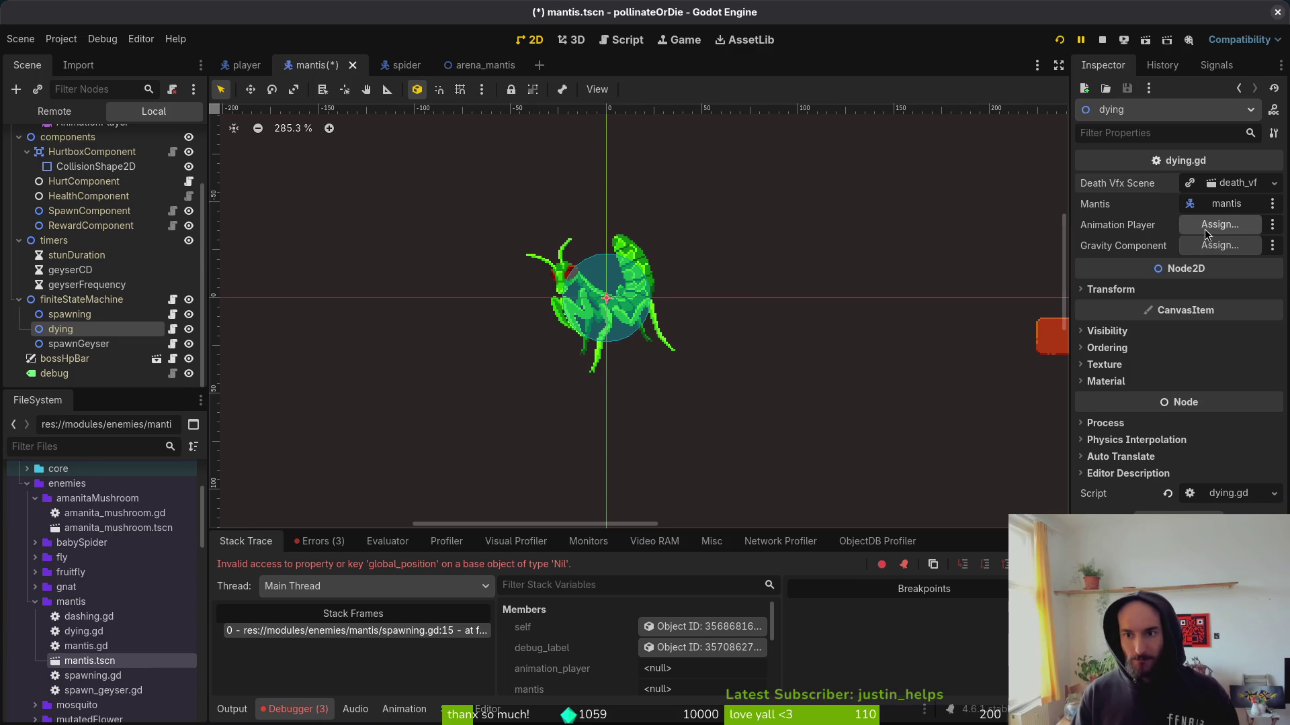
left_click(1219, 224)
left_click(672, 258)
left_click(669, 581)
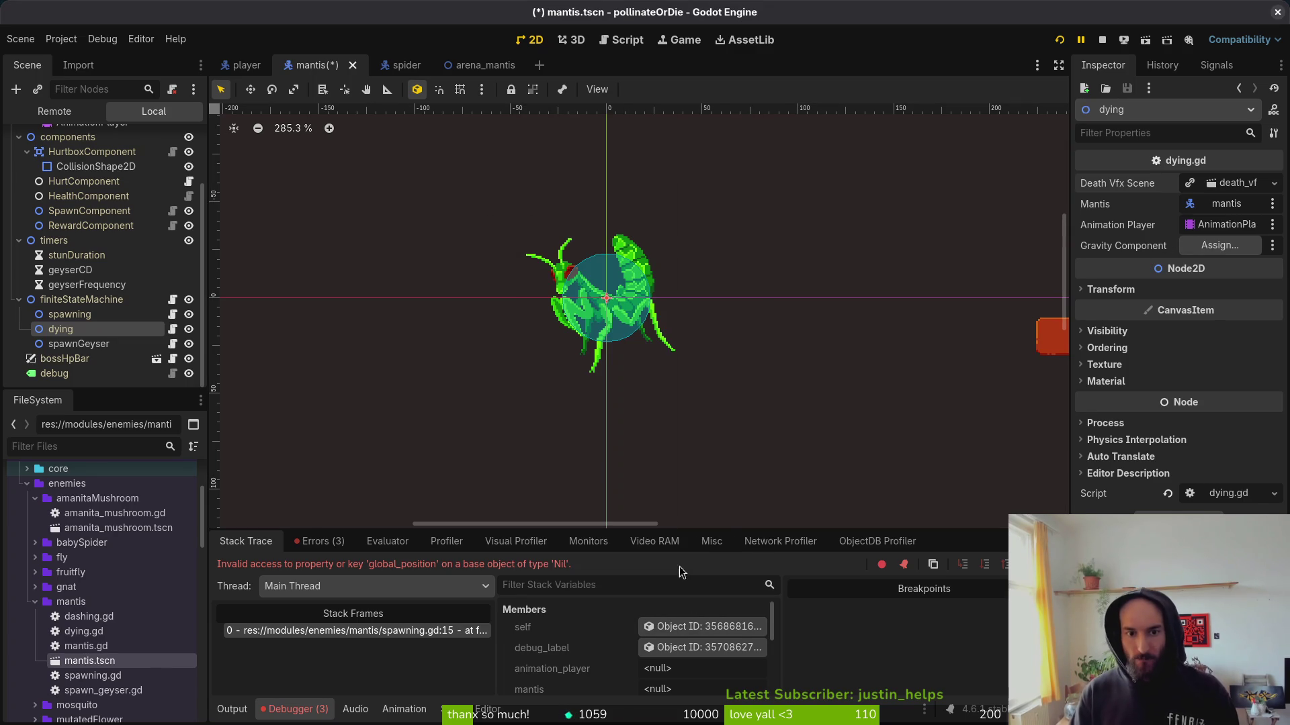
left_click(1220, 246)
key("Escape")
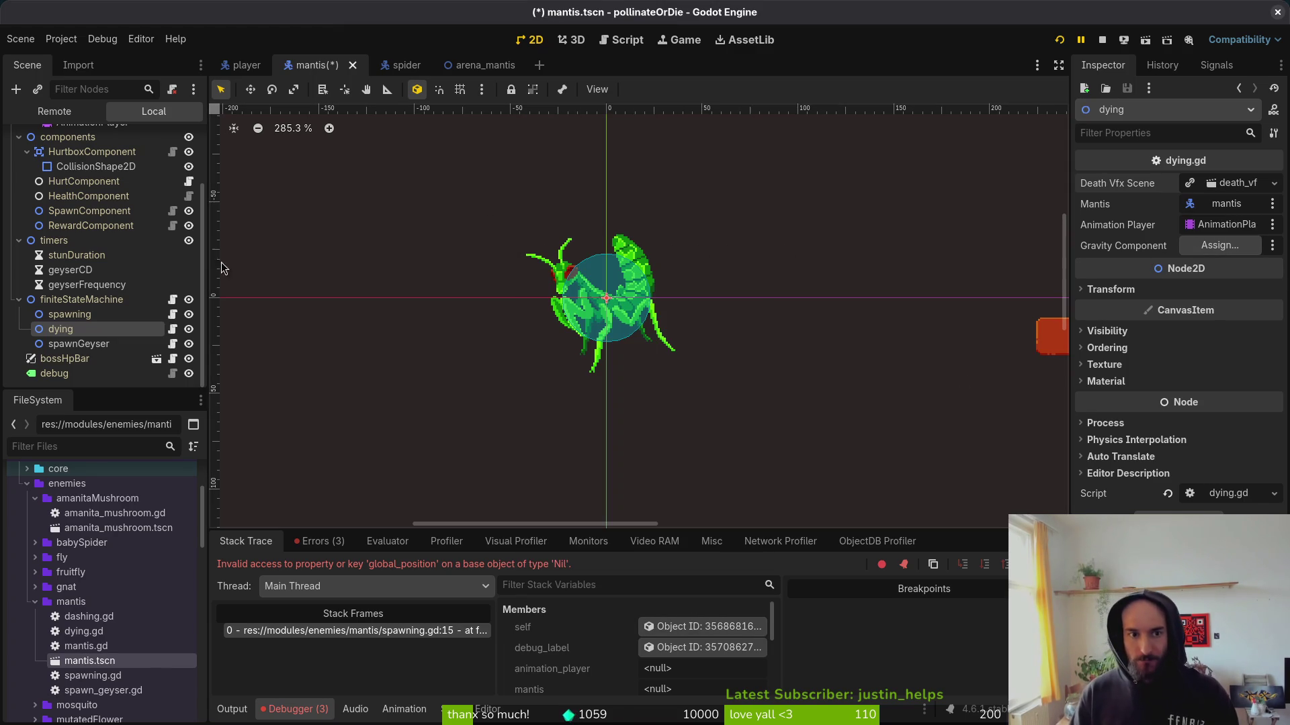
Collapse the HurtboxComponent branch and select the components node.
scroll(67, 202, "up", 3)
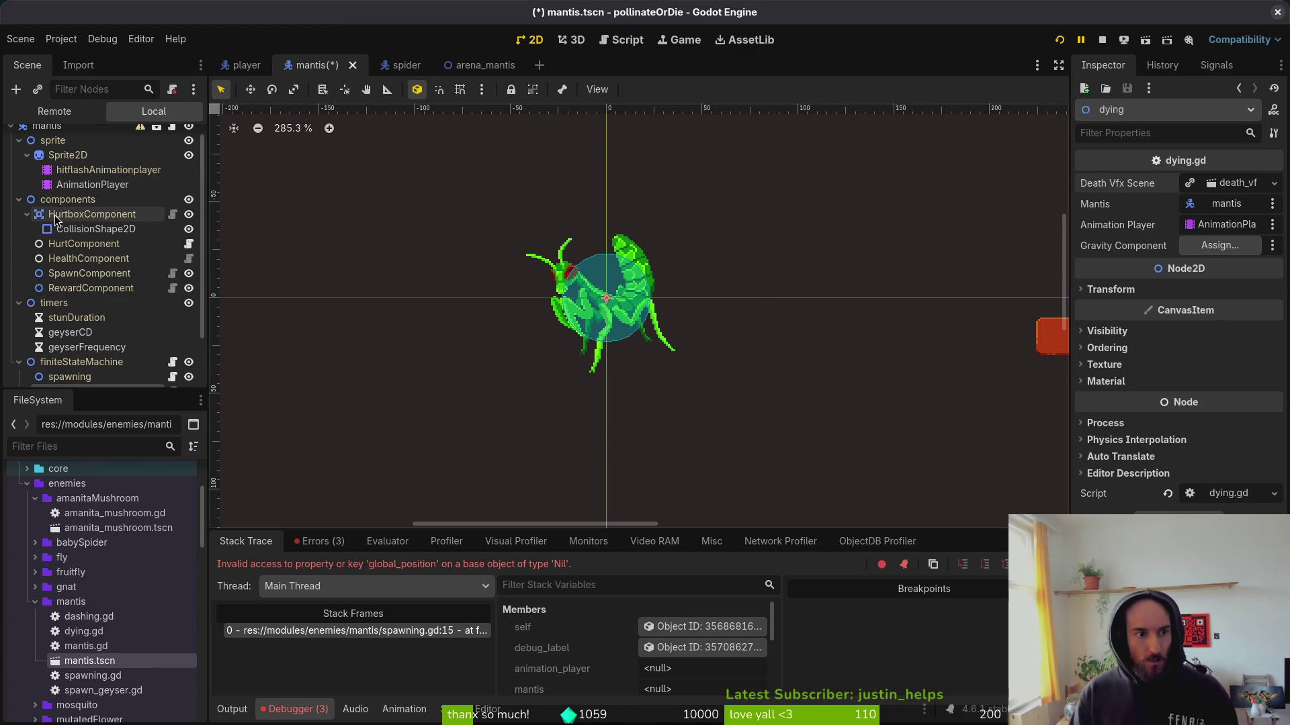
left_click(27, 214)
left_click(67, 199)
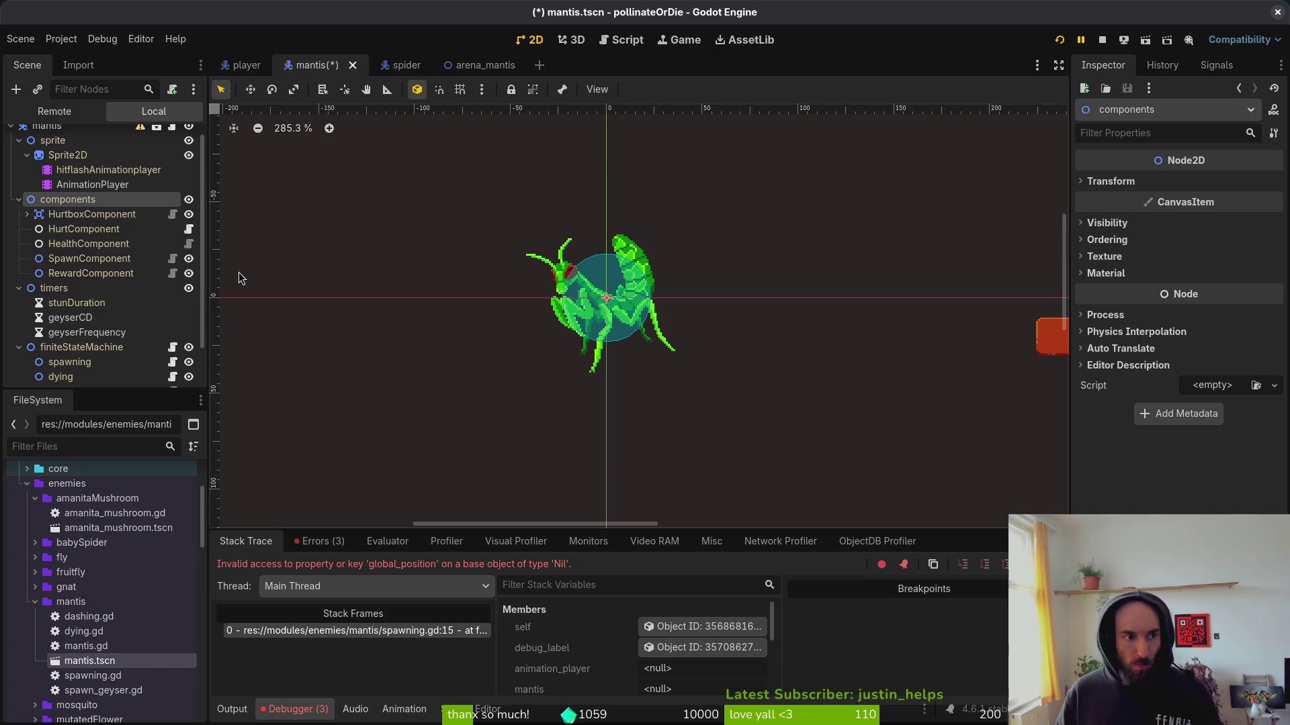
key("alt+Tab")
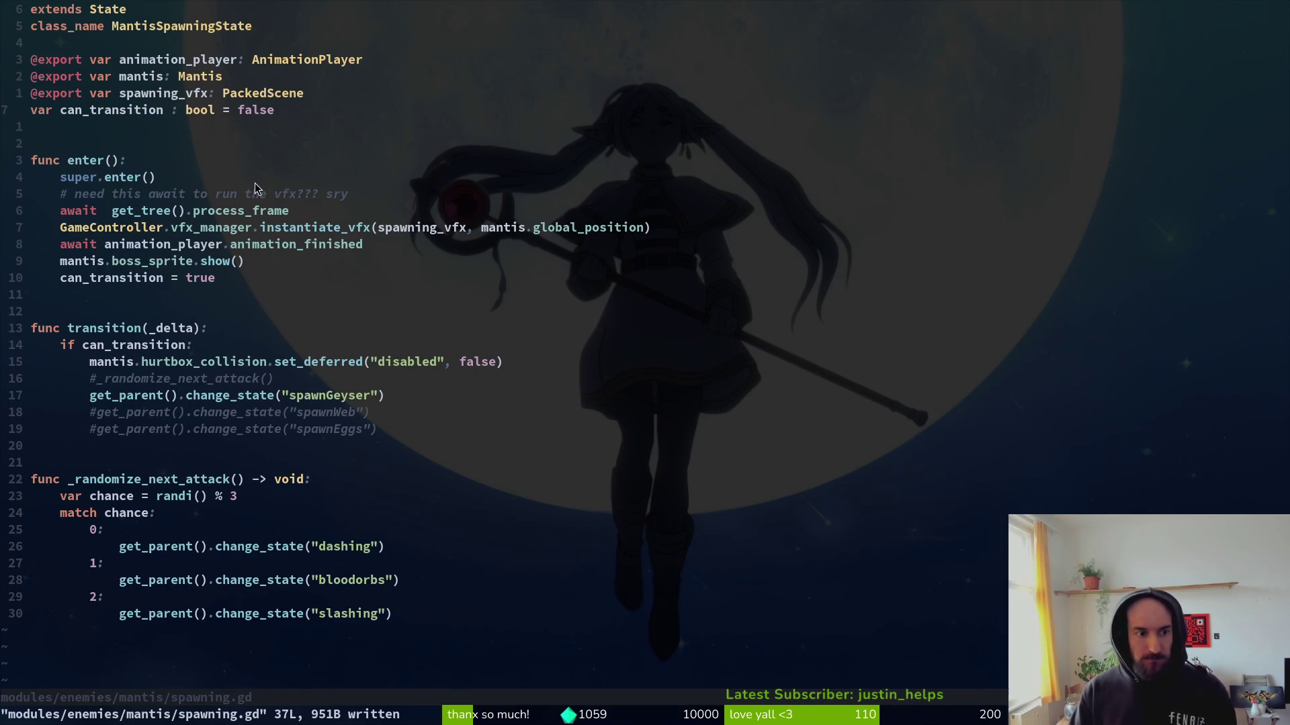
key("space")
key("f")
key("f")
type("spawning")
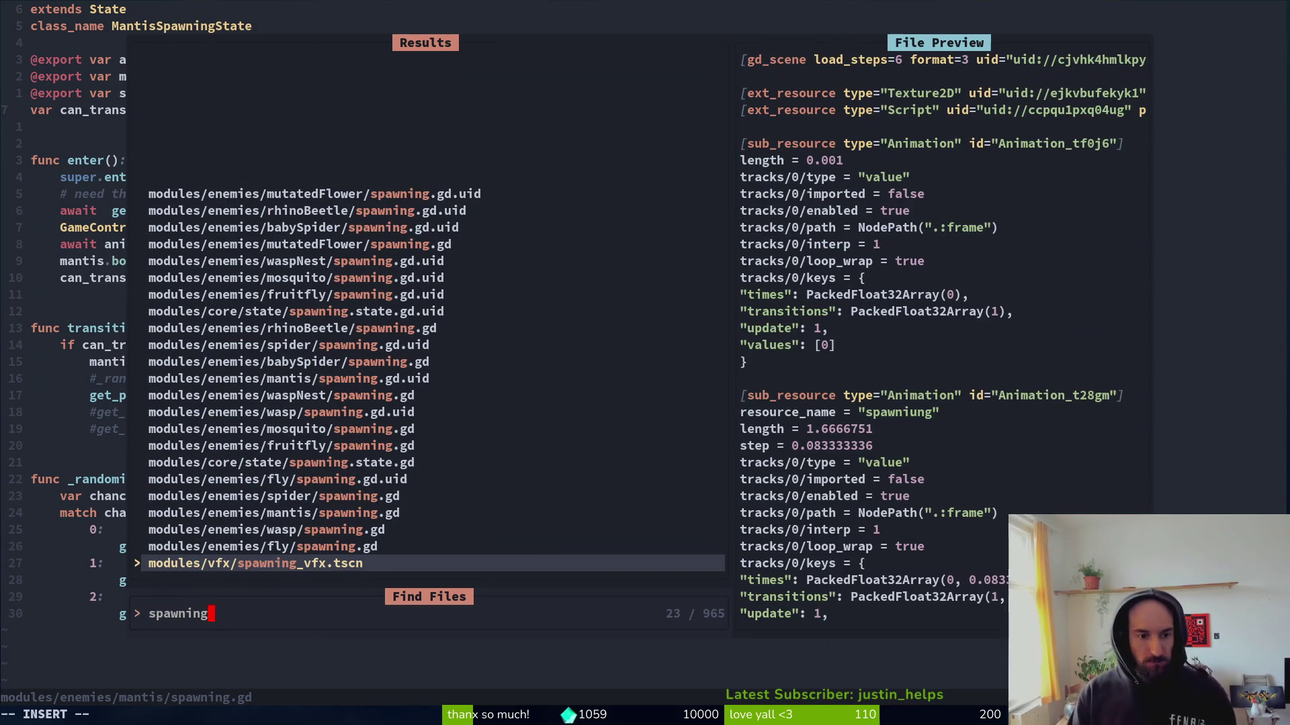
key("Up")
key("Up")
key("Escape")
key("Escape")
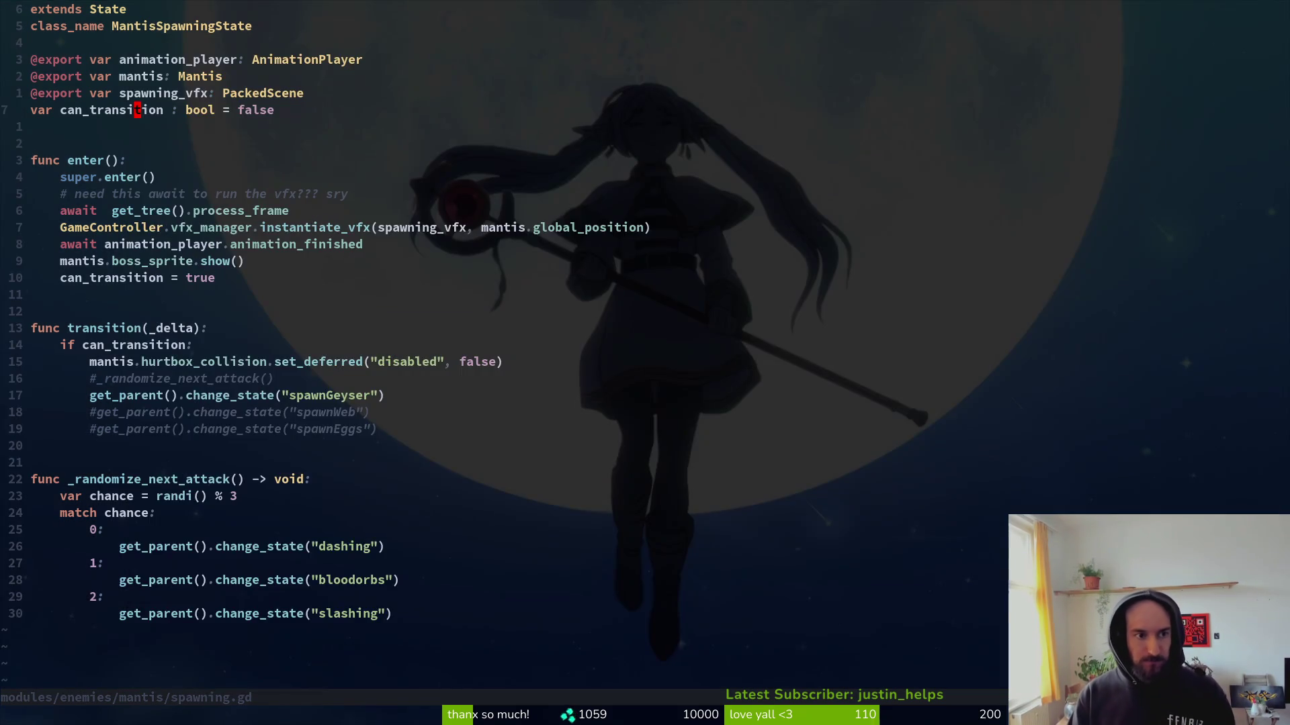
key("space")
key("f")
key("f")
type("spawsp")
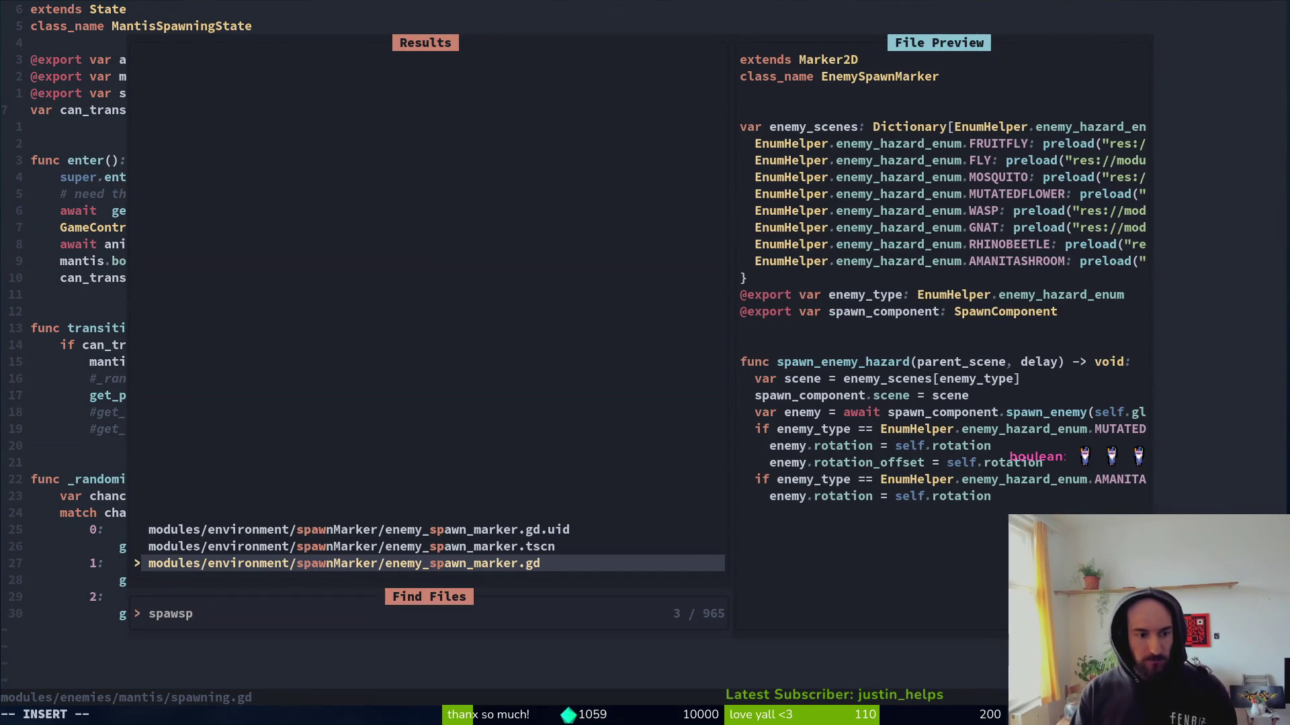
key("BackSpace")
key("BackSpace")
key("BackSpace")
key("Escape")
key("Escape")
key("alt+Tab")
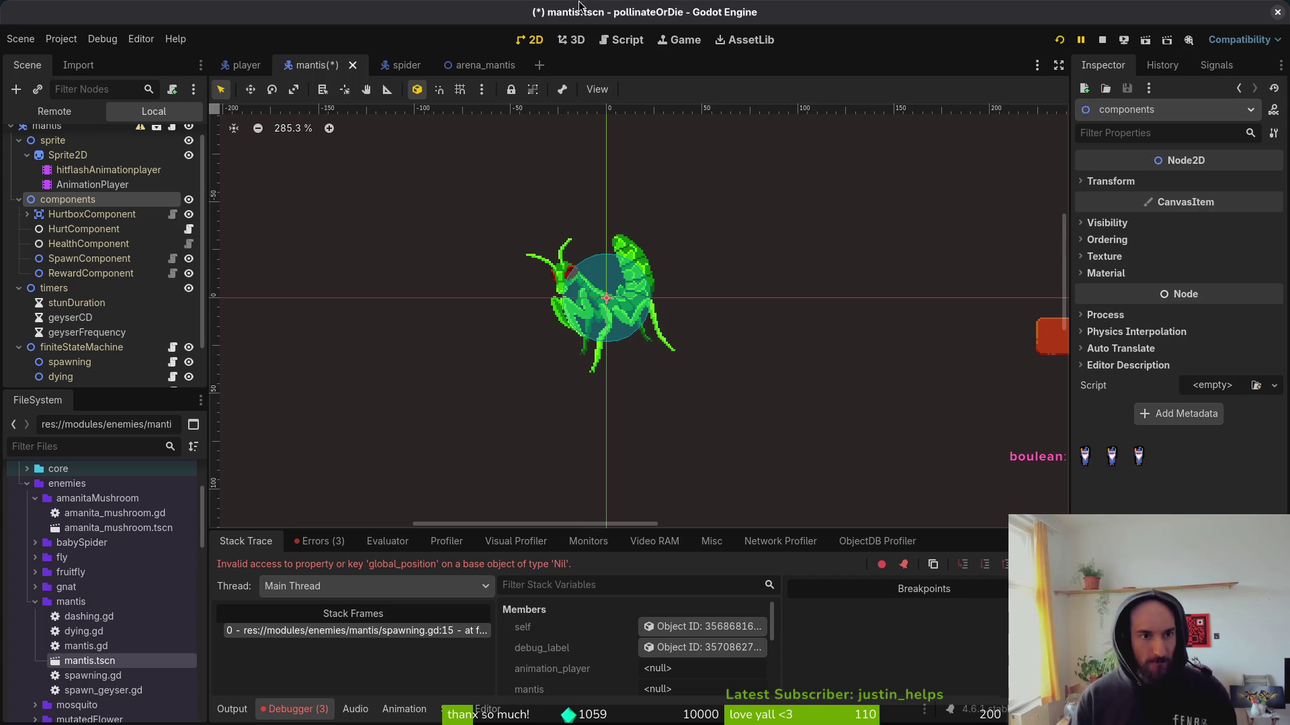
Open the spider scene, expand its finiteStateMachine, and open the spawning state's script.
left_click(387, 64)
left_click(19, 345)
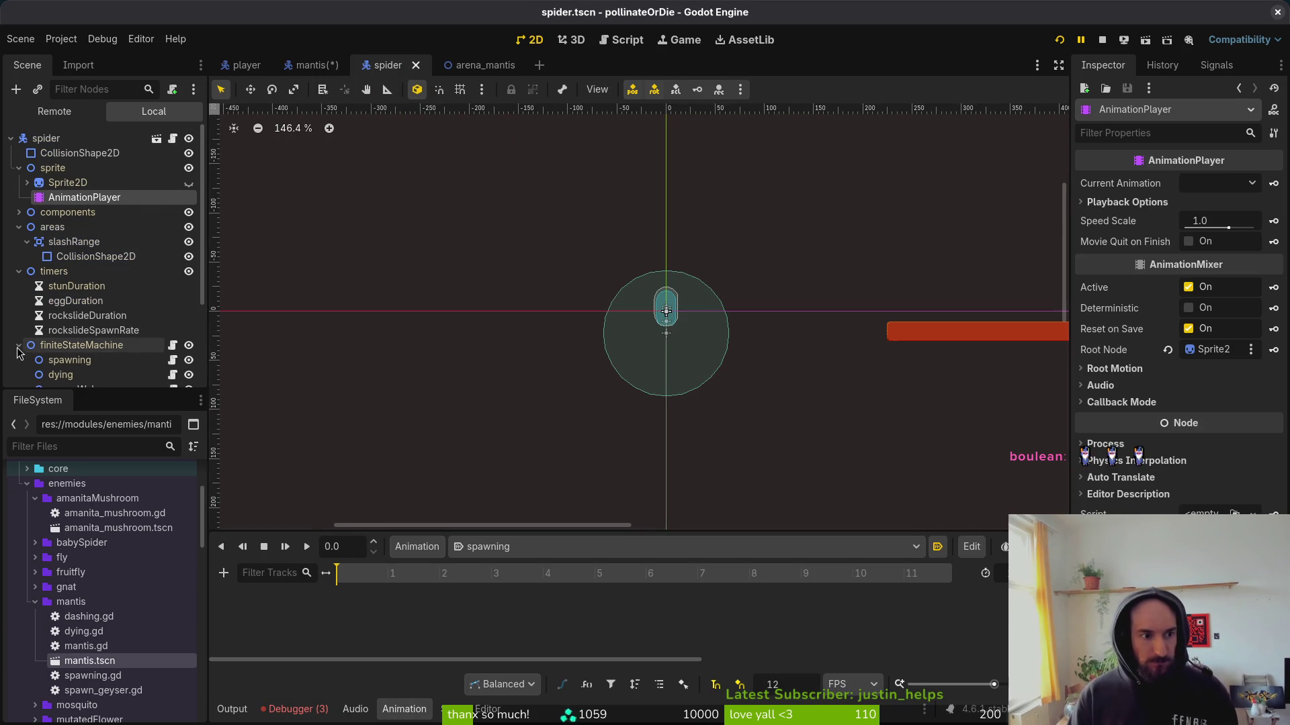
left_click(174, 361)
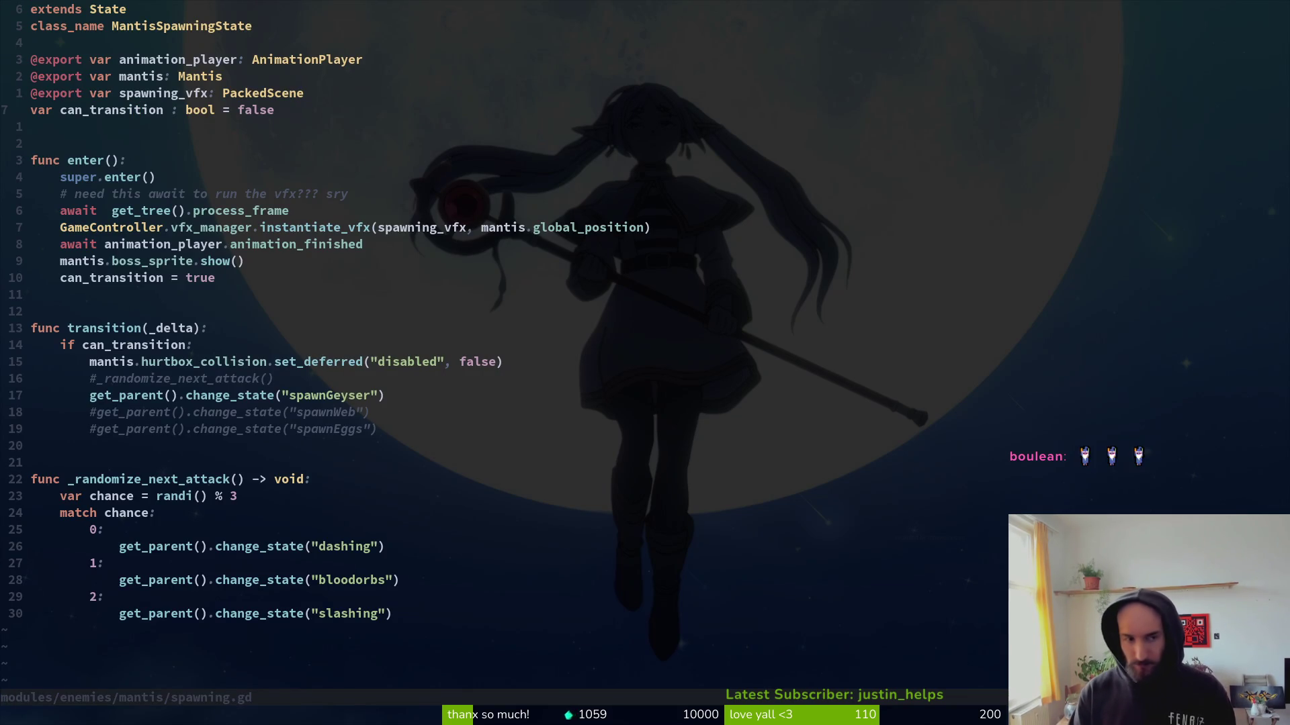
Open the spider's spawning.gd via a 'spawning' file search, then return to Godot.
key("space")
key("f")
key("f")
type("spawning")
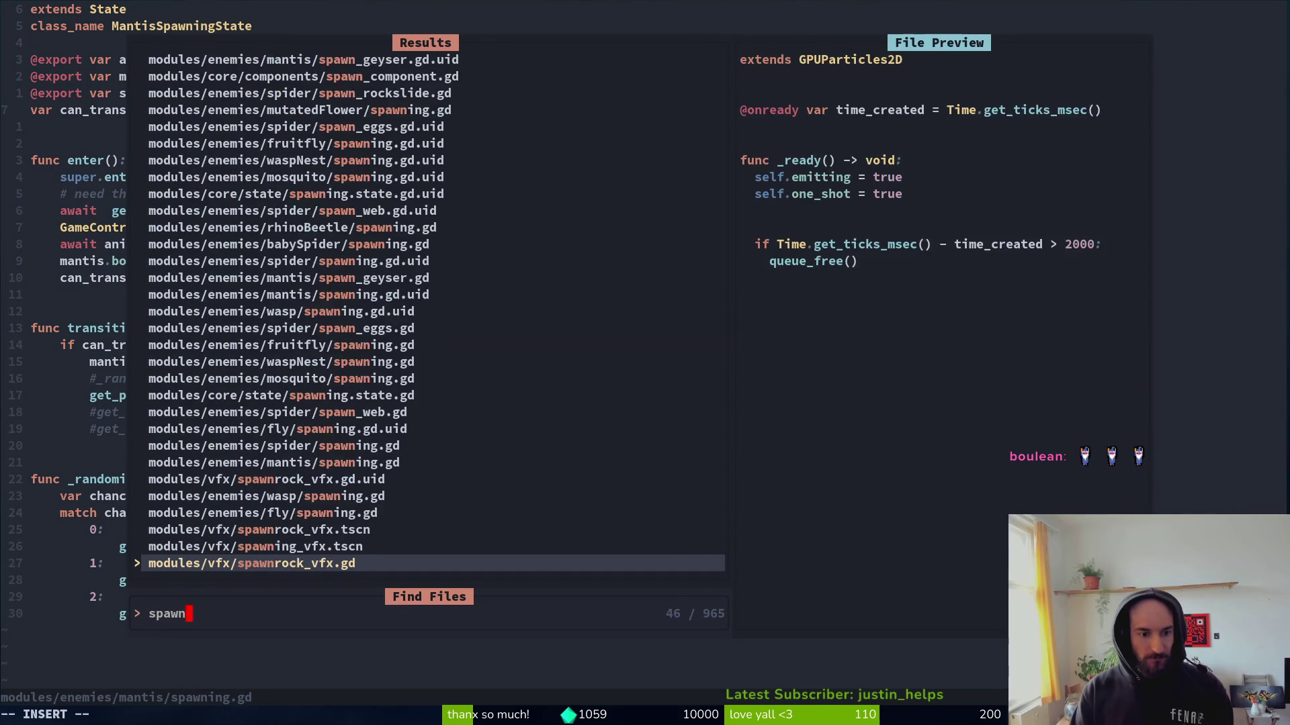
key("Up")
key("Up")
key("Up")
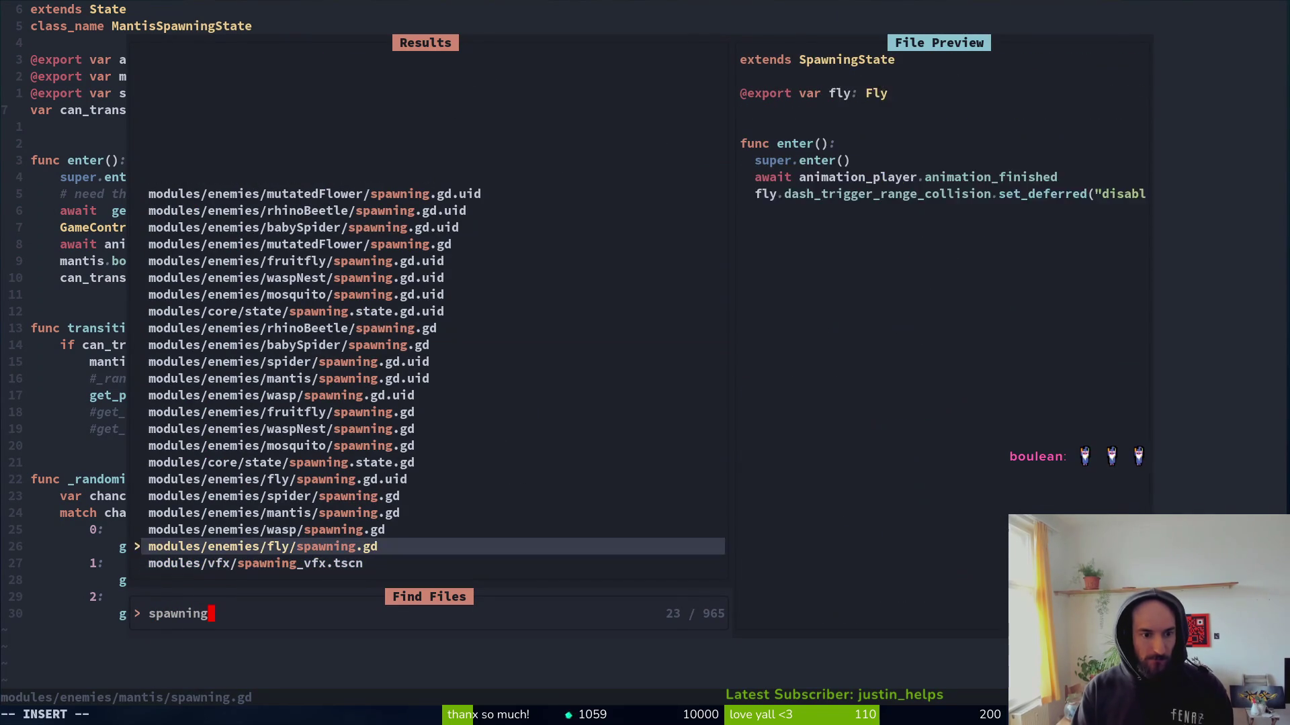
key("Return")
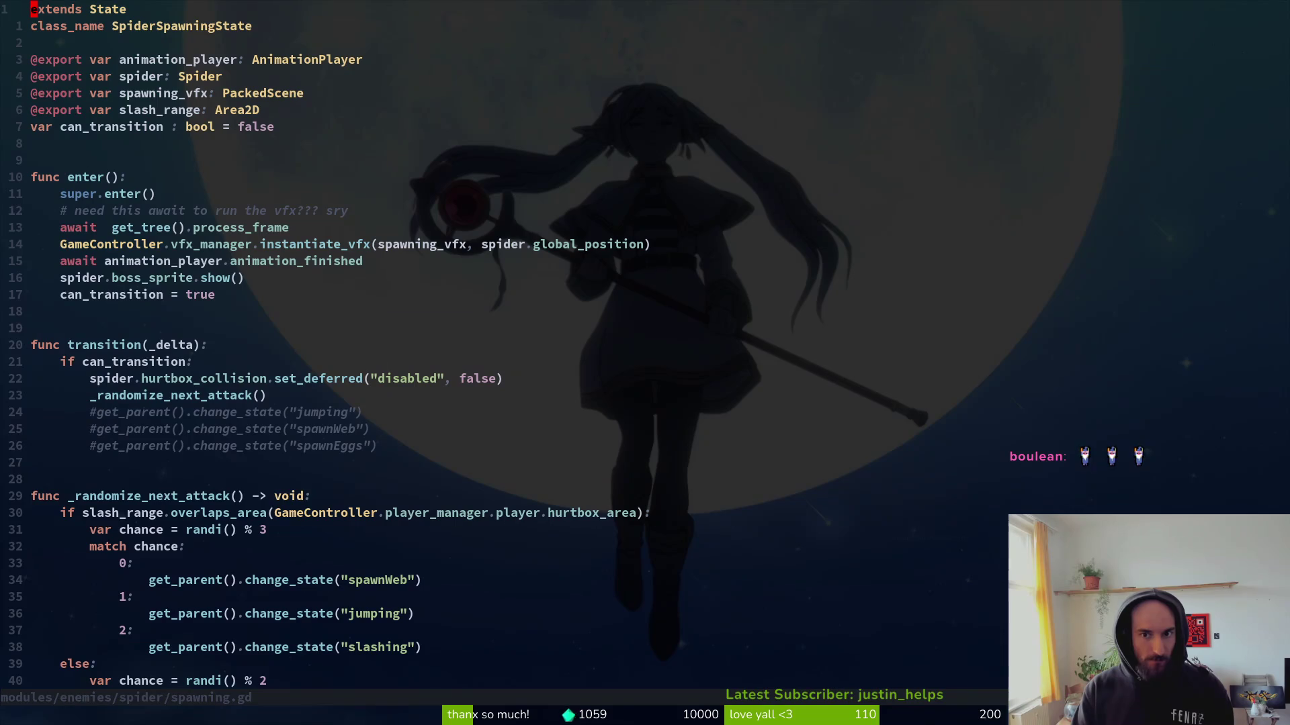
key("alt+Tab")
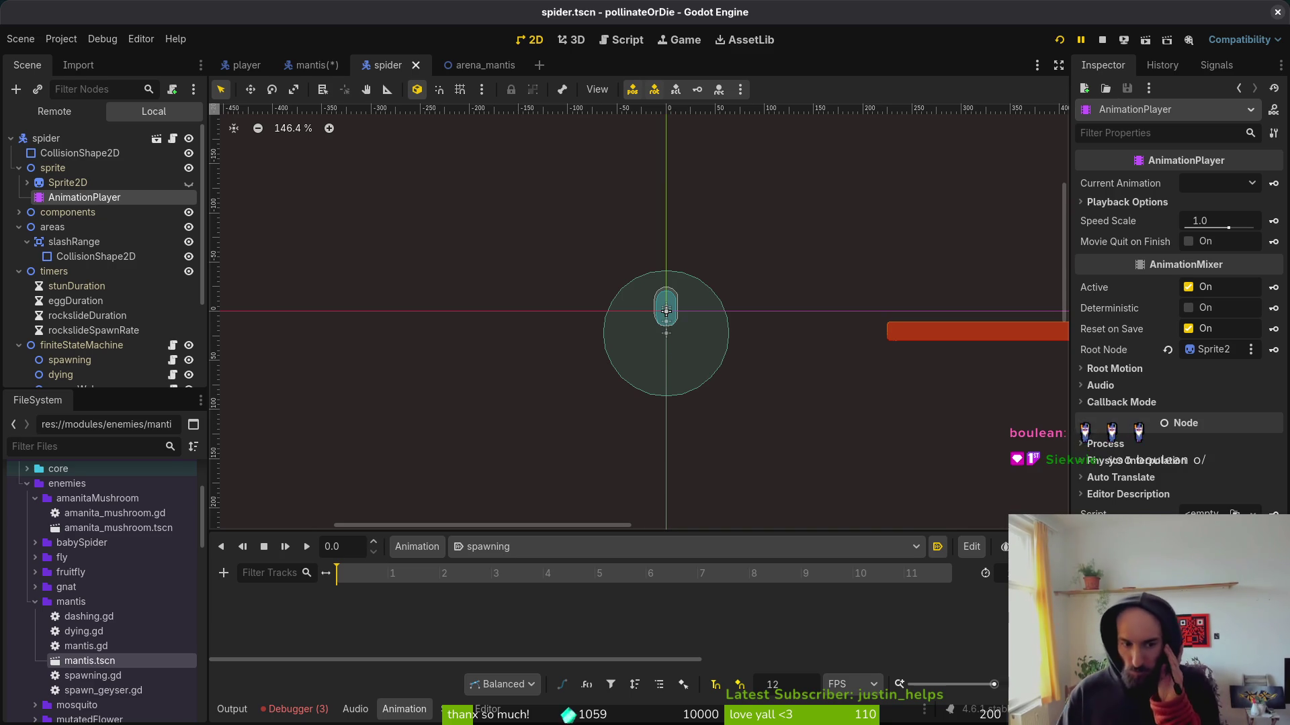
Compare the spider and mantis spawning state settings, then view the mantis dying state.
left_click(77, 345)
left_click(80, 364)
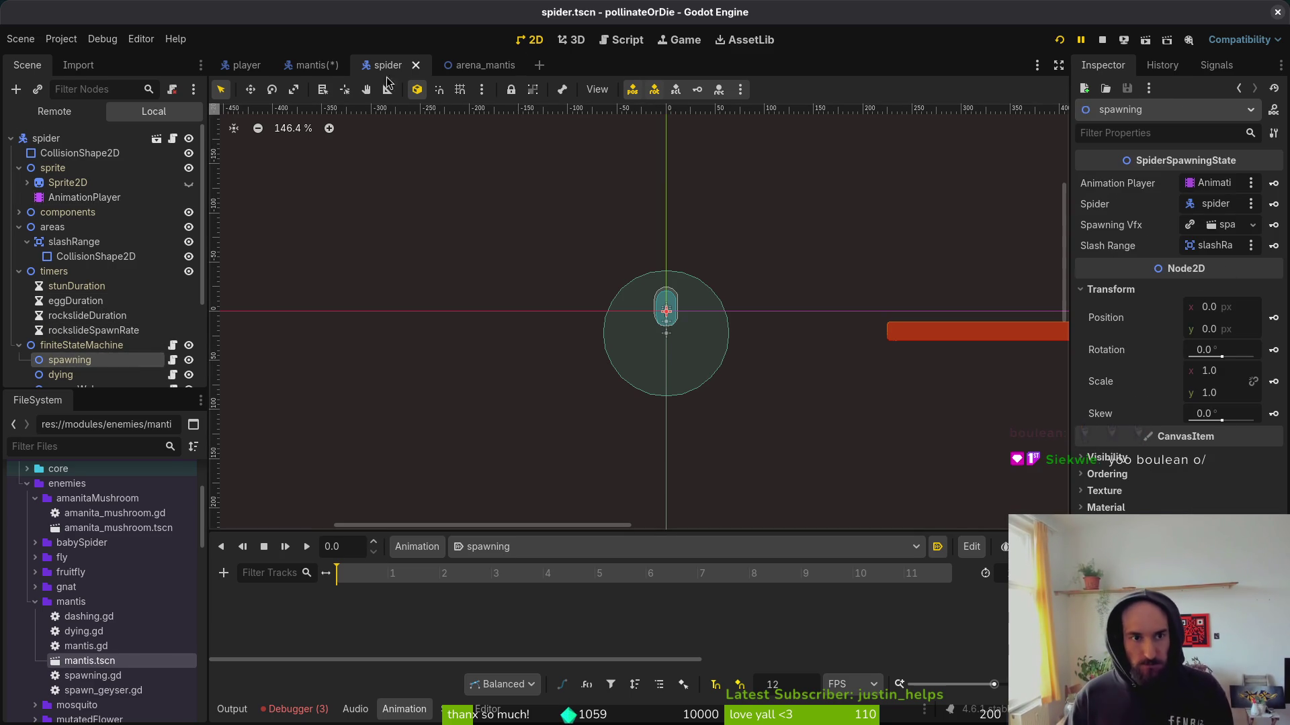
left_click(313, 64)
left_click(74, 362)
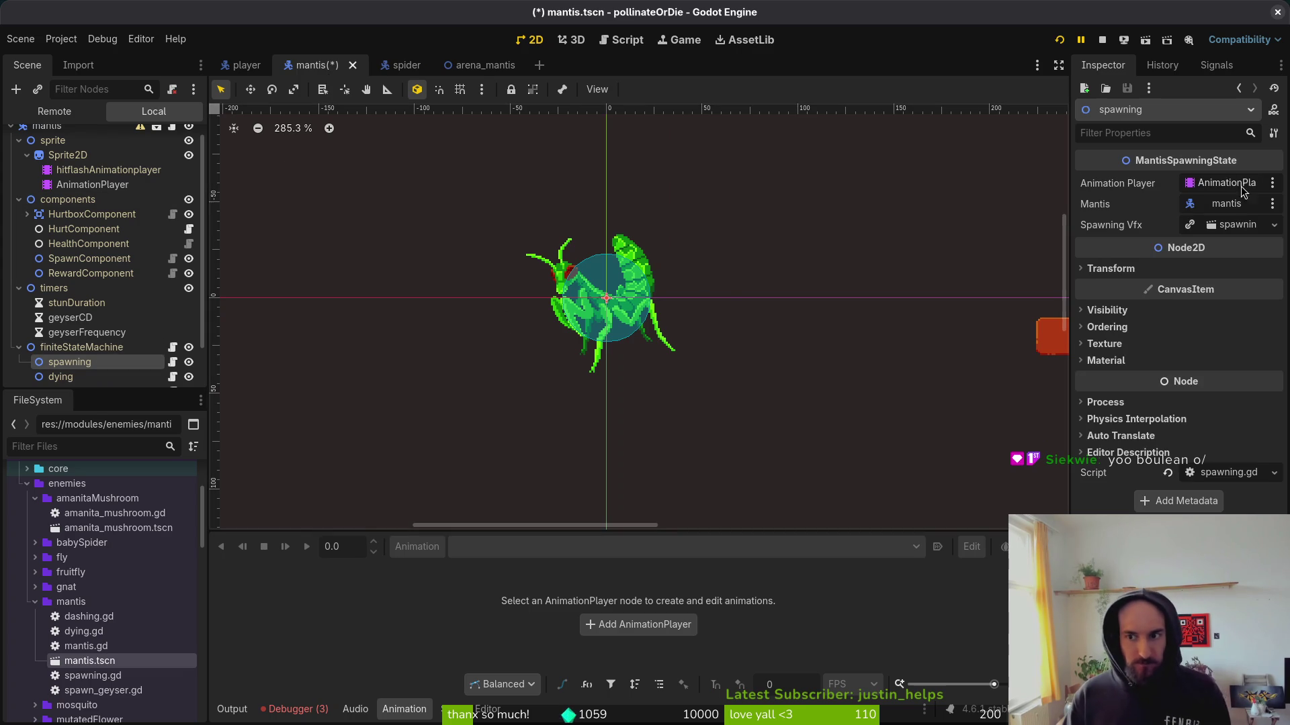
scroll(118, 350, "down", 1)
left_click(111, 348)
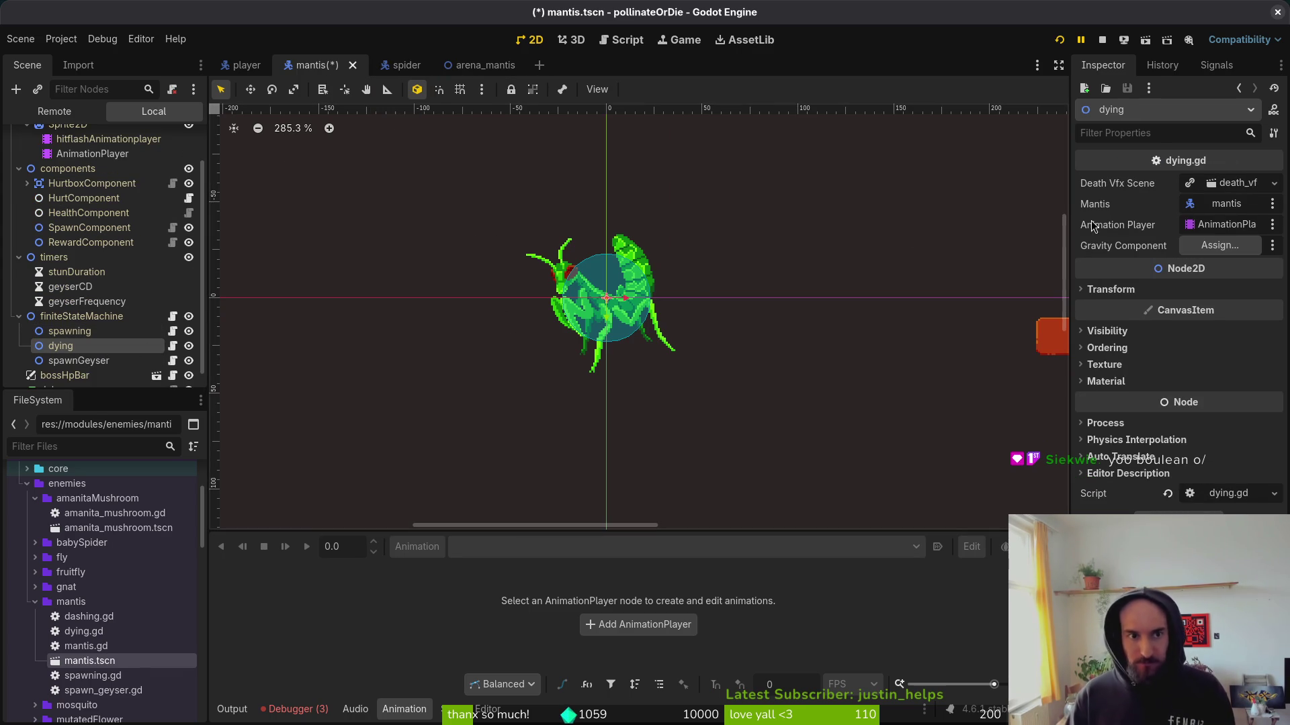
Inspect the gravity component line in spider dying.gd, save it, and run the game with F5.
key("alt+Tab")
key("ctrl+p")
type("spiddy")
key("Return")
key("j")
key("j")
key("j")
key("d")
key("d")
key("u")
key("ctrl+s")
key("alt+Tab")
key("alt+Tab")
key("alt+Tab")
key("alt+Tab")
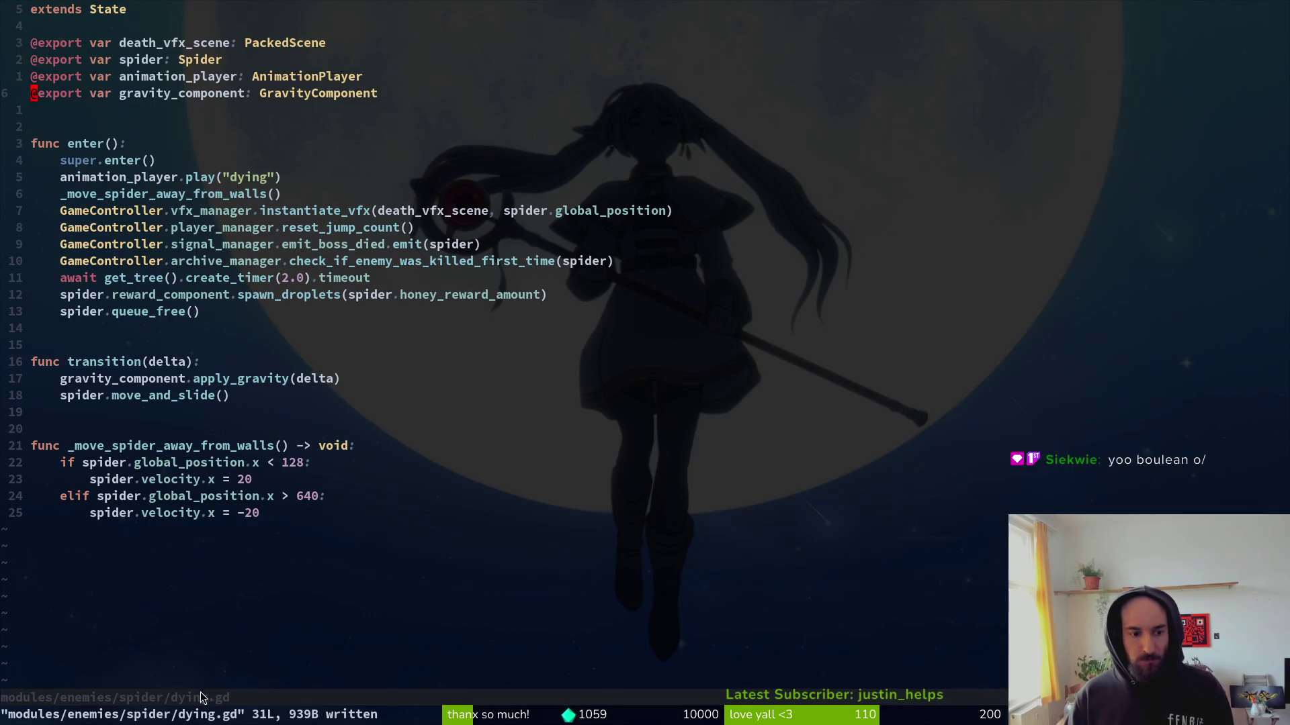
key("alt+Tab")
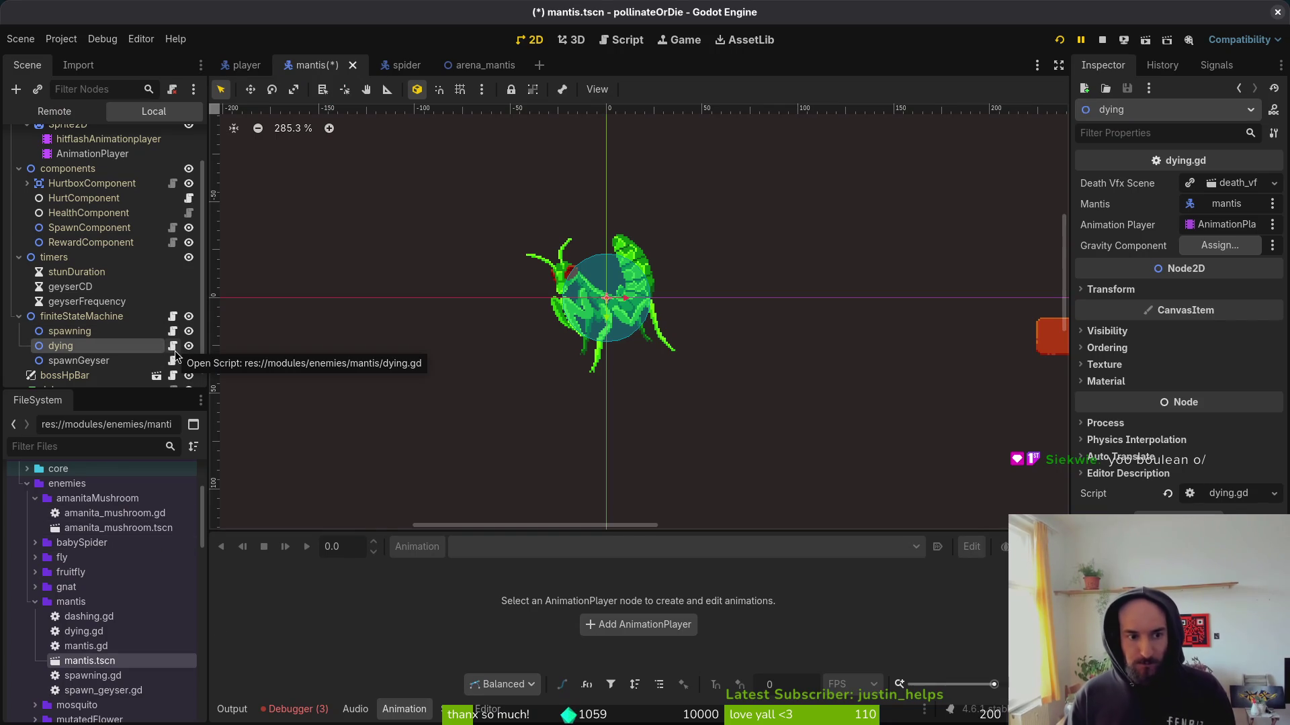
key("F5")
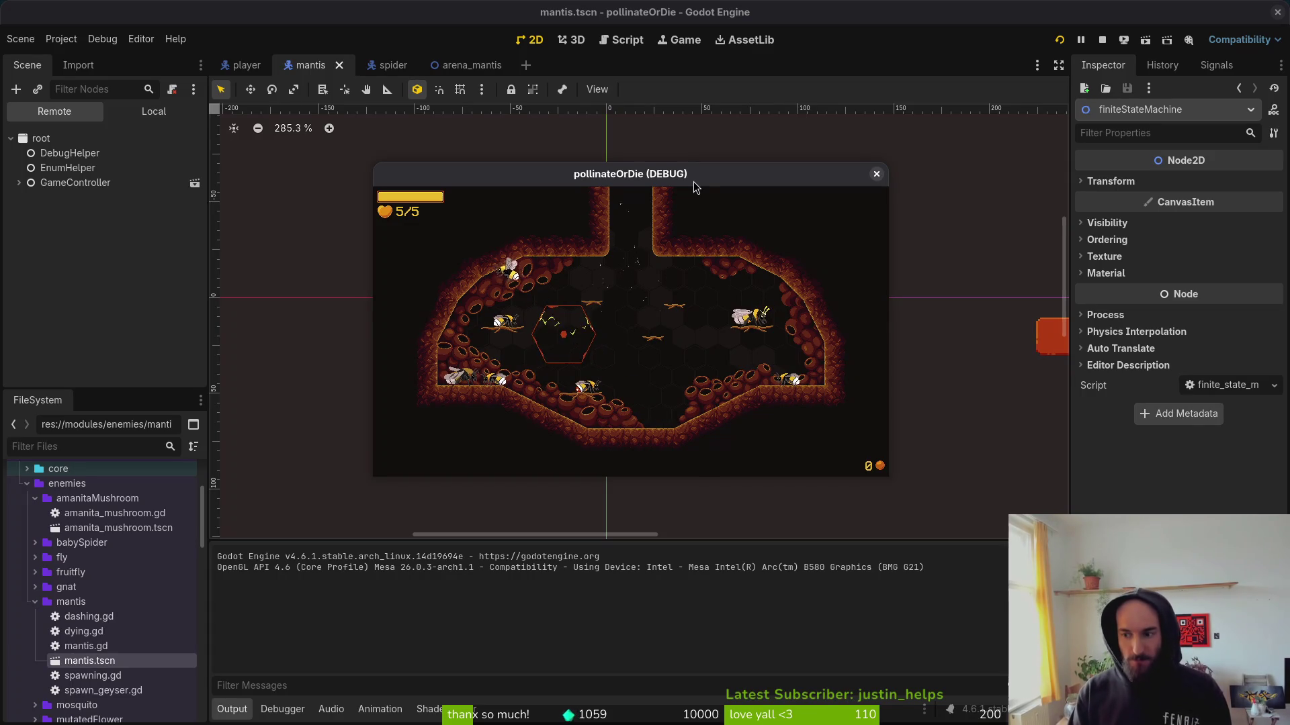
Load the mantis arena from the debug level menu, then show the mantis node tree after the error.
key("Escape")
key("Down")
key("Return")
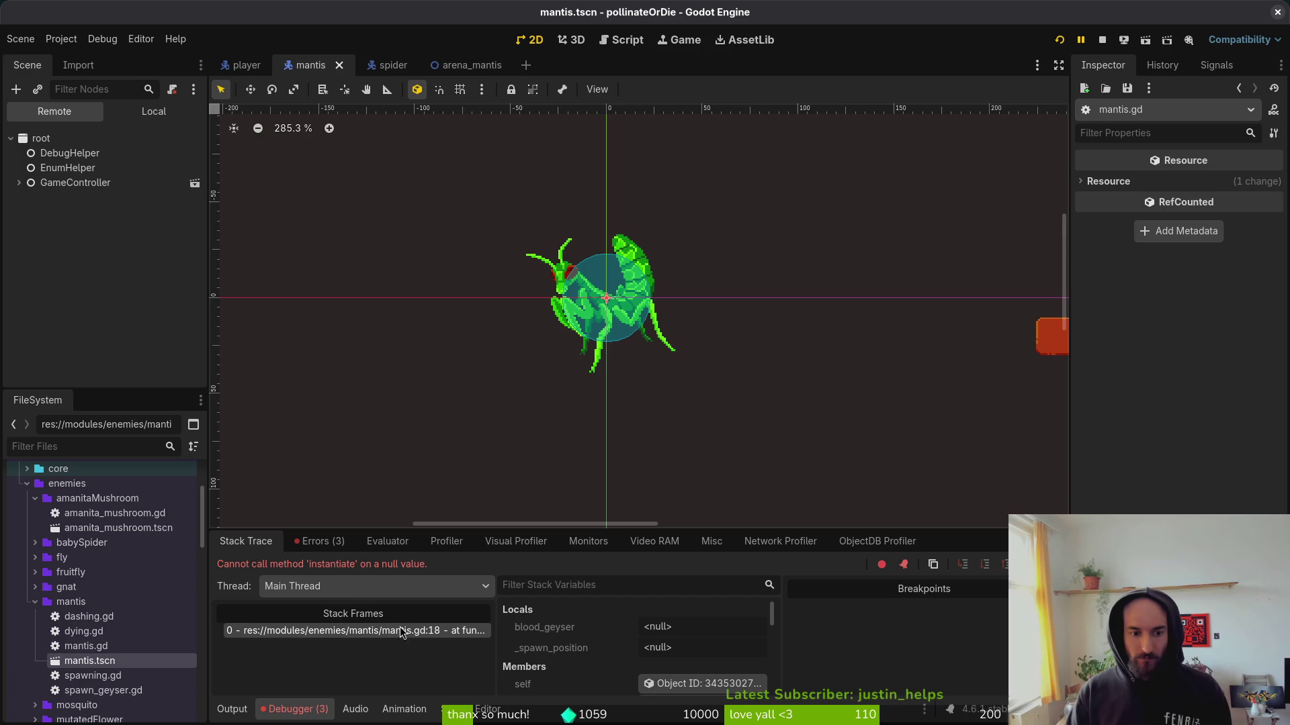
left_click(153, 111)
On the mantis root, load blood_geyser.tscn into Blood Geyser Scene and set Enemy Hazard Enum to Mantis.
scroll(61, 143, "up", 2)
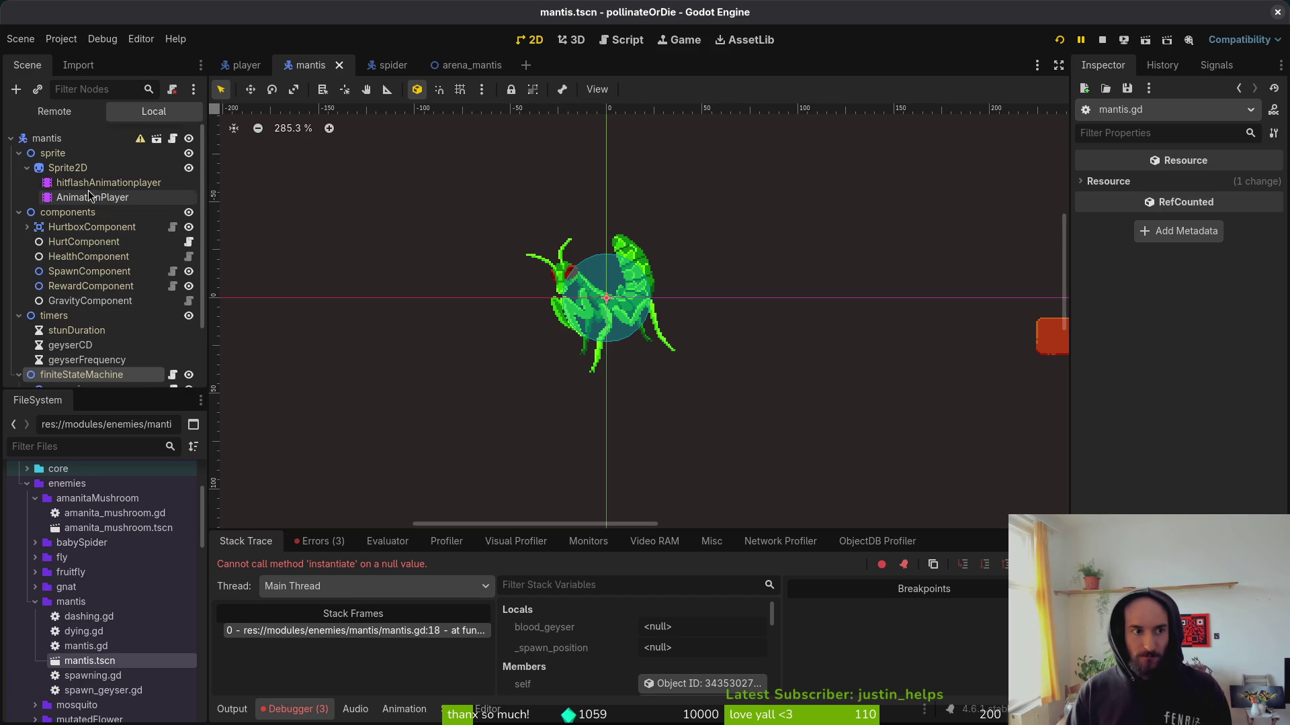
left_click(60, 140)
left_click(1223, 186)
left_click(1230, 239)
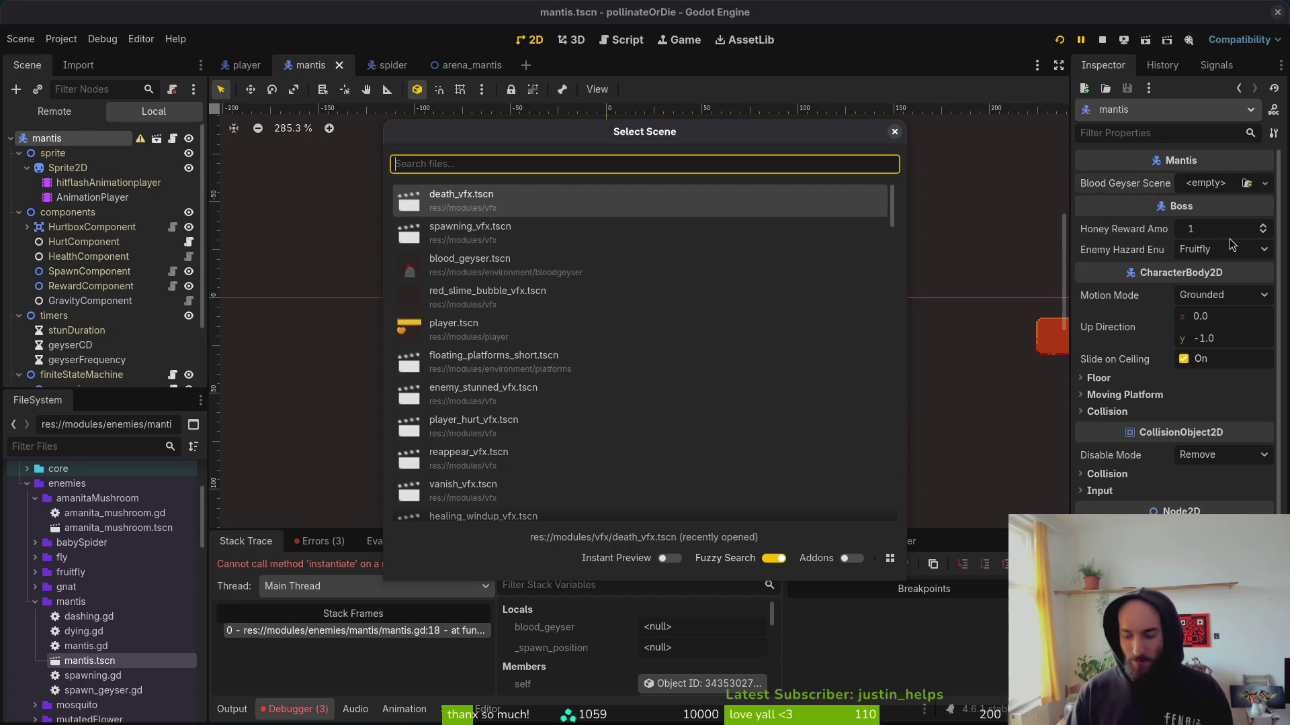
type("blood")
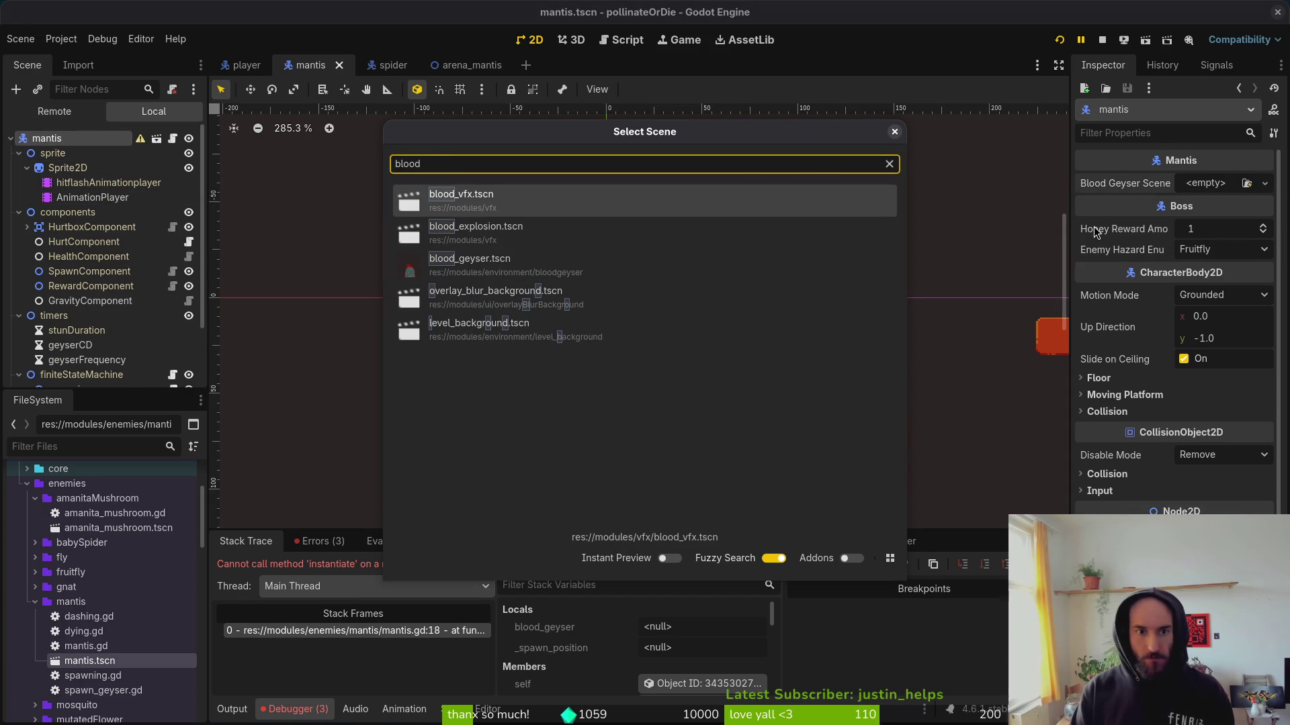
key("Down")
key("Down")
key("Return")
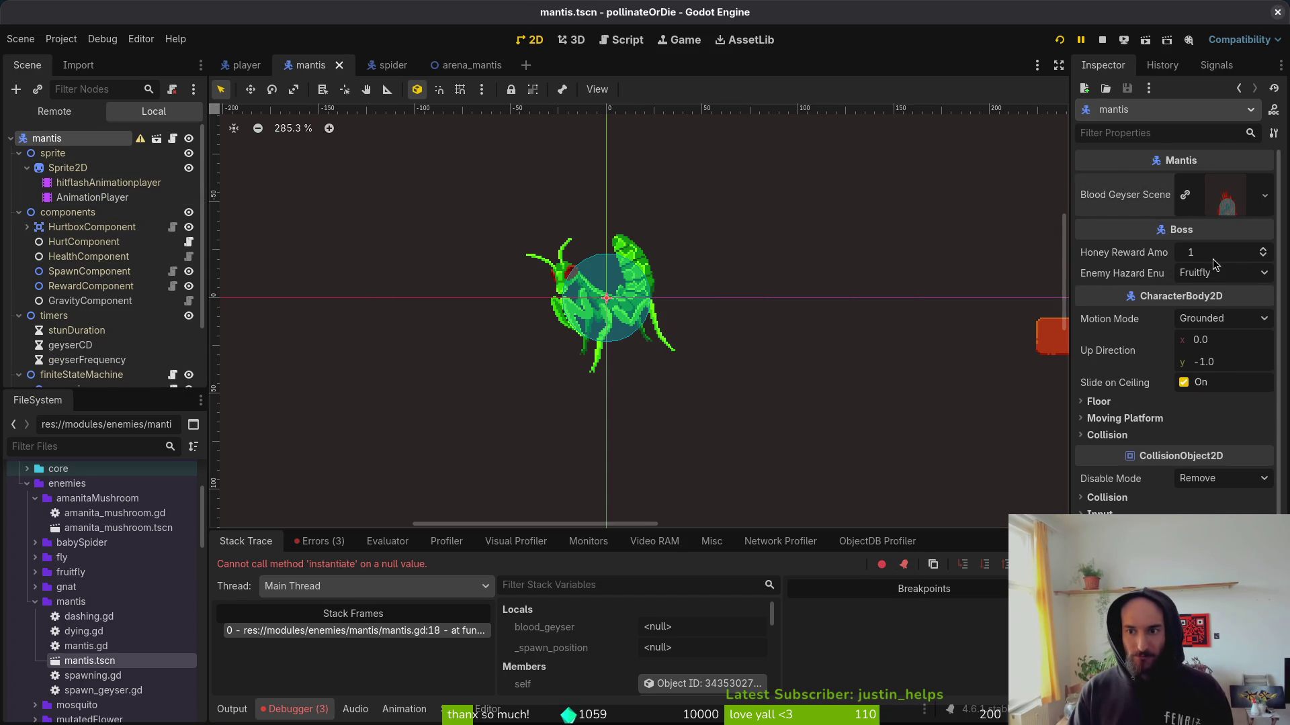
left_click(1223, 272)
left_click(1213, 527)
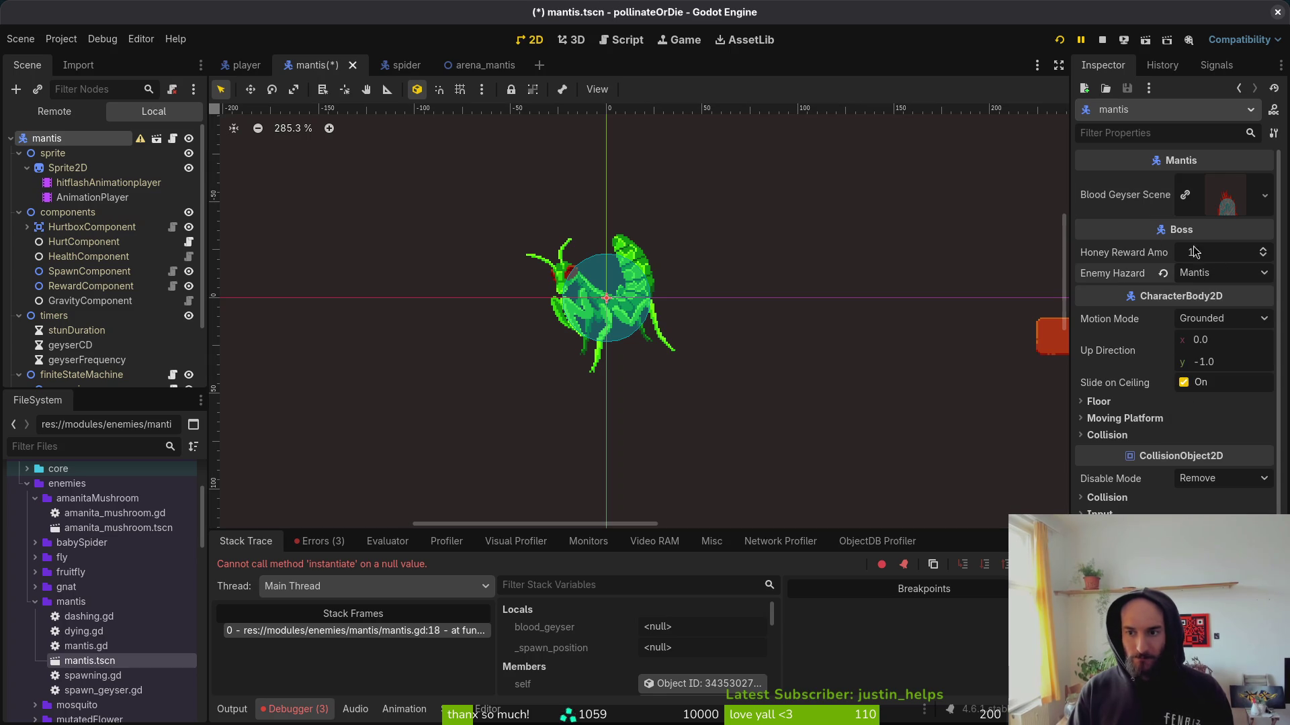
type("00")
Commit a Honey Reward Amount of 100, relaunch the game and load the mantis level from the debug menu.
key("Return")
key("F5")
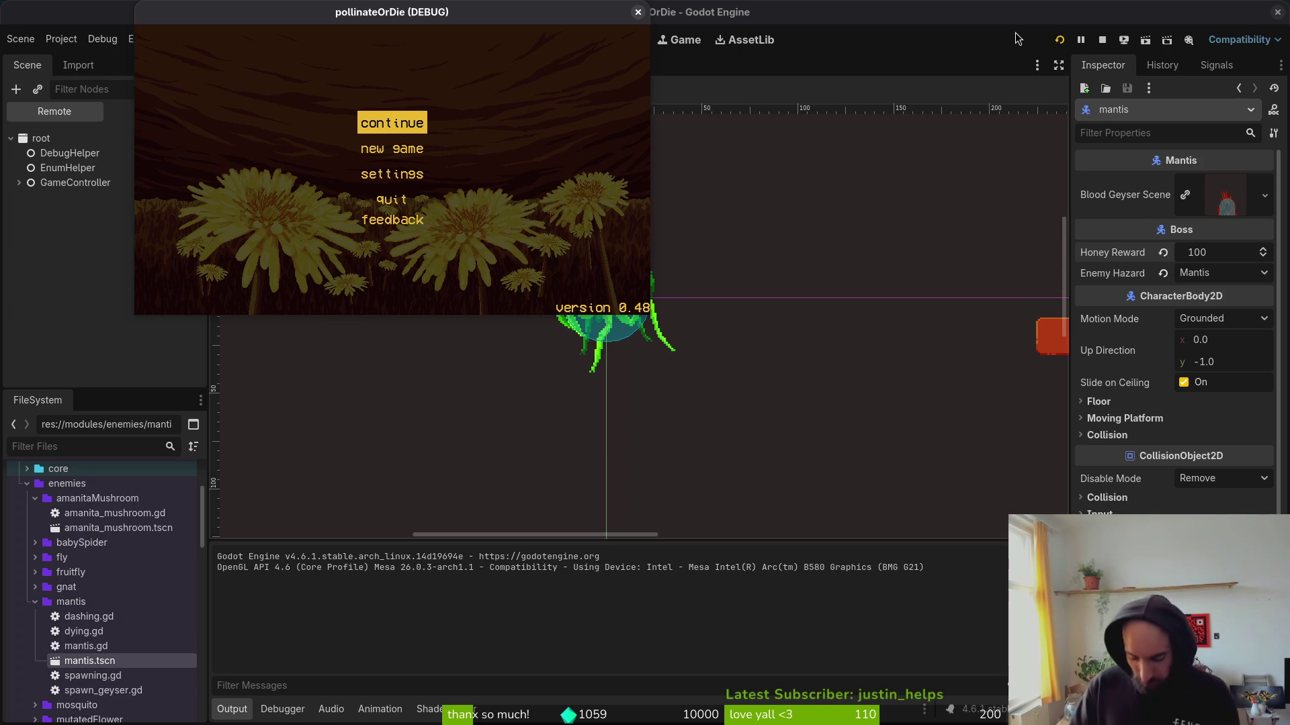
key("Return")
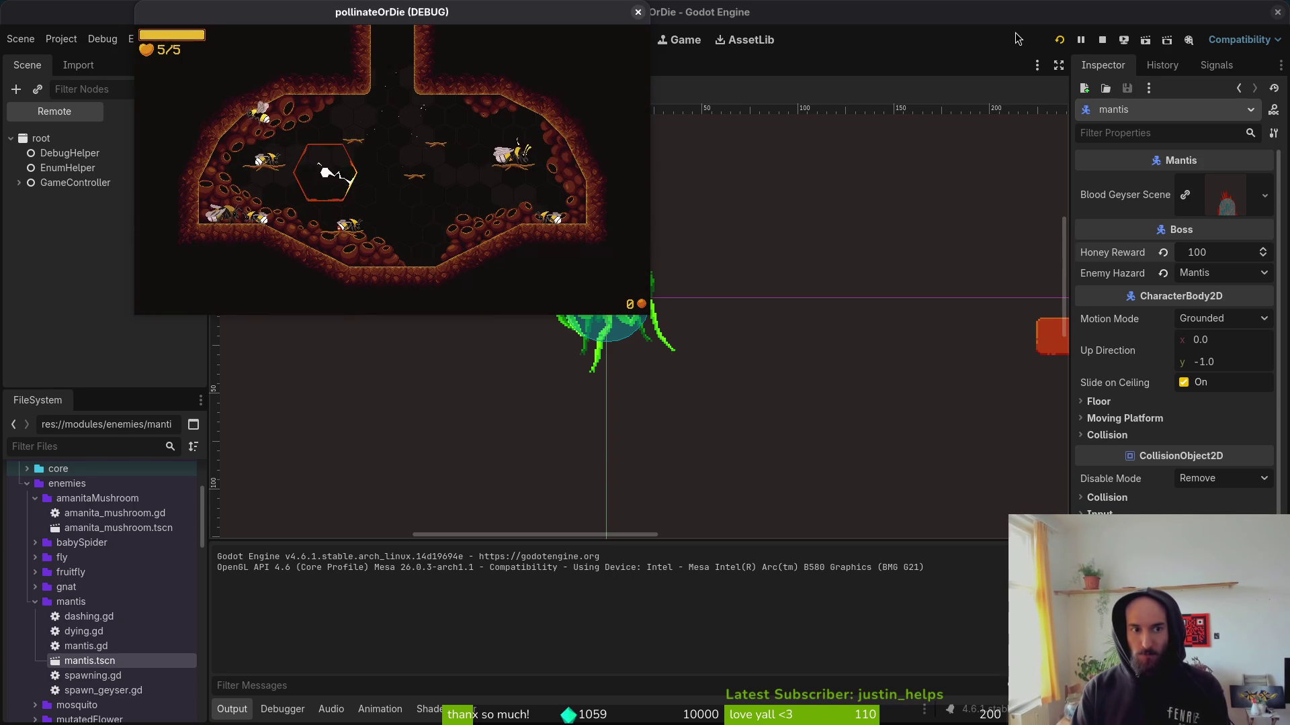
key("Escape")
key("Down")
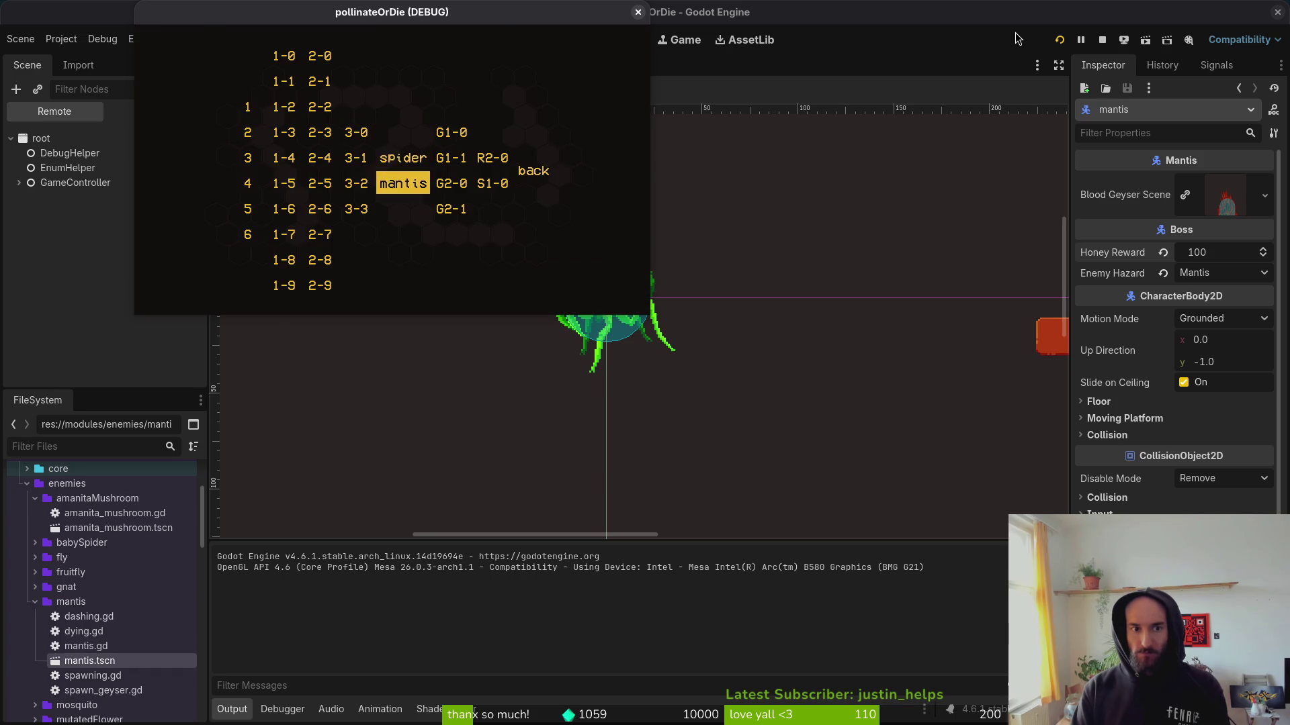
key("Return")
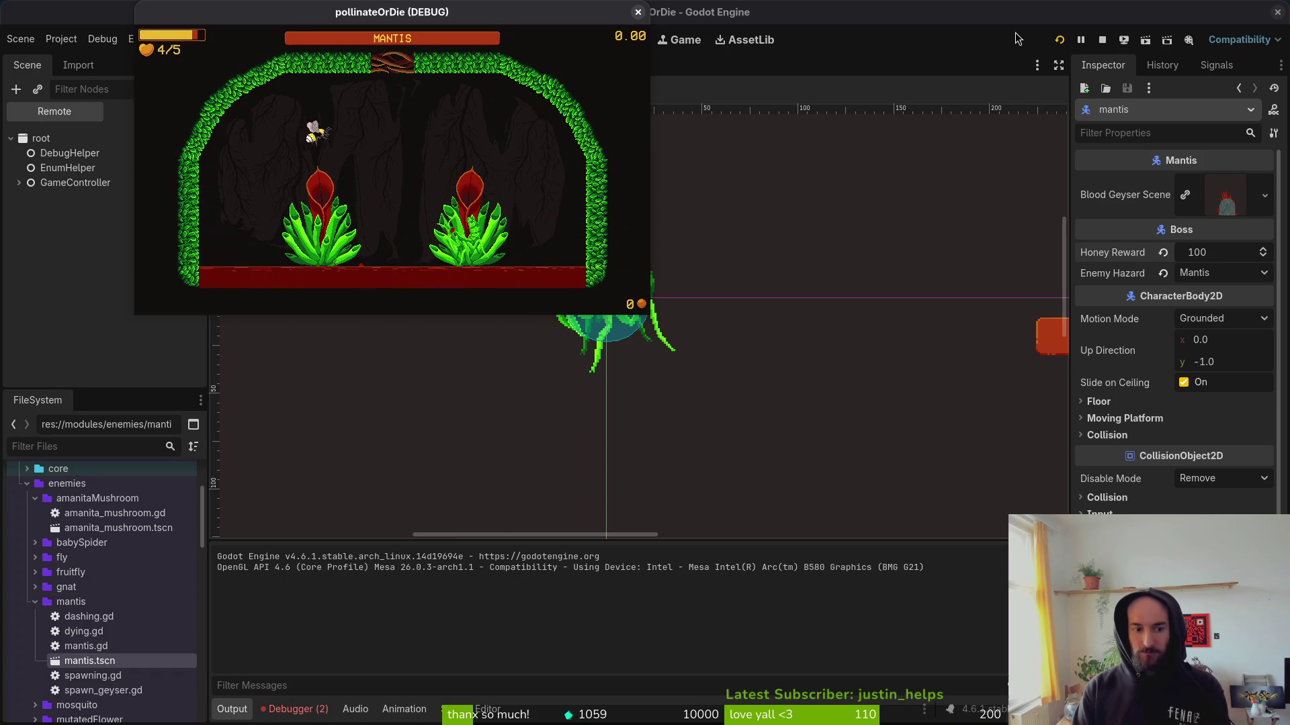
Fly the bee left and right through the mantis fight, then close the game window.
key("Right")
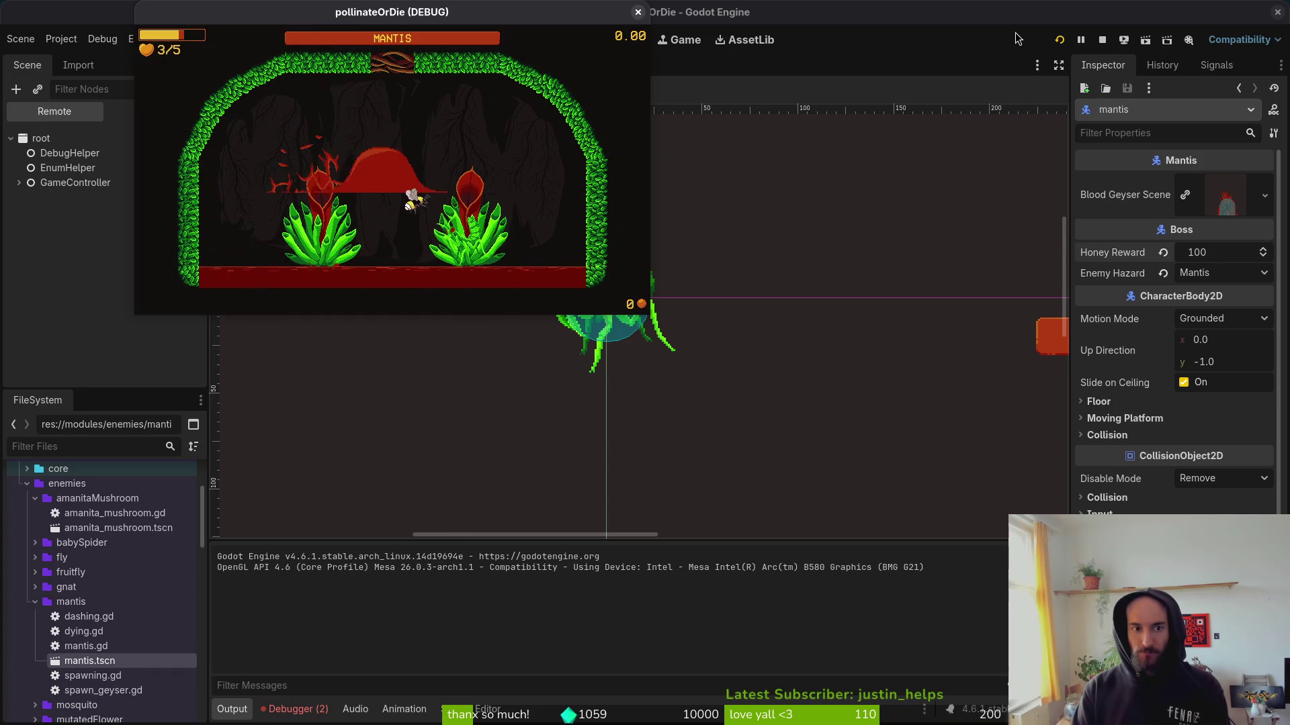
key("Left")
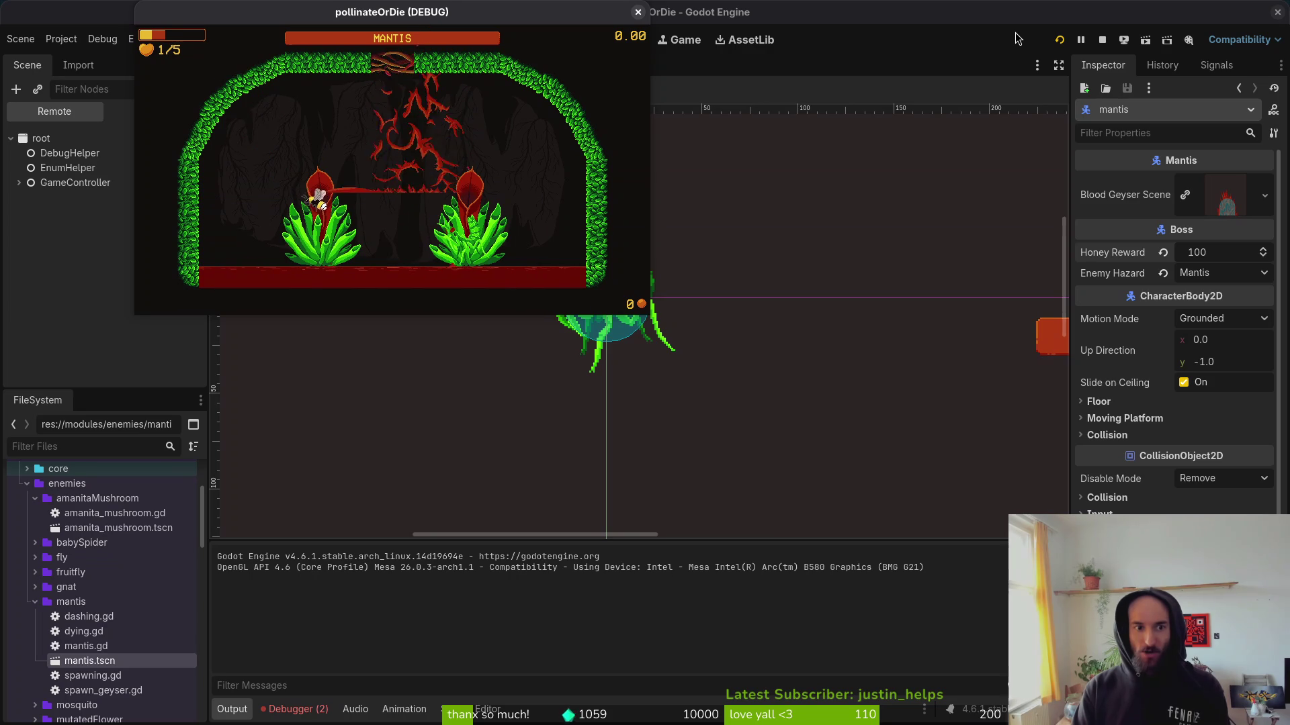
key("Left")
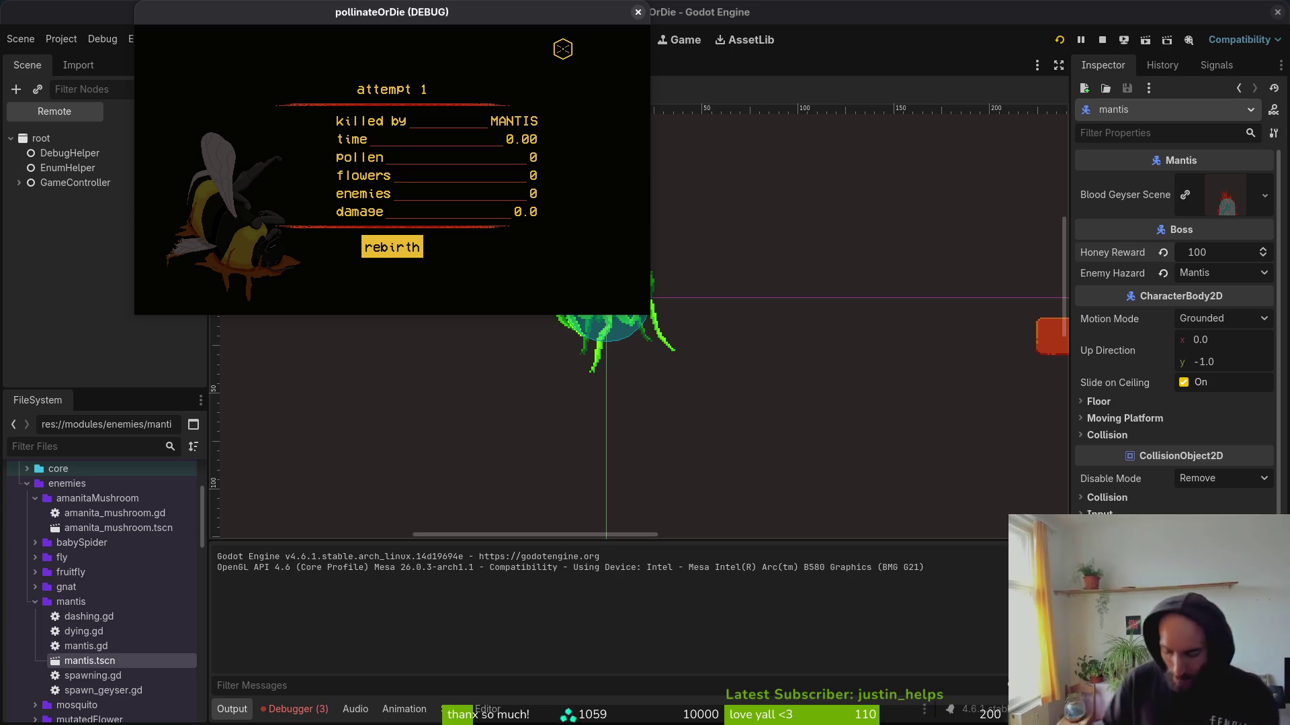
left_click(720, 15)
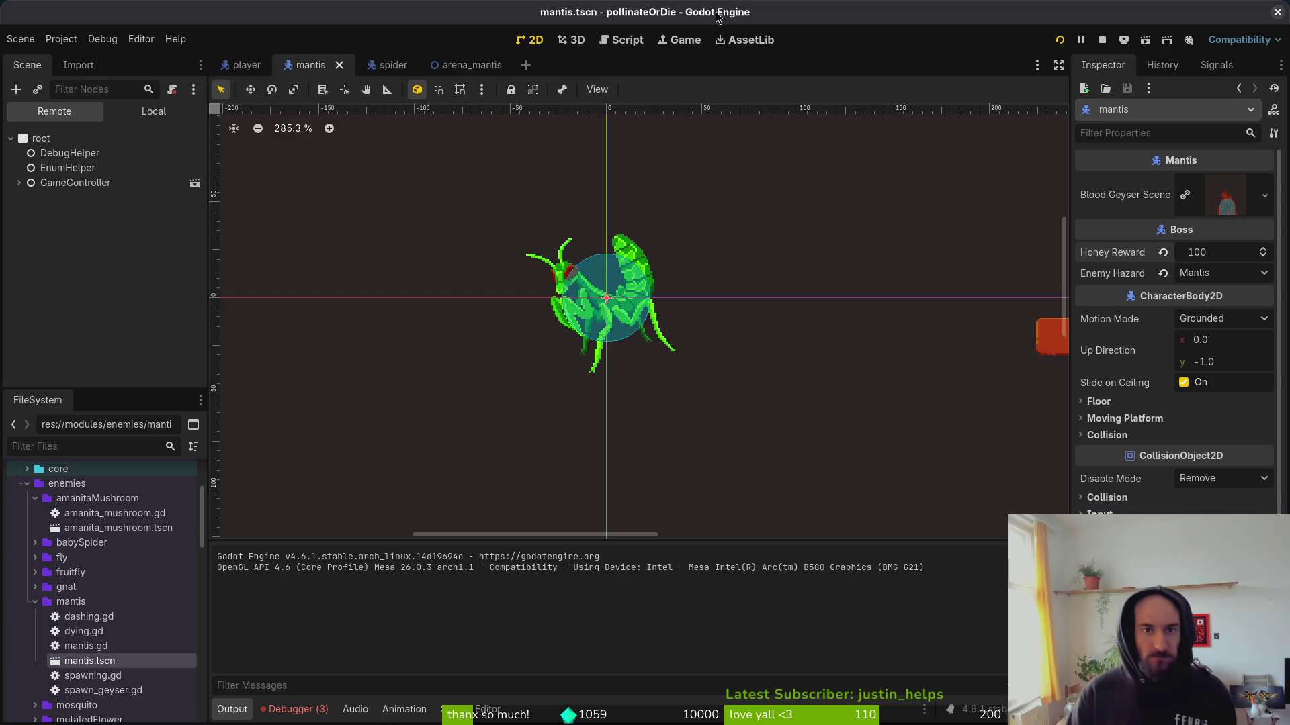
Open blood_geyser.tscn through the quick search and show its node tree.
key("alt+shift+o")
type("blood")
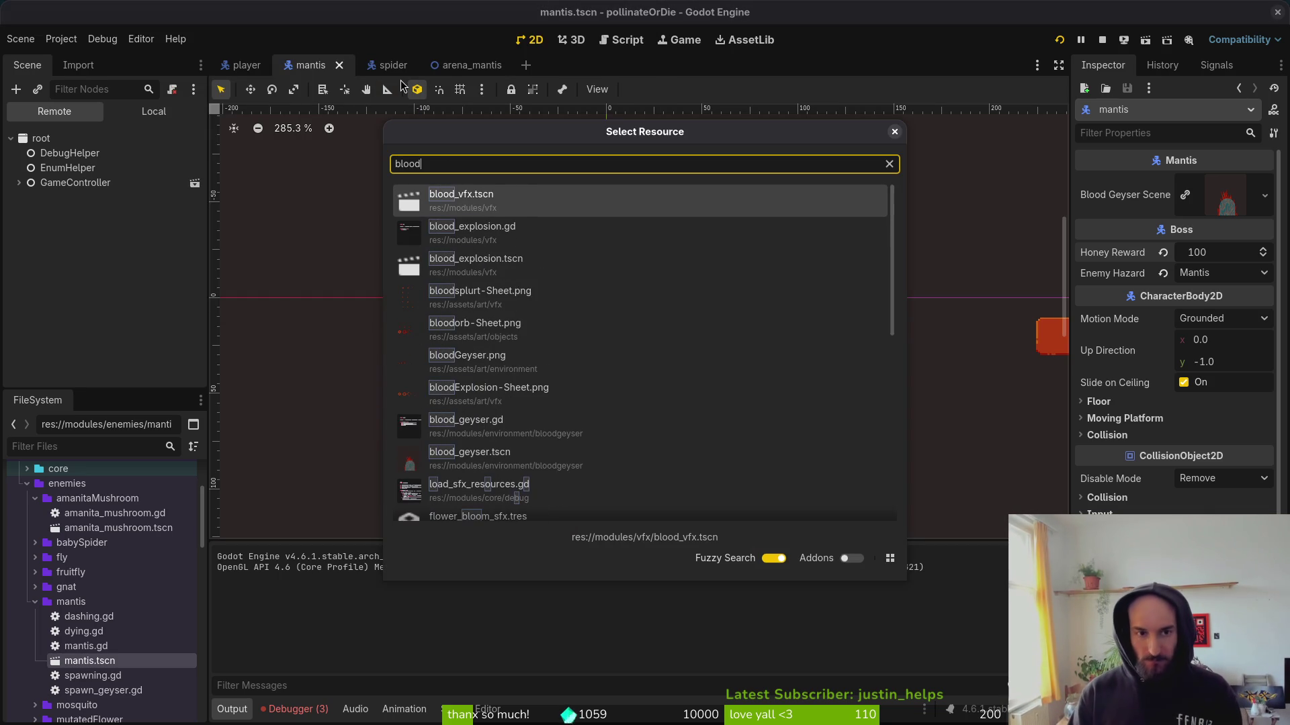
key("Down")
key("Down")
key("Down")
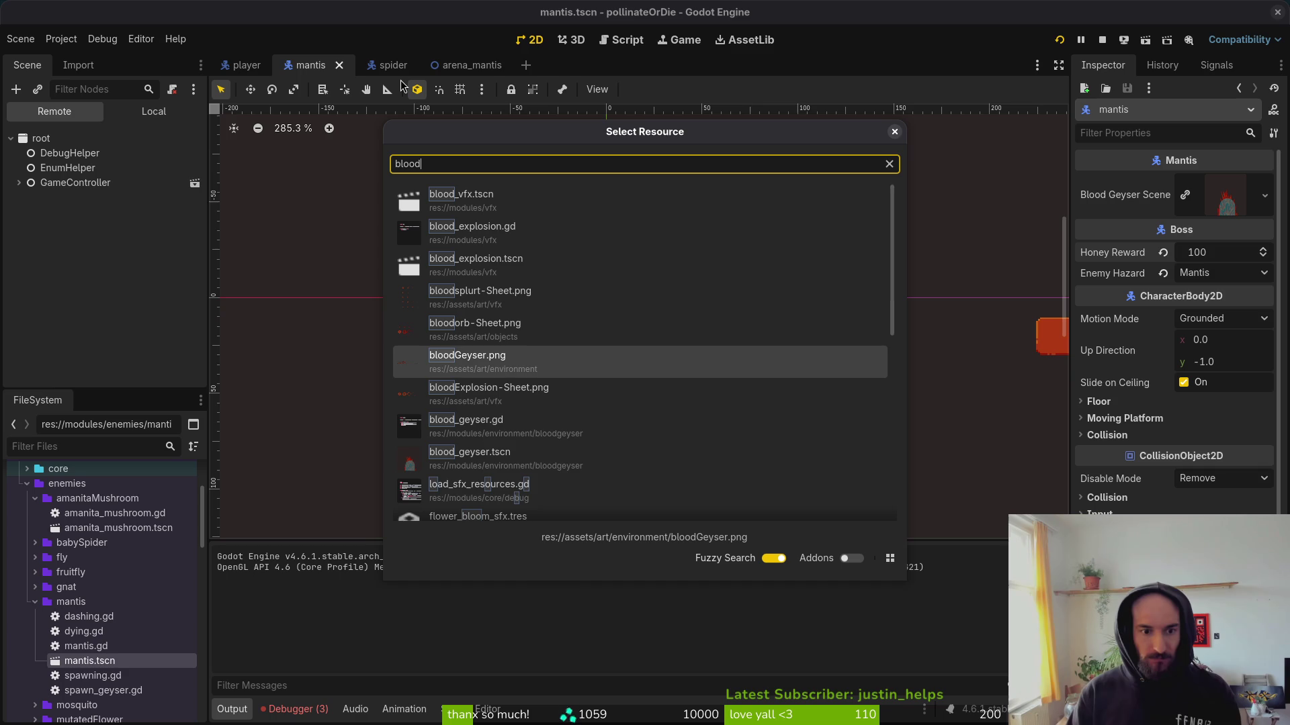
key("Down")
key("Down")
key("Down")
key("Return")
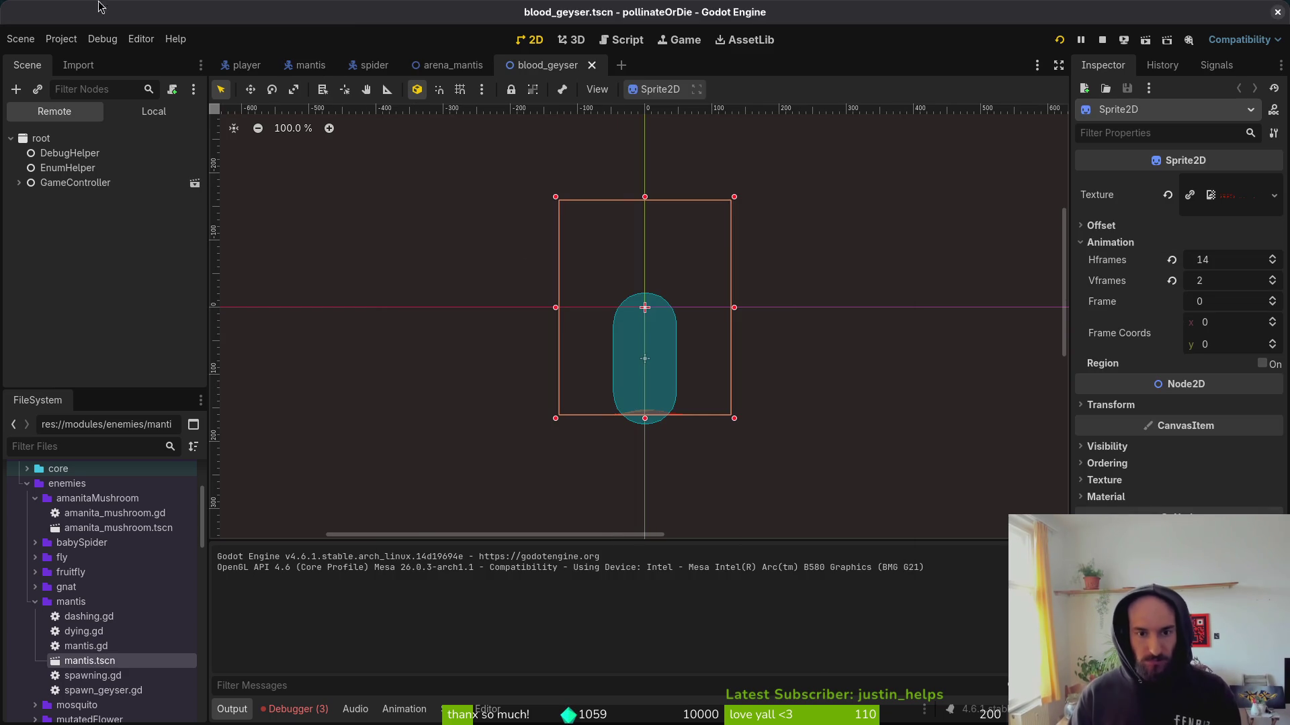
left_click(128, 111)
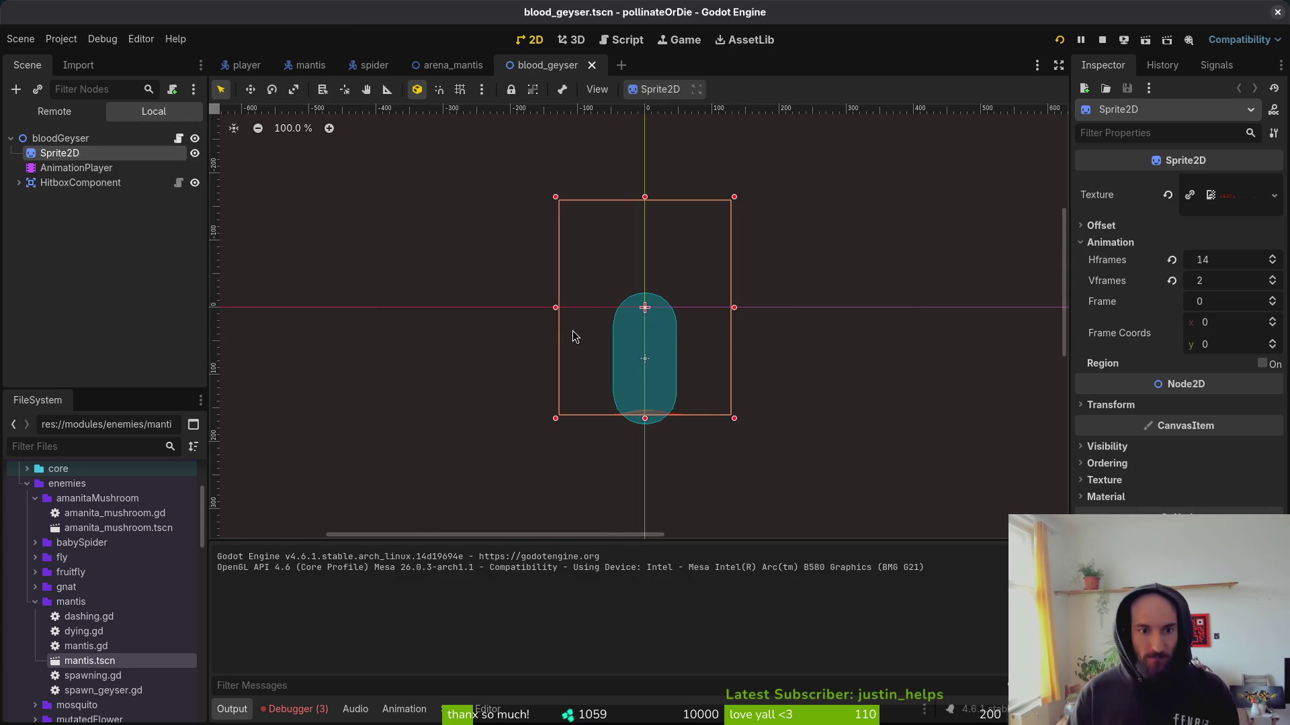
Try dragging the geyser sprite upward on its own, then undo that move.
scroll(572, 349, "up", 2)
left_click(576, 363)
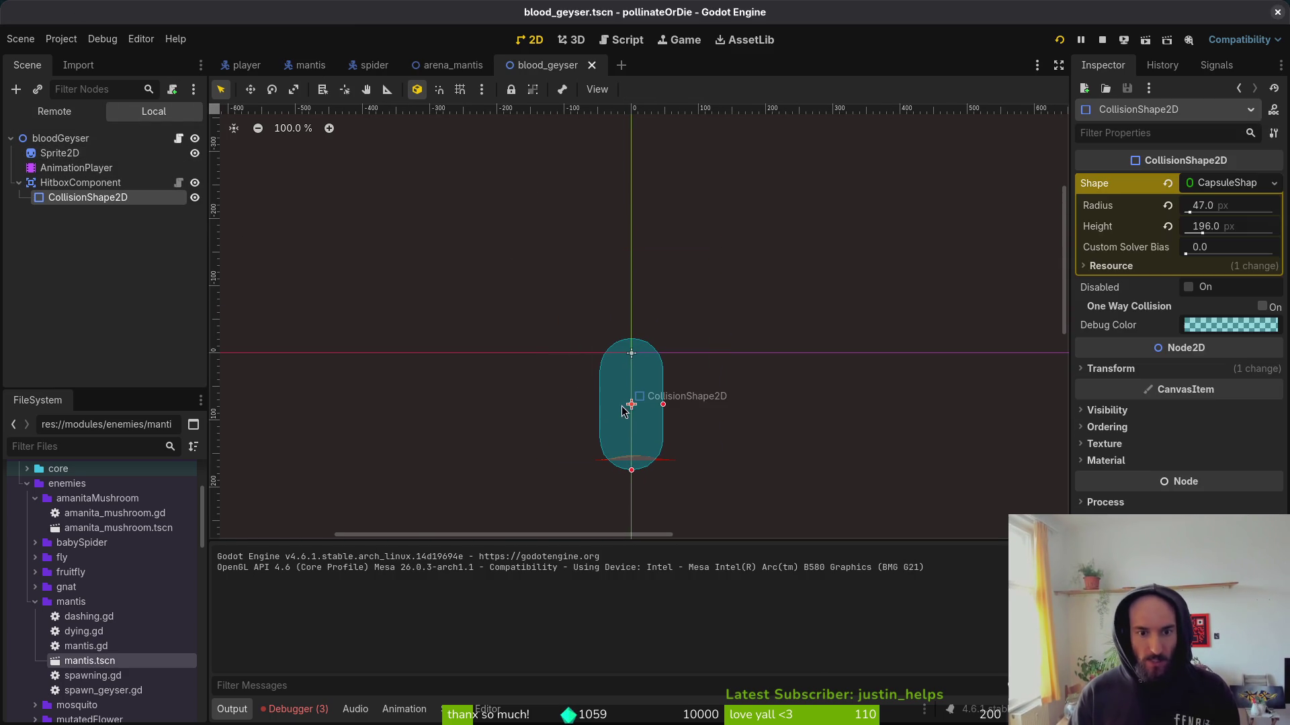
left_click(61, 139)
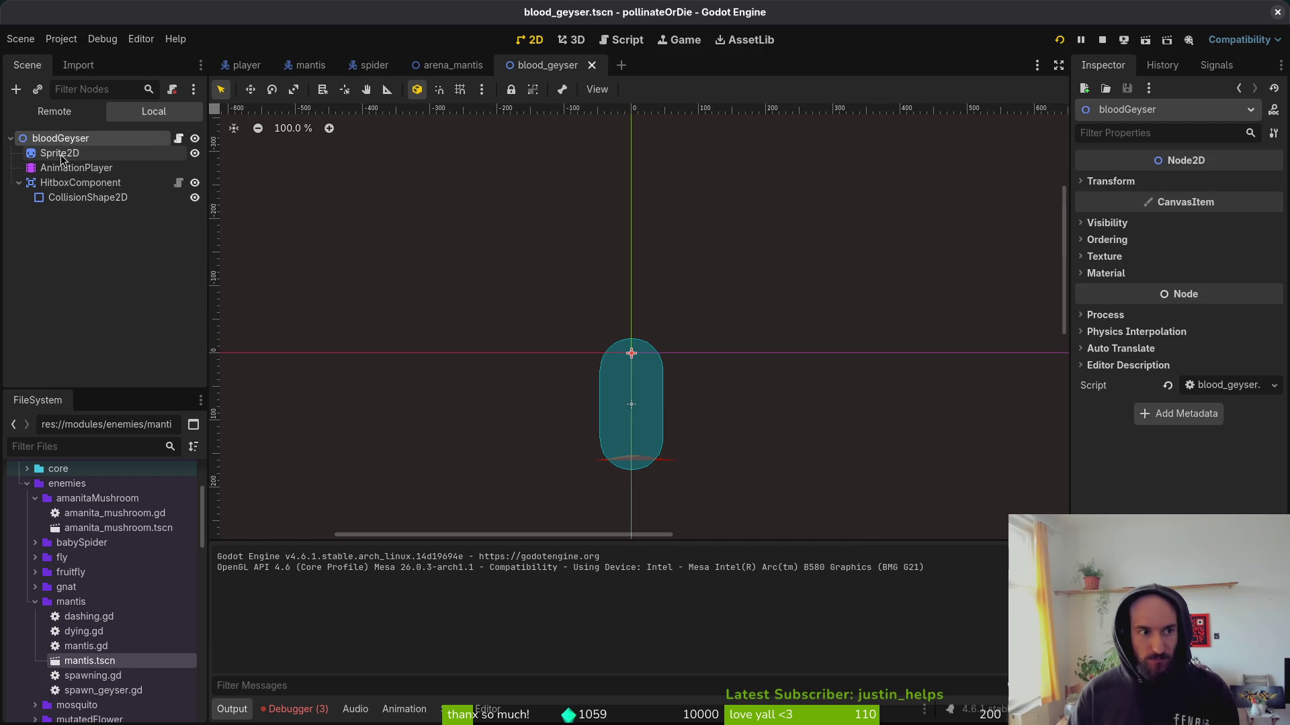
left_click(59, 153)
left_click_drag(582, 376, 583, 264)
left_click_drag(582, 269, 583, 276)
scroll(583, 276, "up", 13)
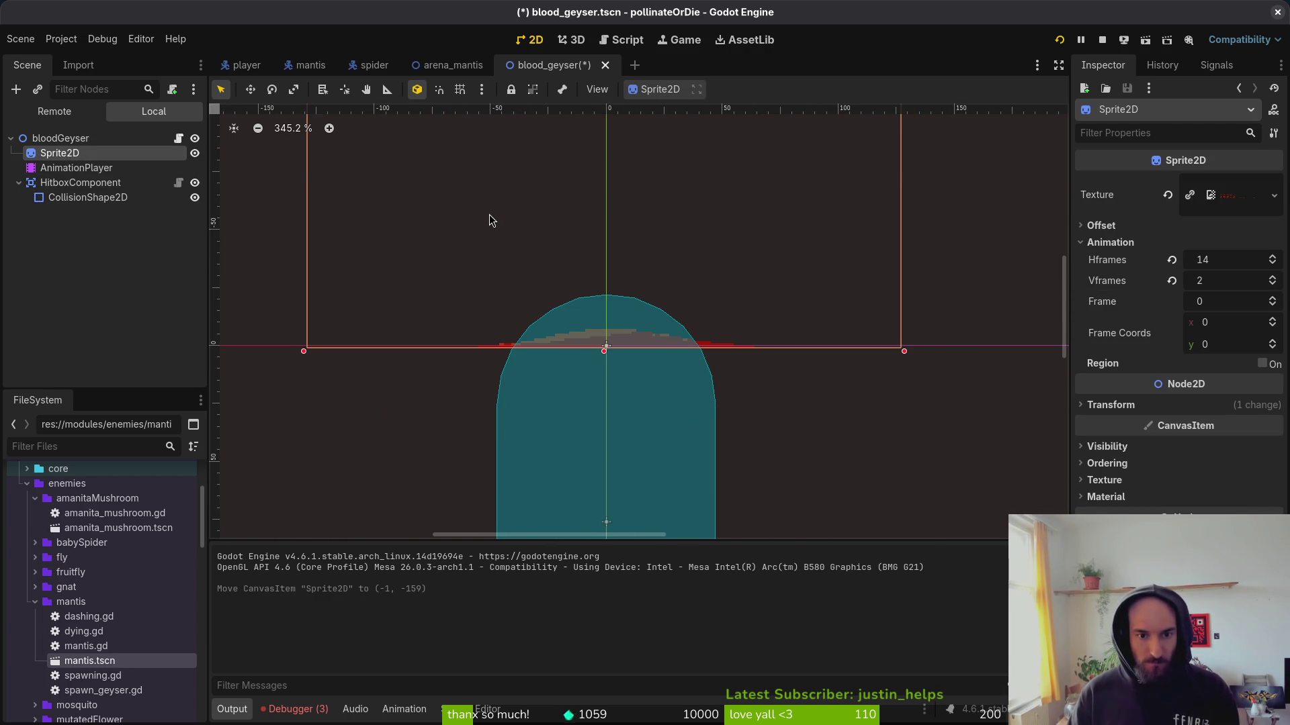
key("ctrl+z")
scroll(490, 220, "down", 3)
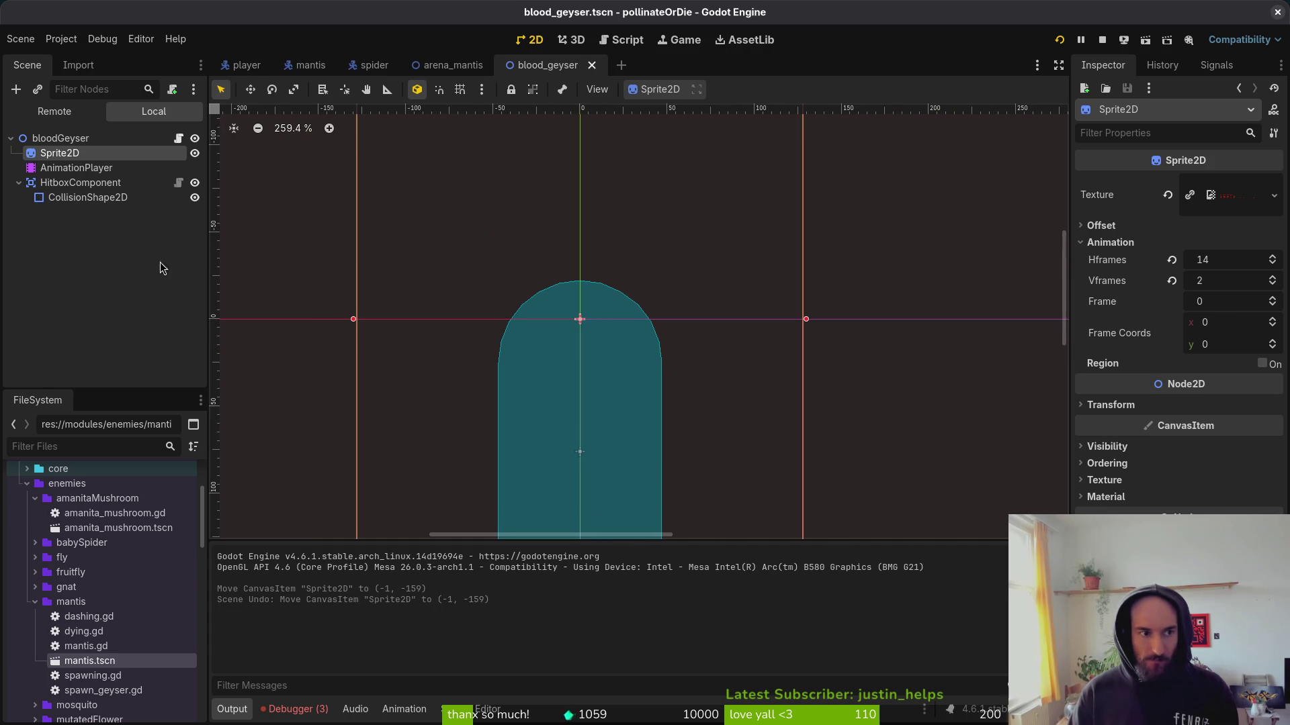
Move the geyser sprite with its hitbox and collision shape up and slightly right, then save the scene.
left_click(71, 183, "ctrl")
left_click(71, 198, "ctrl")
scroll(614, 350, "down", 4)
mouse_move(504, 366)
left_mouse_down()
mouse_move(516, 253)
mouse_move(494, 208)
left_mouse_up()
scroll(495, 267, "up", 8)
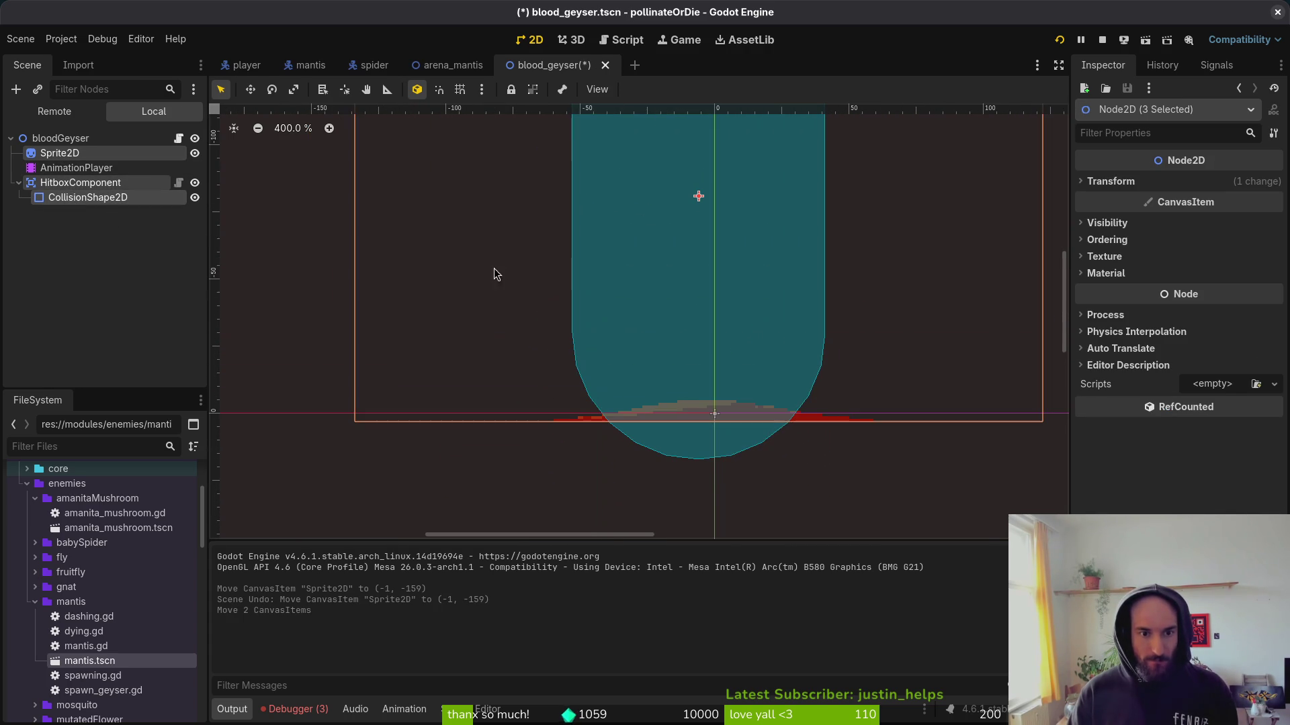
left_click_drag(485, 324, 498, 316)
left_click(499, 317)
key("ctrl+s")
scroll(800, 389, "down", 3)
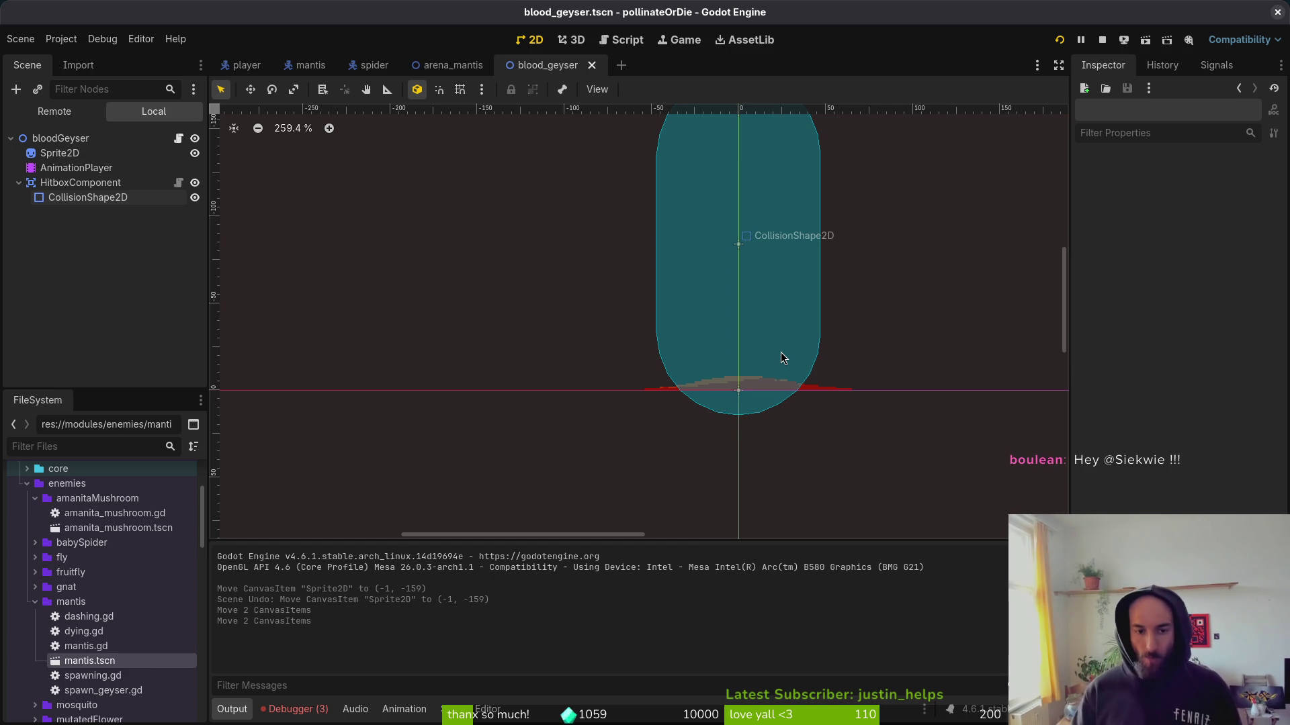
key("ctrl+s")
Review the three errors in the Debugger tab, switching back to the Output log.
left_click(294, 710)
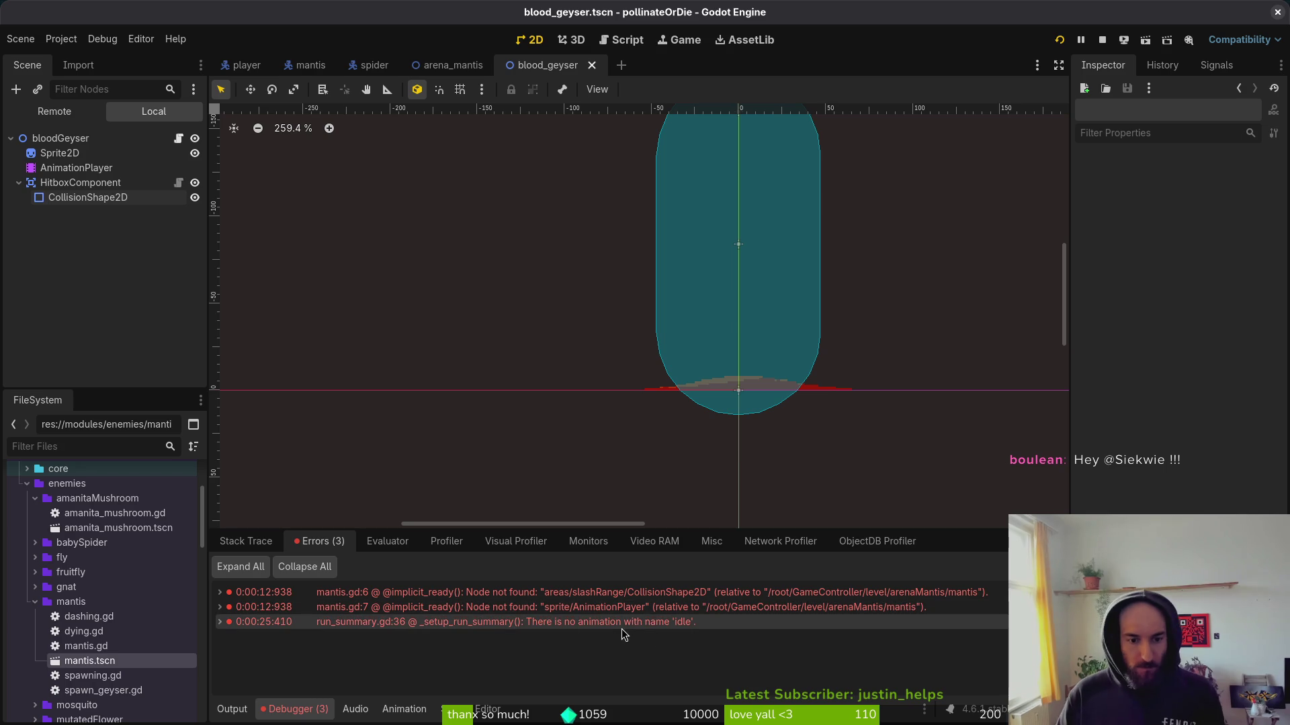
left_click(233, 709)
left_click(312, 712)
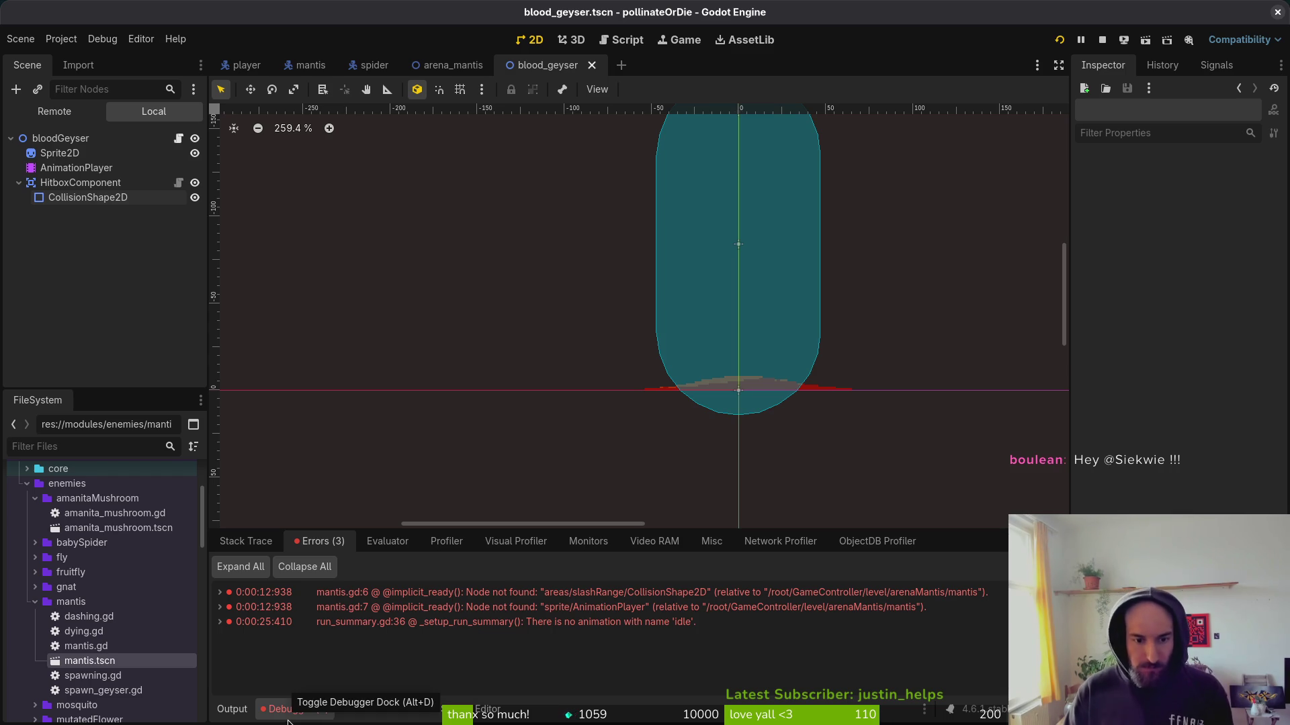
left_click(238, 712)
key("ctrl+shift+o")
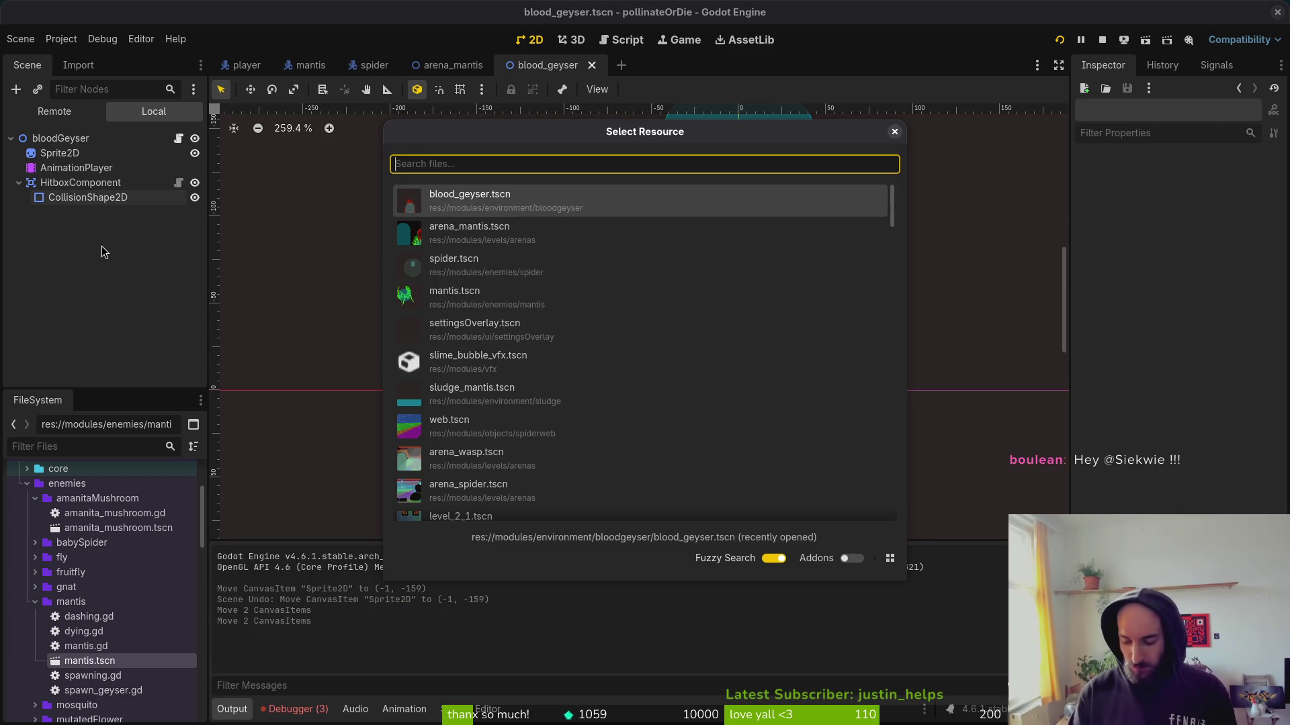
Open game.controller.tscn and select its archiveManager node.
type("gamecontroller")
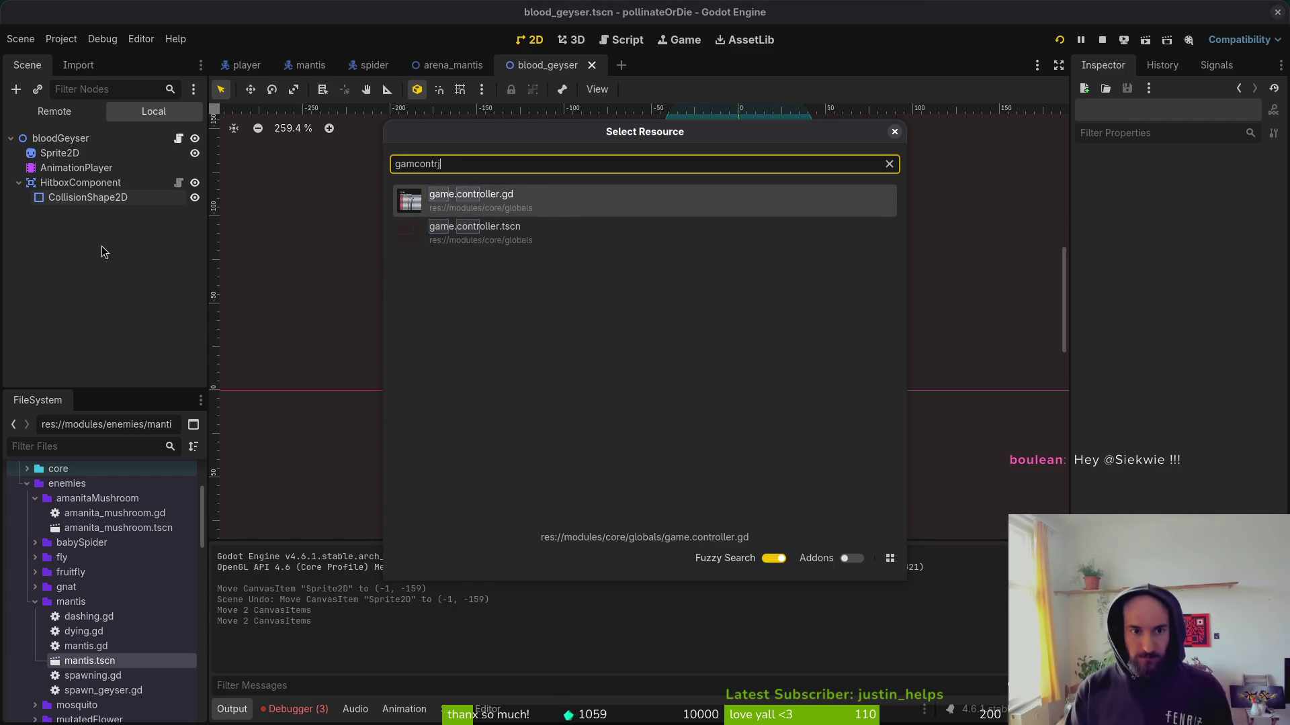
key("Return")
left_click(66, 136)
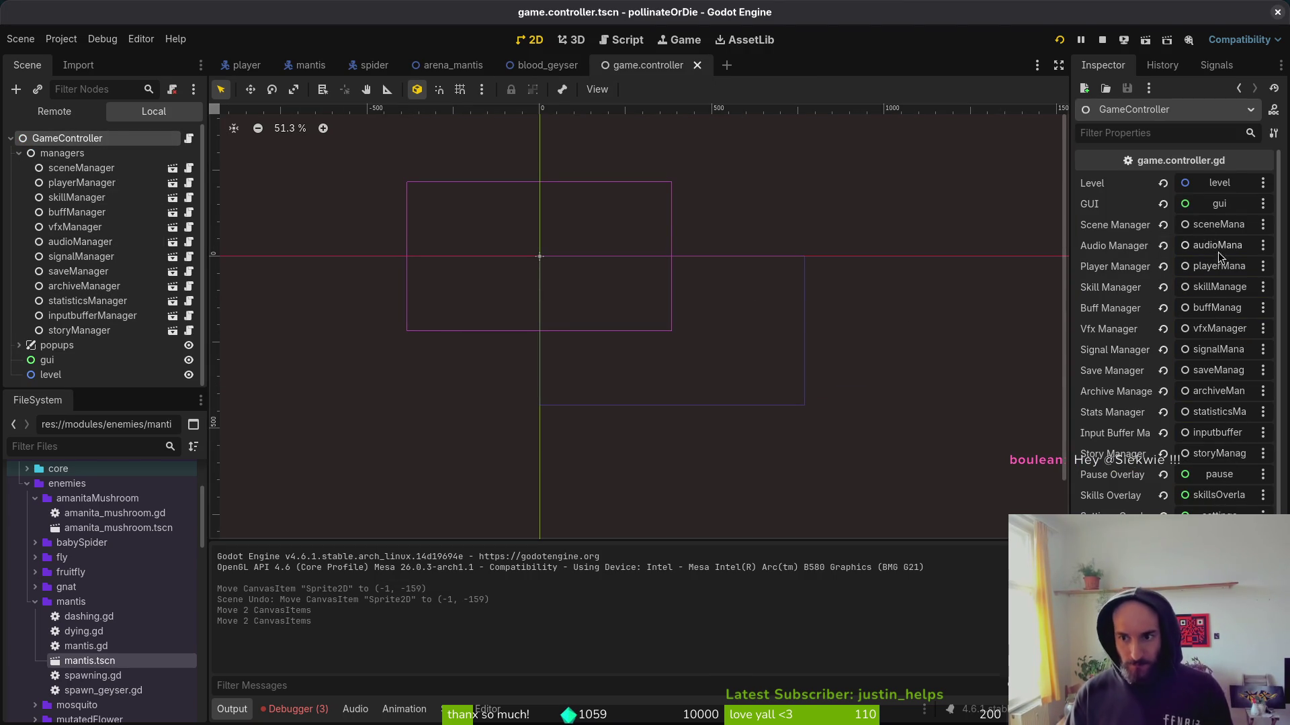
left_click(83, 330)
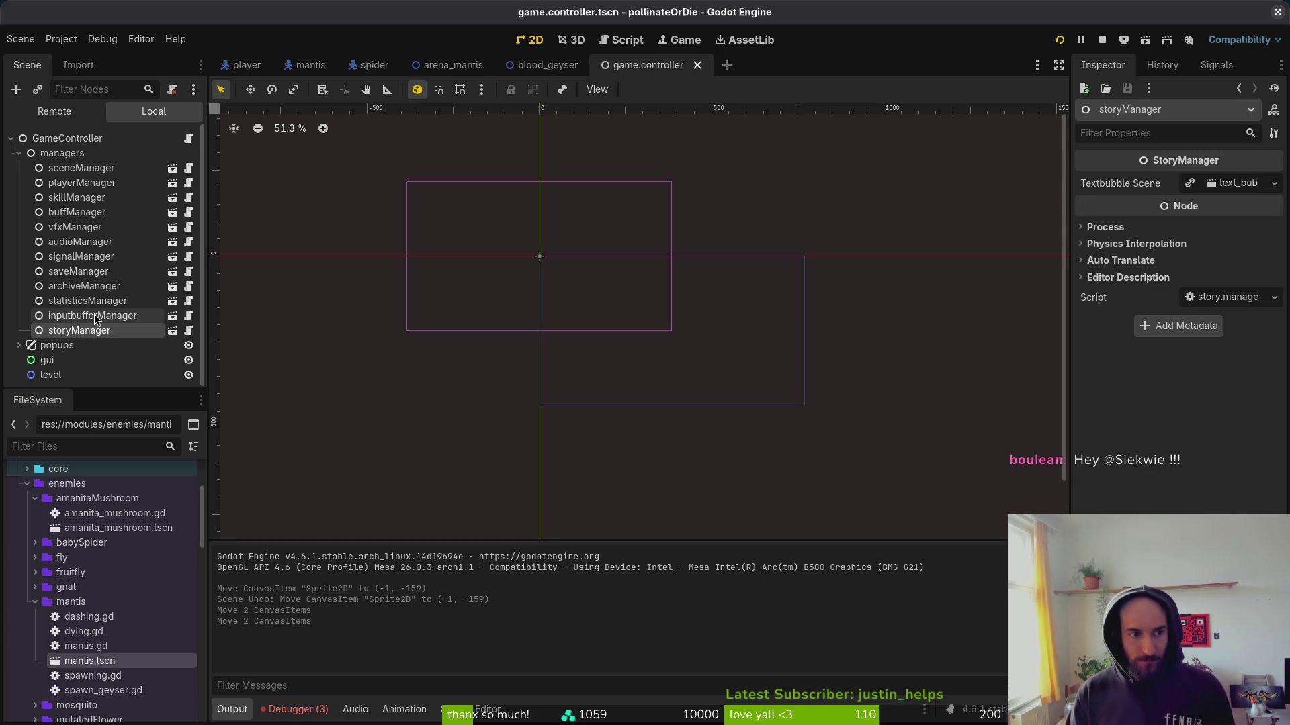
left_click(94, 317)
left_click(97, 300)
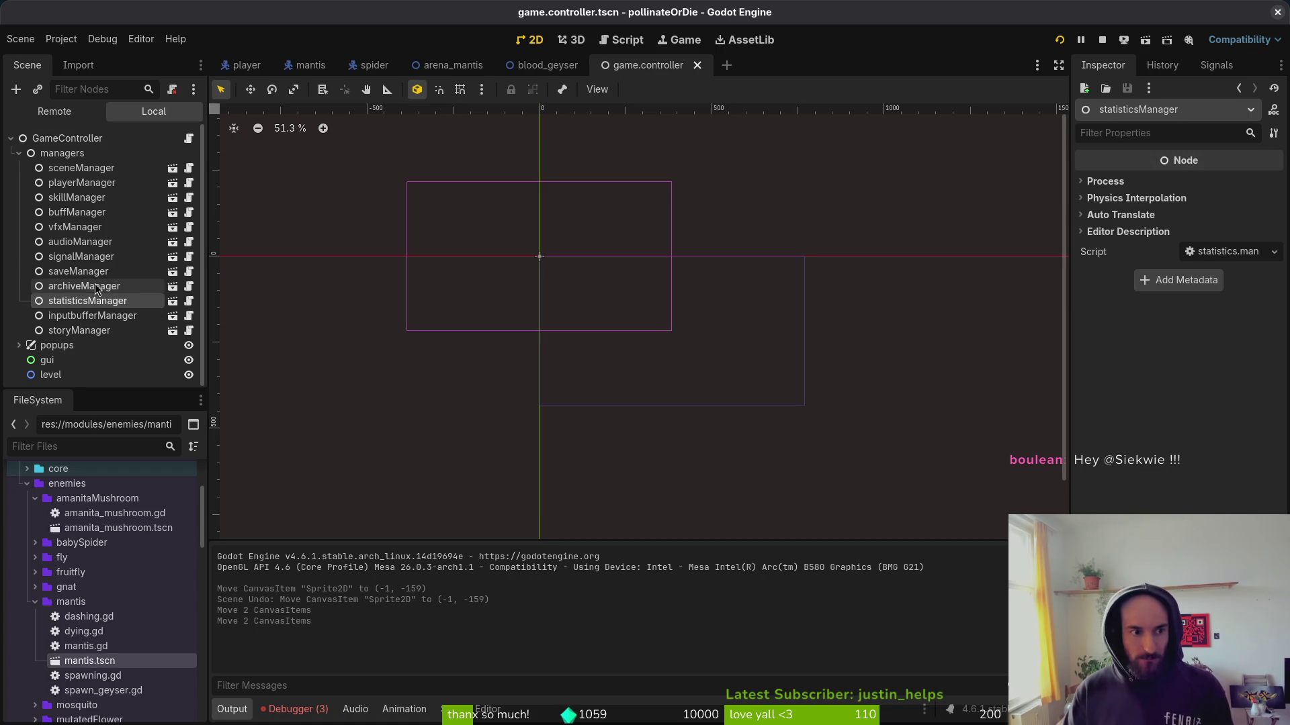
left_click(96, 287)
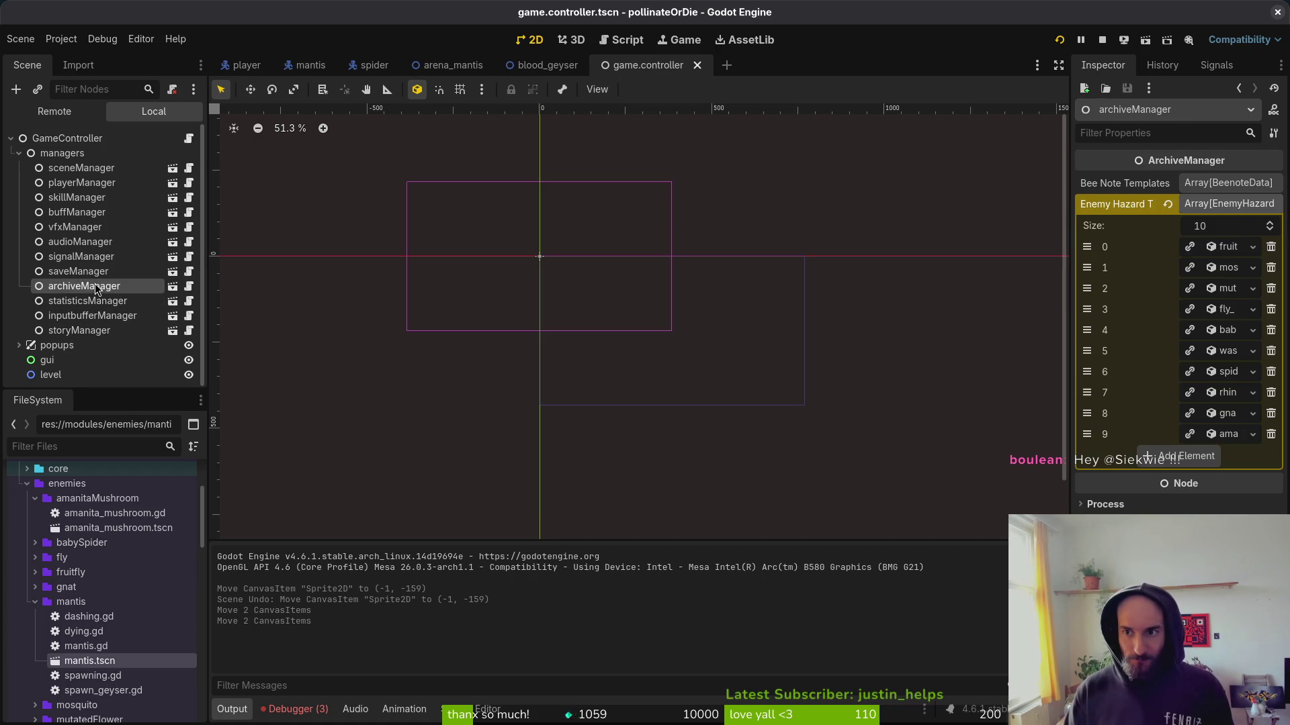
Add mantis_data.tres as a new Enemy Hazard Templates entry and save the scene.
left_click(1204, 462)
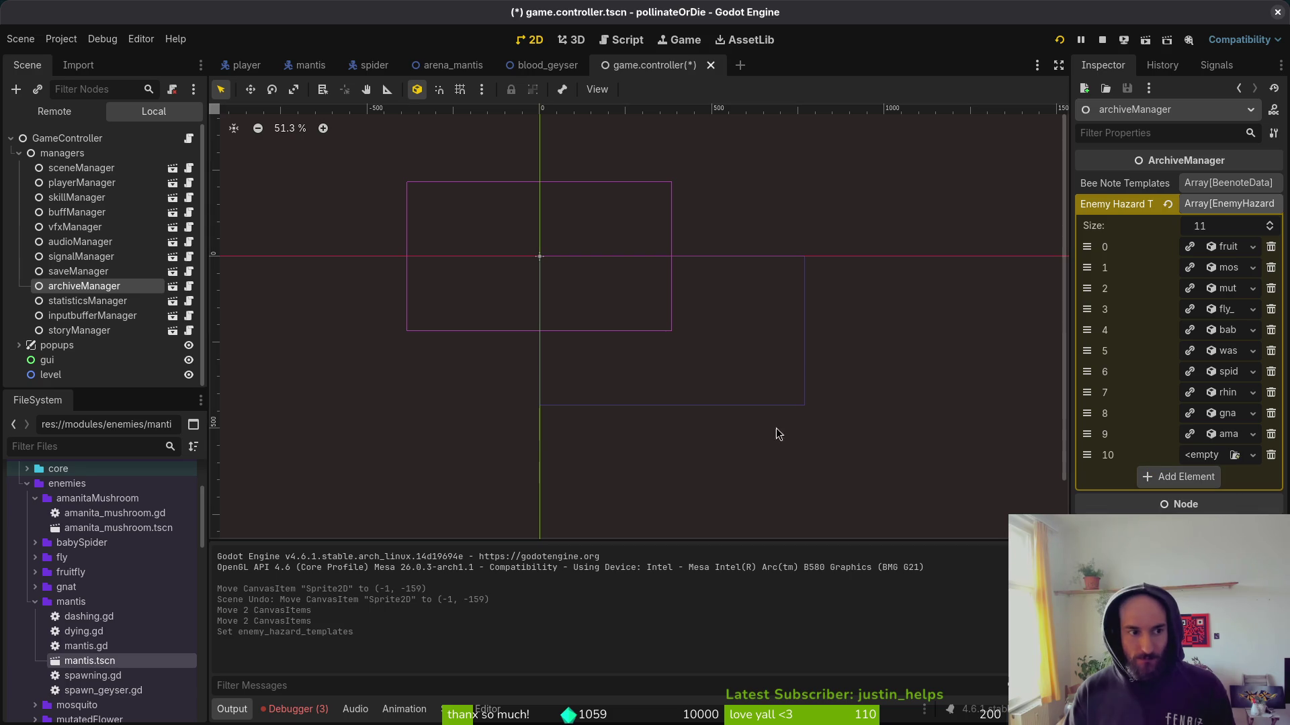
left_click(1217, 457)
left_click(1192, 497)
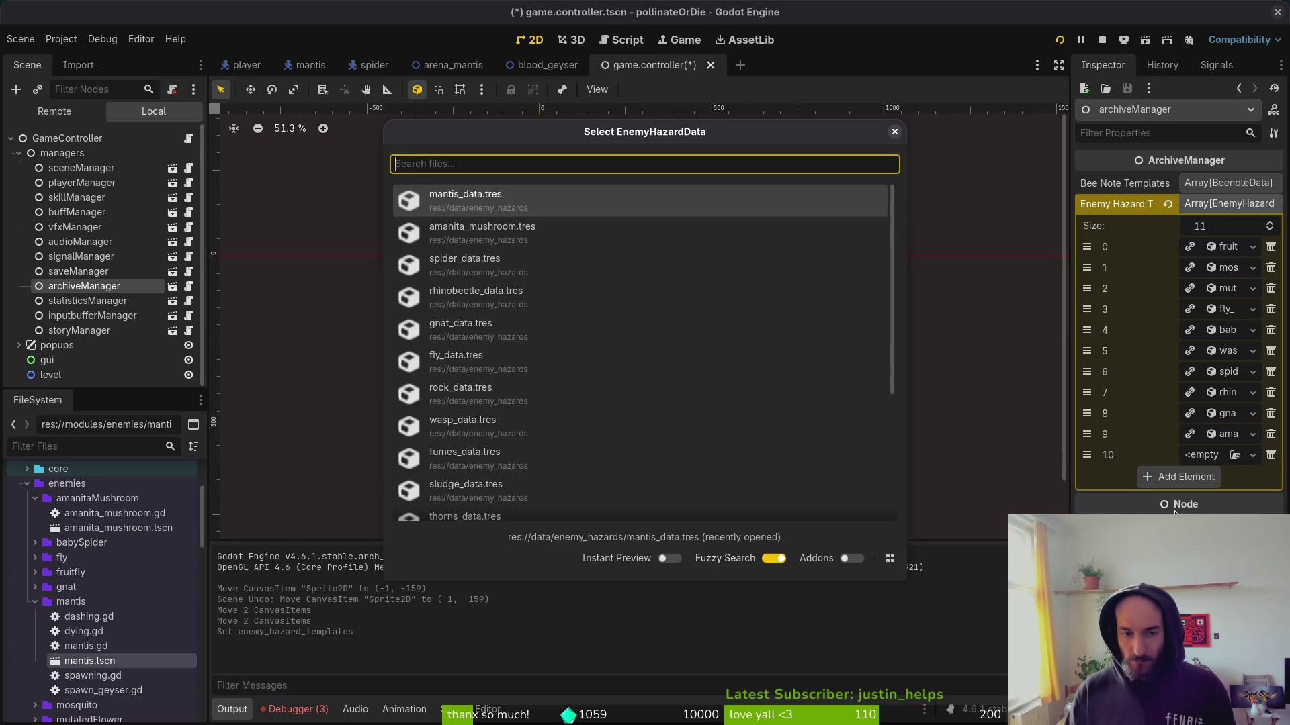
type("matnis")
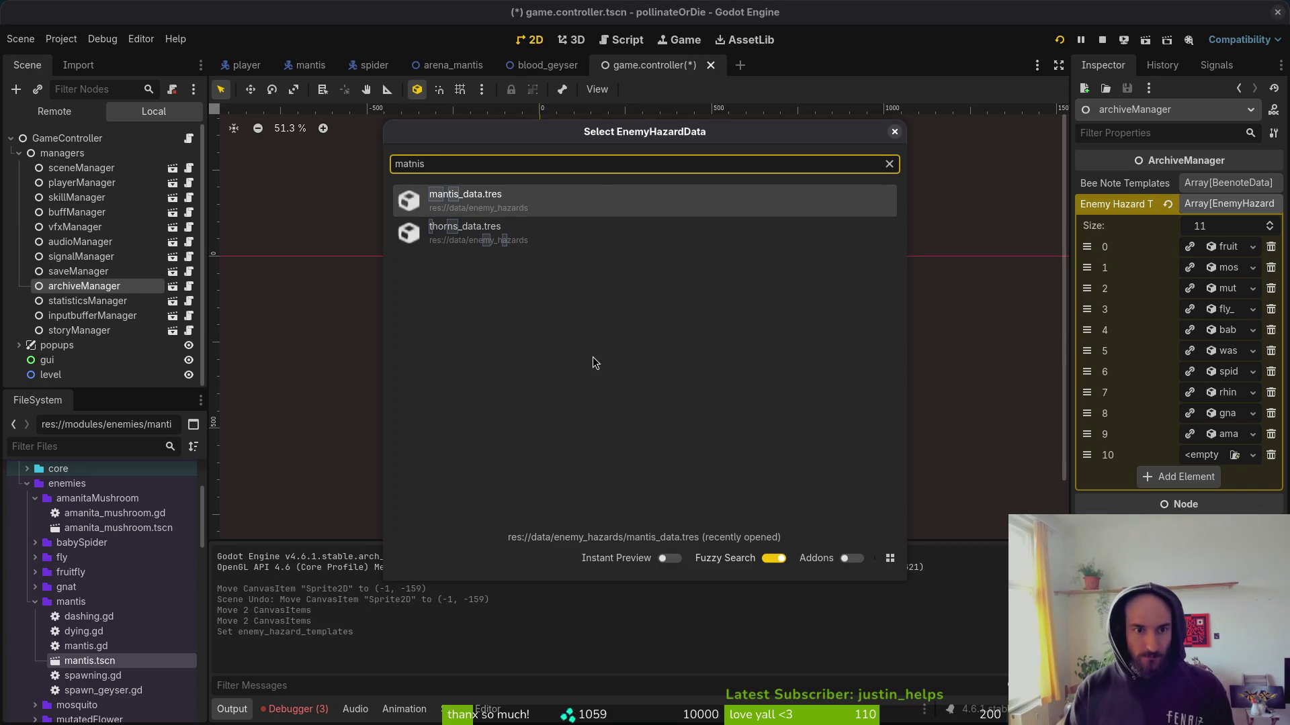
key("Return")
key("ctrl+s")
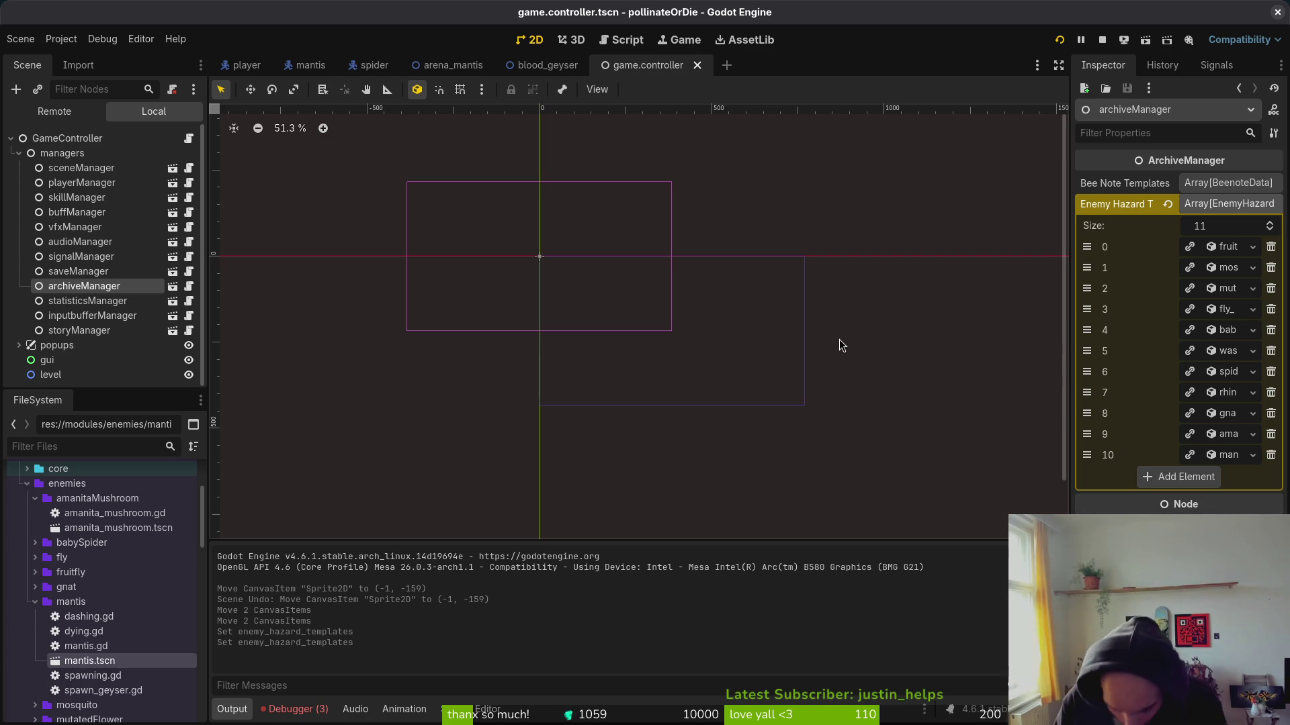
Stop the running game, relaunch it and start a new game.
left_click(1102, 40)
left_click(1060, 43)
key("Down")
key("Return")
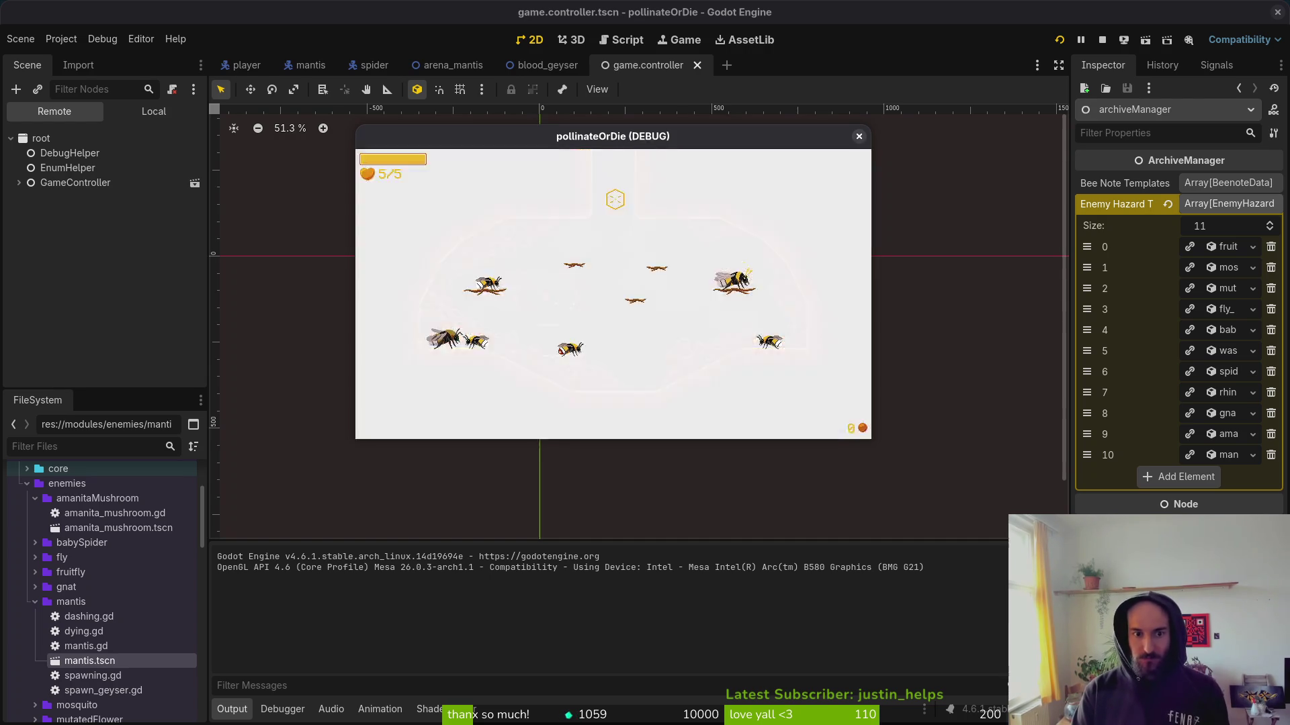
Load the Mantis arena from the level select to try the boss fight, then stop the test run.
key("Down")
key("Return")
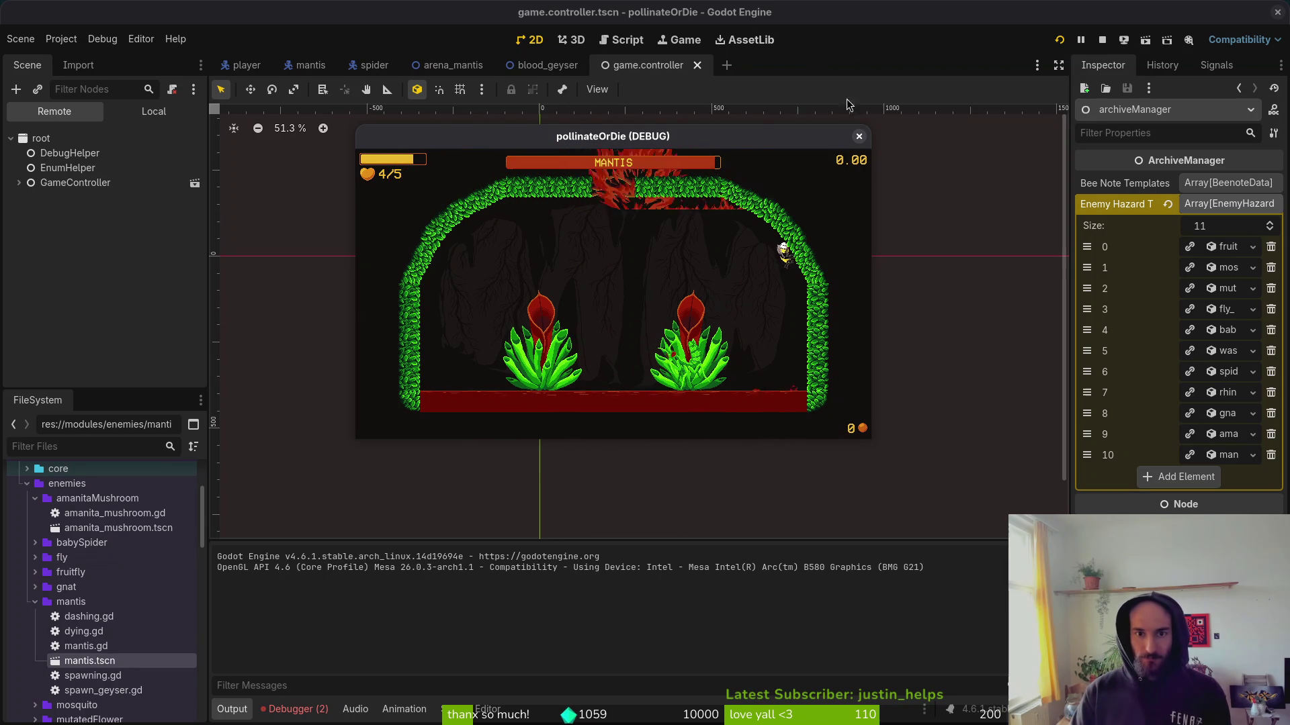
left_click(859, 136)
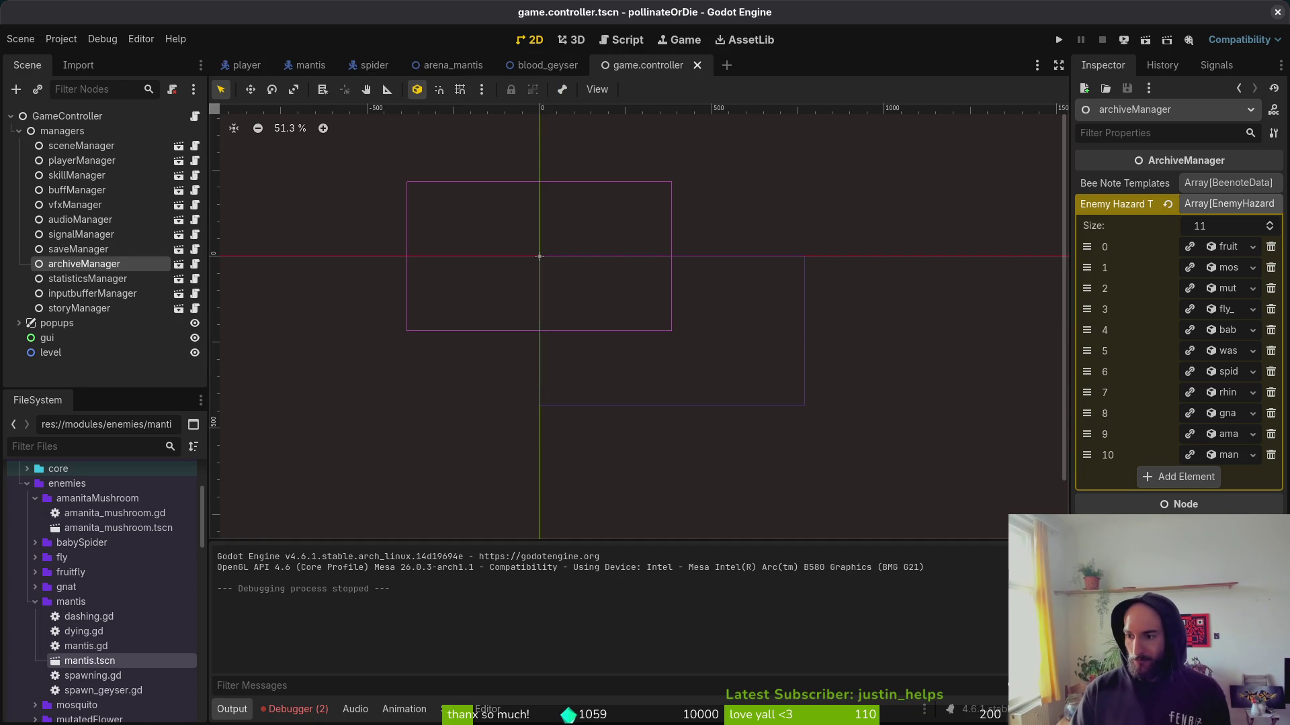
key("alt+Tab")
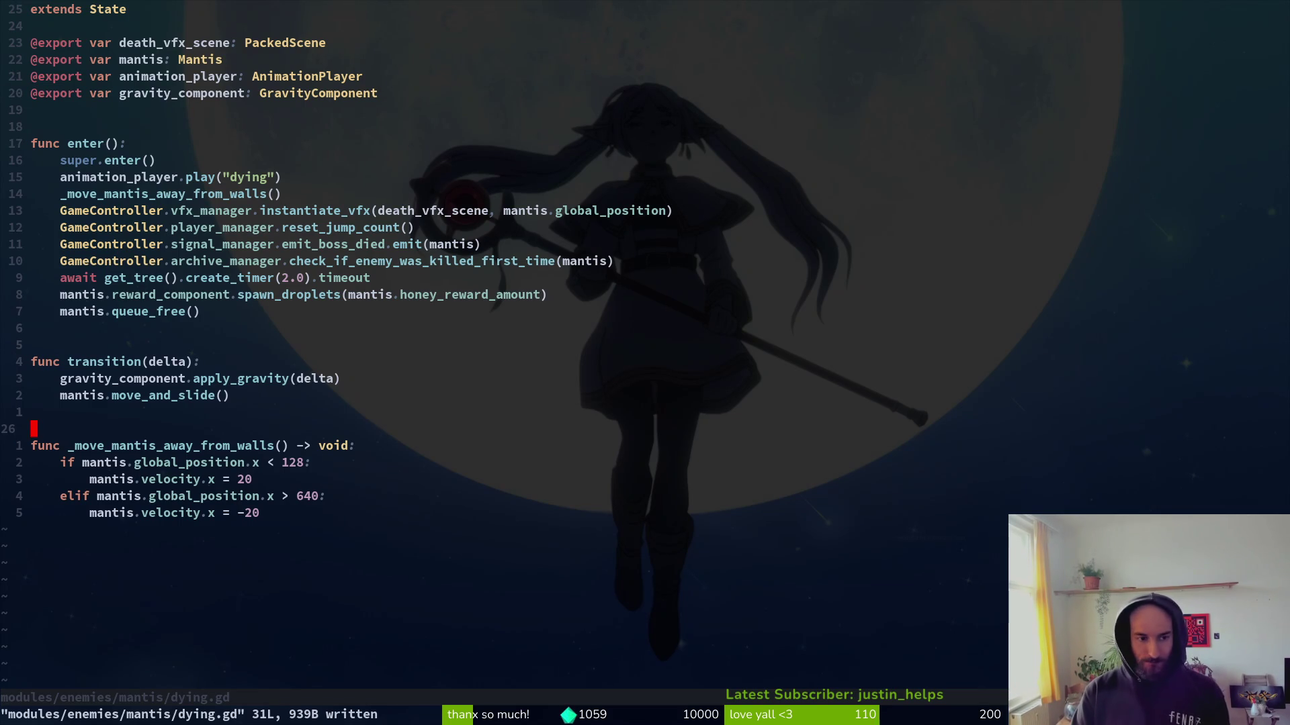
Open spawn_geyser.gd with the Telescope file finder.
key("space")
key("f")
key("f")
type("spawnge")
key("Return")
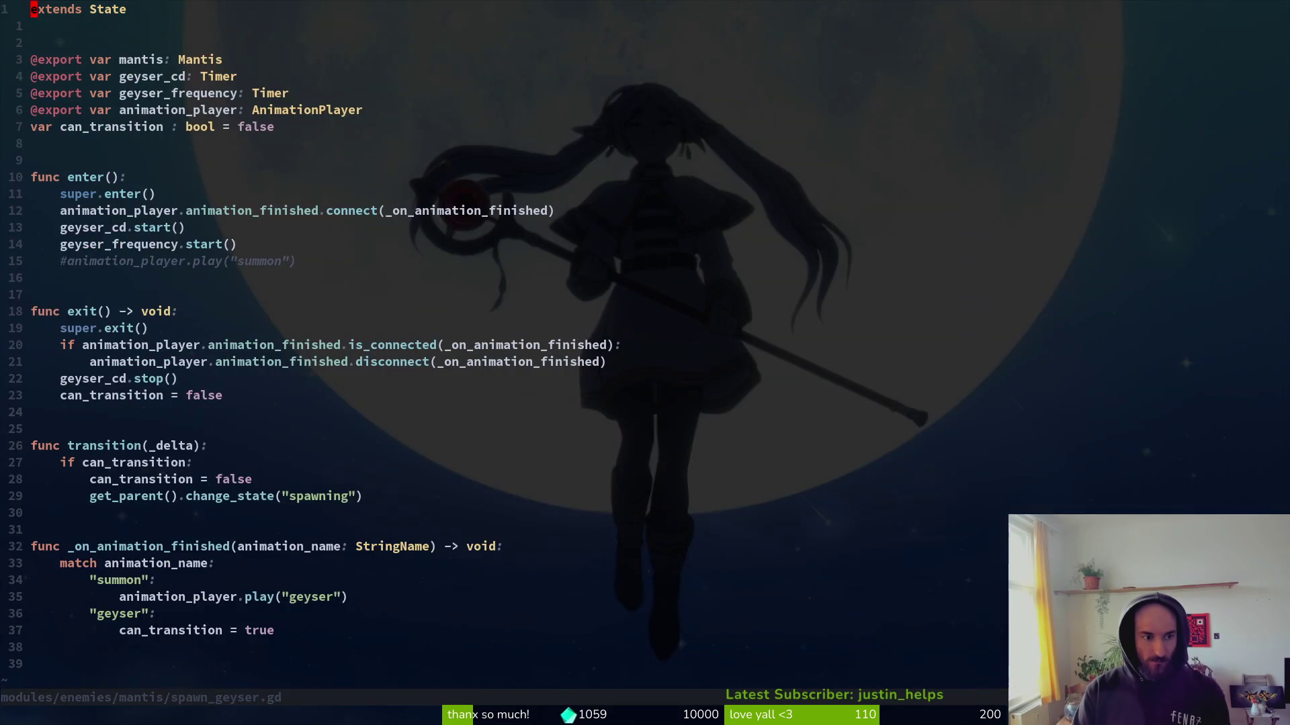
Open mantis.gd with the file finder and move down to the spawn_position line.
key("space")
key("f")
key("f")
type("matni")
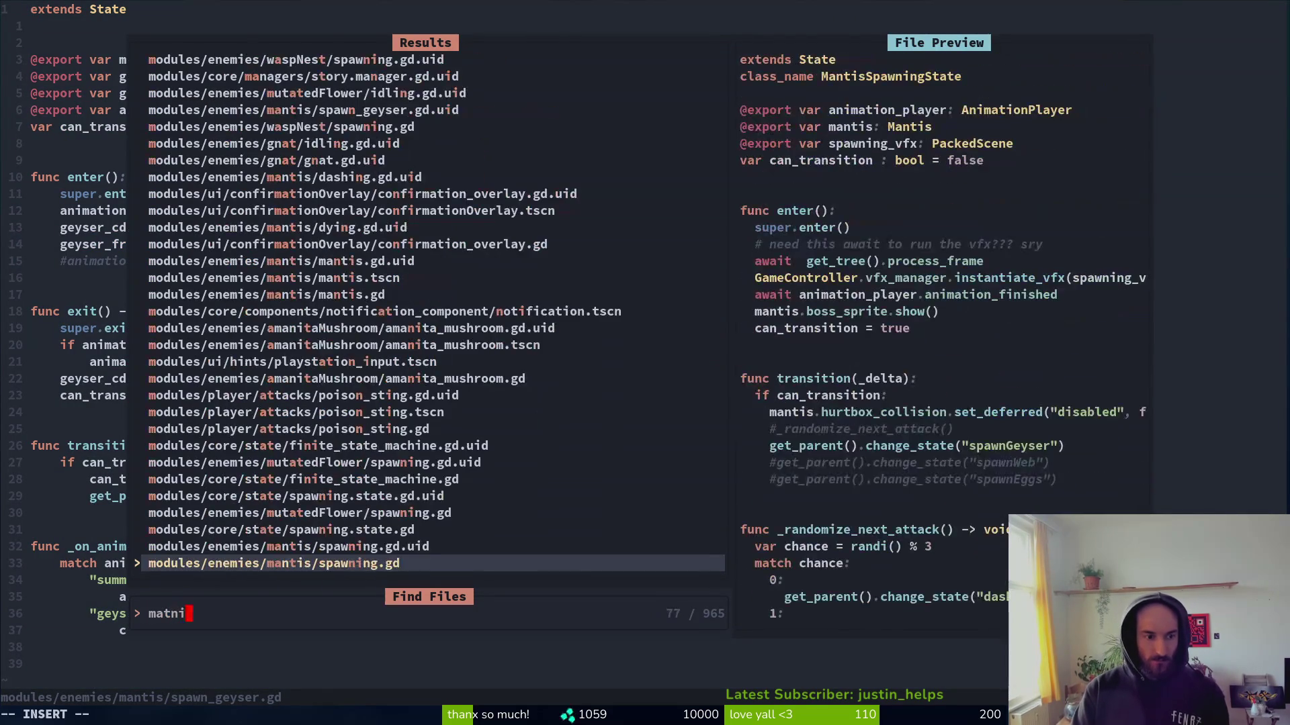
key("BackSpace")
key("BackSpace")
key("BackSpace")
type("ntima")
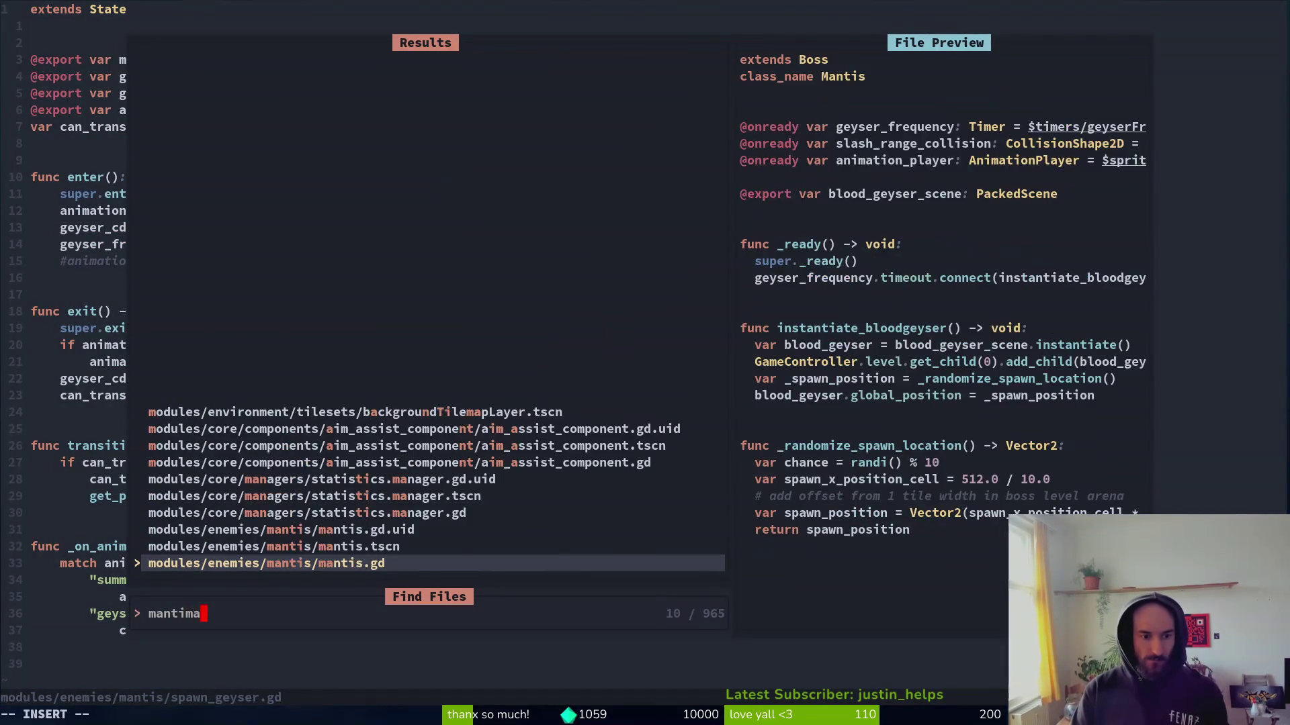
key("Return")
key("j")
key("j")
key("j")
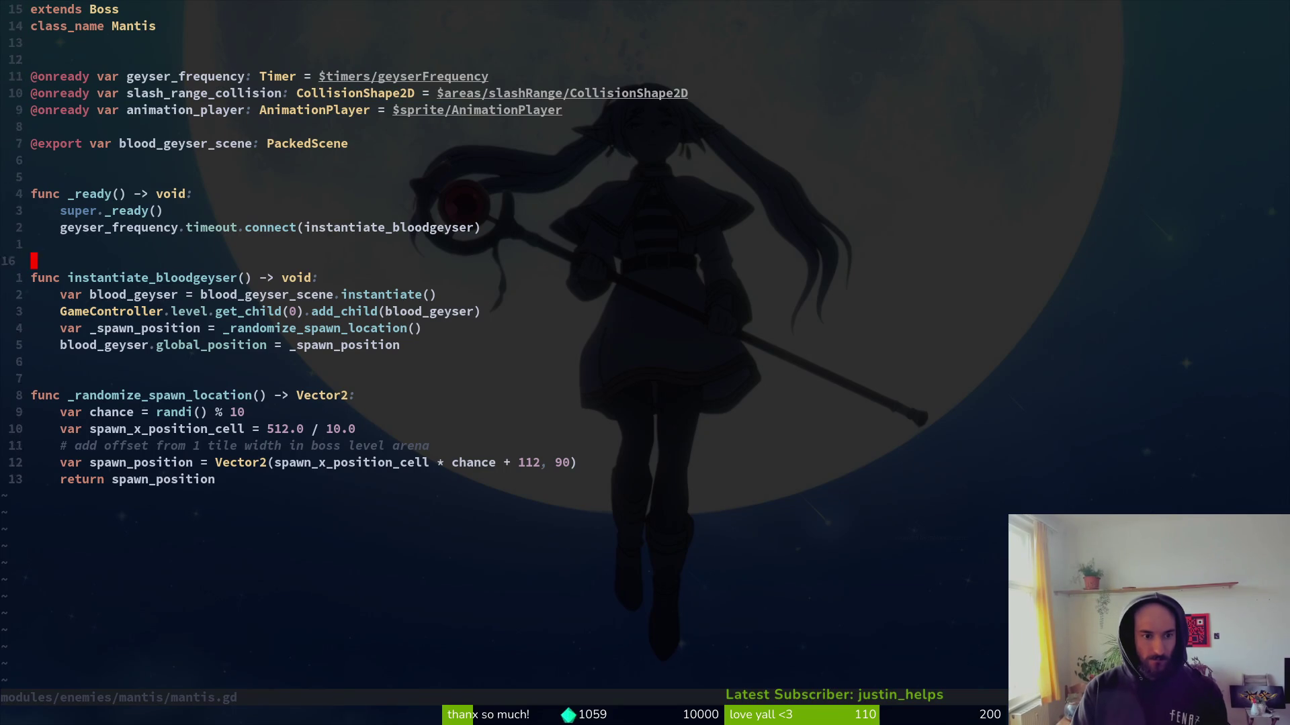
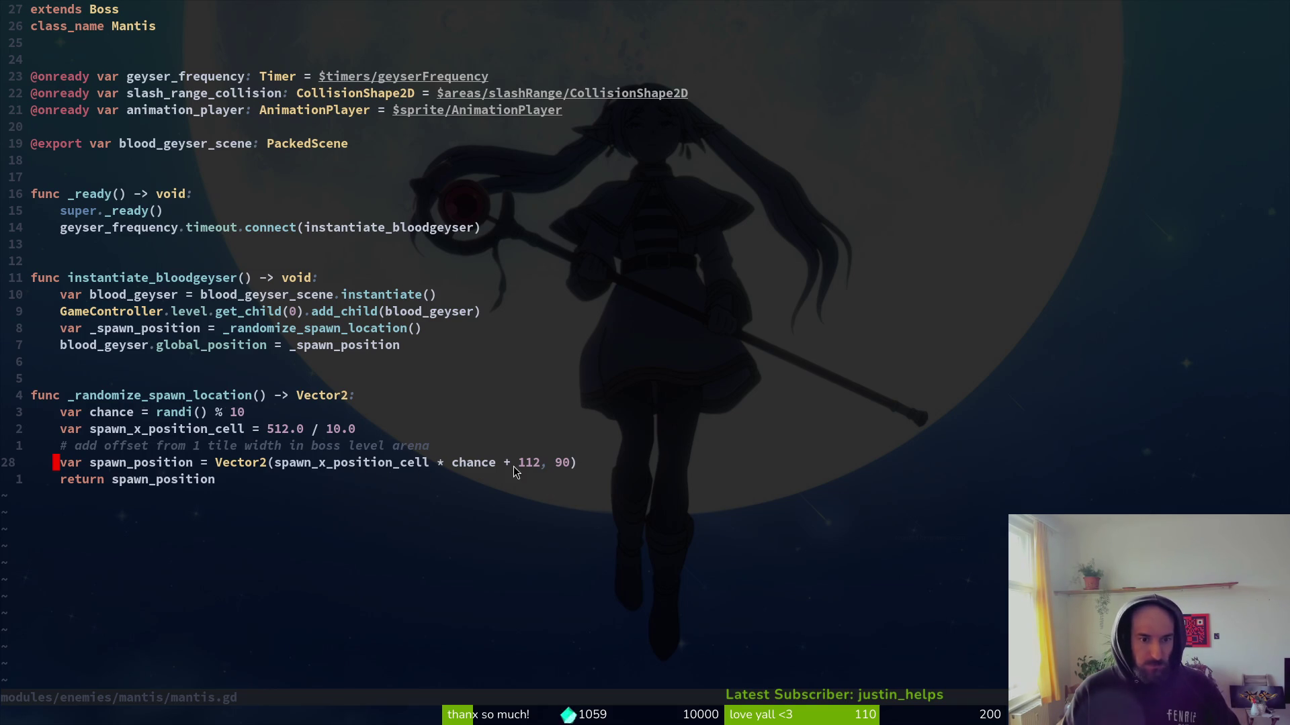
Find spider.gd via Telescope ('spider/spi') and jump to its _randomize_spawn_location code.
key("space")
key("f")
key("f")
type("spider/spi")
key("Return")
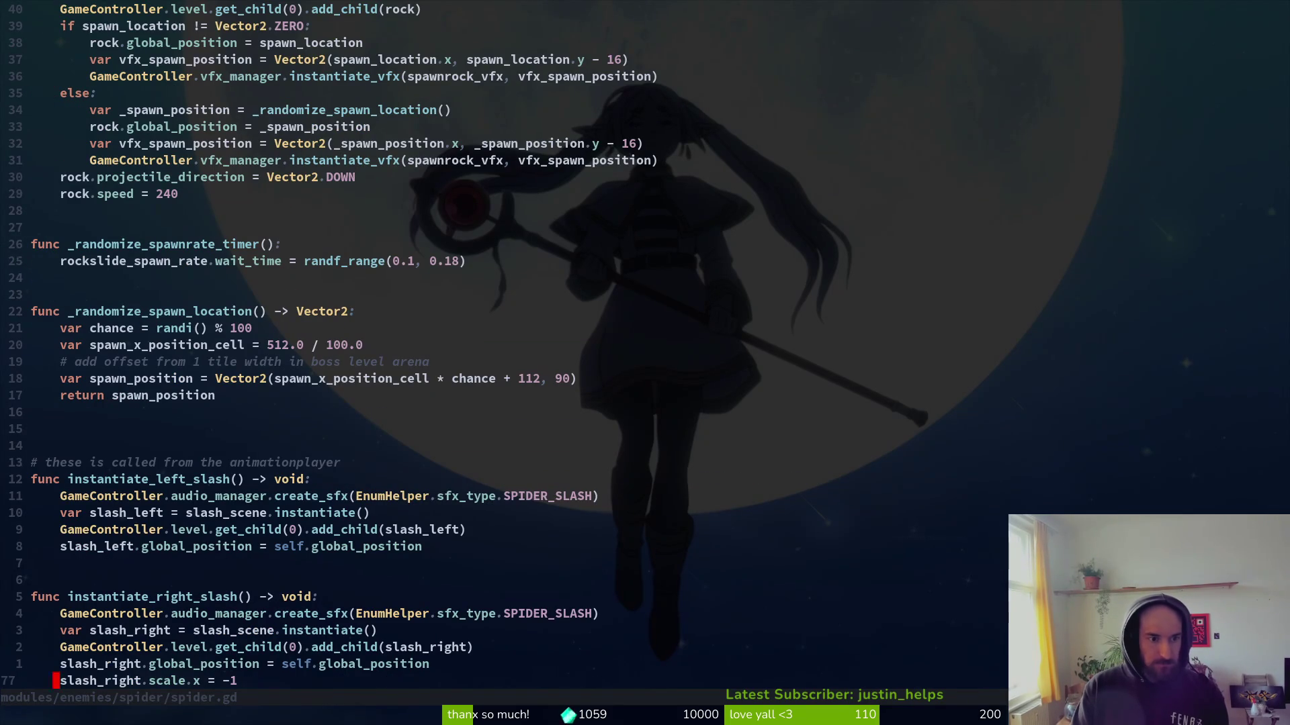
key("1")
key("6")
key("k")
key("k")
key("k")
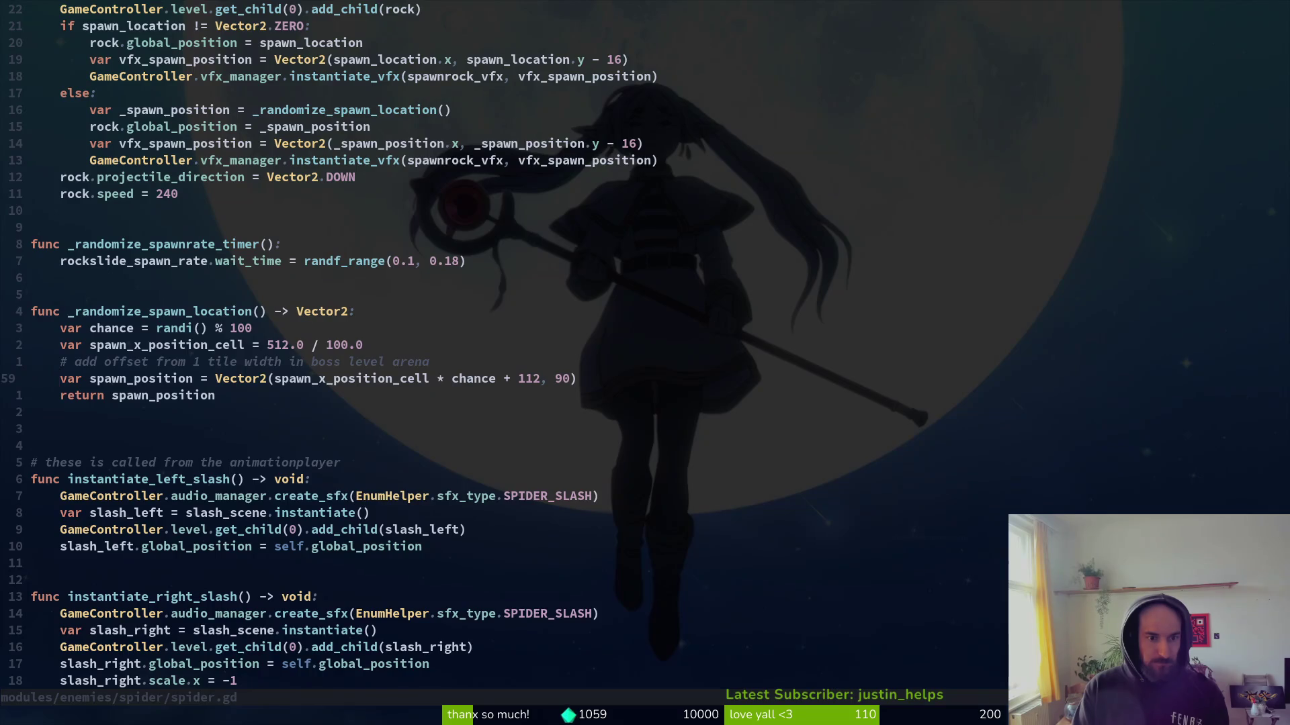
key("alt+Tab")
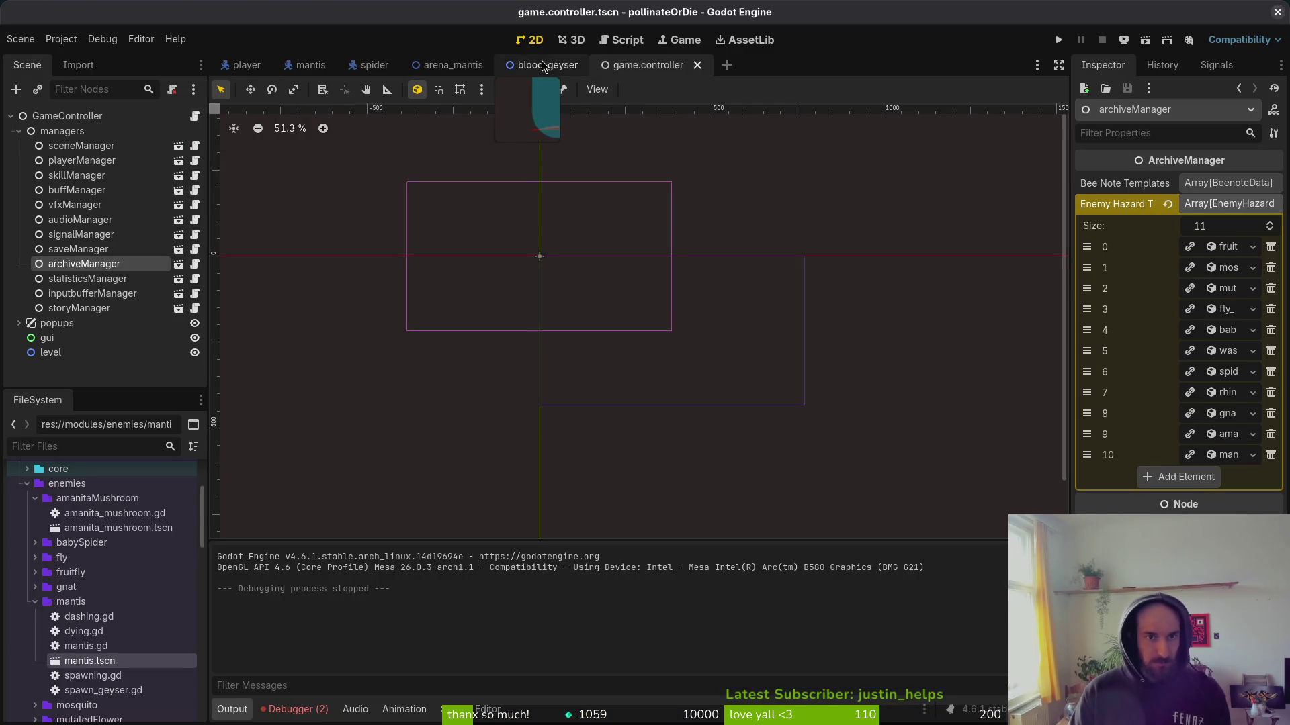
In arena_mantis, drag bloodGeyser down onto the floor at position (162, 360).
left_click(450, 64)
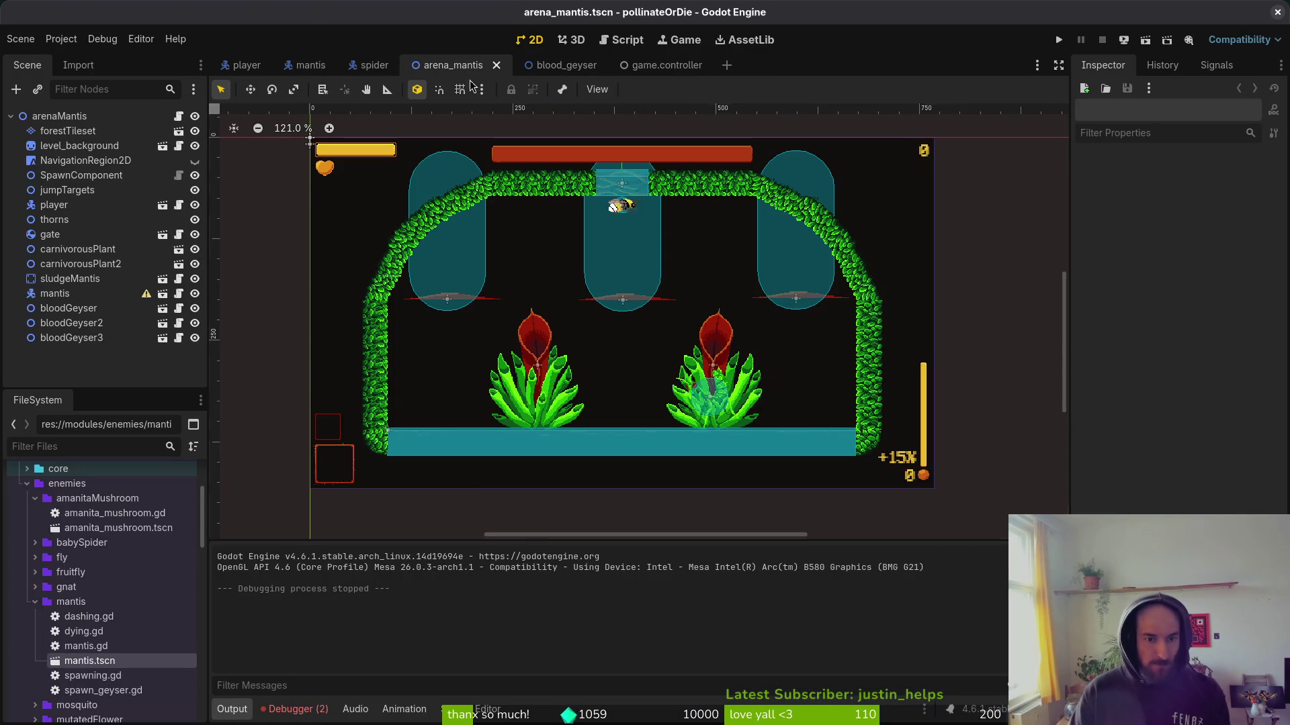
left_click(448, 259)
scroll(452, 255, "up", 2)
left_click_drag(528, 203, 518, 382)
scroll(522, 368, "up", 6)
scroll(521, 375, "up", 1)
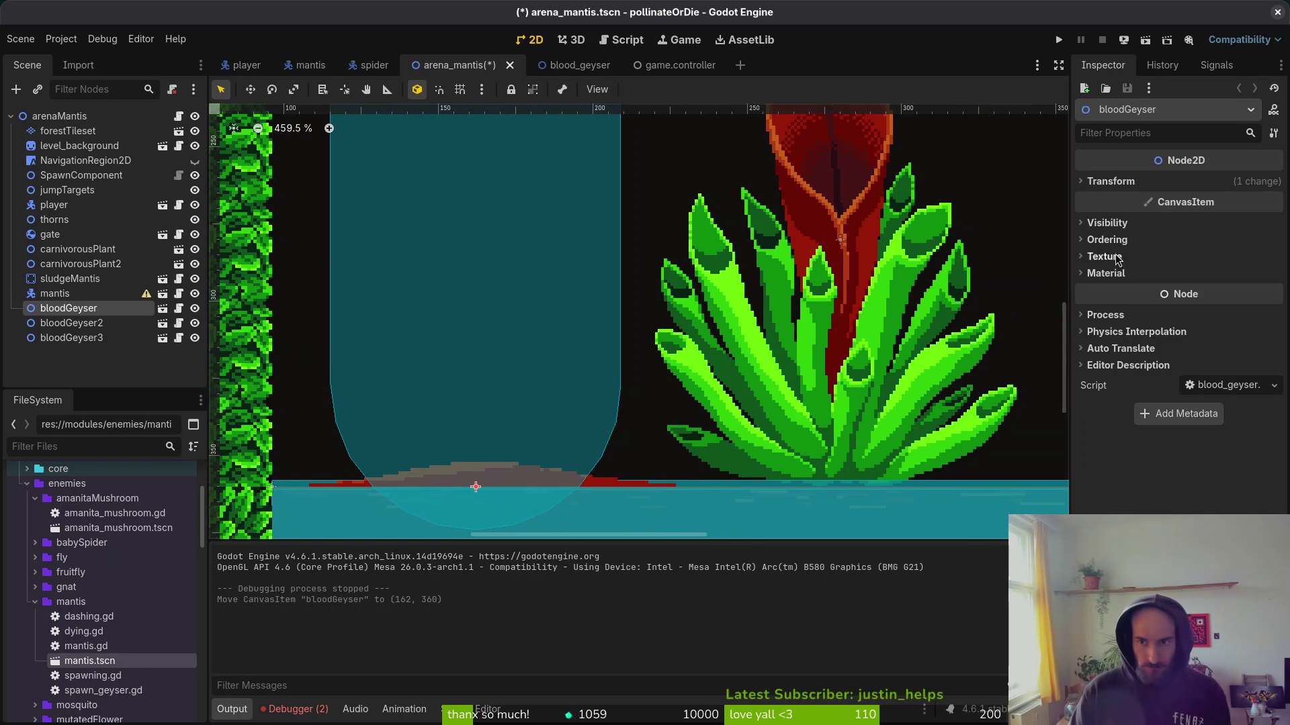
left_click(1147, 185)
key("alt+Tab")
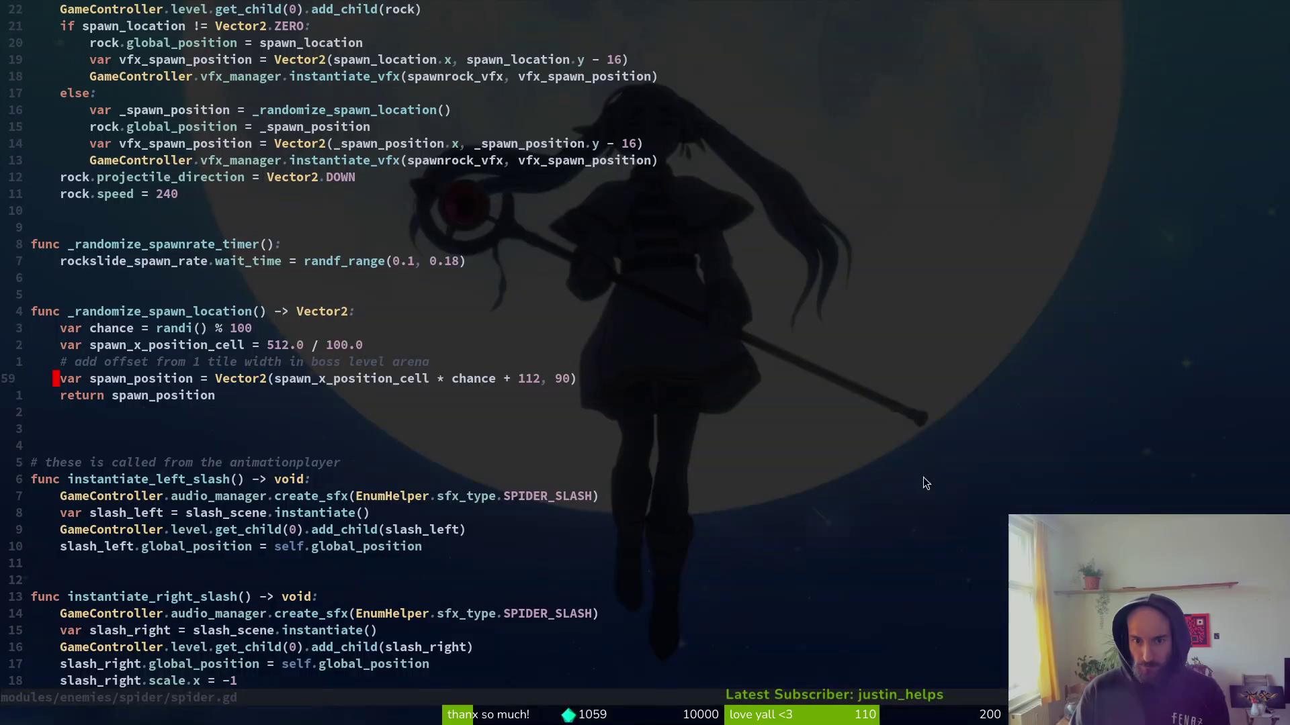
In mantis.gd, change the spawn_position y value from 90 to 360 and save.
key("ctrl+6")
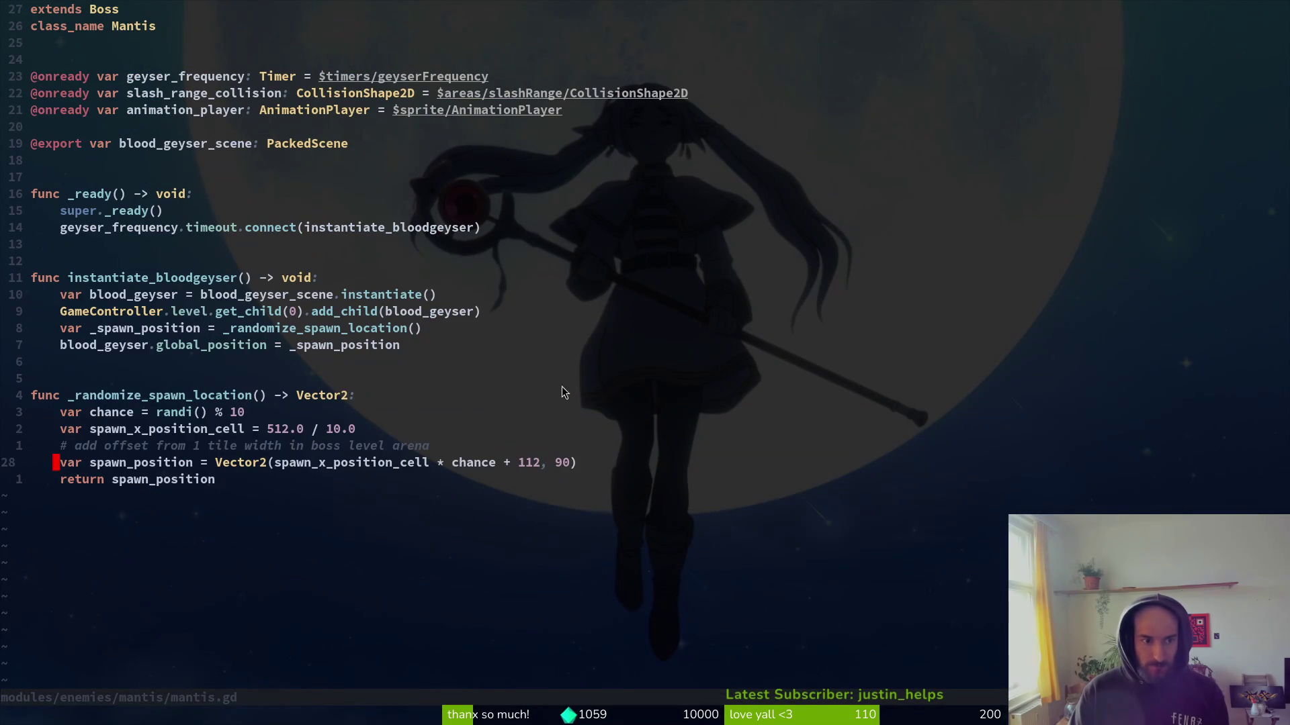
type("cw360")
key("Escape")
type(":w")
key("Return")
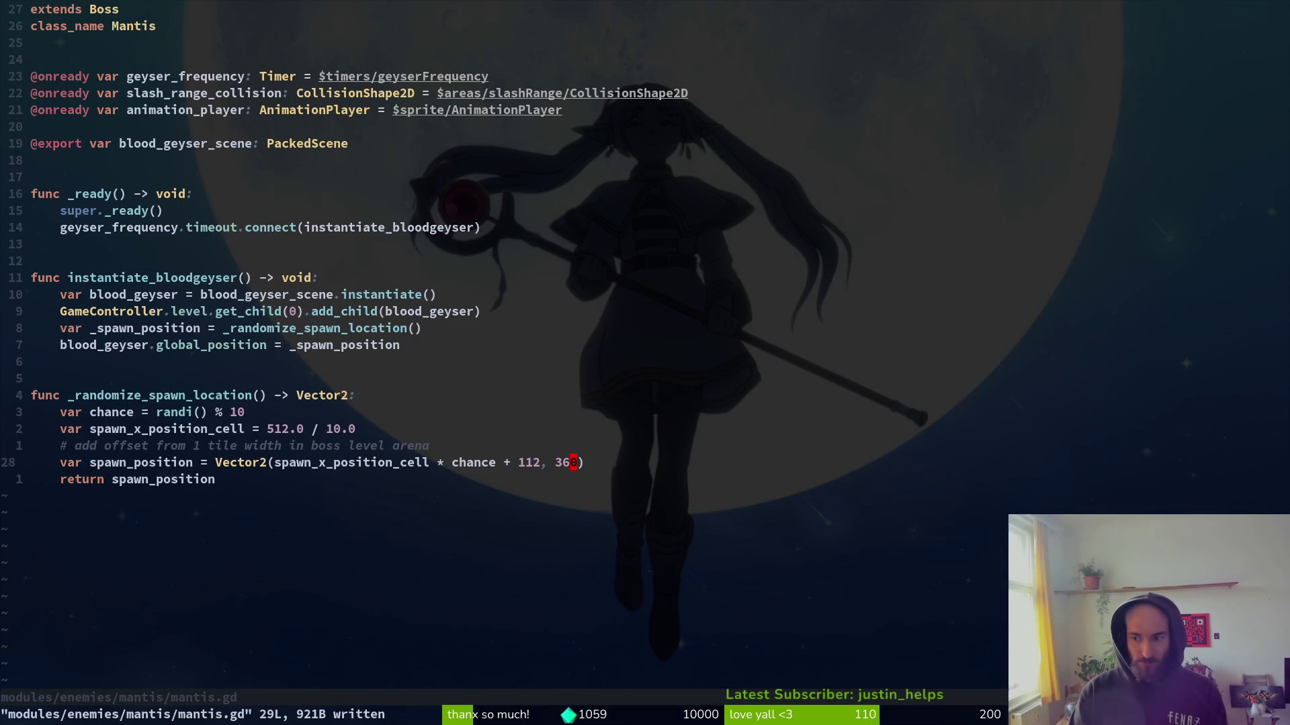
key("alt+Tab")
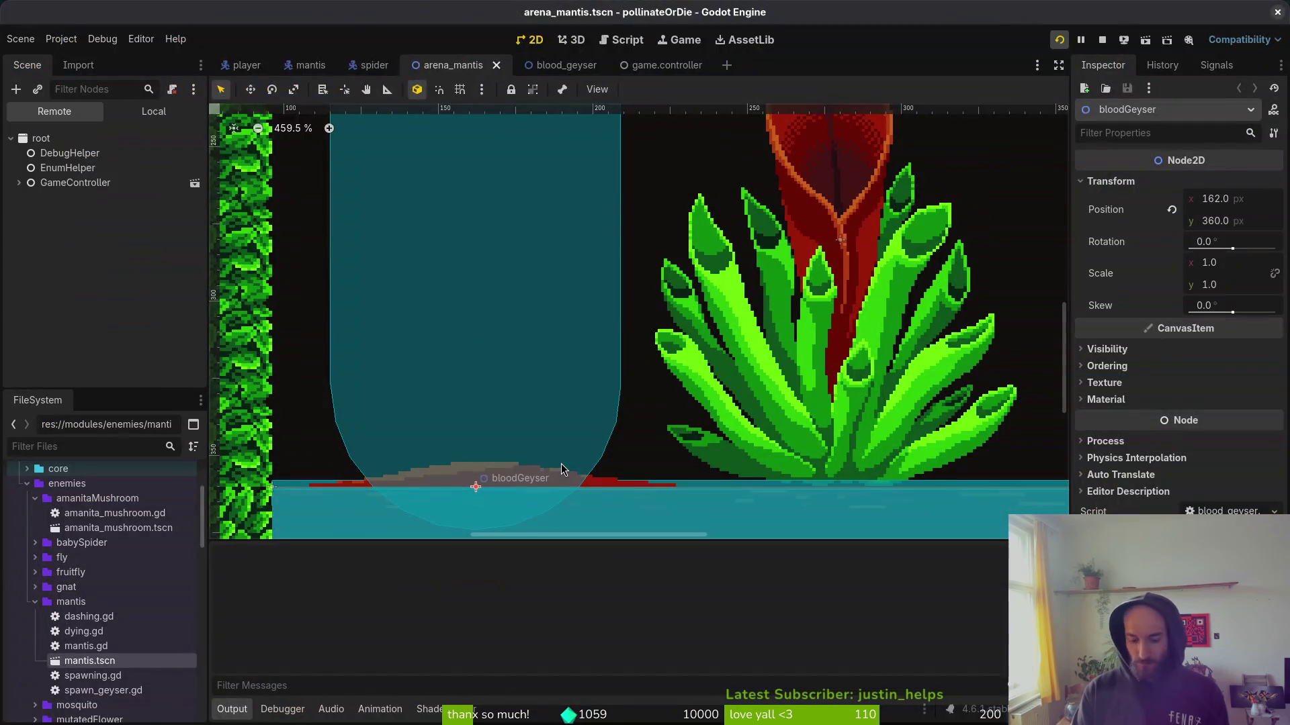
Run the game past its main menu, then bring the editor back.
key("F5")
key("Return")
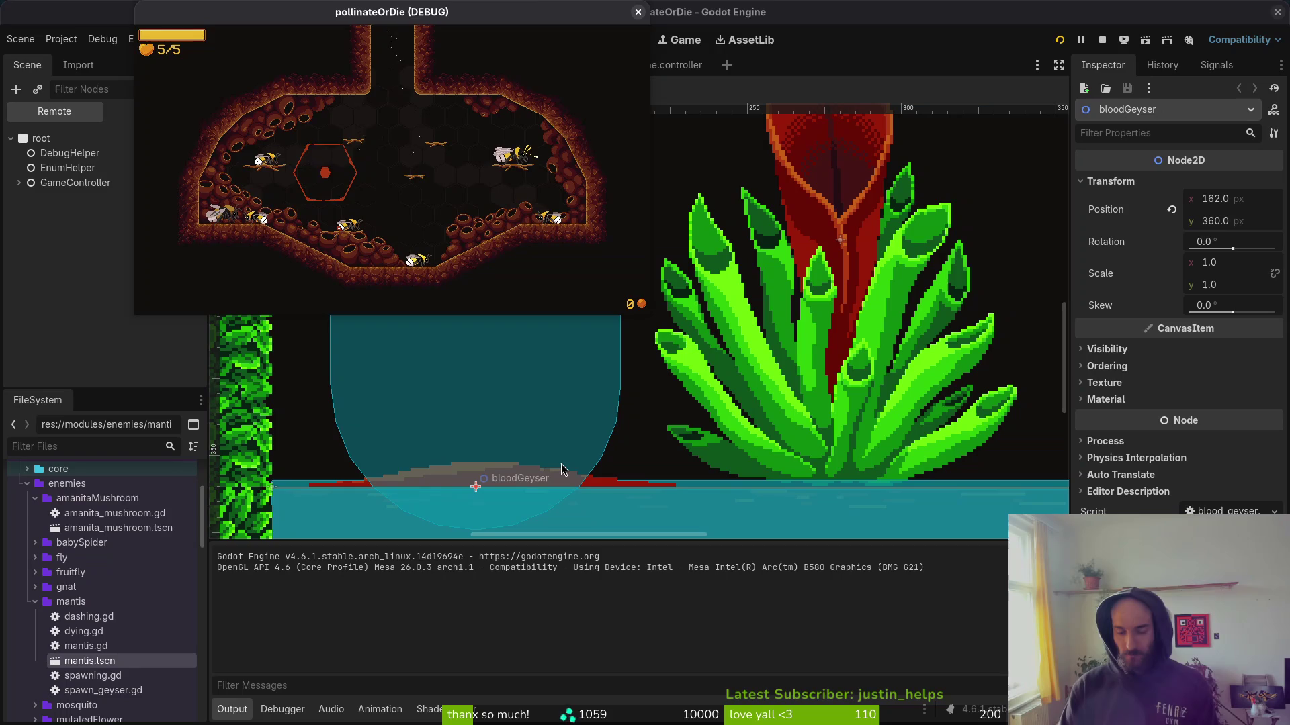
left_click(561, 463)
scroll(561, 463, "down", 7)
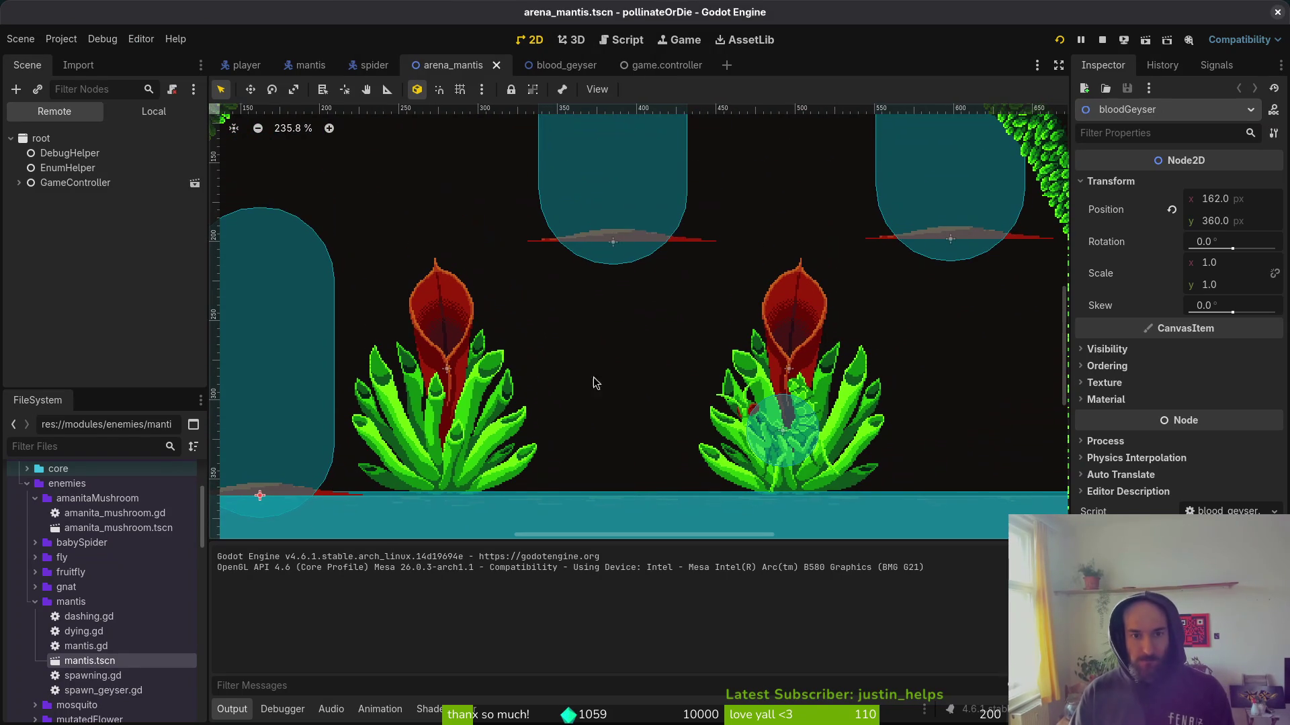
Select bloodGeyser, bloodGeyser2 and bloodGeyser3 in the arena and delete them.
left_click(634, 179)
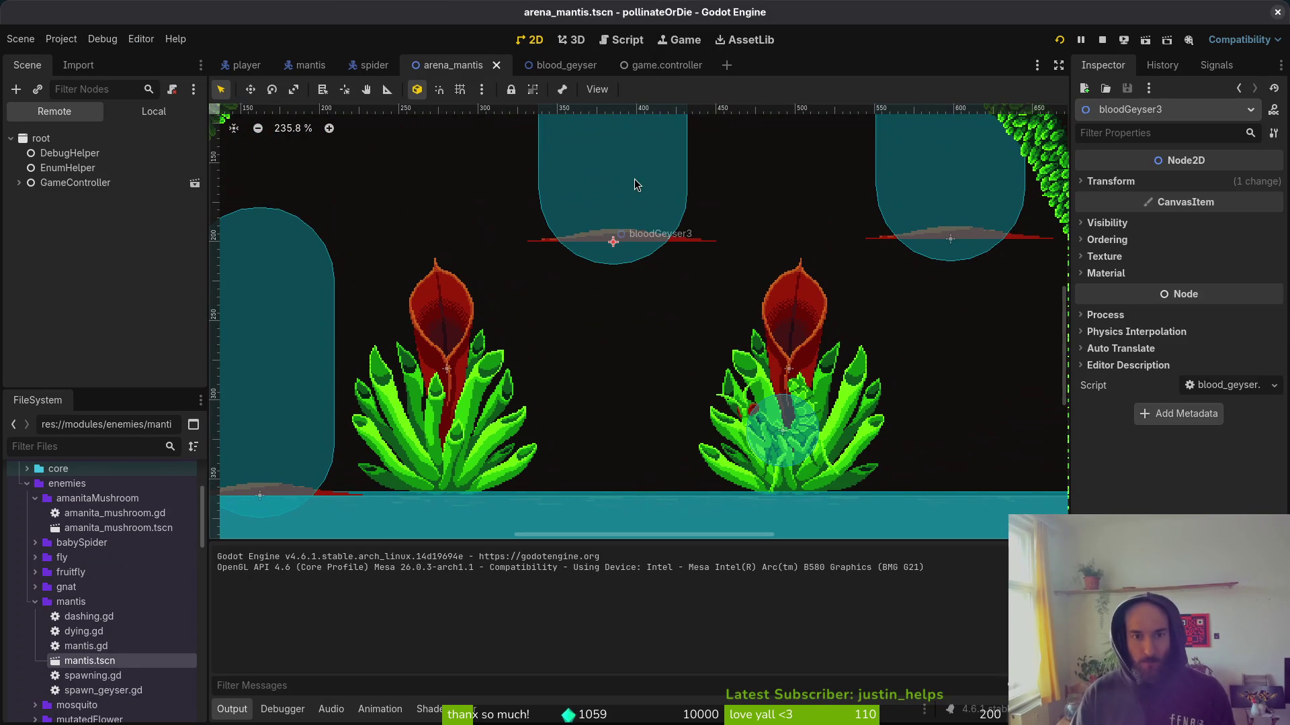
left_click(940, 218, "shift")
left_click(319, 306, "shift")
key("Delete")
key("Return")
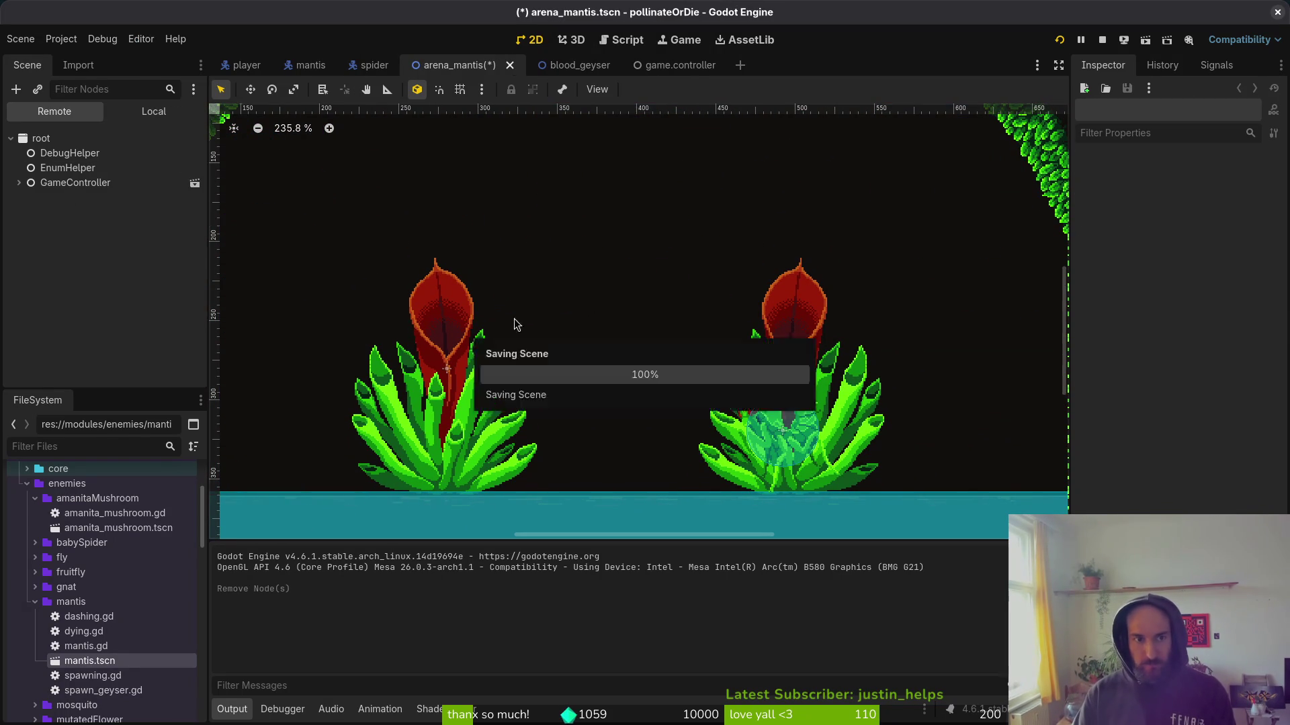
Save the arena, run it, and load the mantis level from the debug menu.
key("F6")
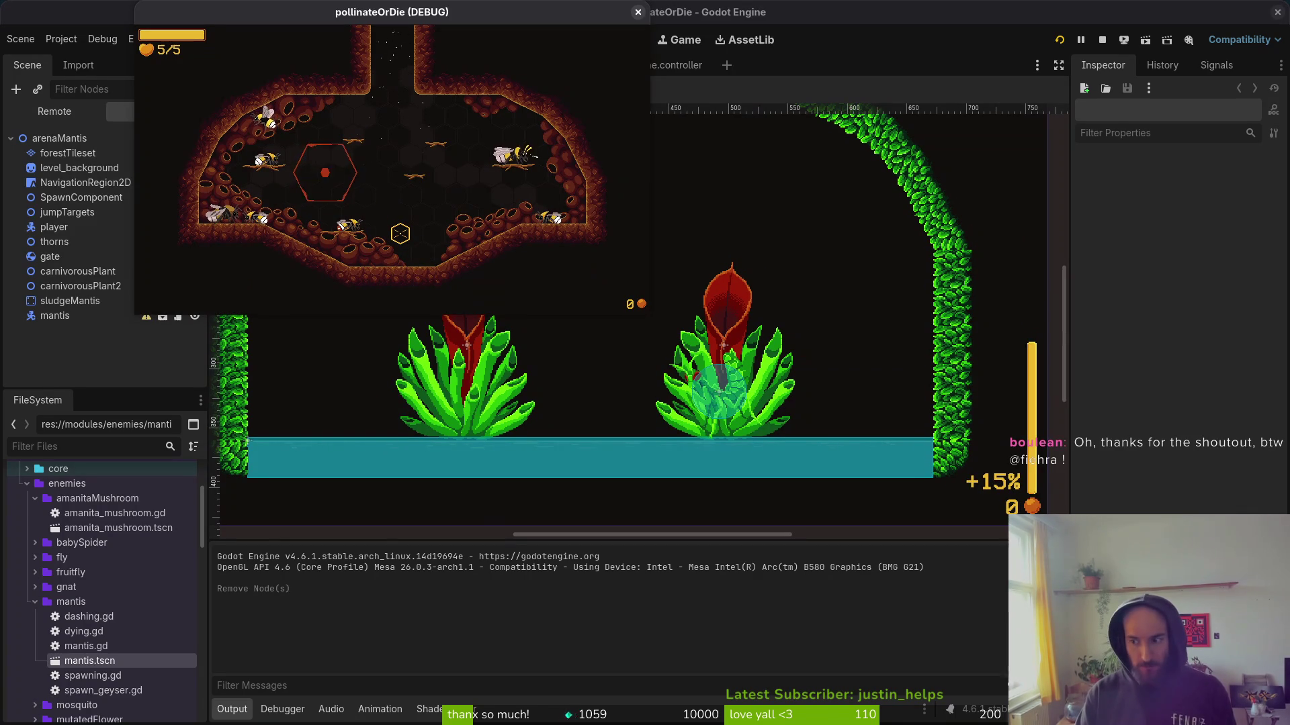
key("Escape")
key("Down")
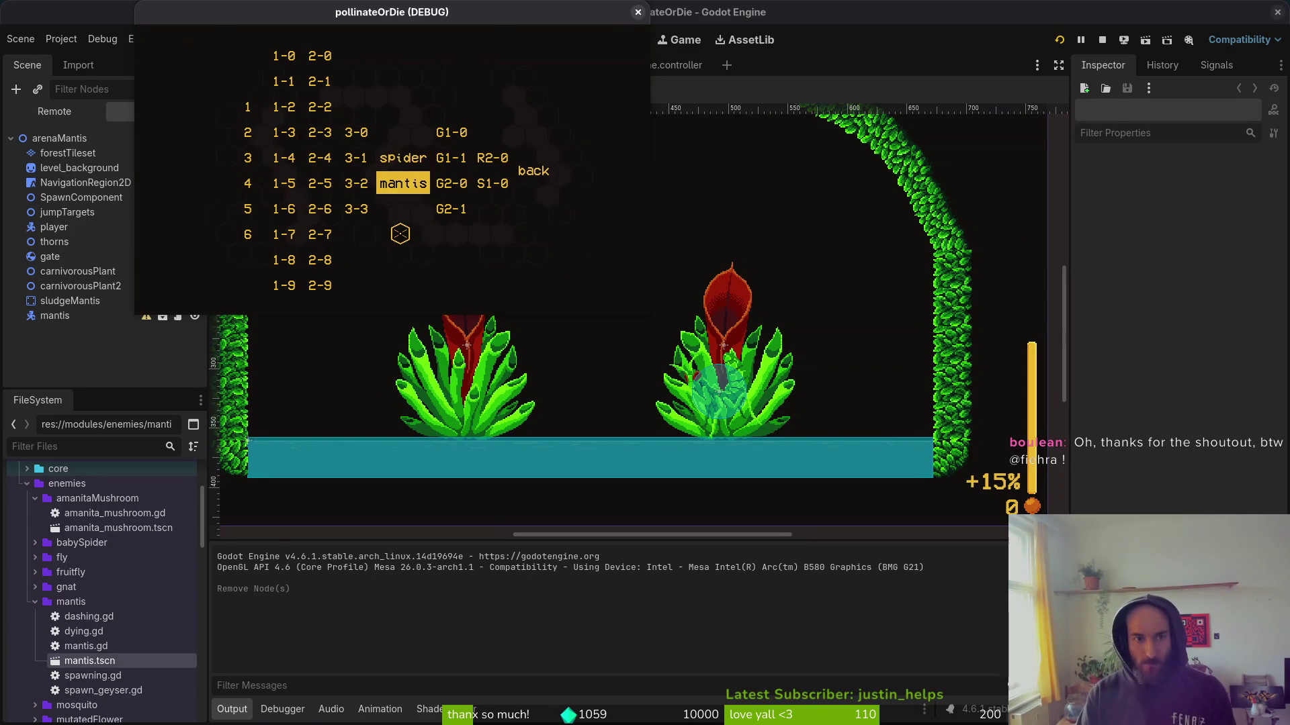
key("Return")
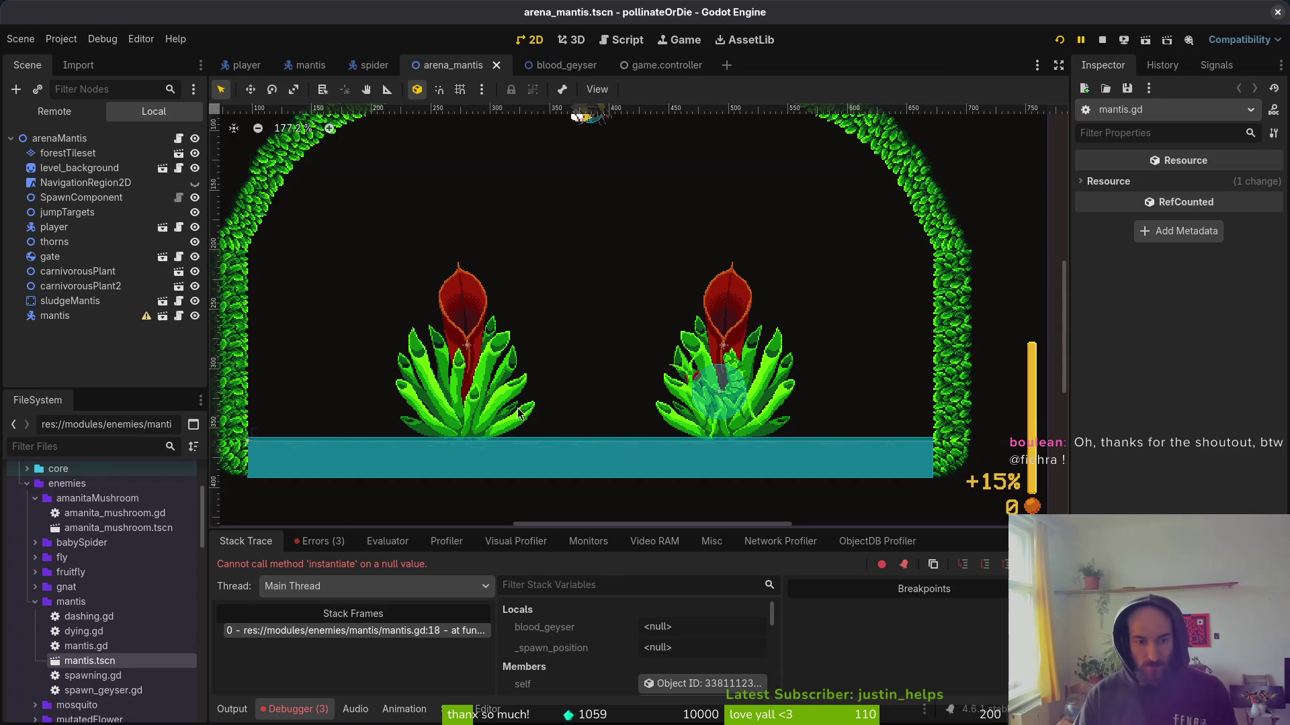
Open the mantis scene, recheck the 360 offset edit in mantis.gd, and save.
left_click(298, 71)
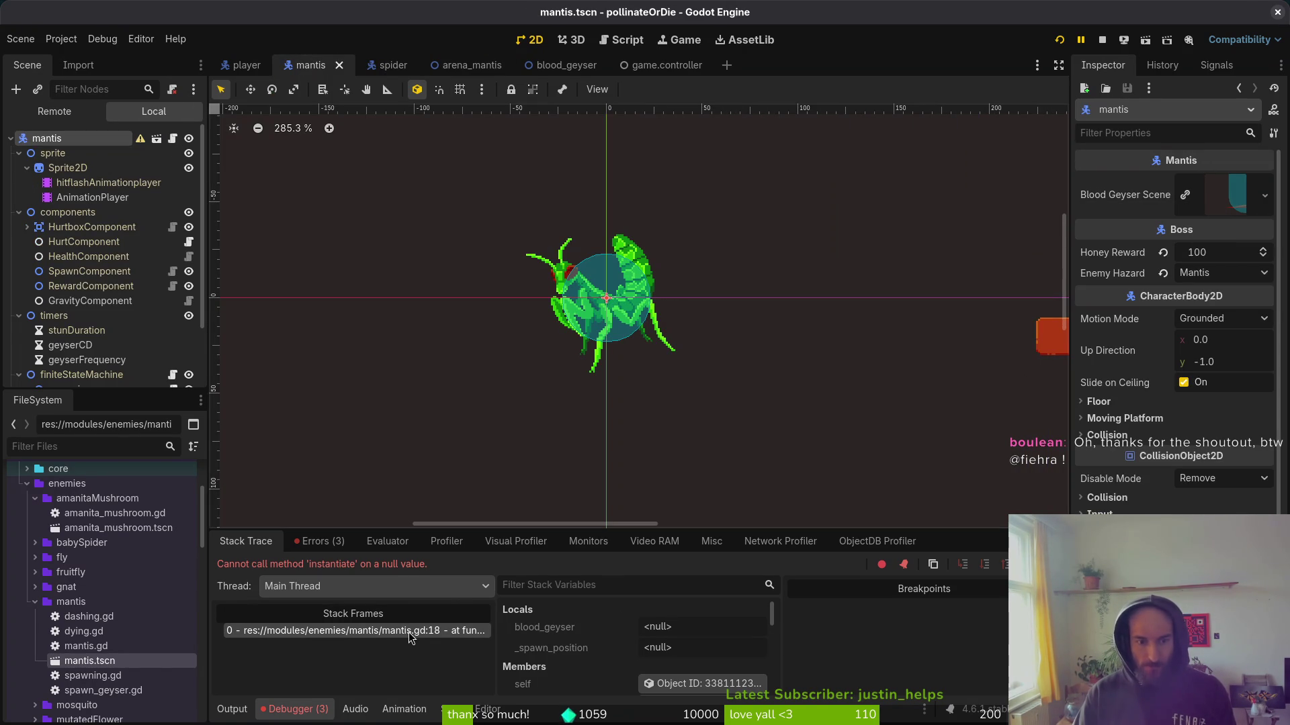
key("alt+Tab")
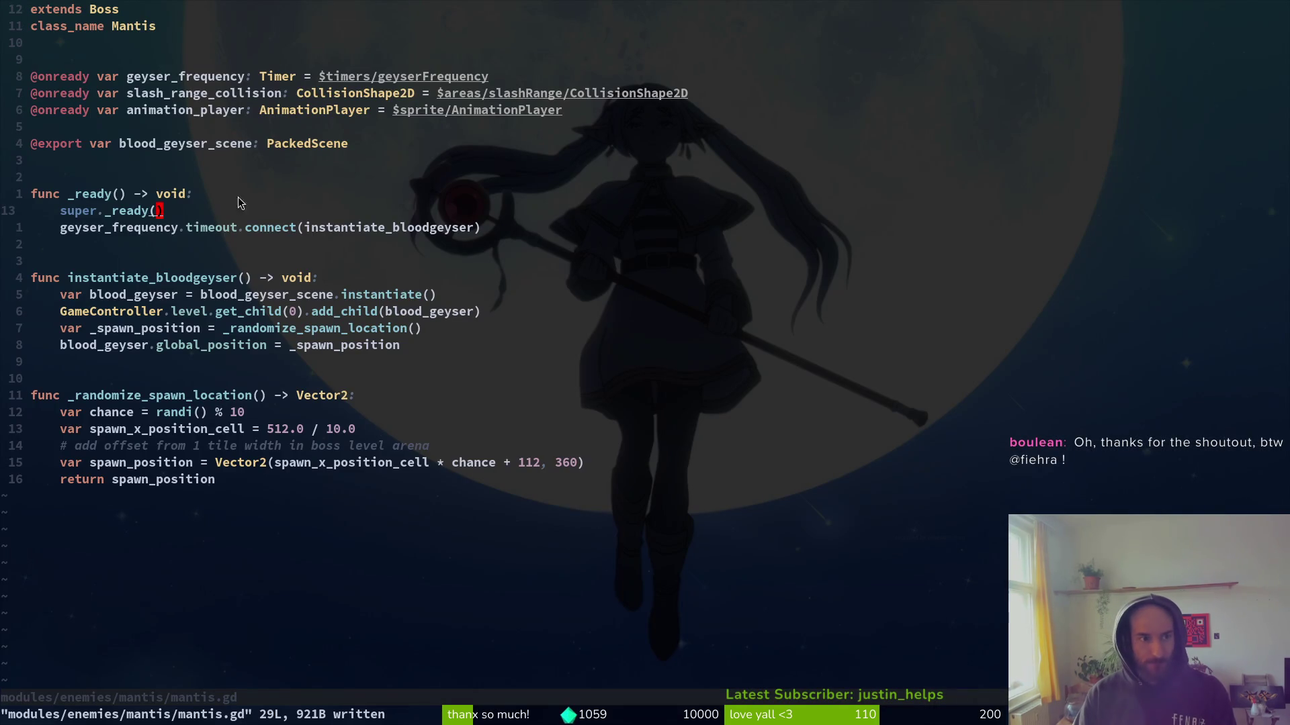
key("u")
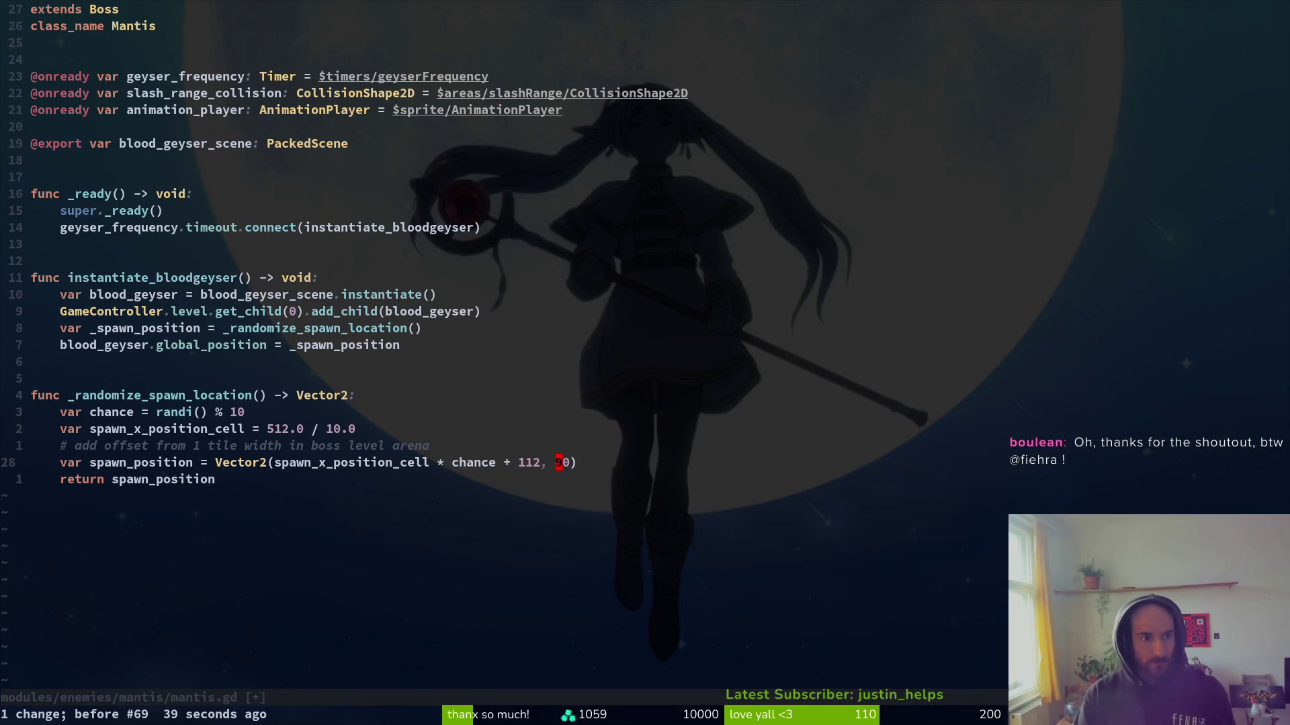
key("ctrl+r")
type(":w")
key("Return")
Inspect line 18's instantiate call and the blood geyser scene export line, then save mantis.gd.
type(":18")
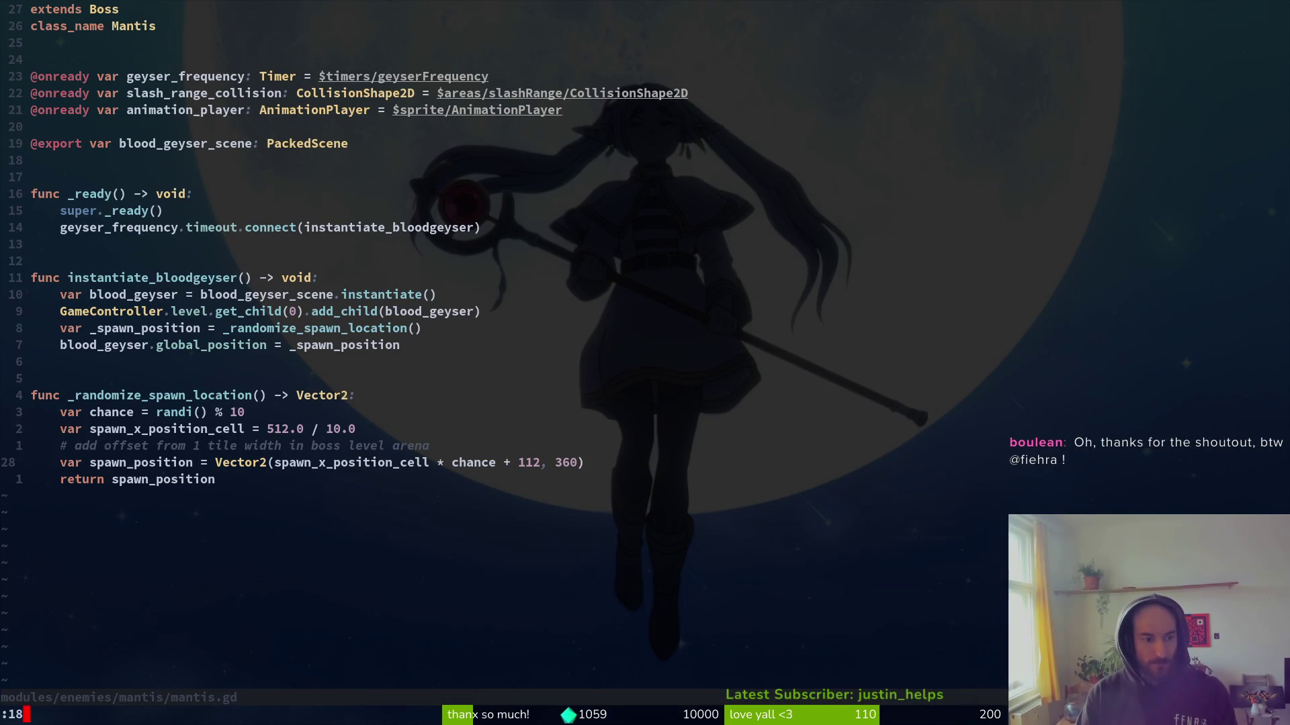
key("shift+v")
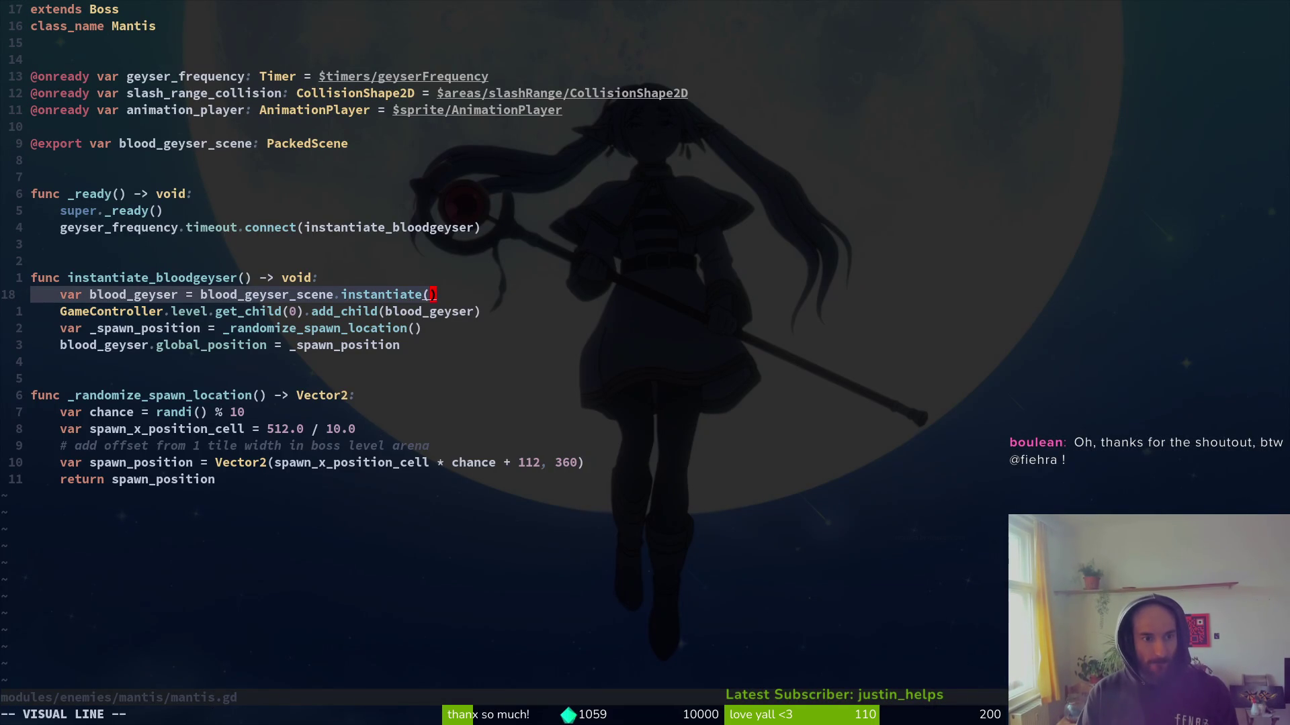
key("Escape")
key("7")
key("k")
key("k")
key("dollar")
type(":w")
key("Return")
Back in Godot, select the mantis root node and save the scene.
key("alt+Tab")
left_click(45, 137)
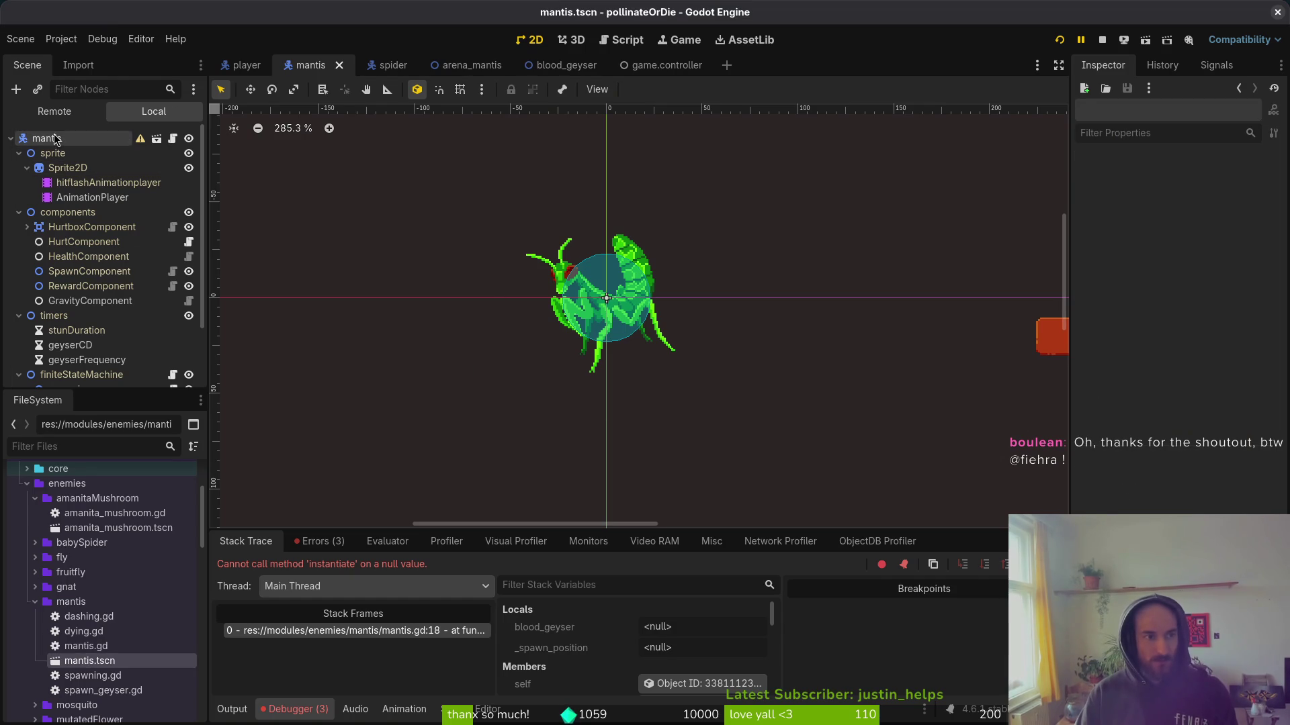
key("ctrl+s")
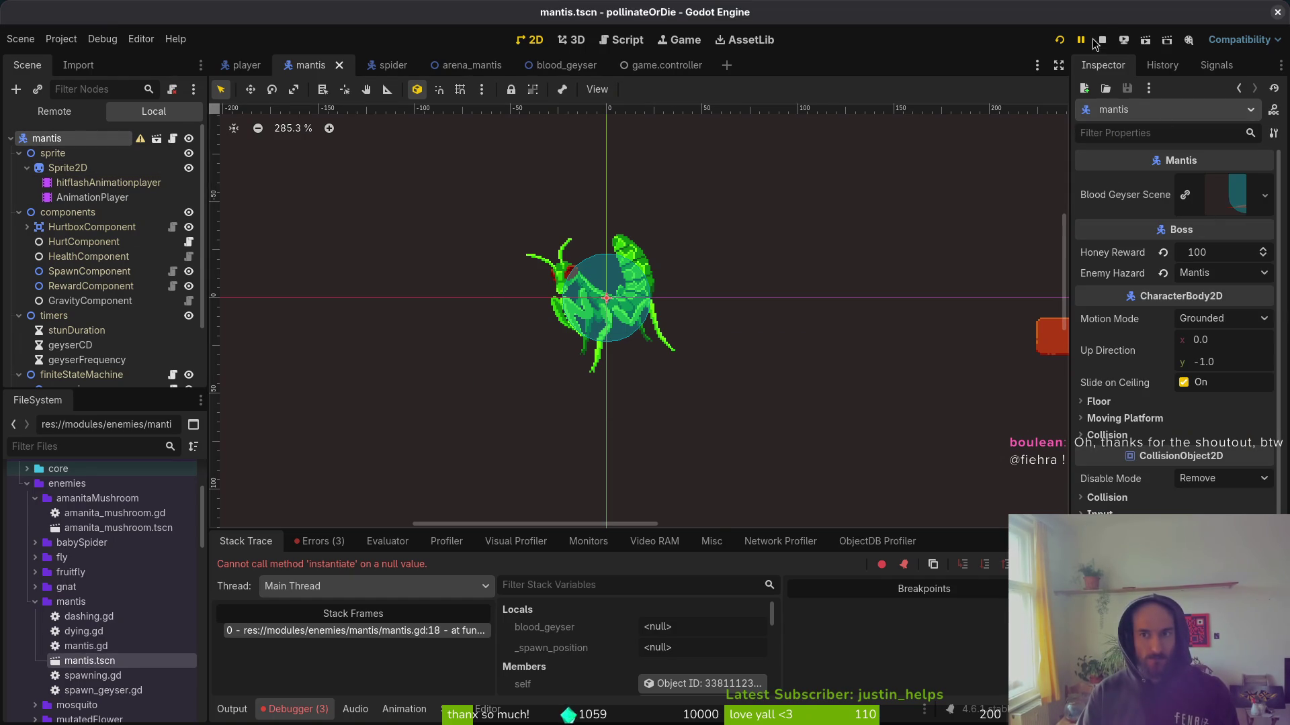
Restart the running game, then select the mantis root node in the local scene tree.
left_click(1101, 40)
left_click(1058, 40)
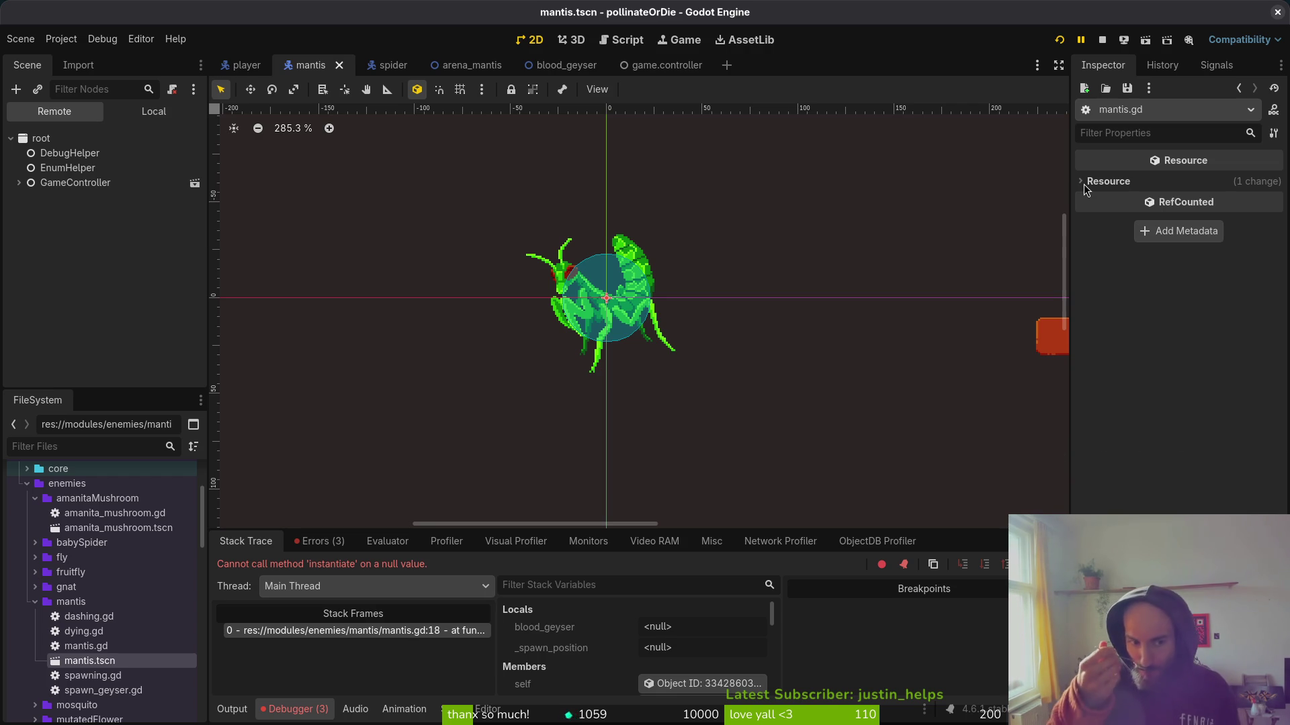
key("F8")
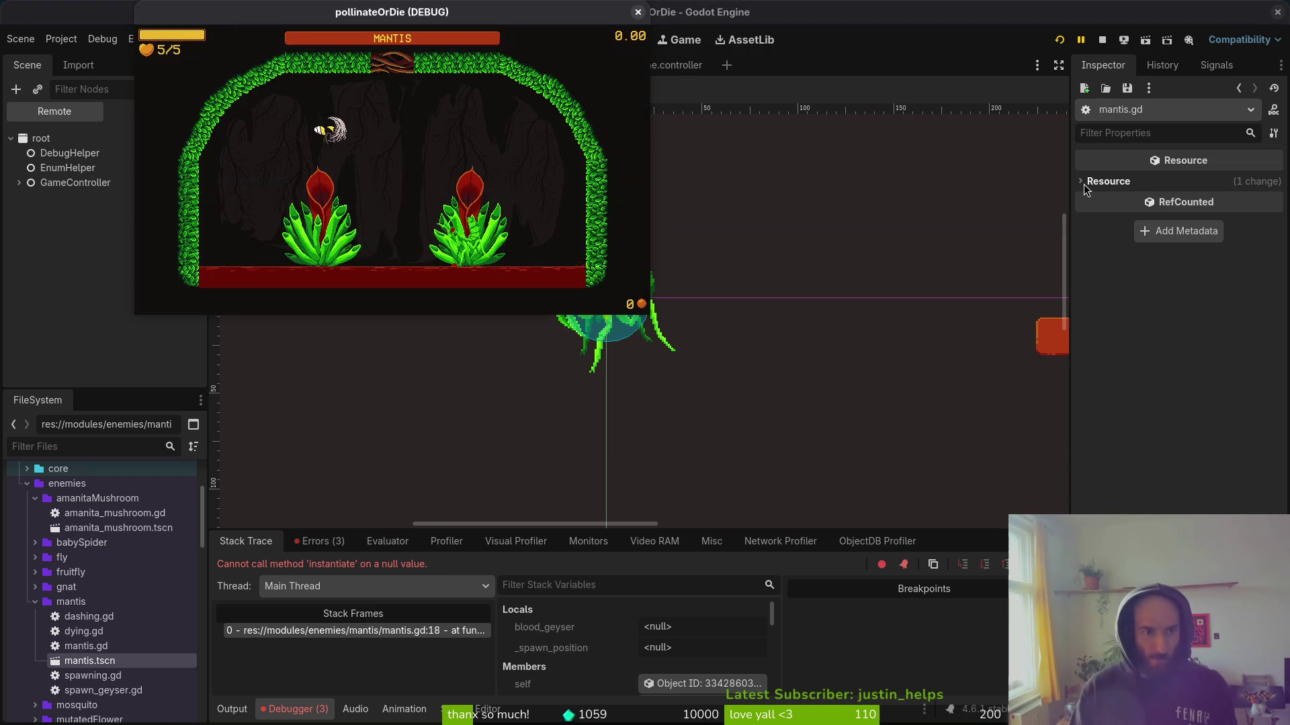
key("alt+Tab")
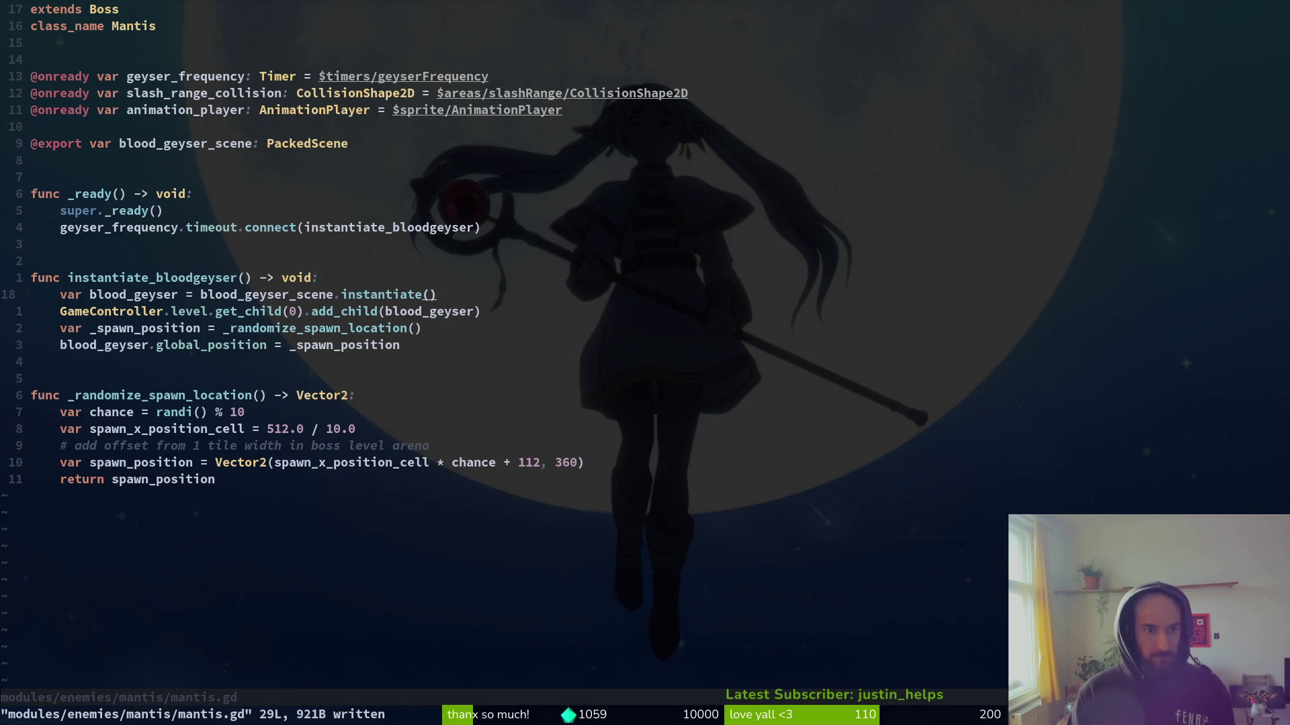
key("alt+Tab")
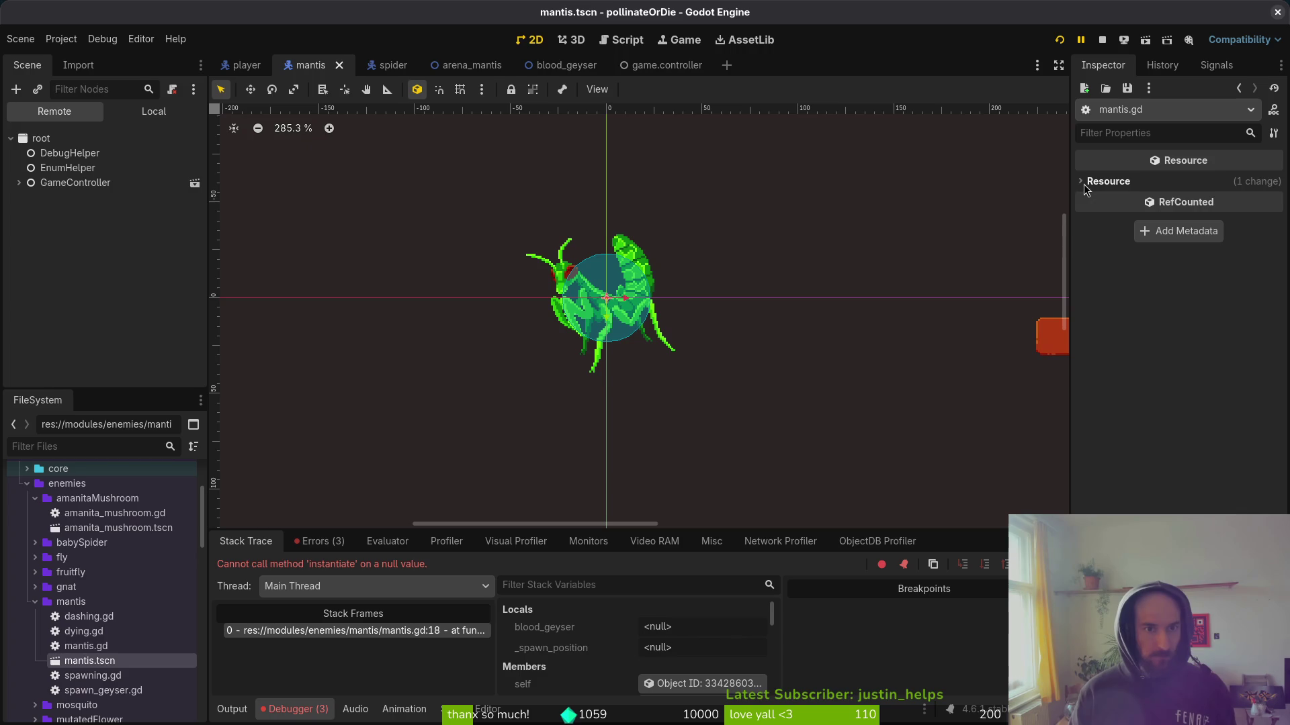
left_click(167, 118)
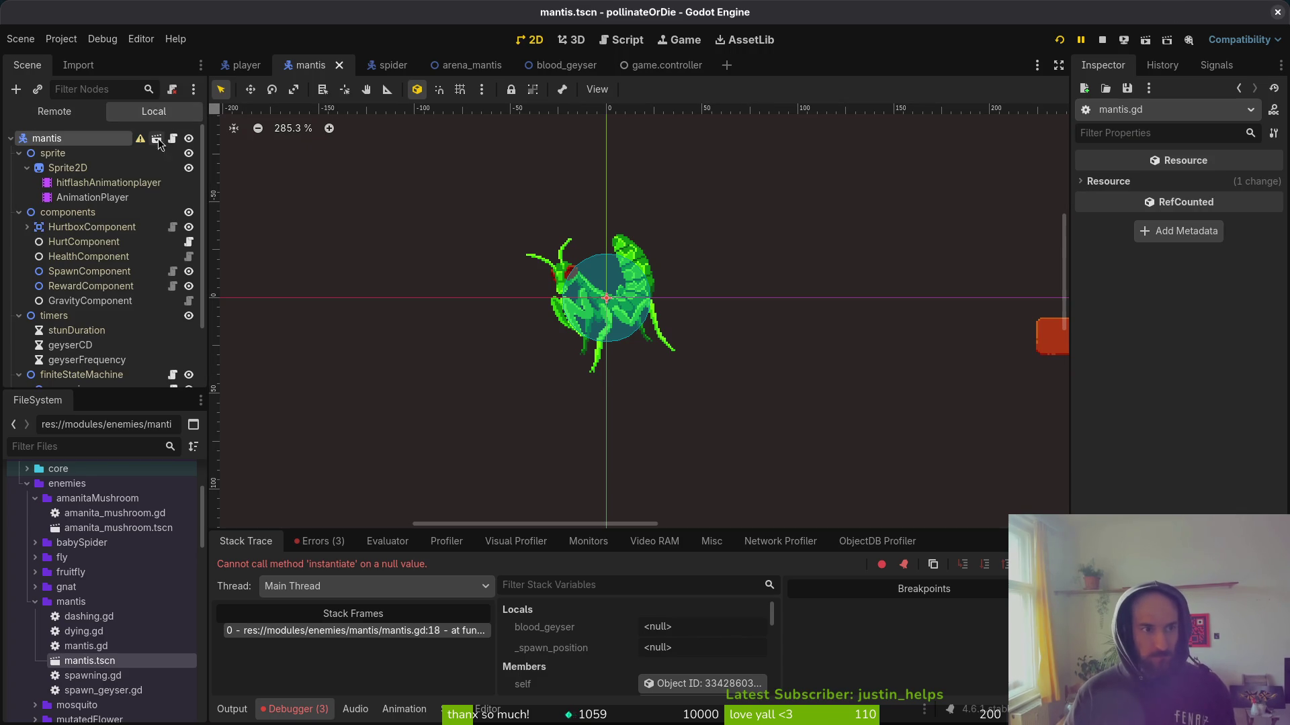
left_click(56, 143)
Try assigning a new PackedScene to Blood Geyser Scene, then clear the slot.
left_click(1254, 184)
left_click(1188, 198)
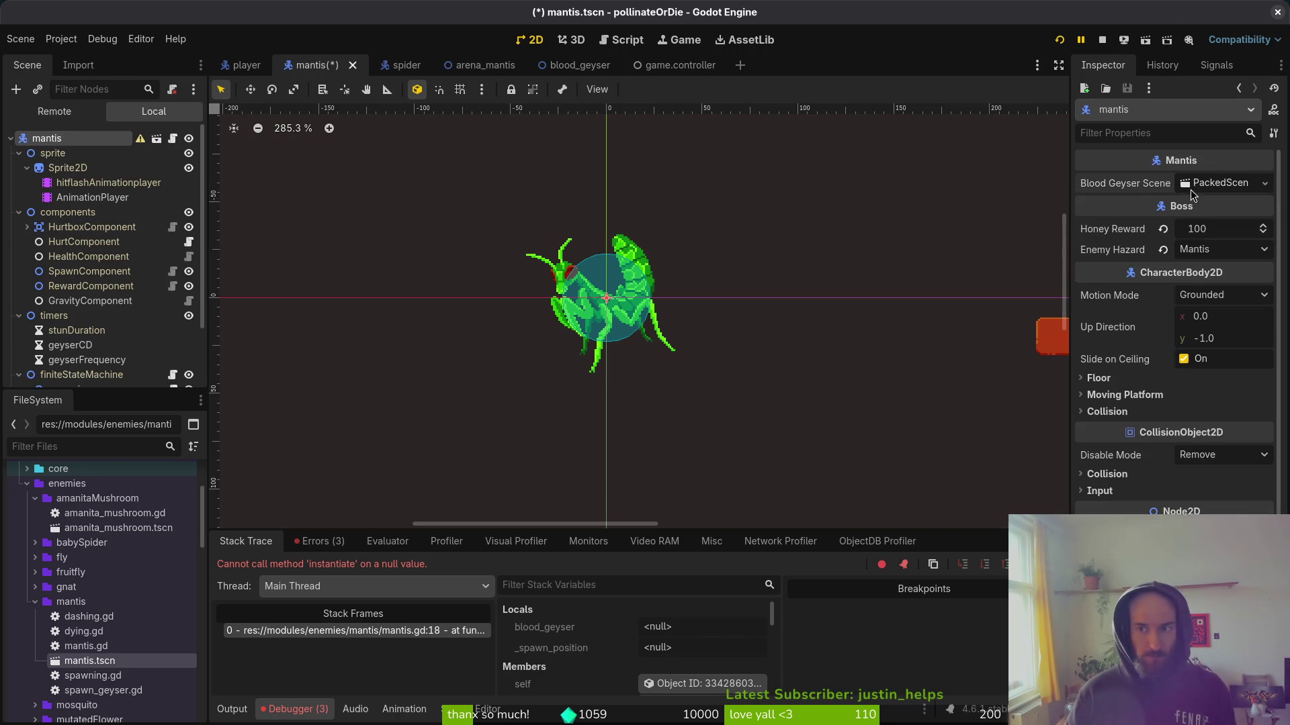
left_click(1222, 182)
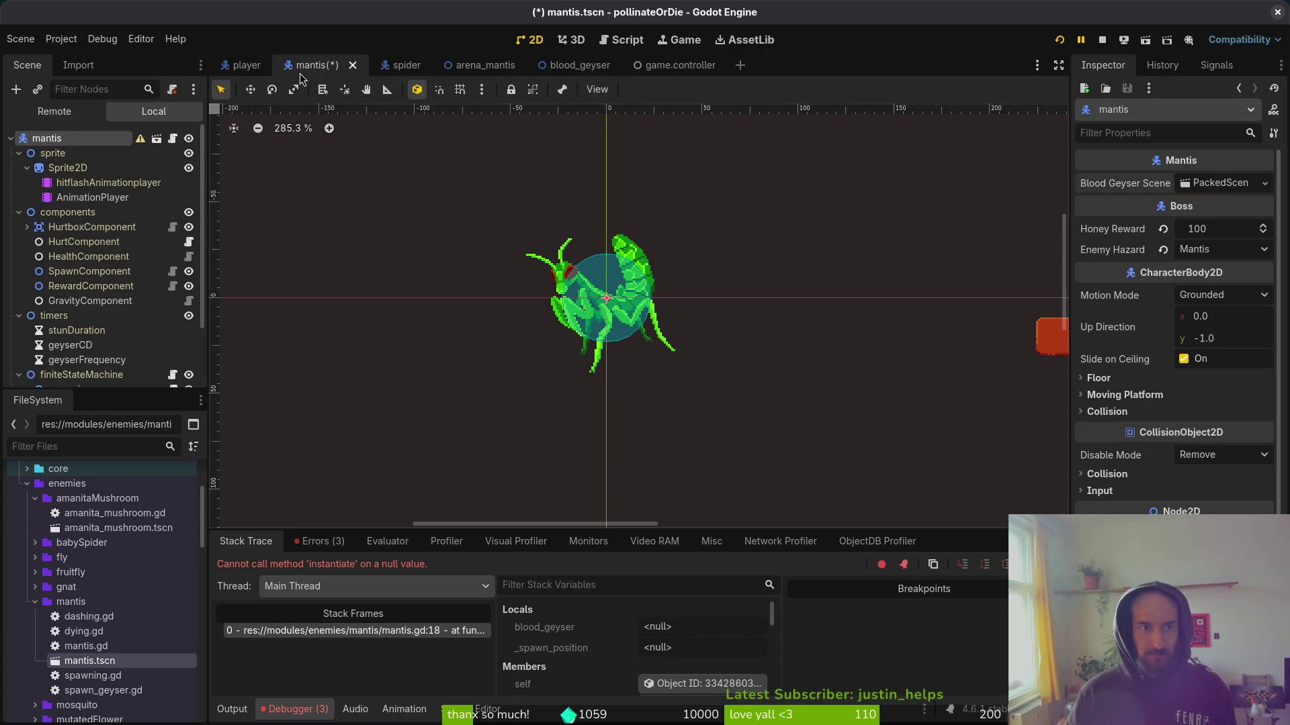
left_click(1217, 184)
left_click(1265, 186)
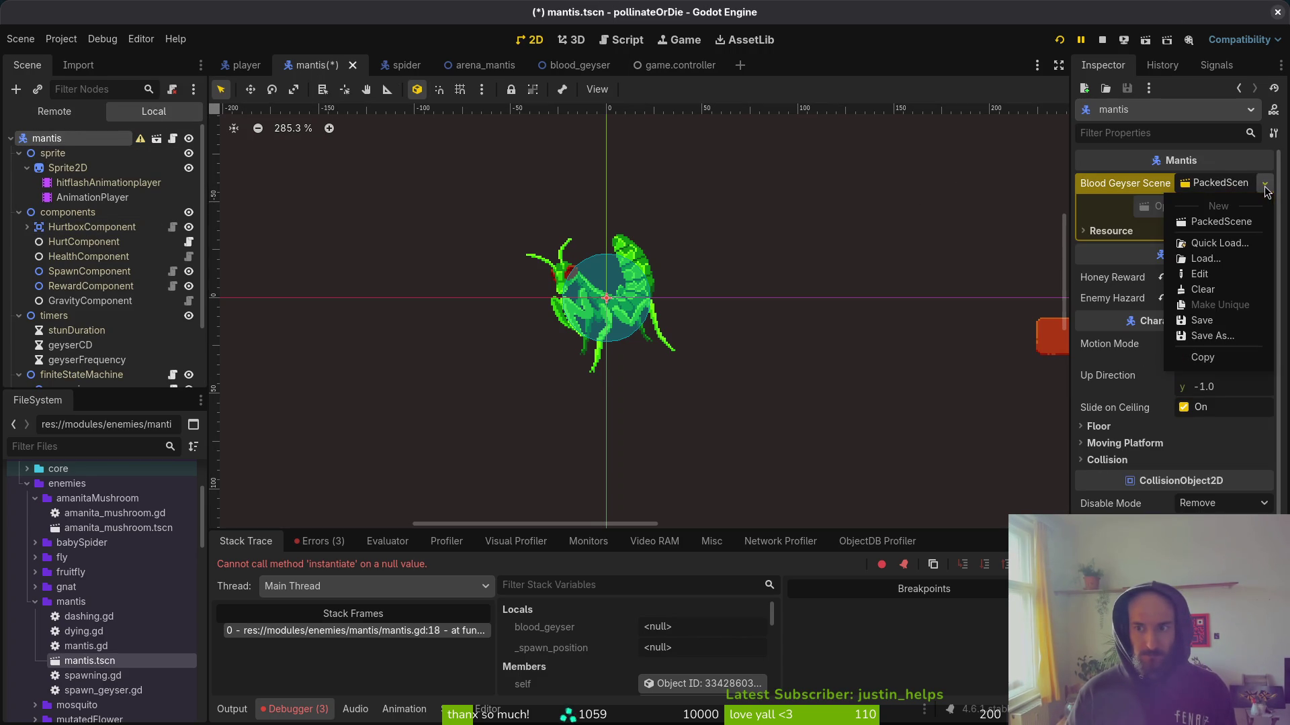
left_click(1239, 290)
left_click(1207, 187)
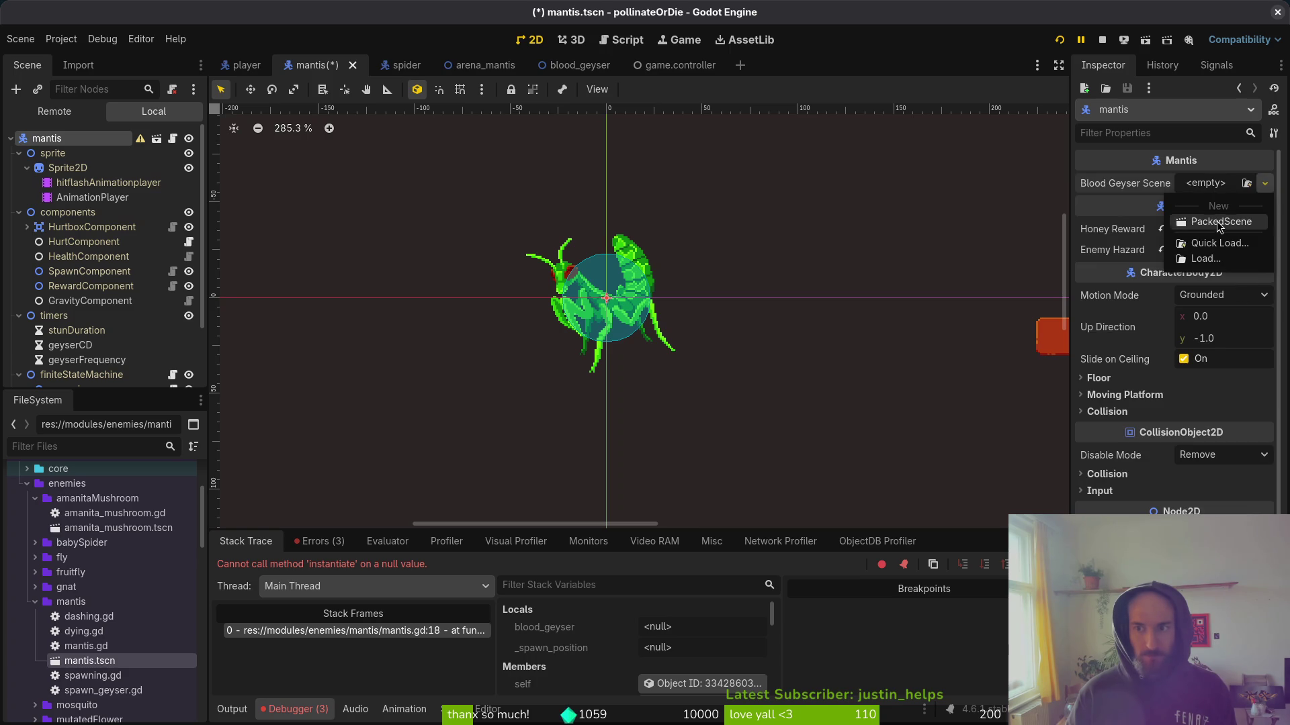
left_click(1218, 223)
left_click(1219, 188)
left_click(1265, 183)
left_click(1202, 289)
Quick Load blood_geyser.tscn ('bloodgeyser') into Blood Geyser Scene and save the mantis scene.
left_click(1229, 188)
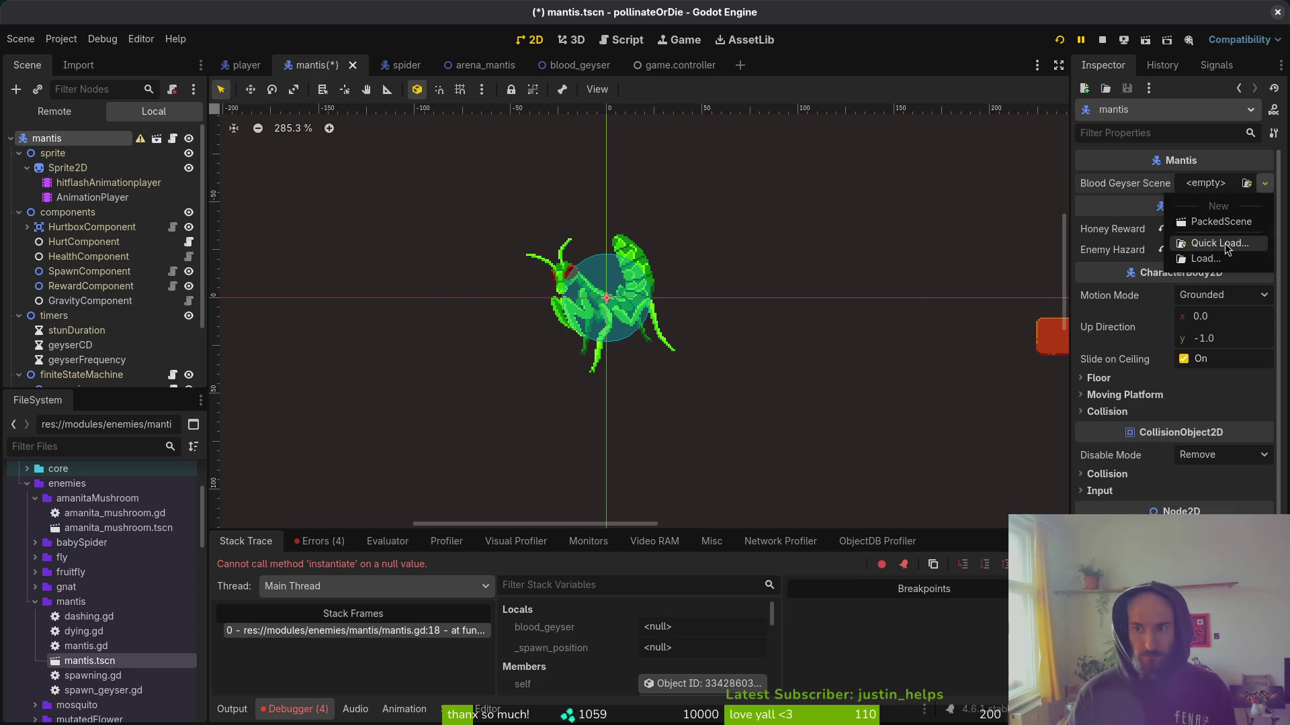
left_click(1224, 243)
type("bloodgeyser")
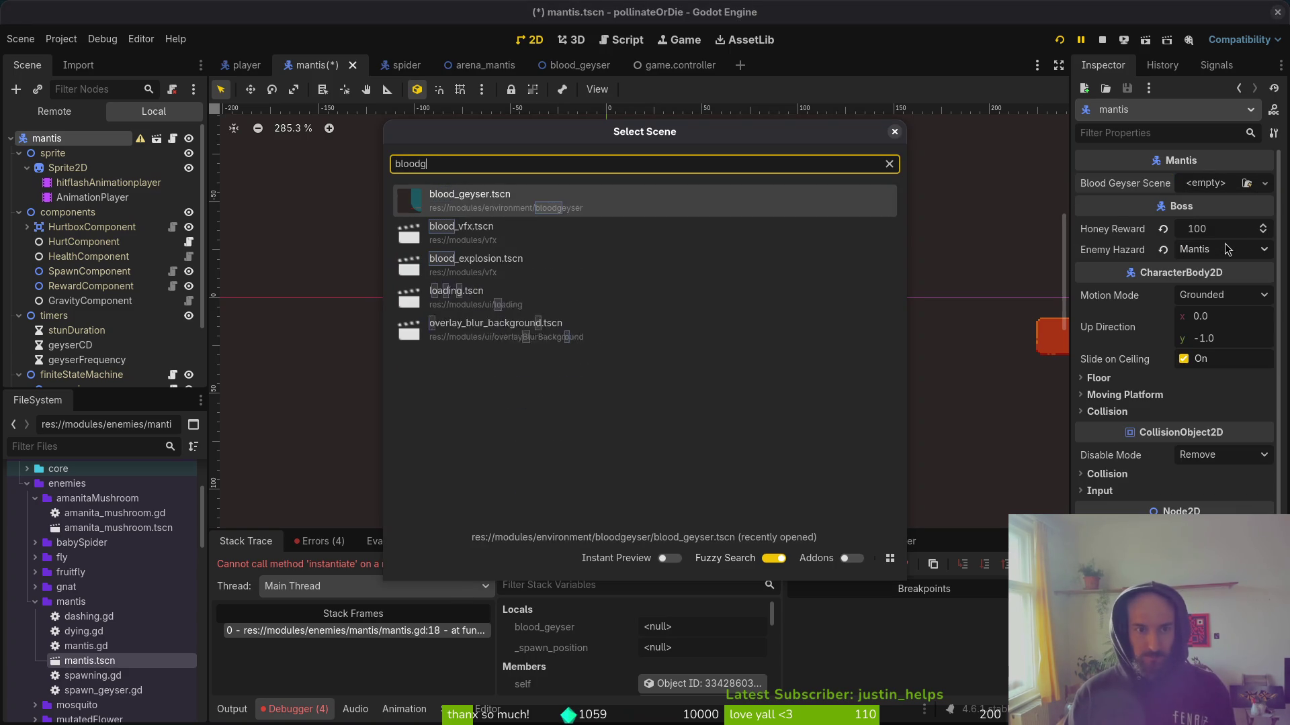
key("Return")
key("ctrl+s")
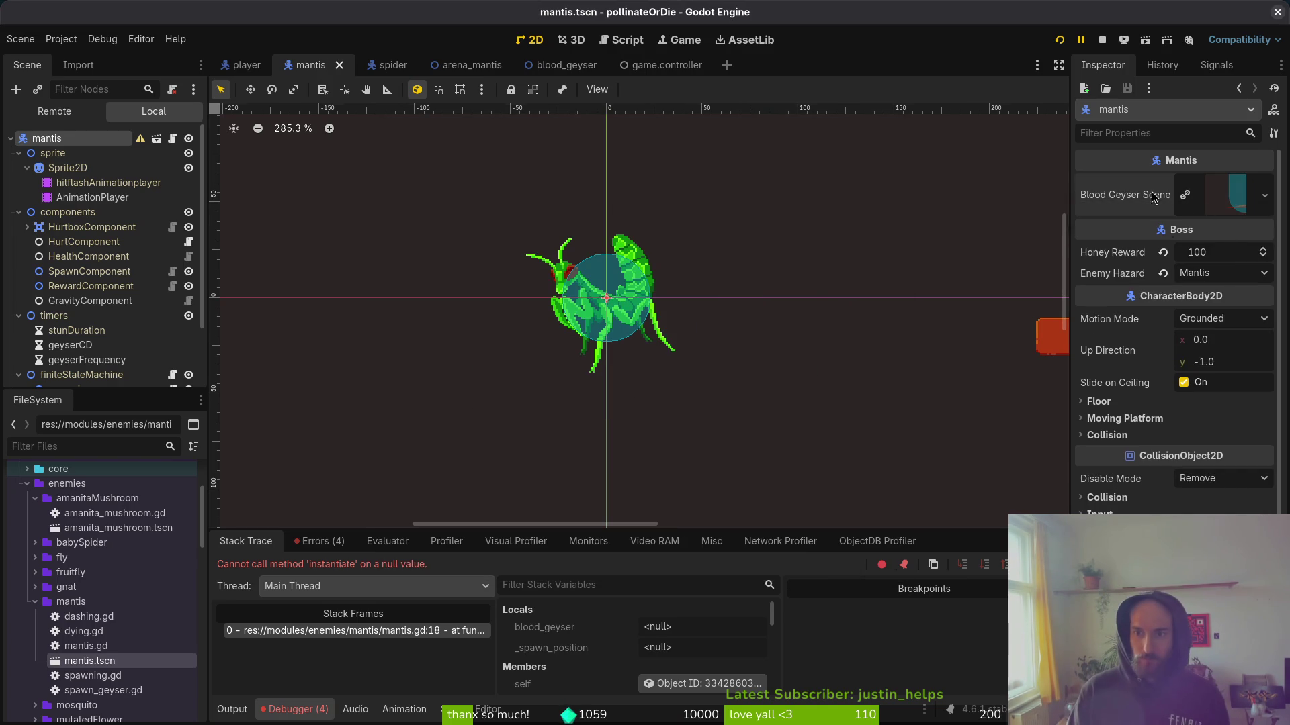
left_click(566, 65)
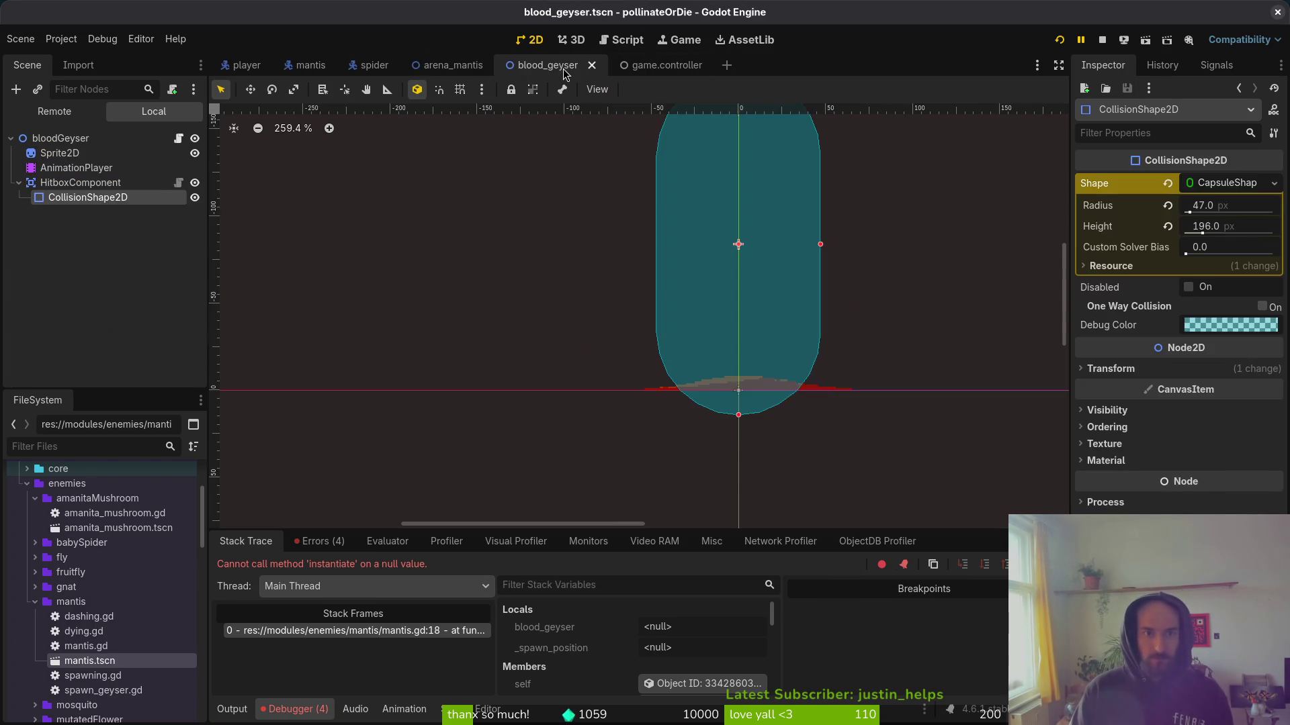
Close blood_geyser, revert the arena mantis's Blood Geyser Scene to its inherited value, and save.
middle_click(565, 70)
left_click(85, 317)
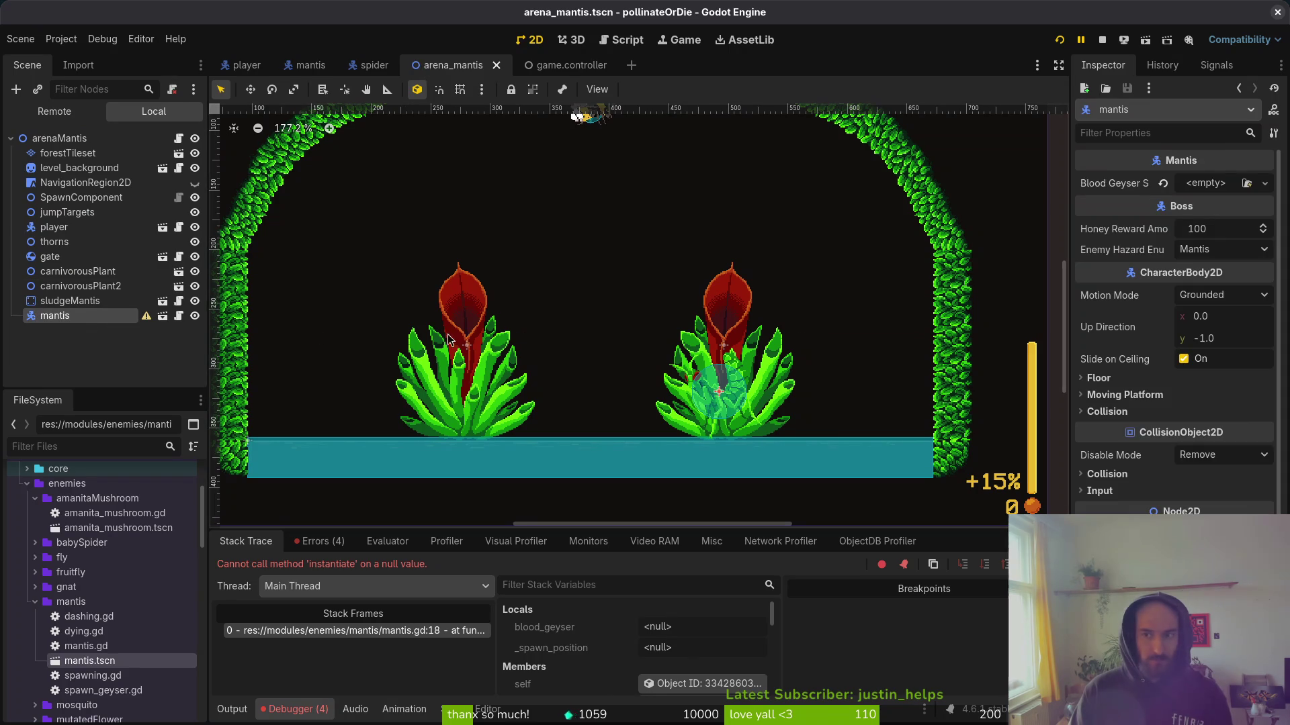
left_click(1163, 182)
key("ctrl+s")
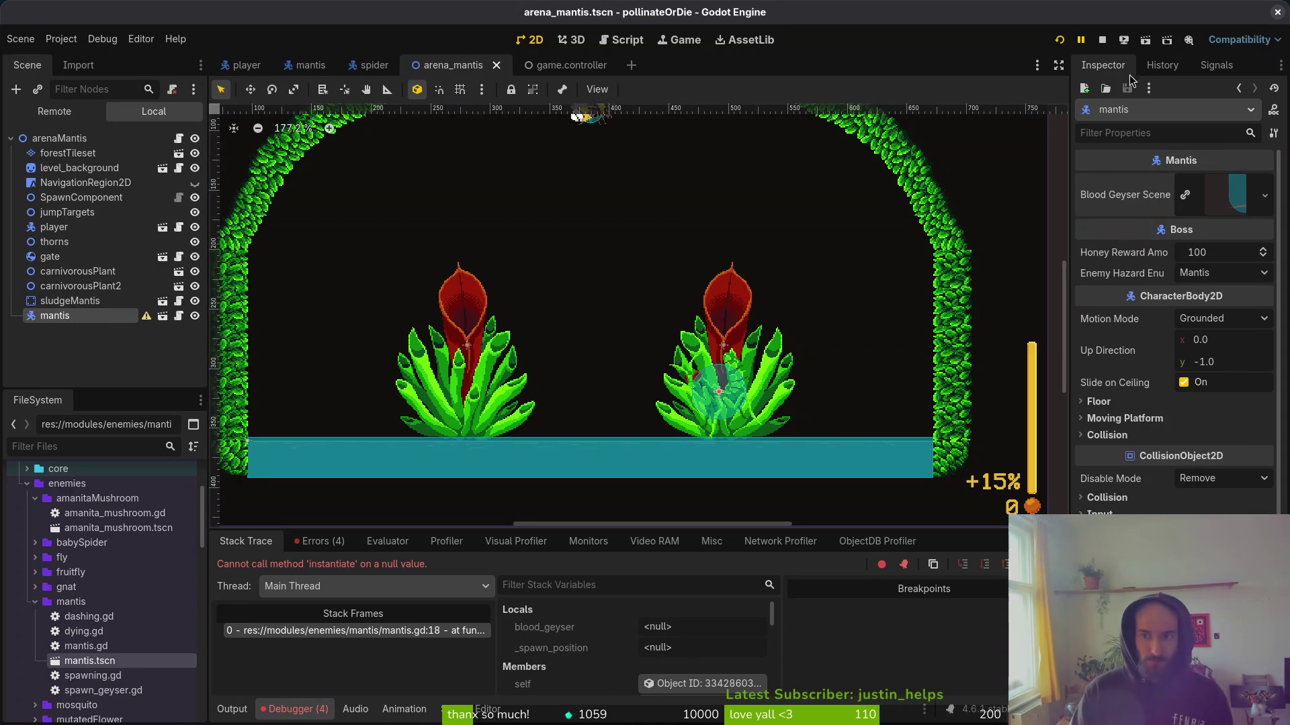
Playtest the mantis level from the debug list, then stop and review the Debugger errors.
left_click(1060, 40)
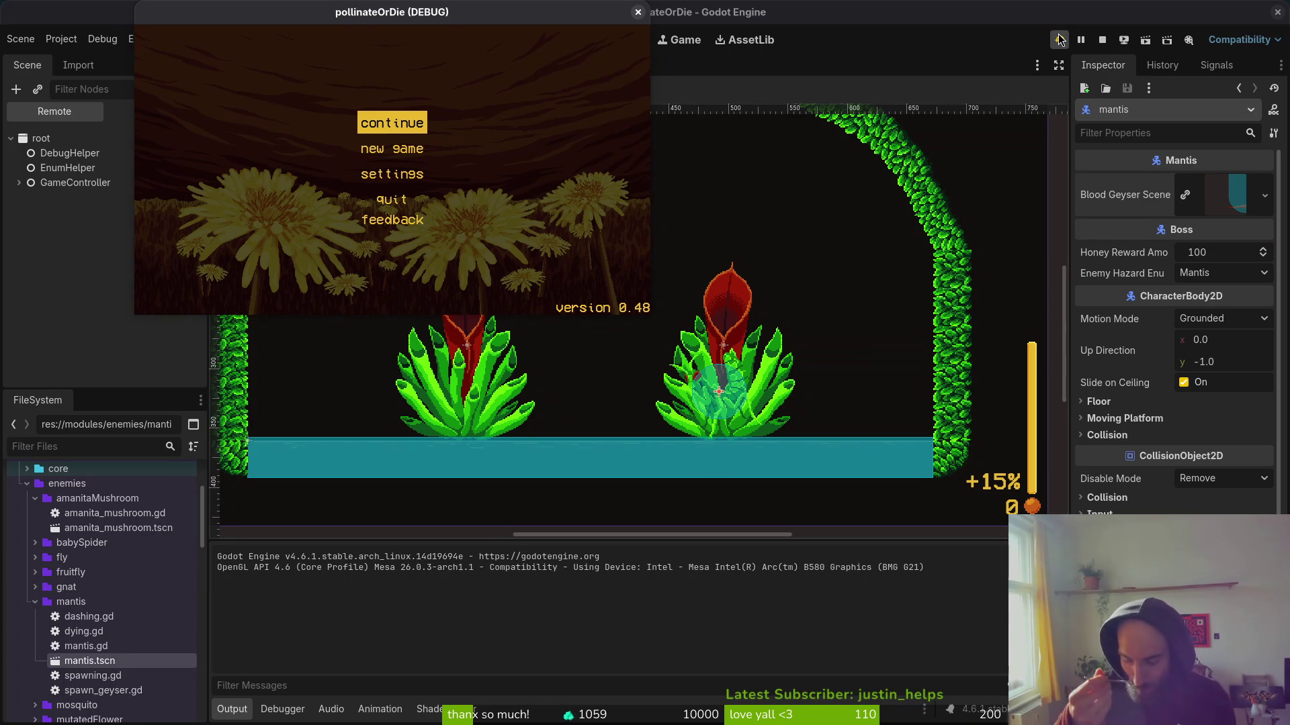
key("Return")
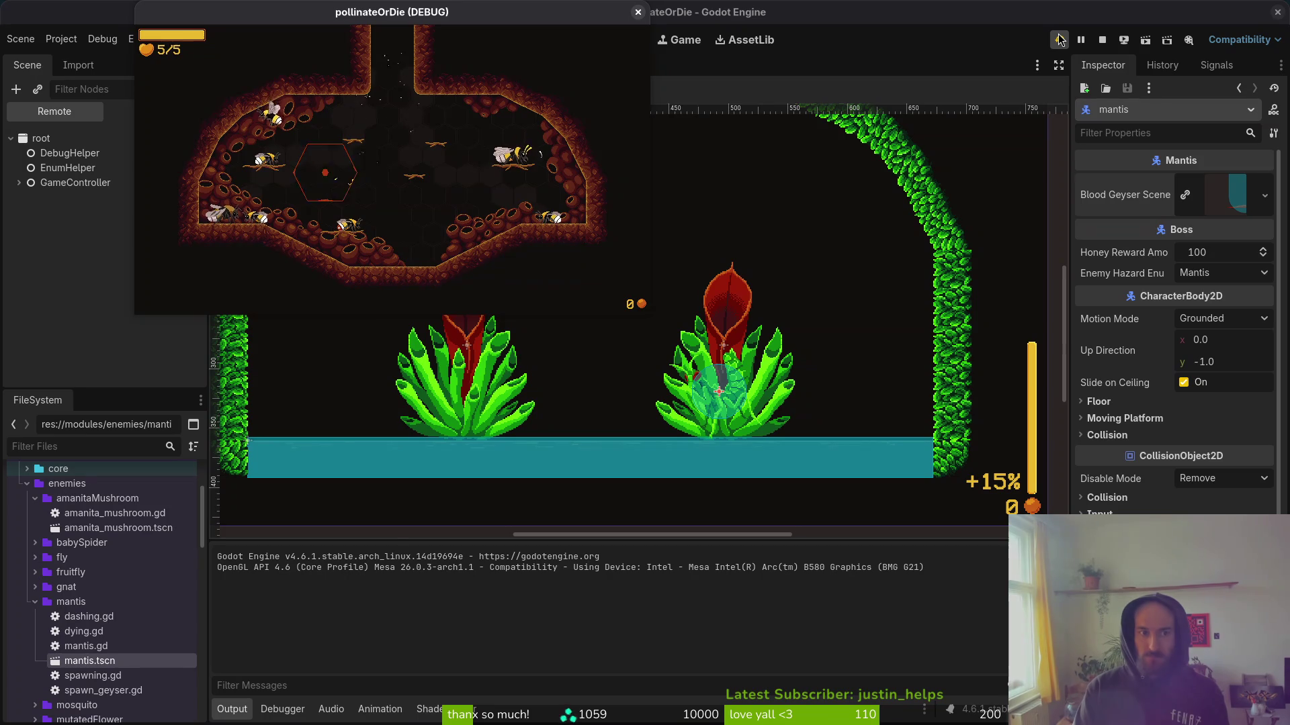
key("F1")
key("Down")
key("Return")
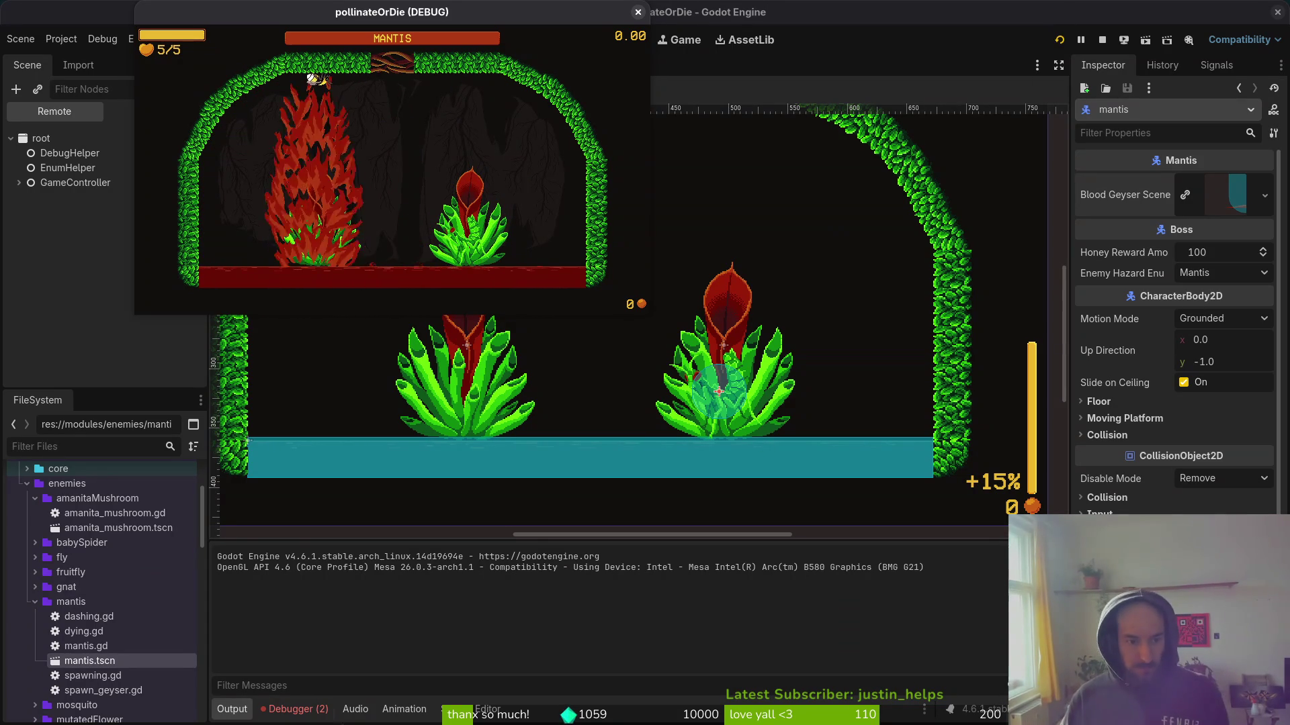
left_click(1059, 40)
left_click(296, 709)
left_click(313, 543)
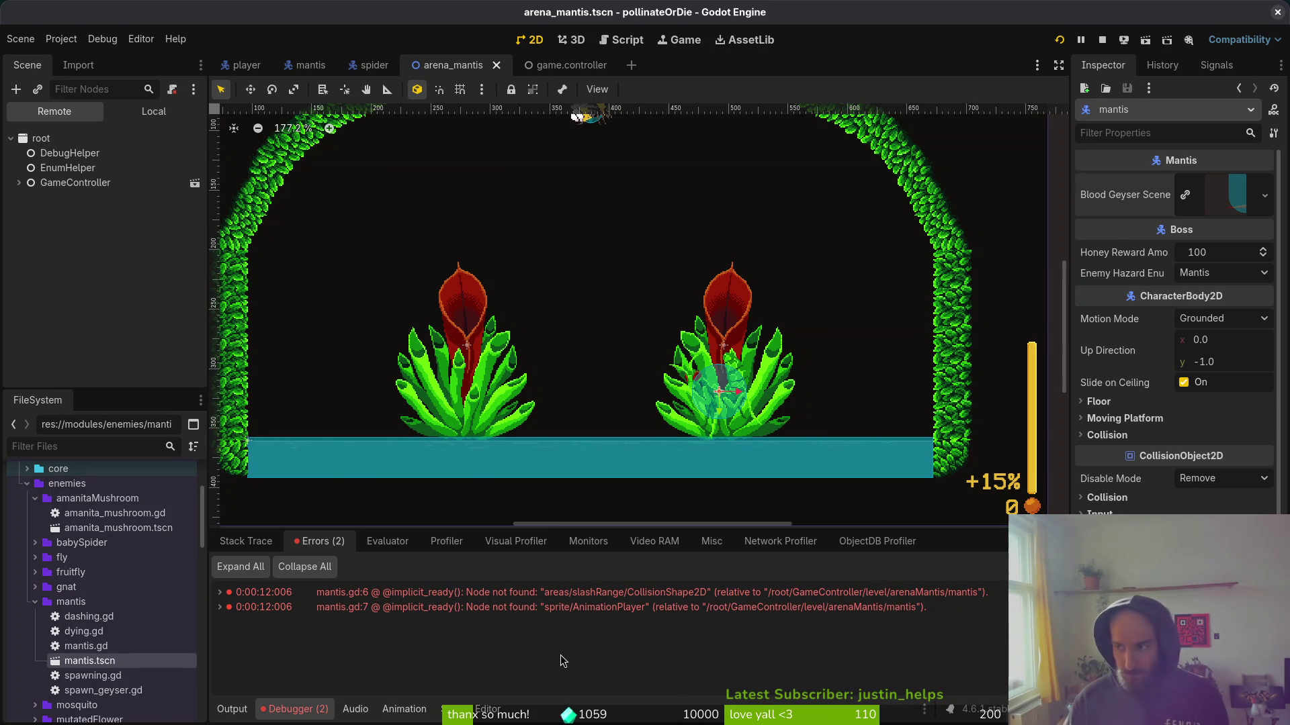
Delete the slash_range_collision line from mantis.gd and save.
key("alt+Tab")
left_click(529, 110)
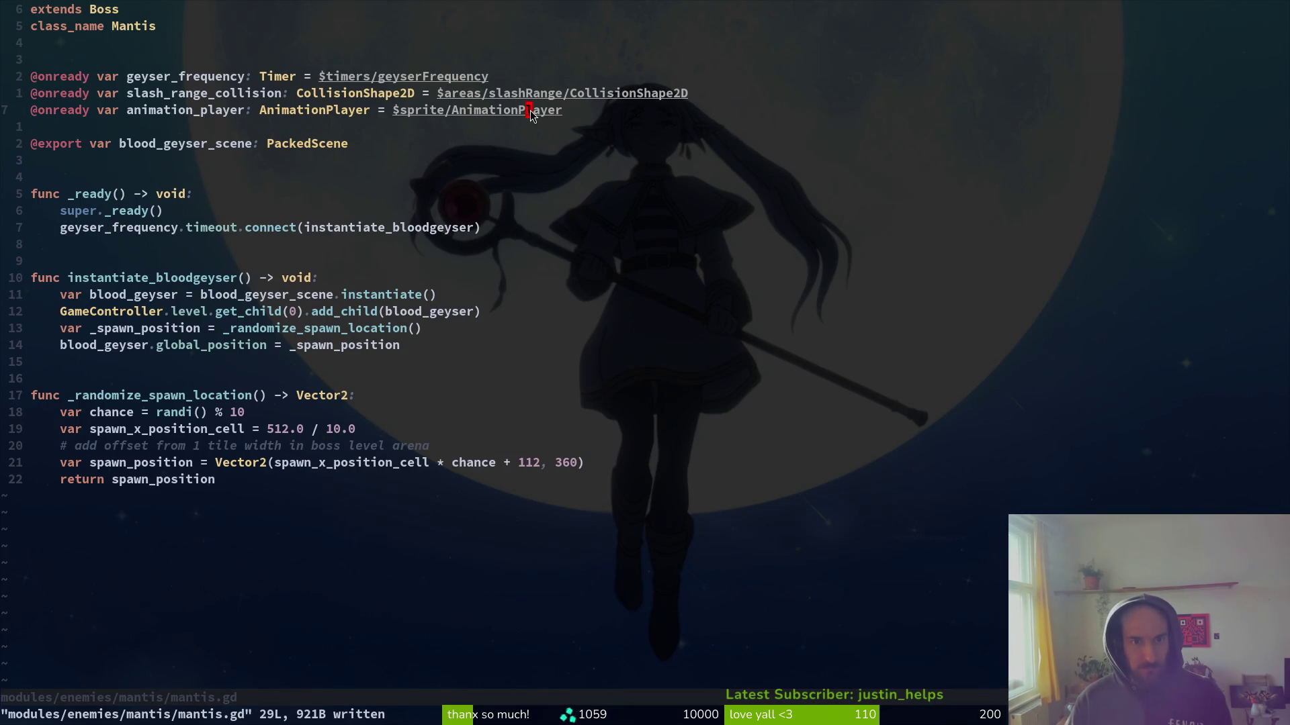
left_click(543, 91)
type("dd:w")
key("Return")
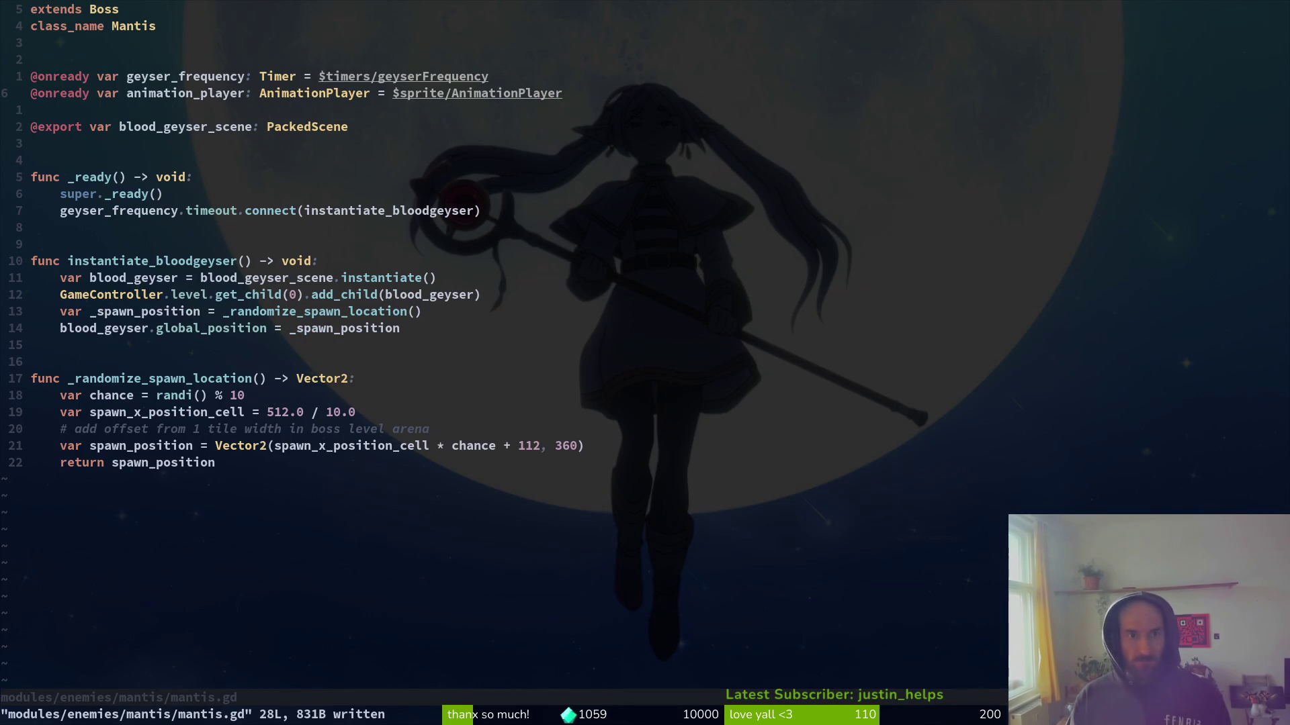
key("alt+Tab")
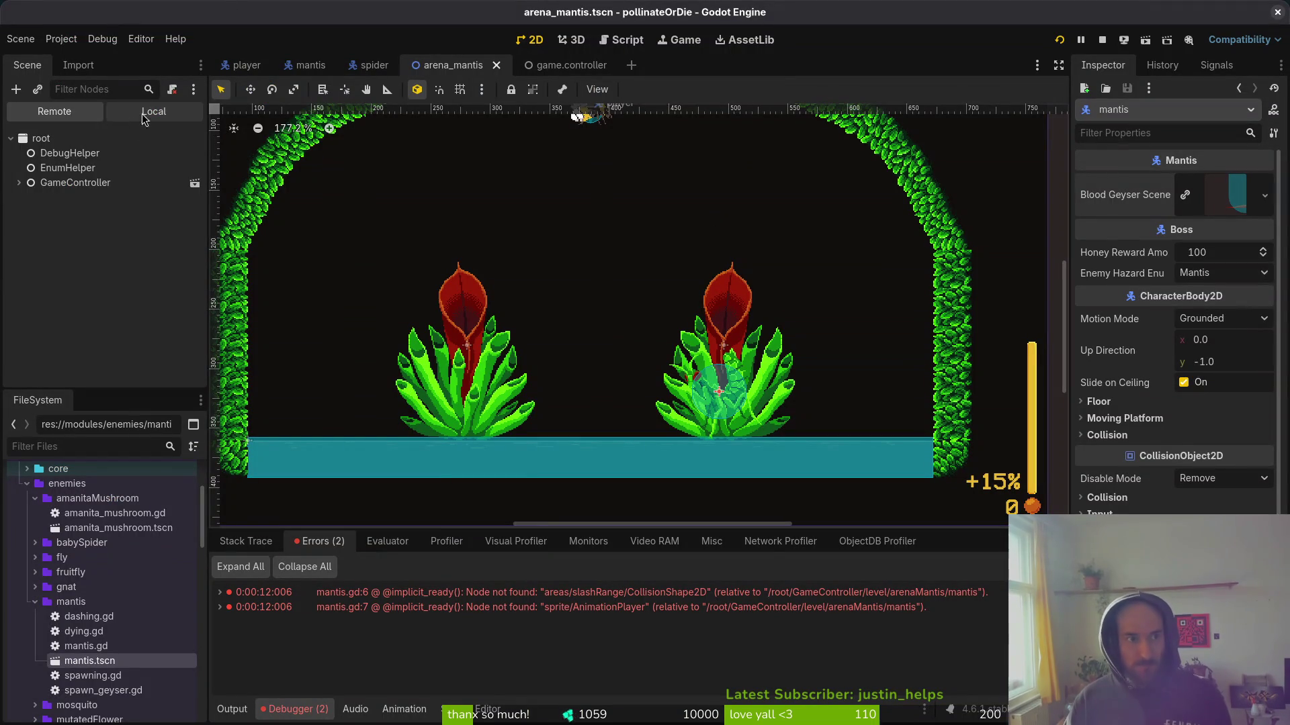
Open the mantis scene's local tree and expand the sprite node.
left_click(136, 117)
left_click(310, 64)
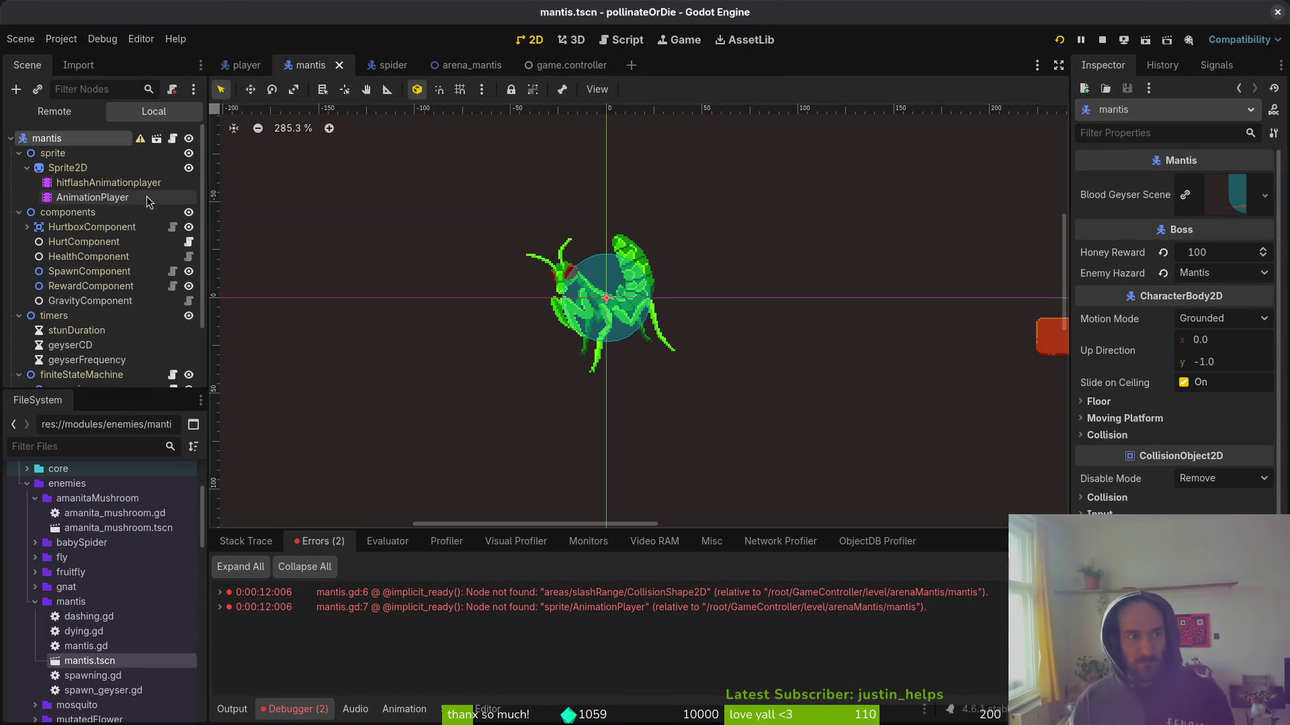
left_click(28, 168)
left_click(28, 169)
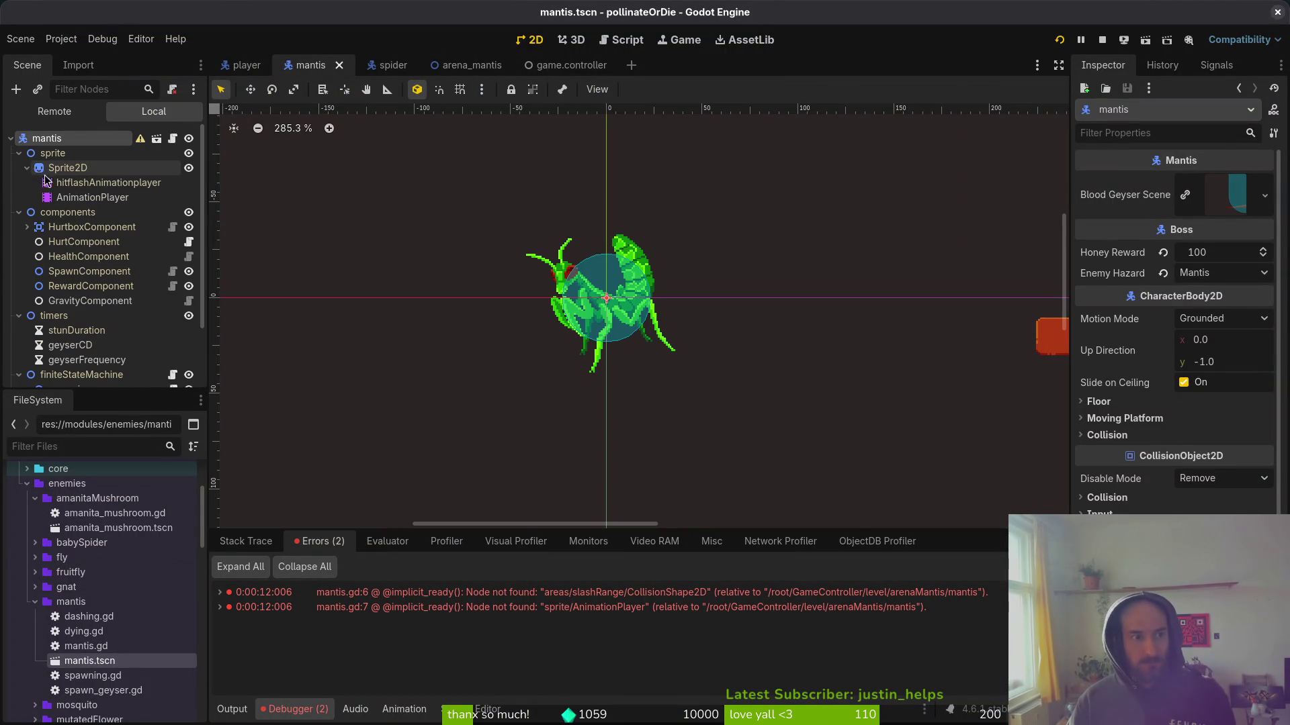
key("alt+Tab")
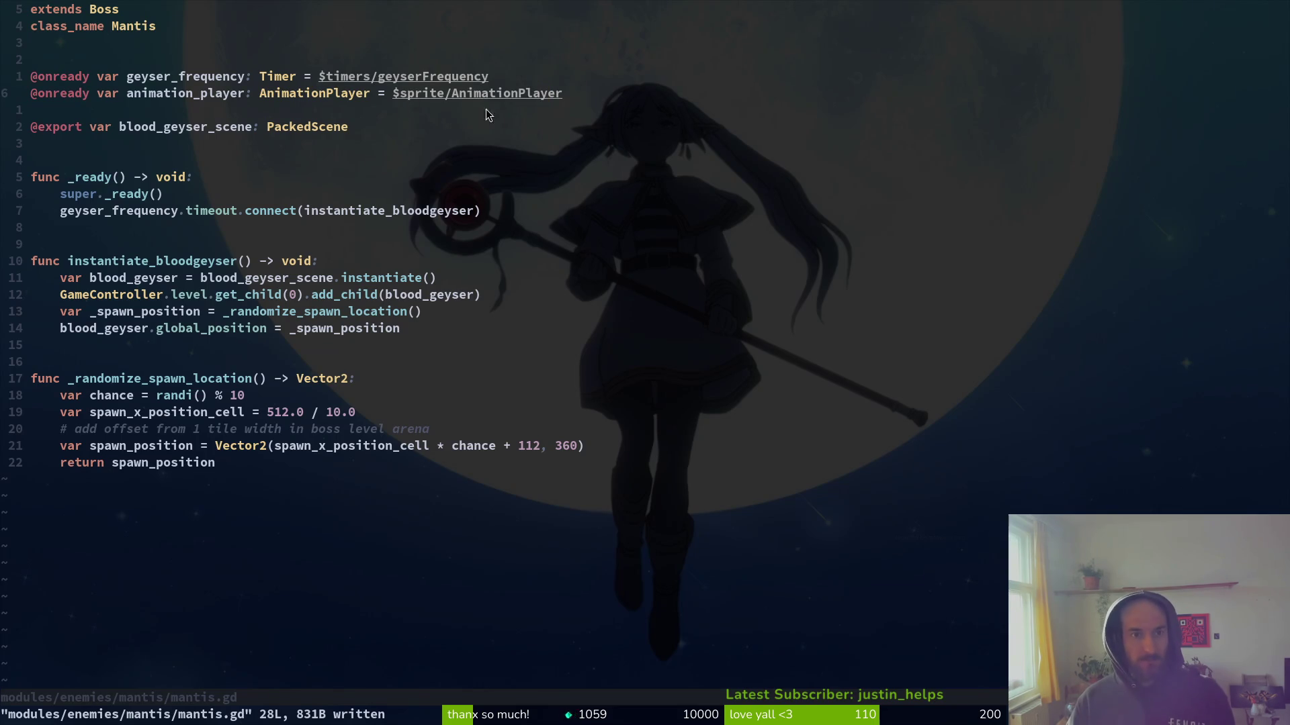
key("alt+Tab")
Move AnimationPlayer out of Sprite2D to sit directly under sprite, save, and relaunch the game.
left_click_drag(77, 197, 67, 161)
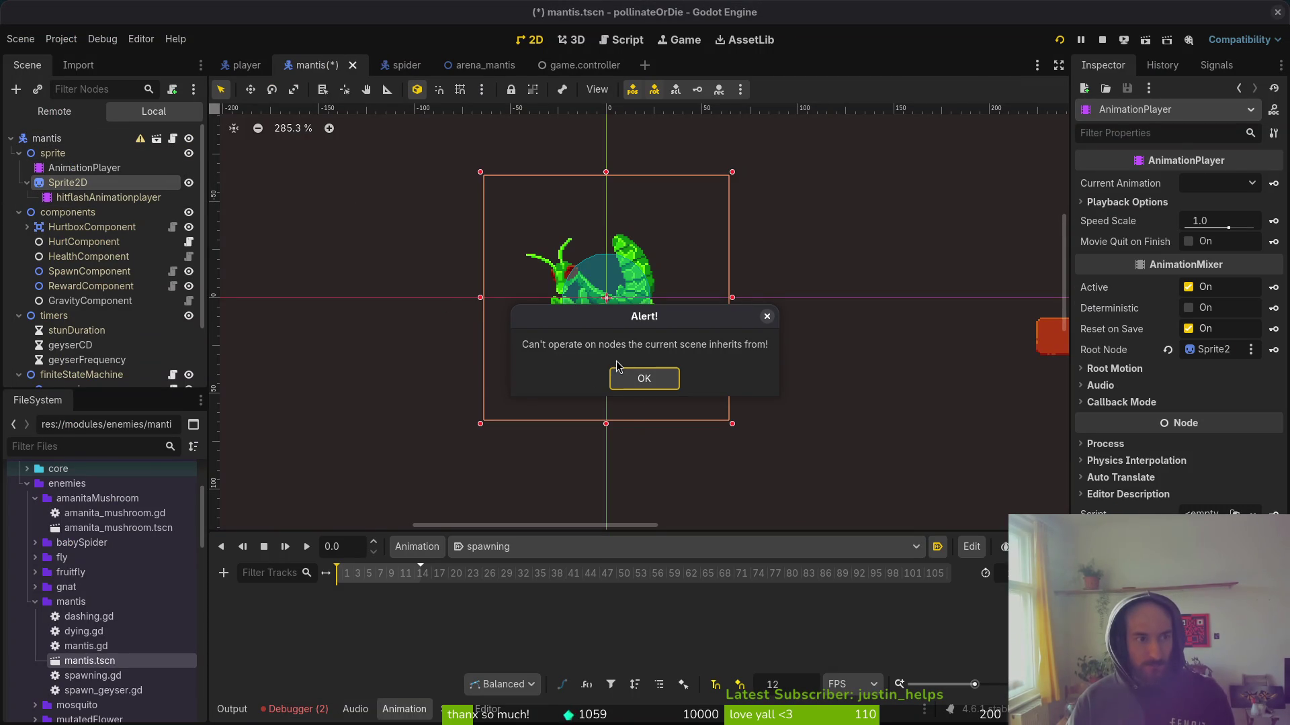
left_click(644, 379)
left_click(74, 169)
left_click_drag(74, 170, 47, 211)
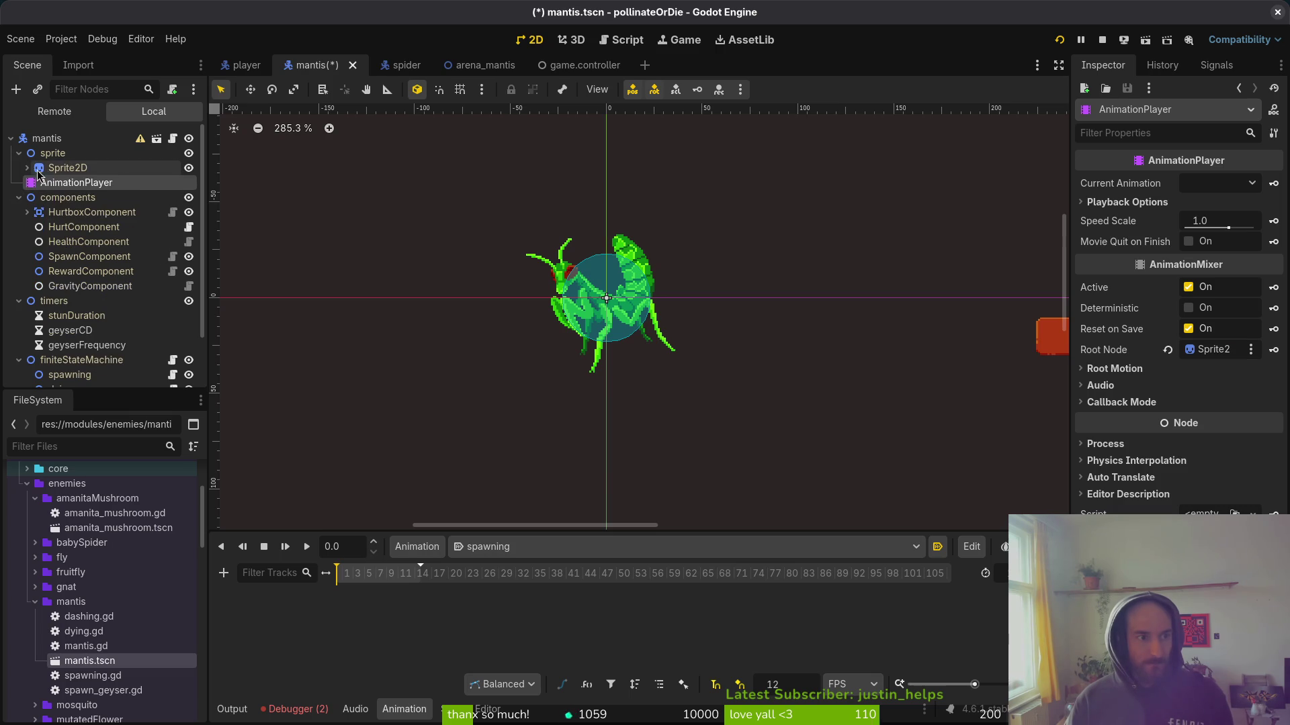
key("ctrl+s")
key("alt+Tab")
key("alt+Tab")
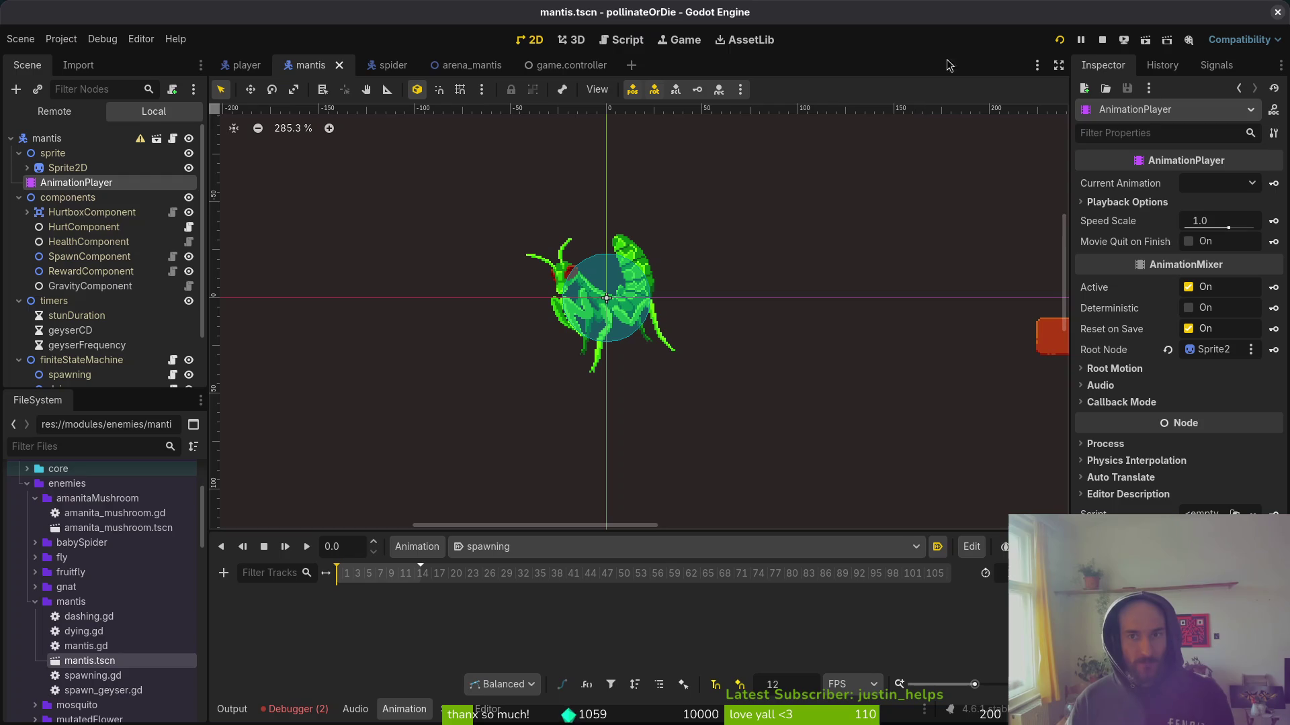
left_click(1099, 47)
Load the mantis level, then compare the single Debugger error with the Output log.
key("F5")
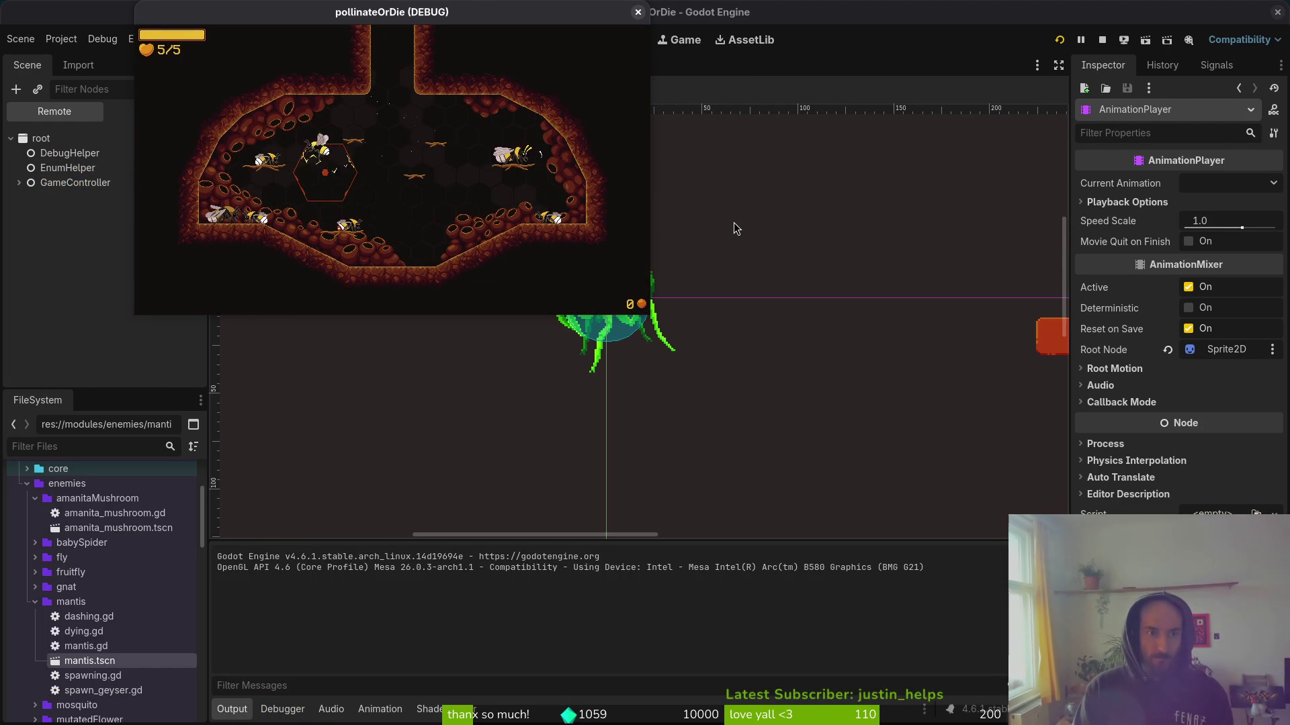
key("Down")
key("Return")
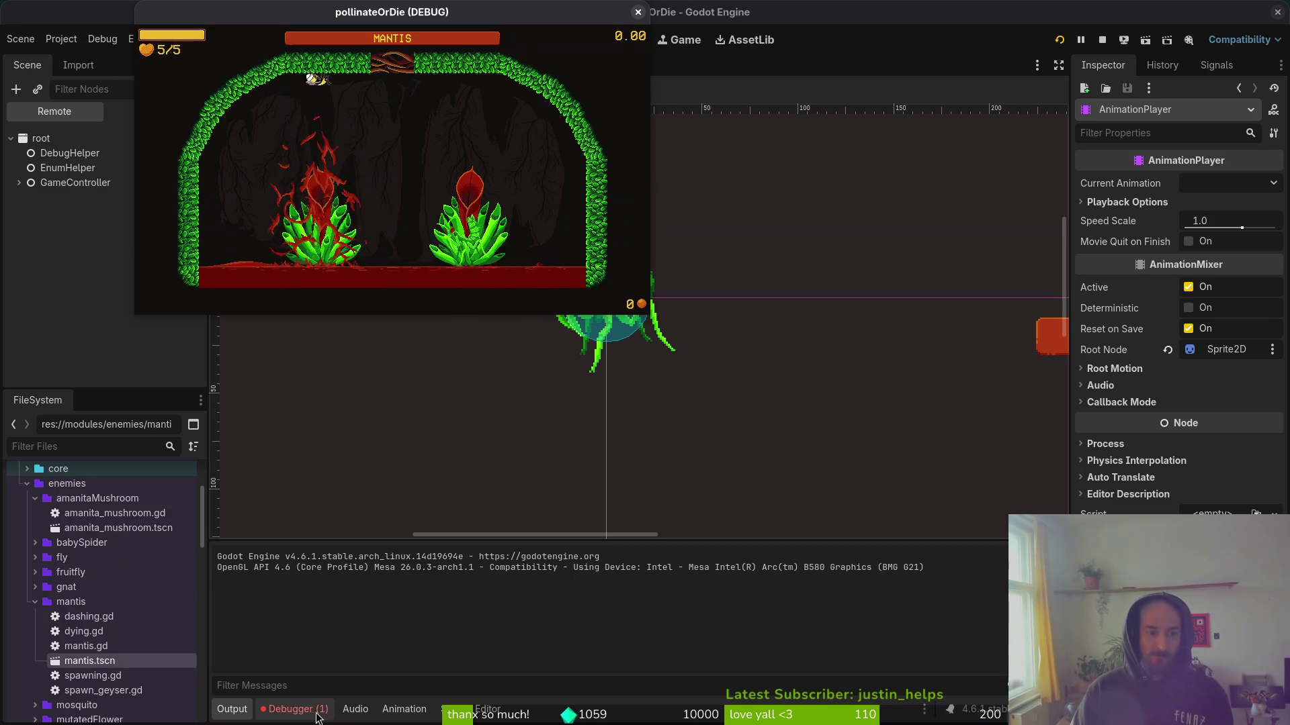
left_click(286, 712)
left_click(239, 711)
left_click(289, 710)
left_click(235, 710)
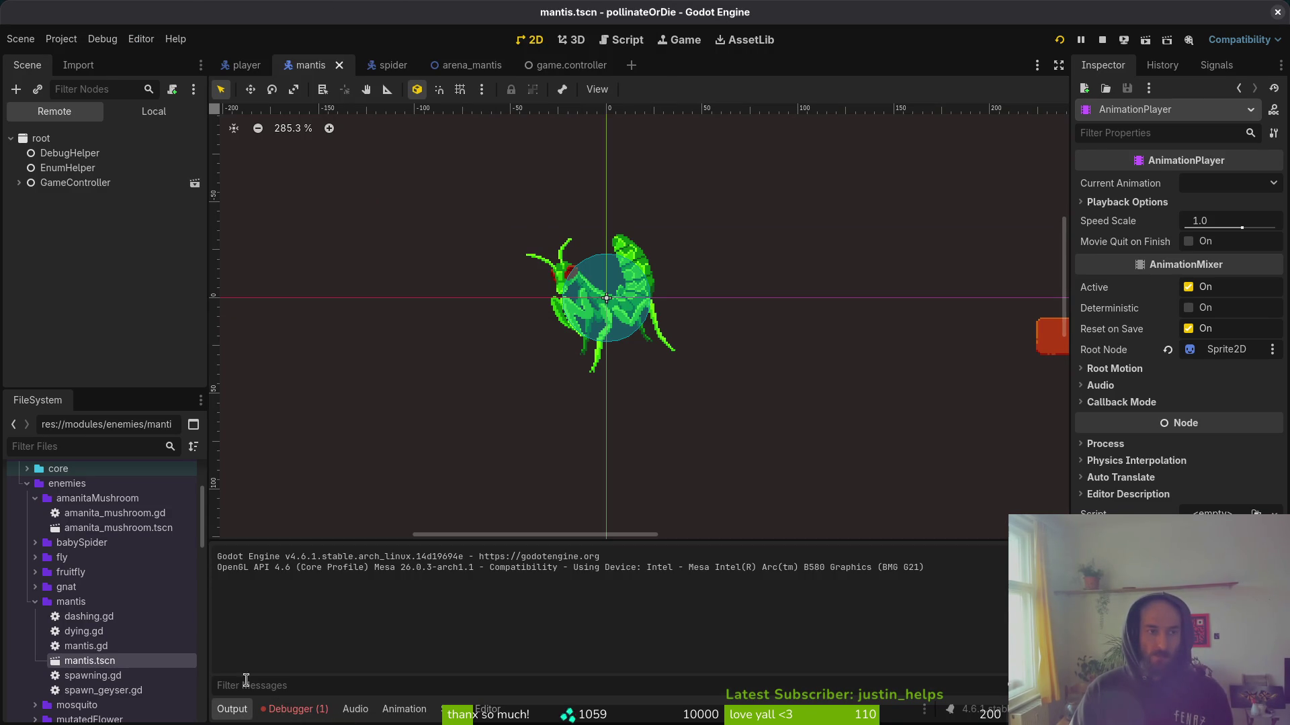
left_click(158, 113)
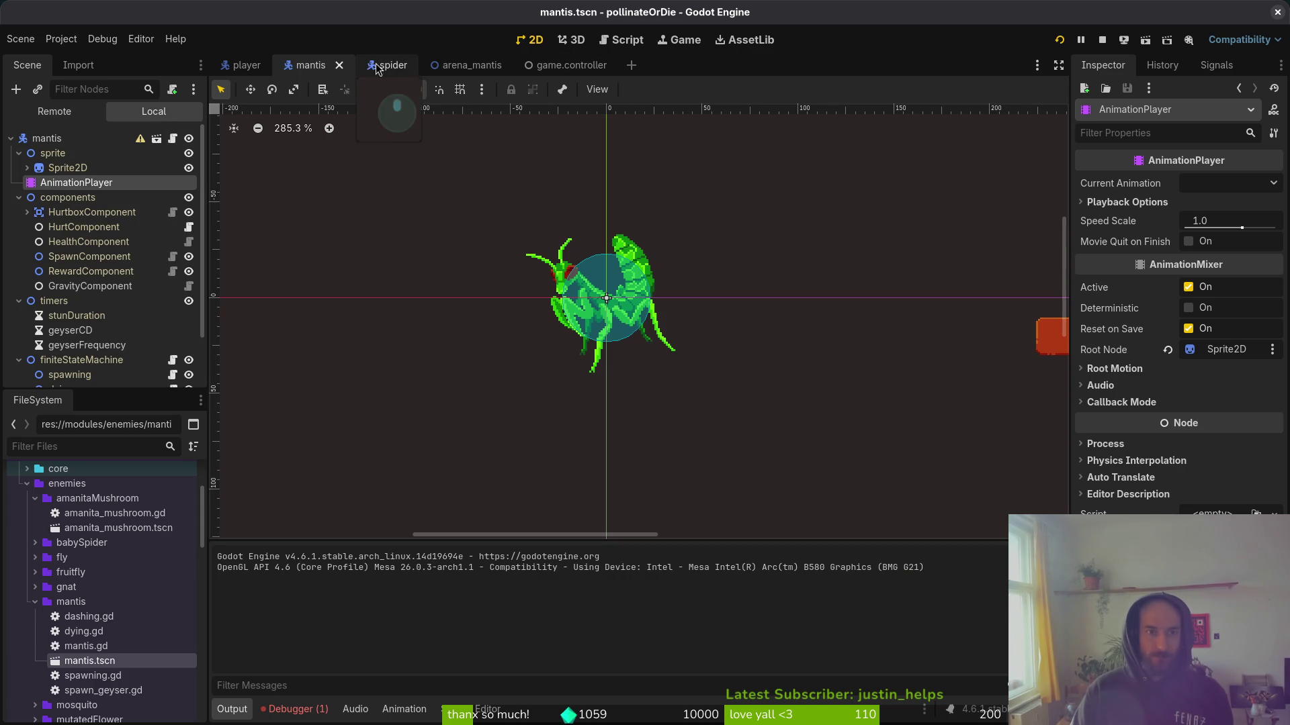
Inspect the arena's sludgeMantis node and the mantis scene's available animations.
left_click(471, 65)
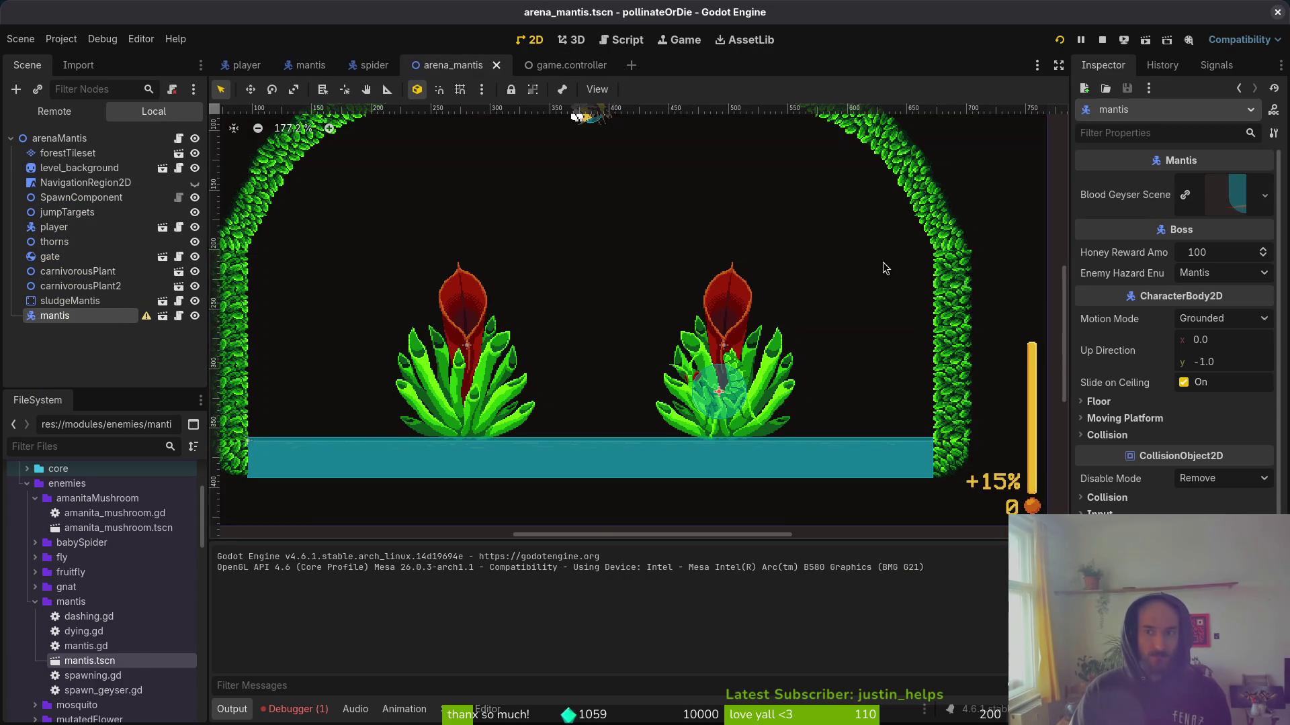
left_click(107, 302)
left_click(84, 317)
left_click(310, 64)
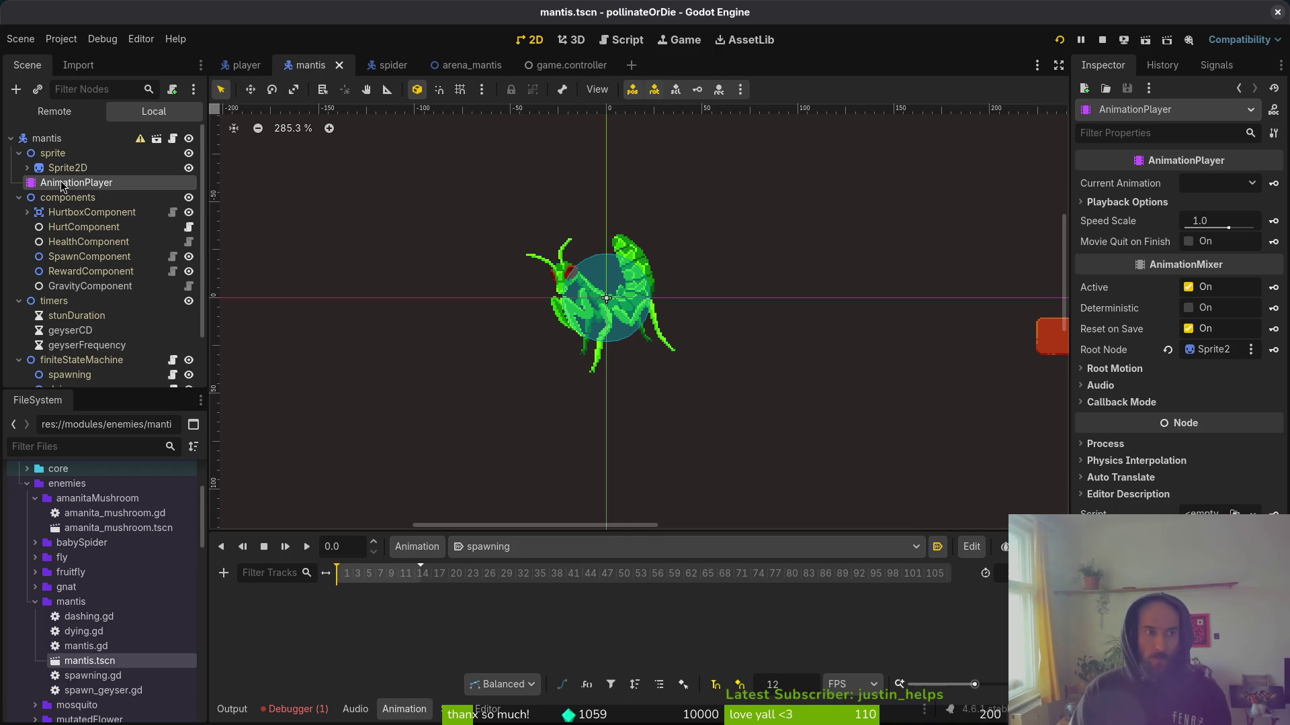
key("alt+Tab")
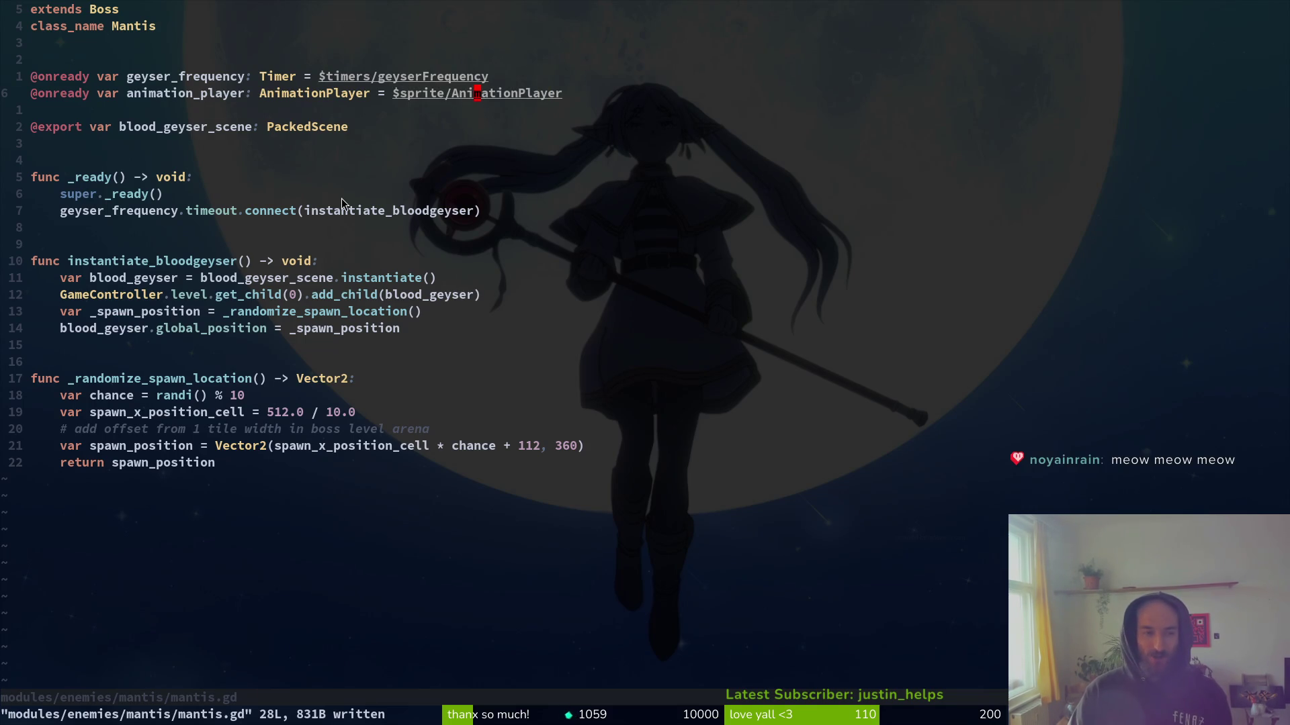
key("alt+Tab")
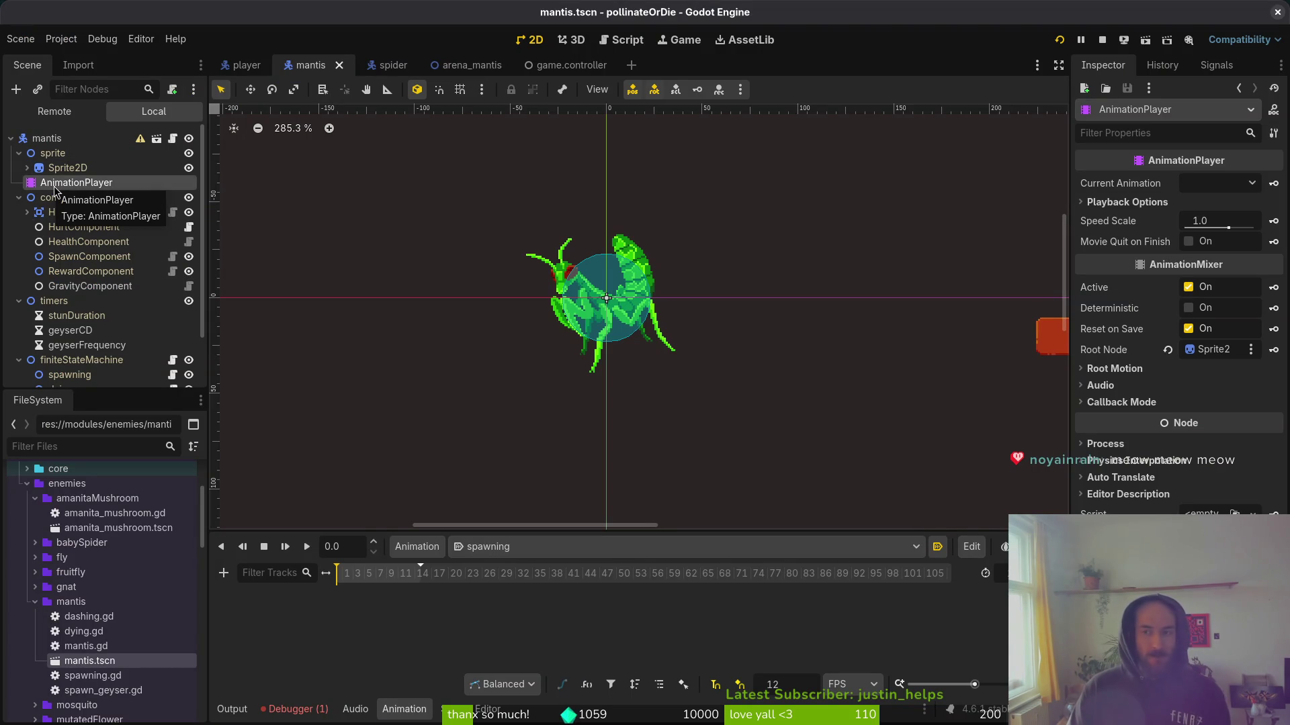
left_click(1252, 185)
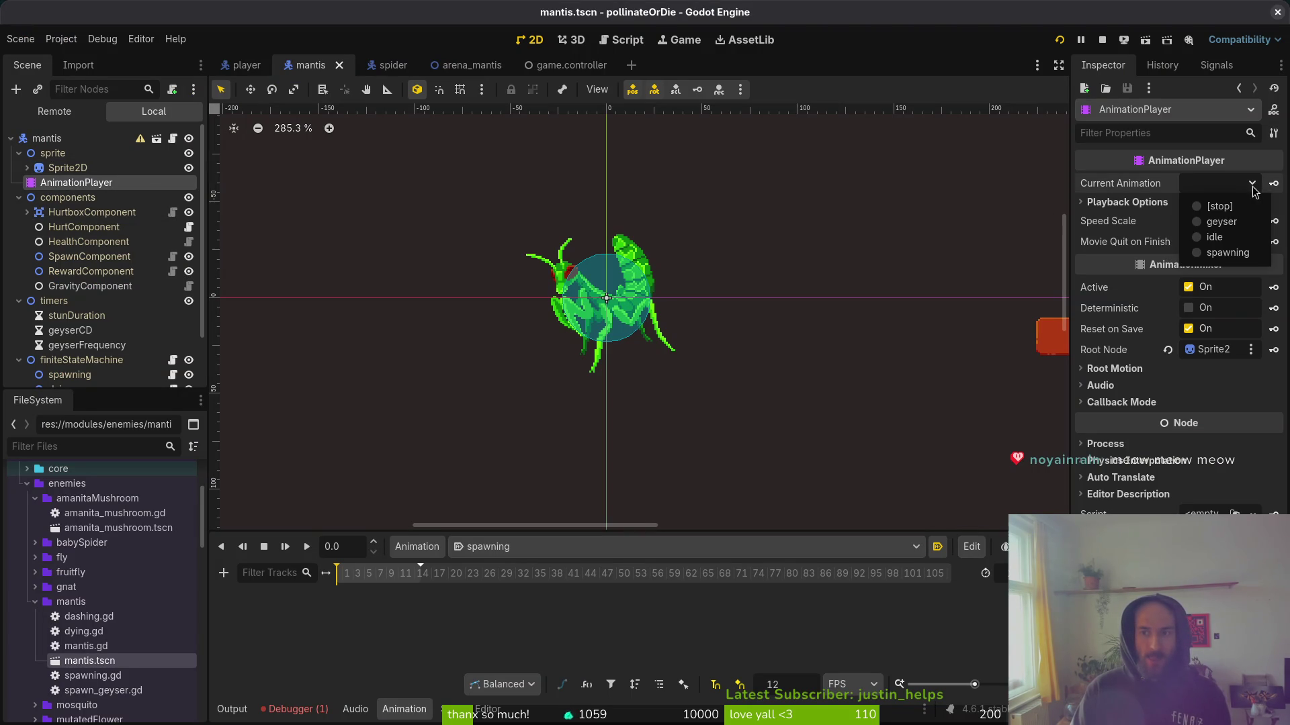
left_click(667, 611)
Check the Debugger errors, restart the game, and load the mantis level again.
left_click(311, 708)
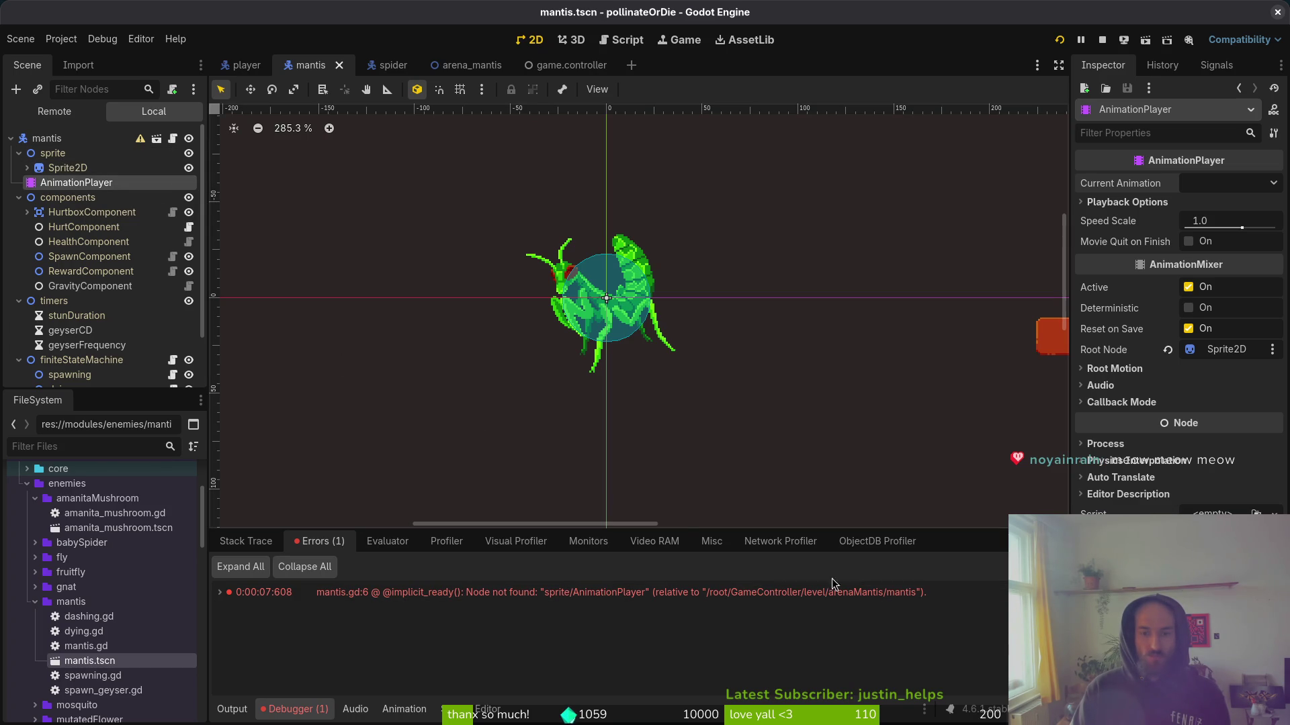
left_click(1059, 41)
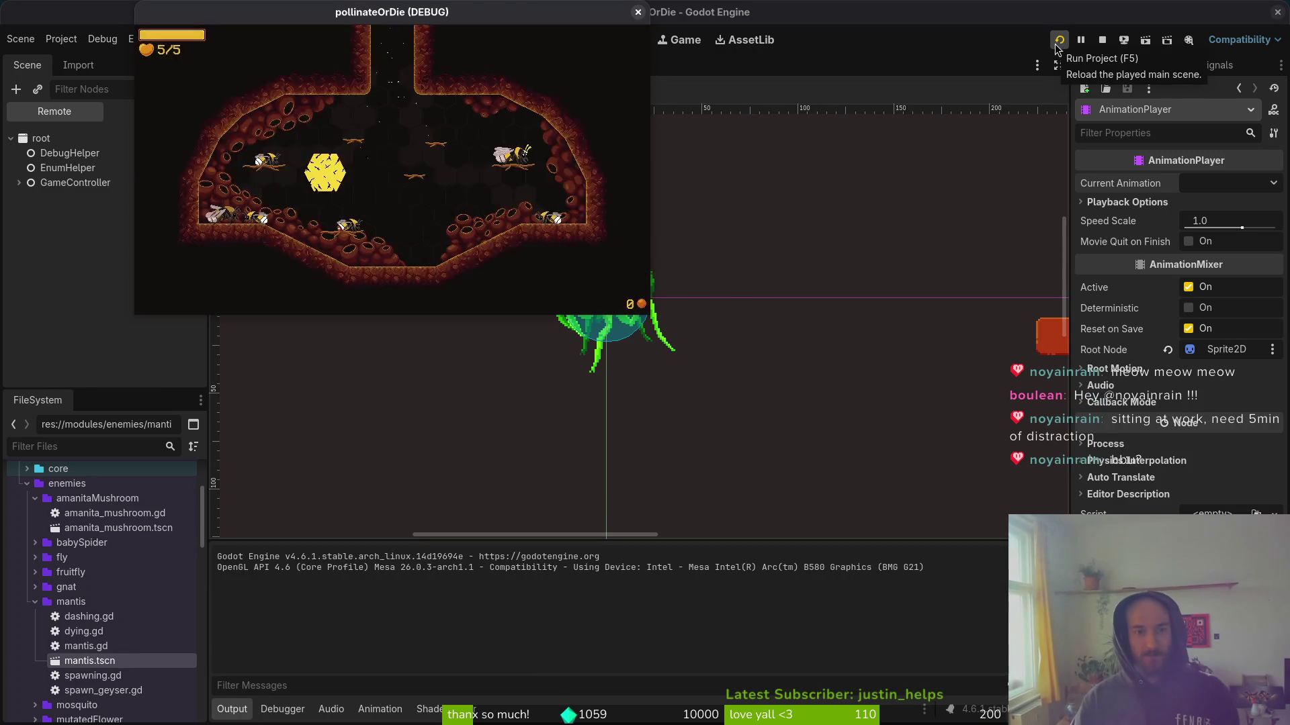
key("Escape")
key("Return")
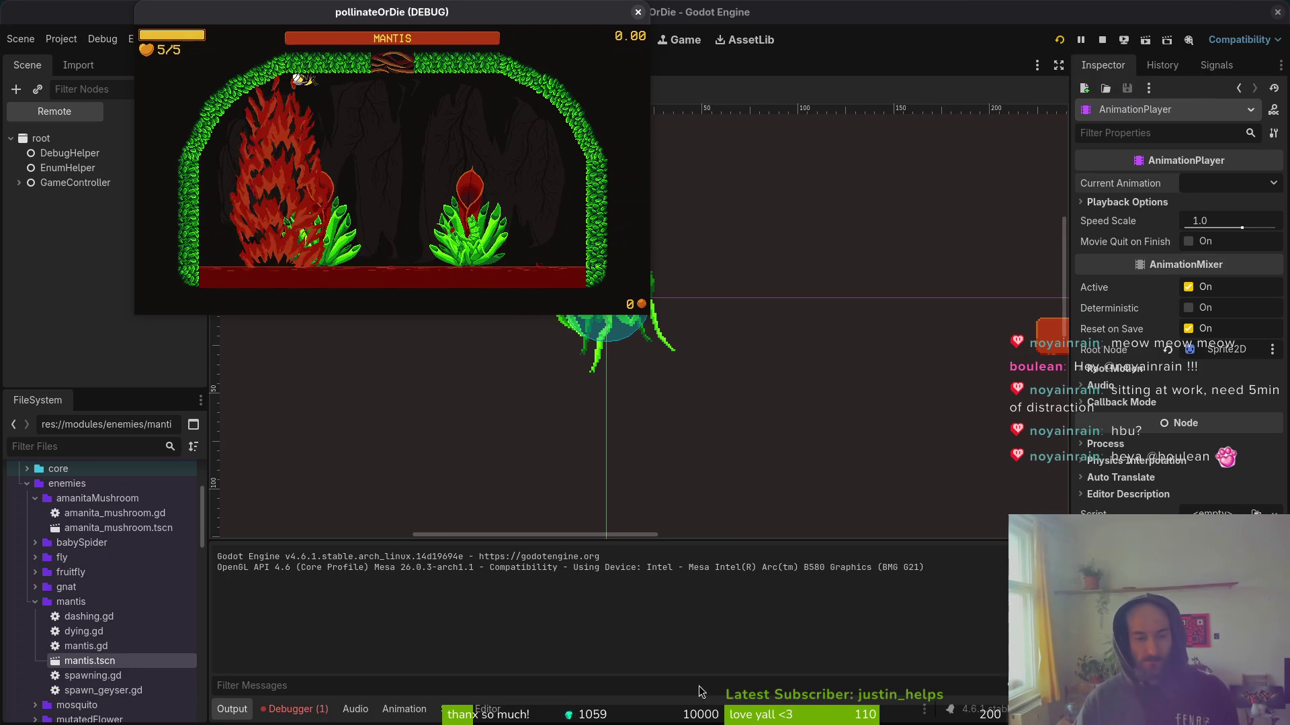
left_click(296, 712)
mouse_move(421, 592)
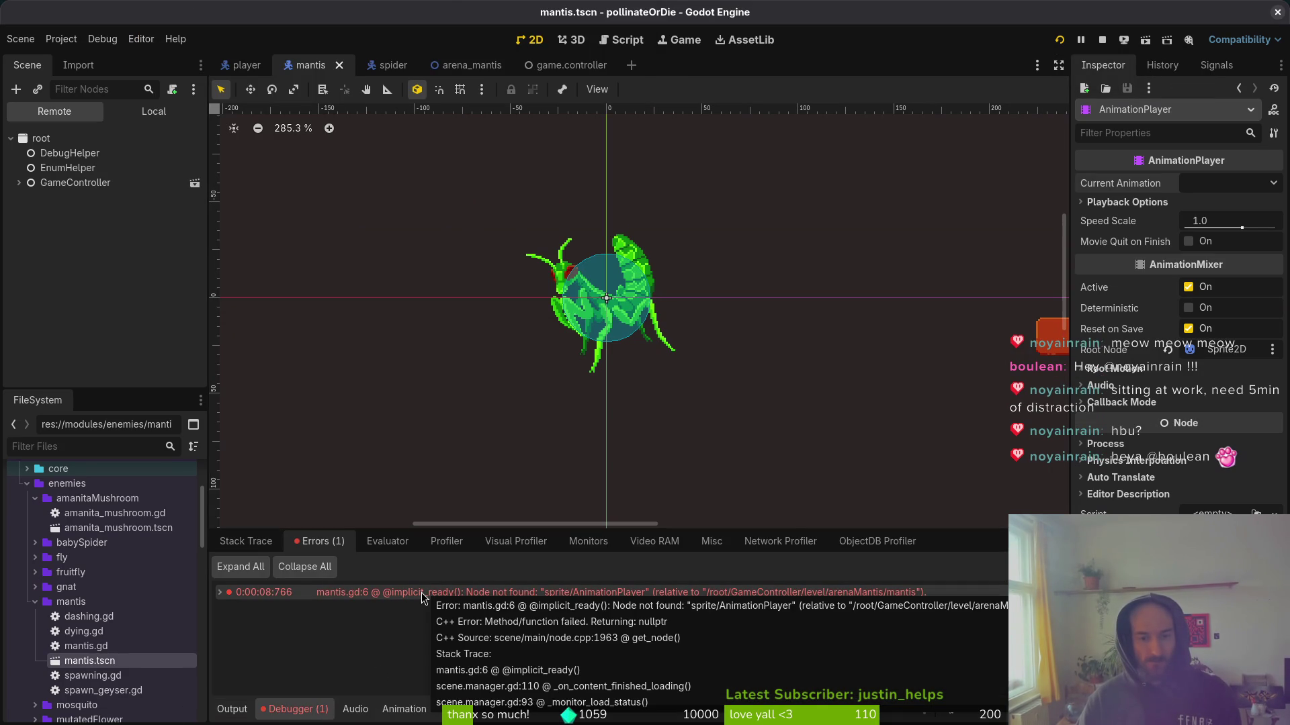
Compare spider and mantis scene trees, expanding spider's sprite to see its AnimationPlayer child.
left_click(385, 67)
scroll(128, 289, "up", 1)
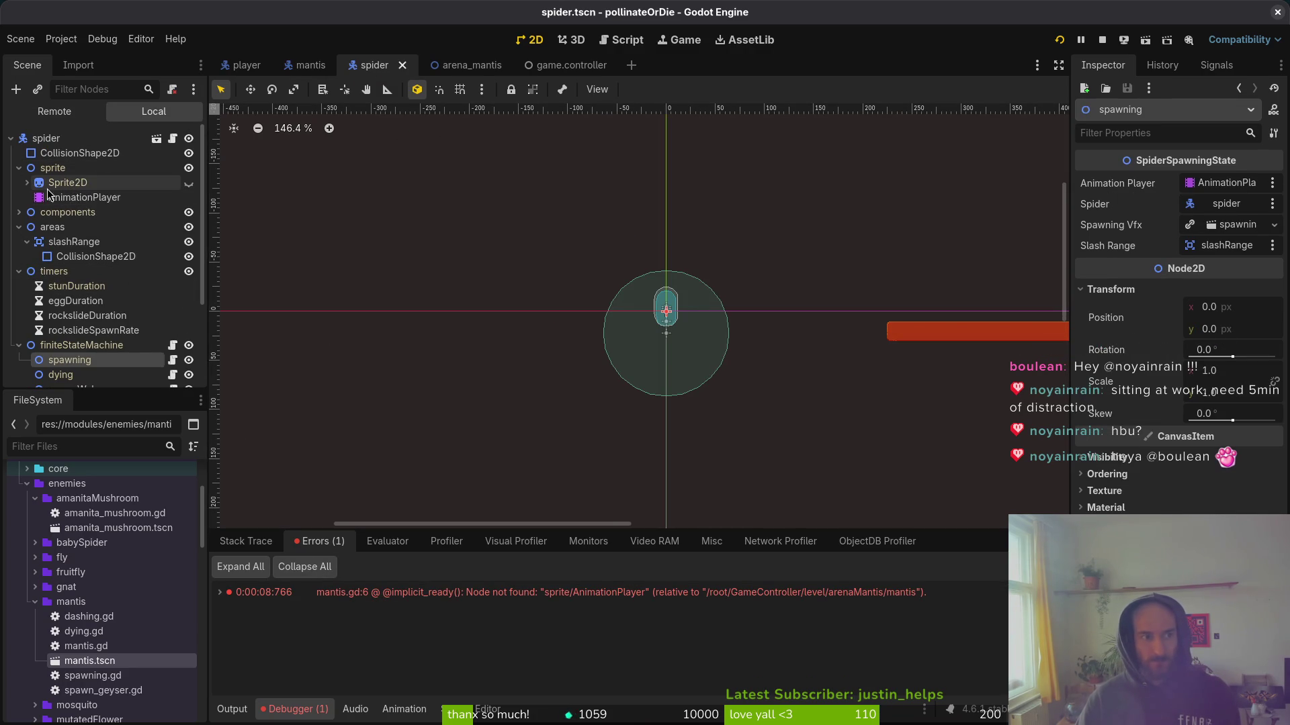
left_click(307, 65)
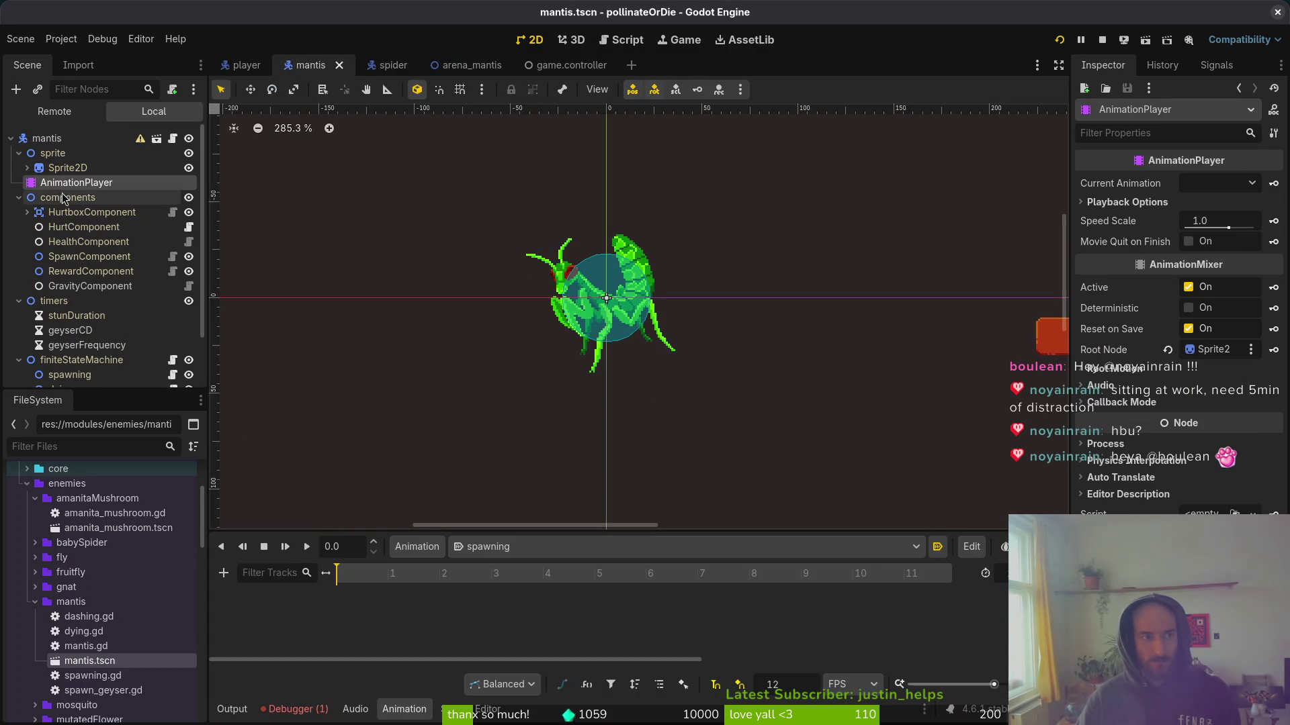
mouse_move(451, 68)
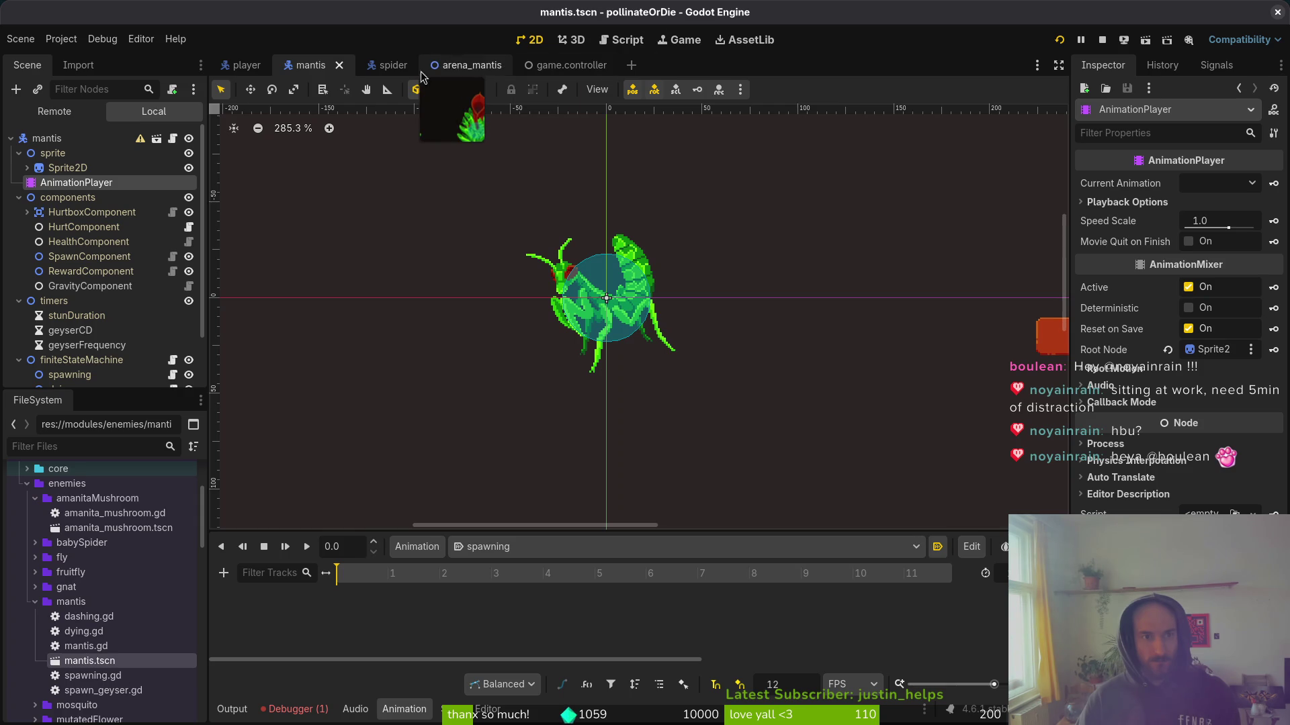
left_click(383, 65)
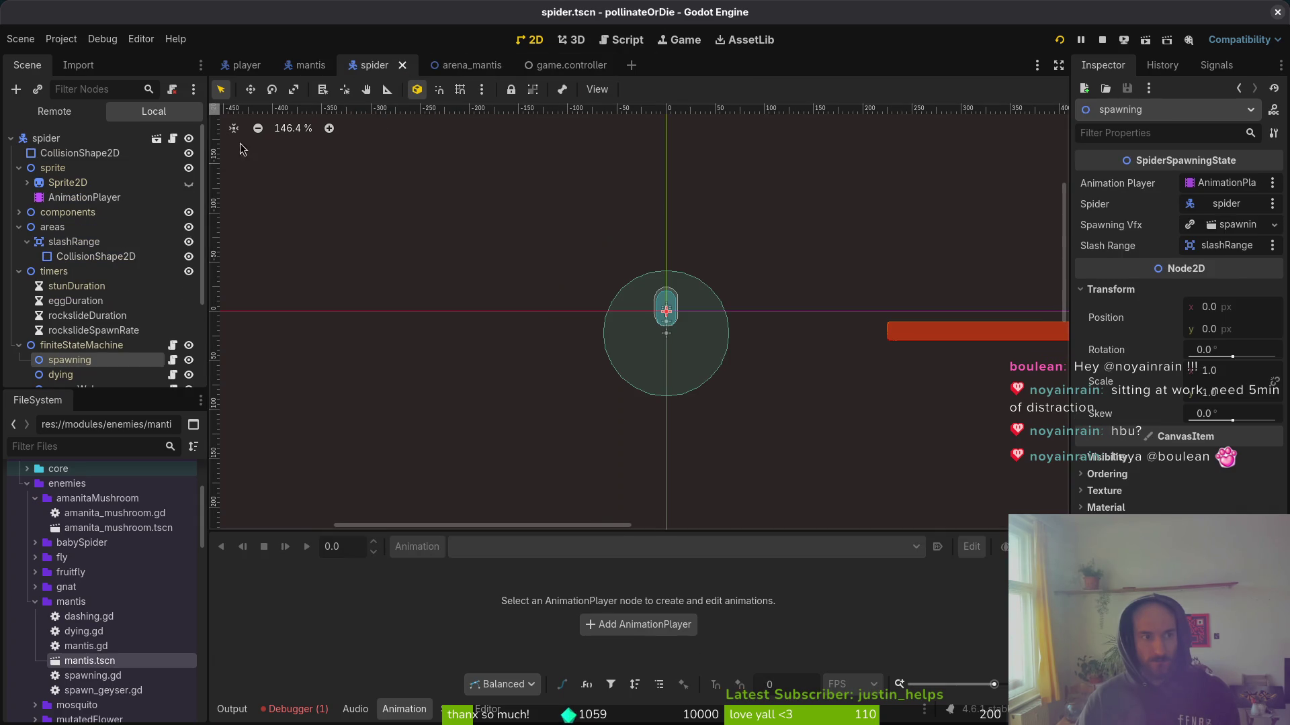
left_click(19, 168)
left_click(19, 227)
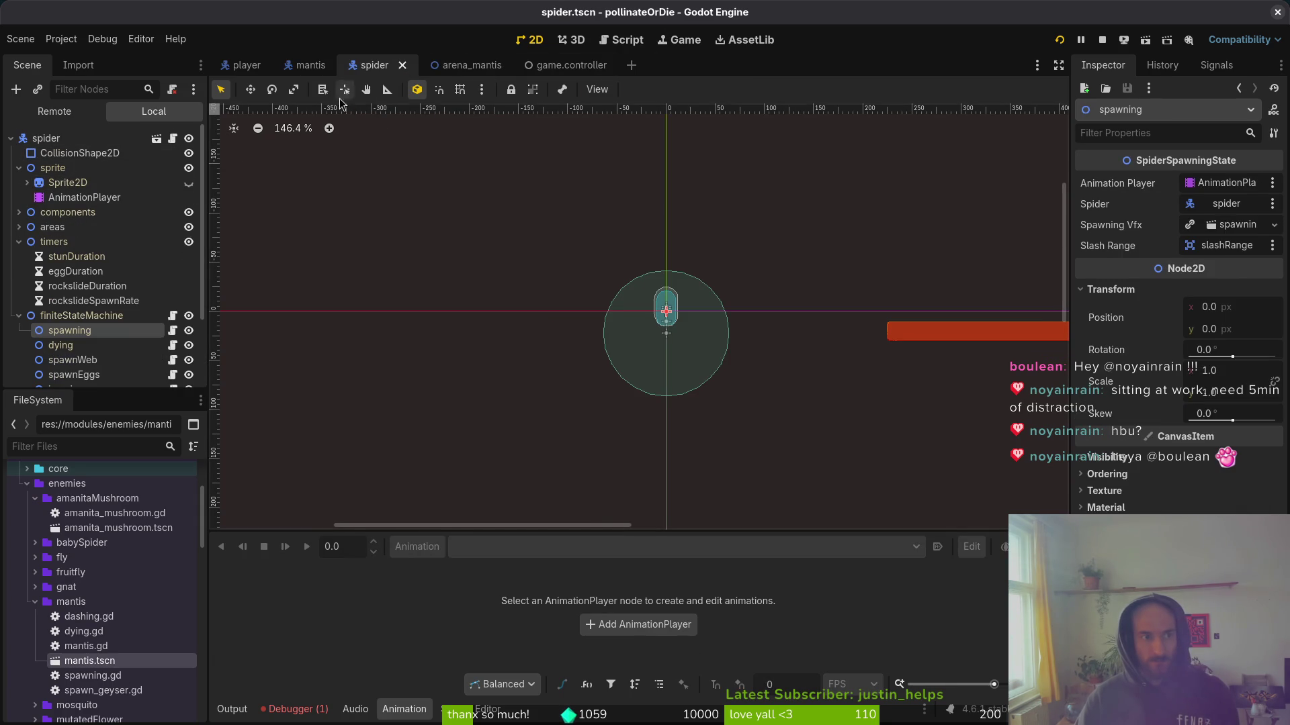
mouse_move(305, 75)
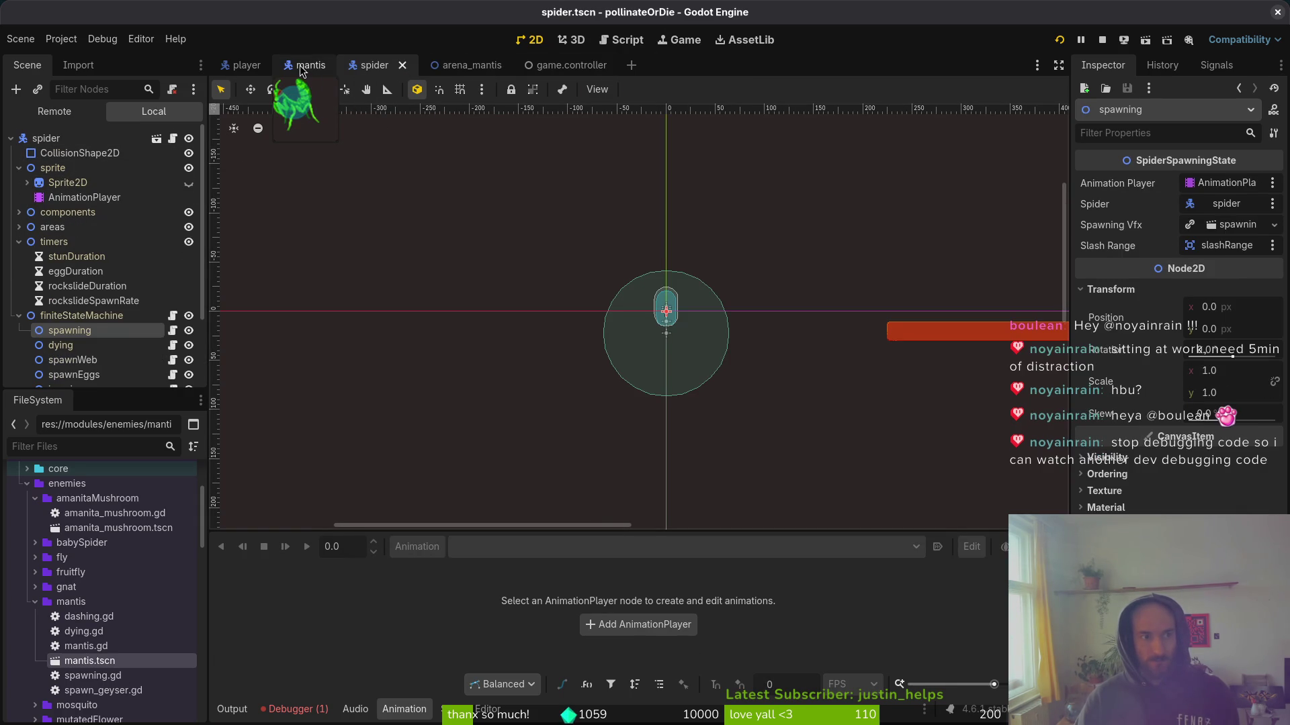
left_click(303, 65)
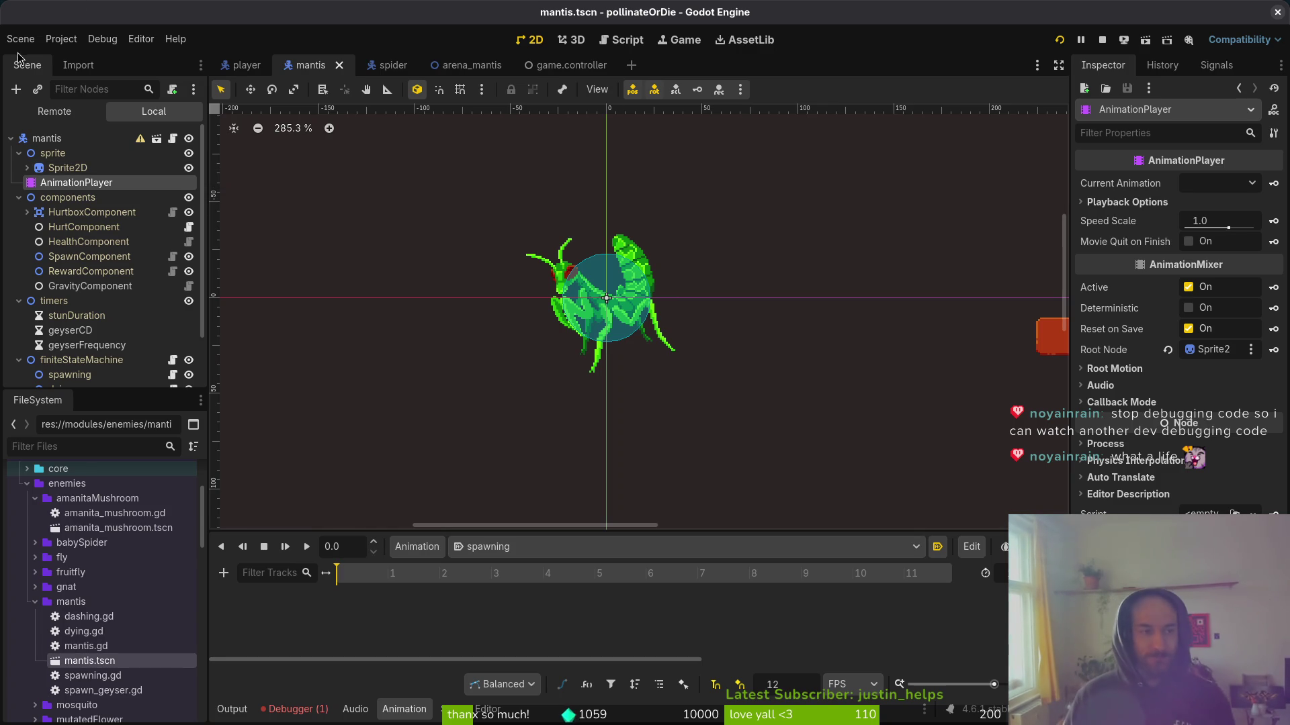
Bring back the Node not found error in the Debugger and compare it against mantis.gd in Neovim.
left_click(806, 436)
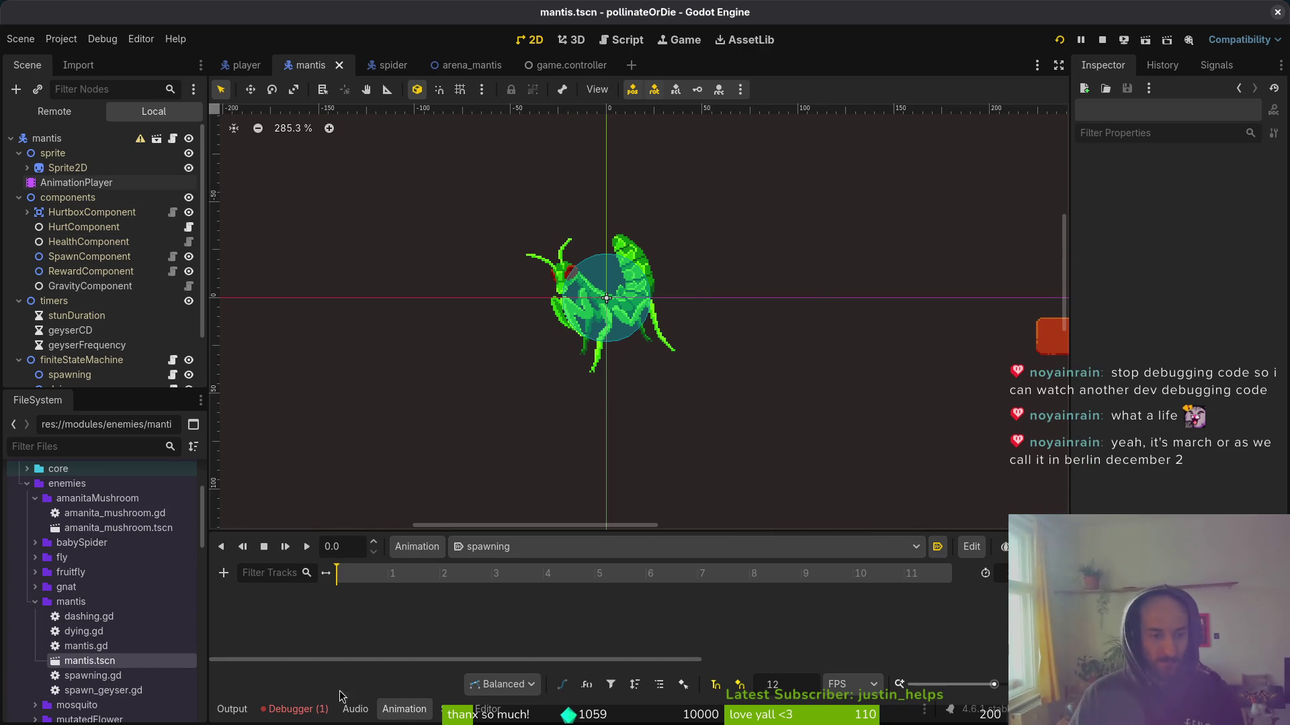
left_click(296, 709)
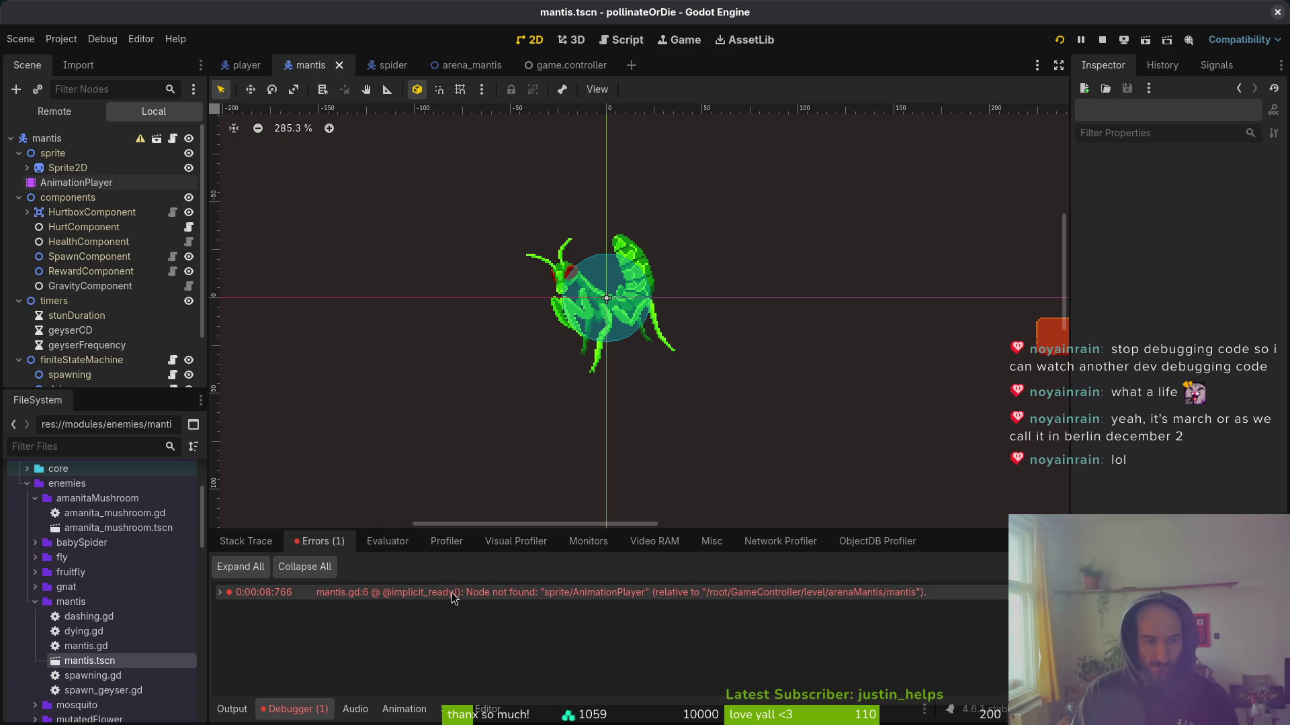
key("alt+Tab")
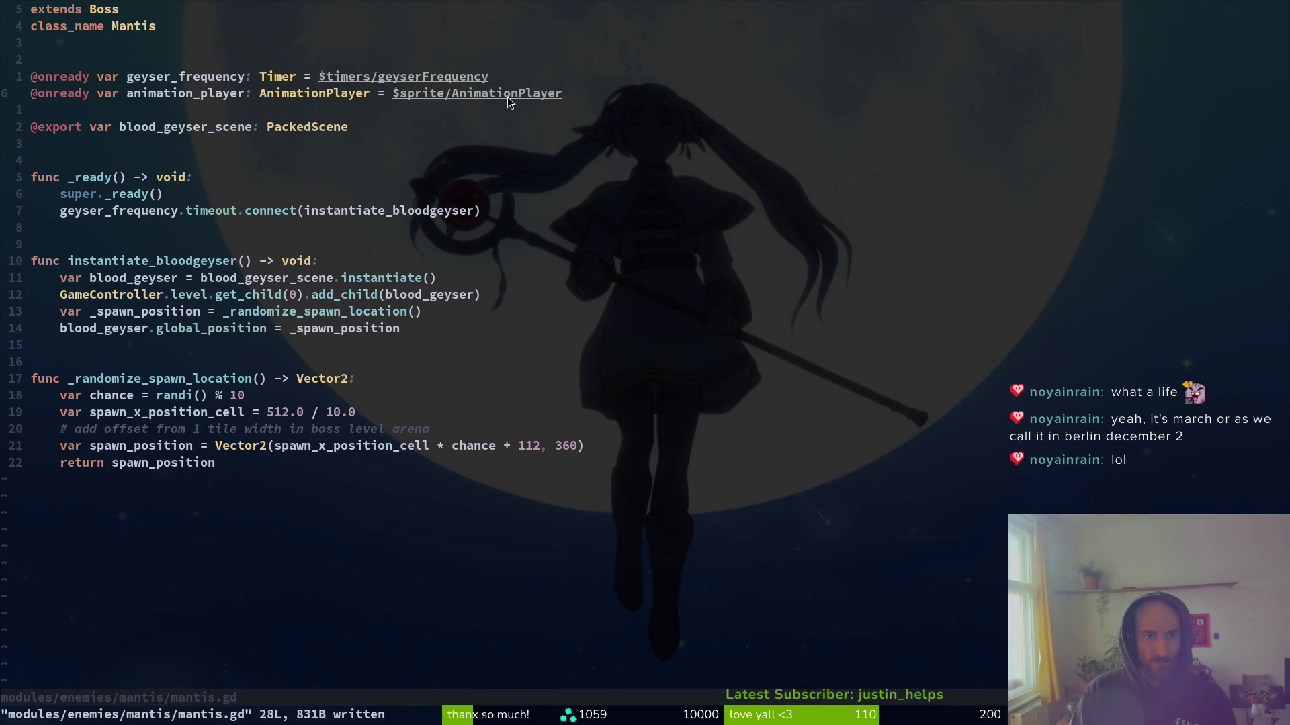
key("alt+Tab")
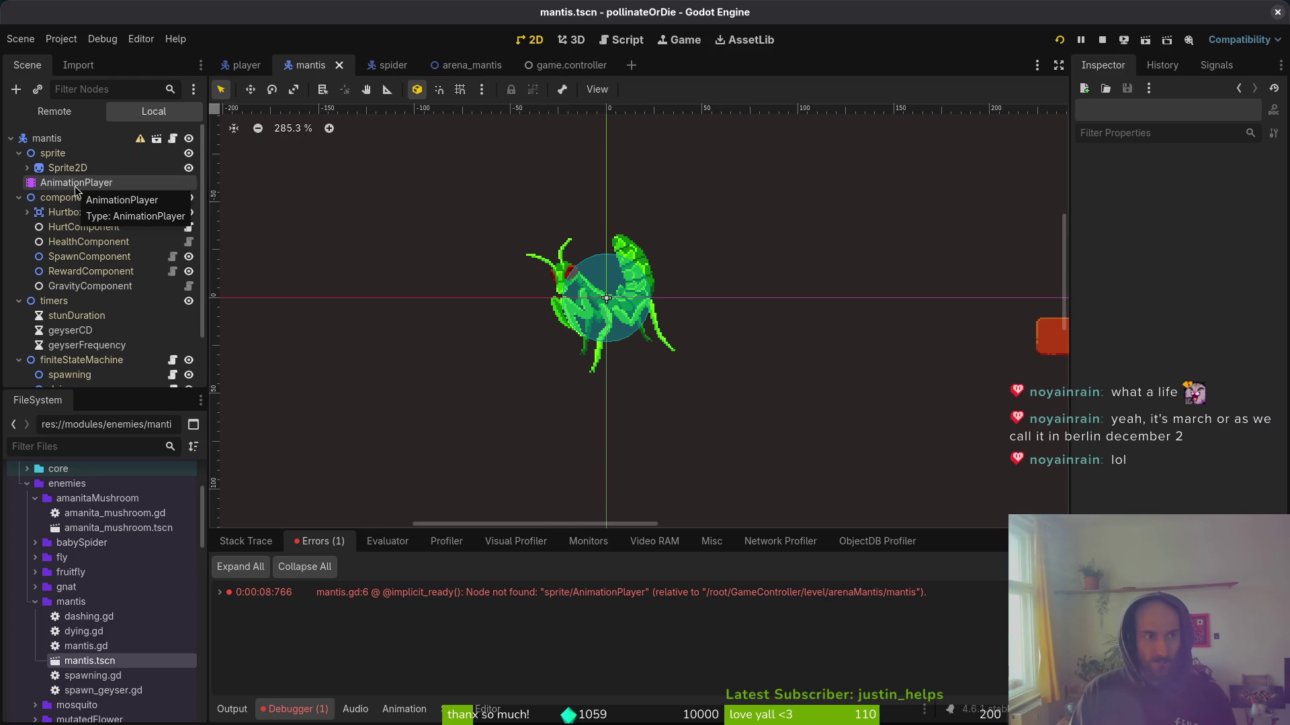
Collapse the mantis sprite node to confirm AnimationPlayer sits directly under the root.
left_click(19, 153)
left_click(18, 154)
left_click(19, 153)
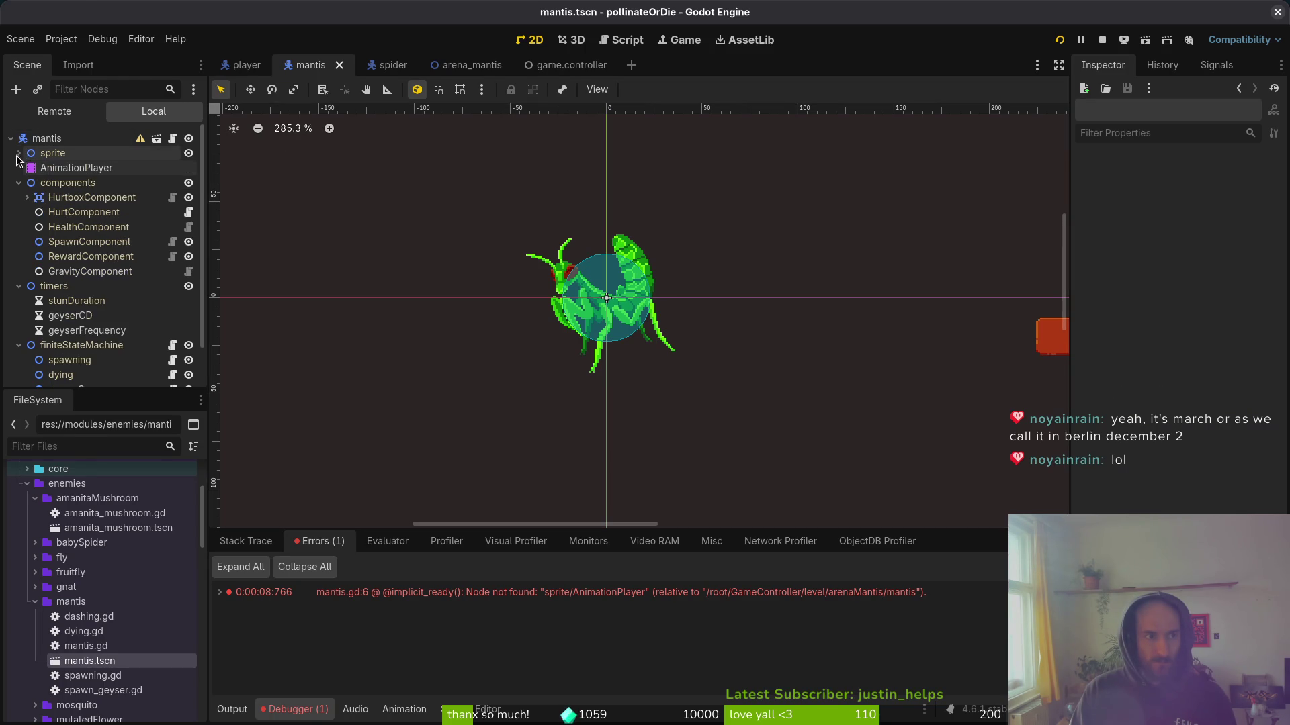
key("alt+Tab")
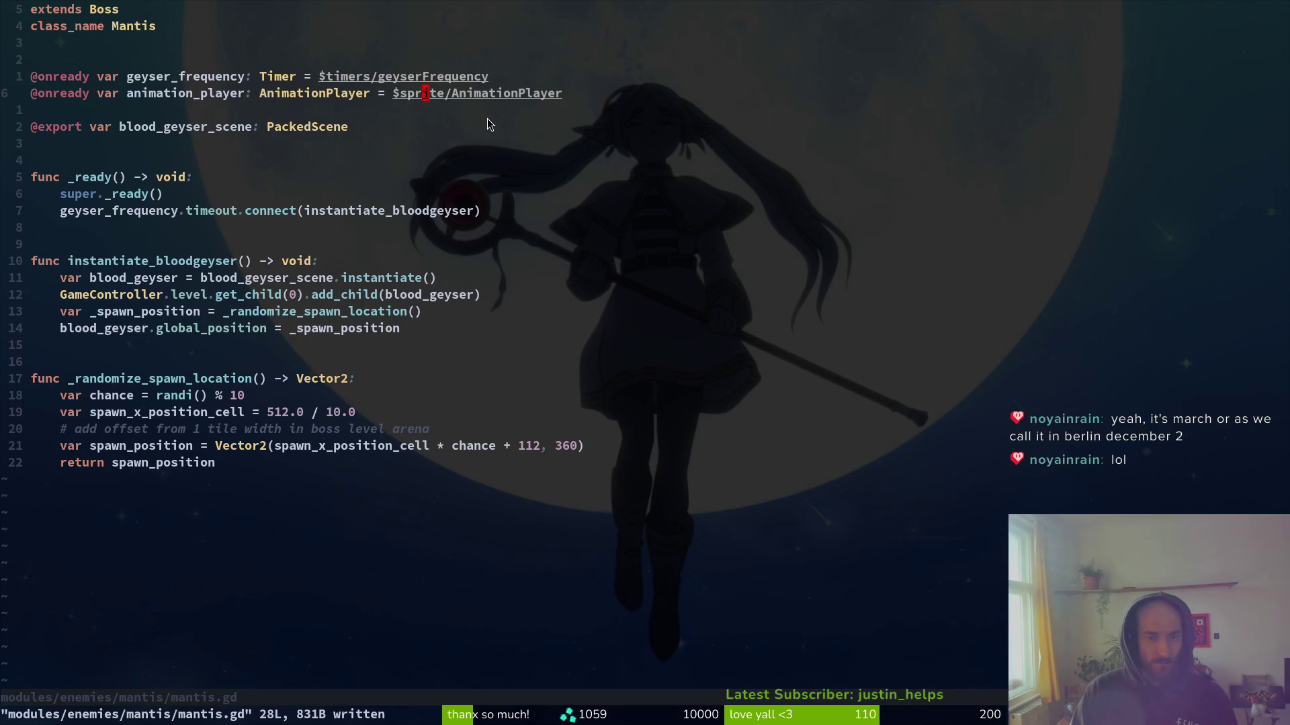
Move to the 512.0 spawn_x_position_cell value in mantis.gd and save the 28-line script.
type(":wq")
key("Escape")
key("j")
key("j")
key("j")
key("k")
key("b")
key("b")
key("b")
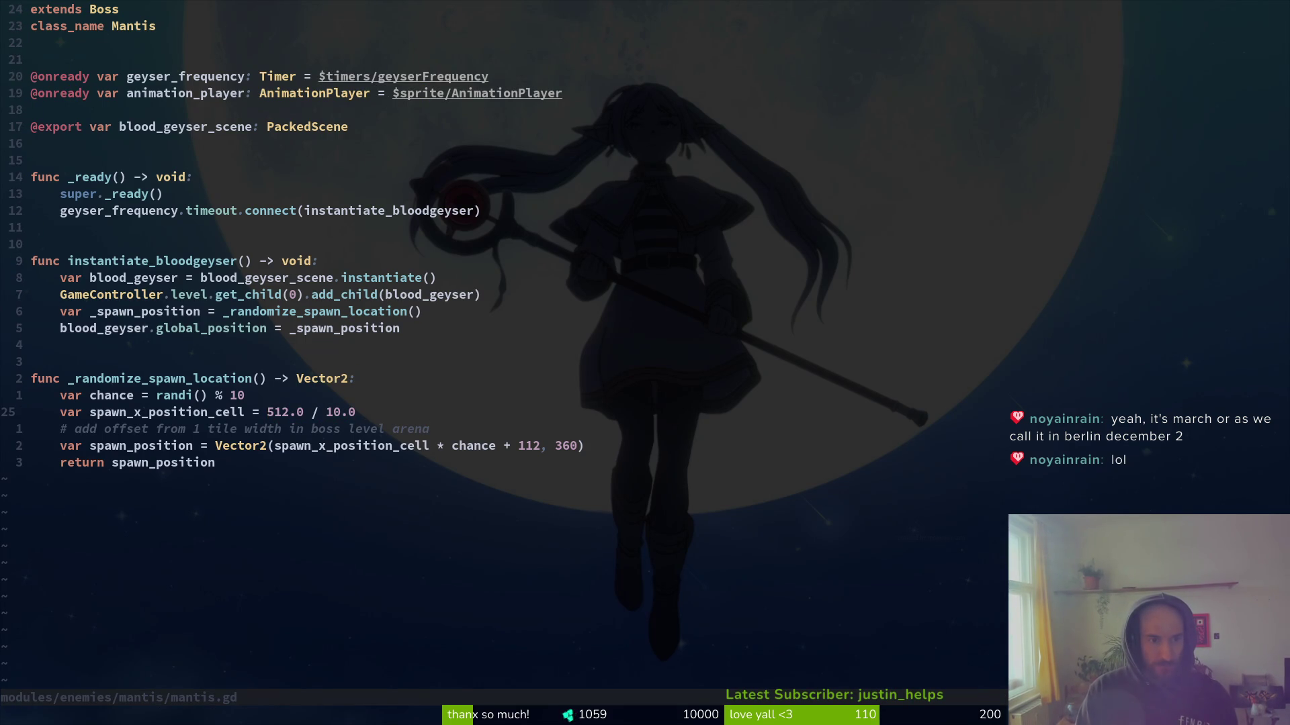
type(":w")
key("Return")
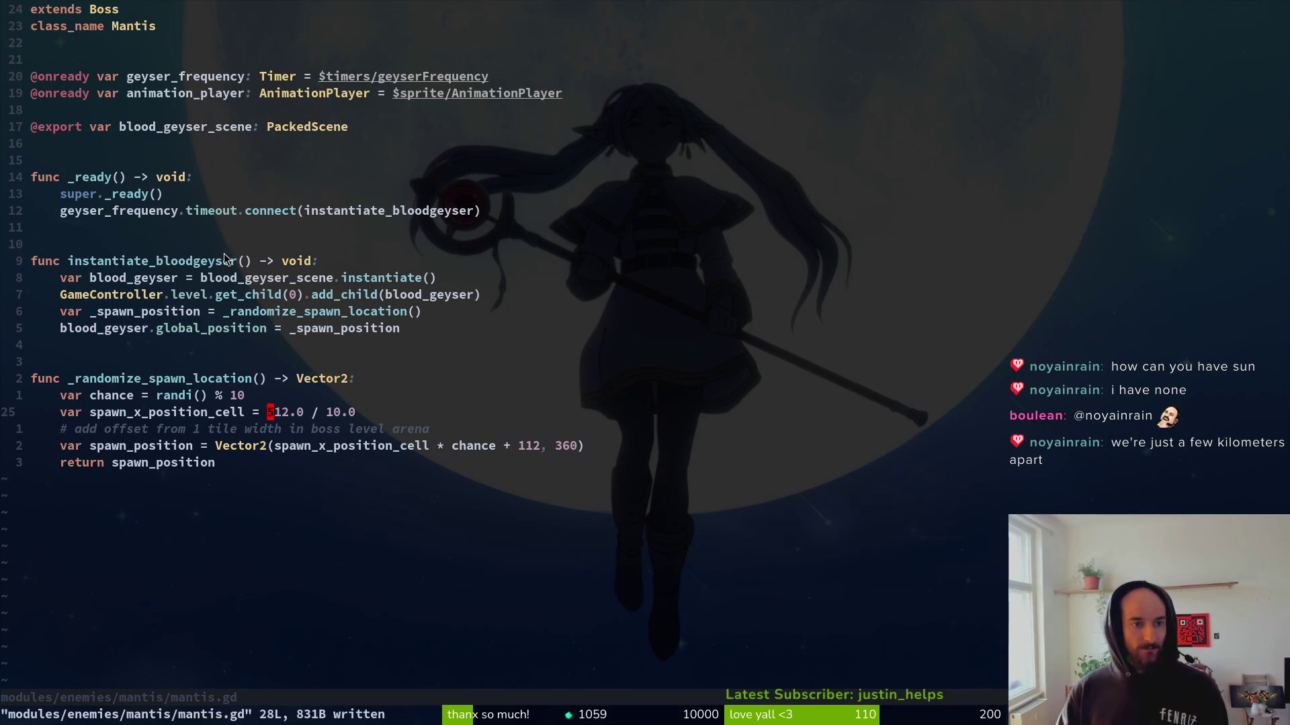
key("alt+Tab")
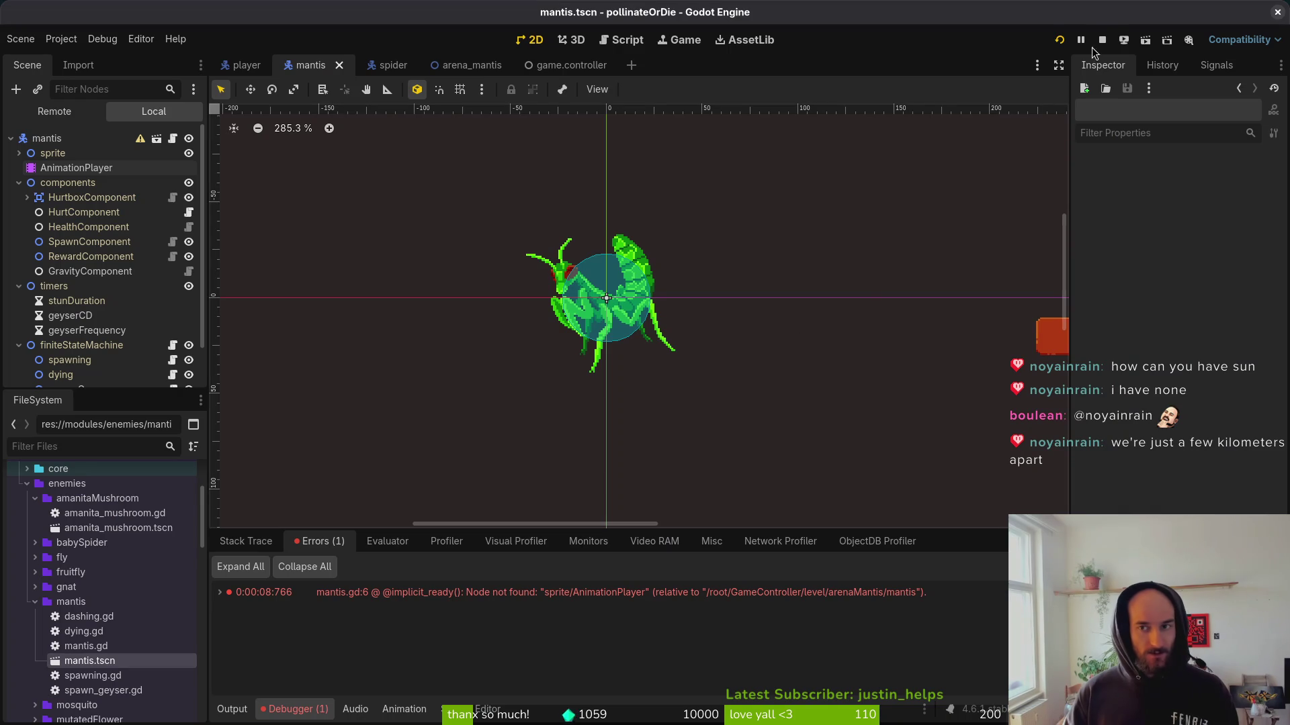
Launch the game and load the mantis boss arena from the debug level select.
key("F5")
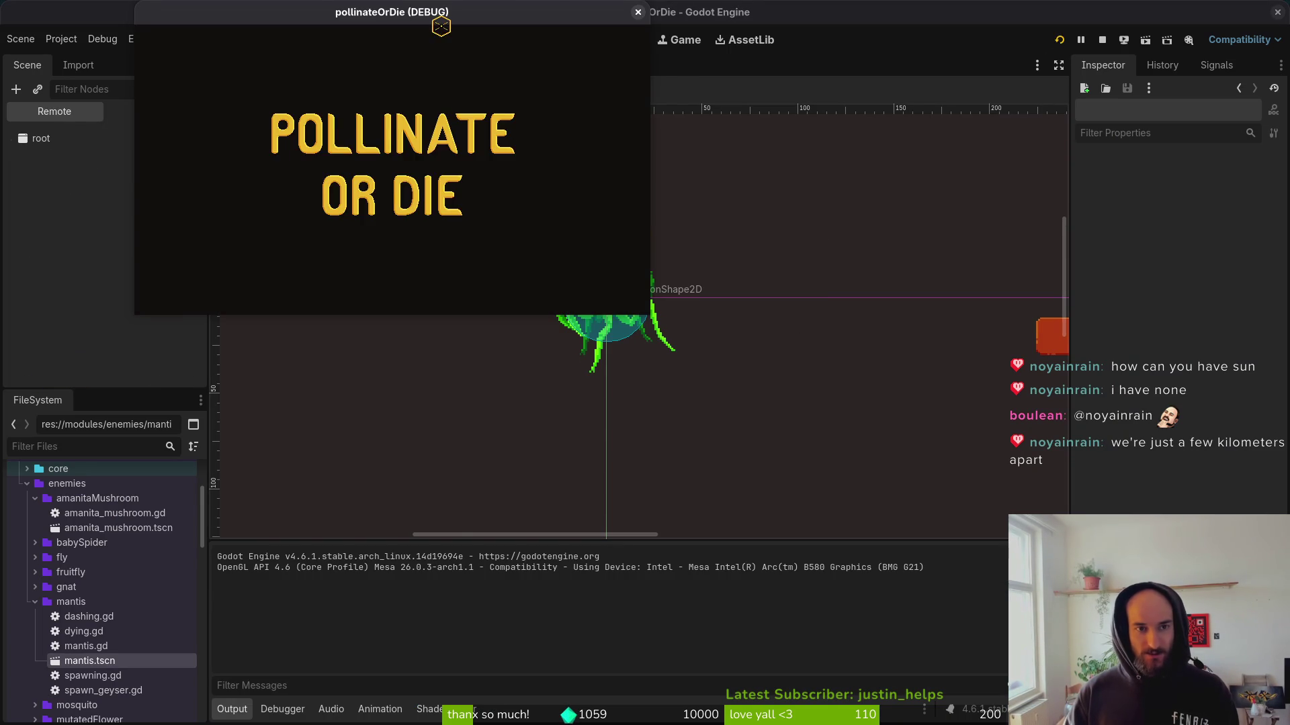
key("Return")
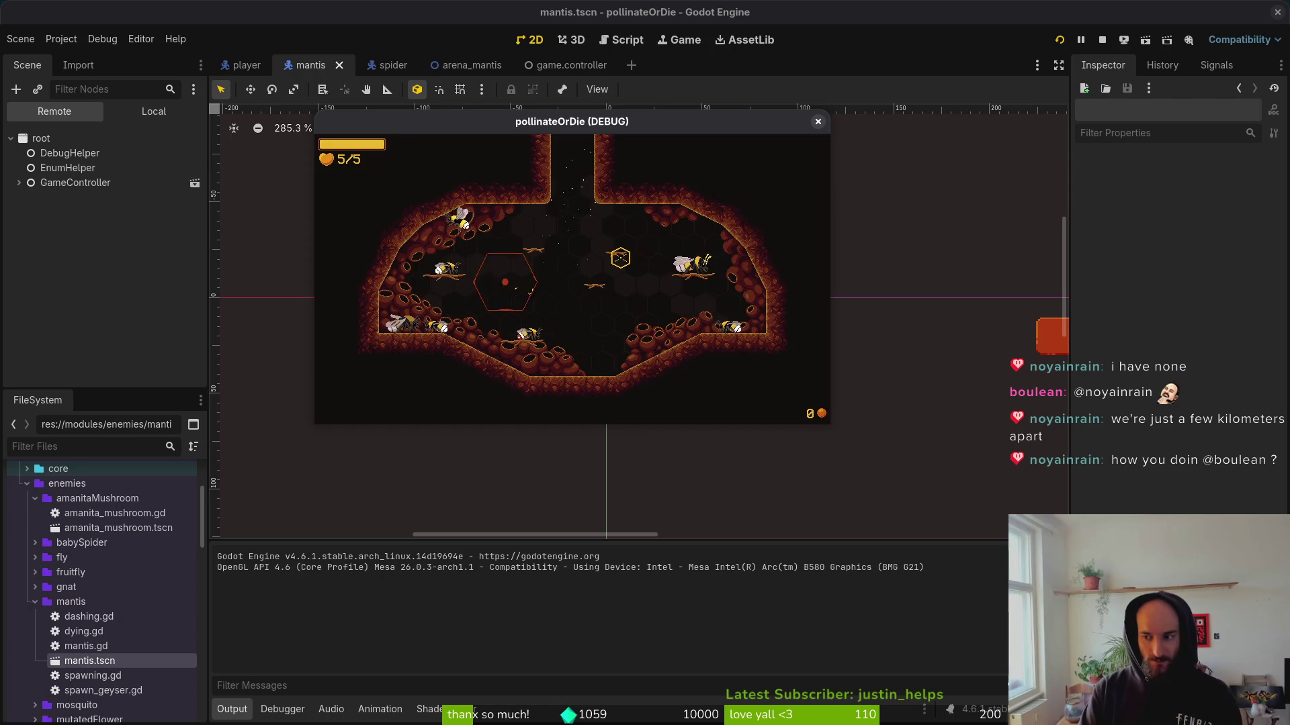
key("Escape")
key("Down")
key("Return")
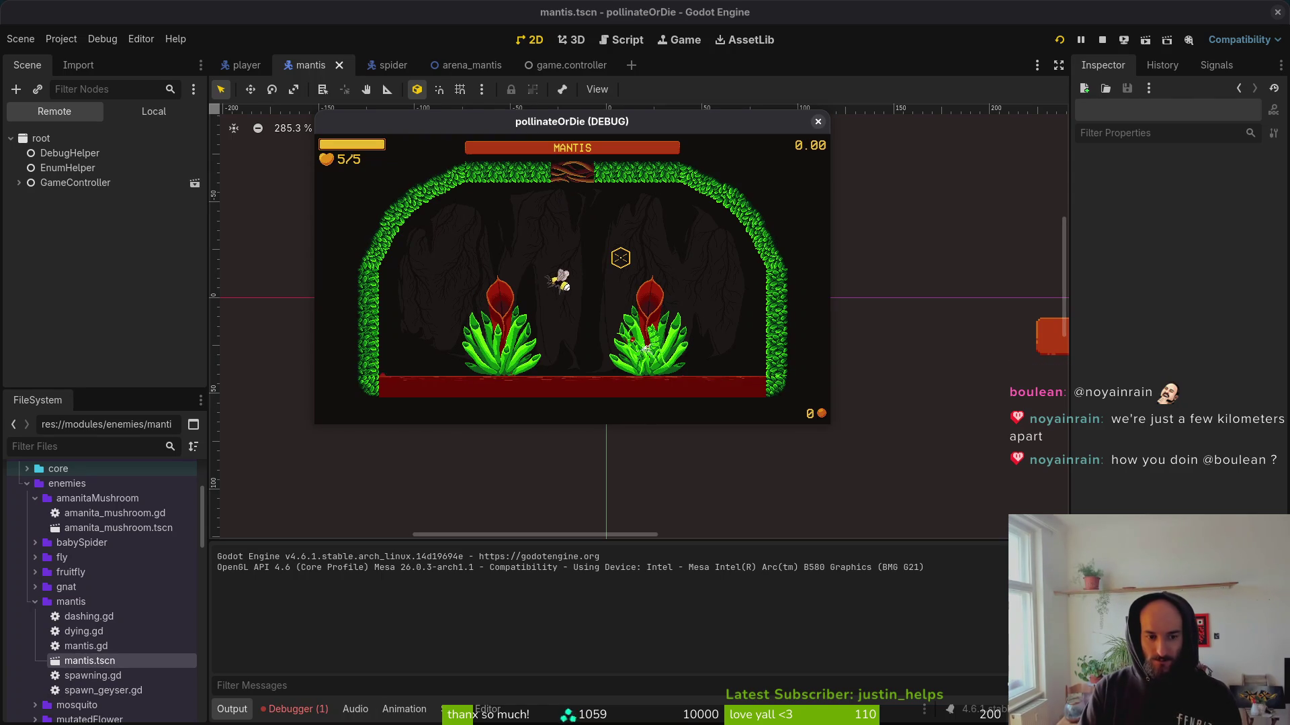
Fly the bee toward the ceiling, attack twice among the blood geysers, then stop the game.
key("Up")
key("Right")
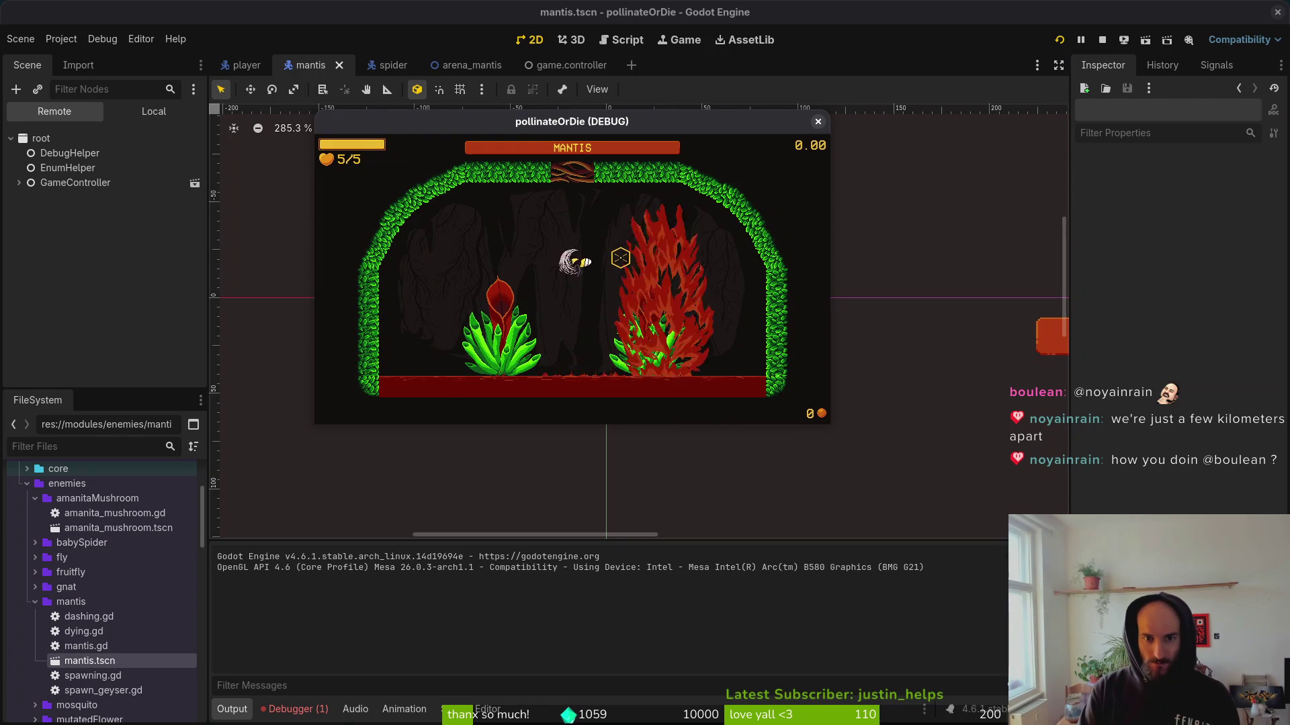
left_click(620, 258)
left_click(620, 257)
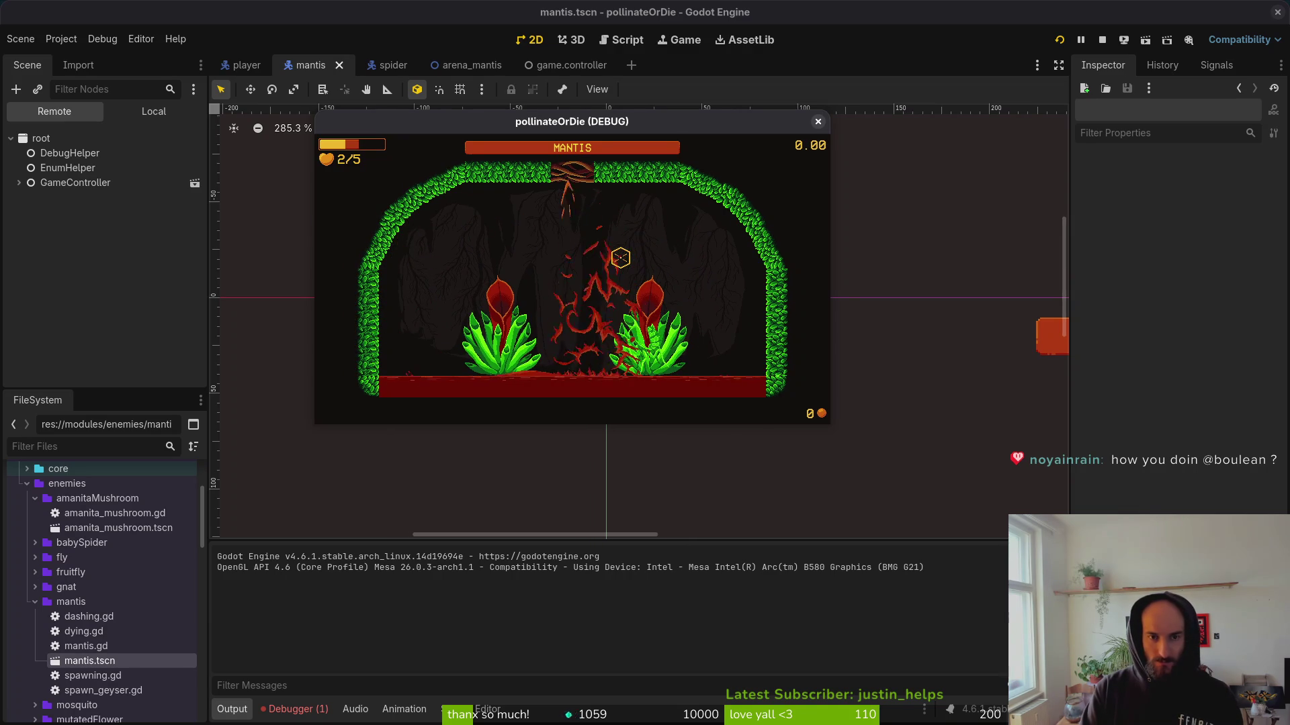
key("F8")
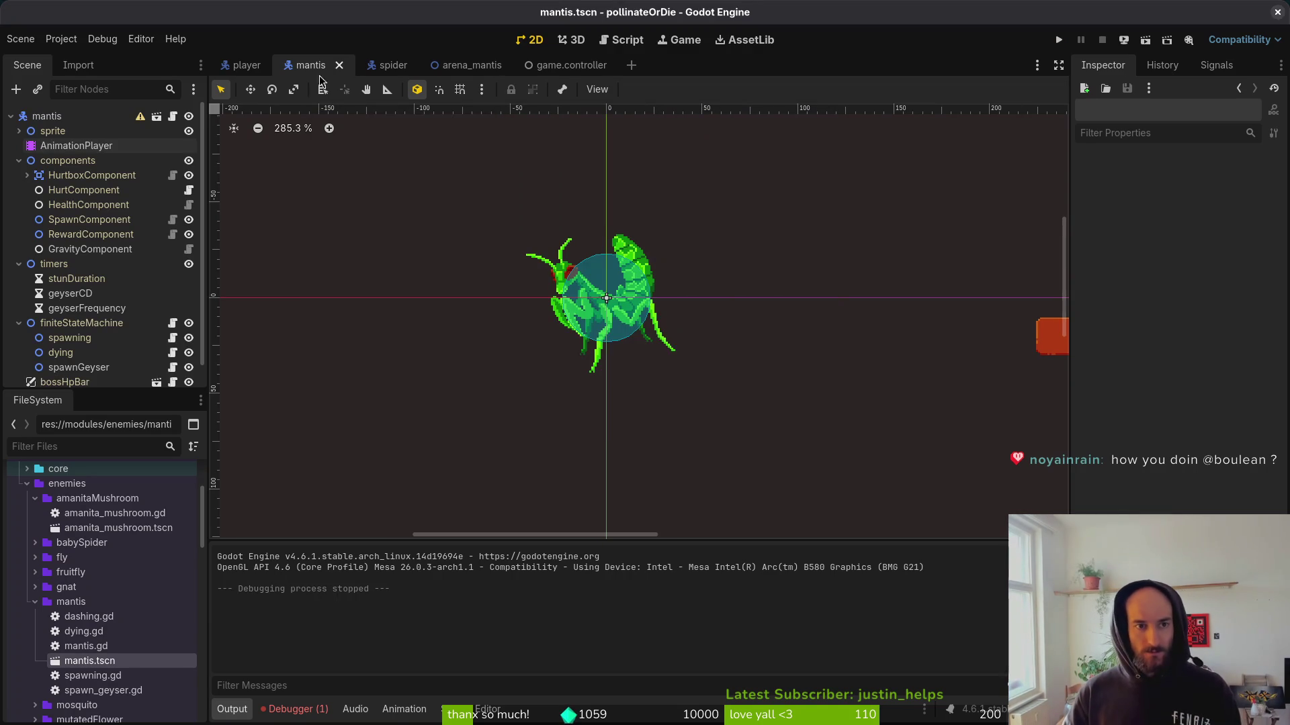
Open blood_geyser.tscn and show its AnimationPlayer's RESET tracks for radius, height and disabled.
key("shift+alt+o")
type("blodgey")
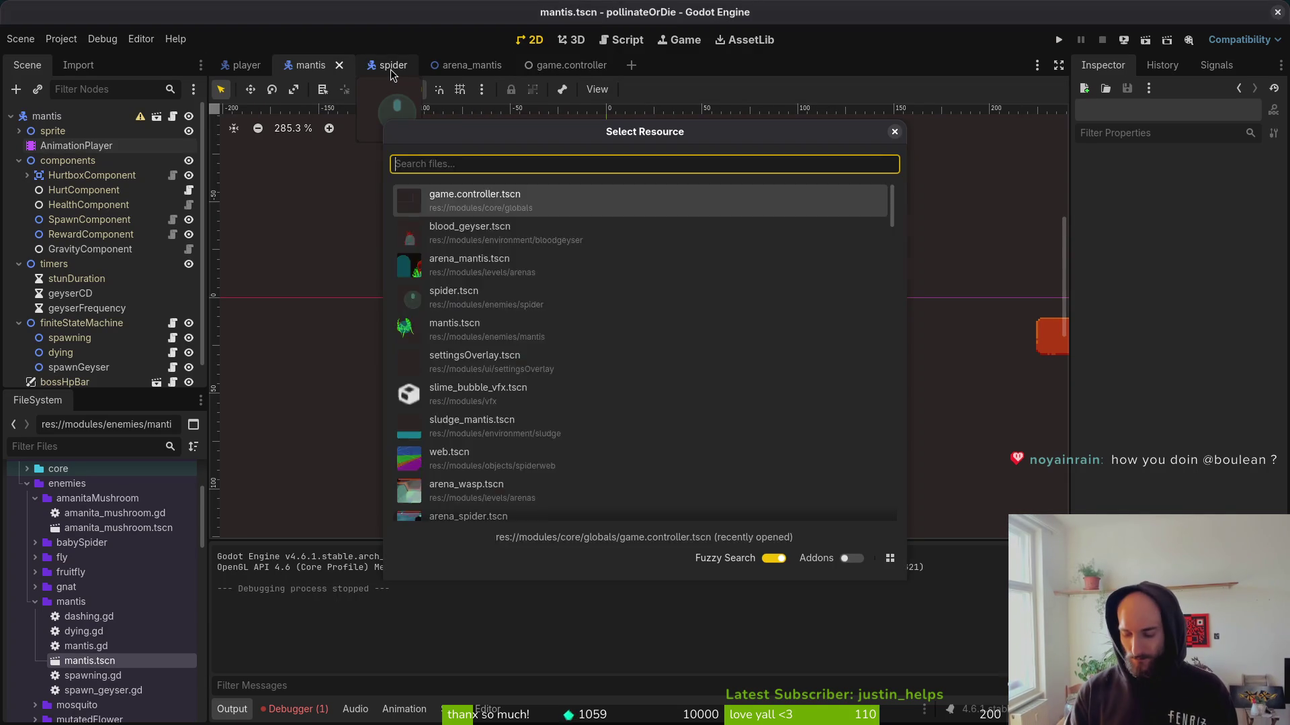
key("Down")
key("Down")
key("Return")
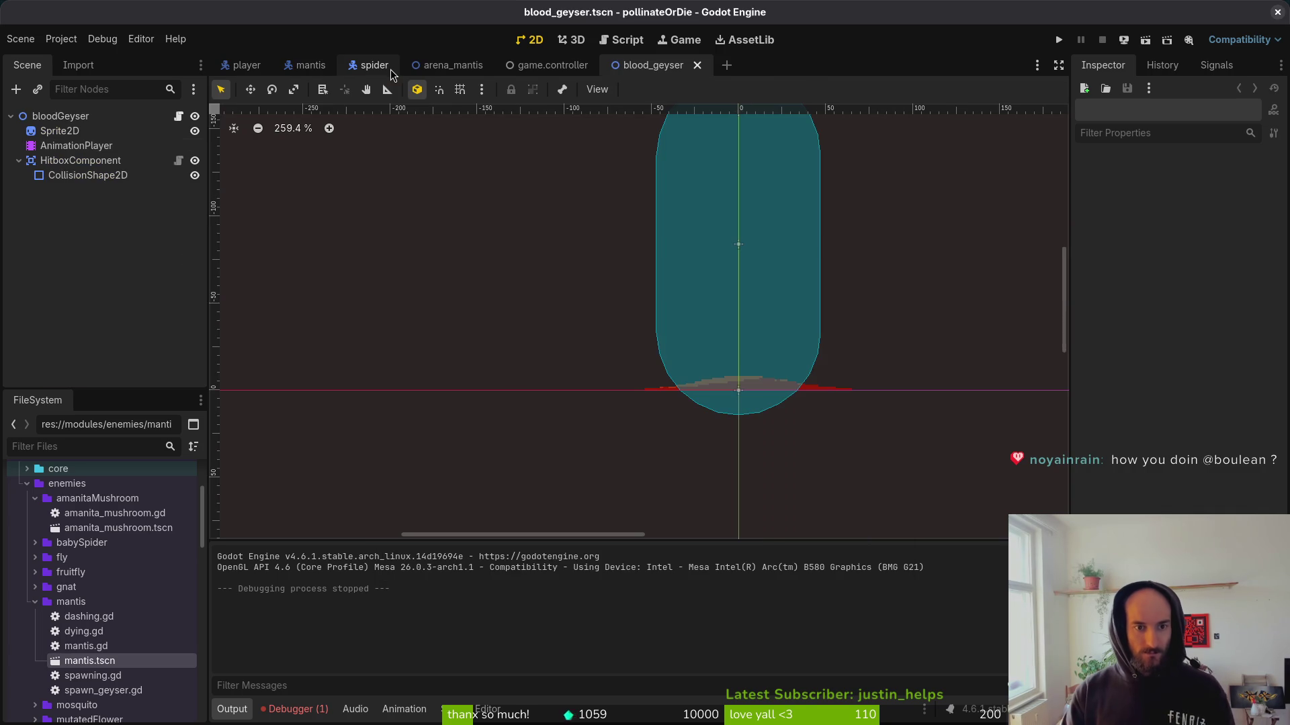
left_click(76, 145)
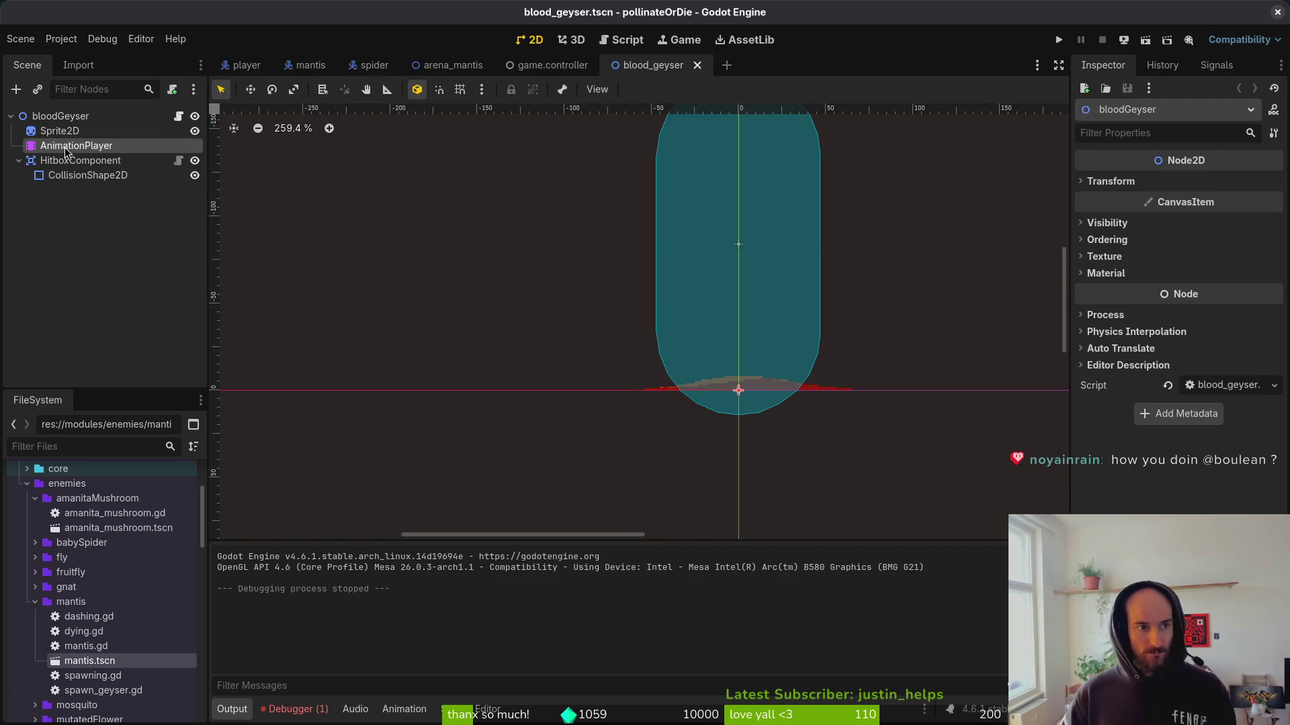
scroll(303, 645, "down", 3)
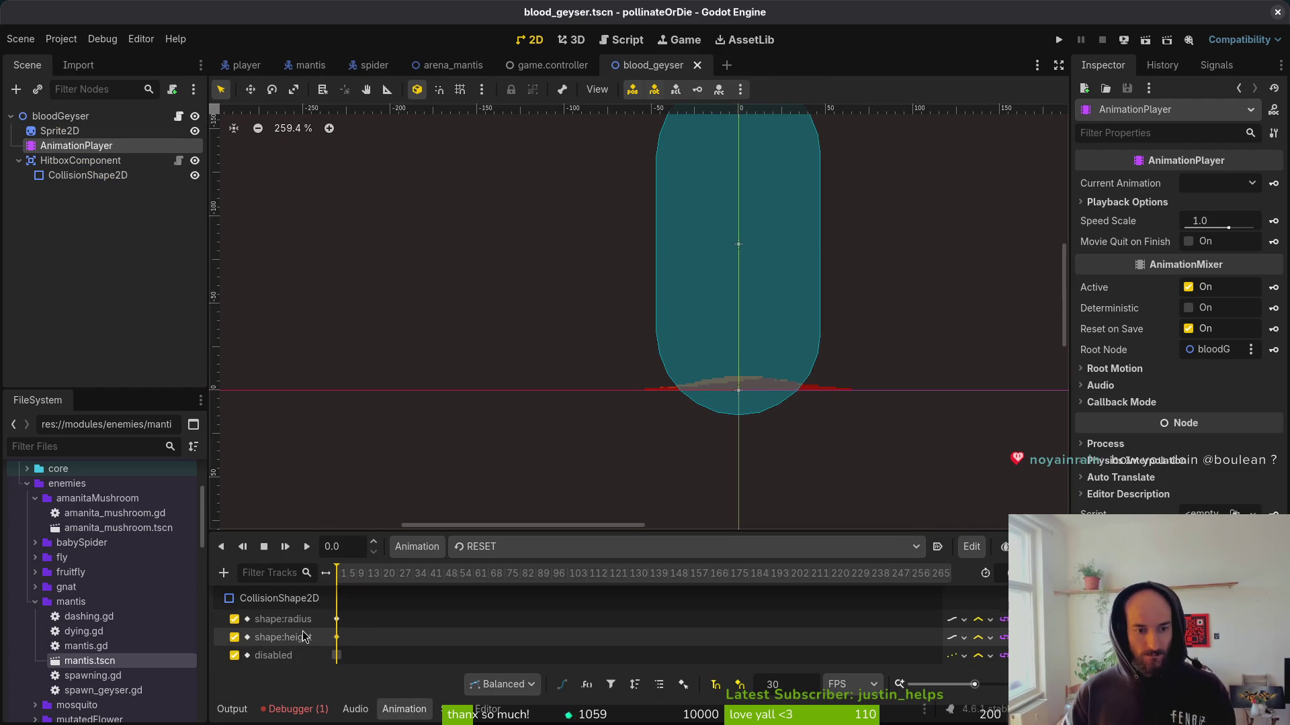
Key the CollisionShape2D's disabled to On at time 0 in RESET and bubble, then save.
left_click(338, 656)
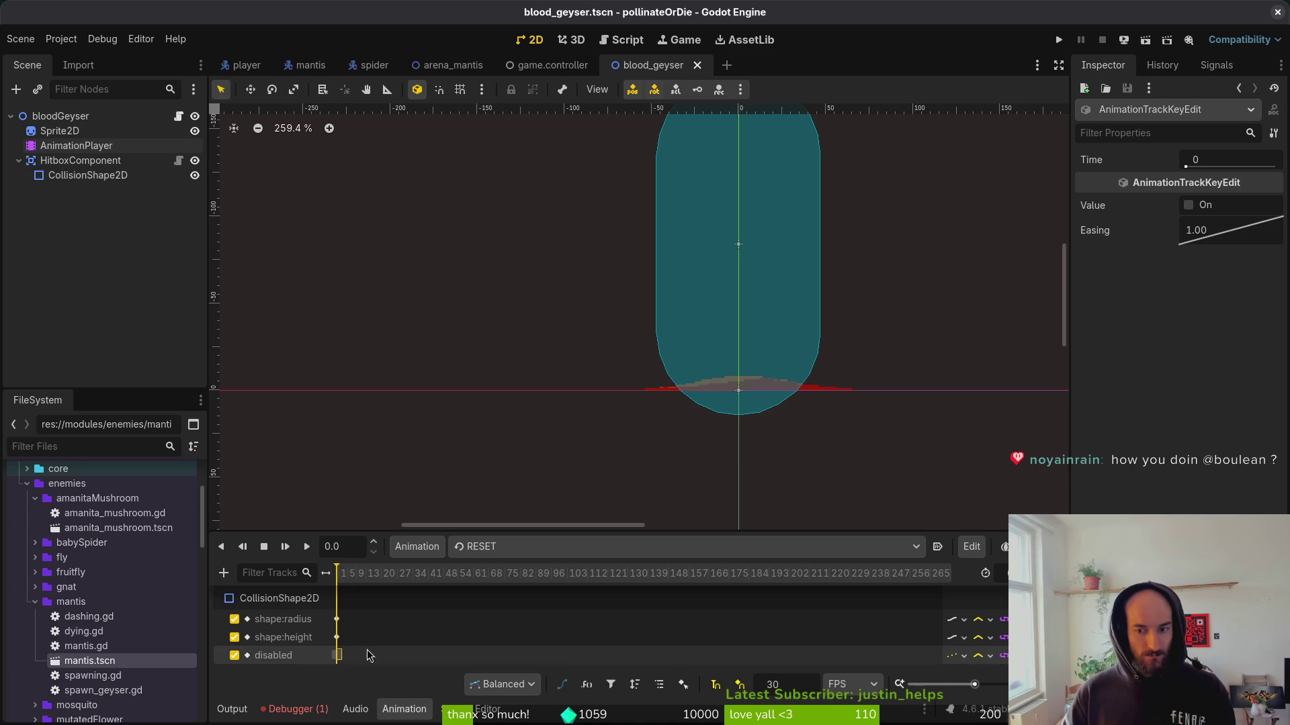
left_click(1202, 205)
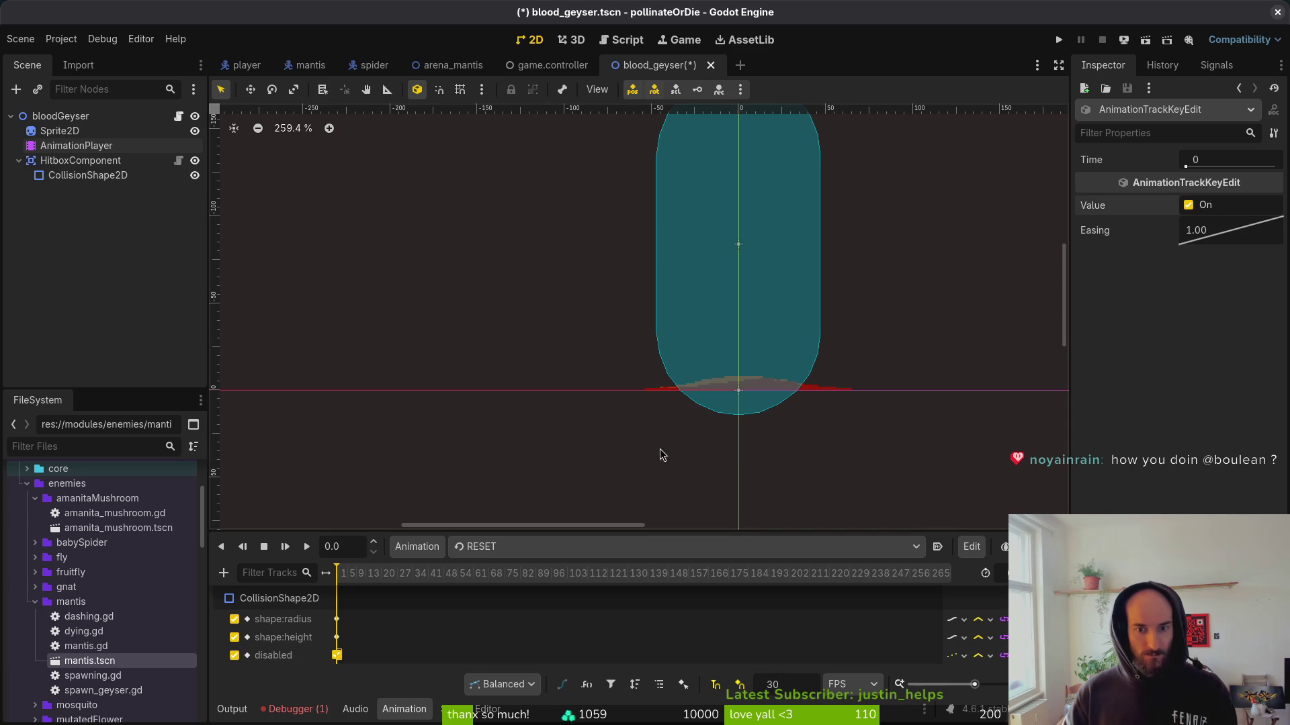
left_click(529, 547)
left_click(538, 585)
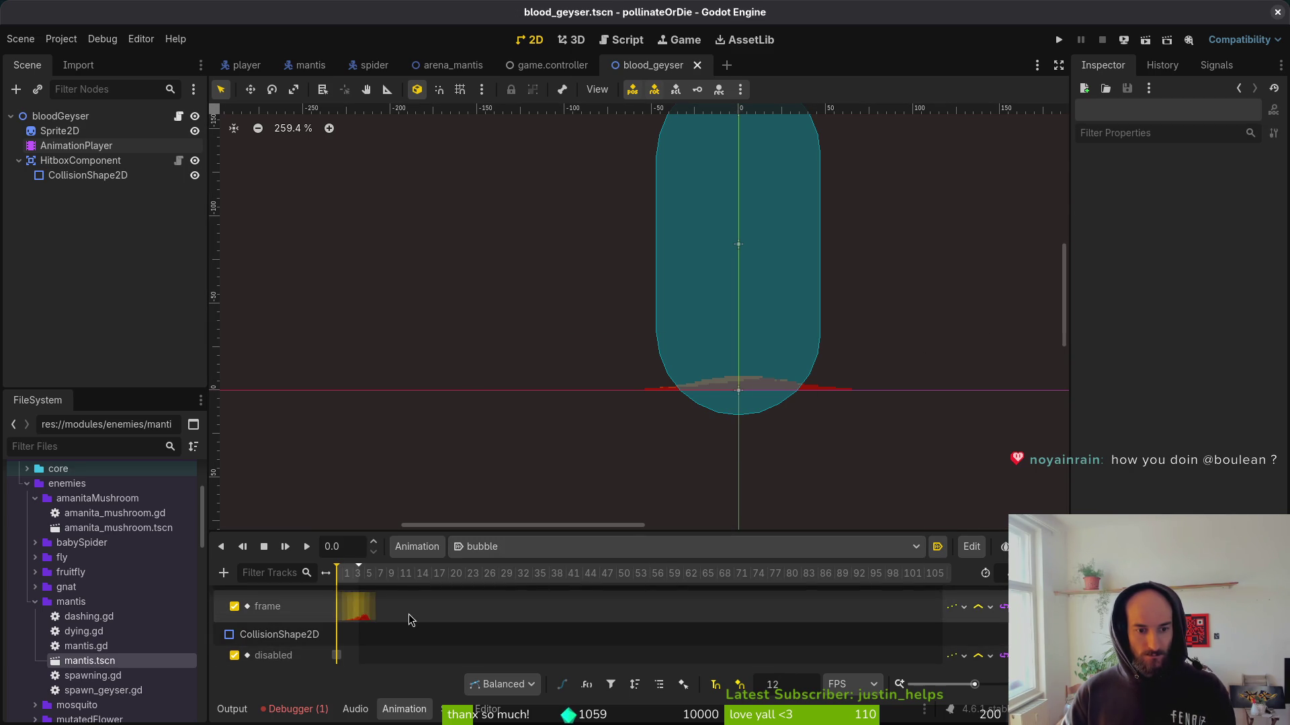
left_click(336, 656)
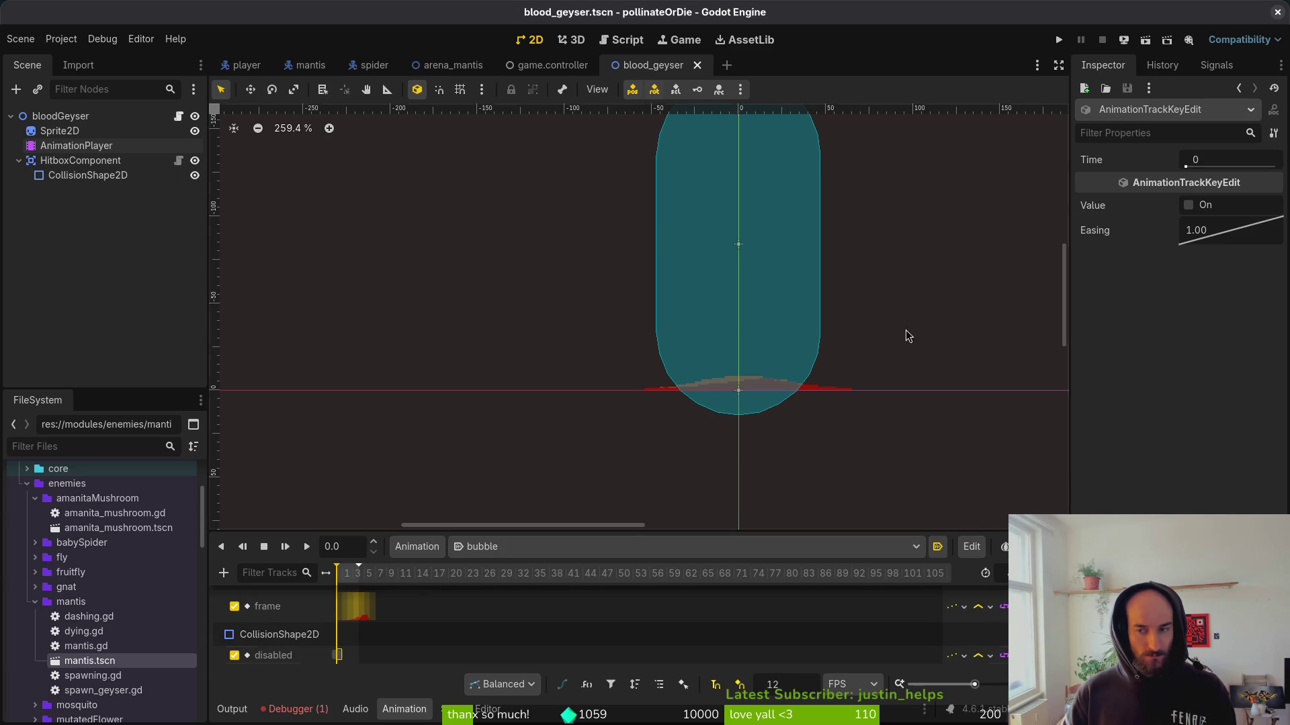
left_click(1188, 205)
key("ctrl+s")
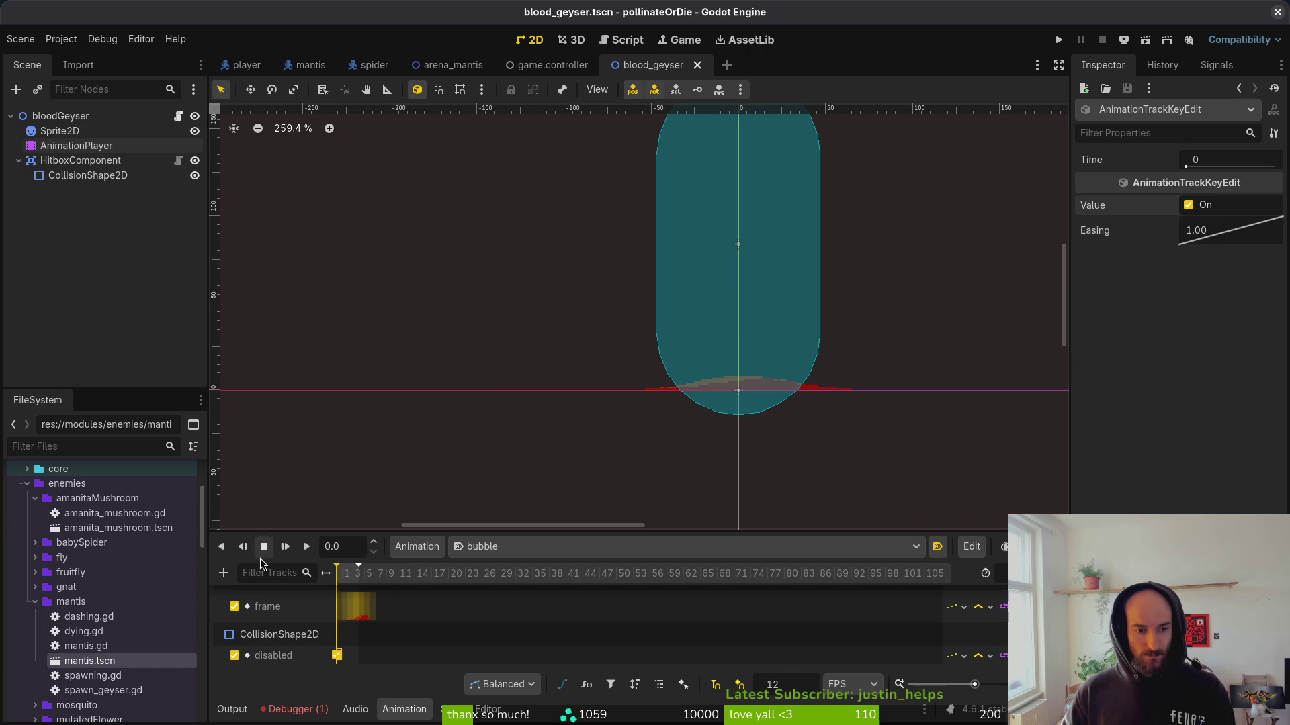
Preview the bubble animation frames, then switch to the geyser animation.
mouse_move(348, 582)
left_mouse_down()
mouse_move(366, 584)
mouse_move(341, 583)
left_mouse_up()
left_click(514, 552)
left_click(505, 602)
scroll(481, 618, "down", 2)
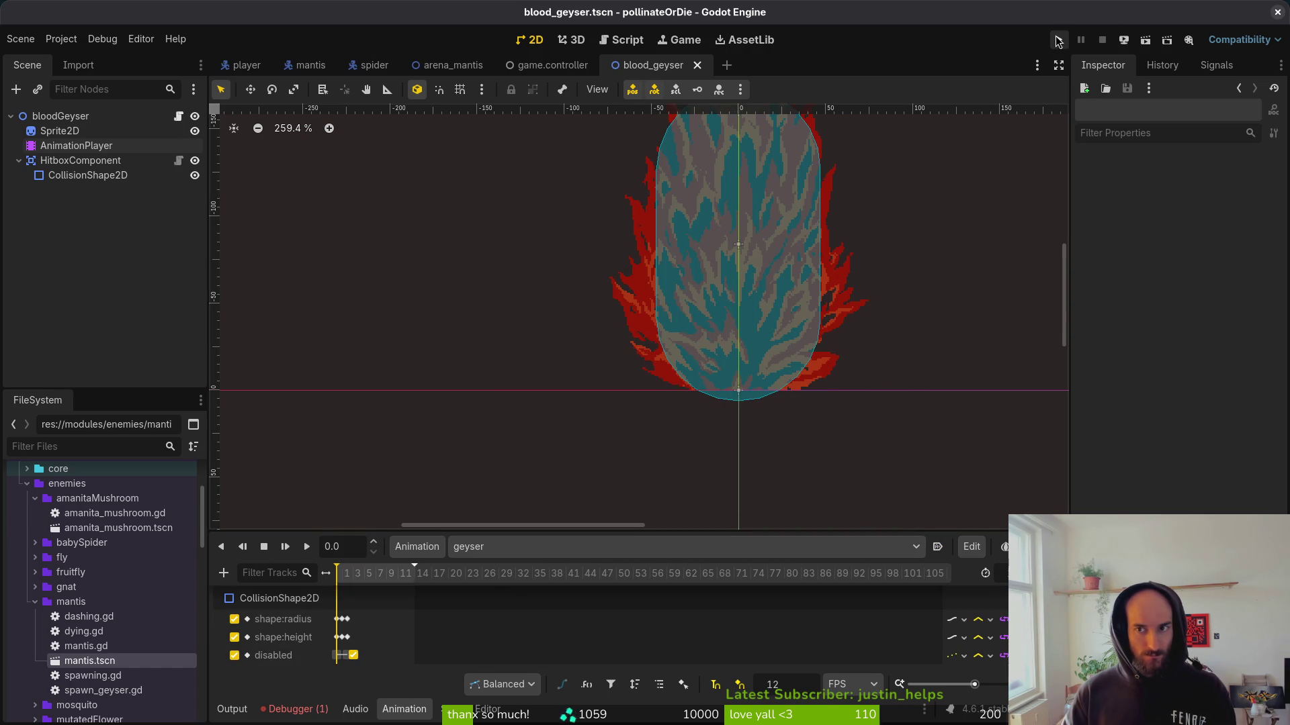
Run the game briefly to its main menu, close it, and switch to the Neovim terminal.
left_click(1058, 40)
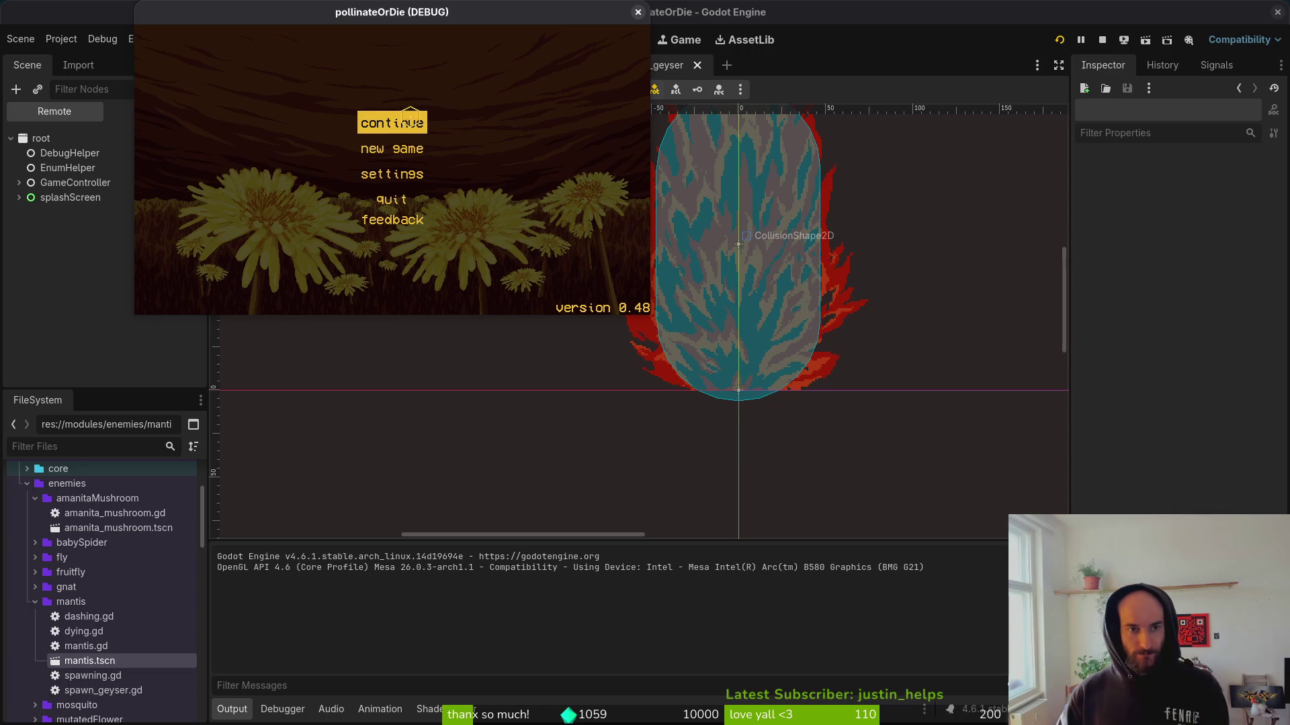
left_click(638, 13)
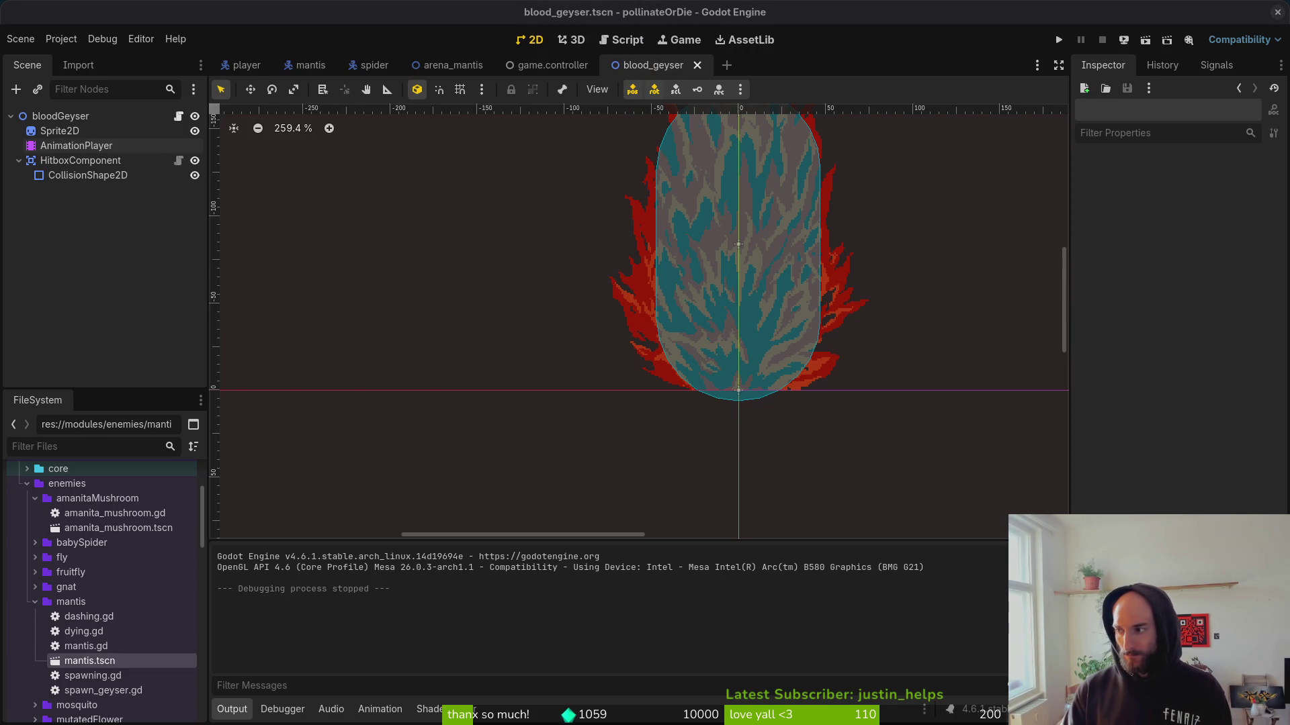
key("alt+Tab")
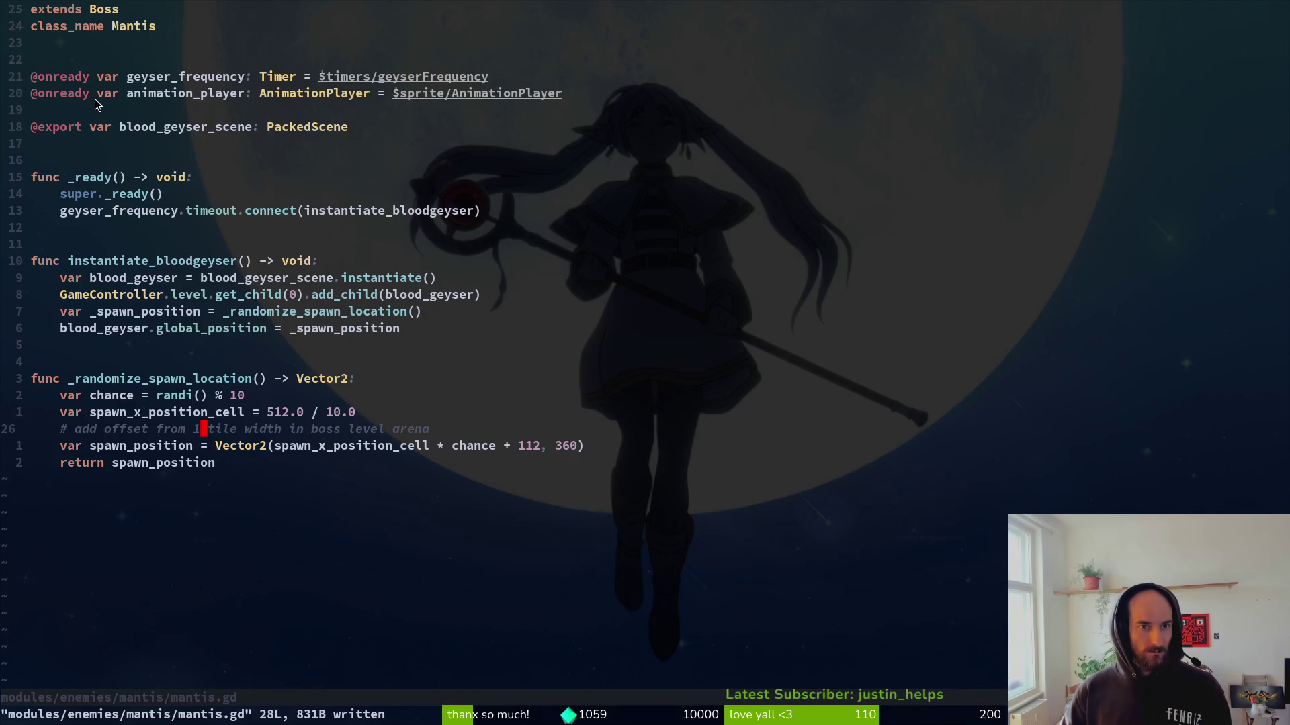
Find spider.gd with Telescope and open it at the top to view its onready variables.
left_click(63, 94)
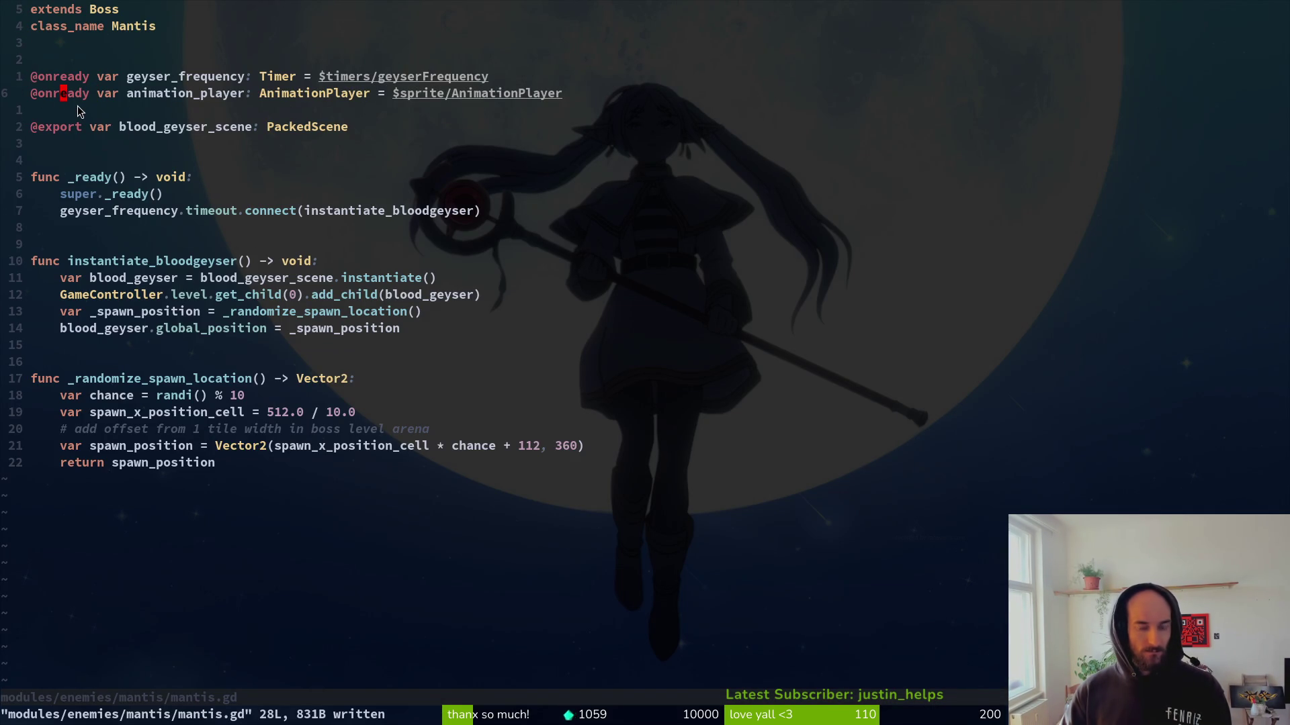
key("space")
key("f")
key("f")
type("spiderspdier")
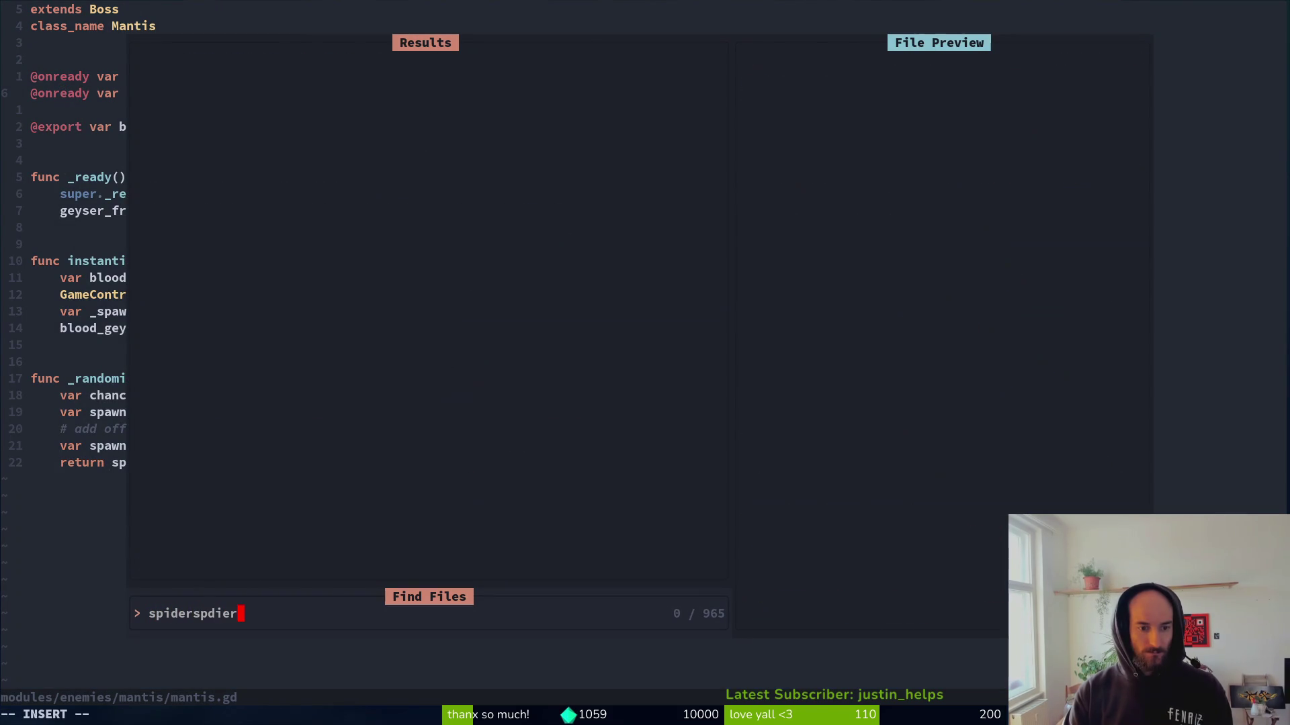
key("BackSpace")
key("BackSpace")
key("BackSpace")
key("Return")
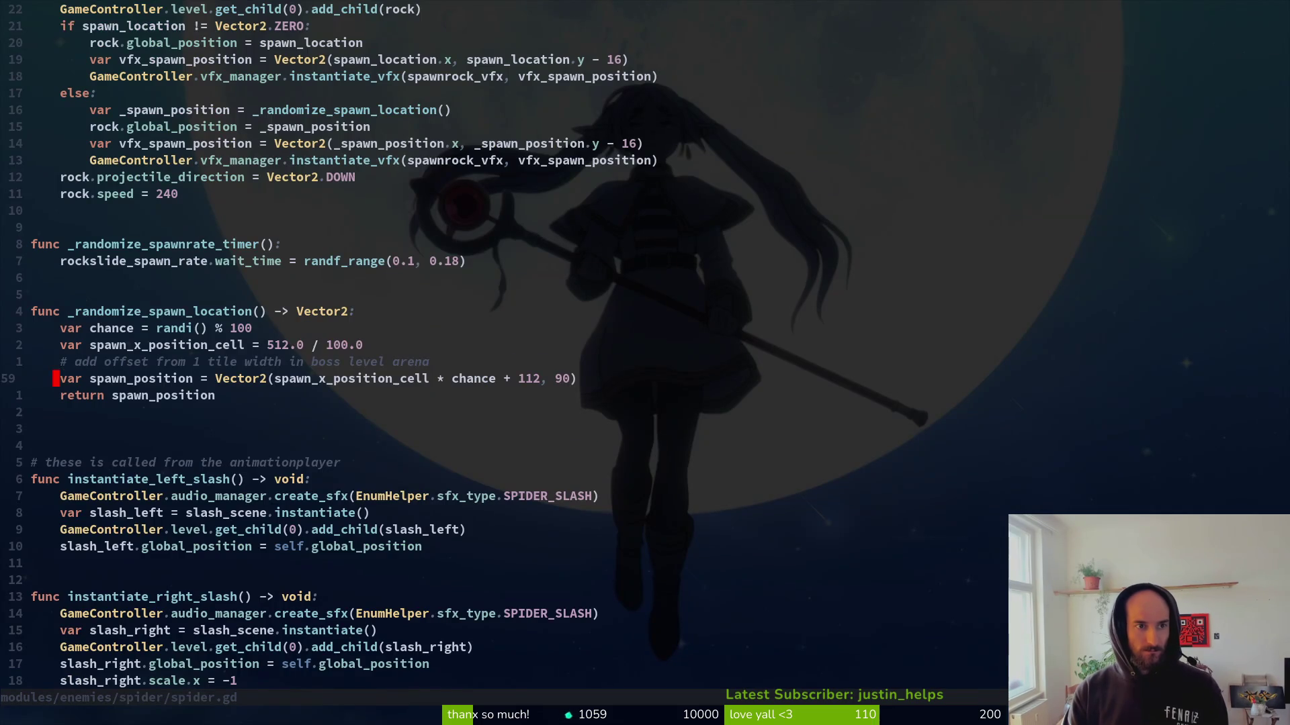
key("ctrl+u")
key("ctrl+u")
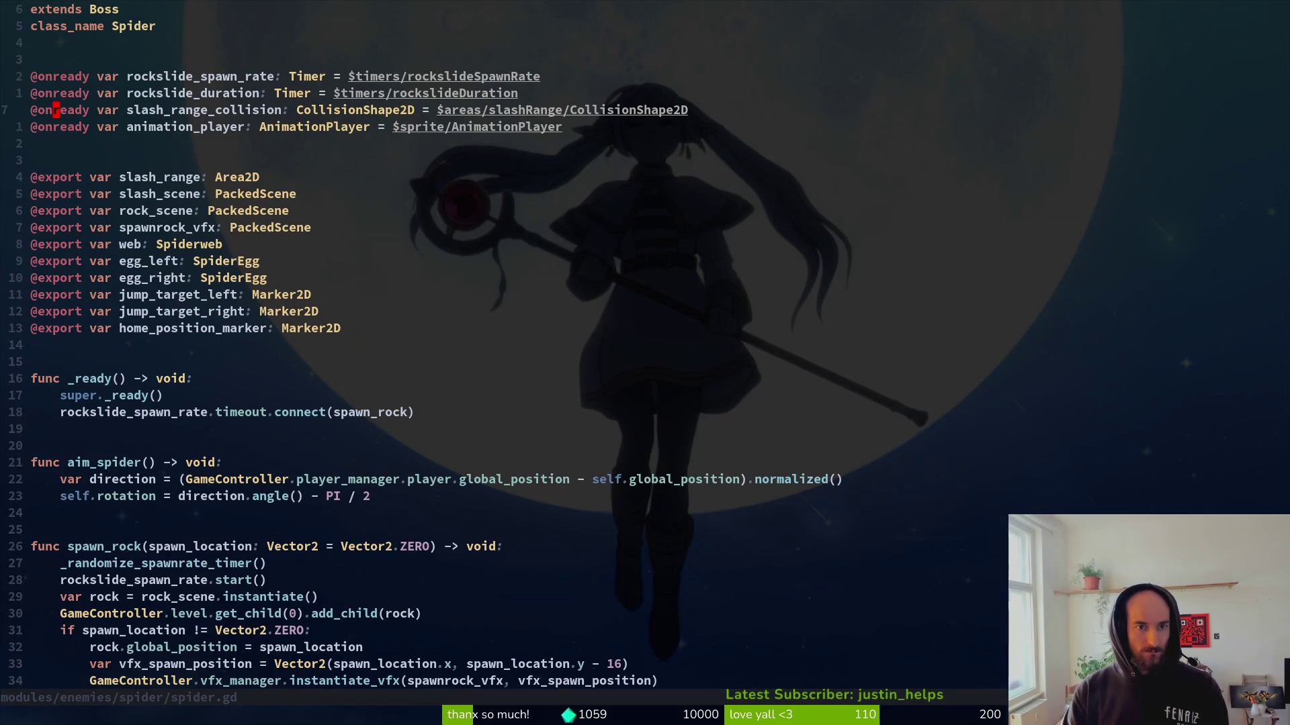
Paste spider.gd's animation_player declaration into mantis.gd, save, and compare both files.
key("V")
key("y")
key("ctrl+6")
type("p")
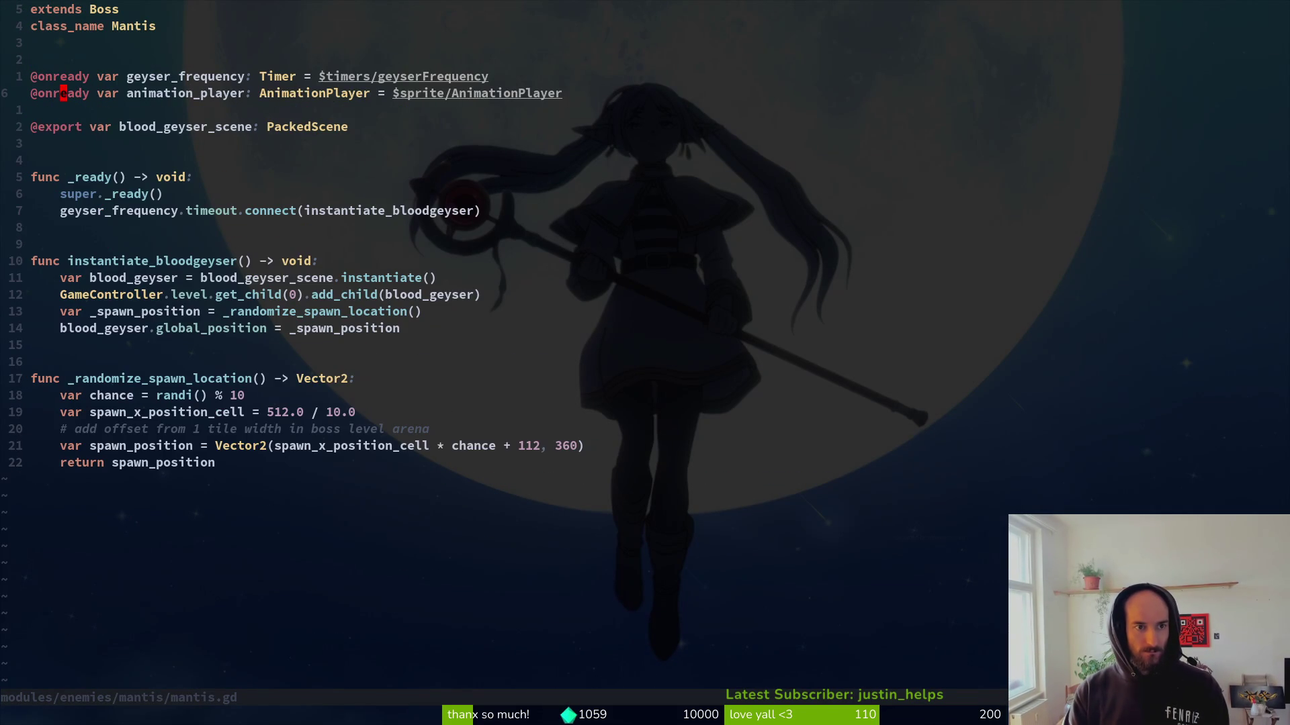
type(":w")
key("Return")
key("ctrl+6")
key("ctrl+6")
key("ctrl+6")
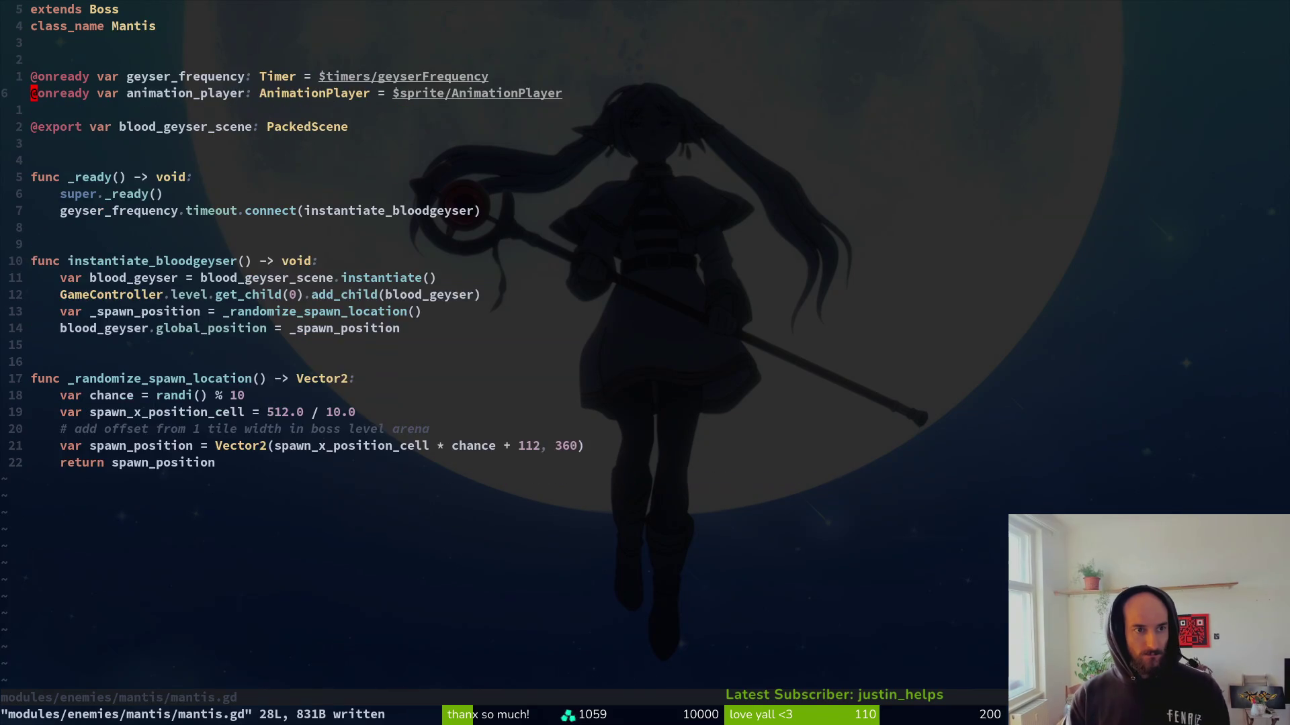
key("ctrl+6")
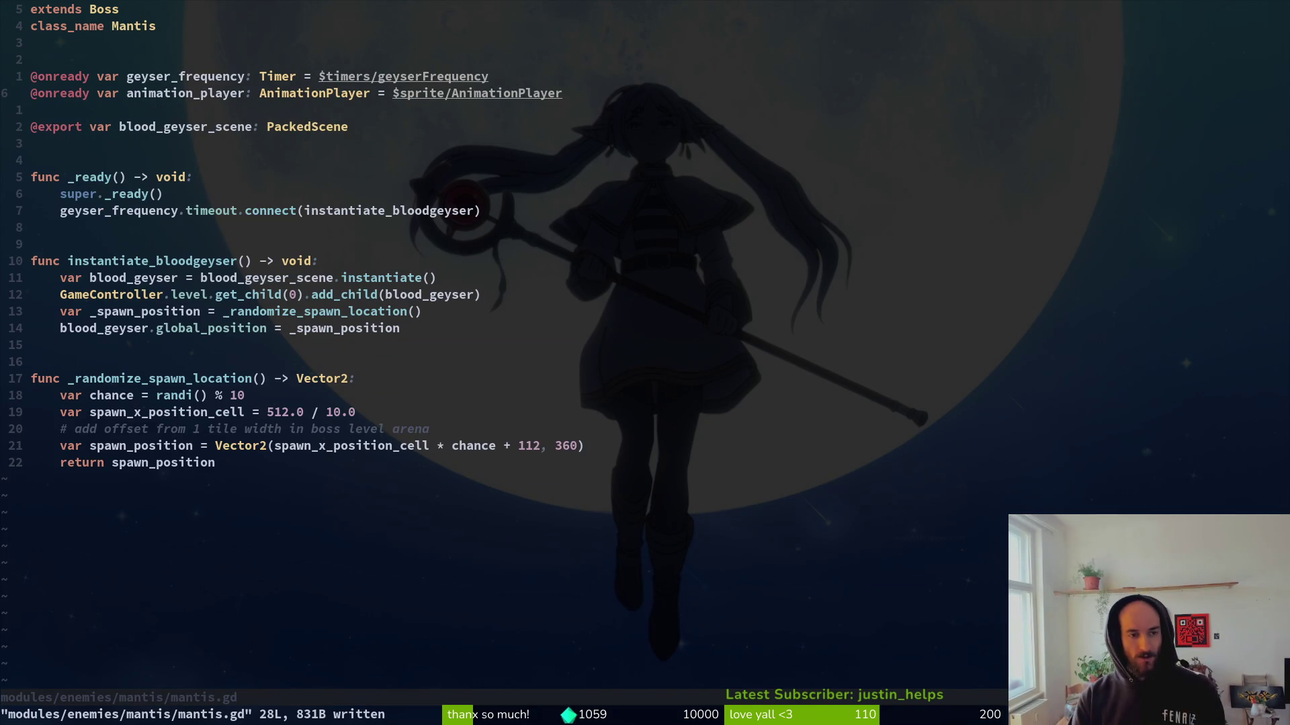
key("ctrl+6")
key("ctrl+6")
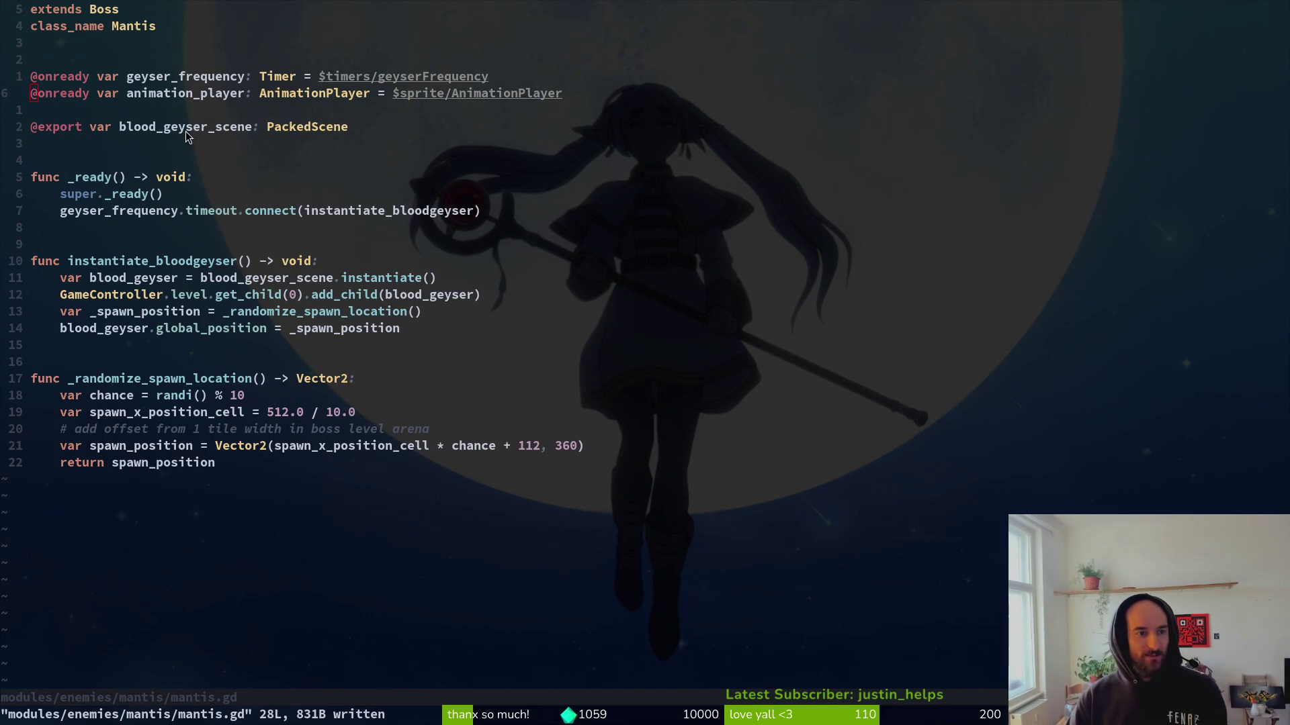
key("alt+Tab")
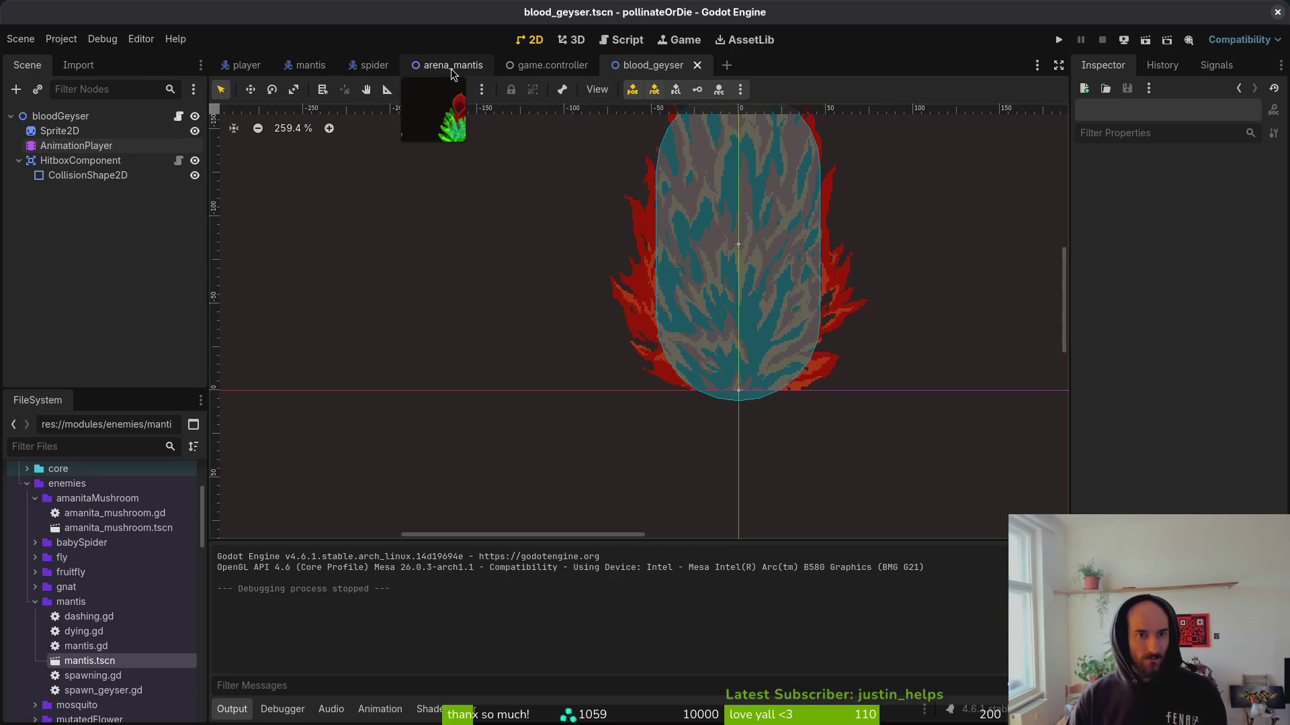
Open arena_spider.tscn and inspect its spider boss node to compare with the mantis arena.
left_click(450, 69)
key("alt+shift+o")
type("sare")
key("ctrl+BackSpace")
type("arenaspi")
key("Return")
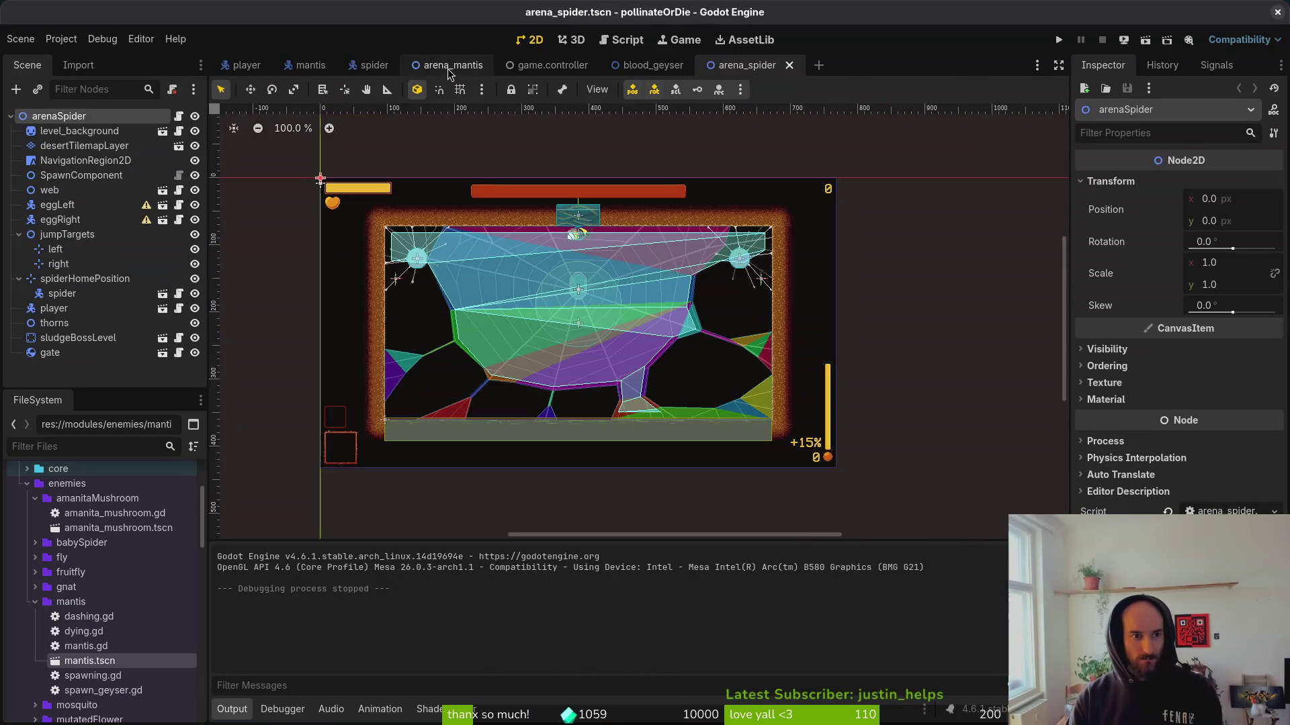
left_click(70, 295)
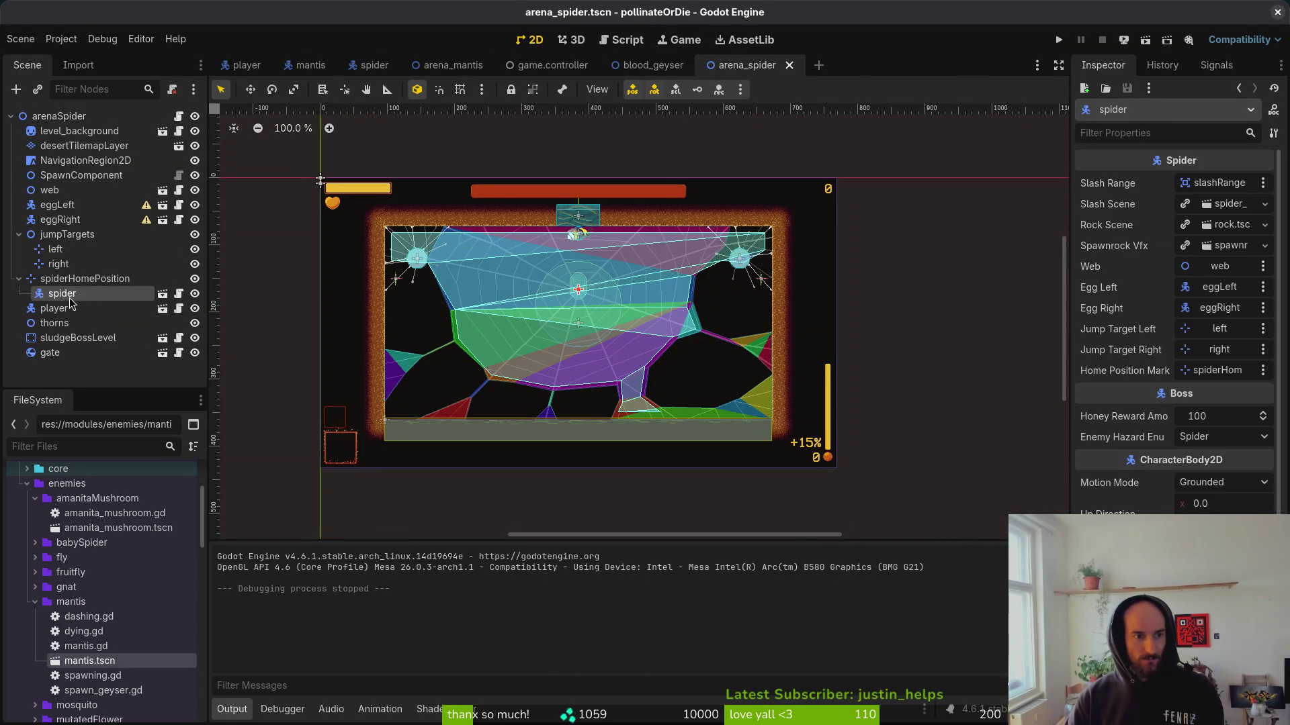
left_click(96, 126)
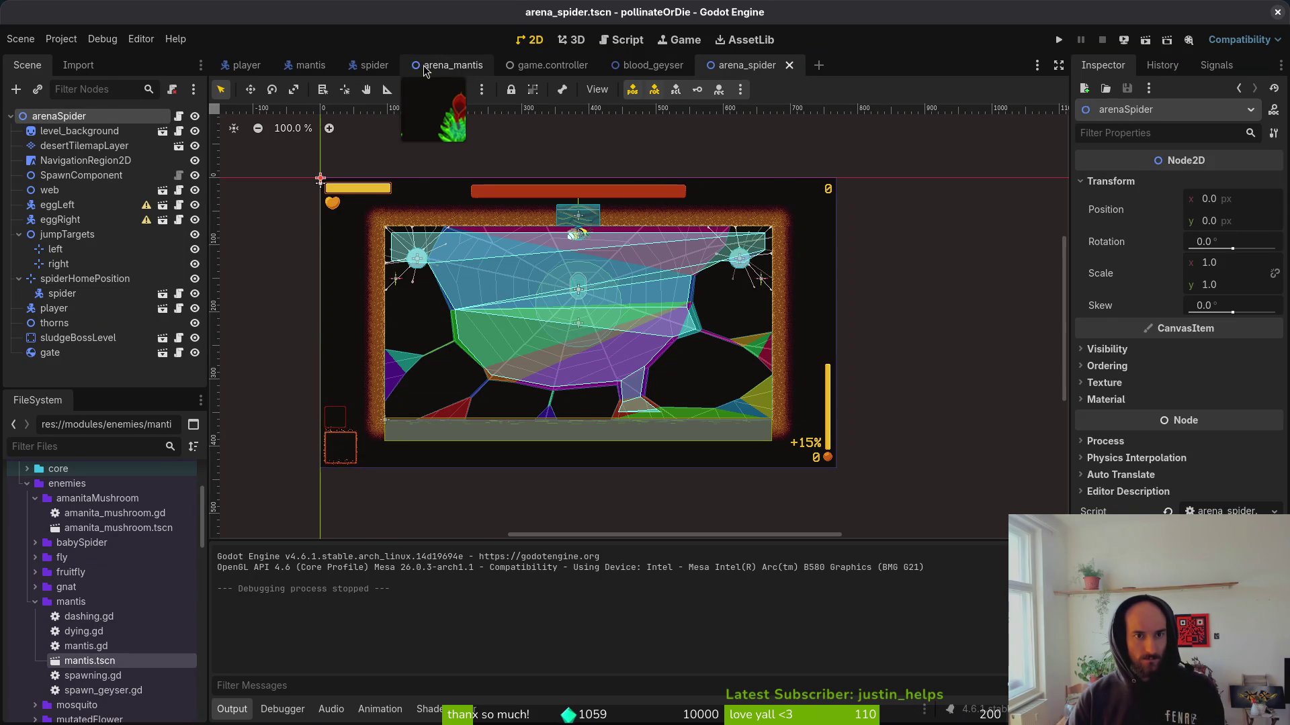
left_click(451, 65)
left_click(766, 65)
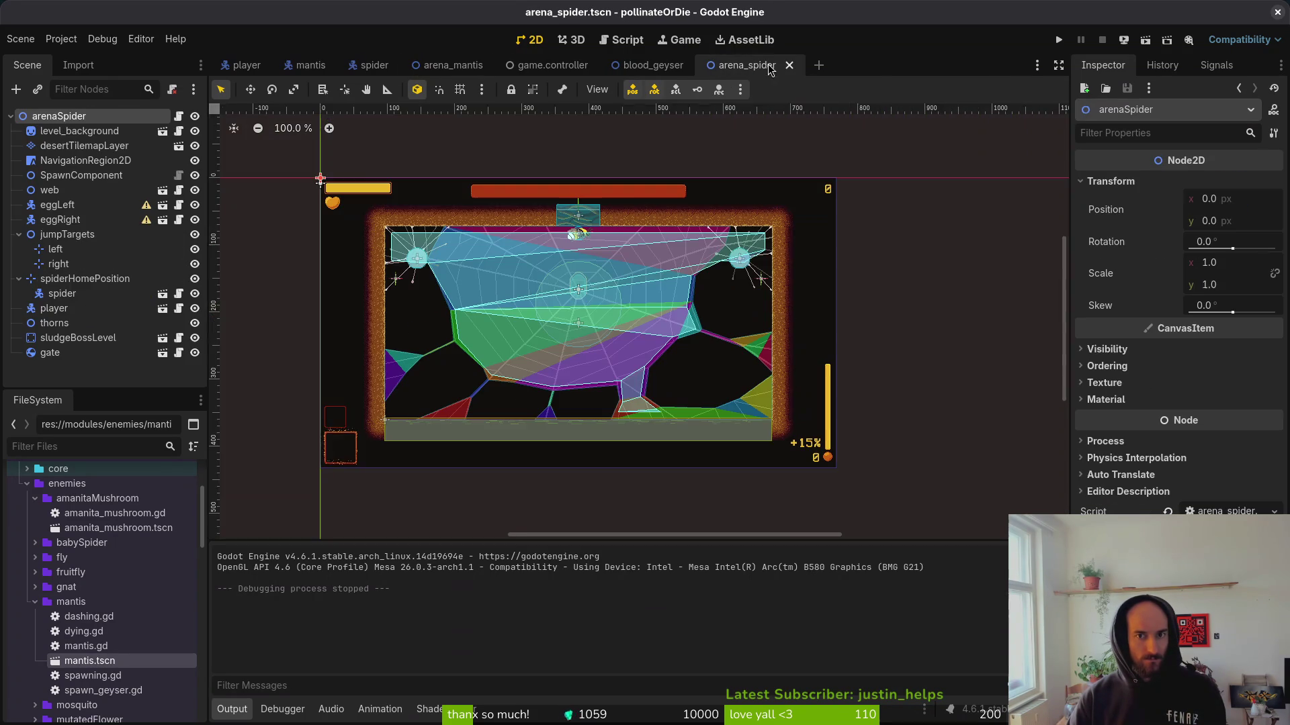
left_click(75, 294)
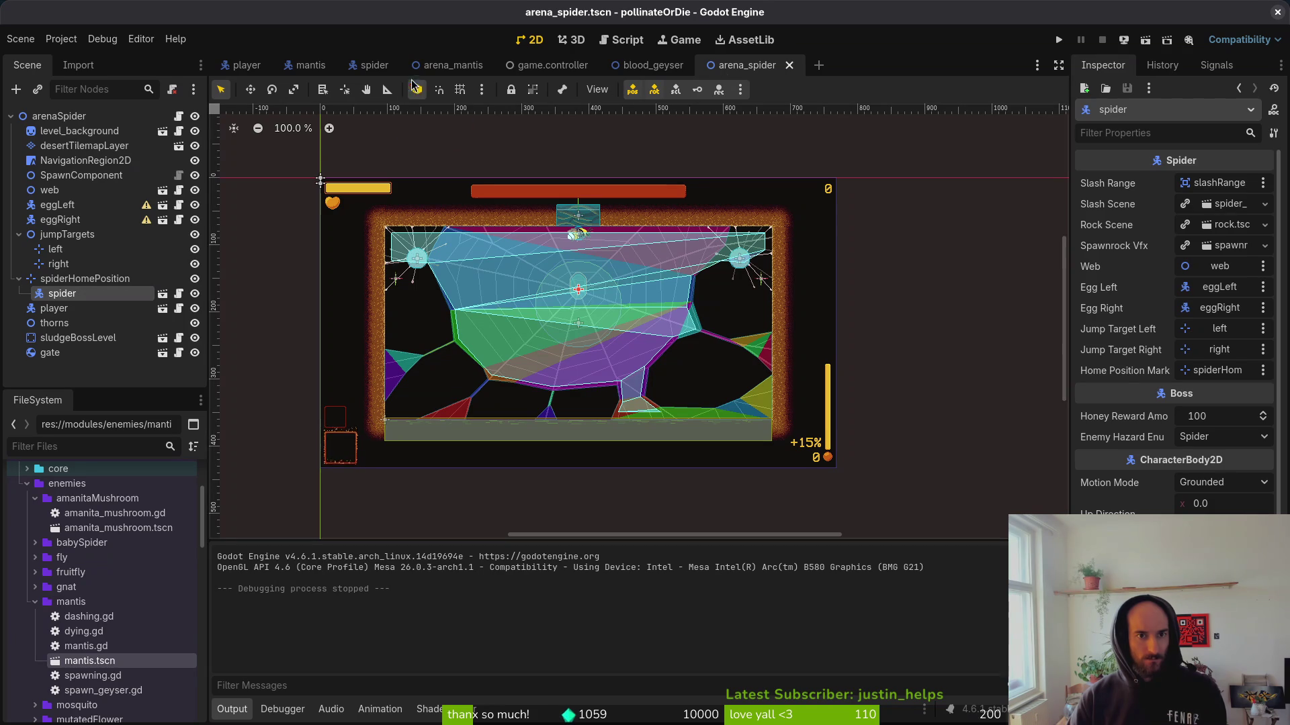
In arena_mantis, replace the mantis node with a fresh mantis.tscn instance and save.
left_click(460, 67)
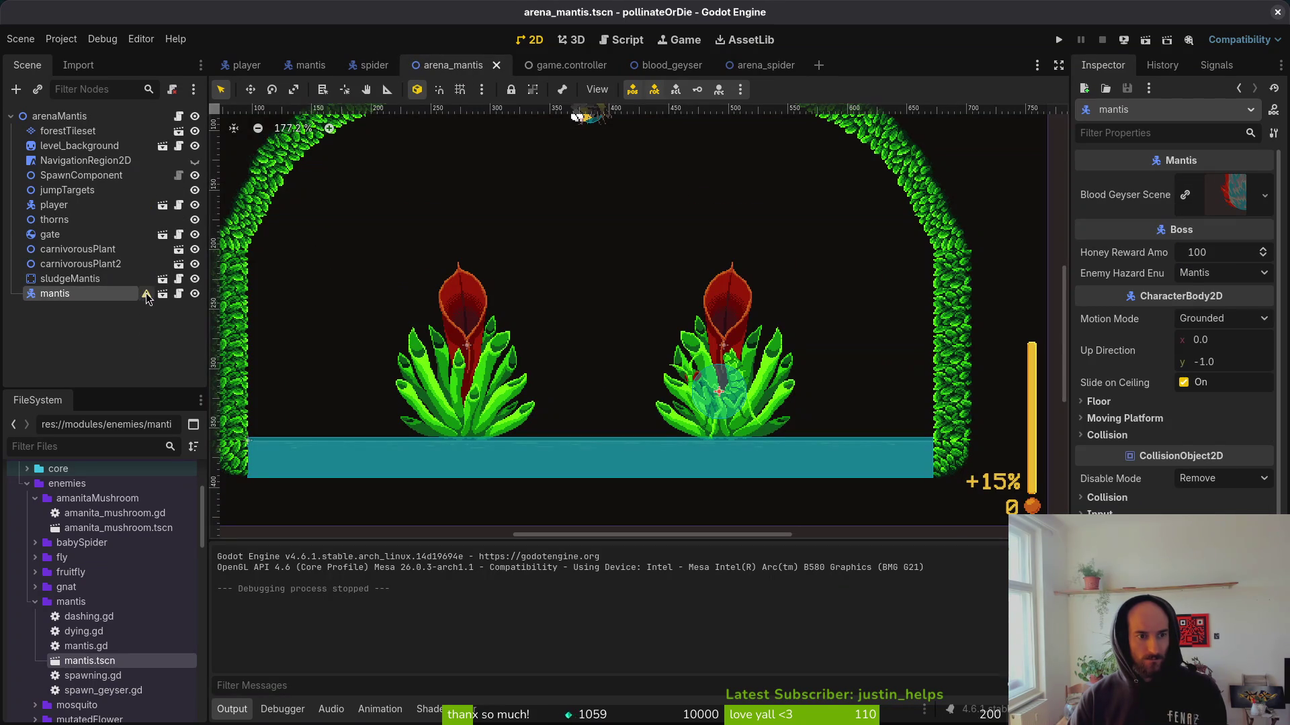
key("Delete")
key("Return")
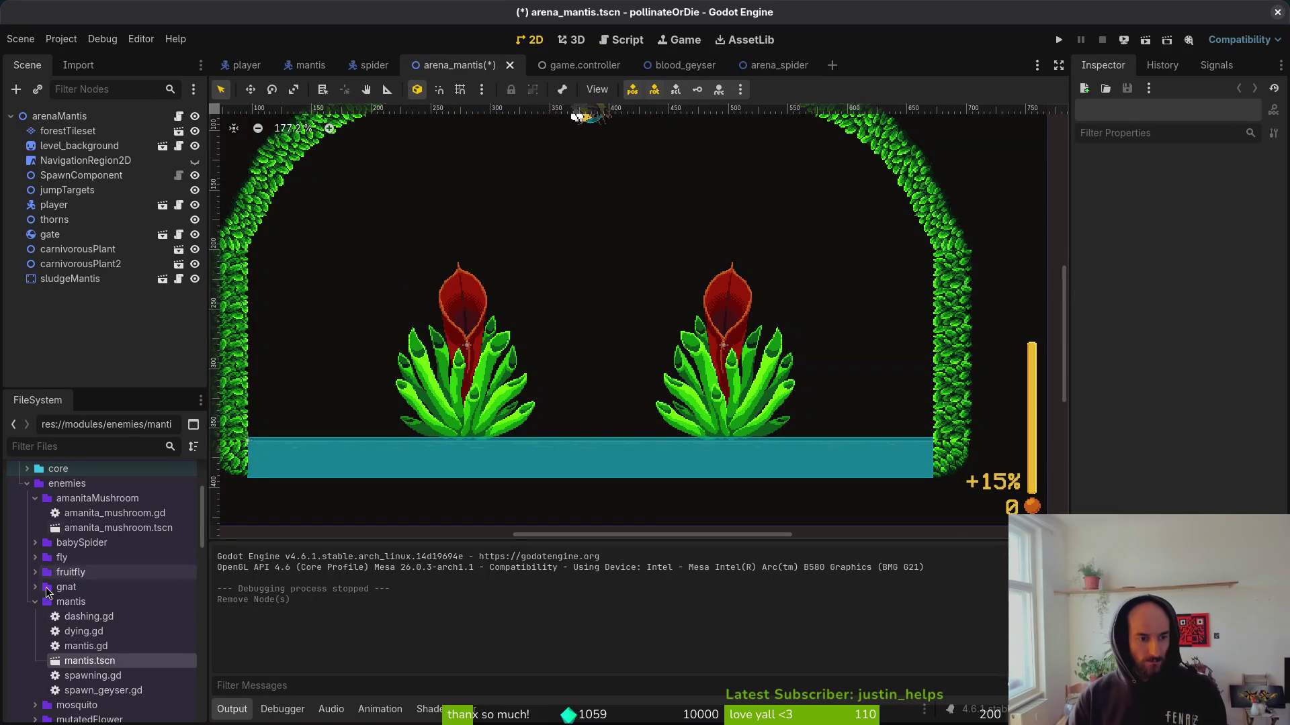
mouse_move(84, 664)
left_mouse_down()
mouse_move(724, 344)
mouse_move(727, 400)
left_mouse_up()
left_click(779, 482)
key("ctrl+s")
left_click(54, 294)
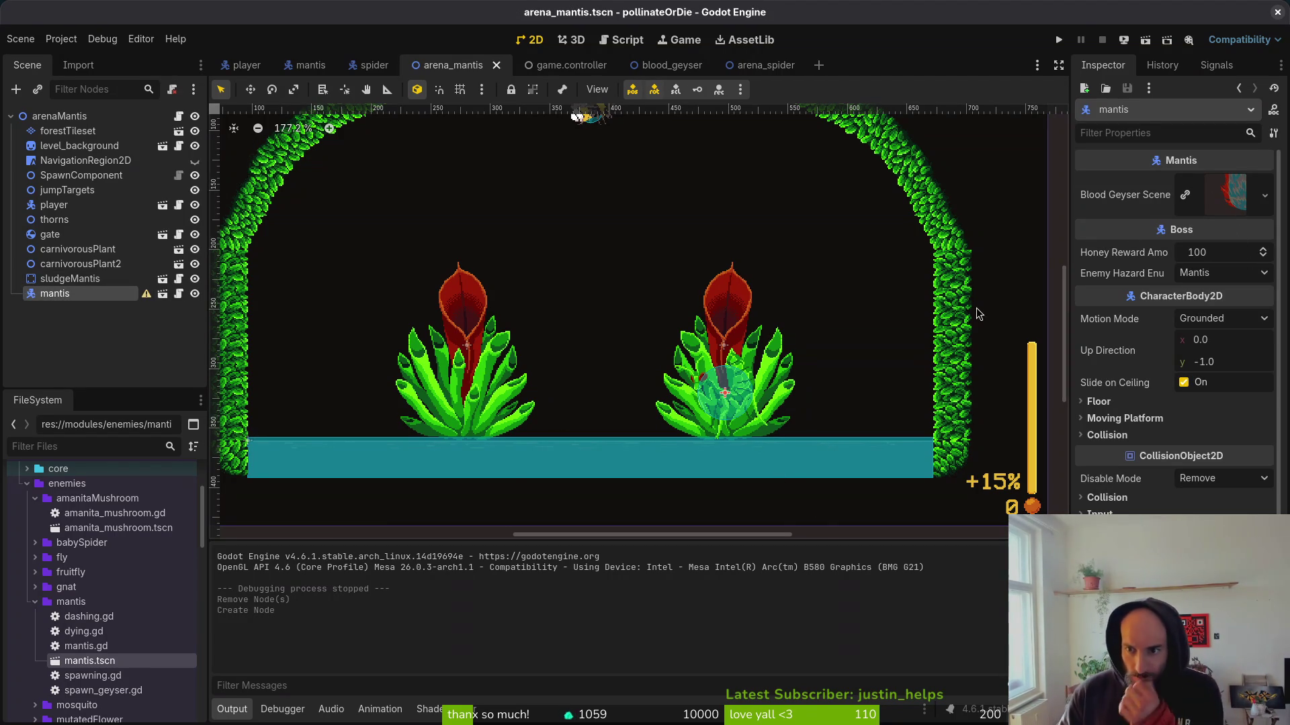
left_click(310, 67)
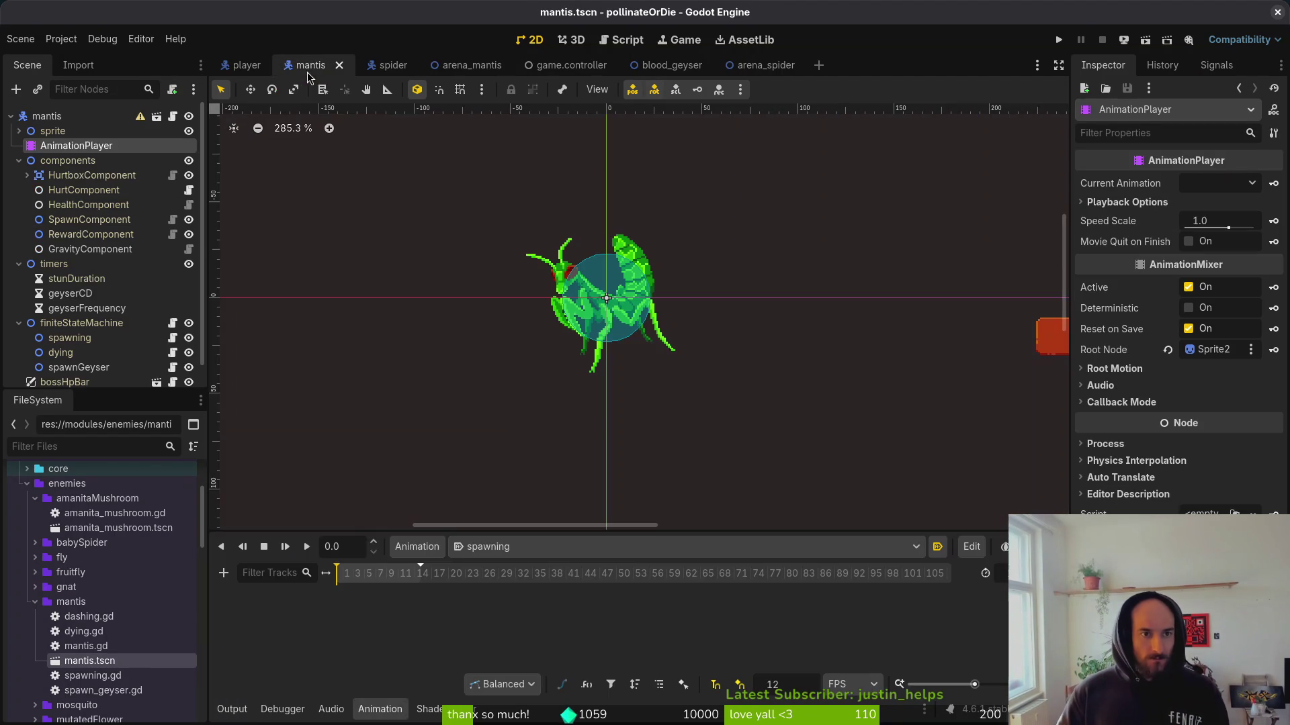
Move the mantis AnimationPlayer under the sprite node, save mantis.tscn, and start a test run.
left_click(76, 119)
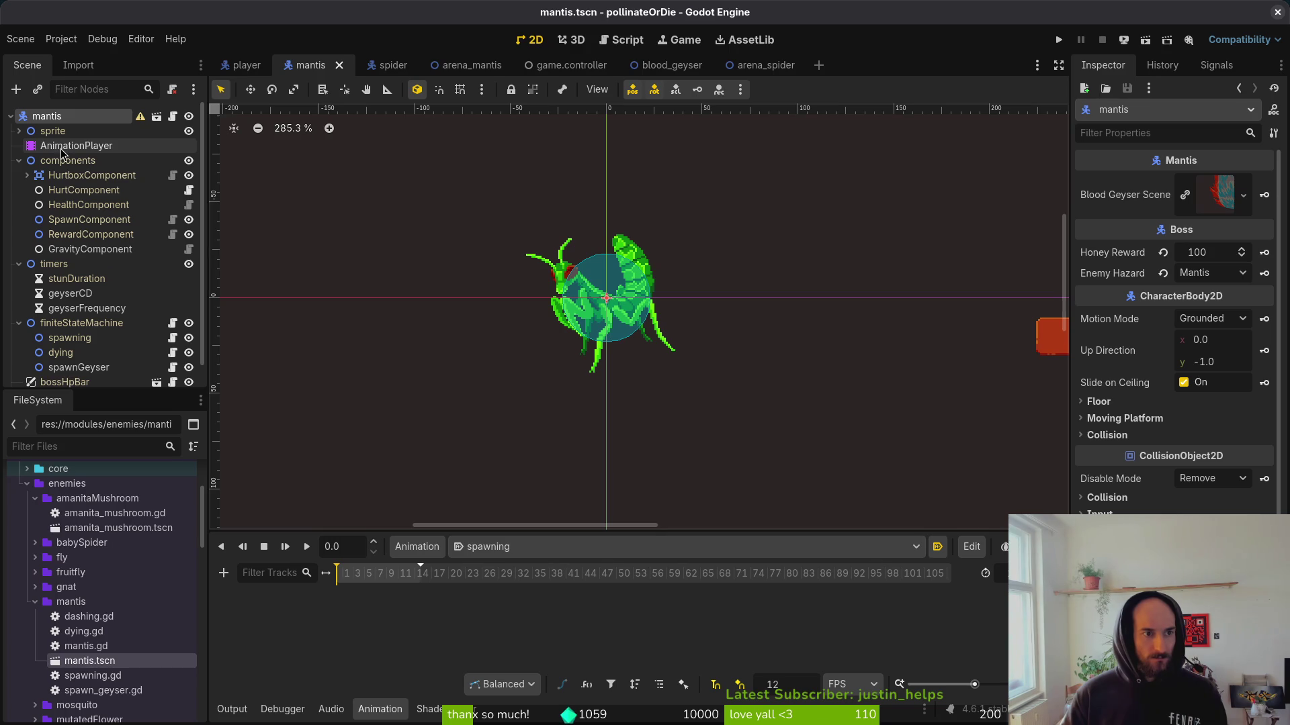
left_click(19, 131)
left_click_drag(65, 166, 65, 152)
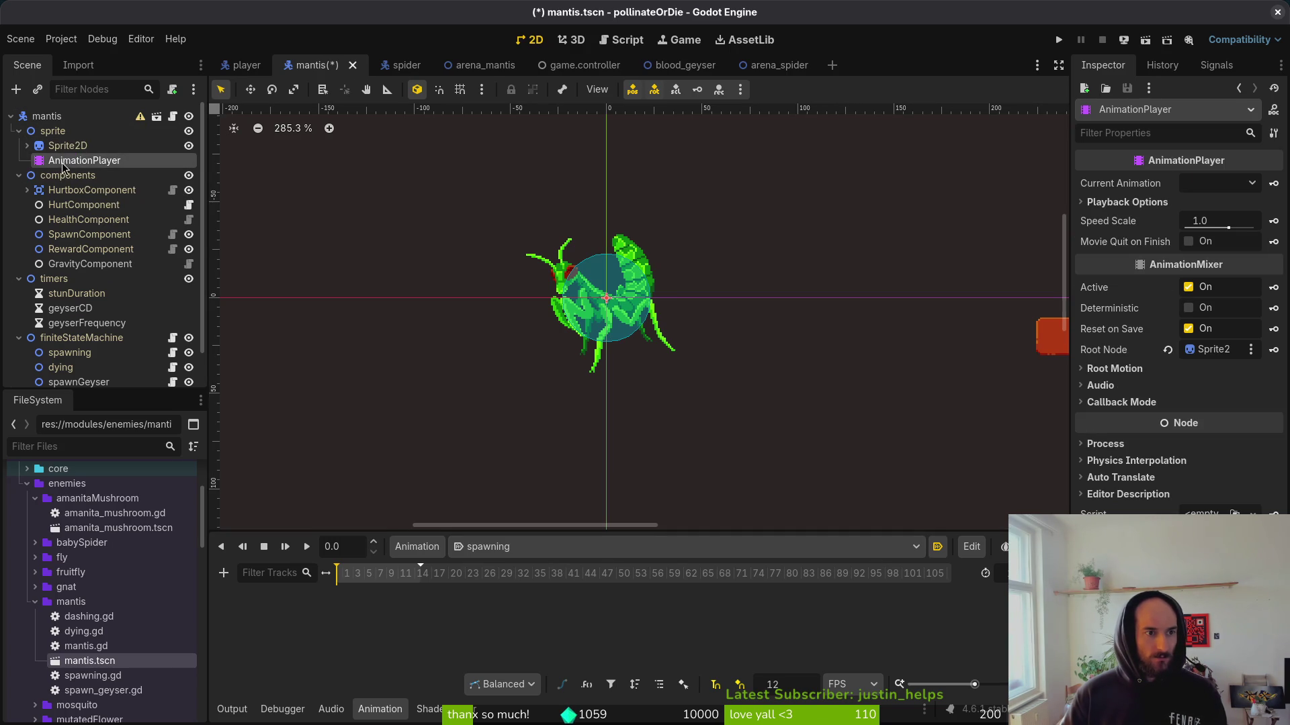
left_click(18, 131)
key("ctrl+s")
left_click(19, 146)
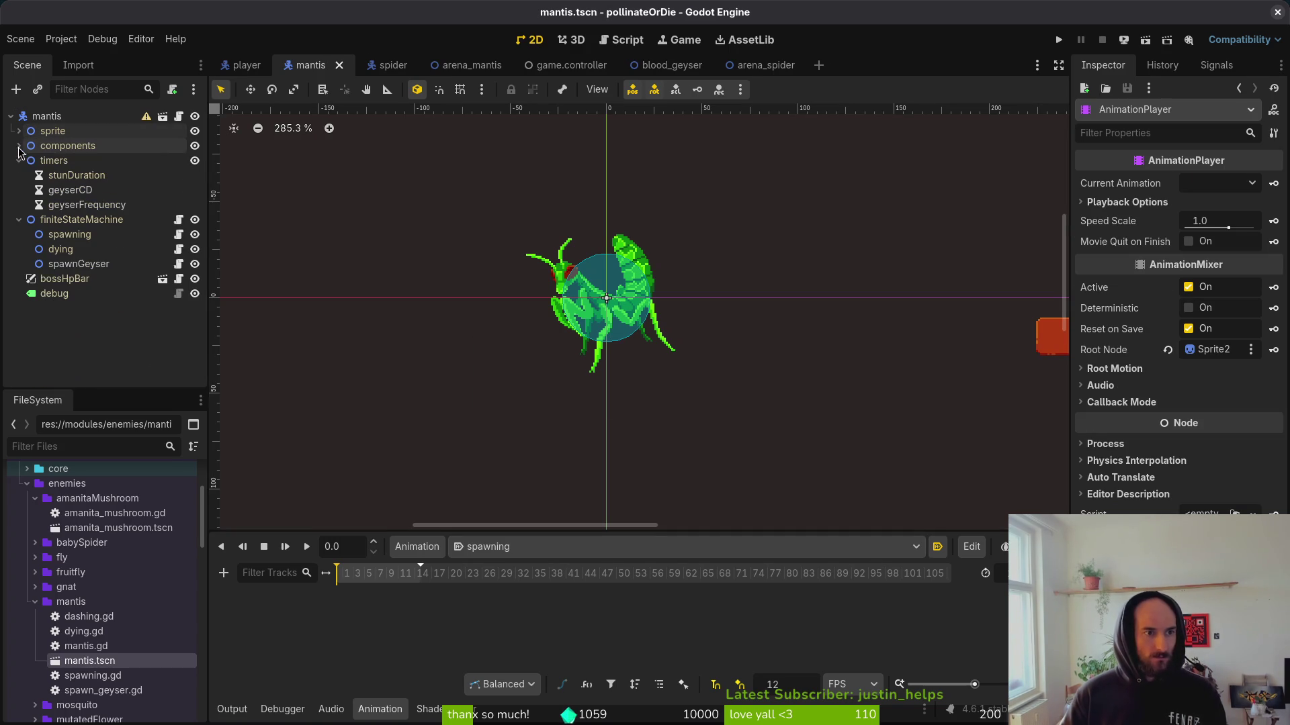
left_click(1060, 40)
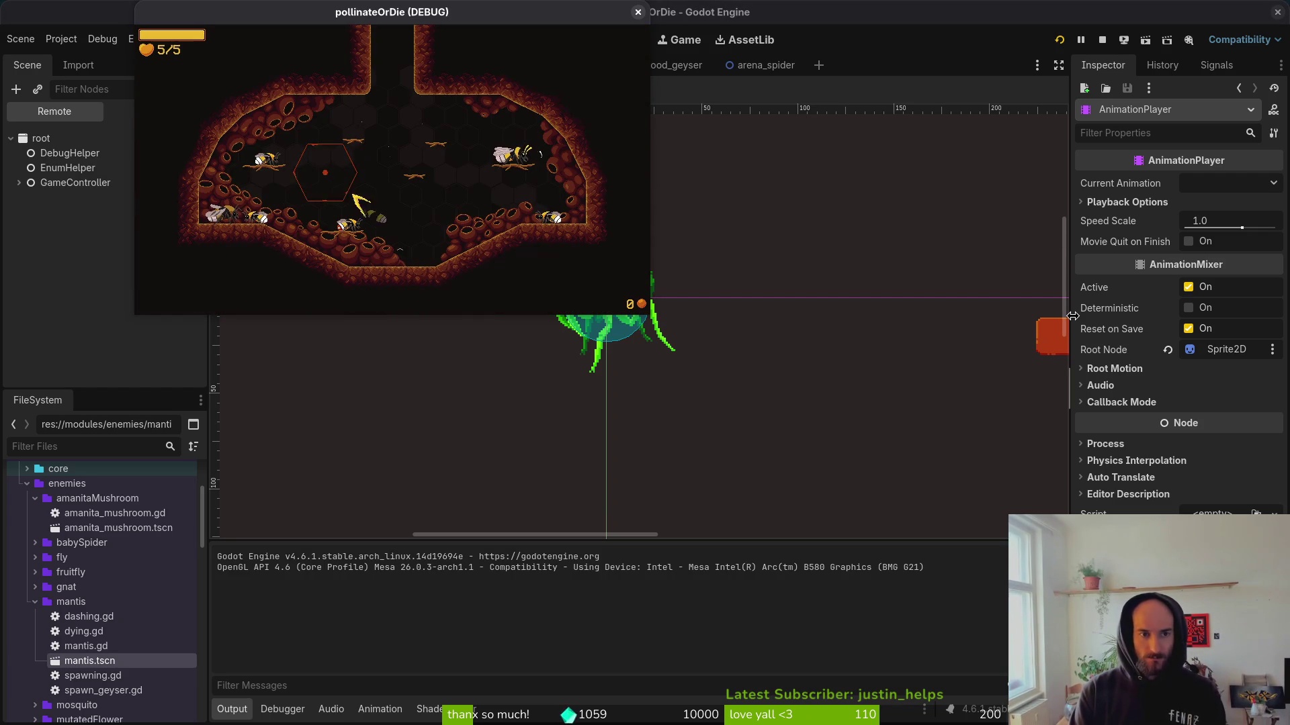
Load the mantis level from the game's debug level select.
key("Escape")
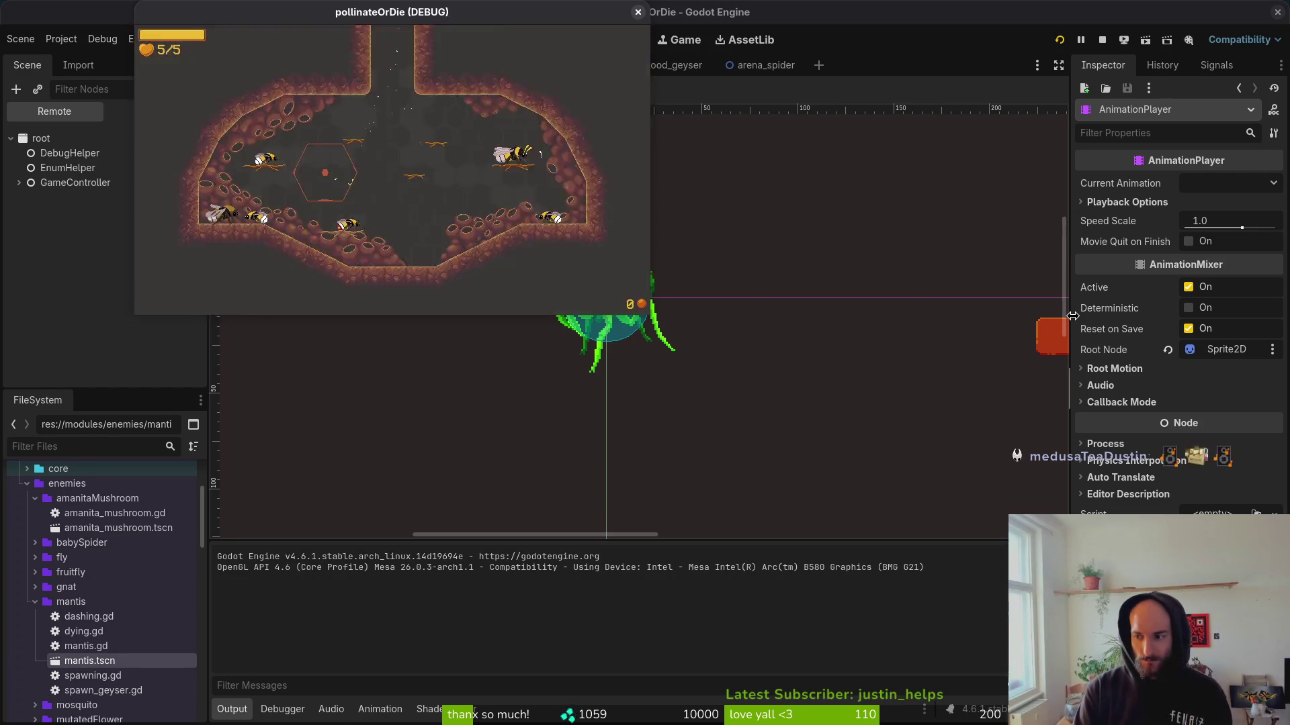
key("Down")
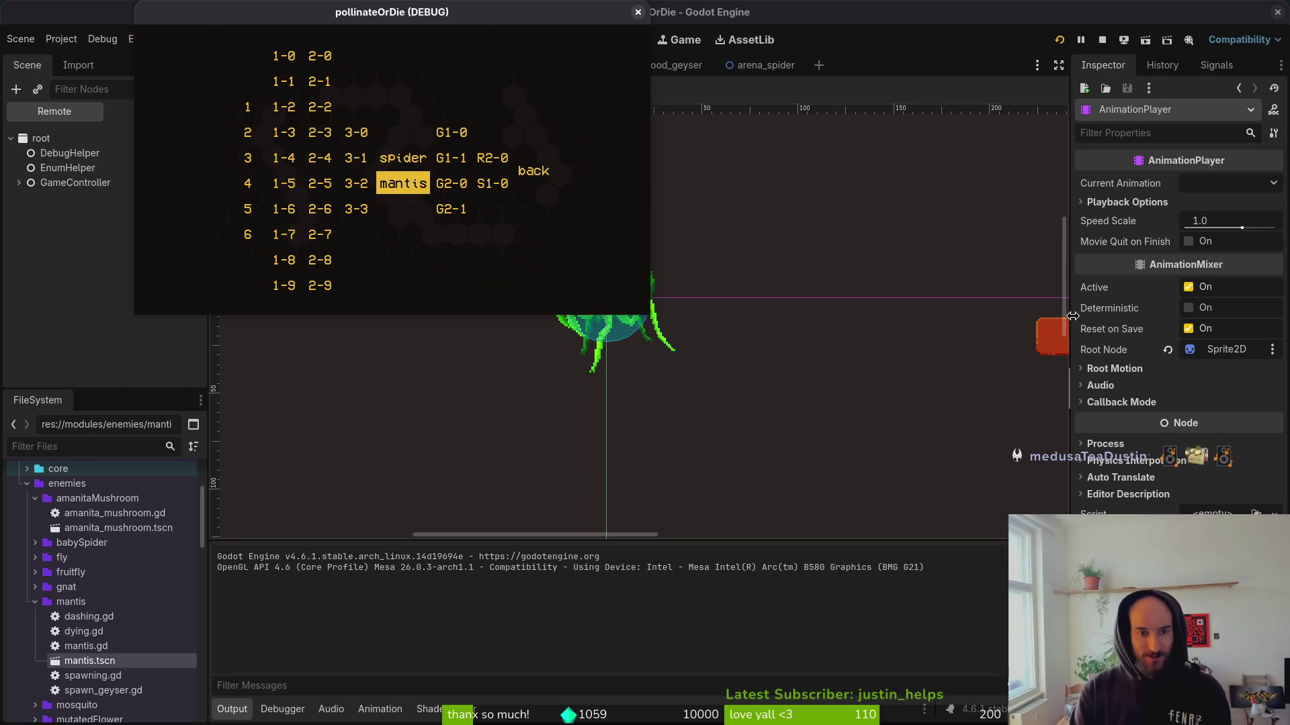
key("Return")
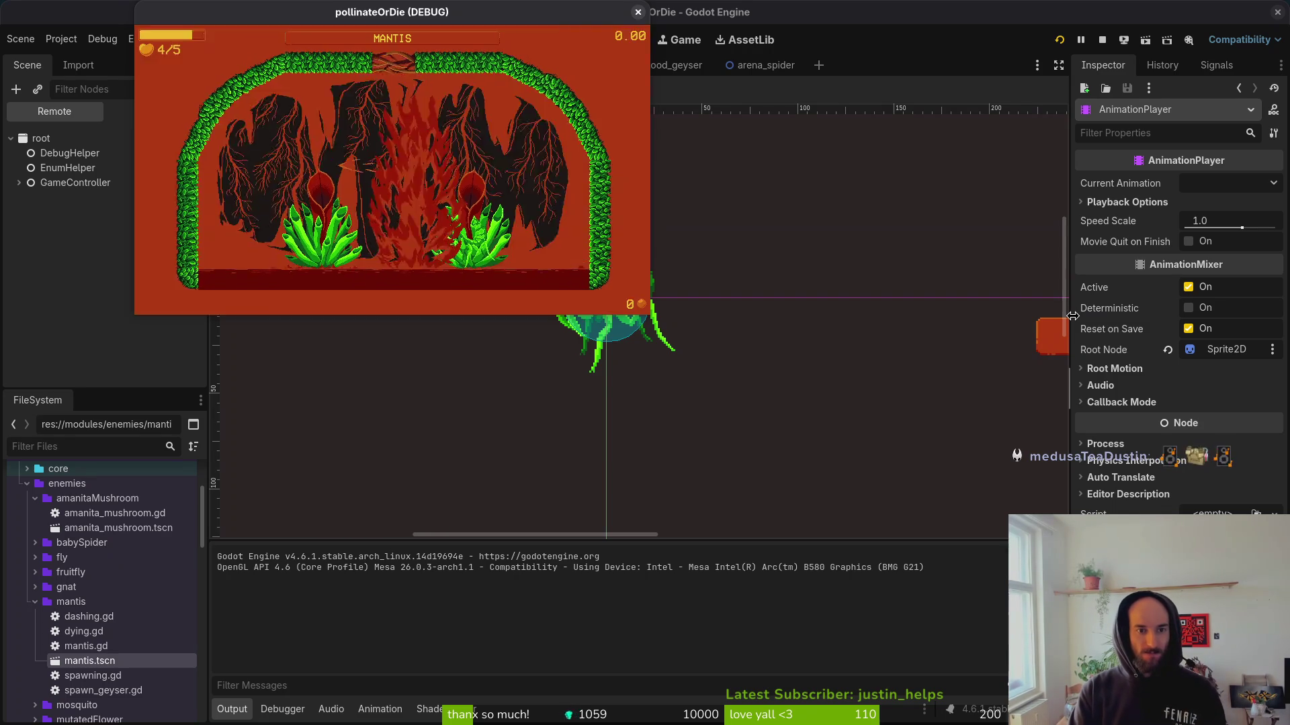
Fly the bee left and right through the mantis fight, then close the game window.
key("Right")
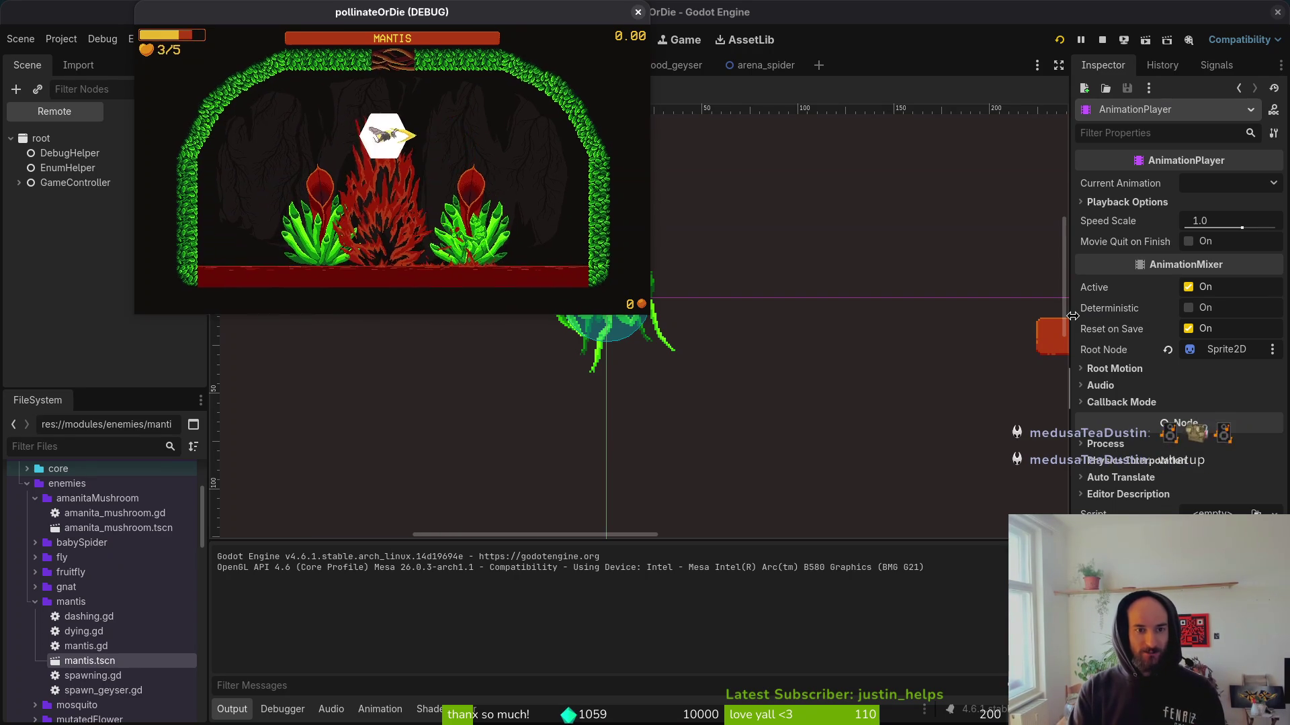
key("Left")
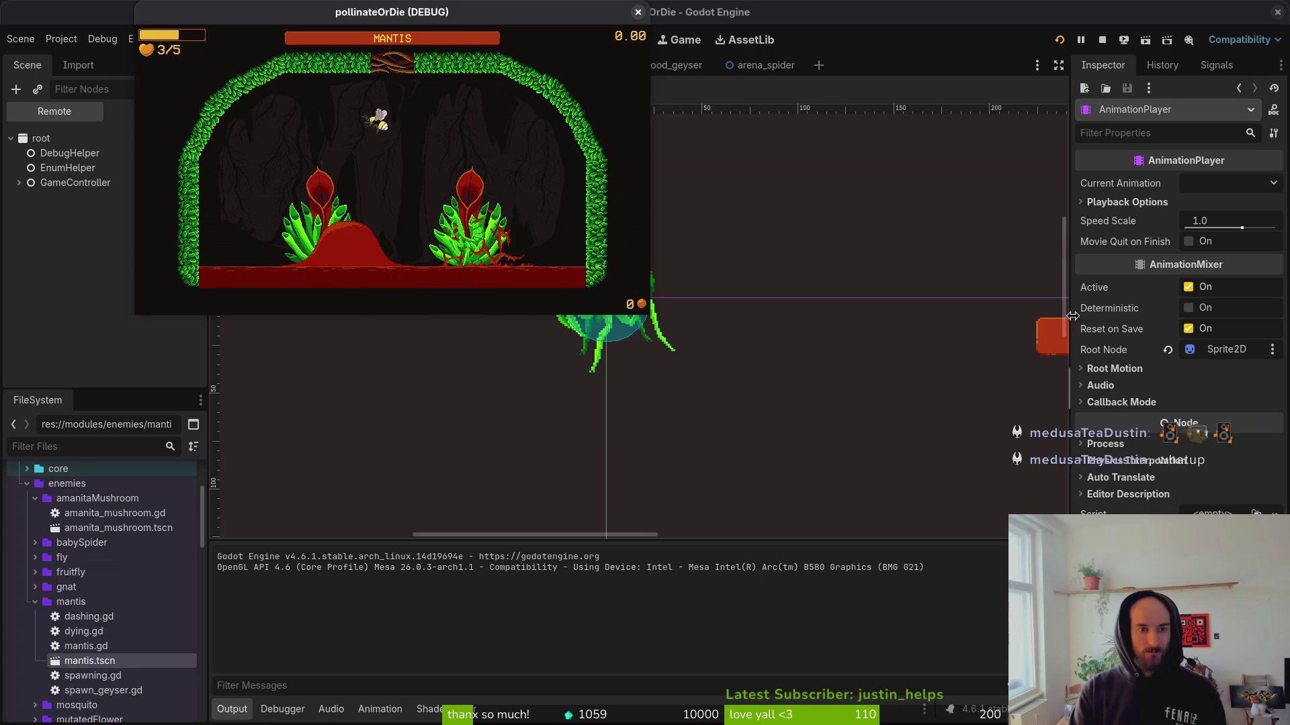
key("Right")
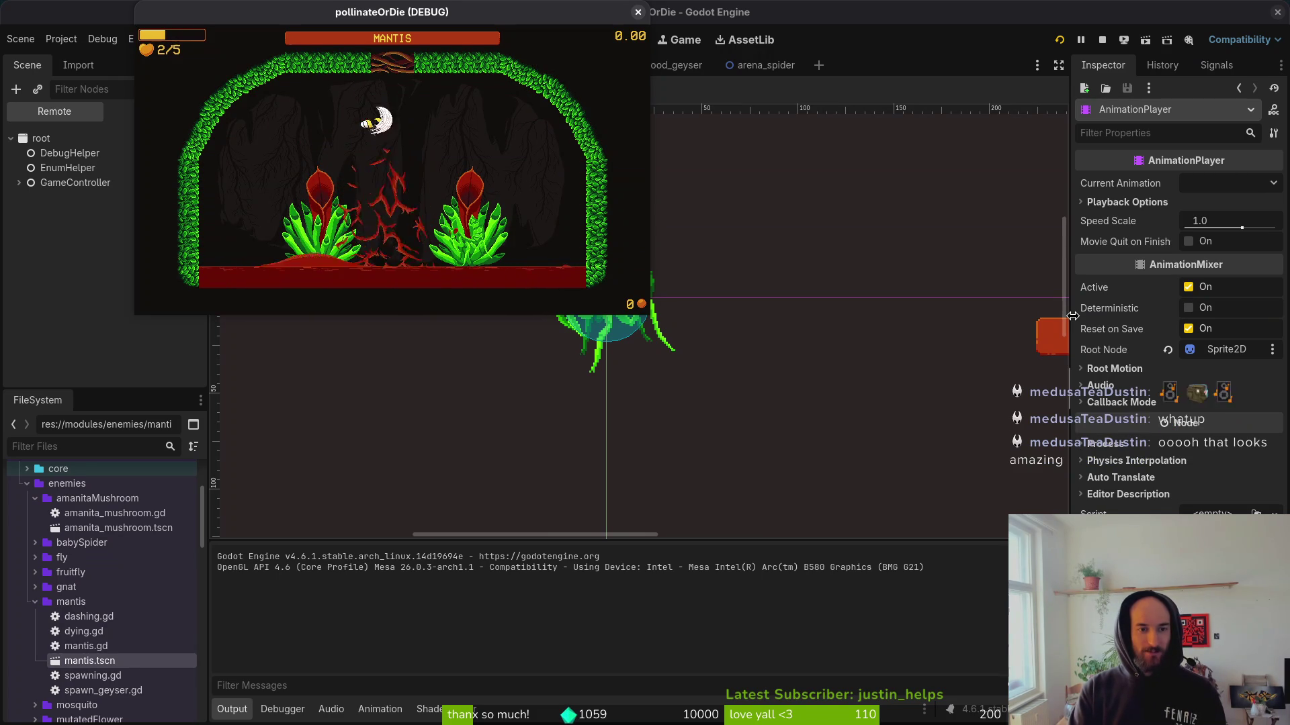
key("Right")
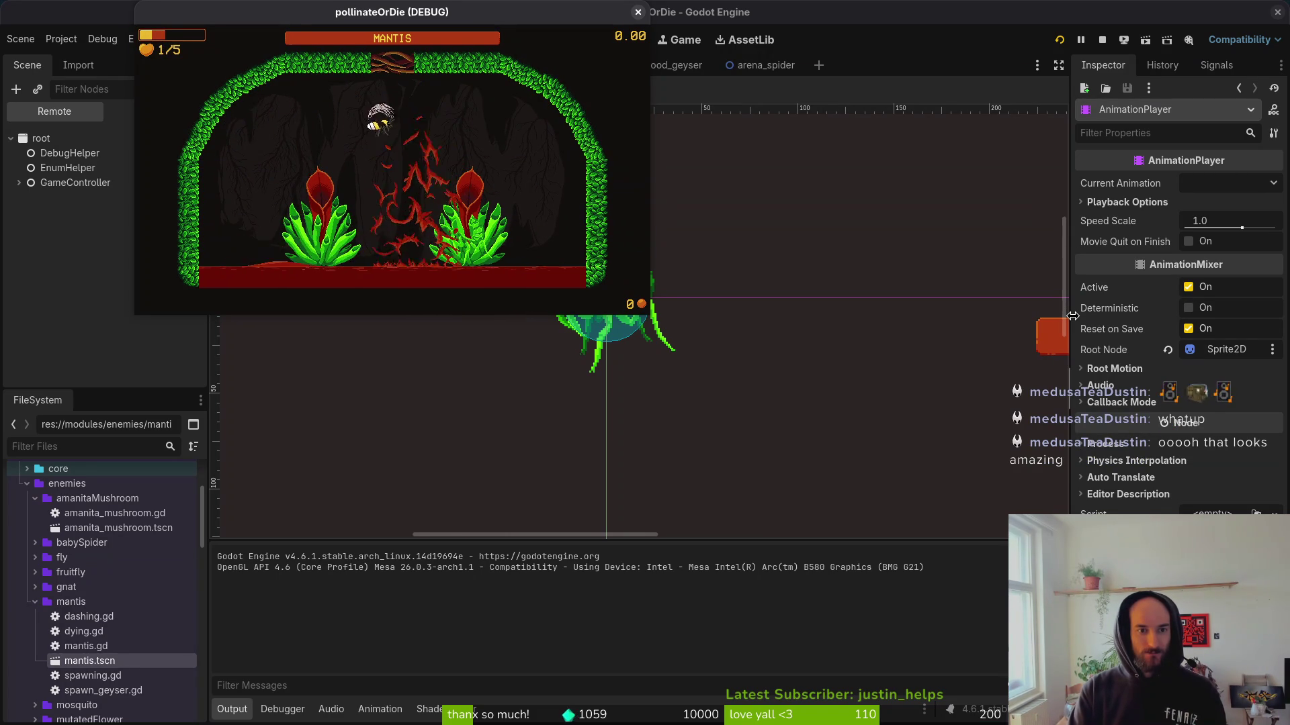
key("Right")
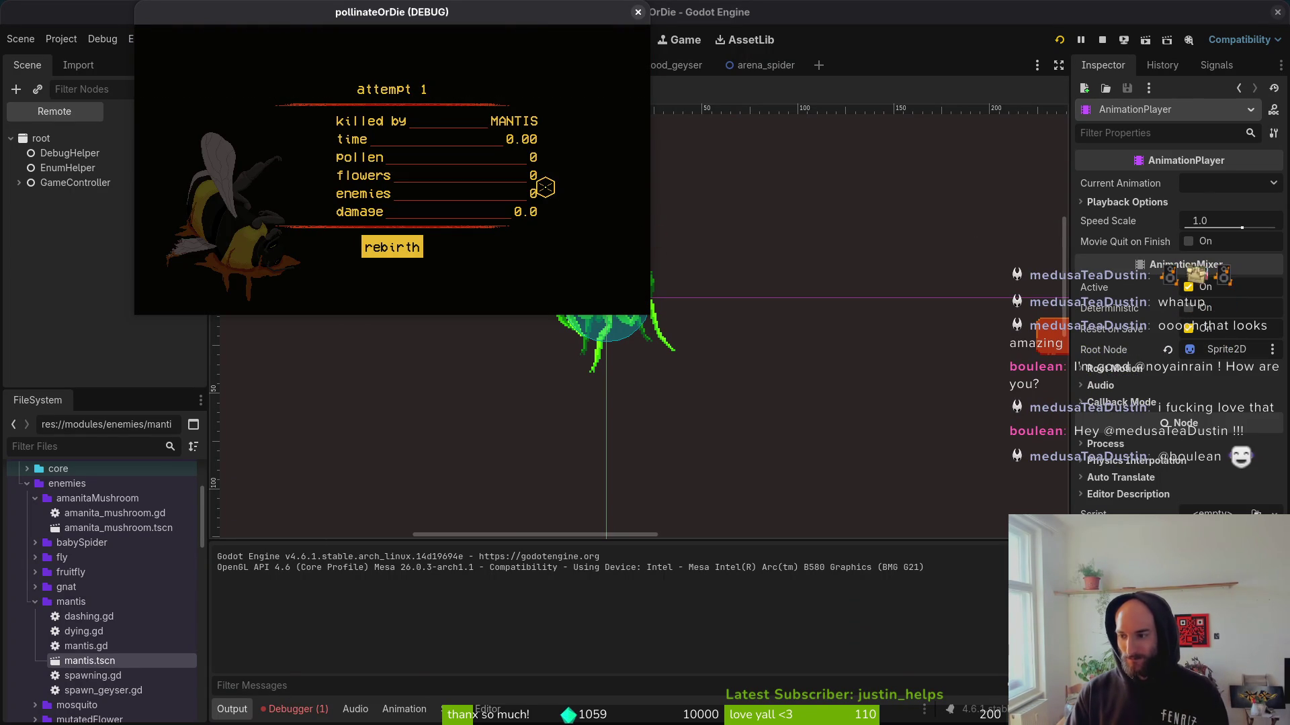
left_click(637, 13)
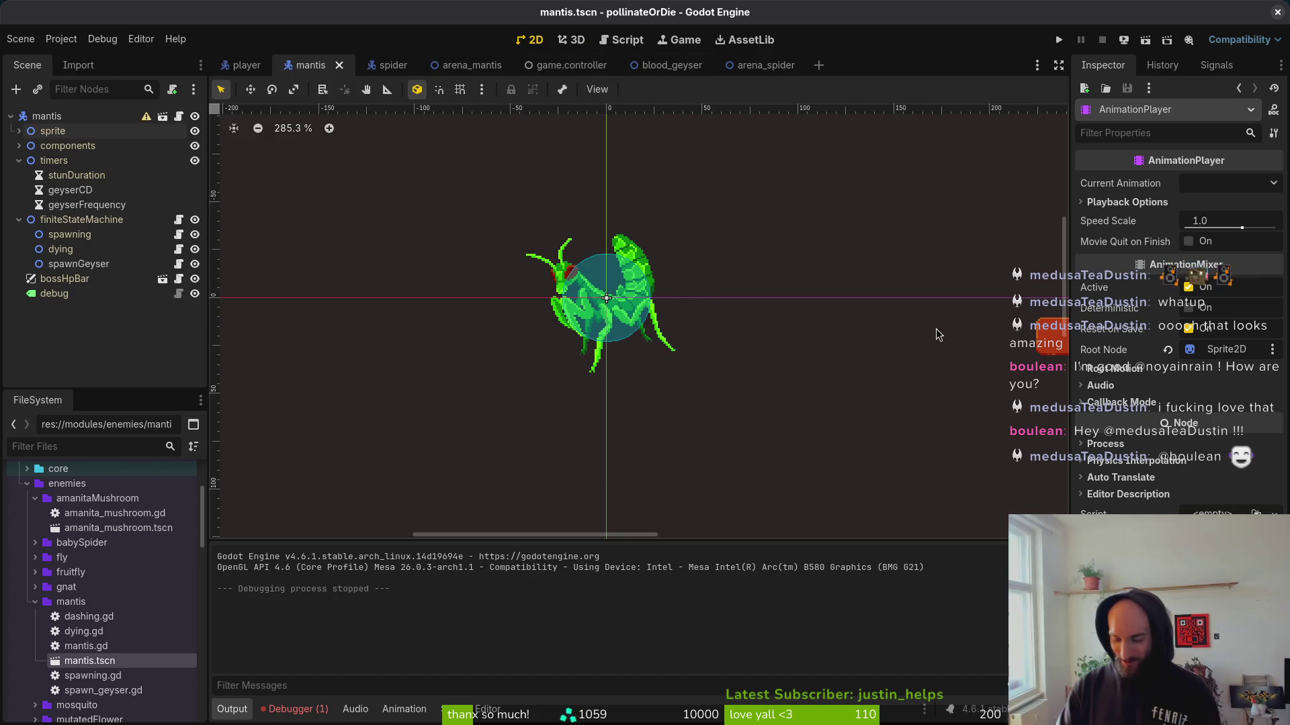
key("super+f")
Open bloodGeyser in Aseprite, go to frame 4, and pick the mound's dark red.
key("super+2")
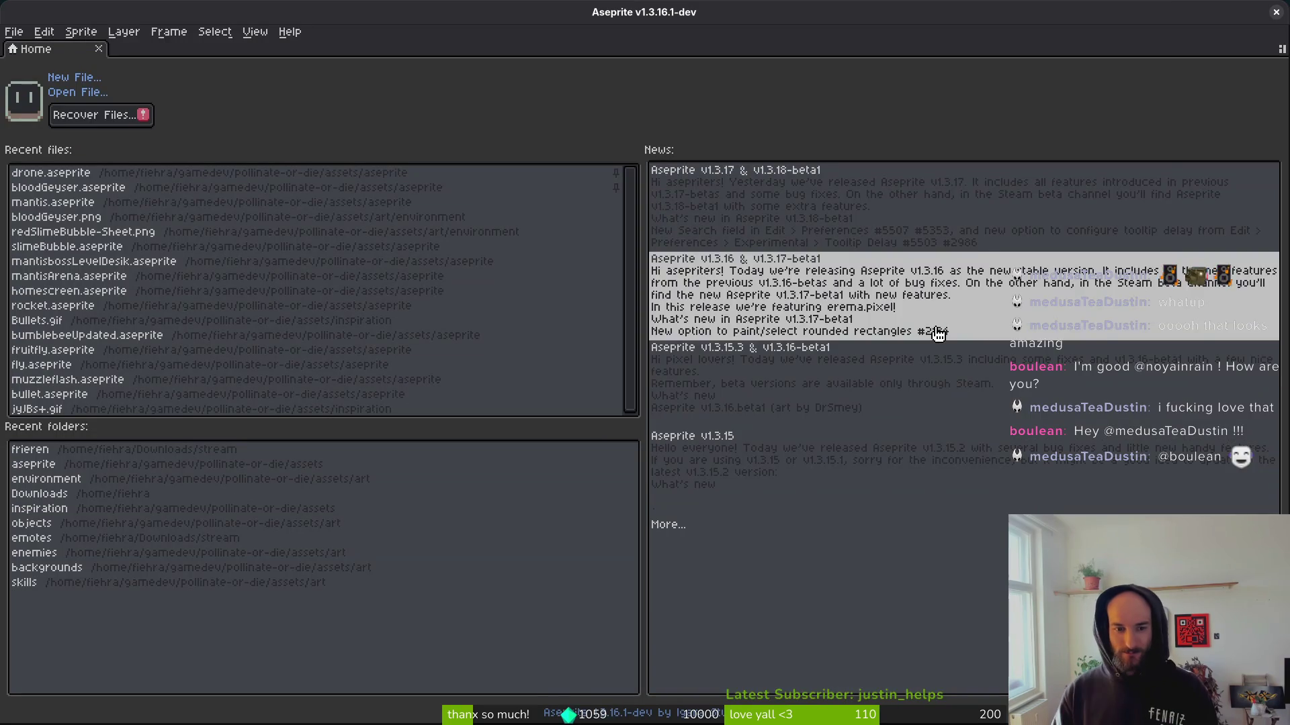
left_click(90, 191)
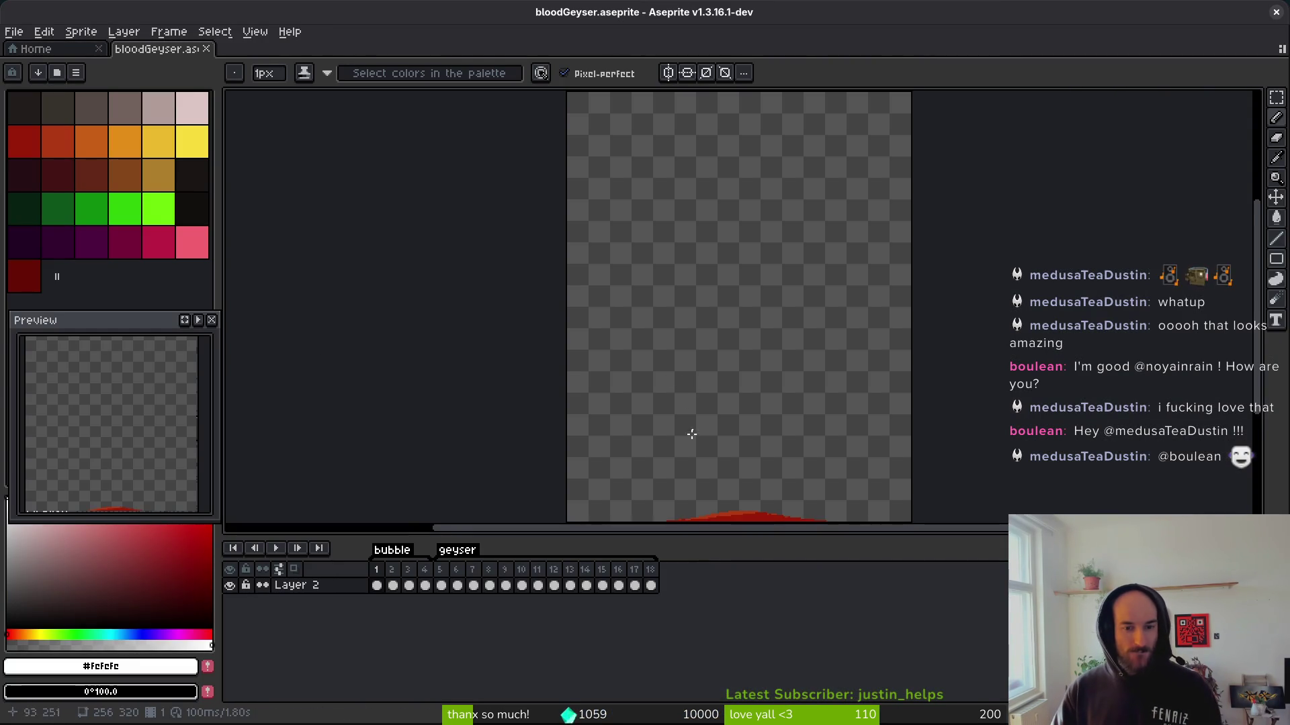
left_click(427, 580)
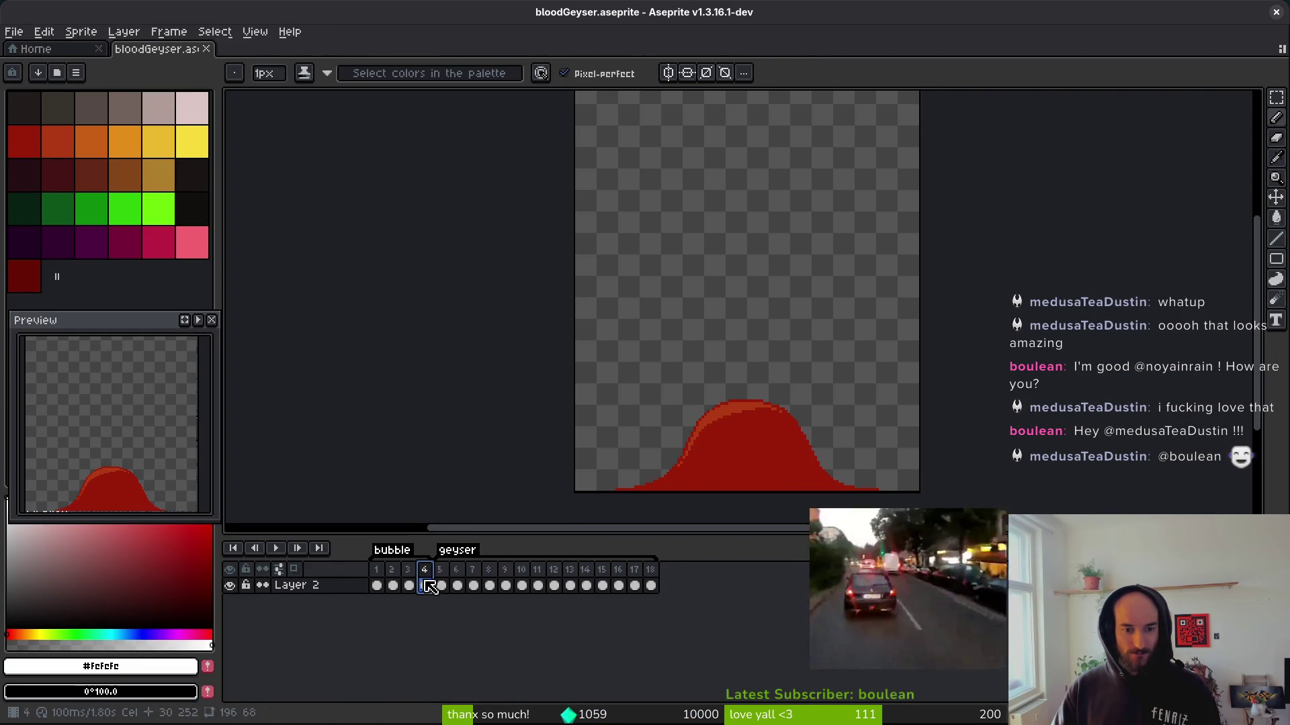
scroll(760, 452, "up", 5)
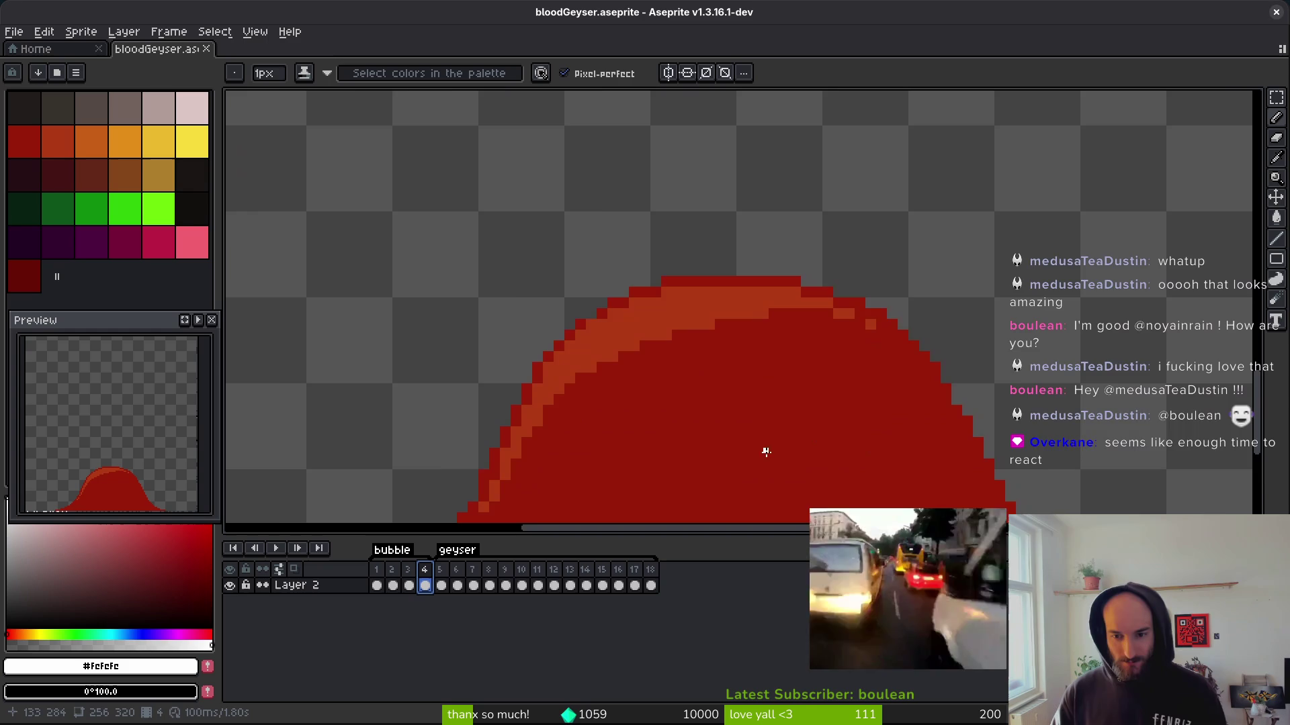
left_click(959, 331, "alt")
Play the geyser animation to review it, then save the sprite.
scroll(957, 328, "up", 2)
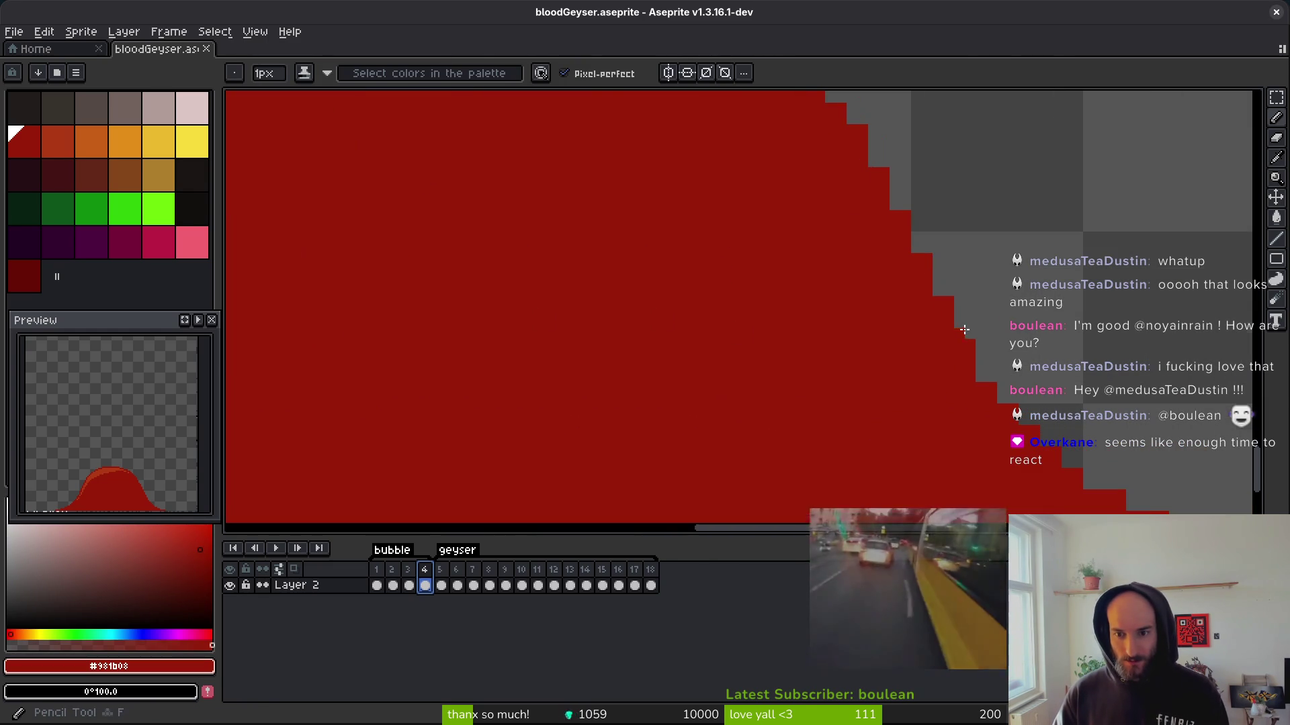
scroll(958, 329, "down", 3)
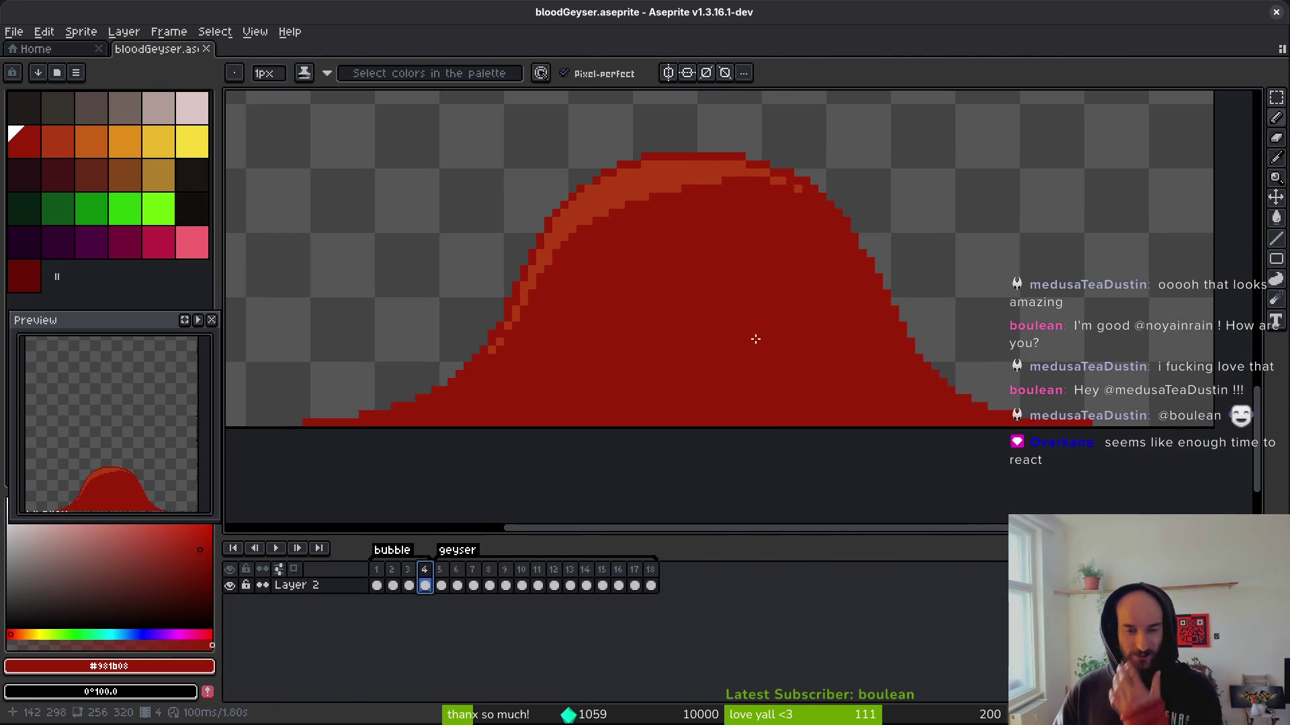
key("Return")
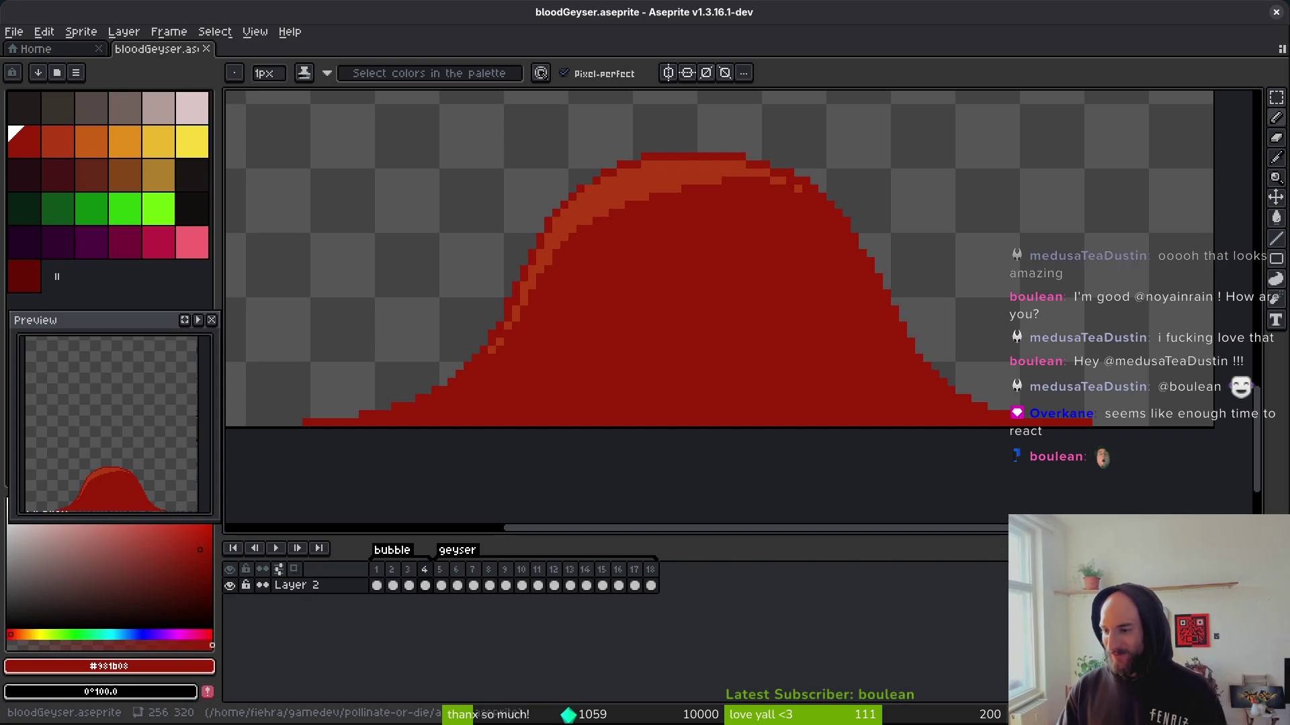
scroll(698, 421, "up", 3)
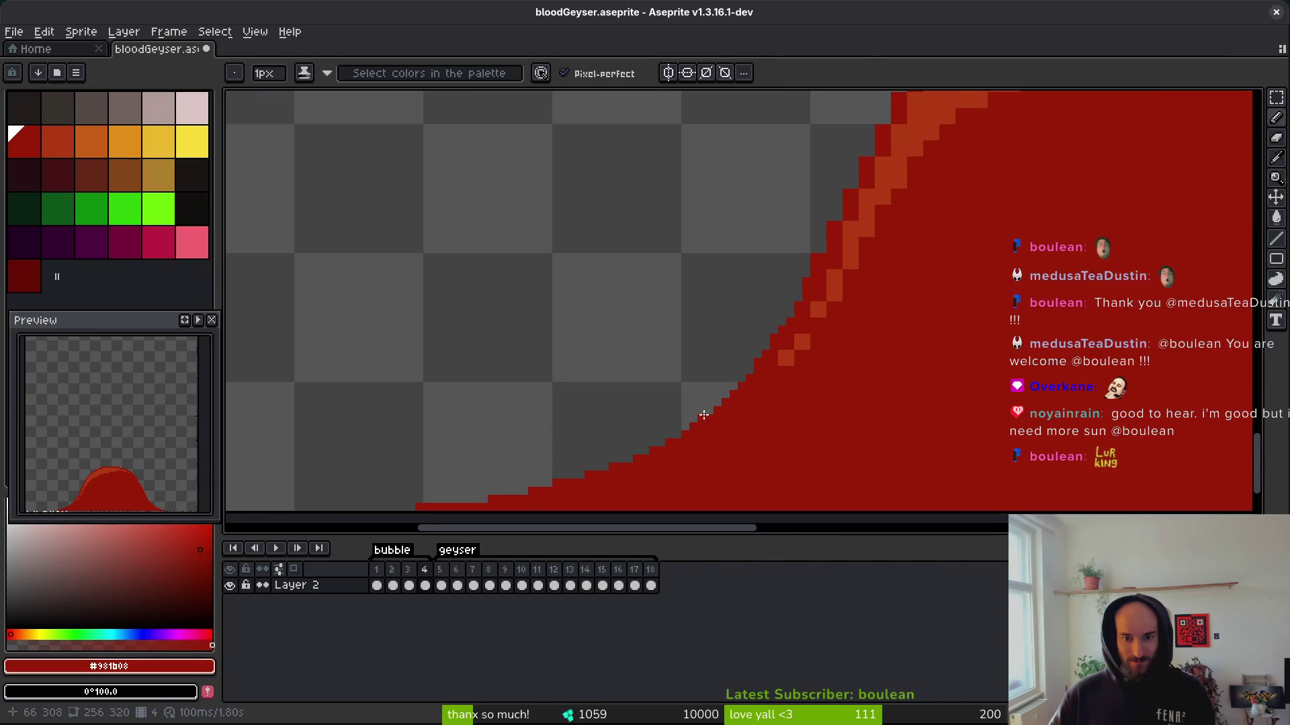
key("ctrl+s")
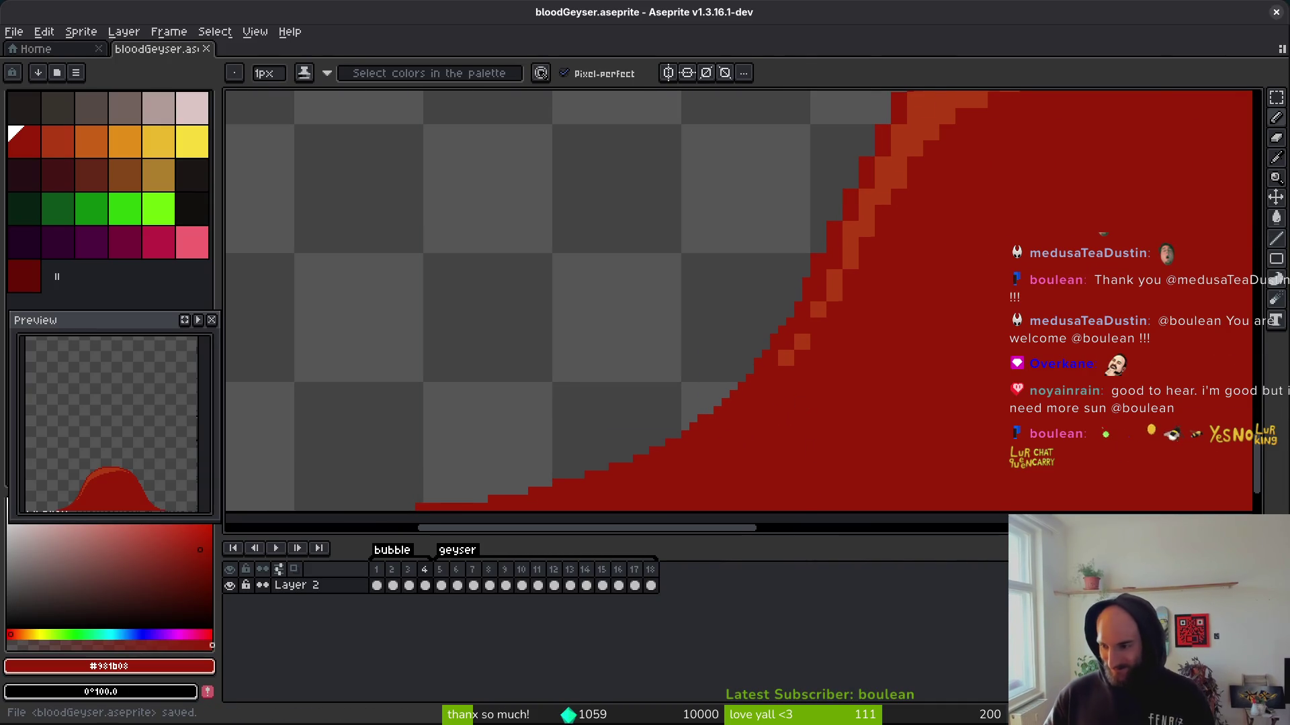
Paint two dark-red pixels extending the mound's slope edge.
left_click_drag(805, 406, 805, 366)
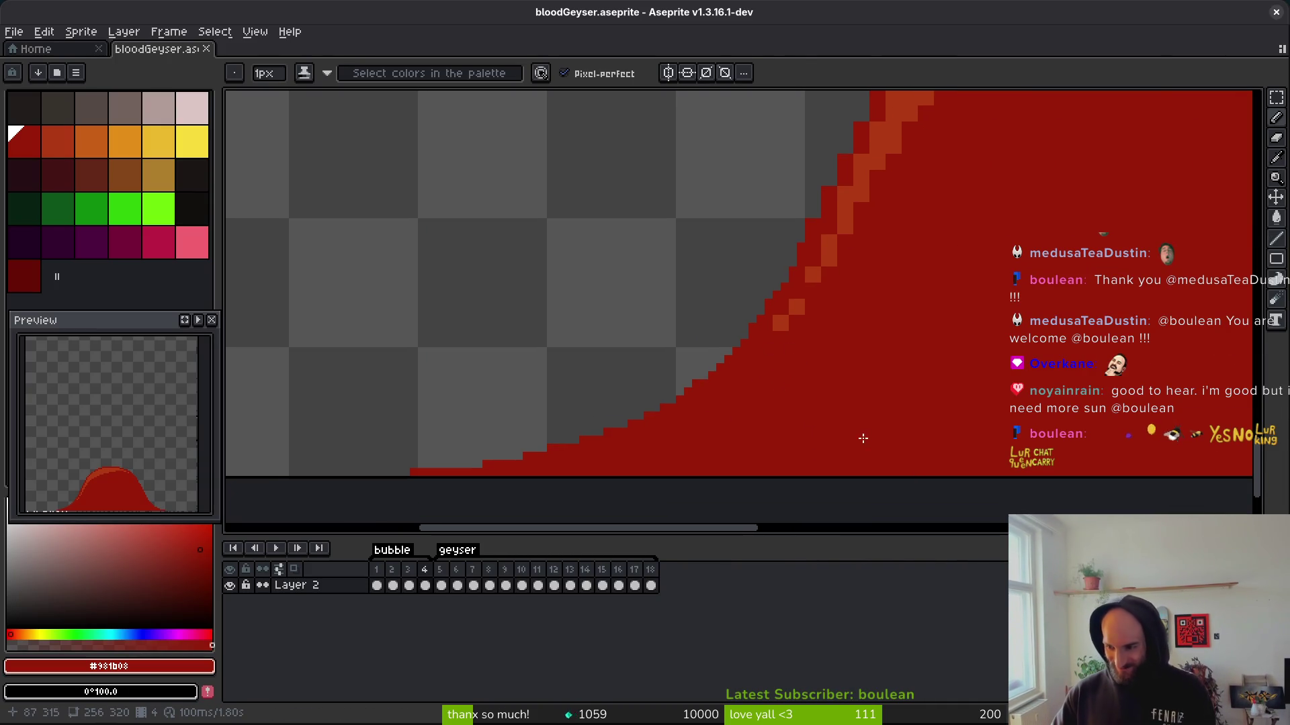
scroll(872, 432, "up", 3)
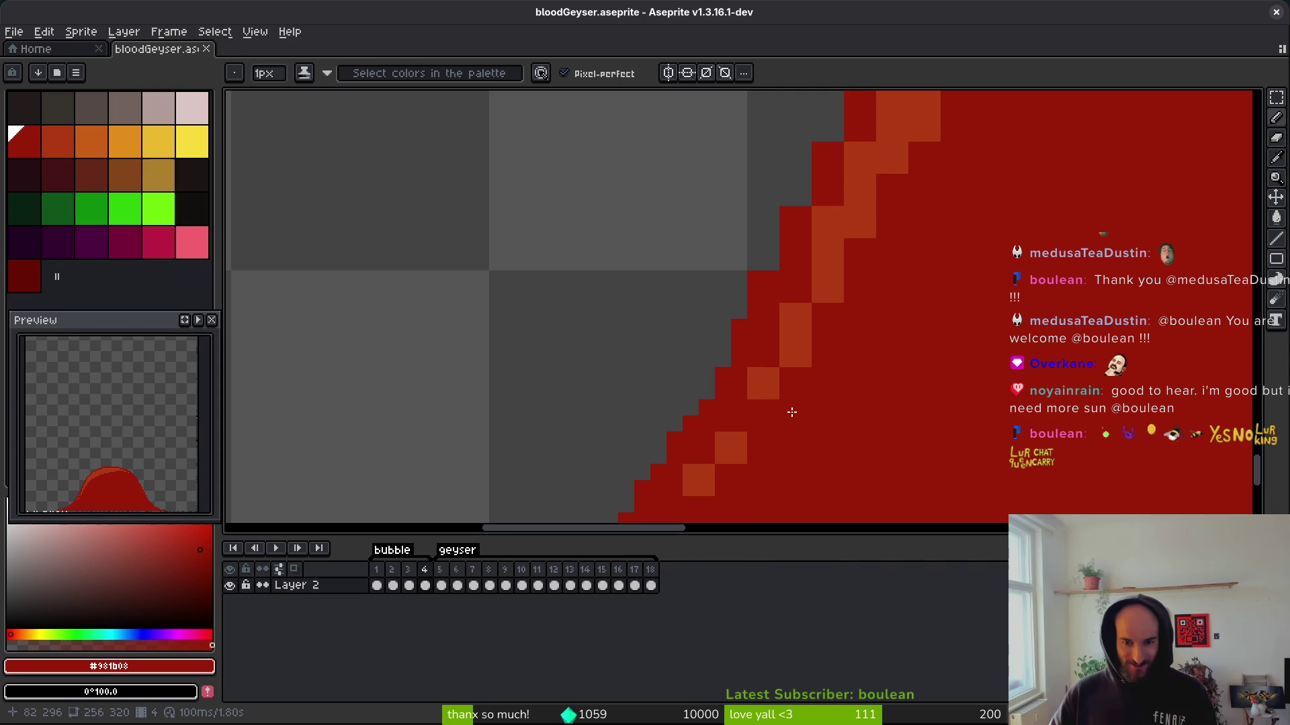
key("e")
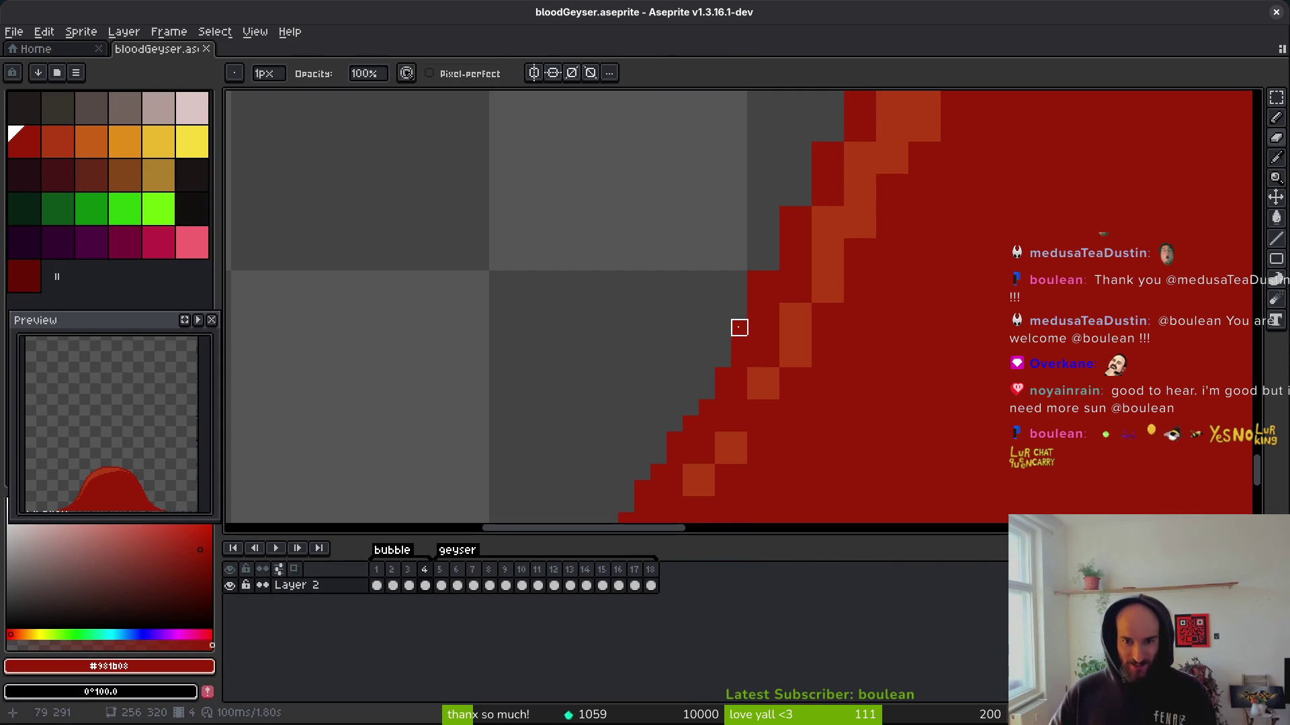
key("b")
mouse_move(771, 245)
left_mouse_down()
mouse_move(814, 336)
mouse_move(775, 261)
left_mouse_up()
mouse_move(817, 202)
left_mouse_down()
mouse_move(849, 389)
mouse_move(811, 342)
left_mouse_up()
left_click_drag(857, 280, 856, 296)
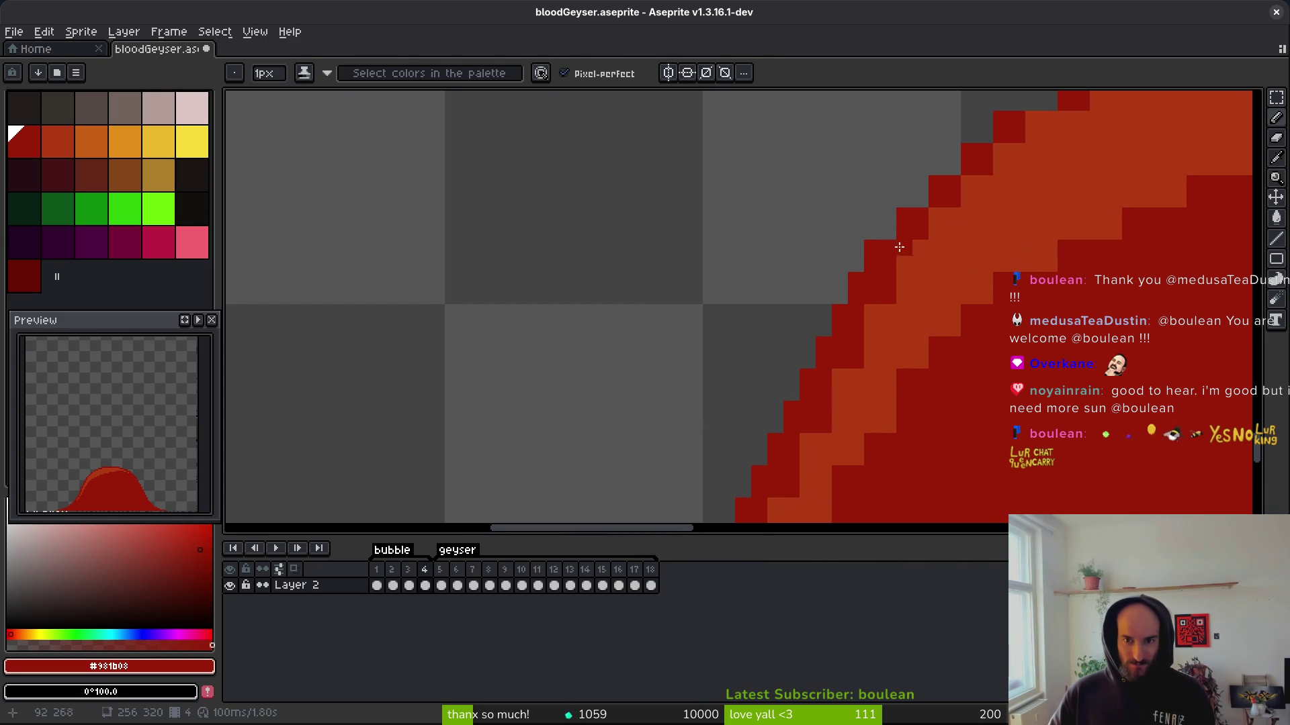
Paint short dark-red rows of three, four and two pixels along the top and staircase edge.
left_click_drag(1111, 209, 897, 394)
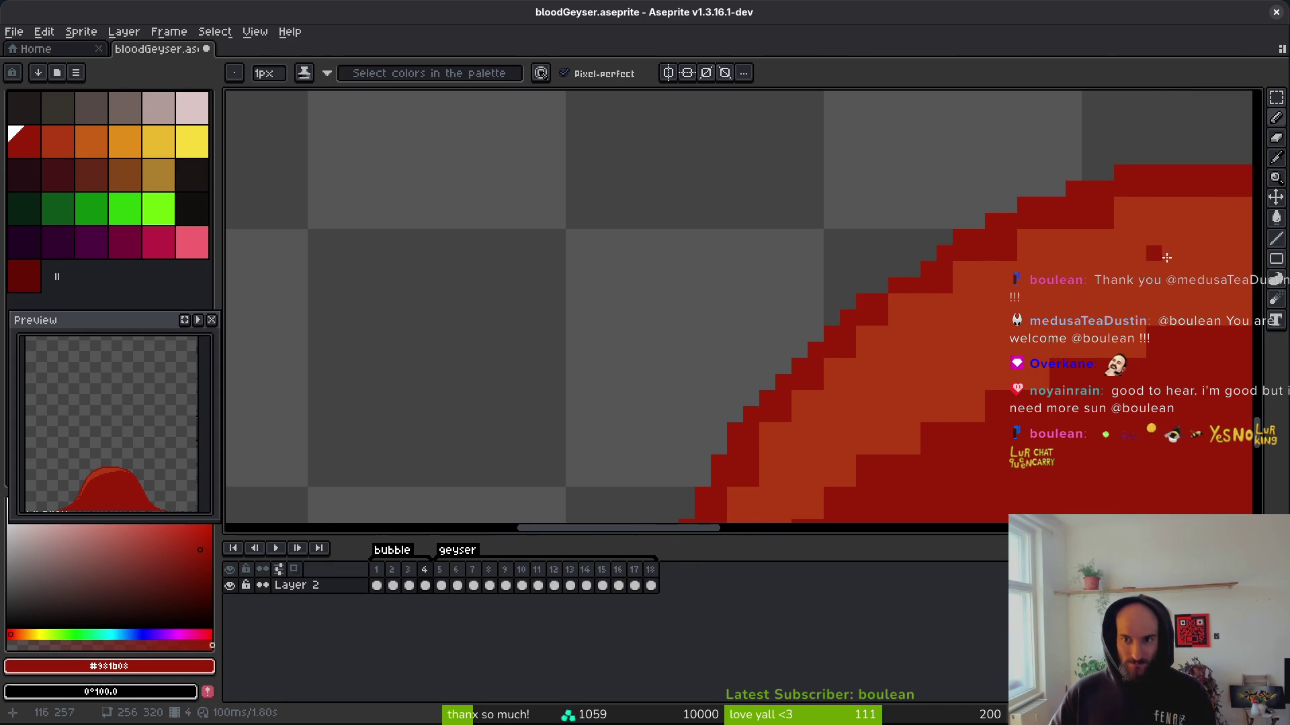
scroll(1119, 221, "down", 3)
scroll(909, 283, "up", 5)
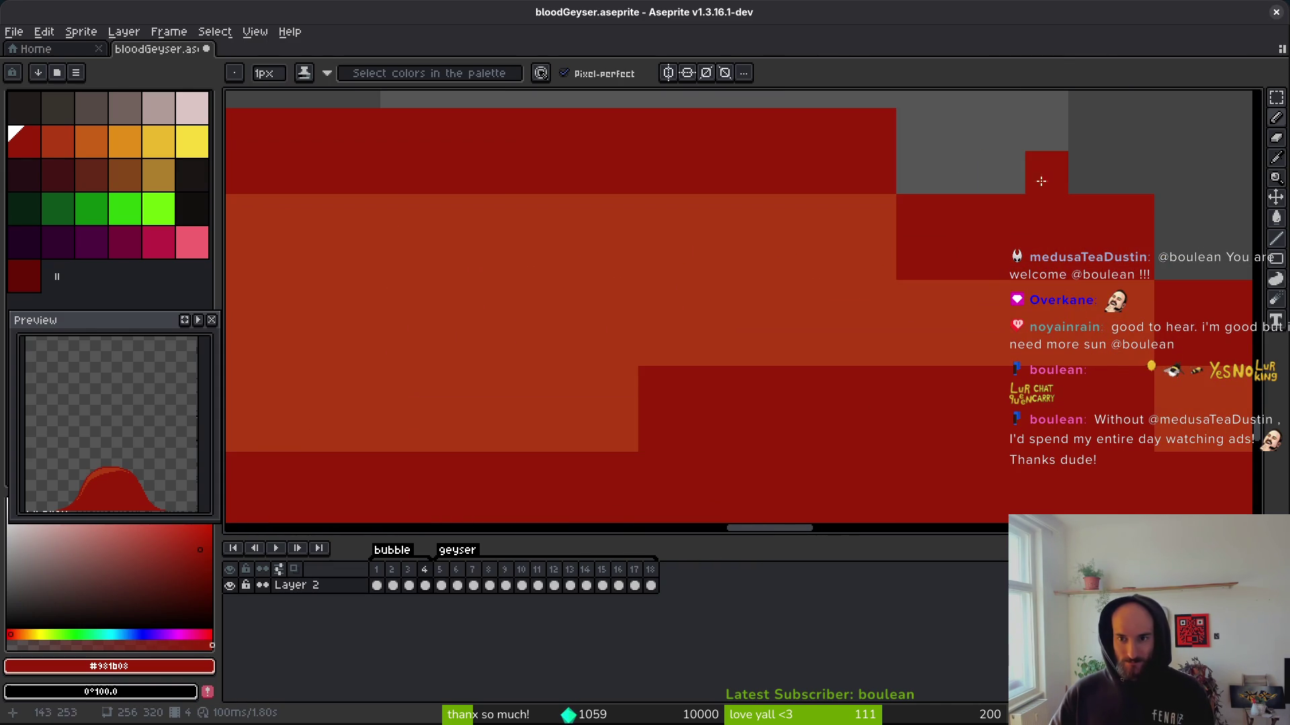
left_click_drag(994, 176, 903, 176)
left_click_drag(903, 176, 507, 251)
left_click_drag(819, 249, 655, 264)
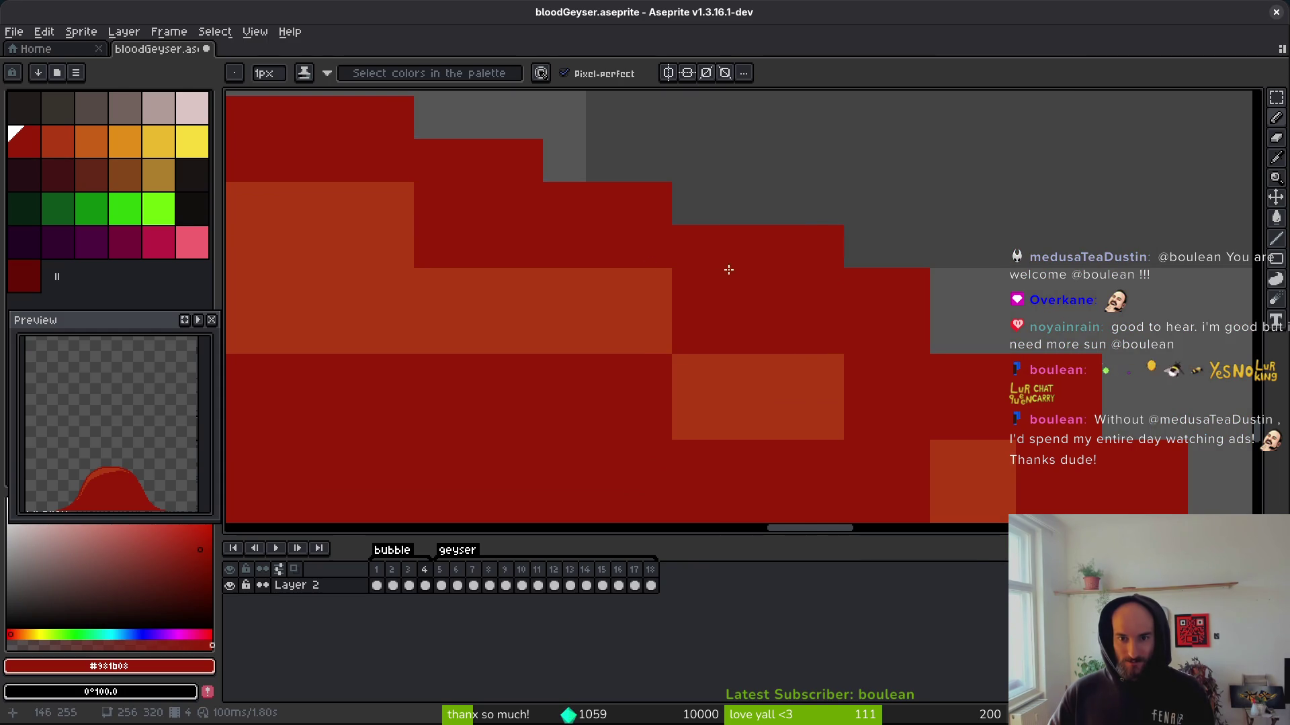
left_click_drag(1000, 332, 881, 348)
Add three pixels to smooth the staircase edge and save the sprite.
scroll(880, 348, "right", 5)
scroll(881, 348, "down", 2)
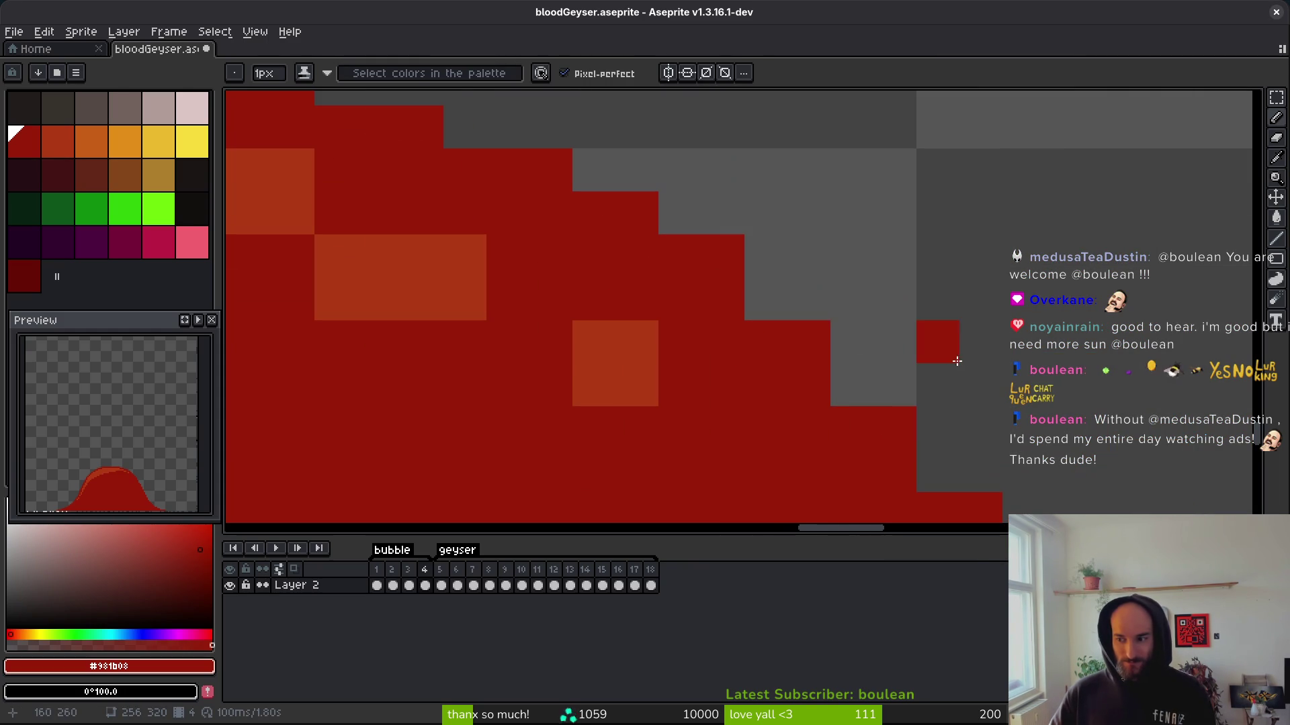
left_click(776, 308)
left_click(857, 396)
left_click(940, 474)
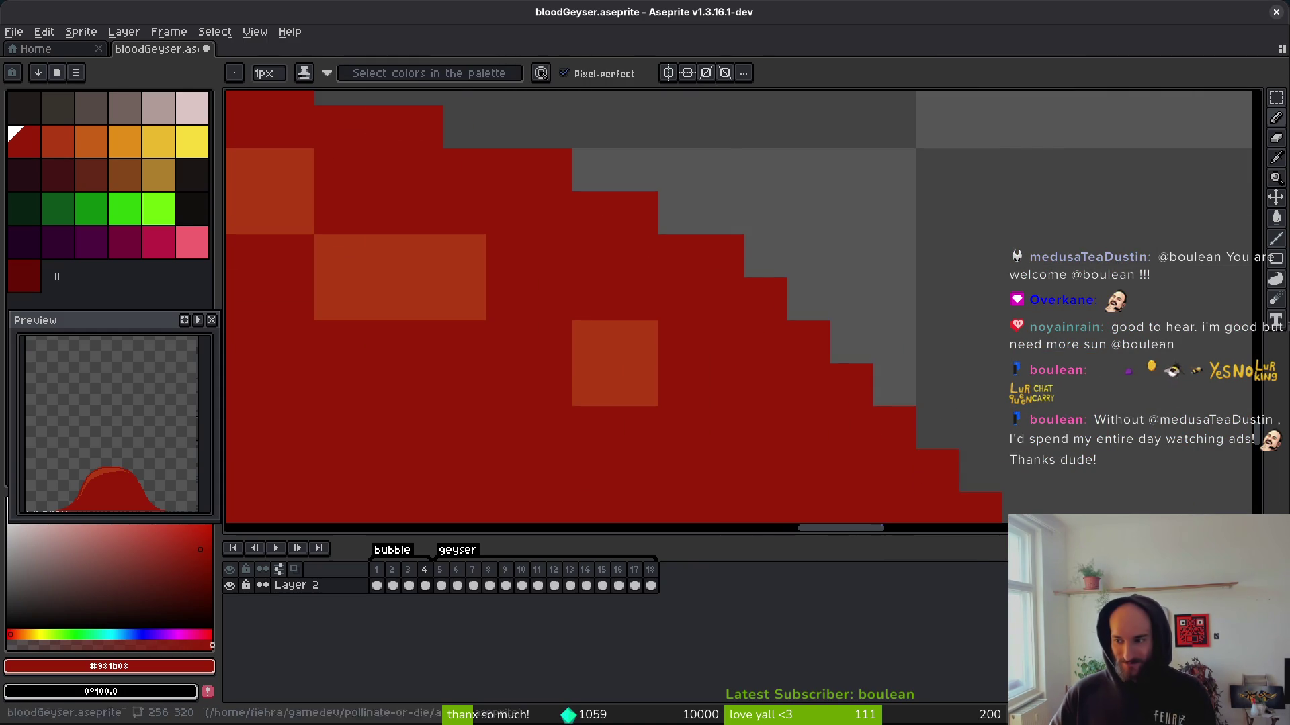
scroll(697, 285, "down", 1)
key("ctrl+s")
Fill five notches and gaps along the geyser's stepped edge with dark red.
scroll(799, 396, "down", 1)
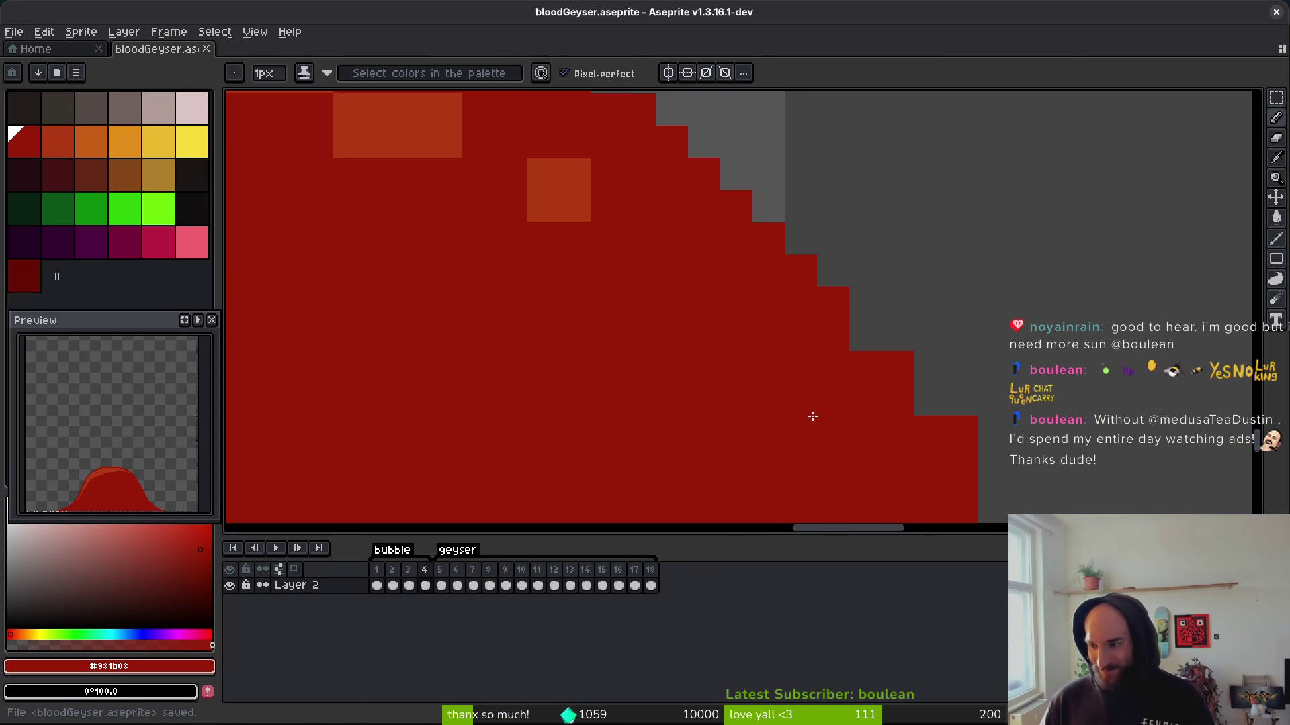
scroll(787, 334, "down", 1)
left_click(861, 286)
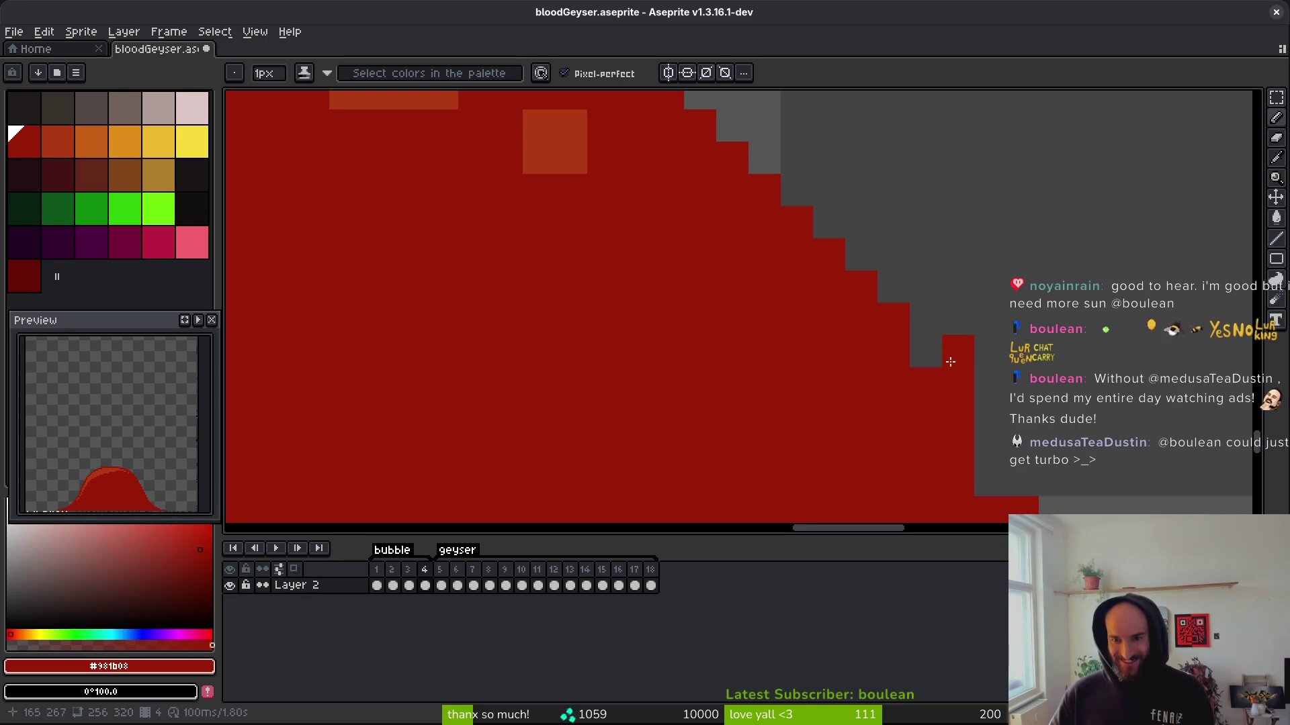
left_click(925, 351)
left_click(979, 470)
scroll(567, 192, "right", 3)
left_click(696, 384)
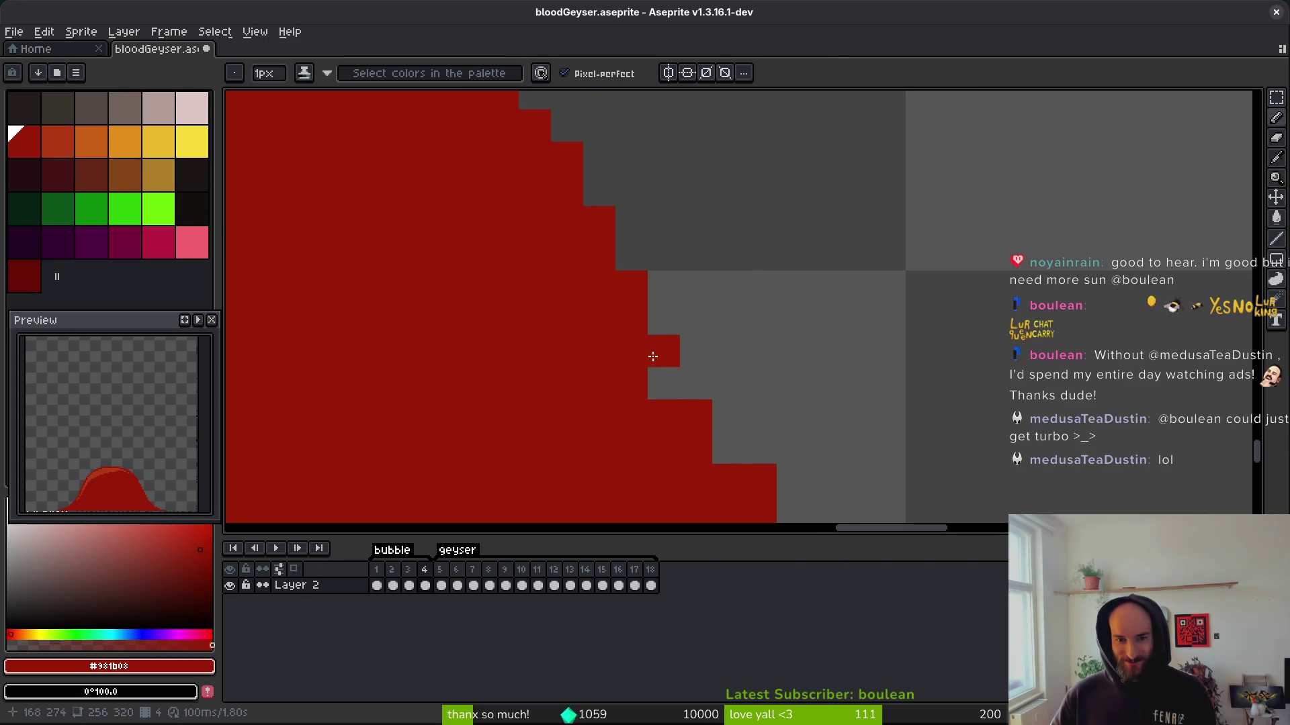
left_click(664, 384)
Fill three more single pixels further along the staircase edge.
scroll(823, 207, "down", 6)
scroll(823, 208, "right", 1)
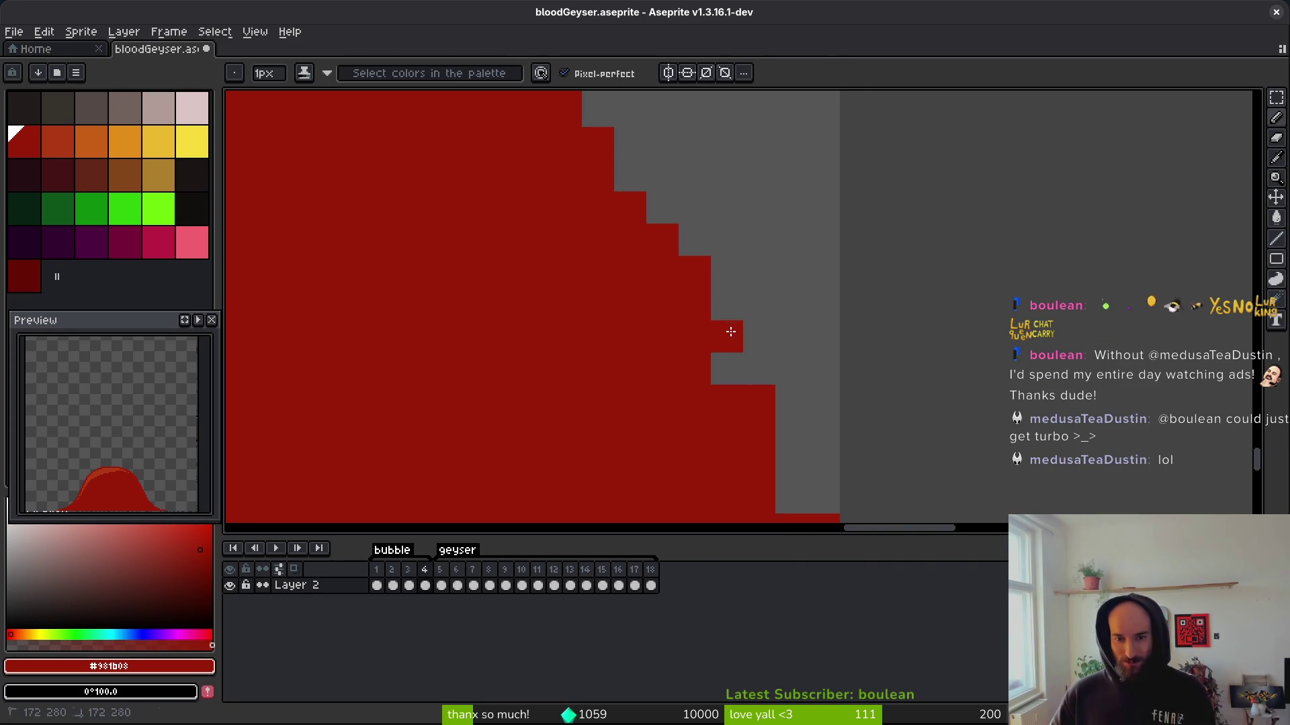
scroll(888, 258, "right", 1)
left_click(731, 363)
left_click(731, 395)
scroll(884, 270, "down", 3)
scroll(884, 270, "right", 1)
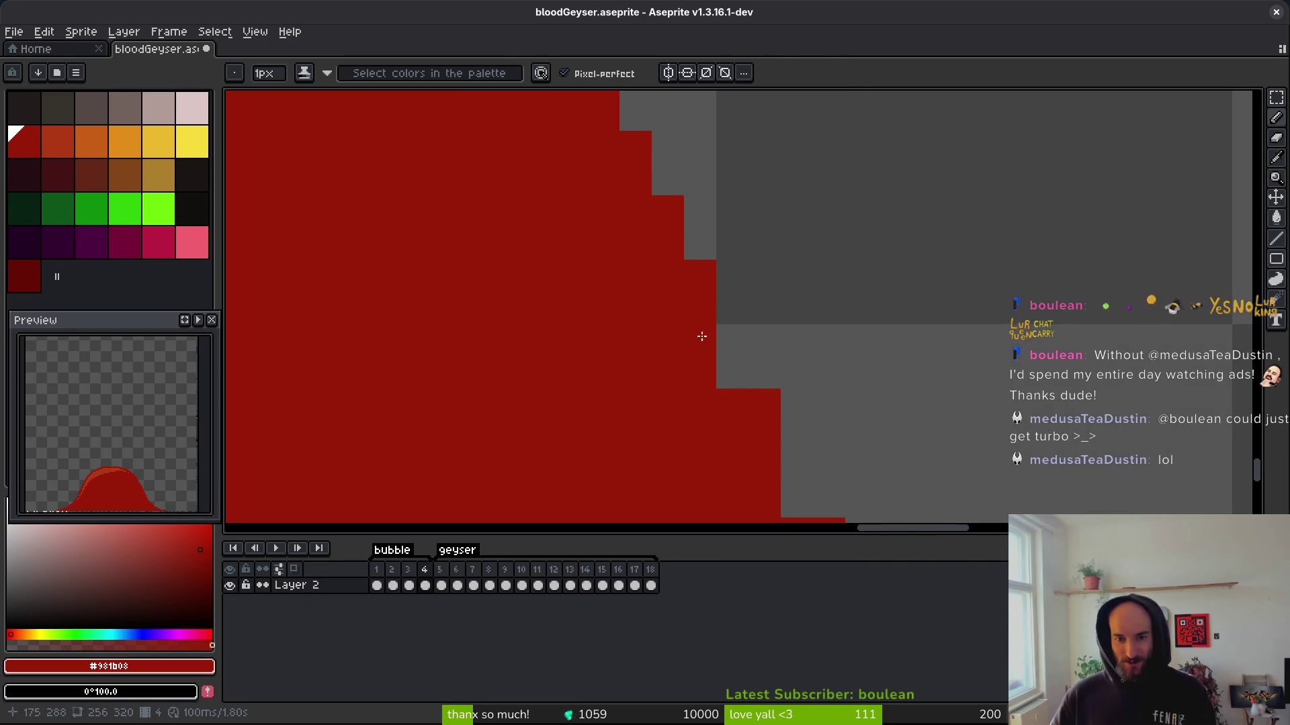
left_click(732, 341)
scroll(699, 349, "down", 2)
scroll(699, 349, "right", 3)
Fill the remaining notch and the next steps of the red staircase edge.
left_click(605, 287)
scroll(599, 291, "down", 3)
scroll(598, 291, "right", 1)
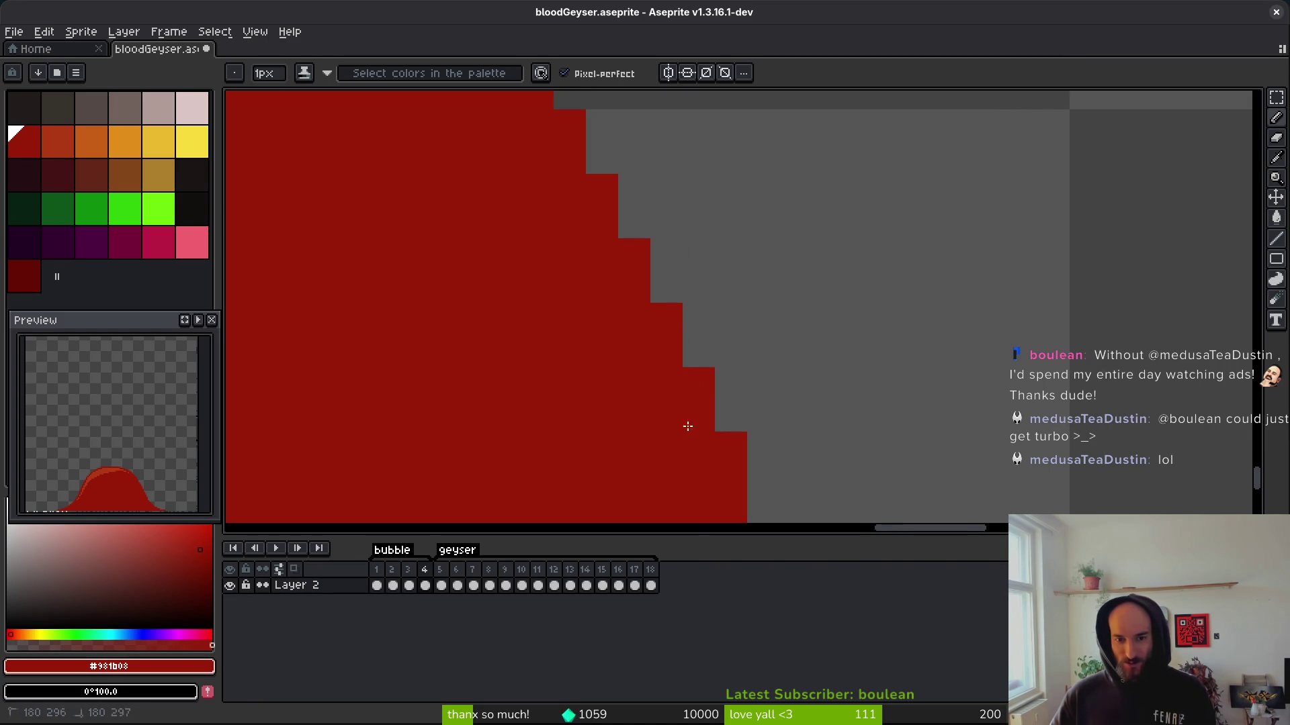
left_click(697, 413)
scroll(860, 207, "down", 2)
left_click(700, 433)
scroll(872, 287, "down", 2)
scroll(872, 288, "right", 2)
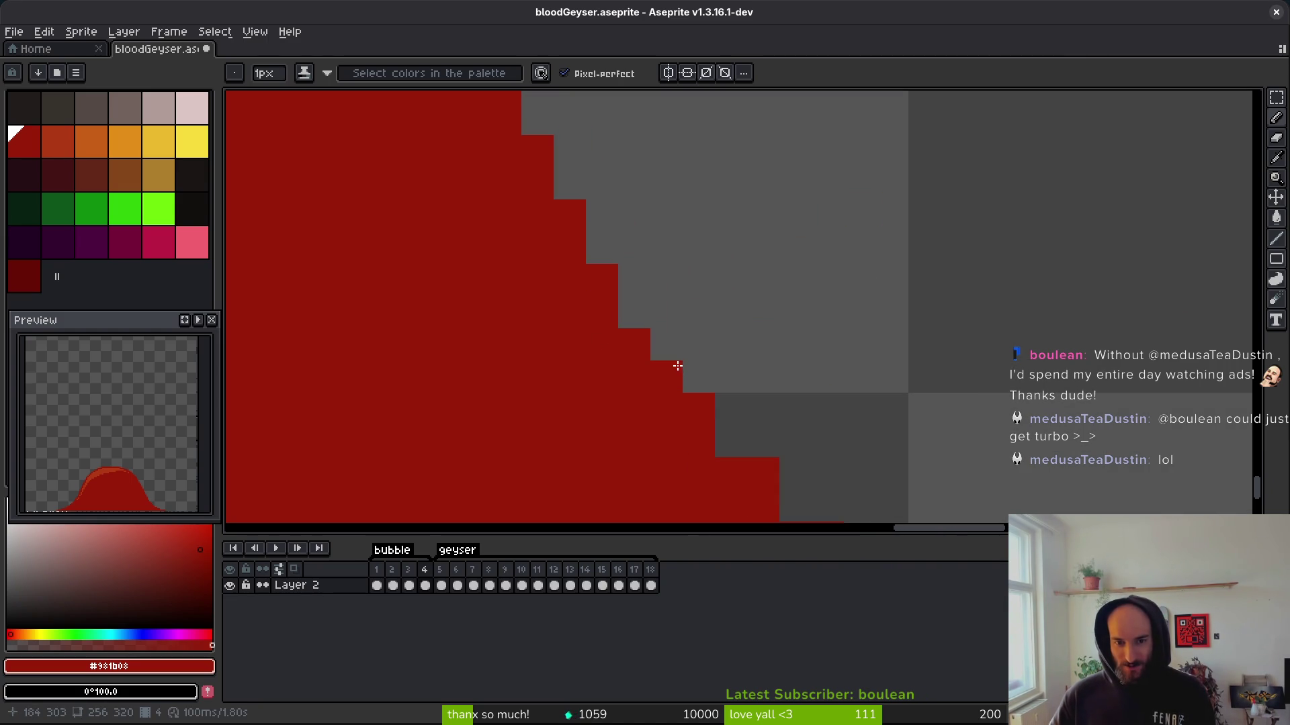
scroll(705, 308, "down", 2)
scroll(705, 308, "right", 1)
scroll(599, 299, "down", 2)
scroll(598, 300, "right", 2)
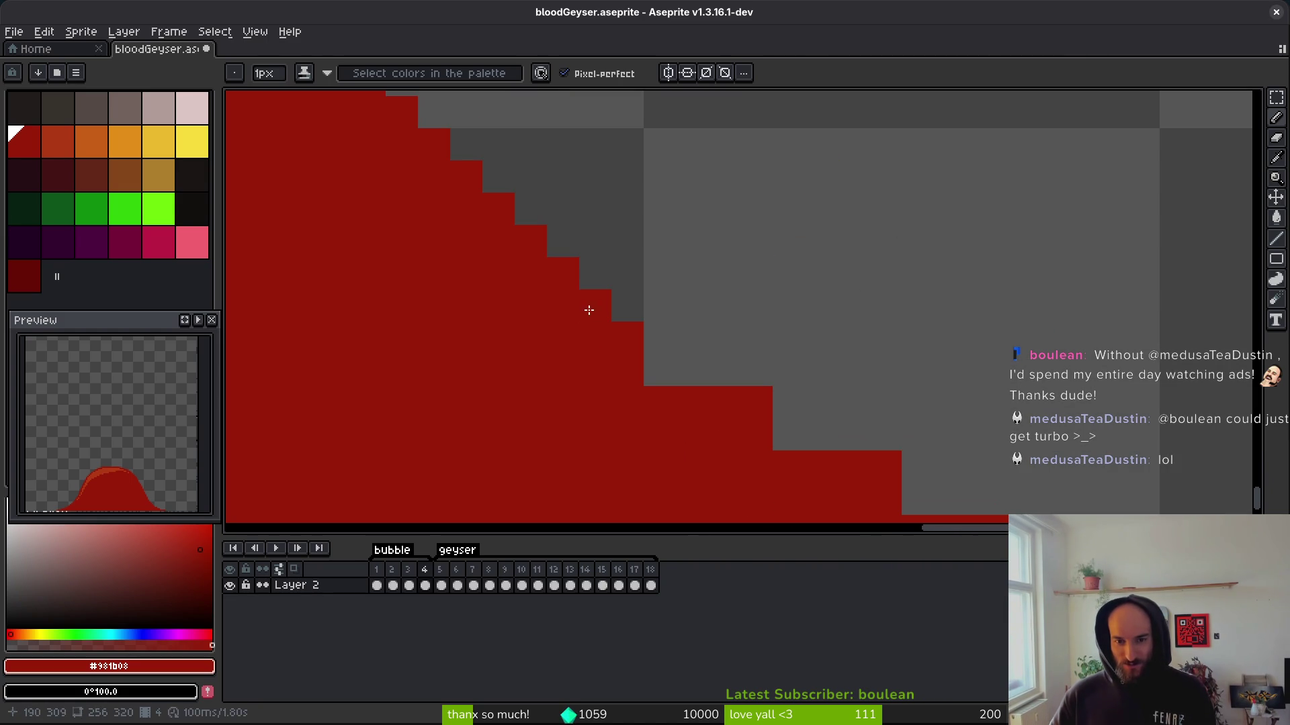
Extend the staircase edge with two horizontal rows of dark-red pixels.
left_click_drag(692, 374, 667, 375)
scroll(794, 351, "down", 1)
scroll(795, 351, "right", 1)
left_click_drag(755, 388, 618, 393)
scroll(737, 267, "right", 2)
scroll(737, 267, "down", 1)
scroll(916, 236, "down", 1)
scroll(915, 236, "right", 2)
Zoom out to review the mound's curved right slope and save the sprite.
left_click_drag(763, 417, 860, 389)
scroll(853, 403, "down", 1)
scroll(1008, 429, "down", 2)
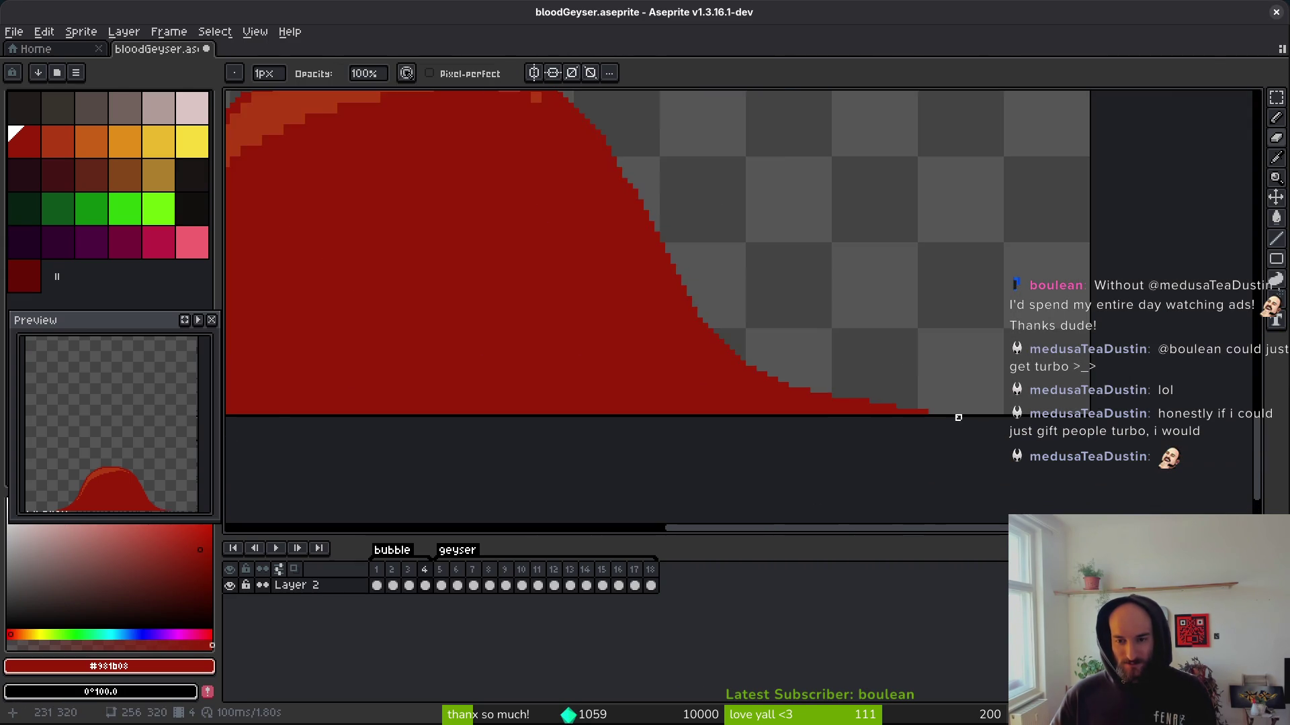
scroll(665, 333, "down", 1)
scroll(970, 340, "up", 5)
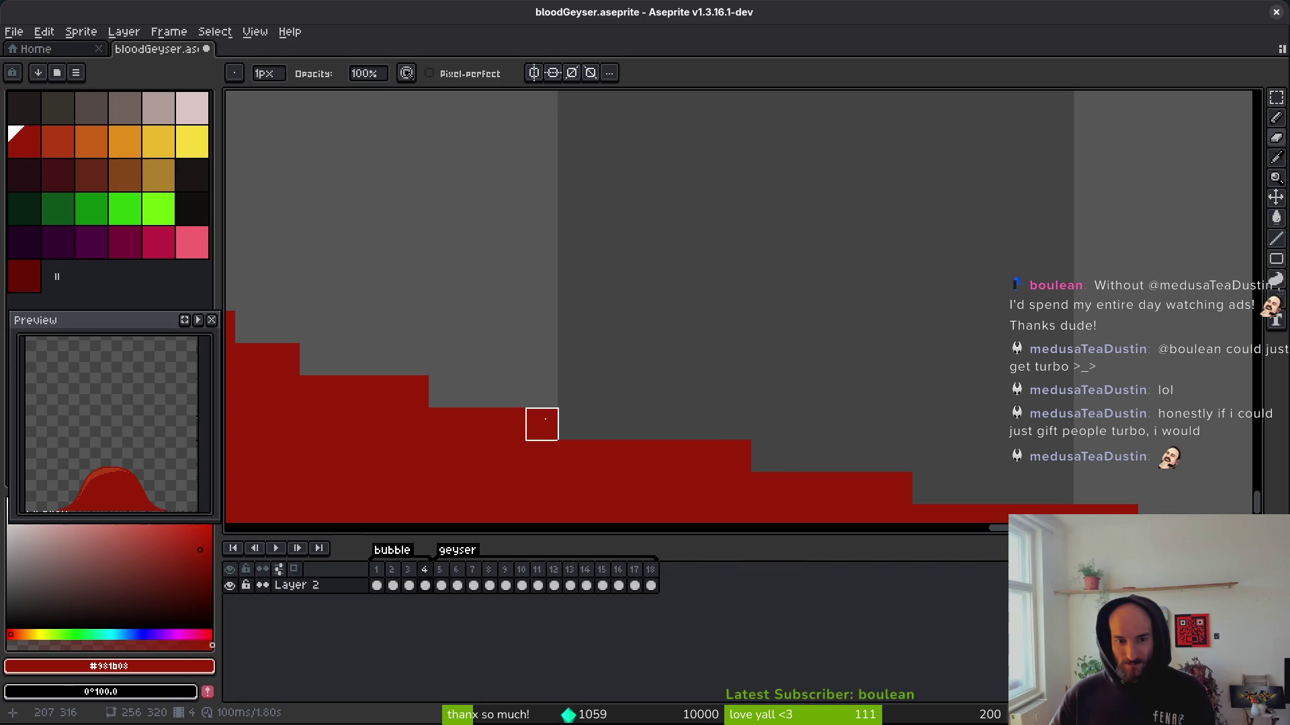
scroll(471, 221, "down", 4)
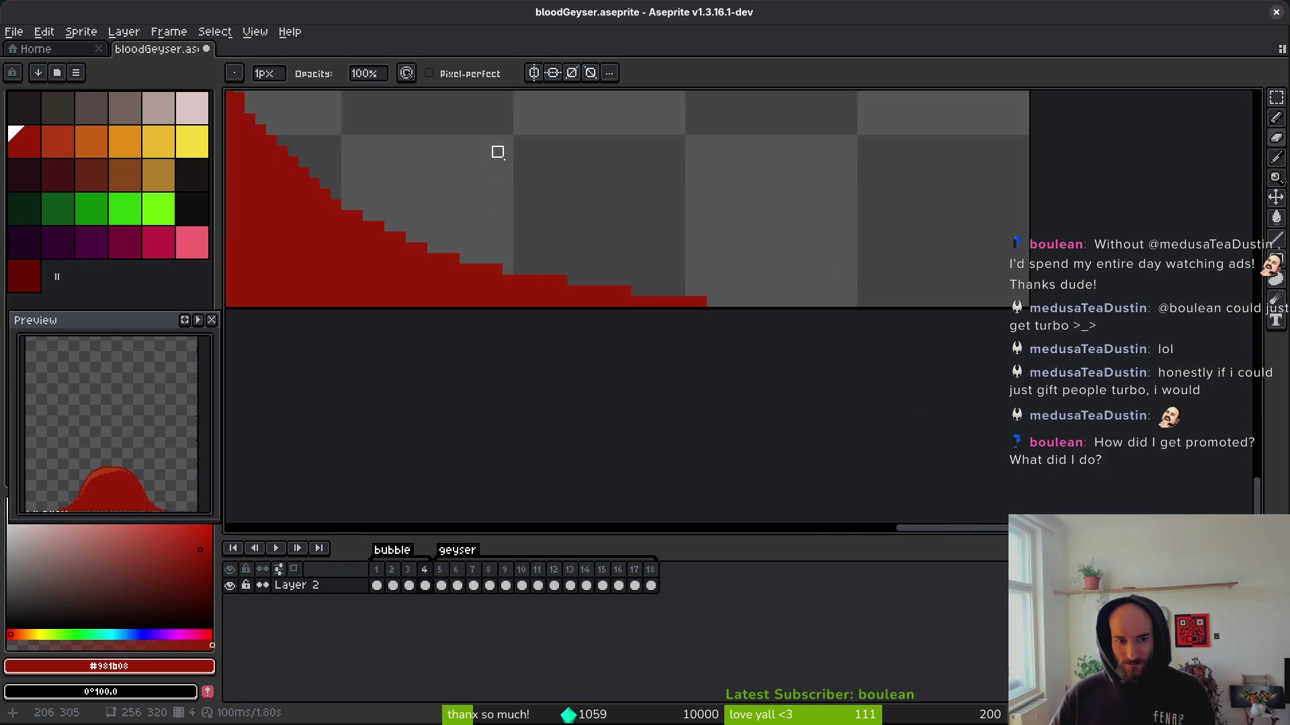
key("ctrl+s")
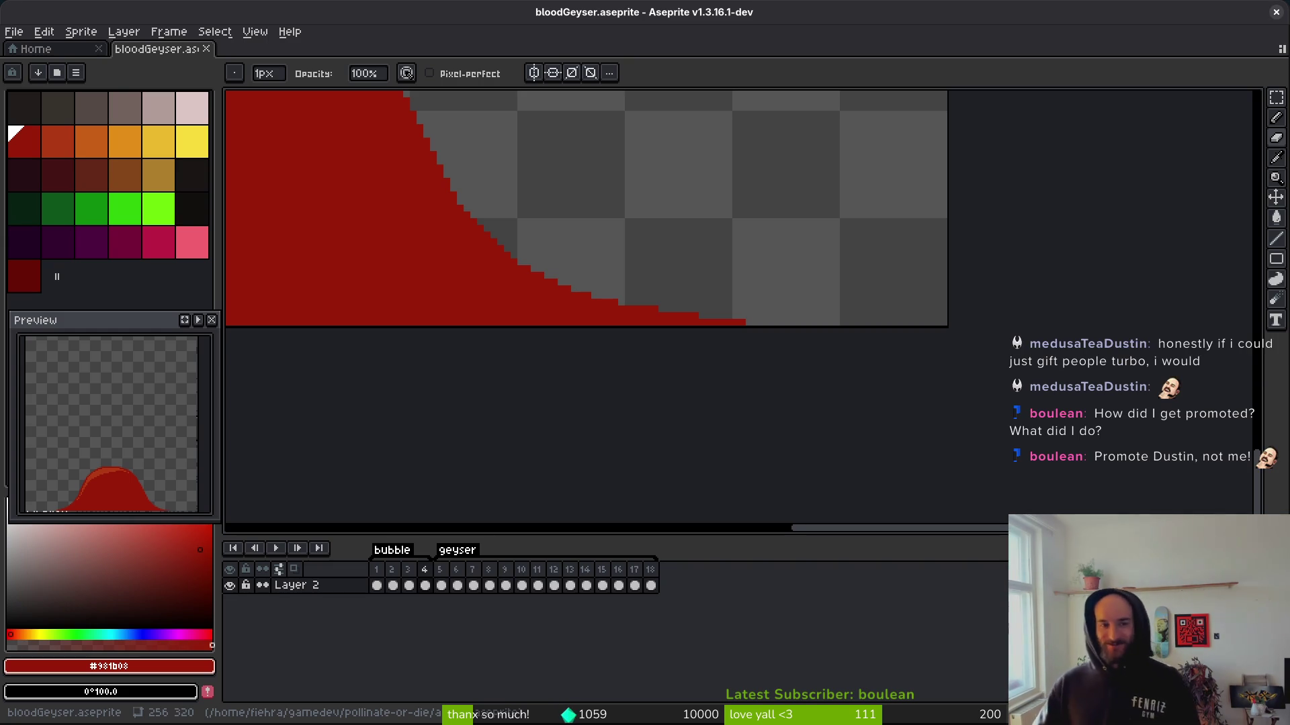
Replace a misplaced edge pixel with a red pixel placed higher on the edge.
left_click_drag(474, 324, 865, 339)
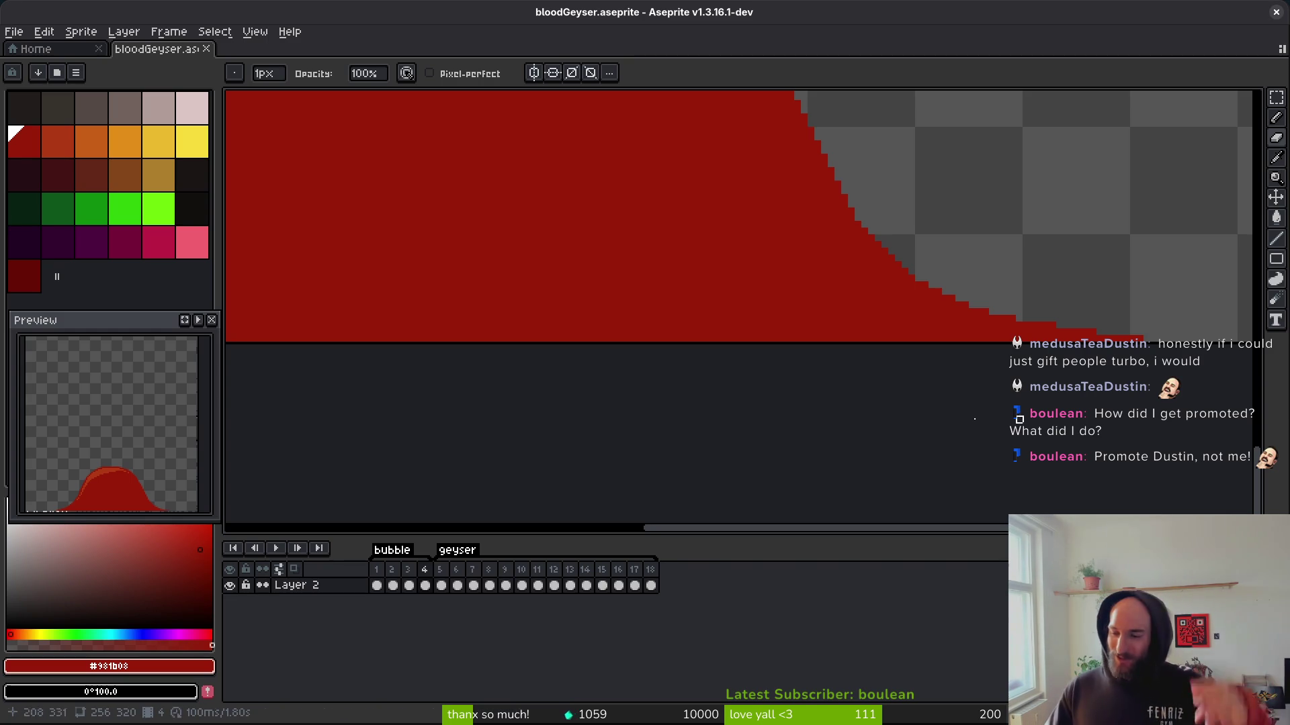
scroll(729, 299, "down", 2)
scroll(956, 276, "up", 3)
left_click(839, 272)
key("ctrl+z")
left_click(831, 260)
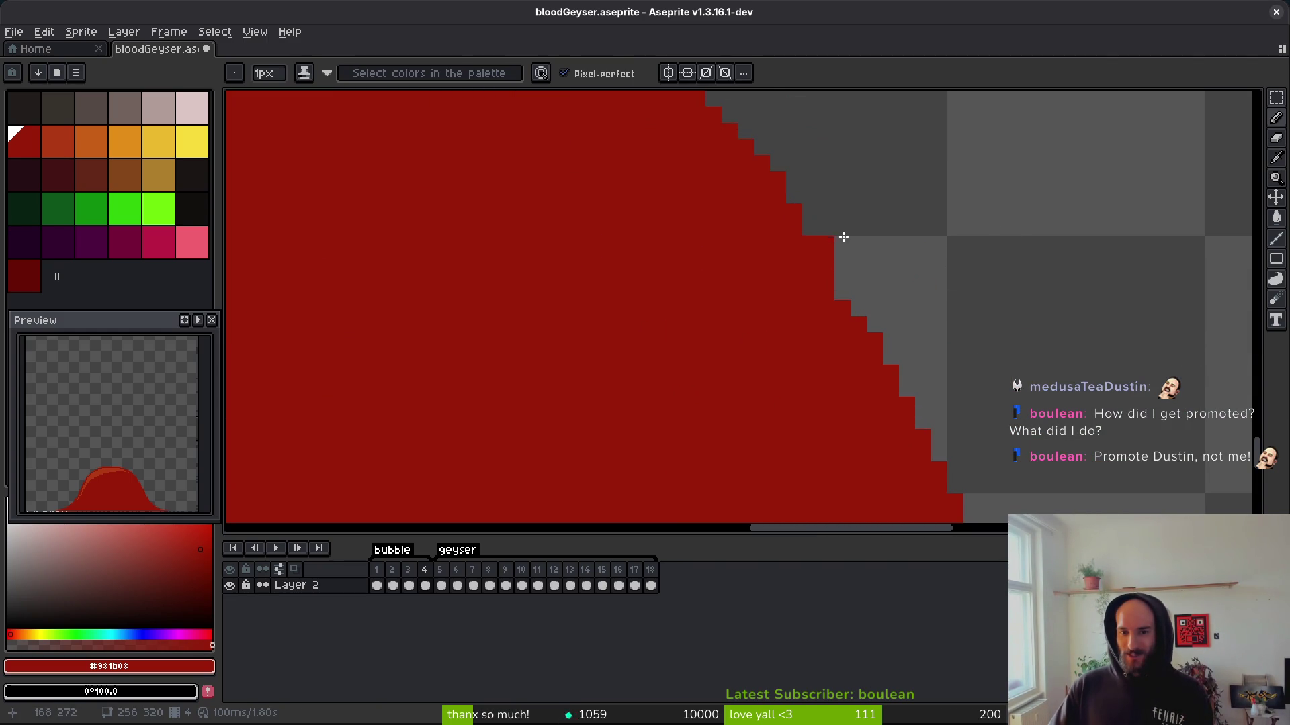
scroll(821, 235, "down", 3)
Save bloodGeyser.aseprite with the evened-out right slope.
key("v")
key("b")
key("ctrl+s")
scroll(948, 435, "up", 2)
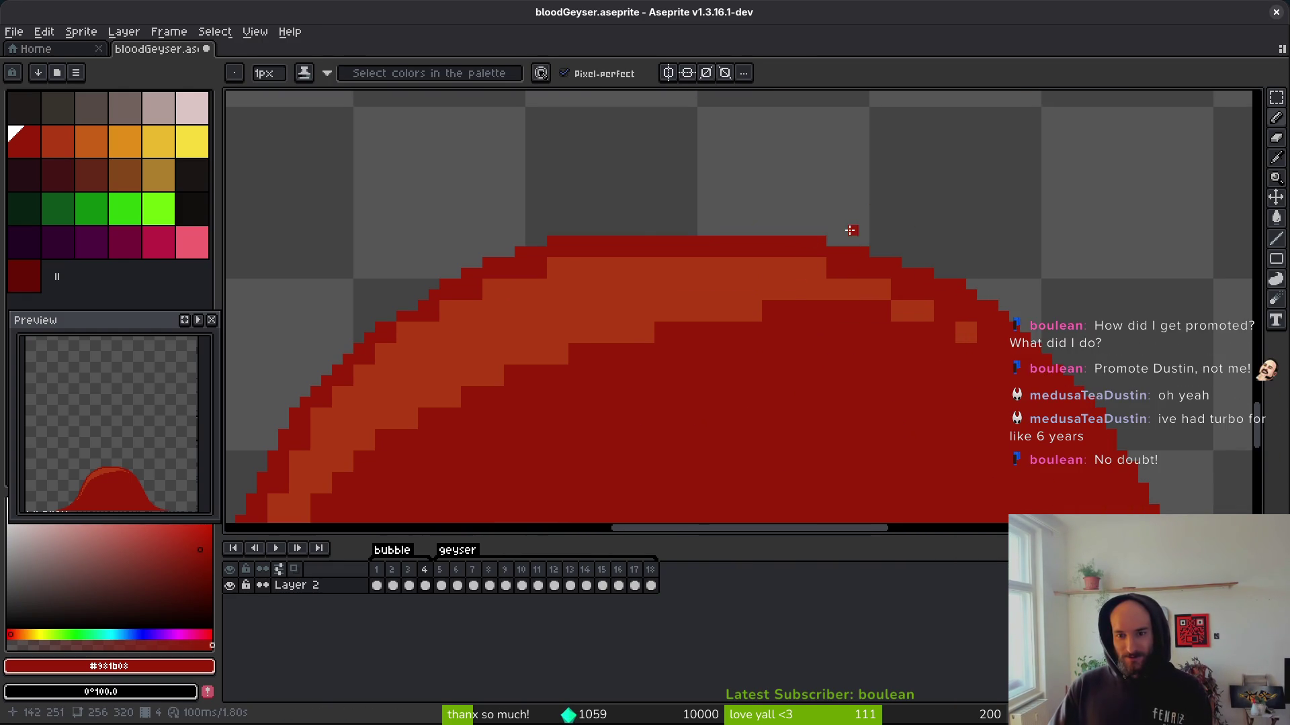
scroll(850, 230, "down", 3)
key("ctrl+s")
Sample the geyser's orange highlight colour and paint orange rows along the dome edge.
scroll(703, 280, "up", 5)
left_click(751, 320, "alt")
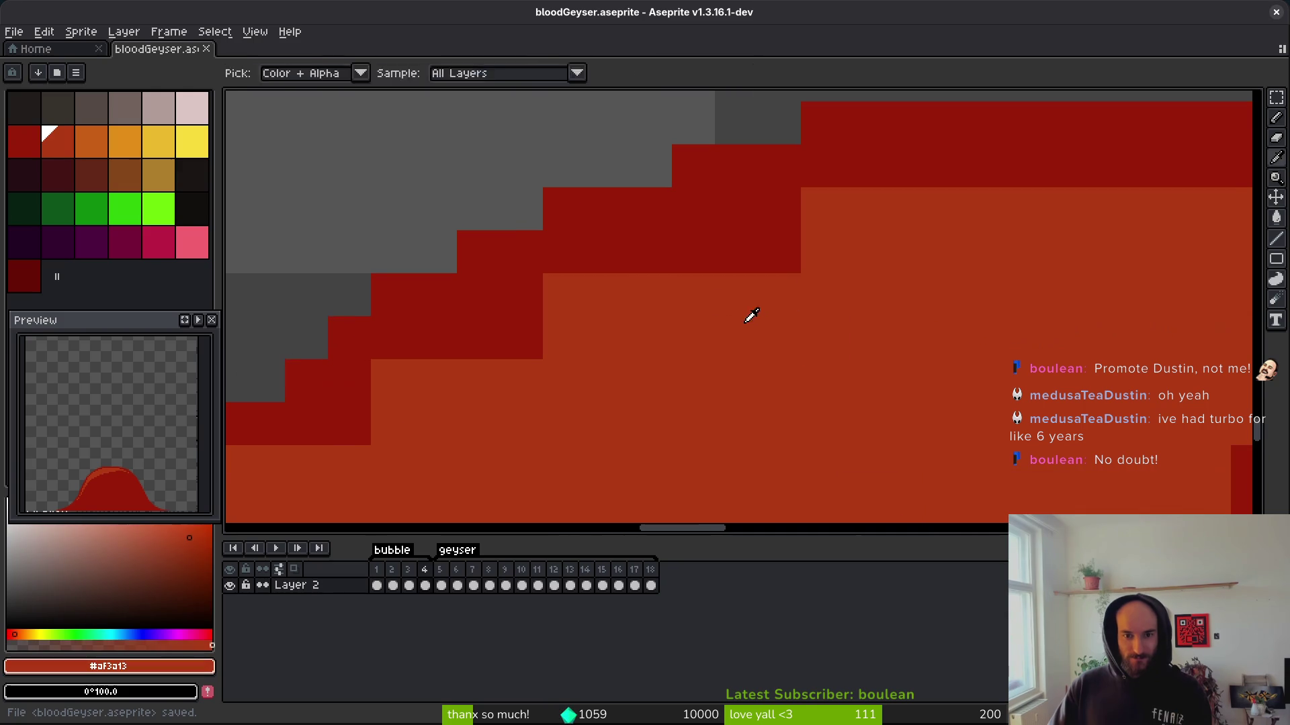
left_click_drag(571, 248, 779, 251)
left_click(779, 209)
left_click_drag(509, 217, 1068, 222)
scroll(656, 244, "right", 5)
left_click_drag(699, 218, 615, 219)
scroll(936, 293, "right", 5)
mouse_move(705, 274)
left_mouse_down()
mouse_move(872, 331)
mouse_move(705, 363)
left_mouse_up()
scroll(705, 363, "right", 5)
Add more orange highlight pixels into the dark-red band along the dome.
left_click(712, 351)
left_click(732, 407)
scroll(638, 363, "right", 5)
left_click(687, 396)
left_click(429, 309)
left_click(473, 310)
left_click(411, 388)
left_click_drag(410, 388, 777, 420)
Set dark red #981b08 as the second colour and paint the stepped edge cells dark red.
right_click(777, 419, "alt")
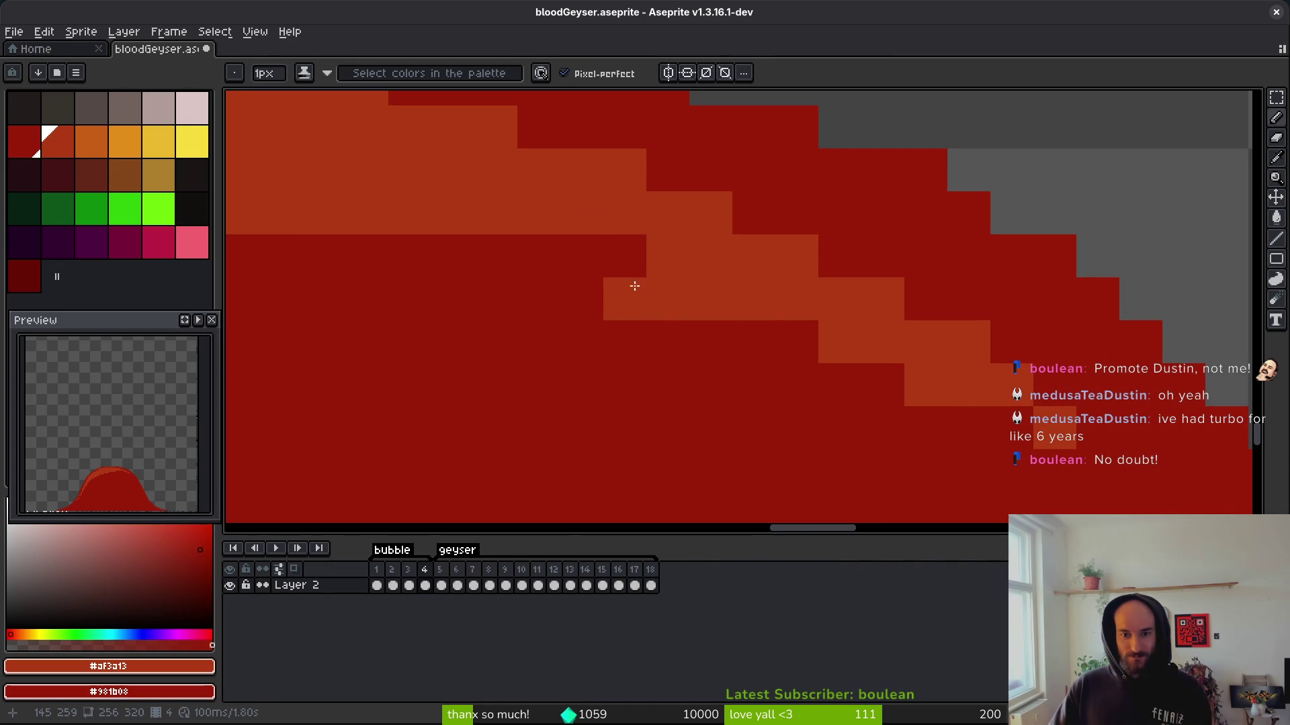
scroll(835, 276, "left", 5)
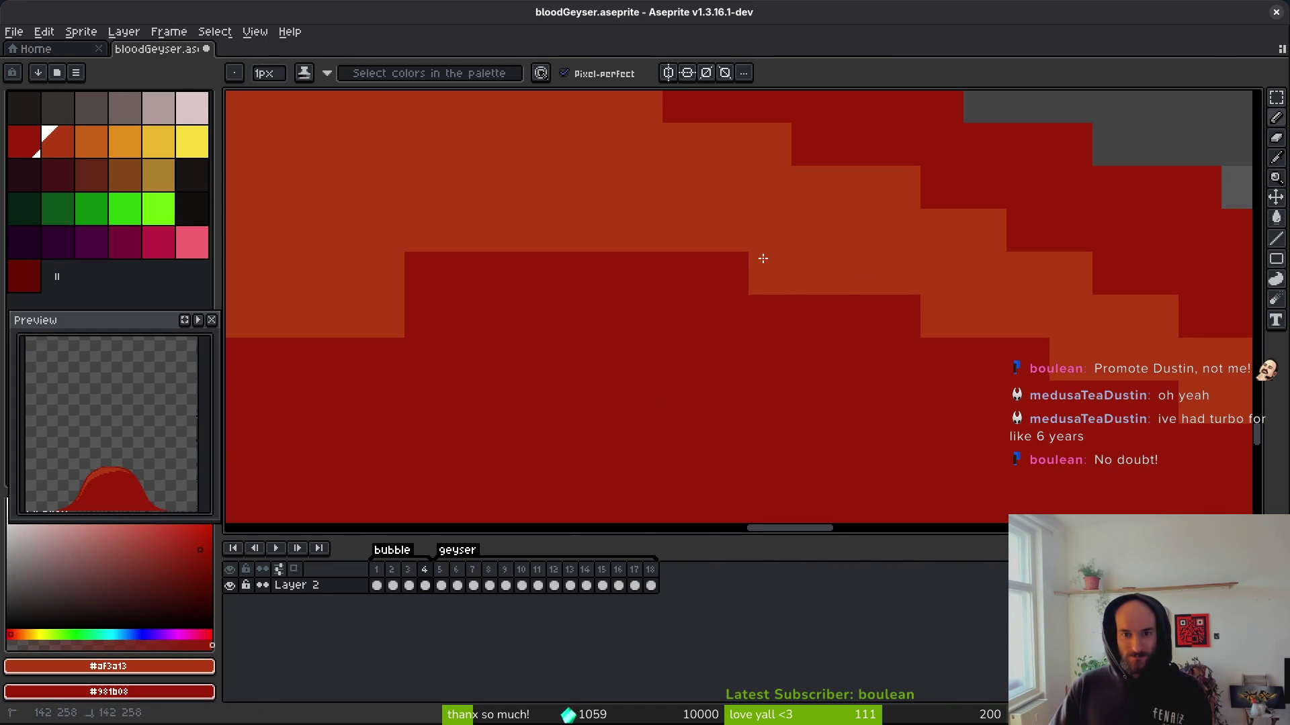
scroll(722, 289, "down", 3)
scroll(737, 329, "up", 2)
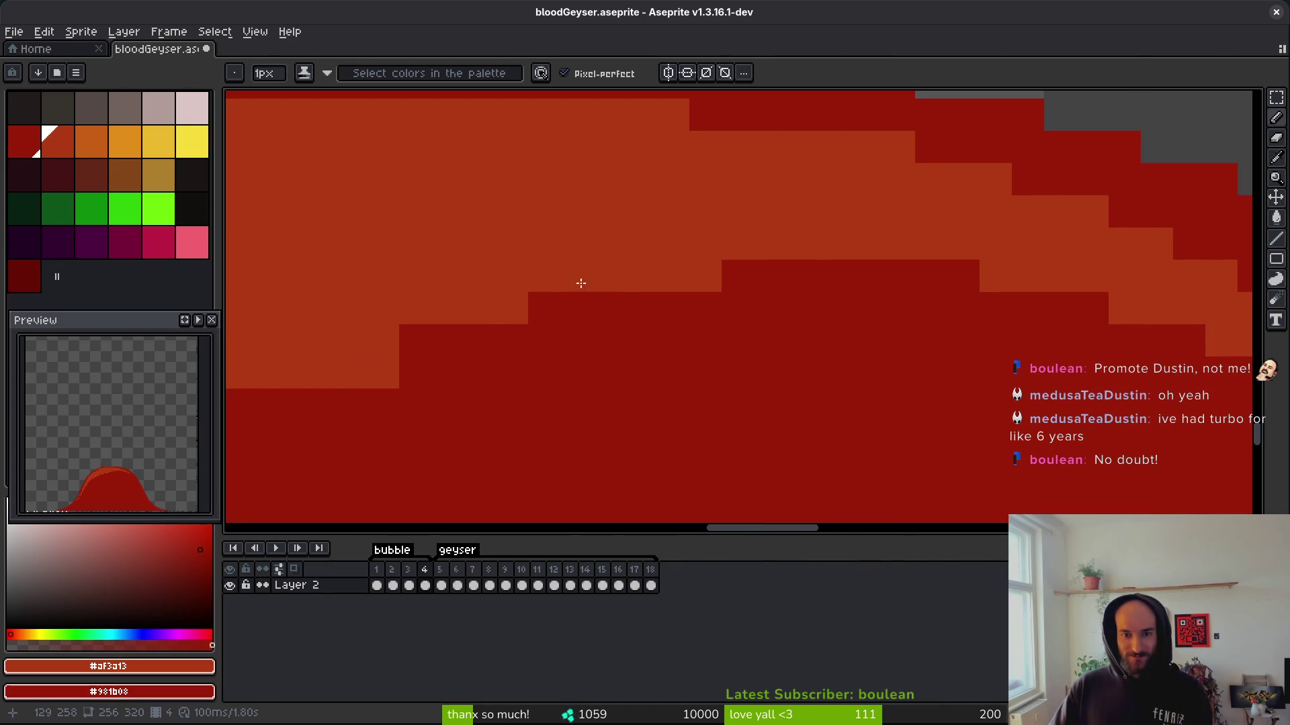
left_click_drag(596, 279, 1001, 223)
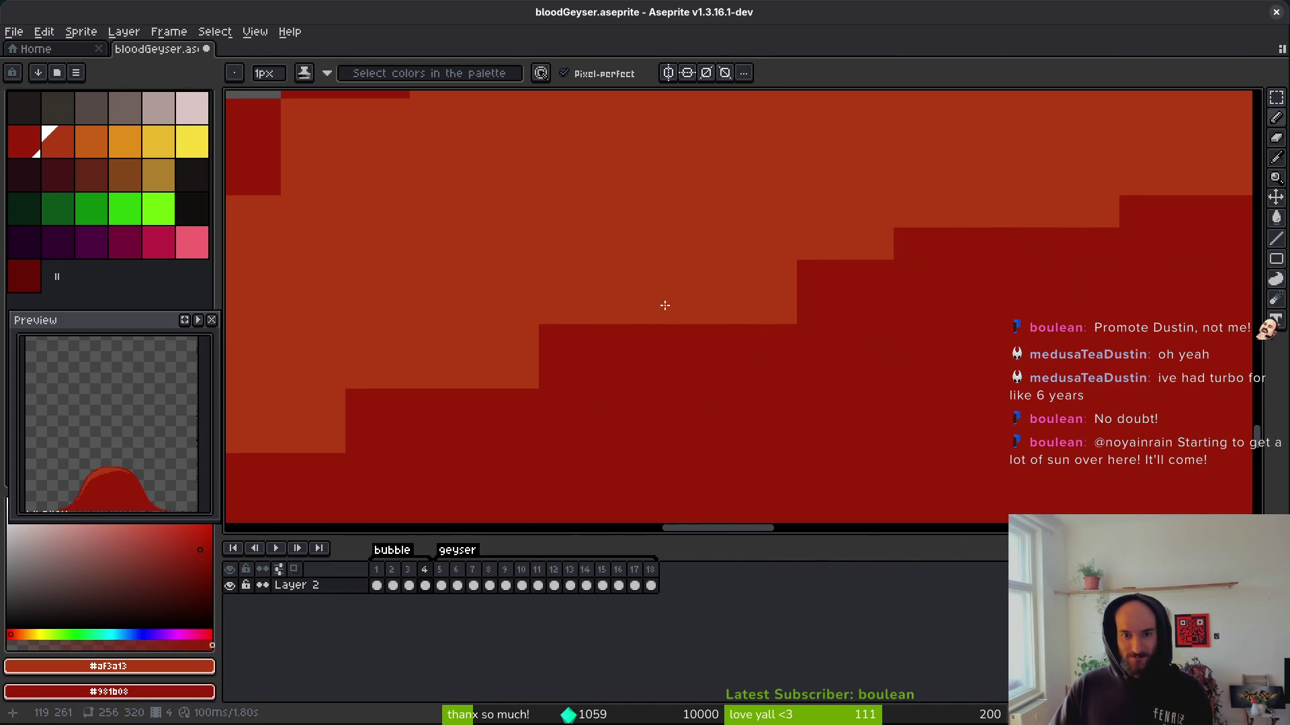
left_click_drag(641, 308, 792, 309)
right_click(779, 276)
right_click(614, 315)
mouse_move(449, 374)
left_mouse_down()
mouse_move(524, 372)
mouse_move(537, 349)
left_mouse_up()
scroll(832, 351, "down", 3)
scroll(746, 365, "up", 3)
scroll(1057, 282, "down", 3)
scroll(1097, 274, "up", 3)
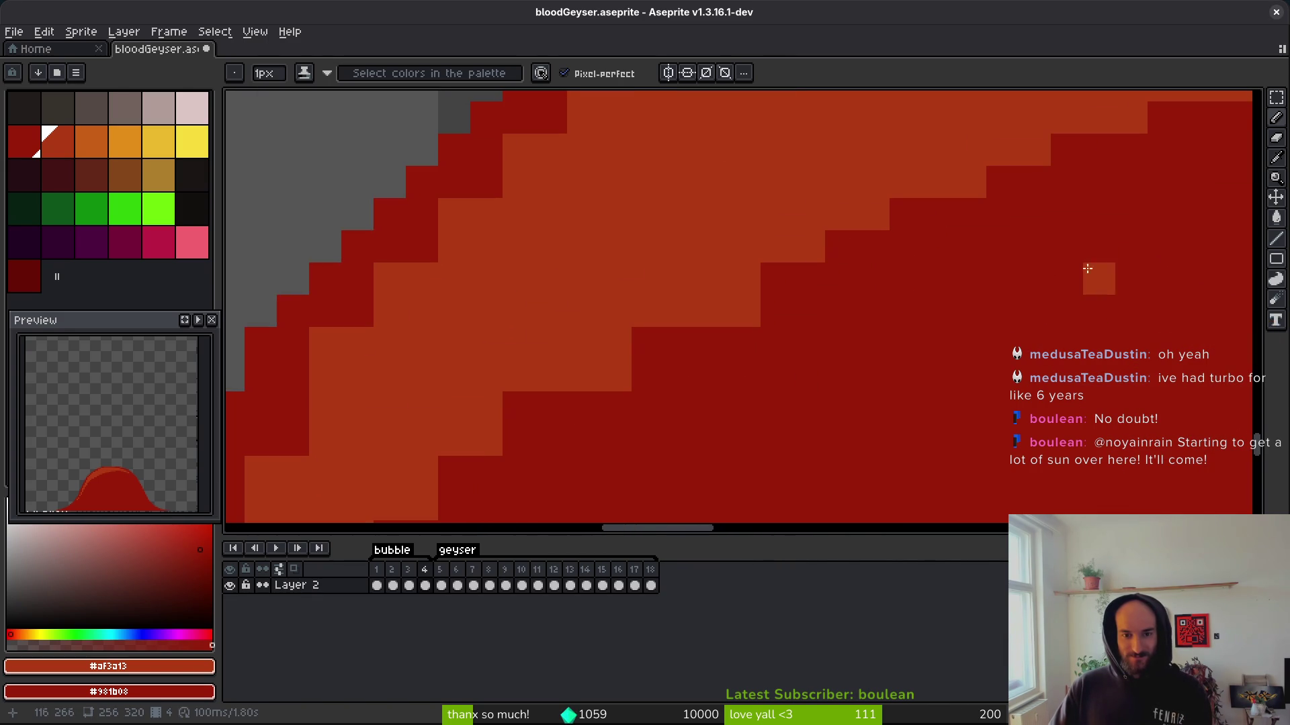
left_click_drag(792, 311, 762, 310)
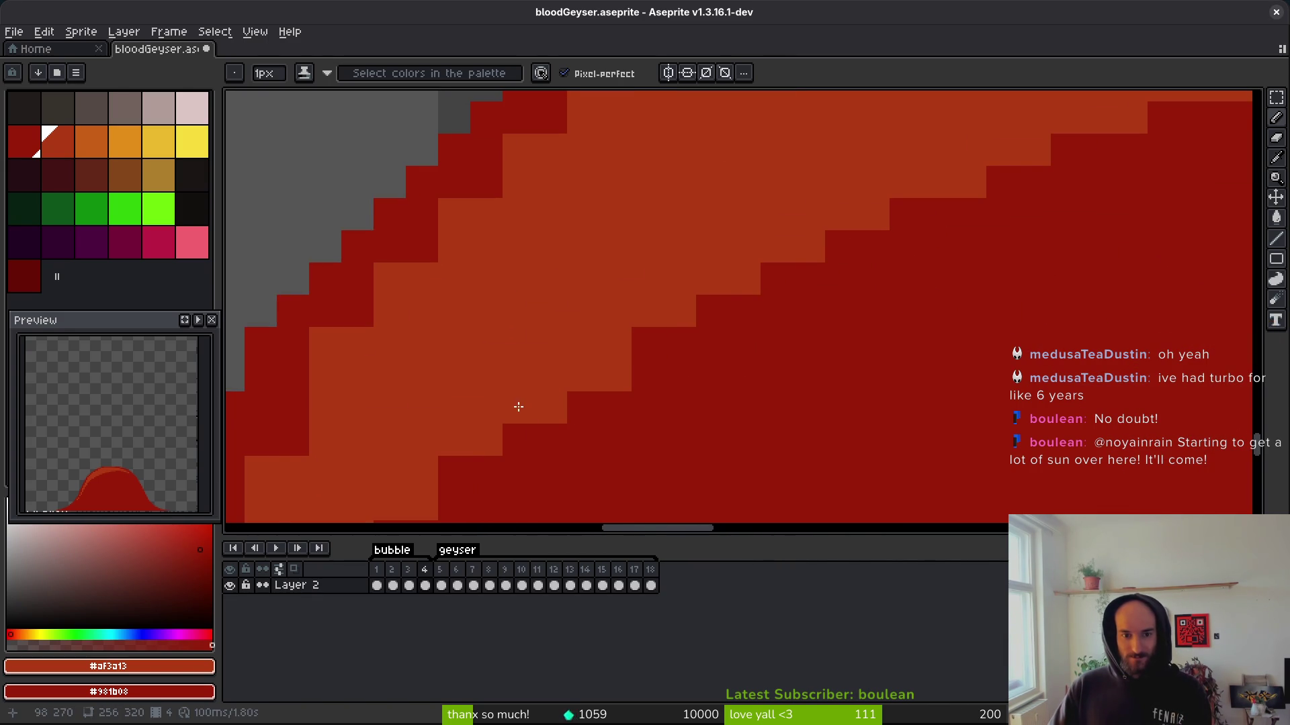
scroll(779, 309, "down", 2)
scroll(765, 305, "up", 2)
Turn the remaining dark staircase pixels along the edge orange.
left_click(624, 414)
scroll(663, 369, "down", 2)
scroll(705, 354, "up", 2)
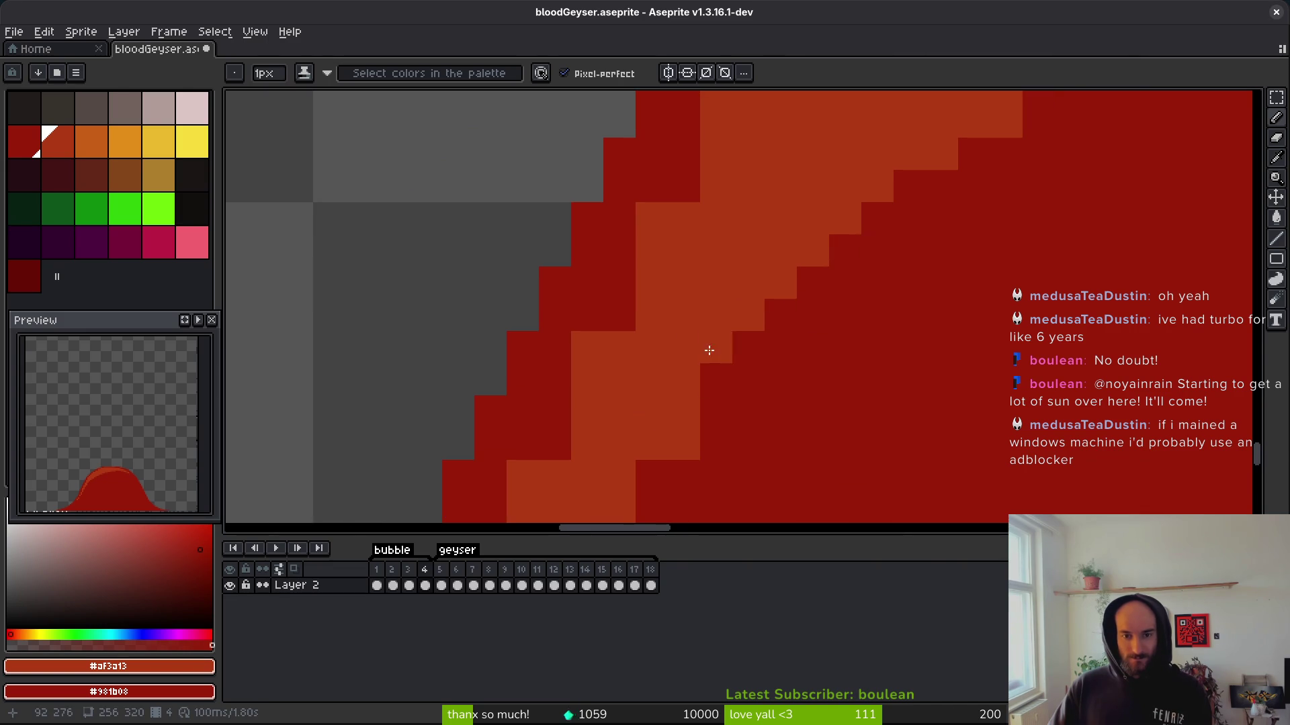
scroll(703, 300, "down", 2)
scroll(685, 407, "up", 2)
scroll(705, 400, "down", 2)
scroll(726, 394, "up", 2)
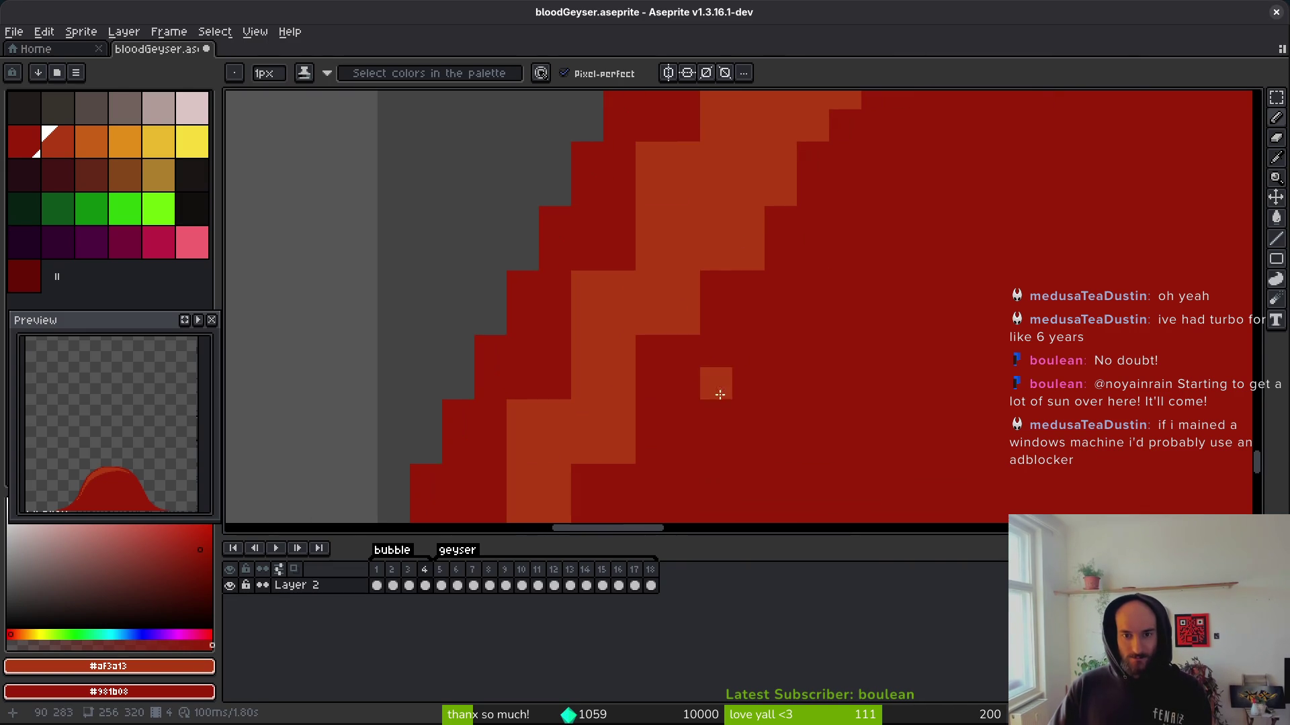
scroll(649, 354, "down", 2)
scroll(625, 359, "up", 2)
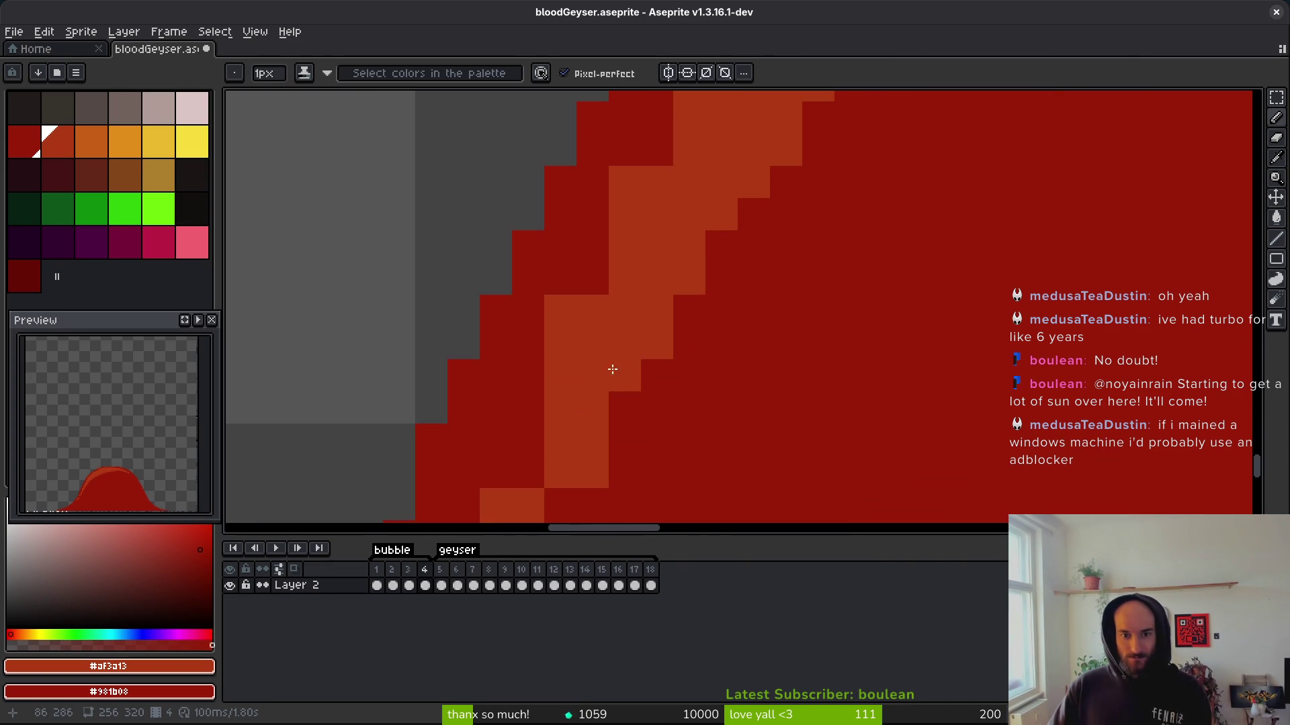
scroll(691, 302, "down", 2)
scroll(691, 302, "up", 2)
scroll(676, 222, "down", 3)
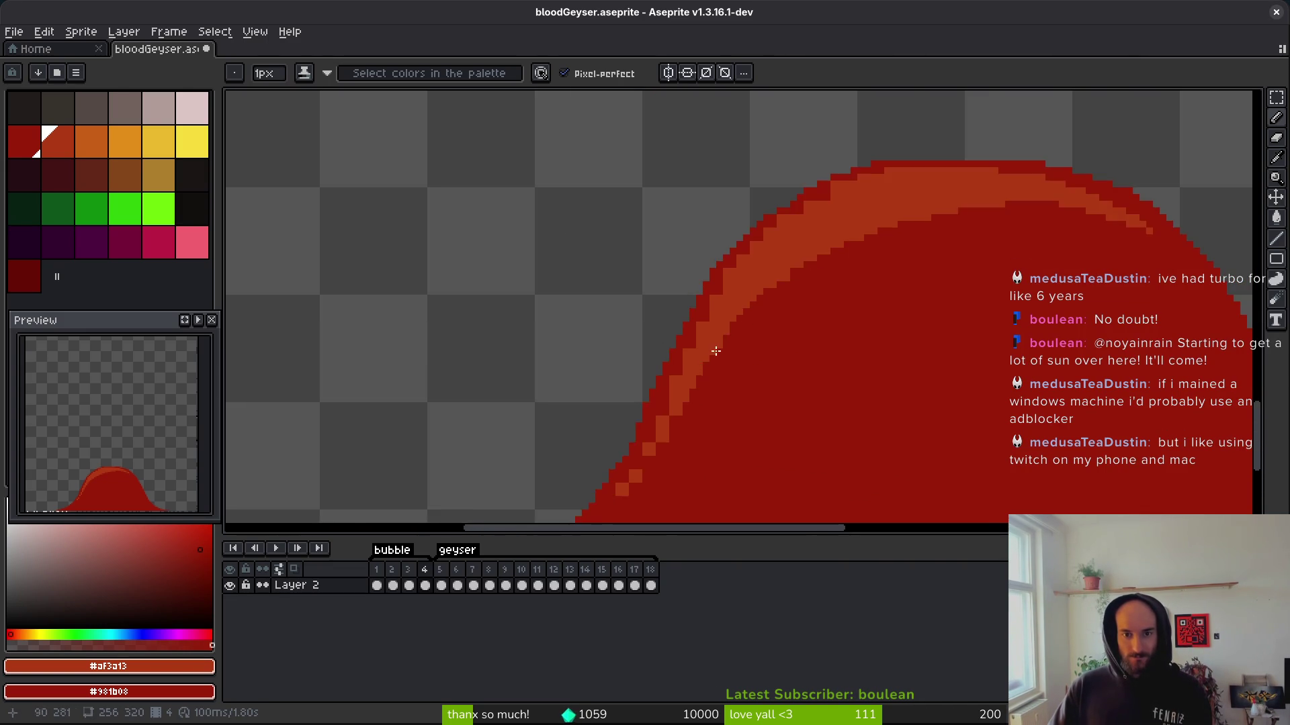
scroll(867, 206, "up", 3)
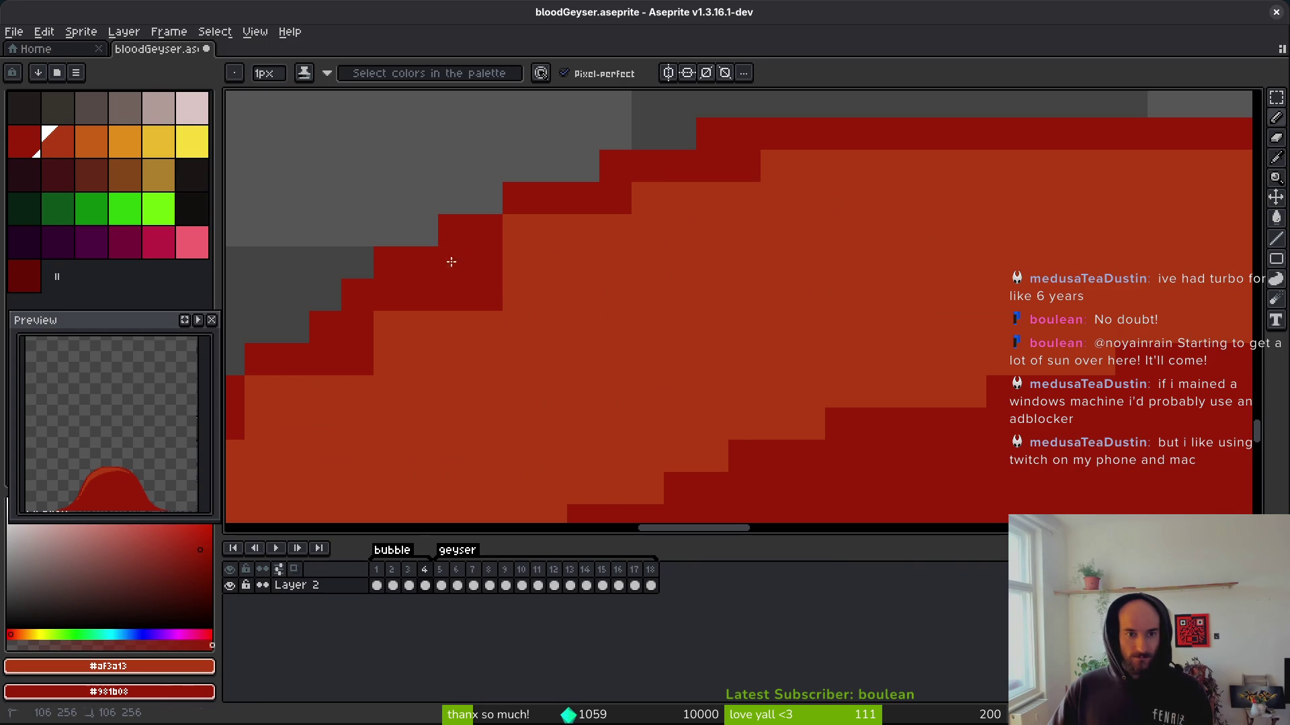
mouse_move(593, 259)
left_mouse_down()
mouse_move(452, 270)
mouse_move(420, 294)
left_mouse_up()
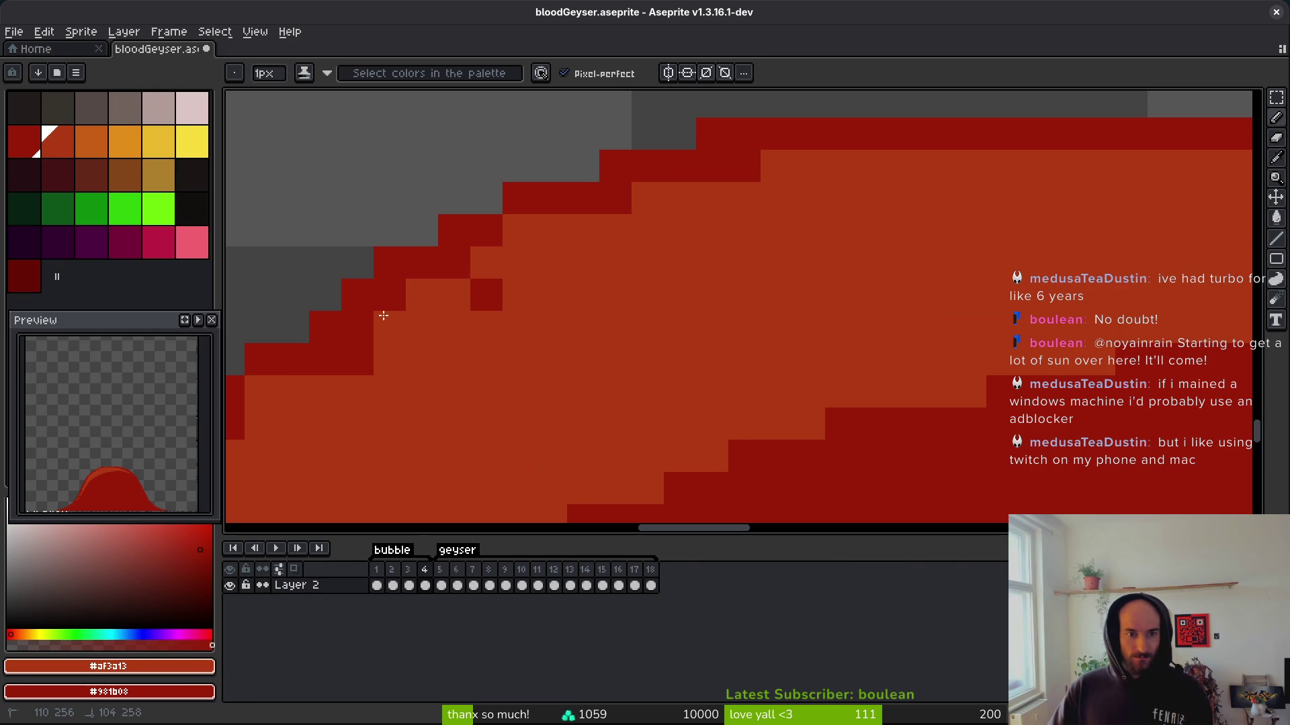
left_click(486, 294)
left_click(356, 358)
left_click(357, 327)
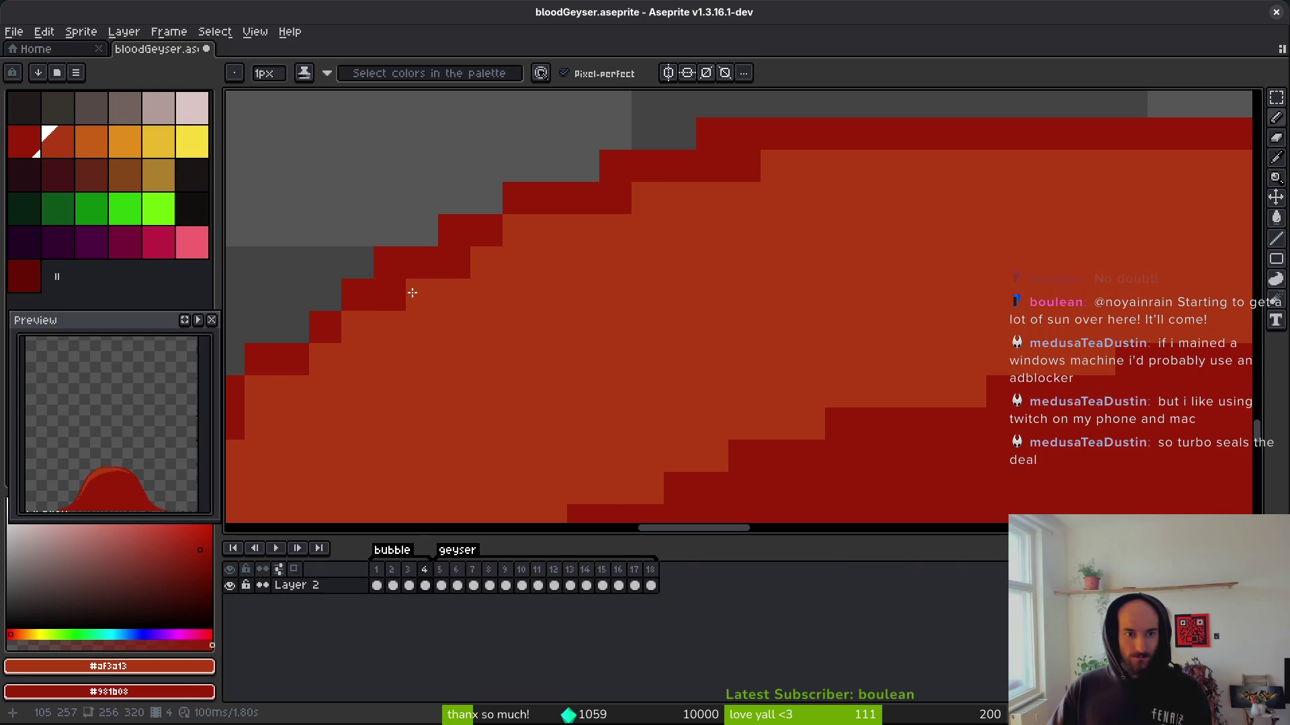
left_click(449, 266)
left_click(390, 295)
Save bloodGeyser.aseprite.
scroll(724, 272, "down", 2)
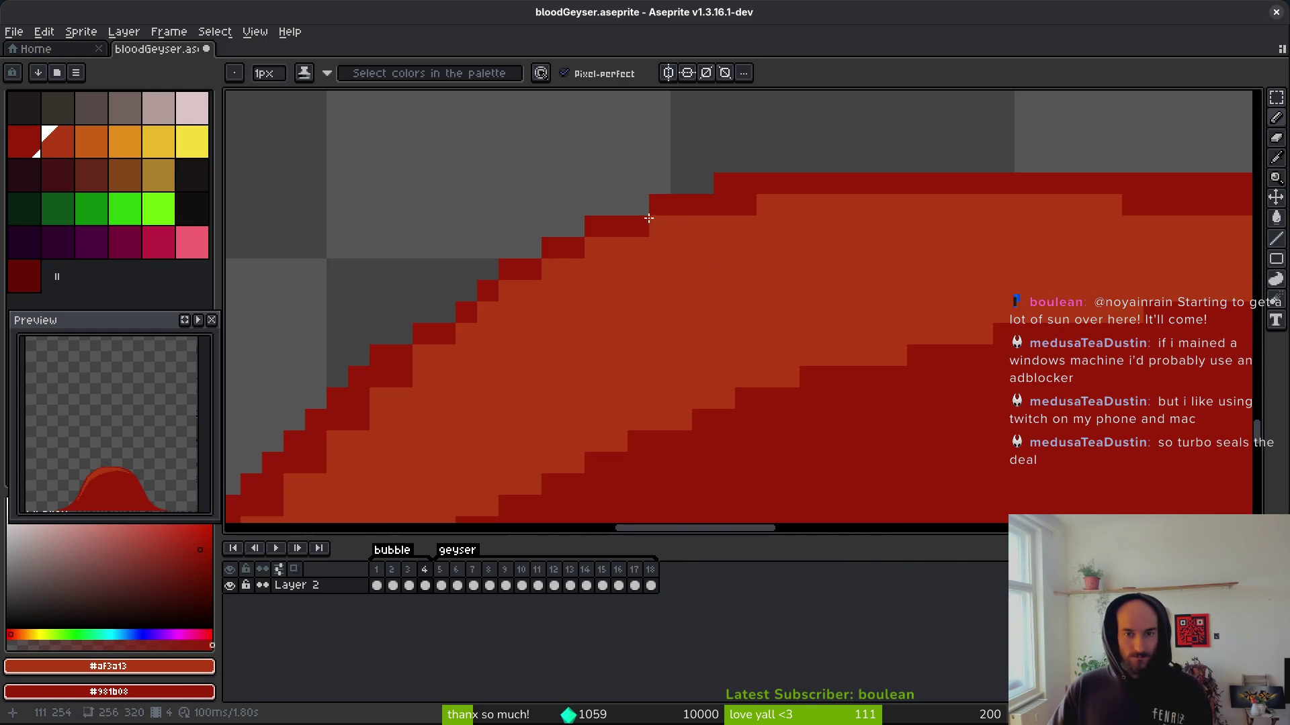
key("ctrl+s")
scroll(783, 251, "down", 2)
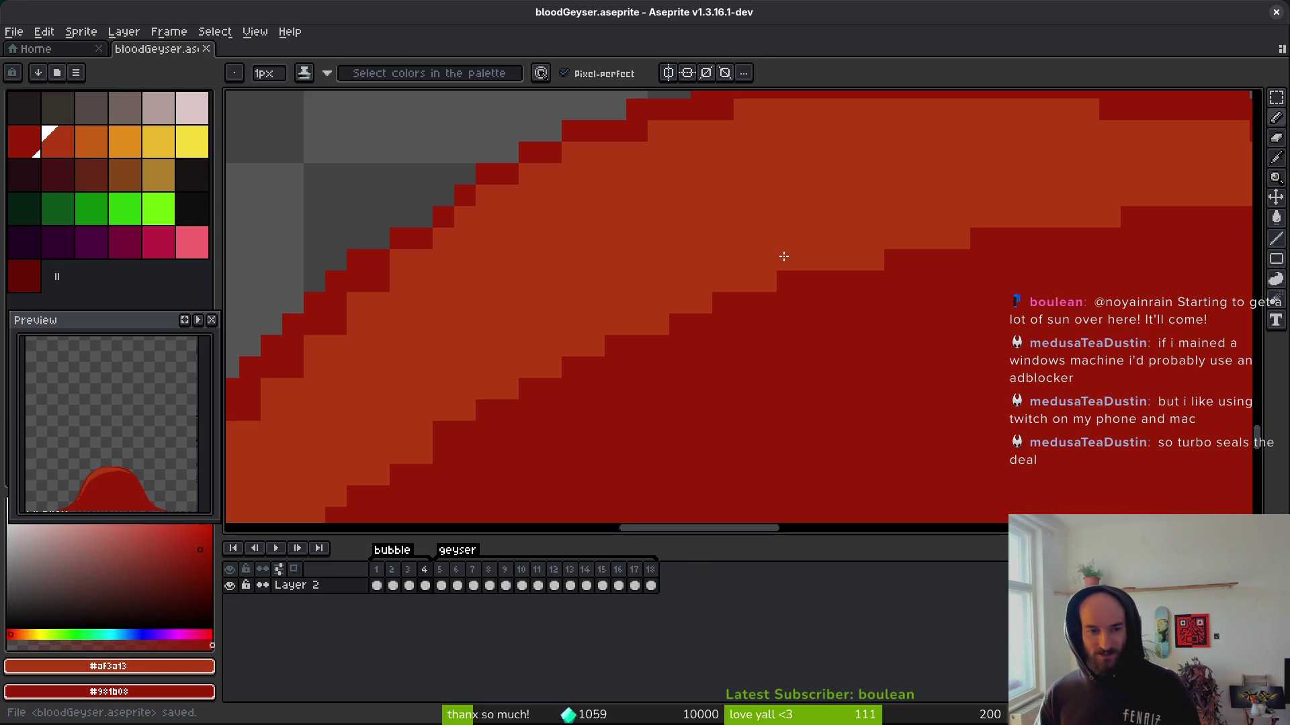
scroll(628, 195, "up", 2)
Repaint the staircase outline orange and thin the diagonal outline to one pixel.
left_click(621, 259)
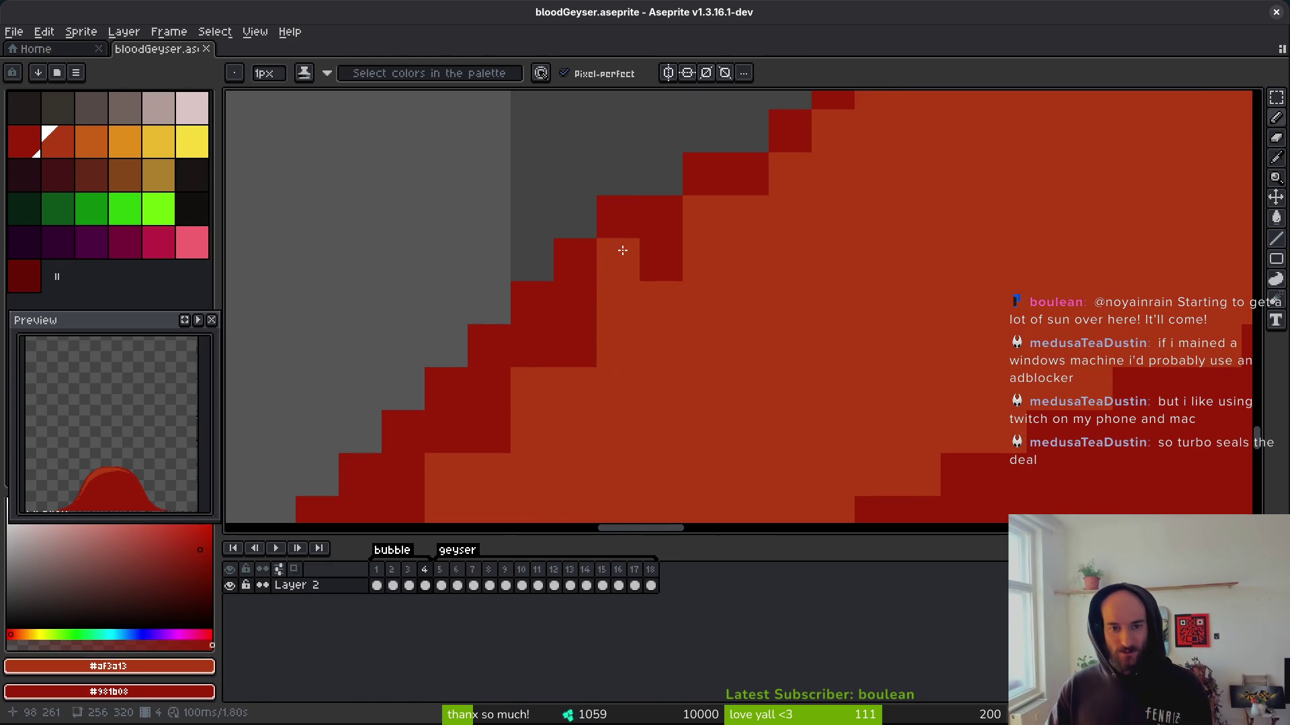
mouse_move(630, 265)
left_mouse_down()
mouse_move(753, 165)
mouse_move(597, 319)
mouse_move(1015, 264)
left_mouse_up()
left_click(696, 247)
mouse_move(911, 216)
left_mouse_down()
mouse_move(849, 268)
mouse_move(780, 452)
left_mouse_up()
left_click_drag(824, 336, 824, 430)
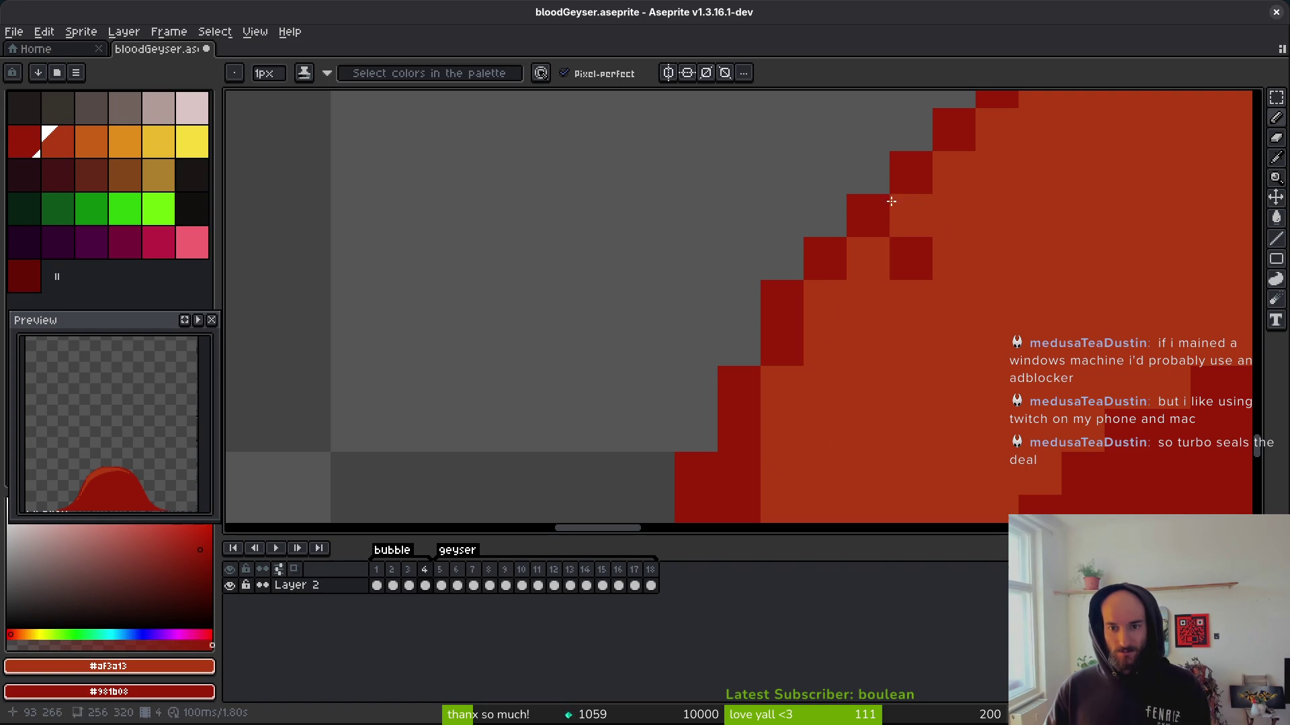
left_click(911, 258)
scroll(1054, 322, "down", 3)
left_click_drag(875, 286, 861, 476)
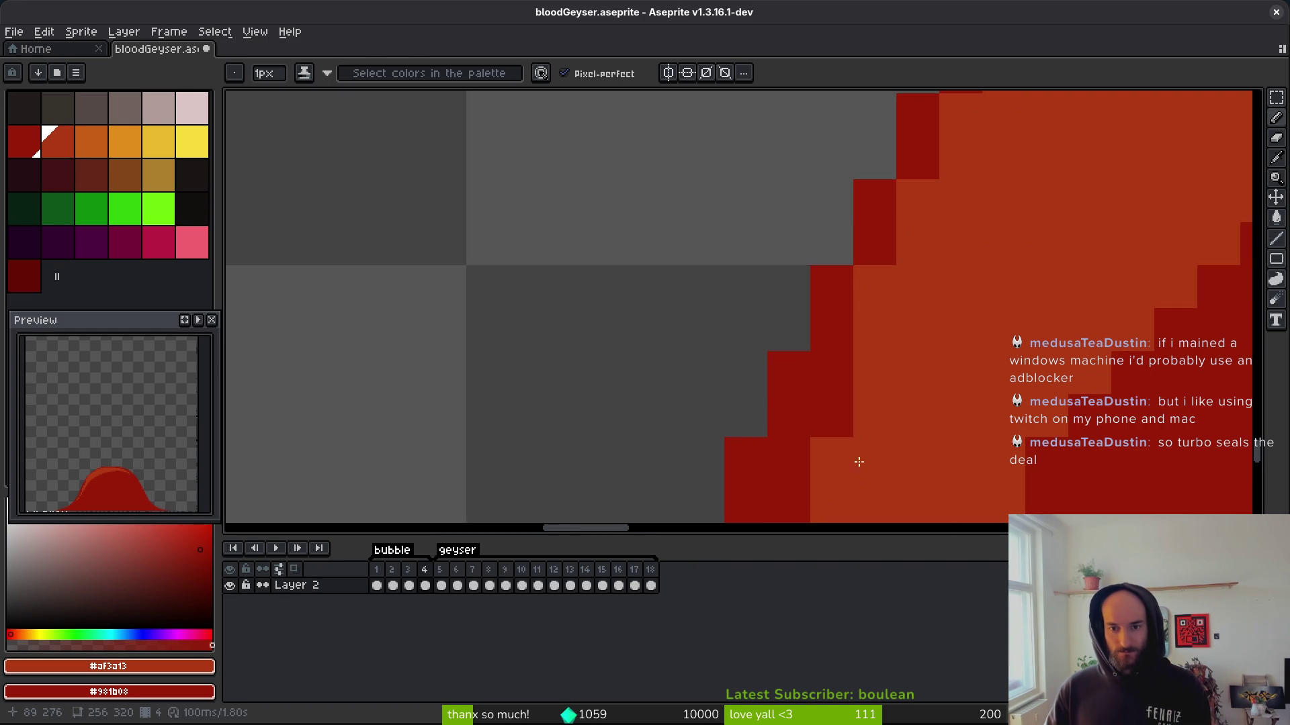
left_click_drag(833, 362, 833, 429)
scroll(826, 403, "down", 3)
mouse_move(804, 302)
left_mouse_down()
mouse_move(797, 262)
mouse_move(762, 332)
mouse_move(762, 376)
left_mouse_up()
scroll(843, 305, "down", 3)
Extend orange down the dark-red outline columns along the lower-left staircase.
mouse_move(738, 198)
left_mouse_down()
mouse_move(685, 282)
mouse_move(695, 329)
left_mouse_up()
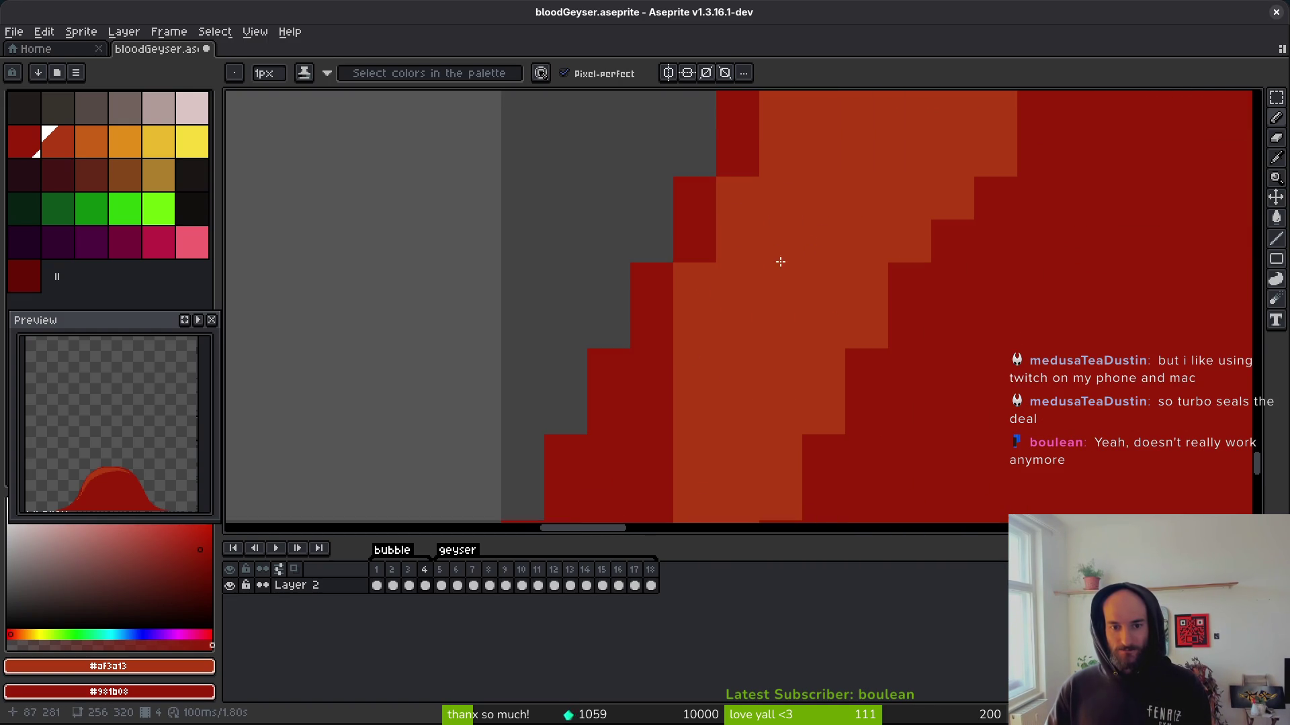
scroll(739, 269, "down", 3)
mouse_move(650, 252)
left_mouse_down()
mouse_move(608, 322)
mouse_move(604, 470)
left_mouse_up()
scroll(615, 268, "down", 3)
mouse_move(614, 268)
left_mouse_down()
mouse_move(618, 191)
mouse_move(550, 300)
mouse_move(591, 506)
left_mouse_up()
scroll(675, 246, "down", 2)
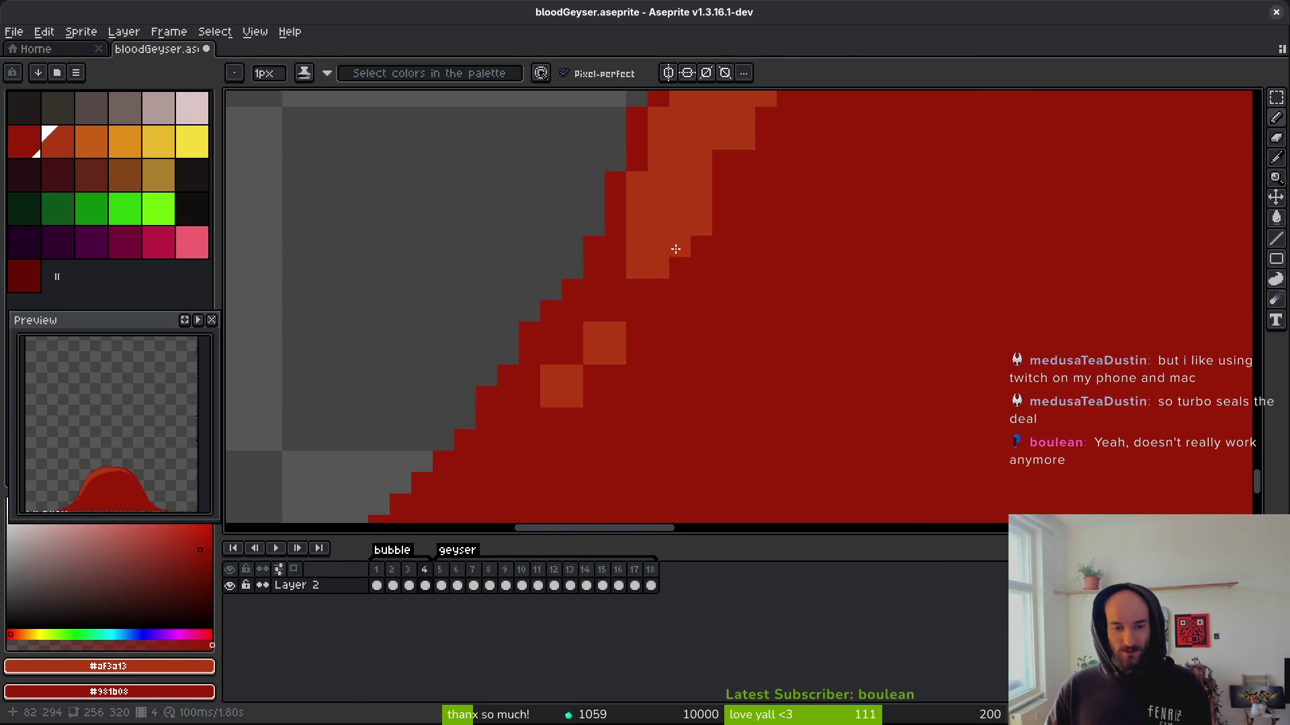
scroll(676, 245, "up", 2)
mouse_move(591, 296)
left_mouse_down()
mouse_move(550, 365)
mouse_move(602, 325)
mouse_move(503, 399)
mouse_move(502, 443)
left_mouse_up()
scroll(608, 311, "down", 3)
mouse_move(558, 390)
left_mouse_down()
mouse_move(534, 438)
mouse_move(478, 477)
left_mouse_up()
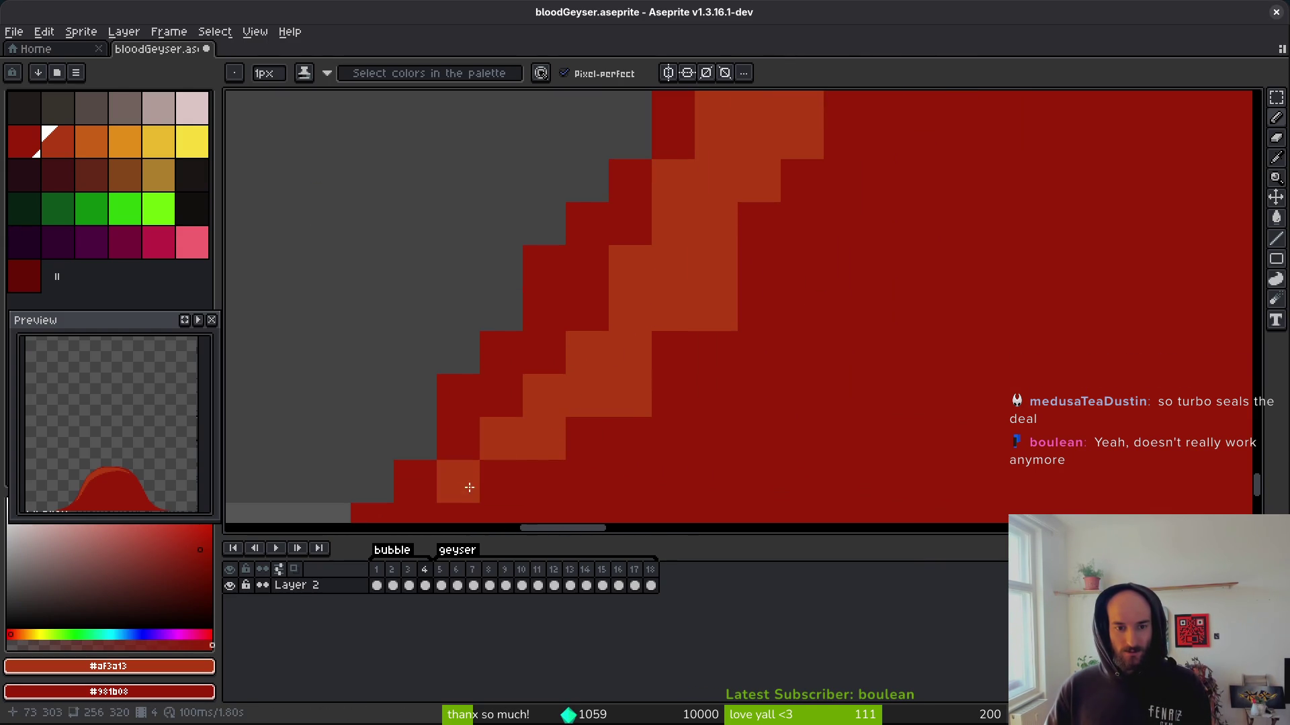
left_click_drag(569, 387, 645, 231)
Restore stray orange staircase pixels to dark red, touching up one pixel orange.
right_click(804, 150)
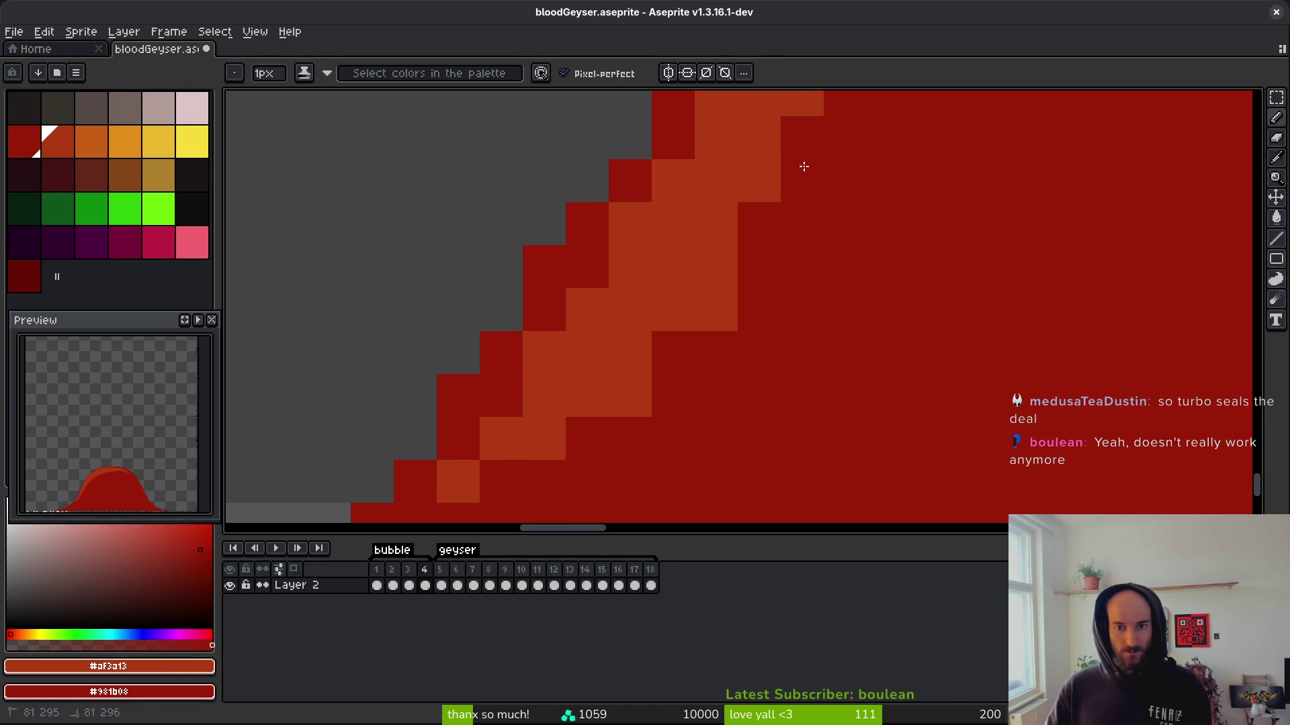
right_click(713, 312)
right_click(628, 402)
right_click(538, 447)
left_click(613, 427)
Widen the orange band along the bubble's edge and paint dark red along its top edge.
scroll(986, 375, "left", 3)
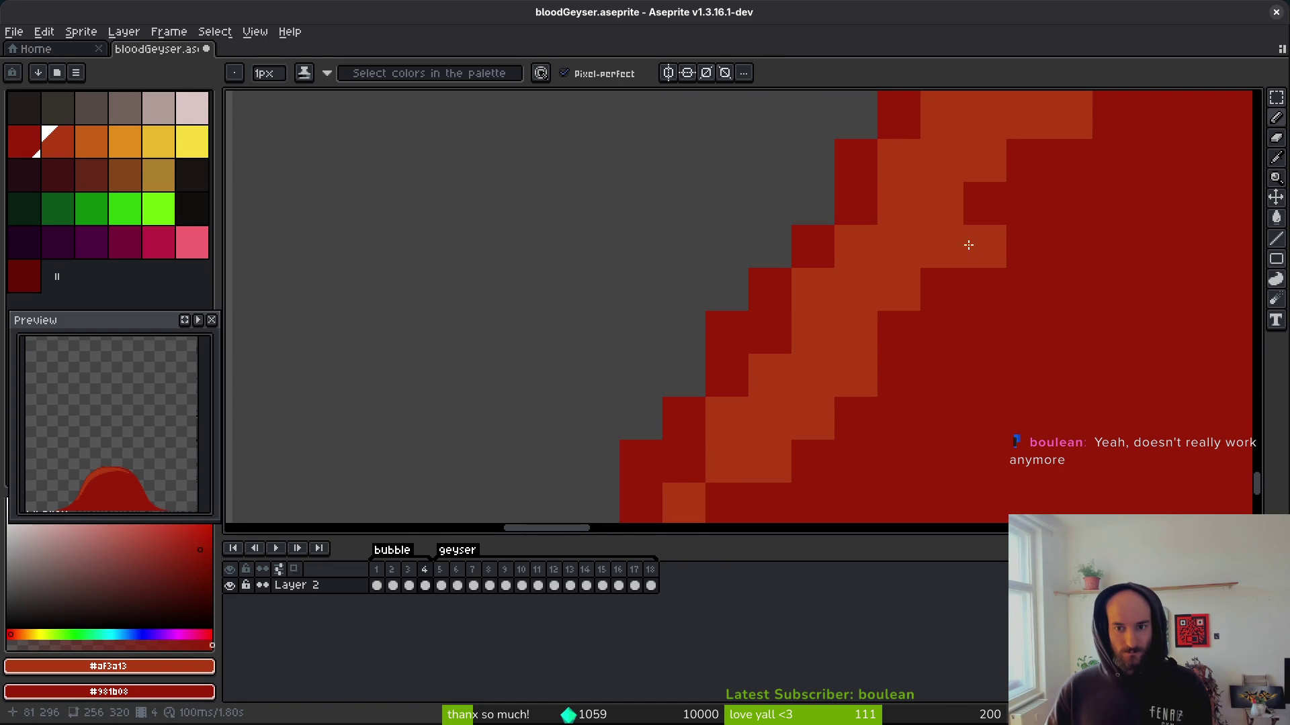
scroll(1109, 232, "down", 3)
scroll(1109, 232, "up", 2)
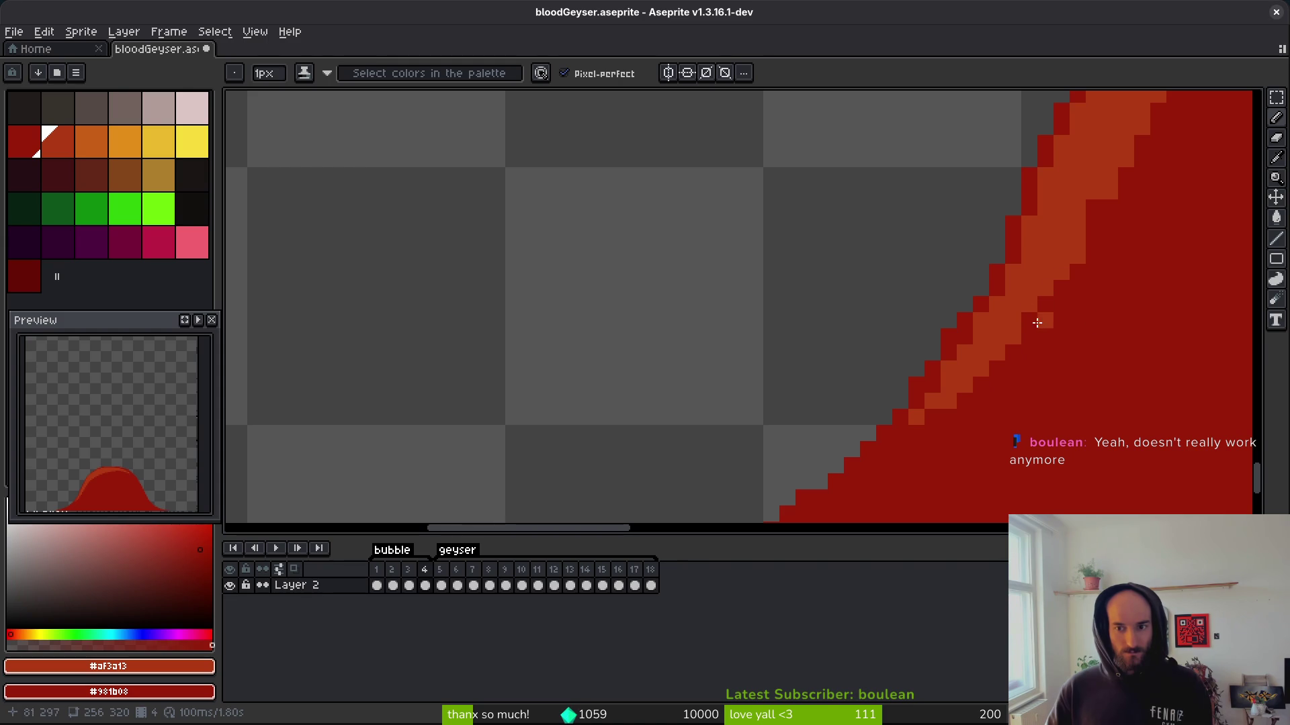
scroll(1106, 277, "right", 3)
scroll(842, 323, "up", 1)
scroll(873, 295, "right", 1)
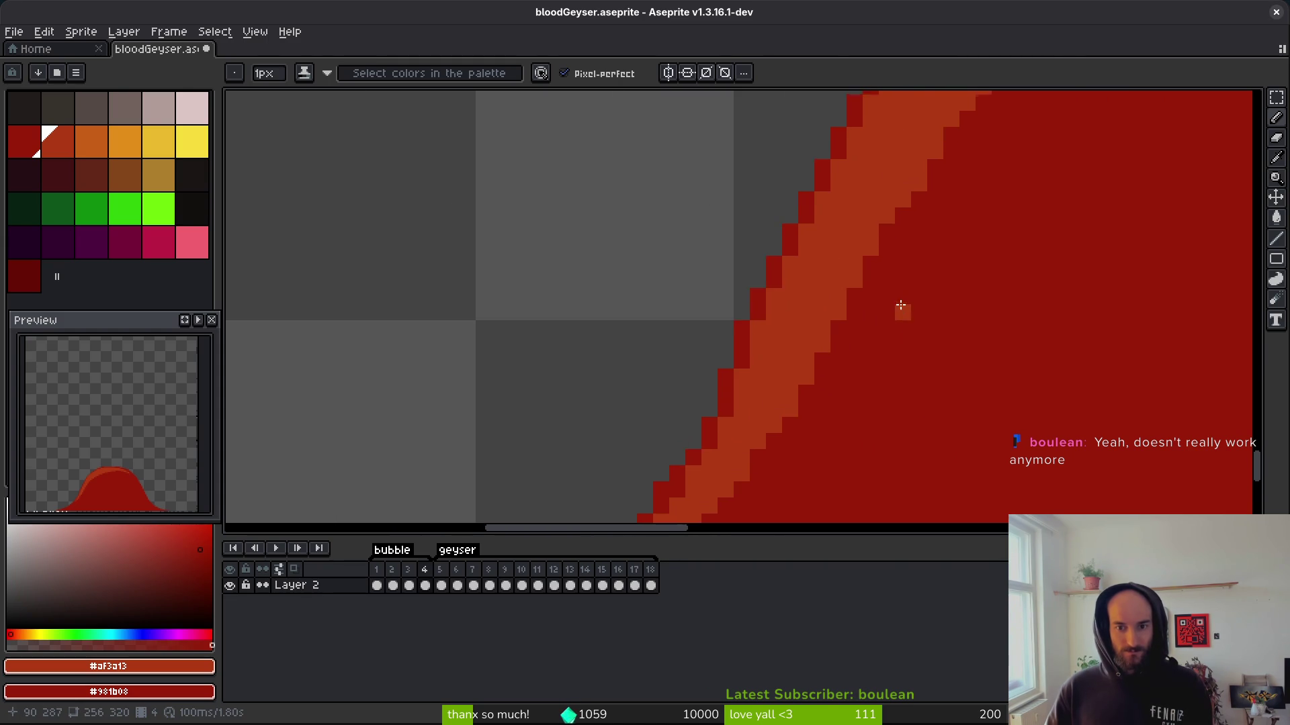
scroll(904, 313, "down", 3)
scroll(841, 268, "up", 3)
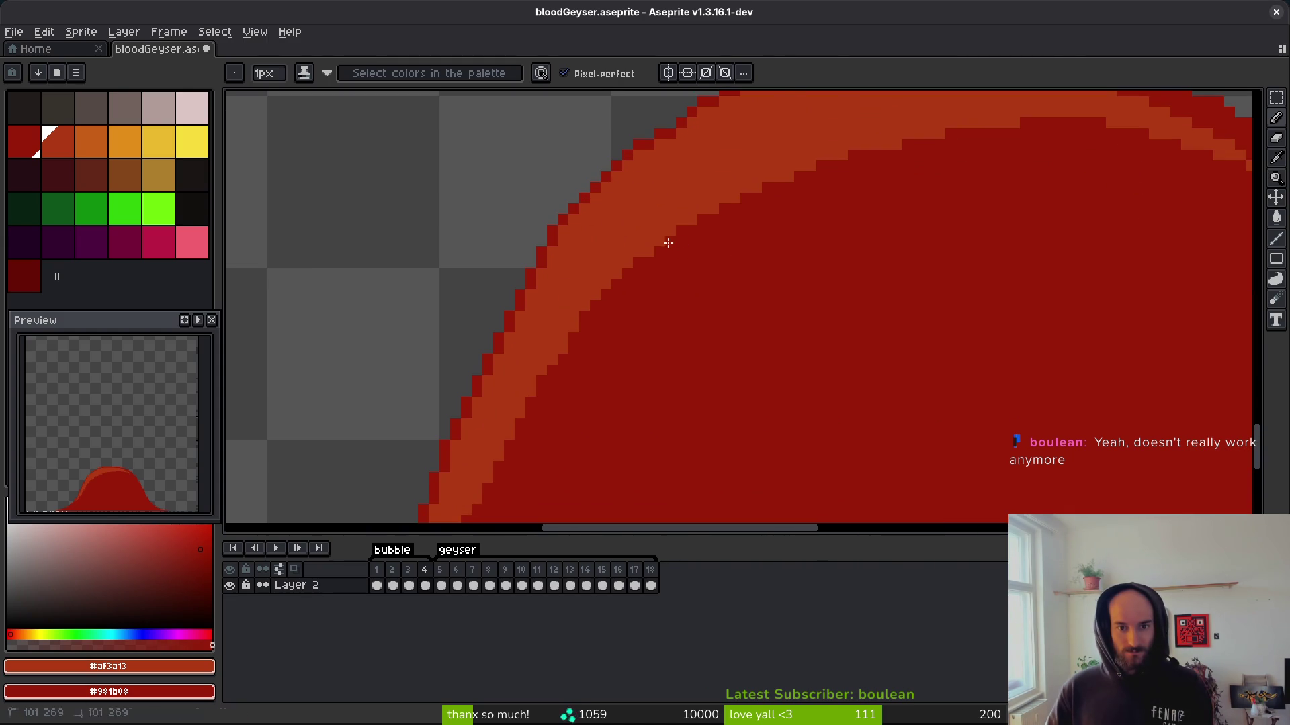
scroll(734, 325, "up", 1)
scroll(840, 262, "up", 1)
scroll(749, 215, "up", 1)
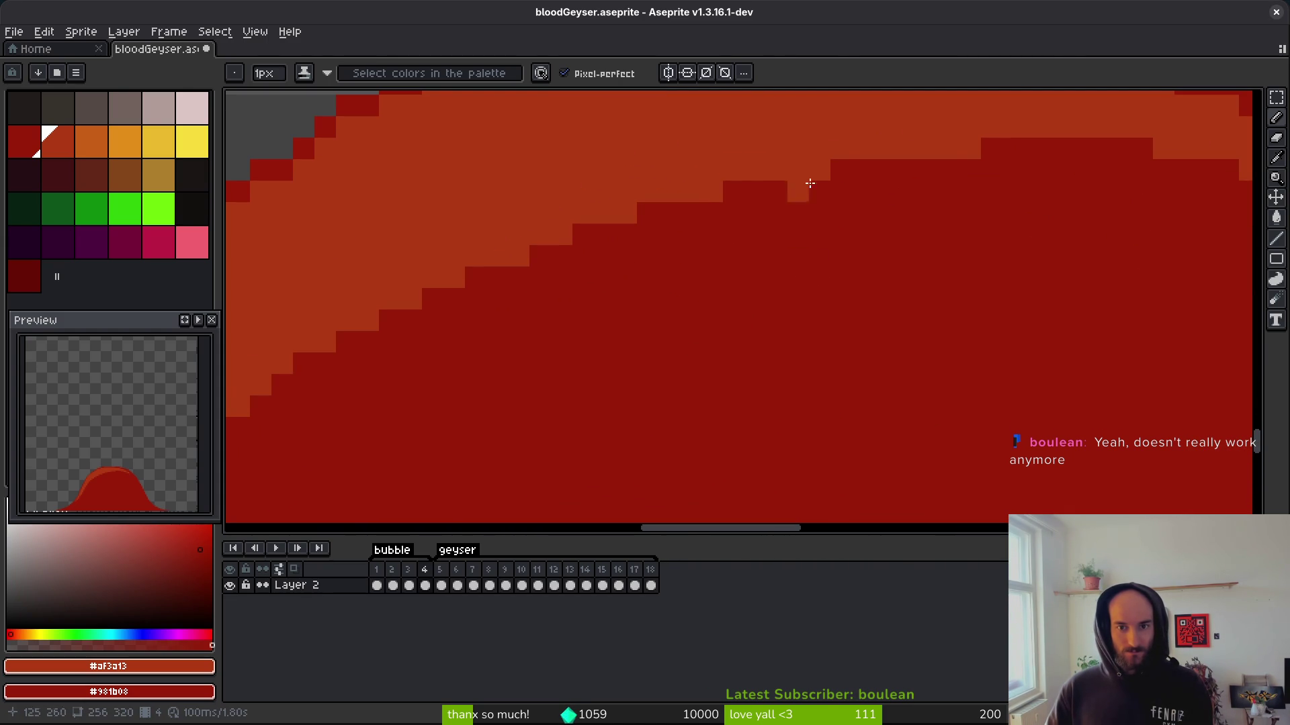
scroll(985, 241, "down", 5)
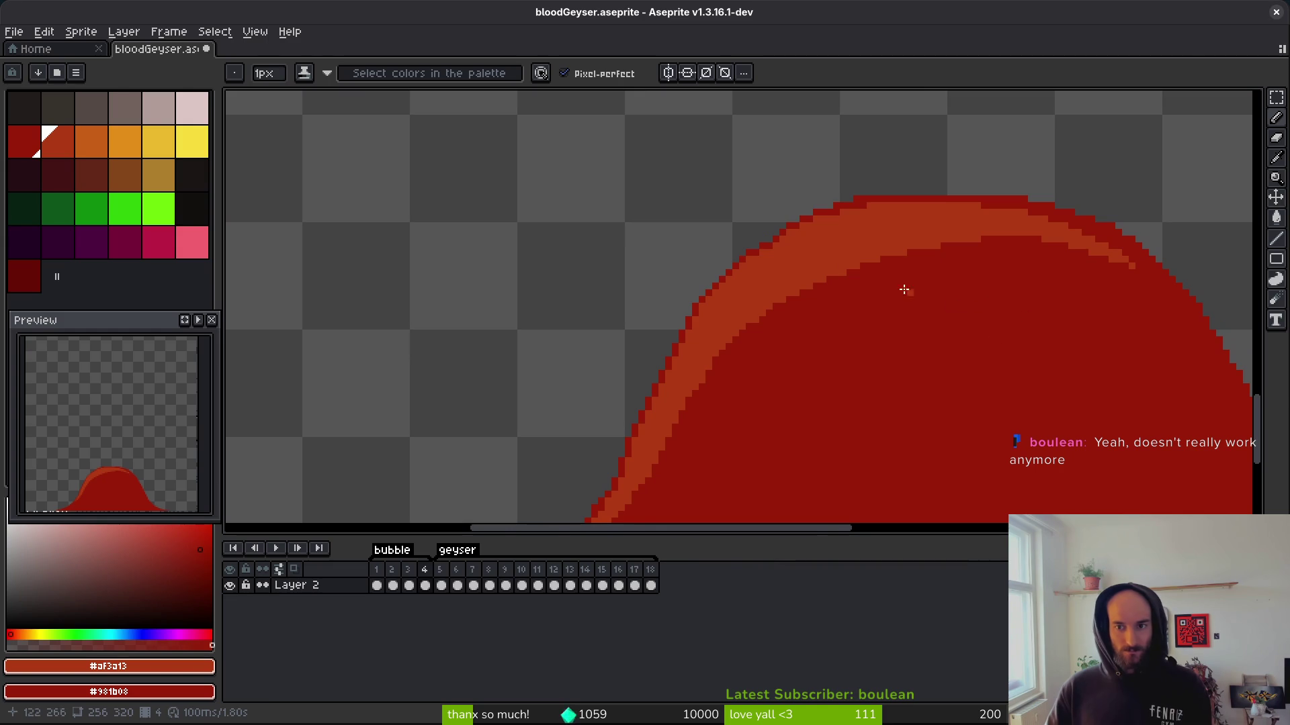
scroll(956, 282, "up", 3)
scroll(806, 222, "right", 2)
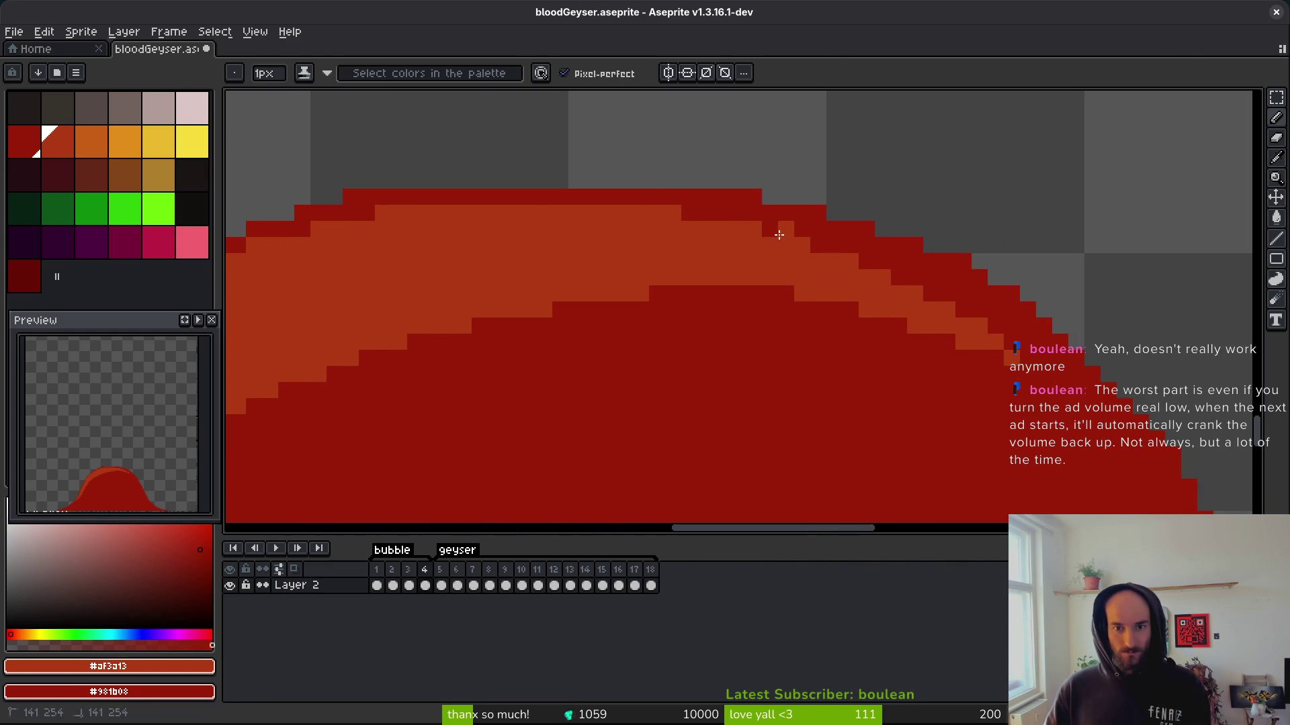
mouse_move(835, 265)
left_mouse_down()
mouse_move(941, 288)
mouse_move(1039, 346)
mouse_move(979, 293)
left_mouse_up()
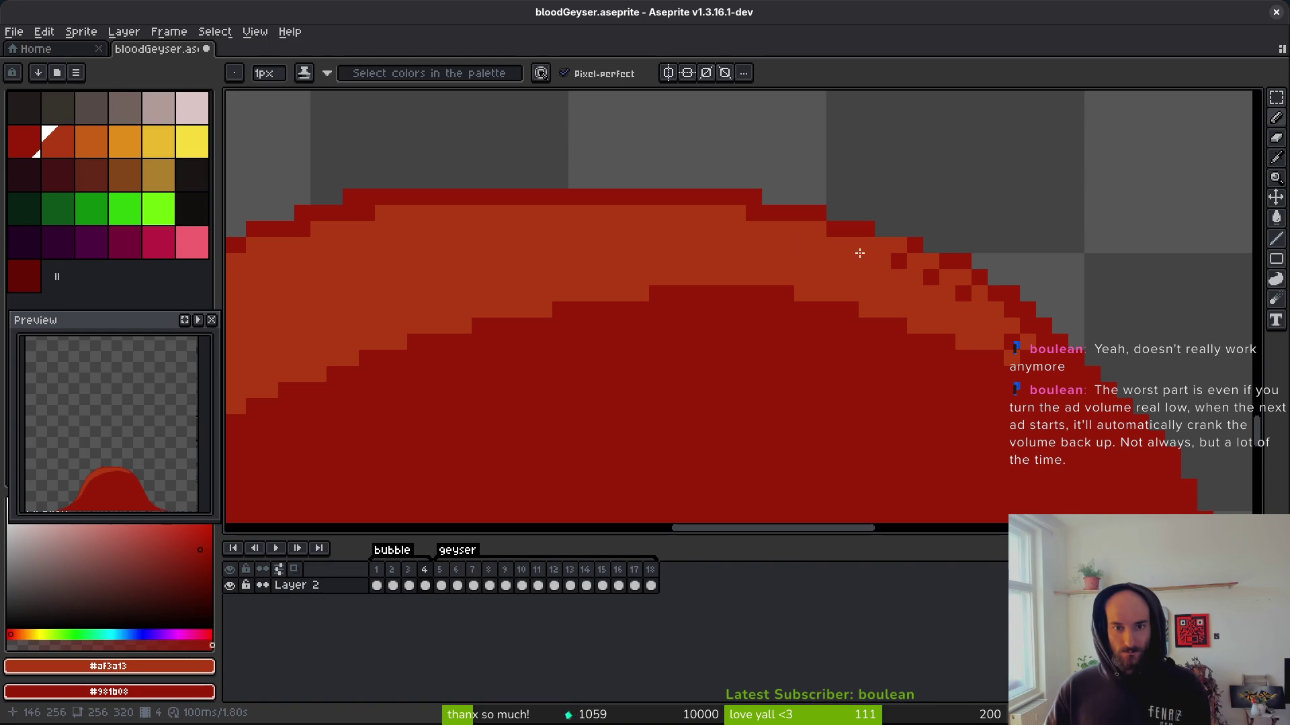
left_click_drag(843, 232, 898, 248)
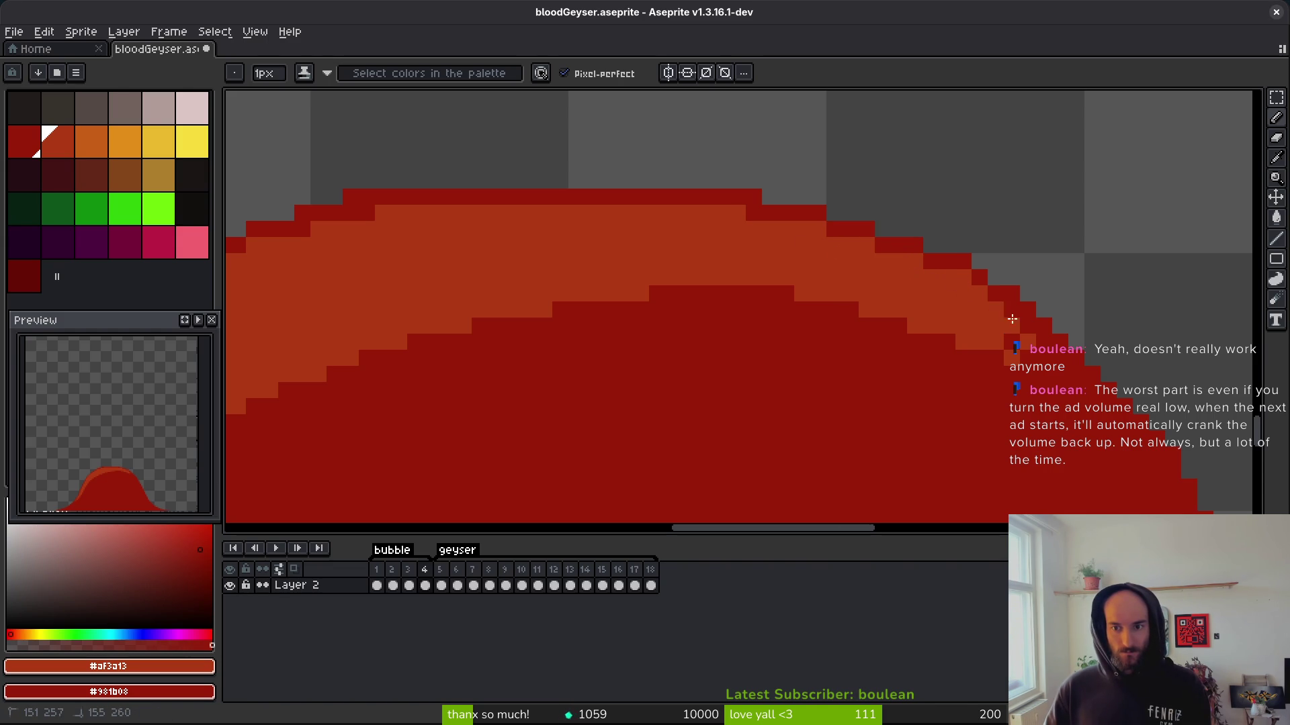
mouse_move(1042, 357)
left_mouse_down()
mouse_move(799, 296)
mouse_move(1026, 363)
left_mouse_up()
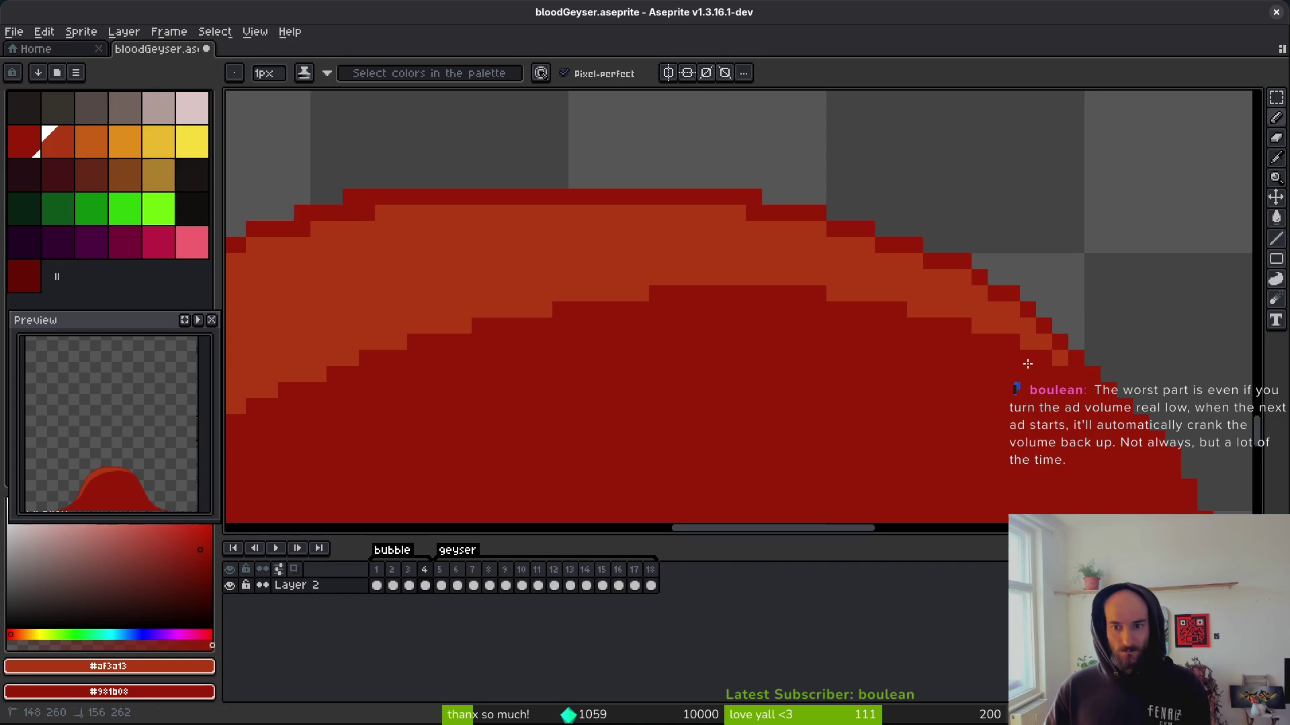
scroll(941, 370, "down", 3)
scroll(810, 403, "up", 2)
Save the bloodGeyser sprite.
key("v")
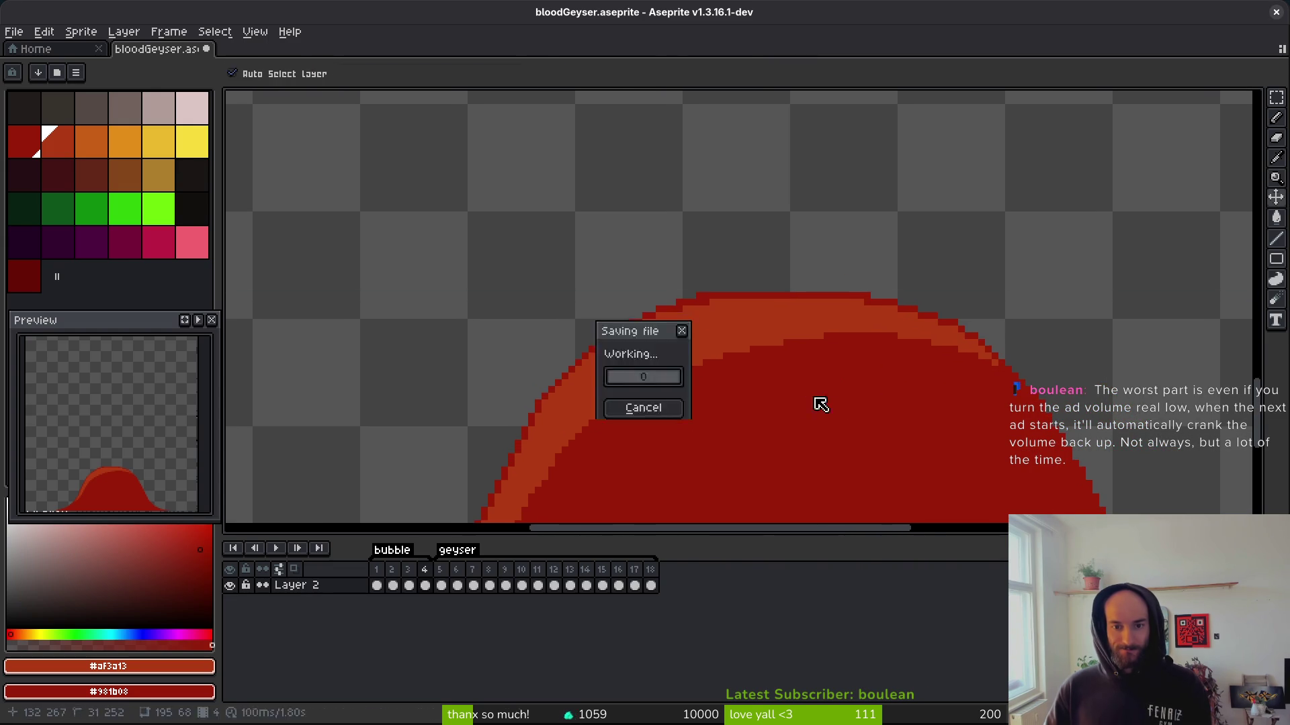
key("b")
key("ctrl+s")
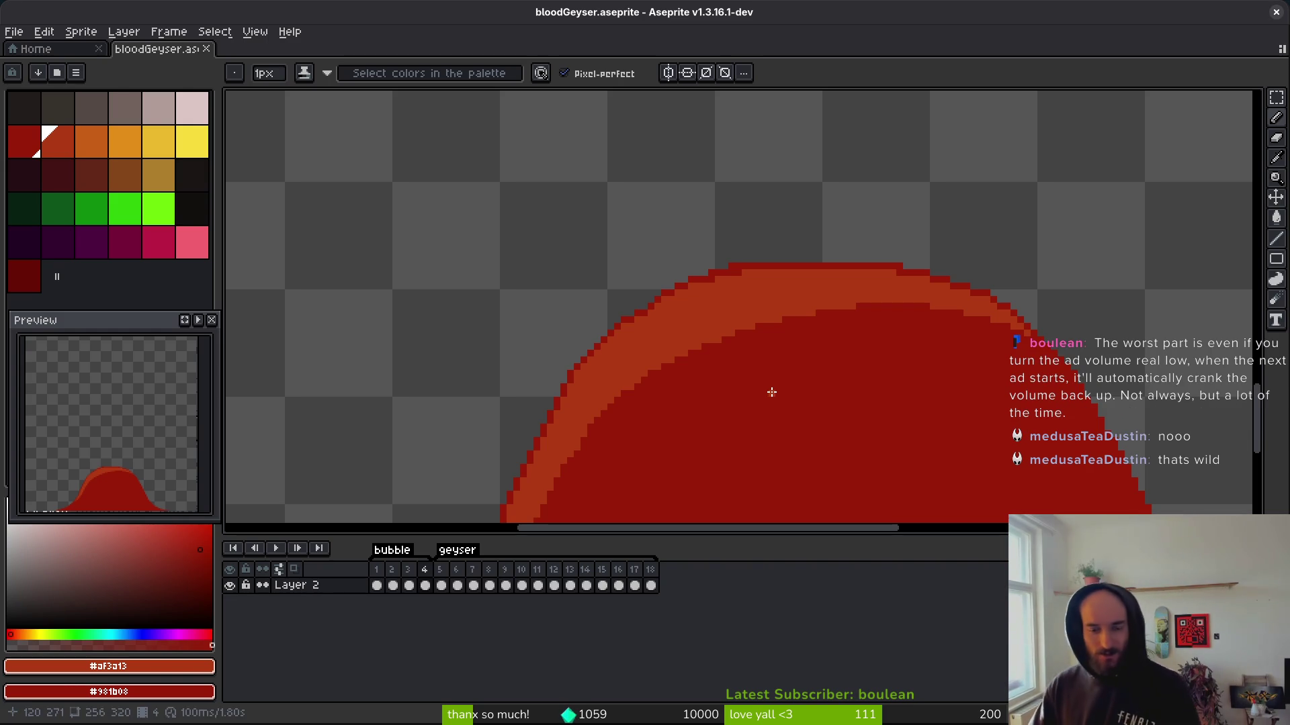
Add an orange pixel at the dome edge and darken seven orange stair-edge pixels to dark red.
scroll(776, 323, "up", 4)
left_click(833, 271)
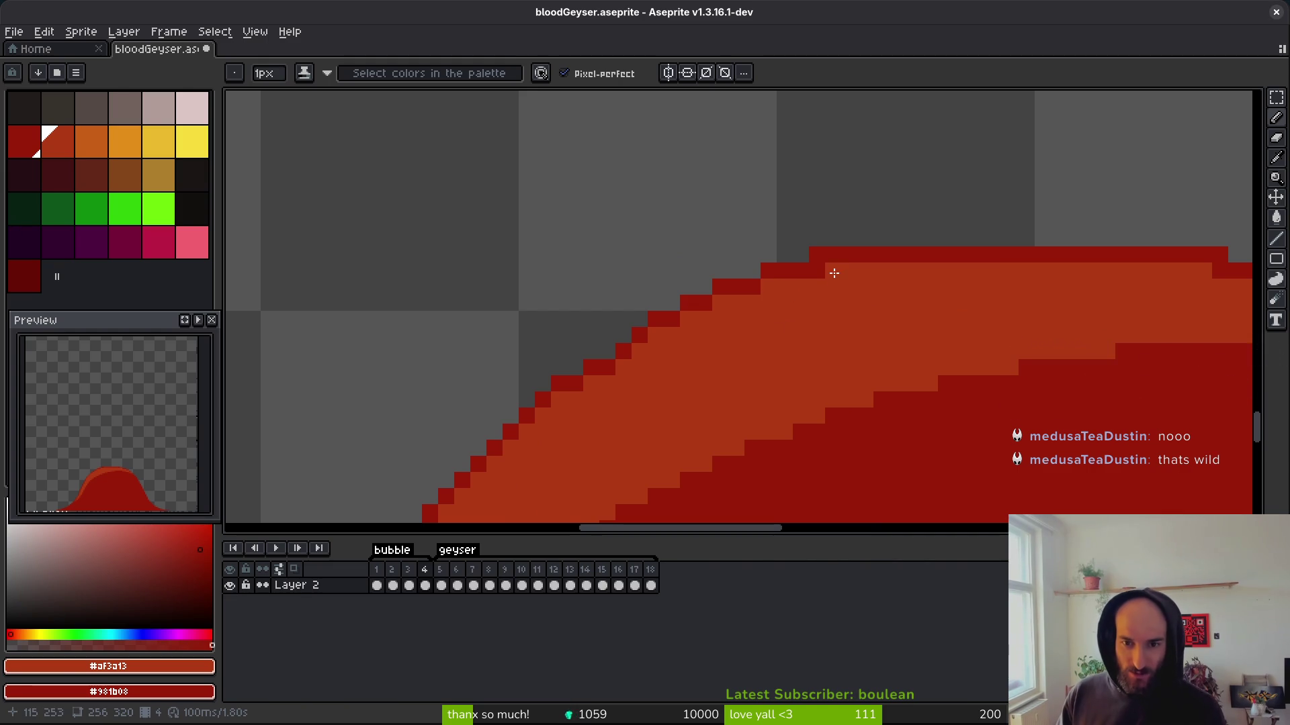
scroll(953, 312, "right", 5)
right_click(865, 308)
right_click(769, 324)
right_click(689, 340)
right_click(620, 360)
right_click(575, 372)
right_click(543, 389)
right_click(495, 405)
Darken three more stair-edge pixels along the curved dome edge and save the sprite.
left_click_drag(584, 368, 620, 329)
right_click(536, 363)
right_click(503, 380)
right_click(455, 395)
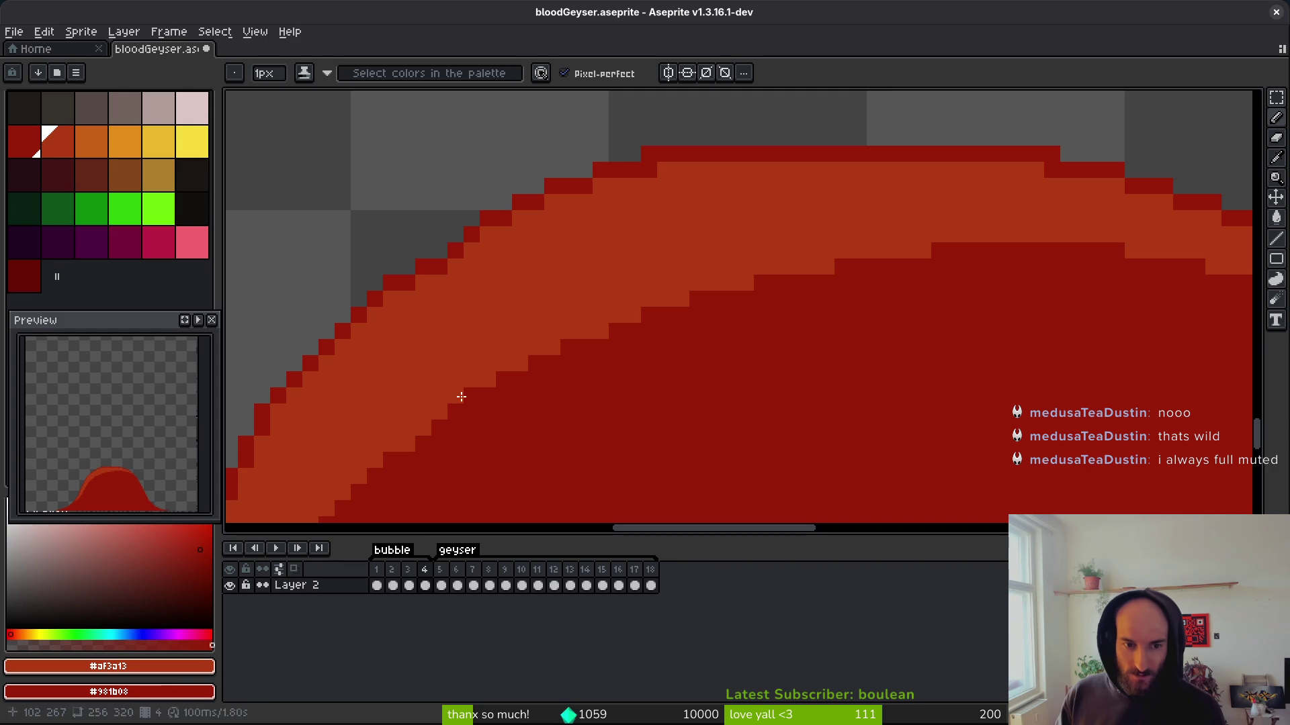
scroll(647, 313, "down", 4)
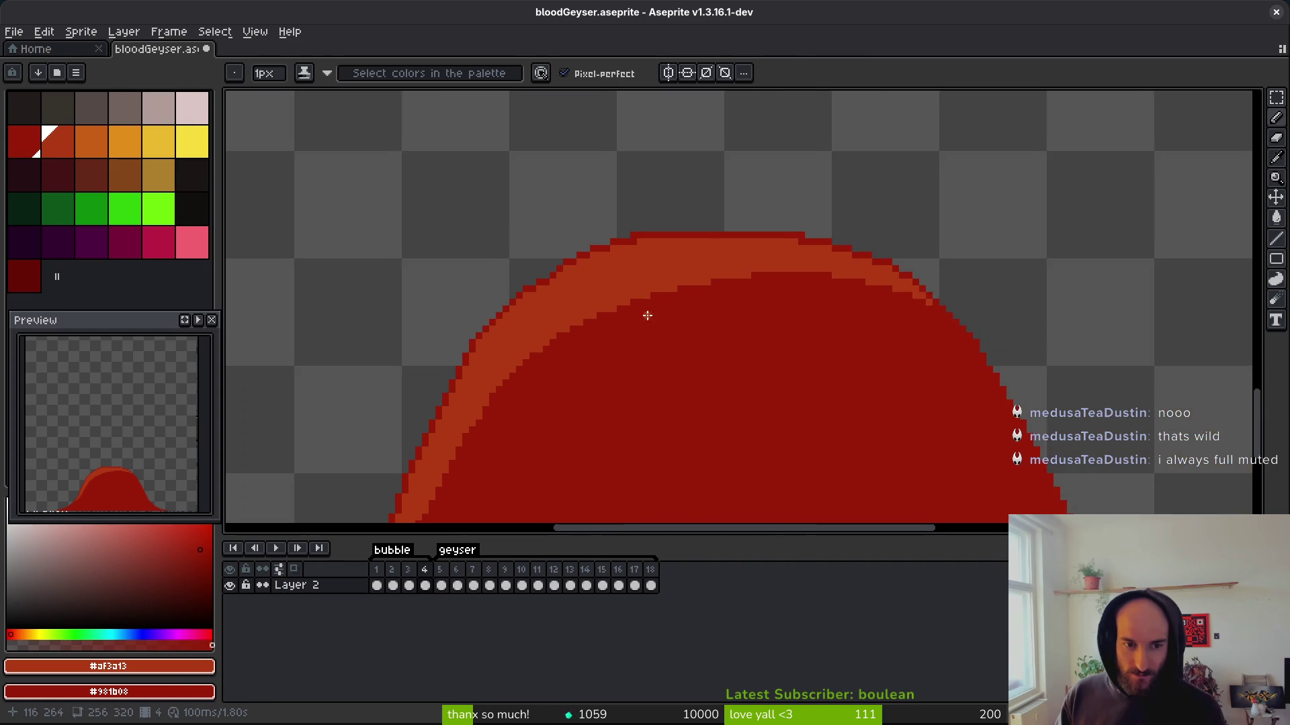
scroll(698, 337, "down", 4)
scroll(699, 361, "up", 5)
scroll(702, 289, "down", 1)
key("v")
key("ctrl+s")
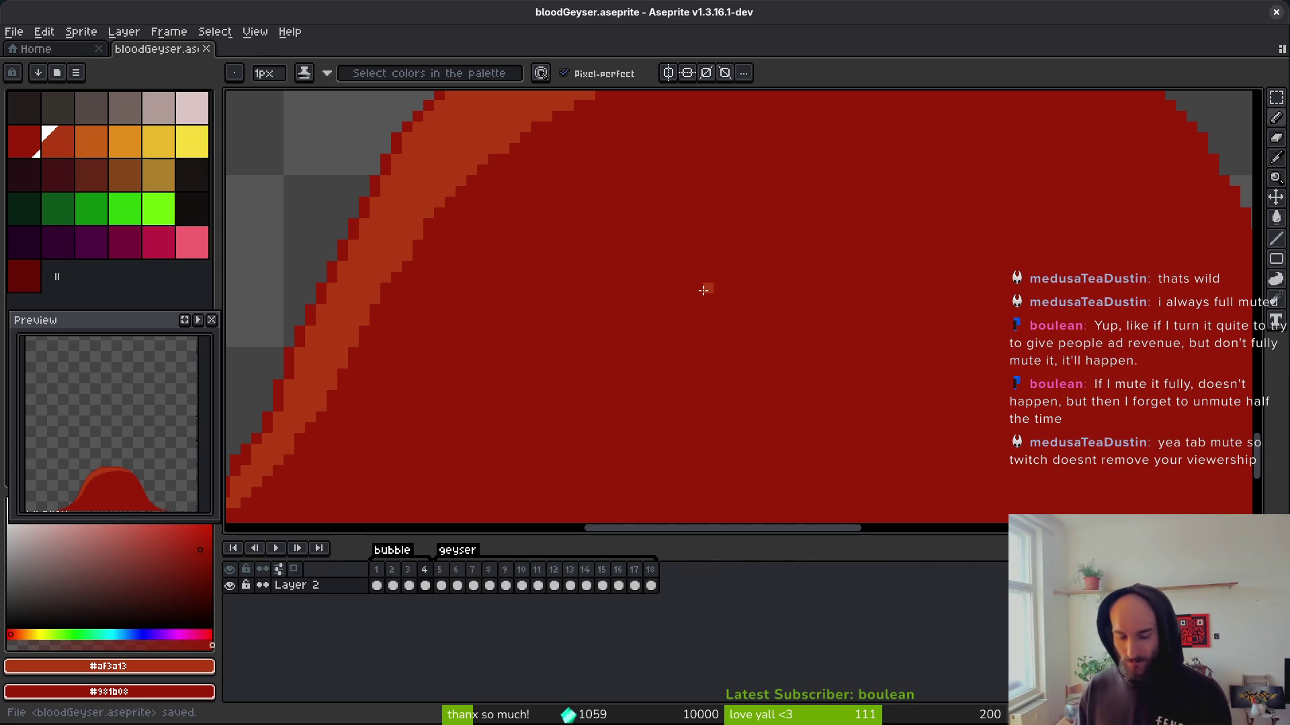
Erase a stray outline pixel and add two dark-red pixels extending the dome outline.
scroll(306, 296, "down", 5)
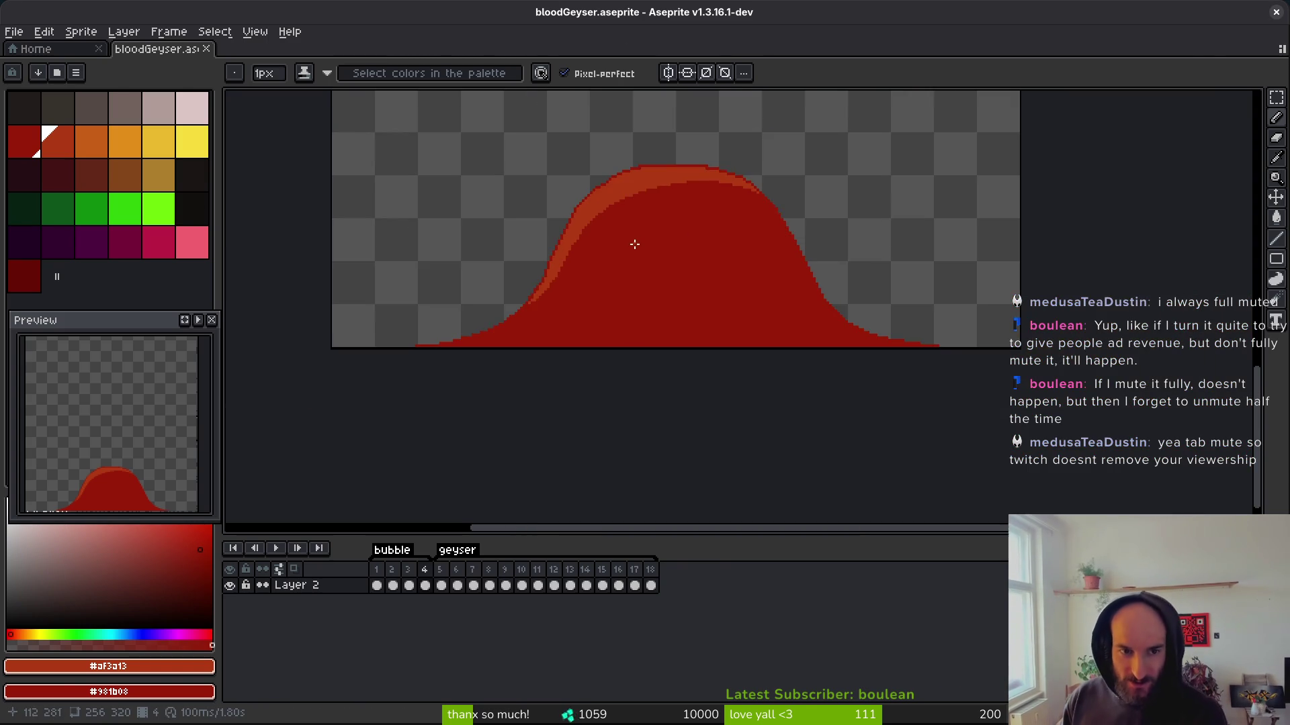
scroll(864, 193, "up", 4)
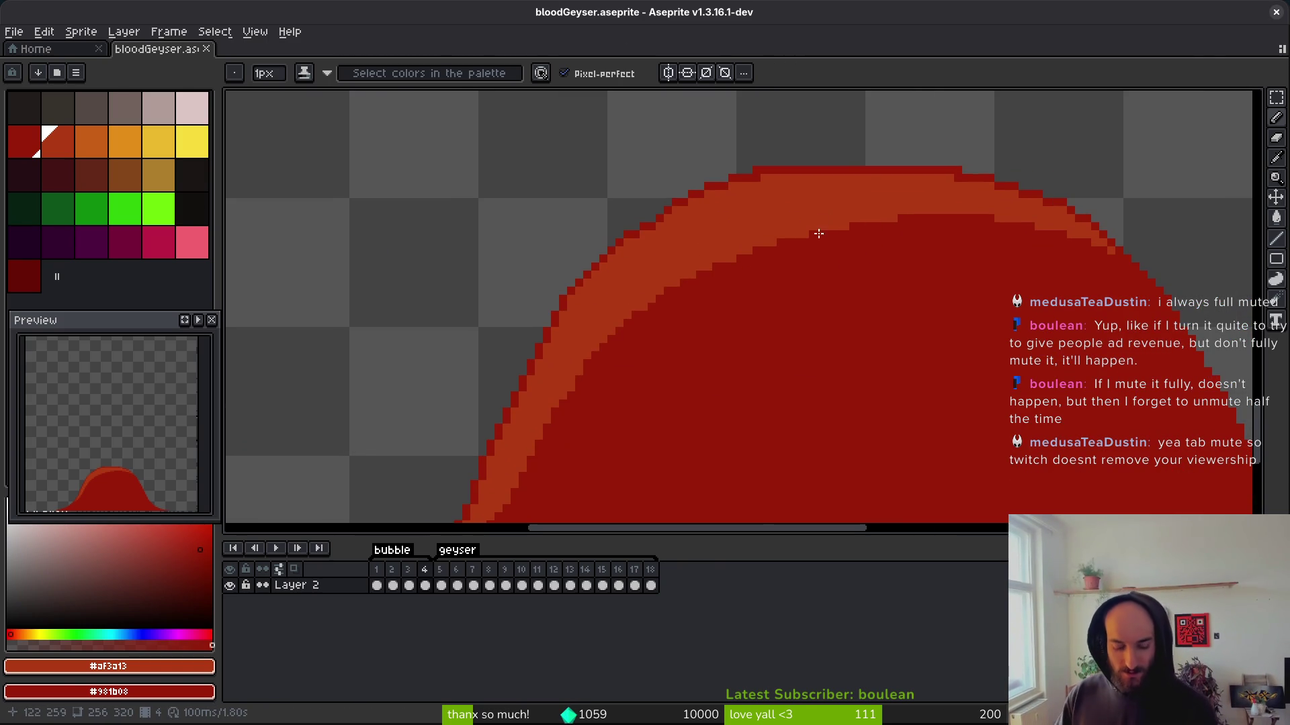
key("e")
left_click(757, 170)
scroll(940, 182, "up", 2)
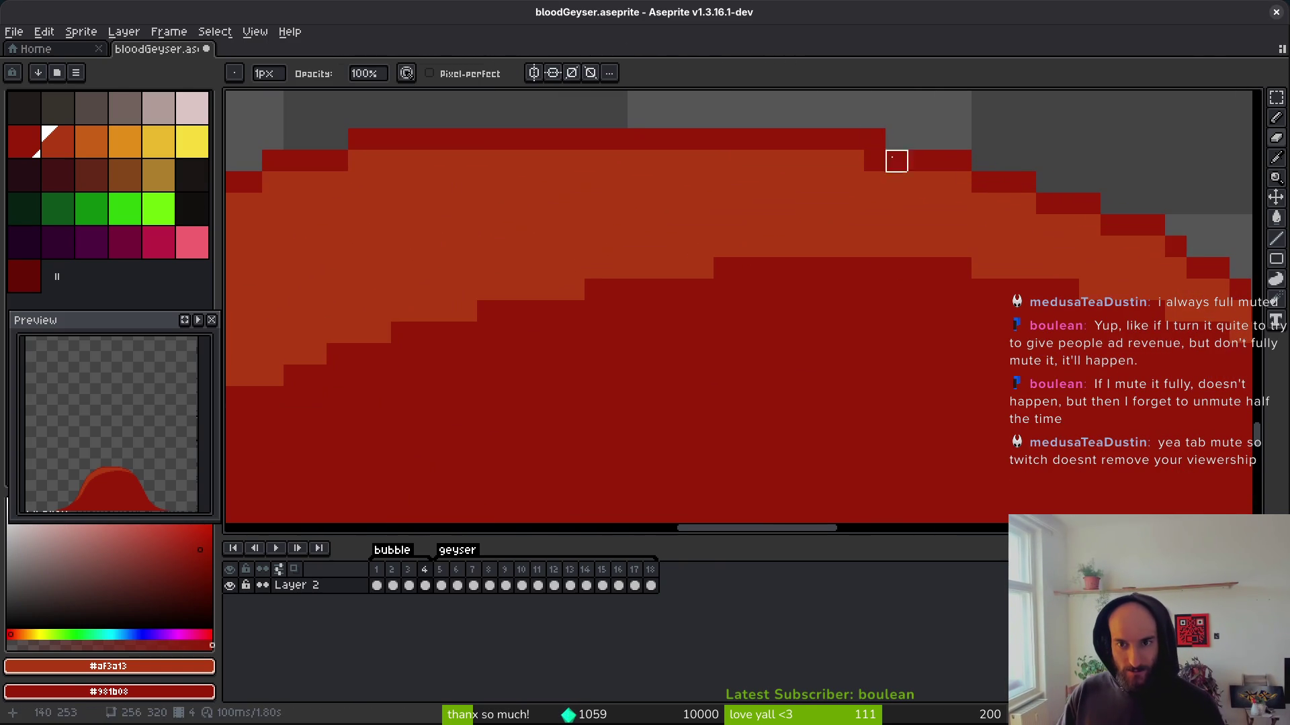
left_click_drag(637, 245, 815, 316)
key("b")
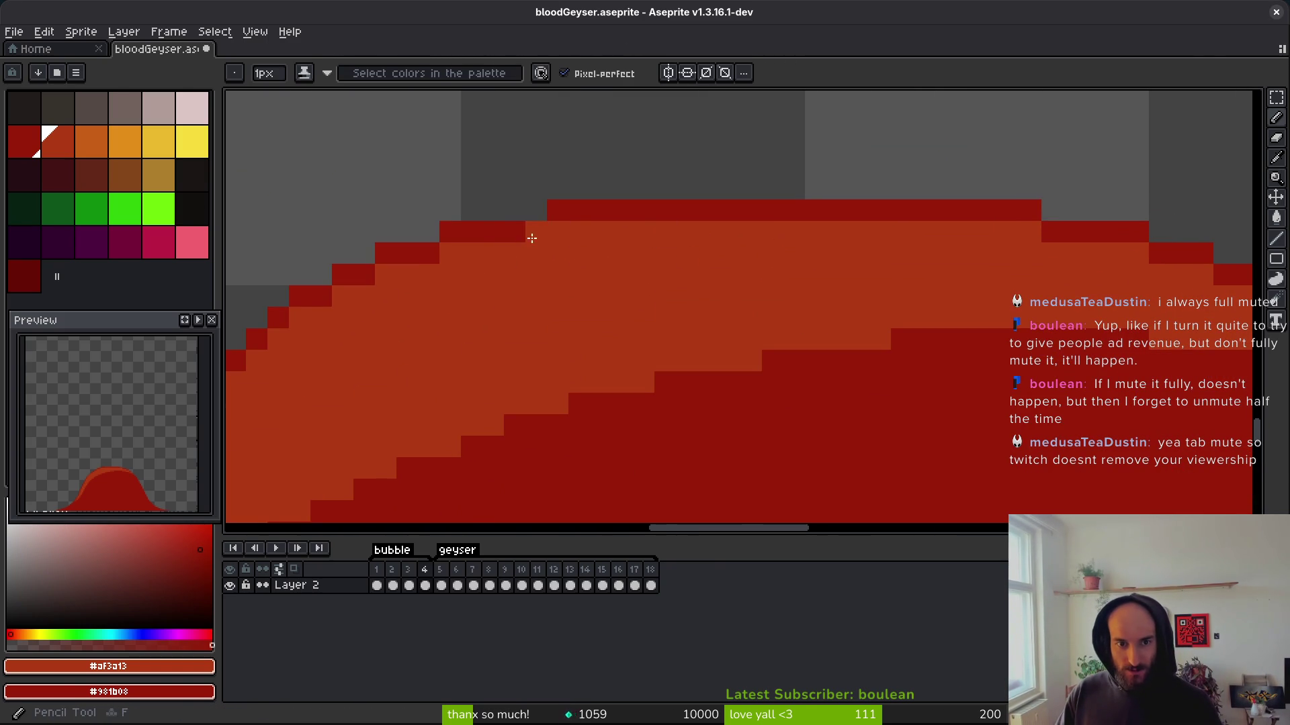
key("e")
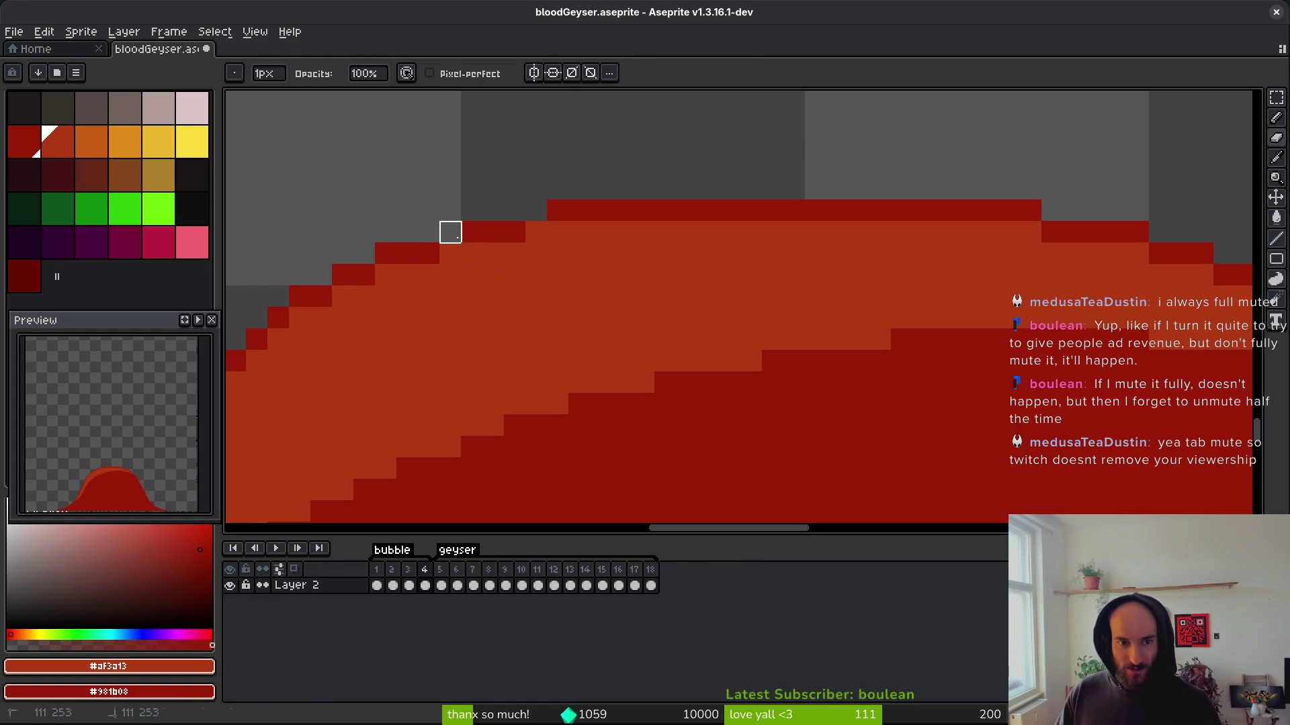
key("b")
left_click(536, 231)
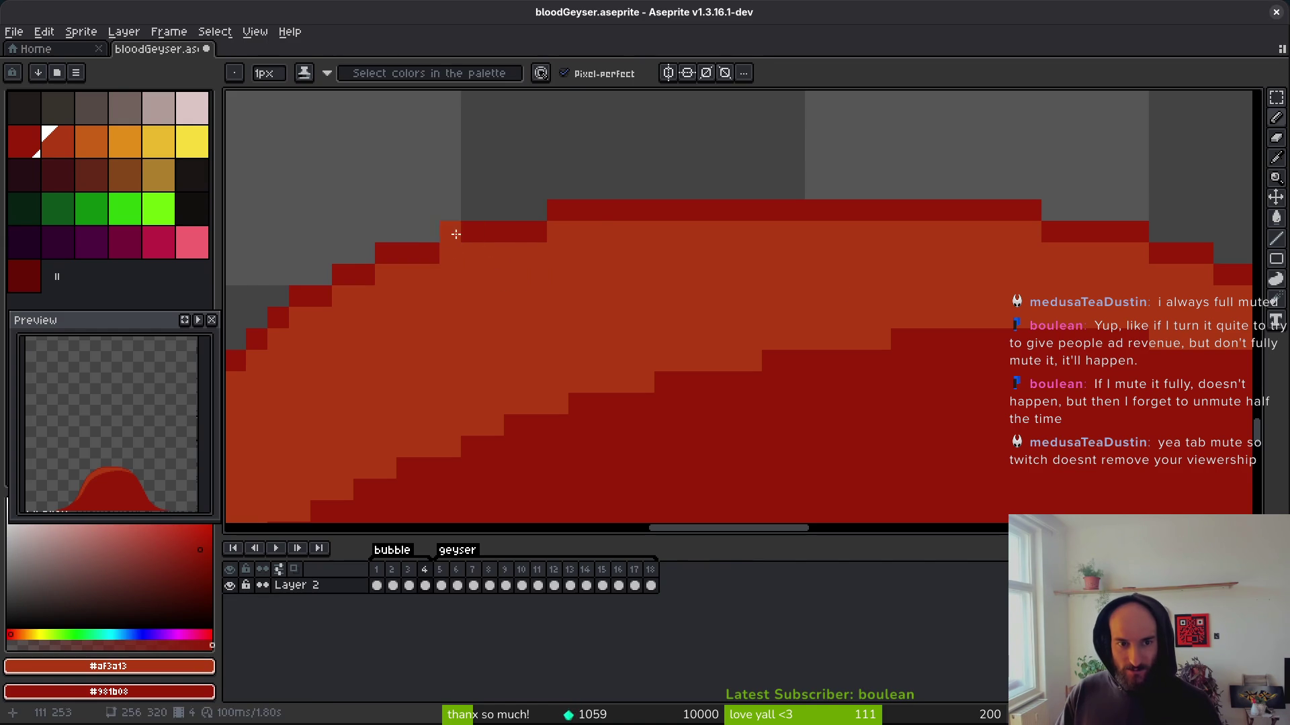
left_click(456, 231)
scroll(797, 311, "down", 2)
Darken one more pixel on the dome's top edge and save bloodGeyser.aseprite.
key("ctrl+s")
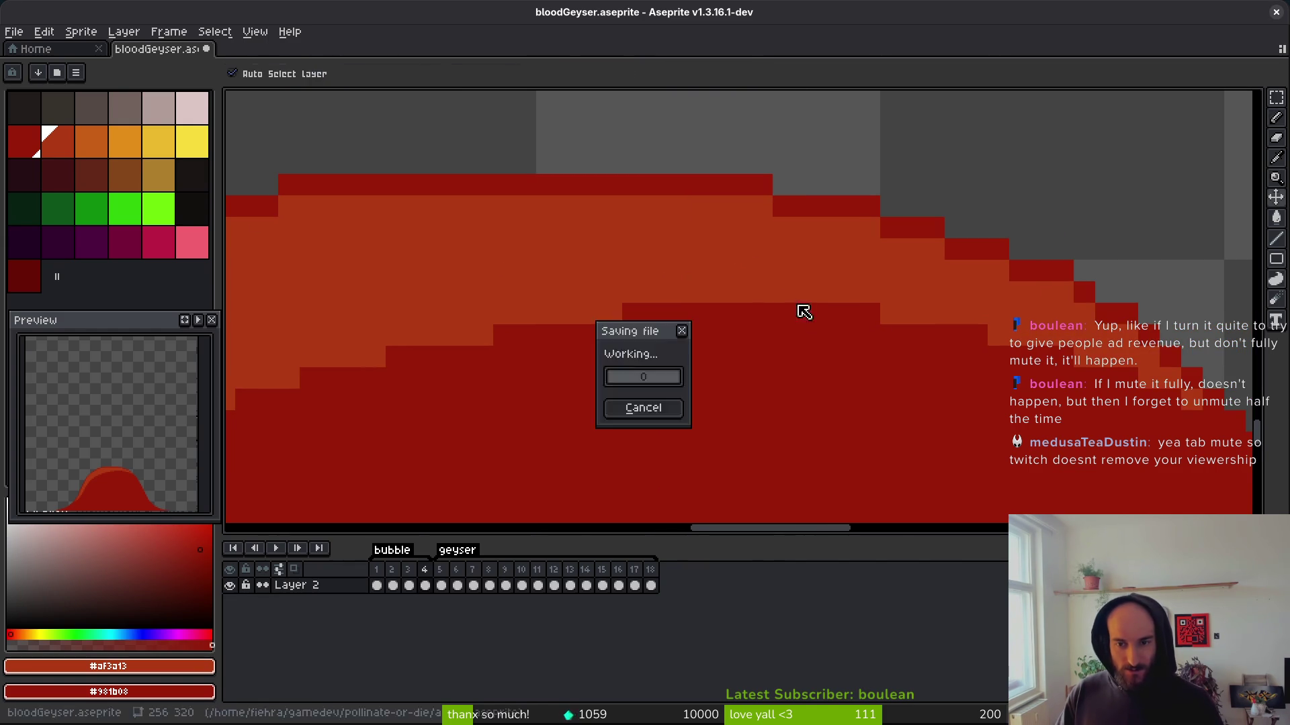
scroll(693, 304, "down", 2)
scroll(693, 304, "down", 1)
key("ctrl+s")
scroll(693, 306, "down", 2)
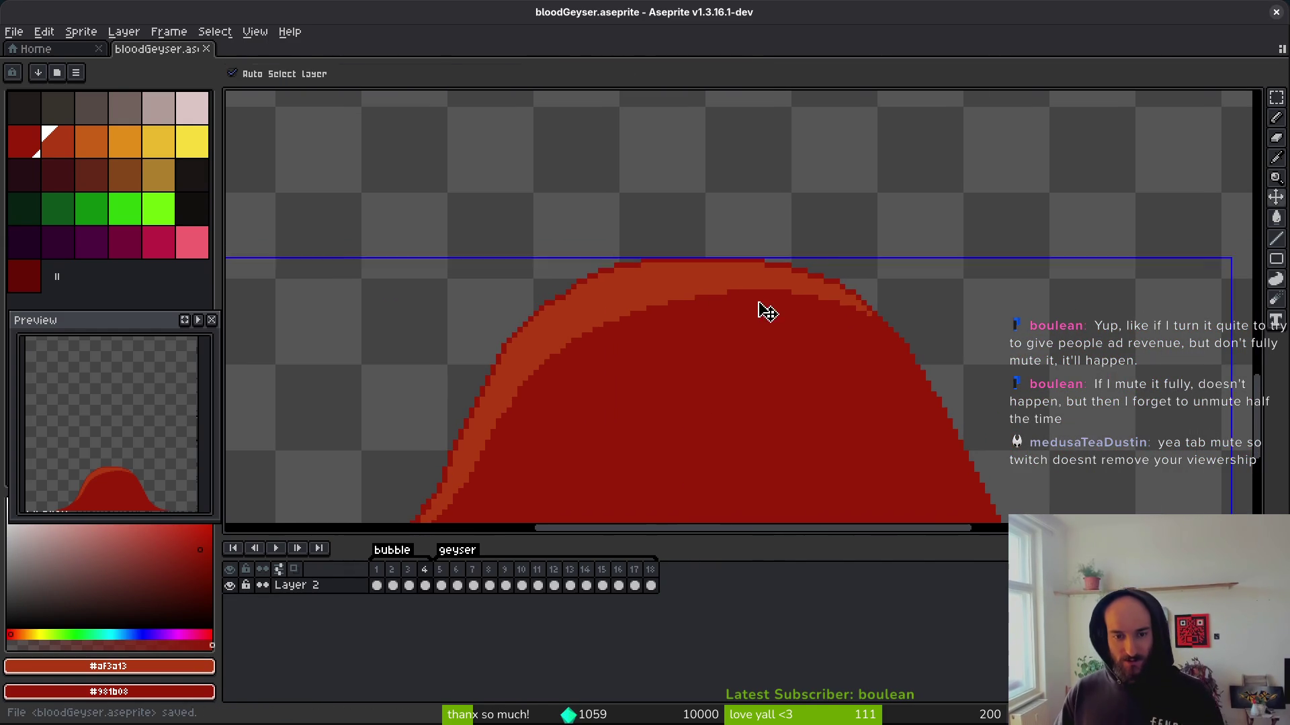
scroll(759, 306, "up", 4)
left_click(770, 197)
scroll(853, 312, "down", 2)
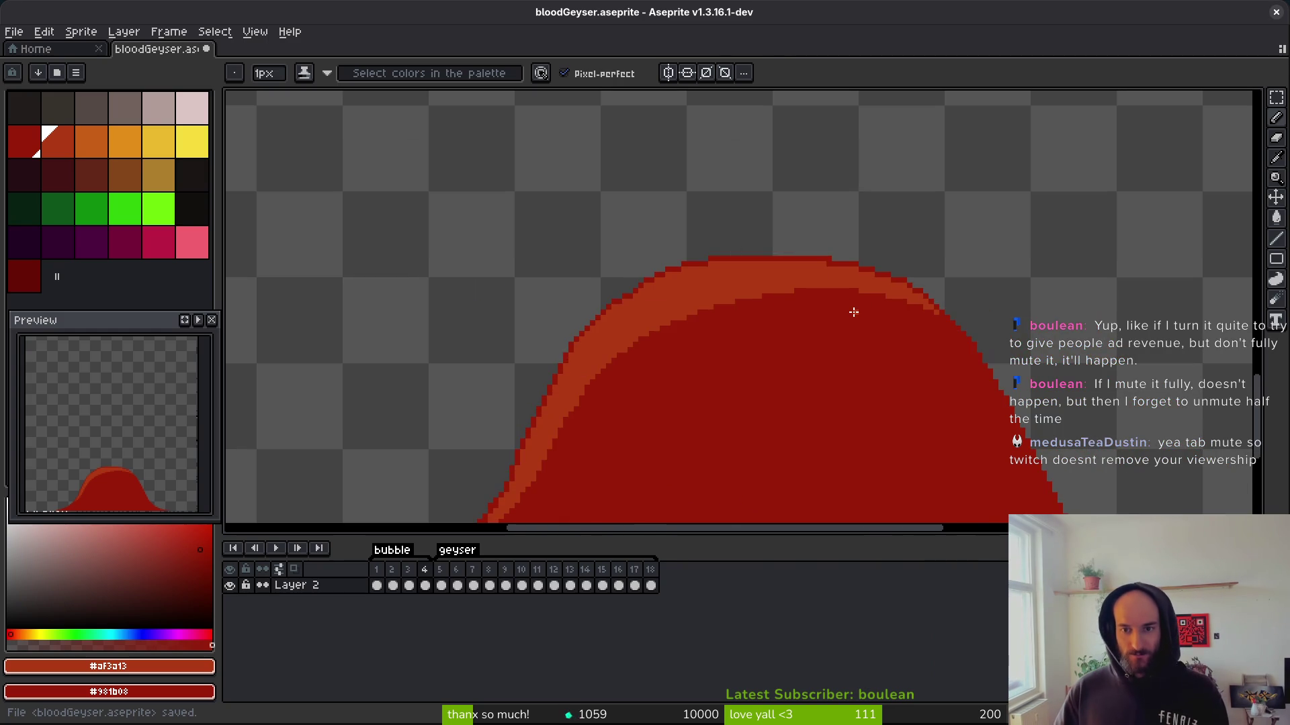
scroll(853, 312, "down", 2)
key("ctrl+s")
scroll(723, 316, "down", 1)
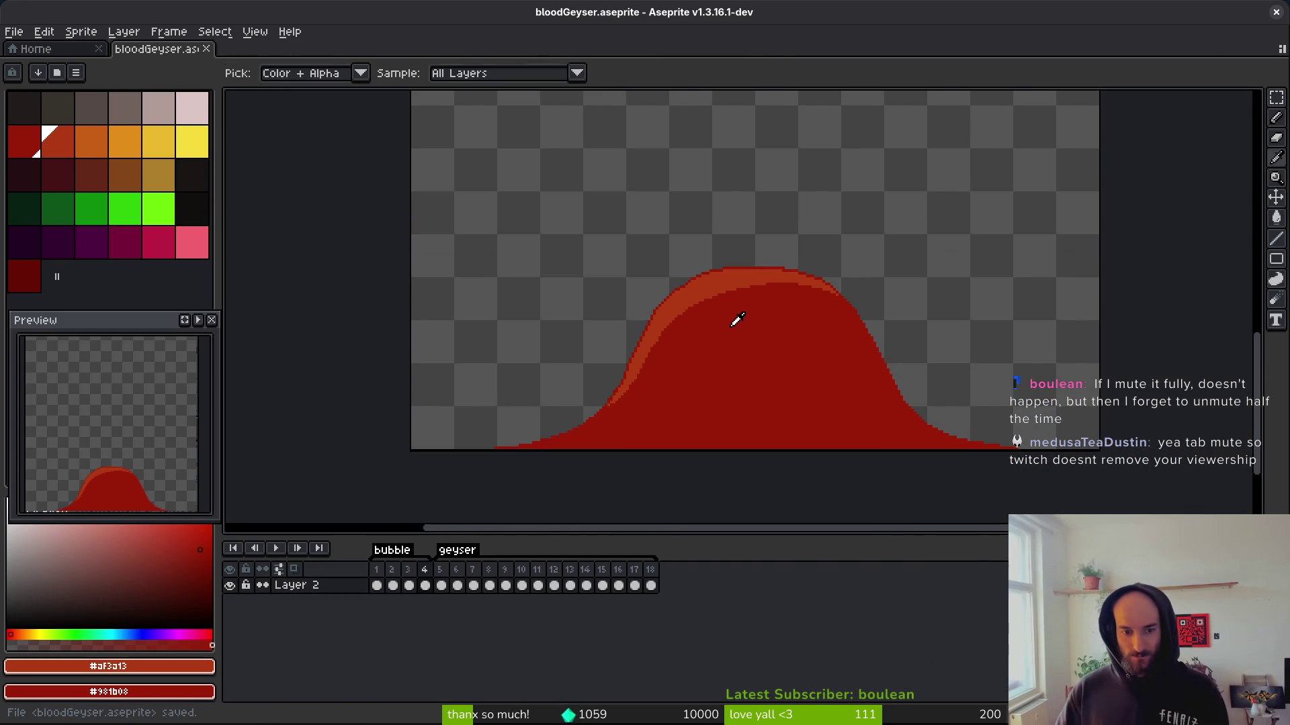
Step through the opening geyser frames, play the preview, and stop on flame frame 5.
key("Left")
key("Left")
key("Left")
key("Right")
key("Right")
key("Right")
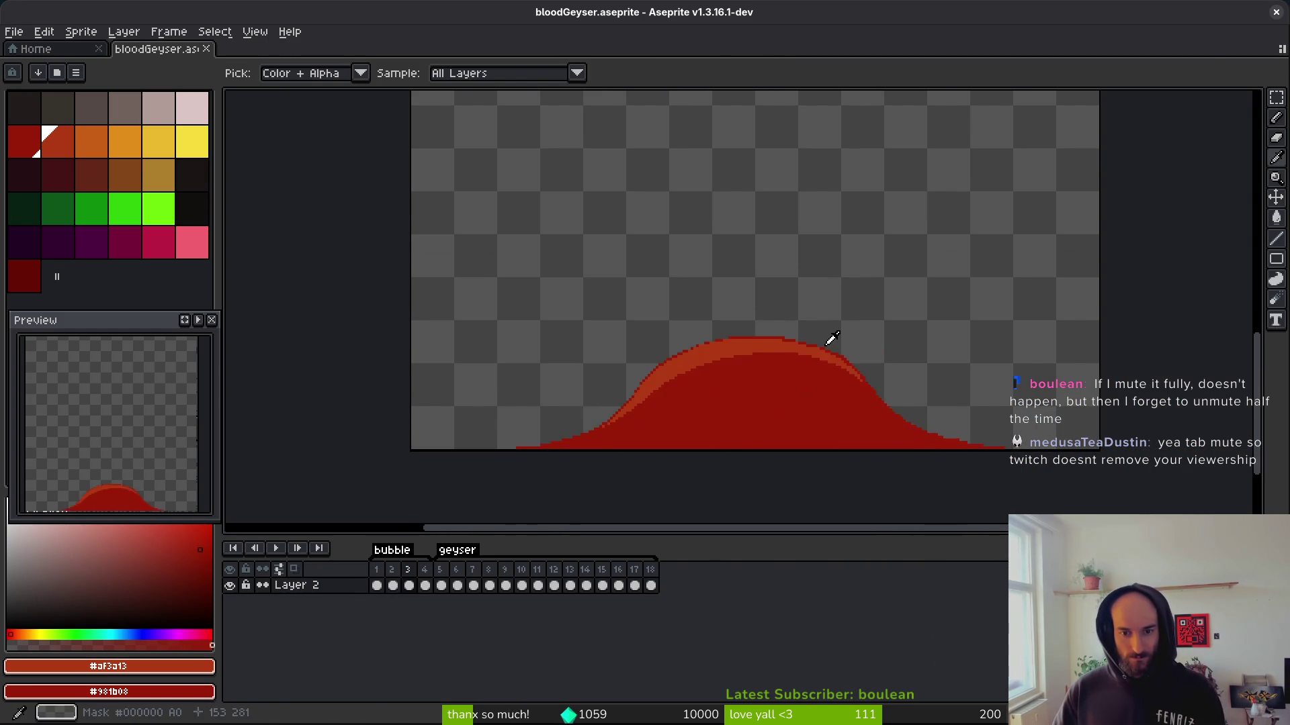
key("Left")
key("Left")
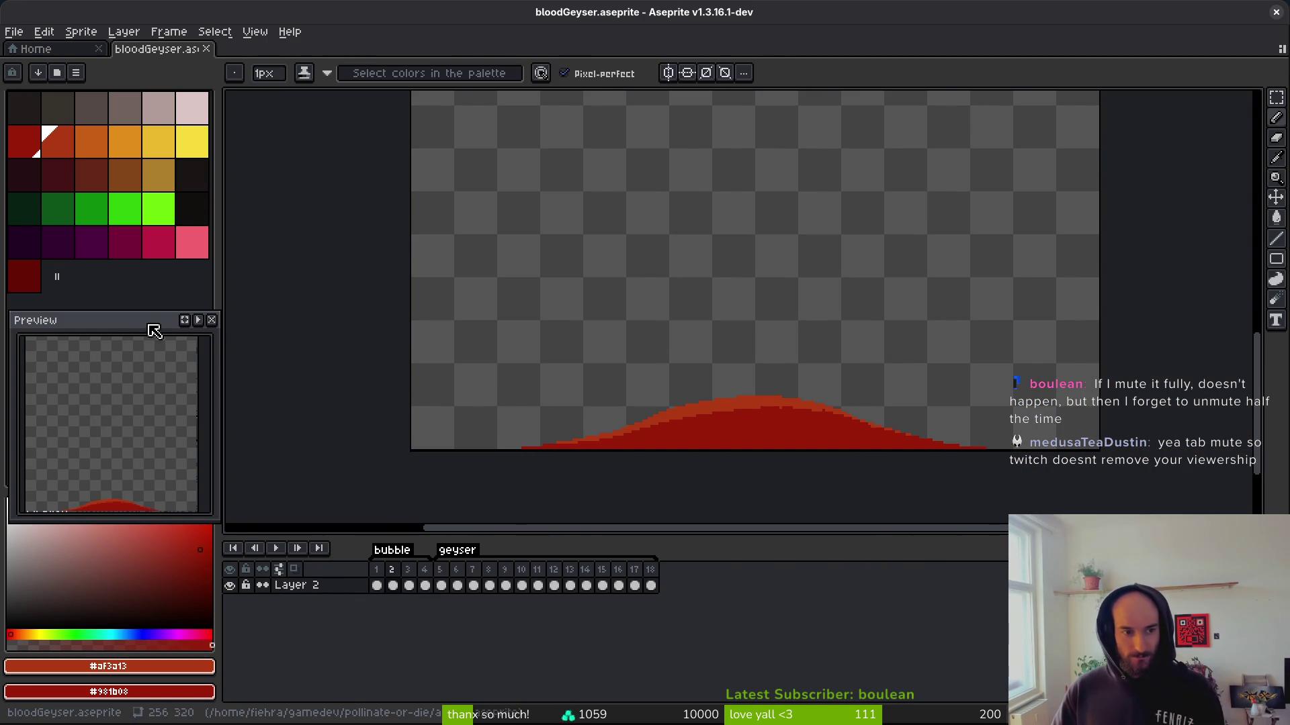
left_click(200, 320)
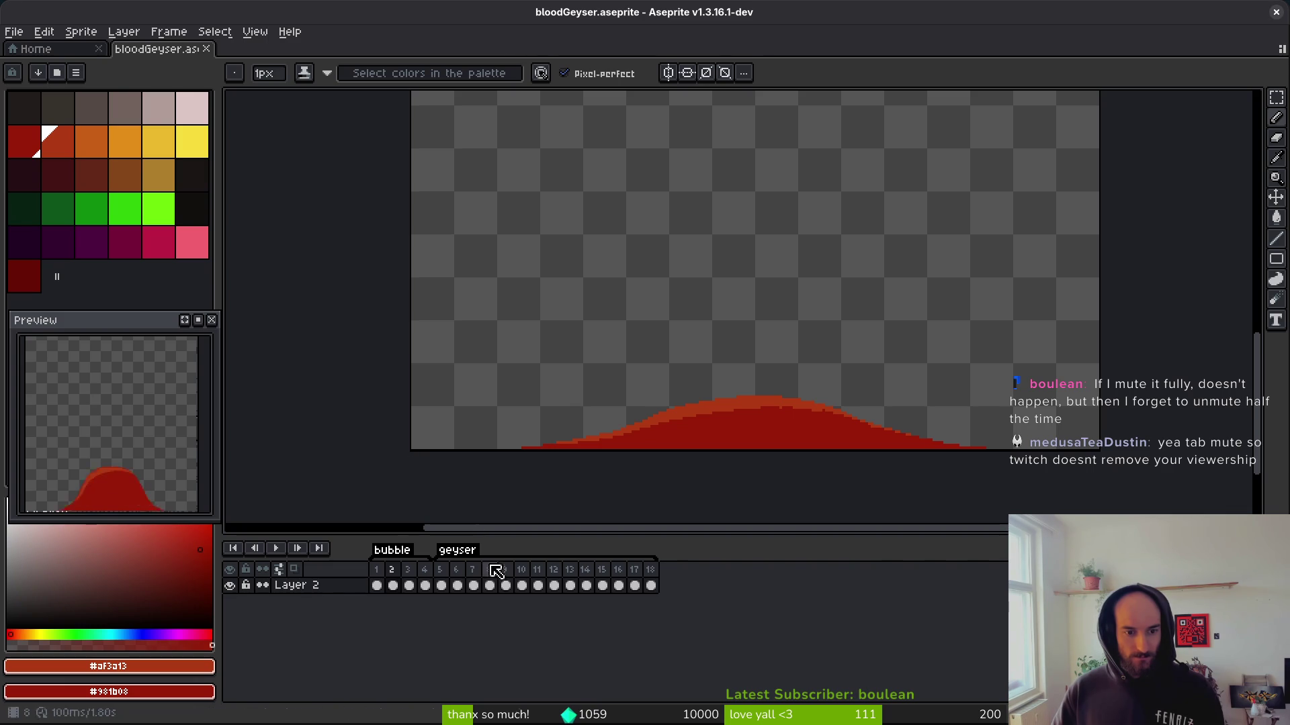
left_click(442, 571)
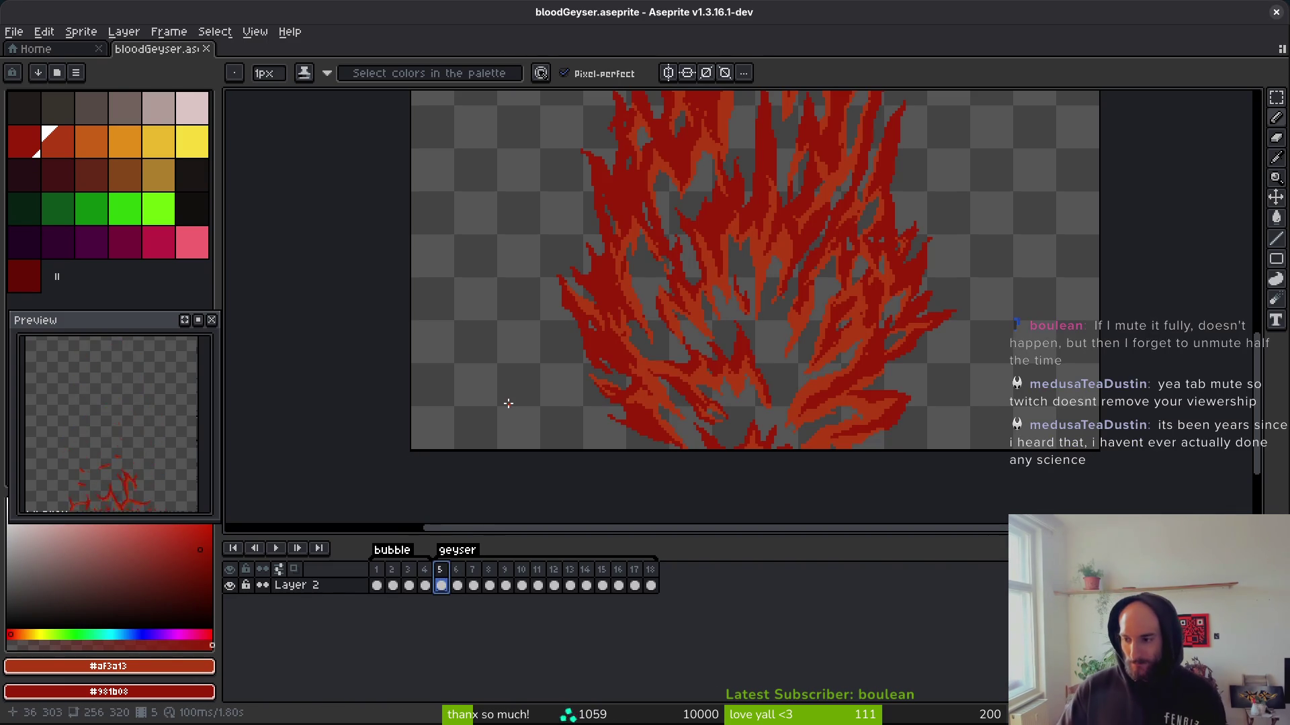
Save bloodGeyser.aseprite and switch over to Godot Engine.
key("ctrl+s")
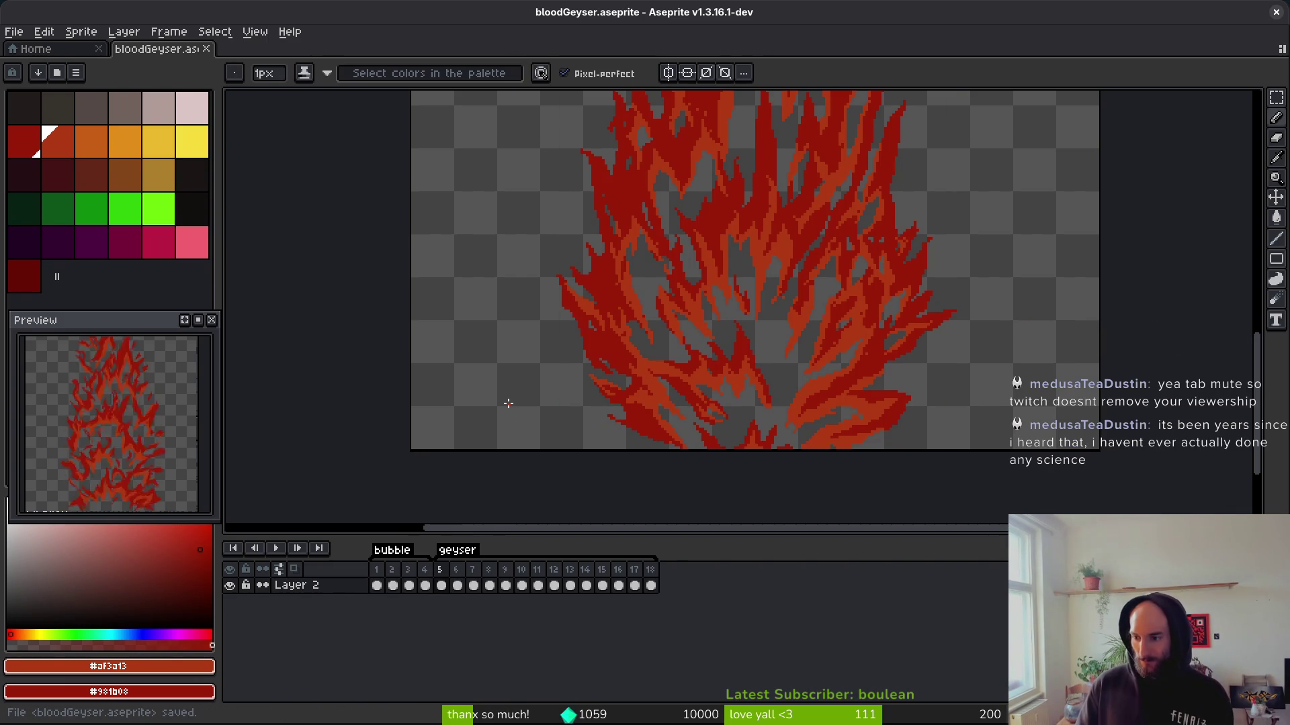
key("i")
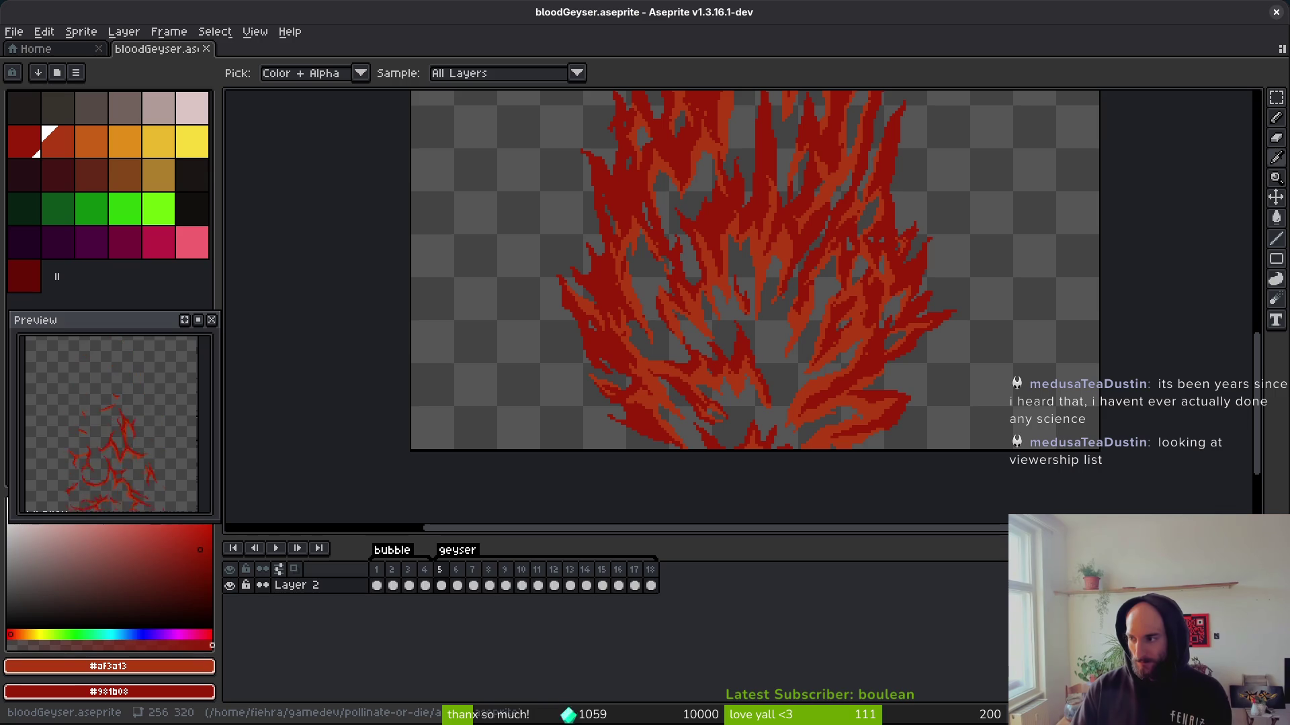
key("alt+Tab")
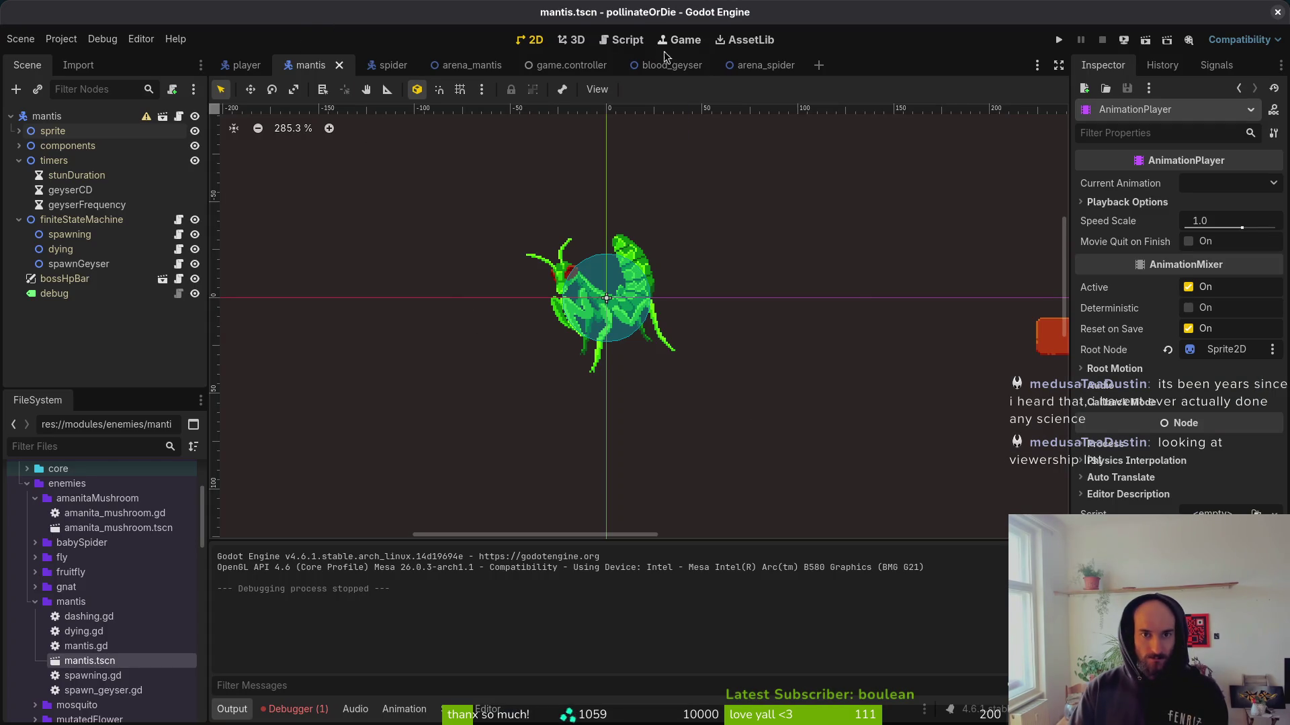
Open the blood_geyser scene, collapse HitboxComponent and select the bloodGeyser root node.
left_click(668, 66)
left_click(19, 161)
left_click(61, 116)
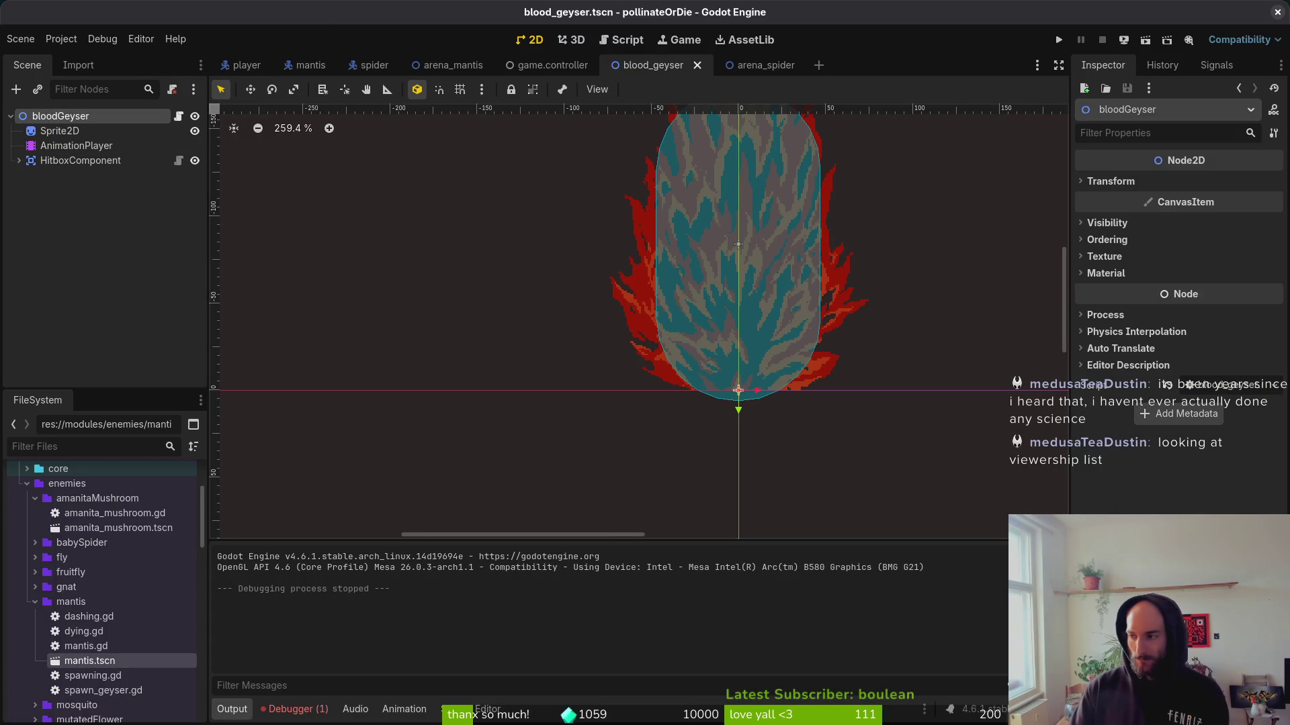
Check the last line of mantis.gd in Neovim, then return to Aseprite.
key("alt+Tab")
left_click(252, 487)
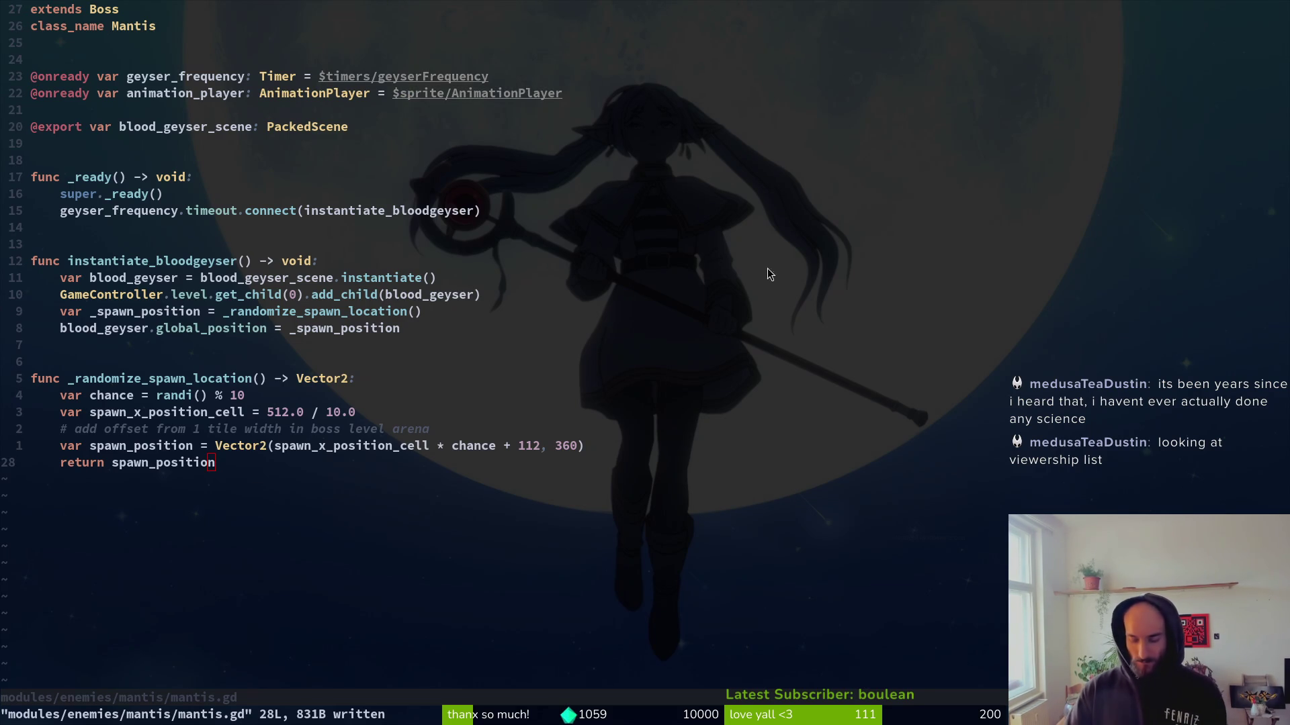
key("alt+Tab")
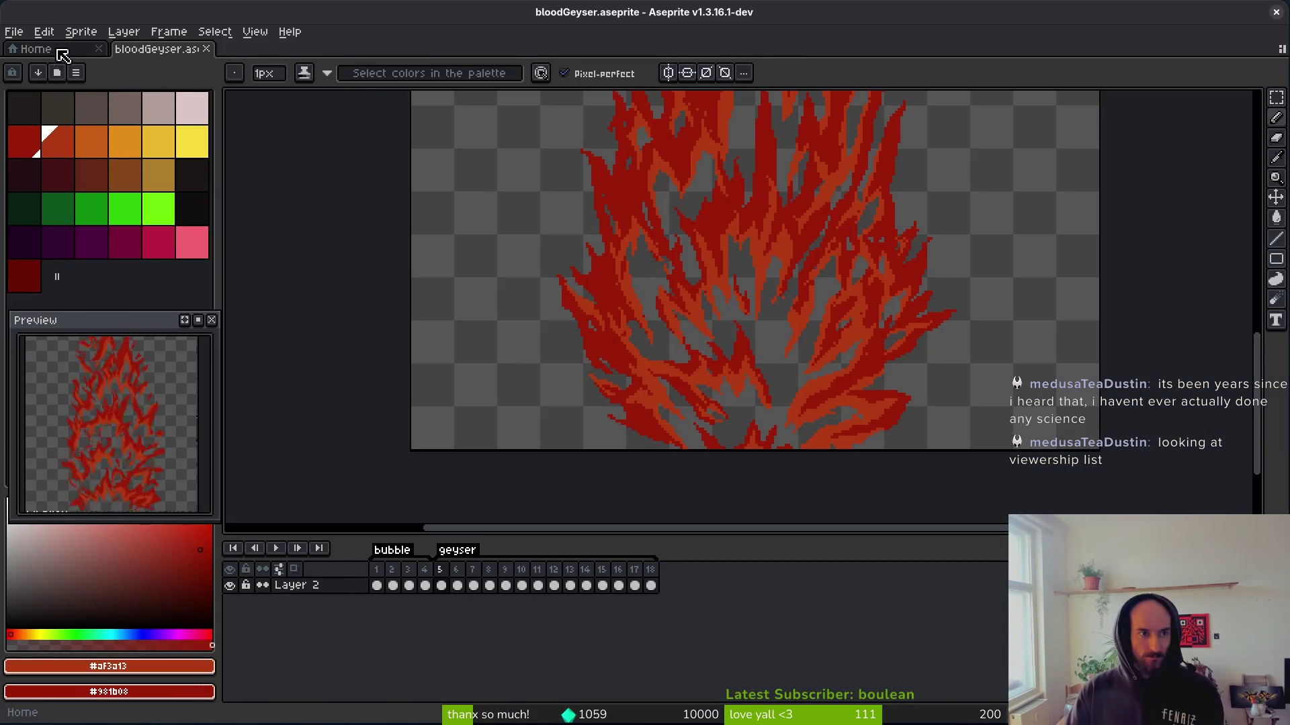
From the Home page, browse to gamedev/assets/aseprite and open slimeBubble.aseprite.
left_click(54, 49)
left_click(70, 93)
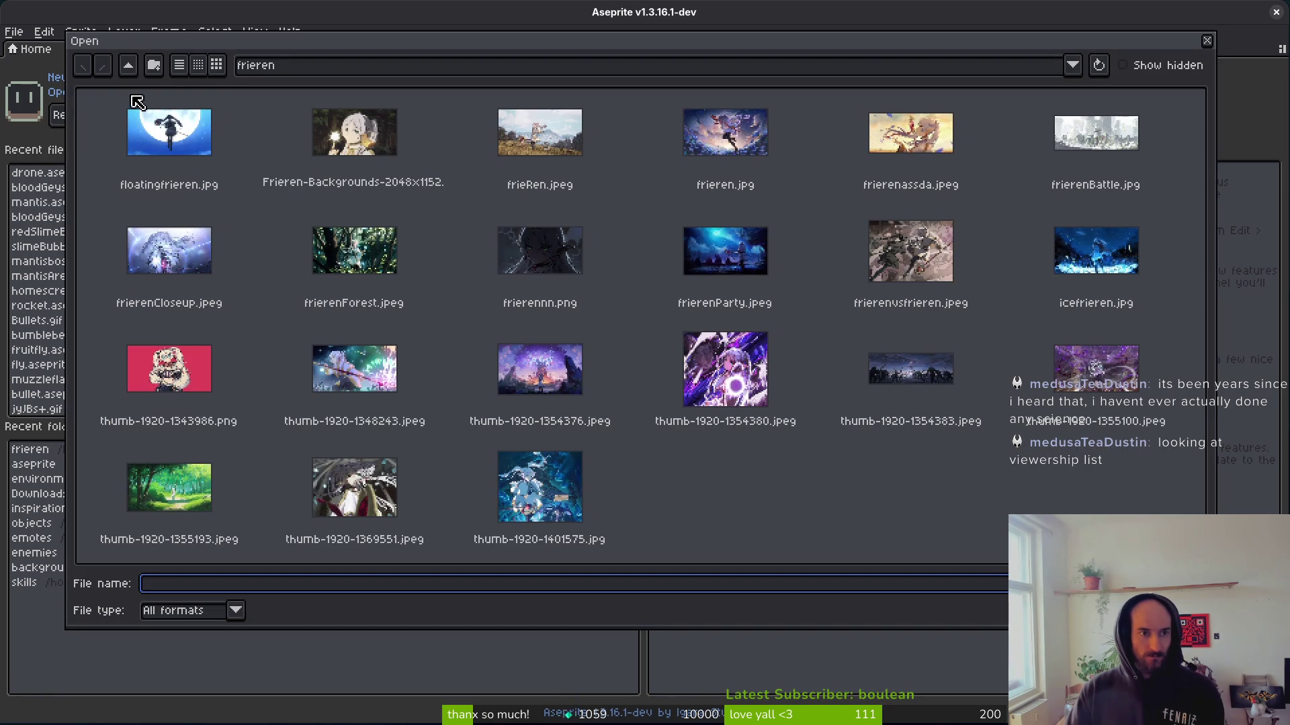
left_click(128, 65)
left_click(128, 65)
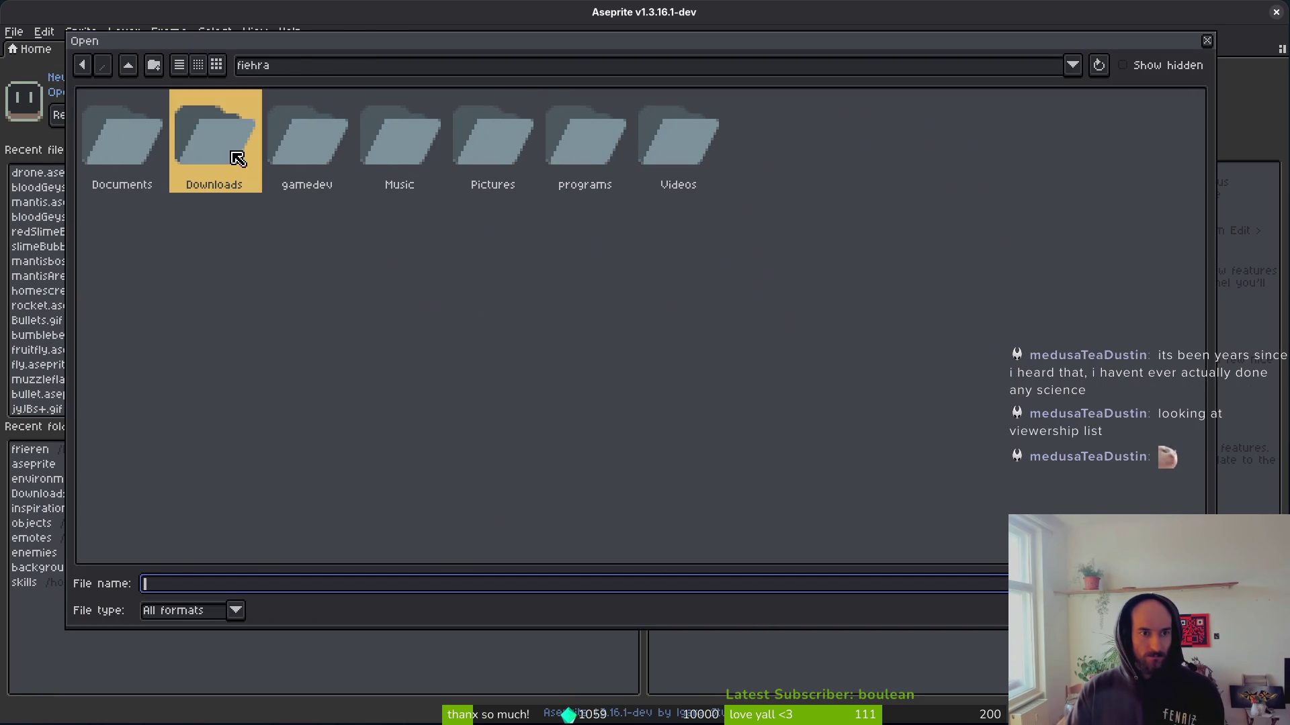
double_click(324, 144)
double_click(118, 134)
double_click(115, 132)
double_click(235, 149)
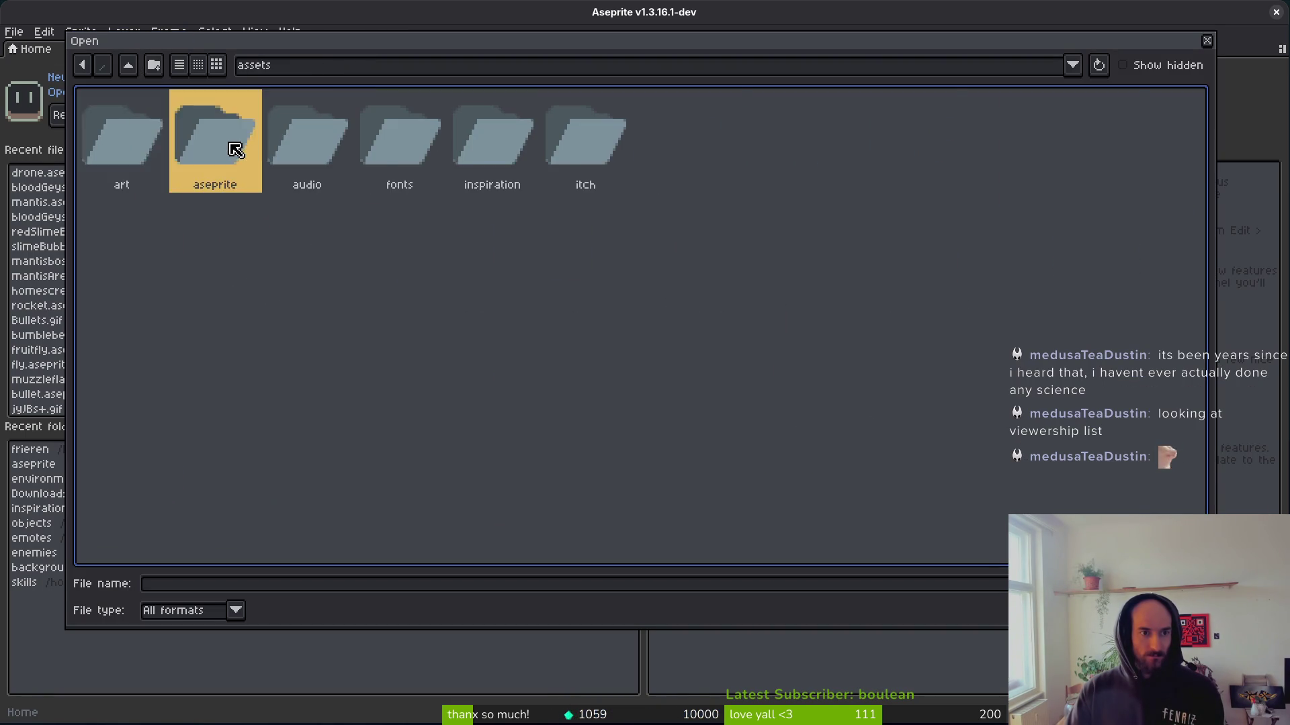
scroll(1201, 363, "down", 10)
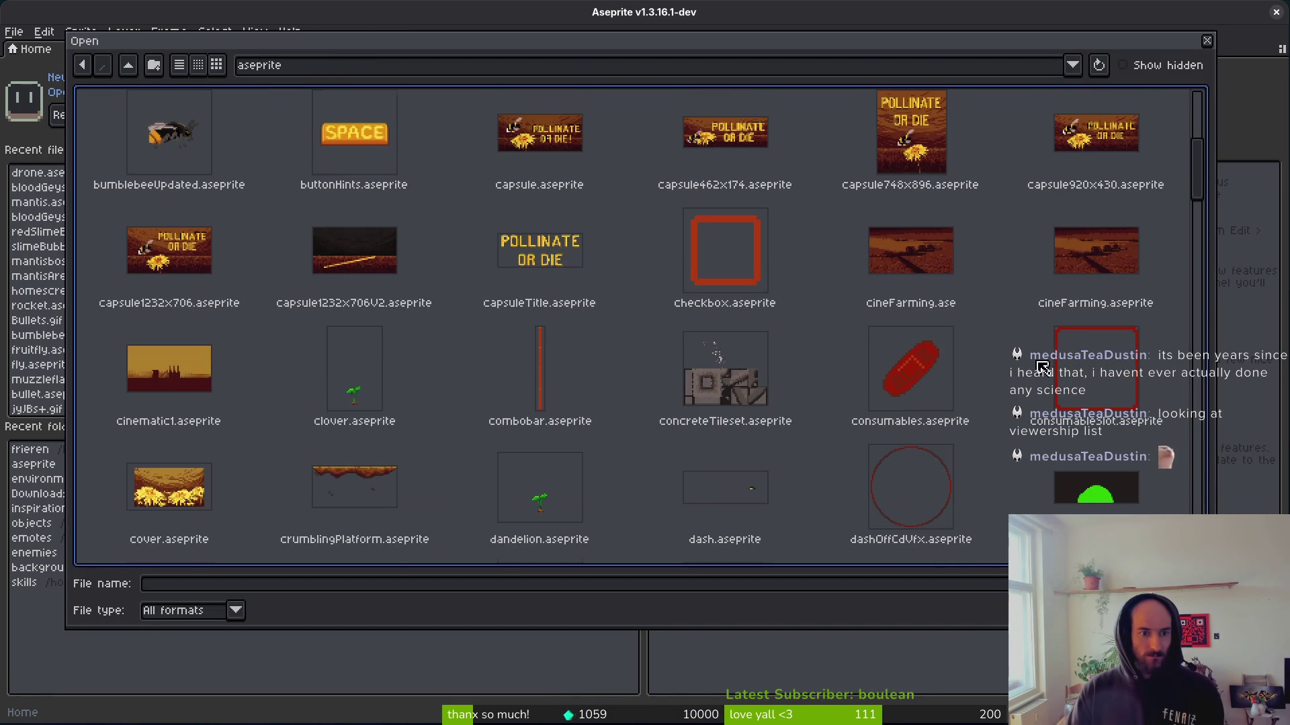
left_click_drag(1199, 363, 1204, 454)
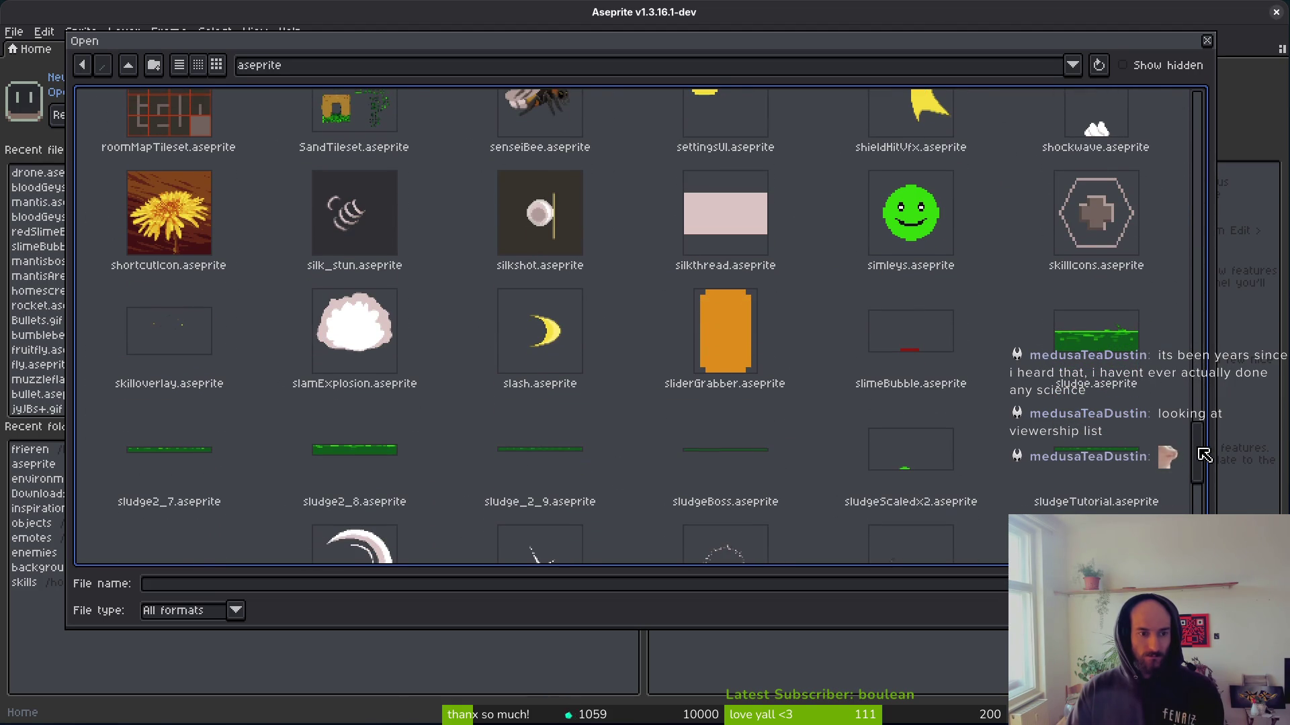
left_click(913, 350)
key("Return")
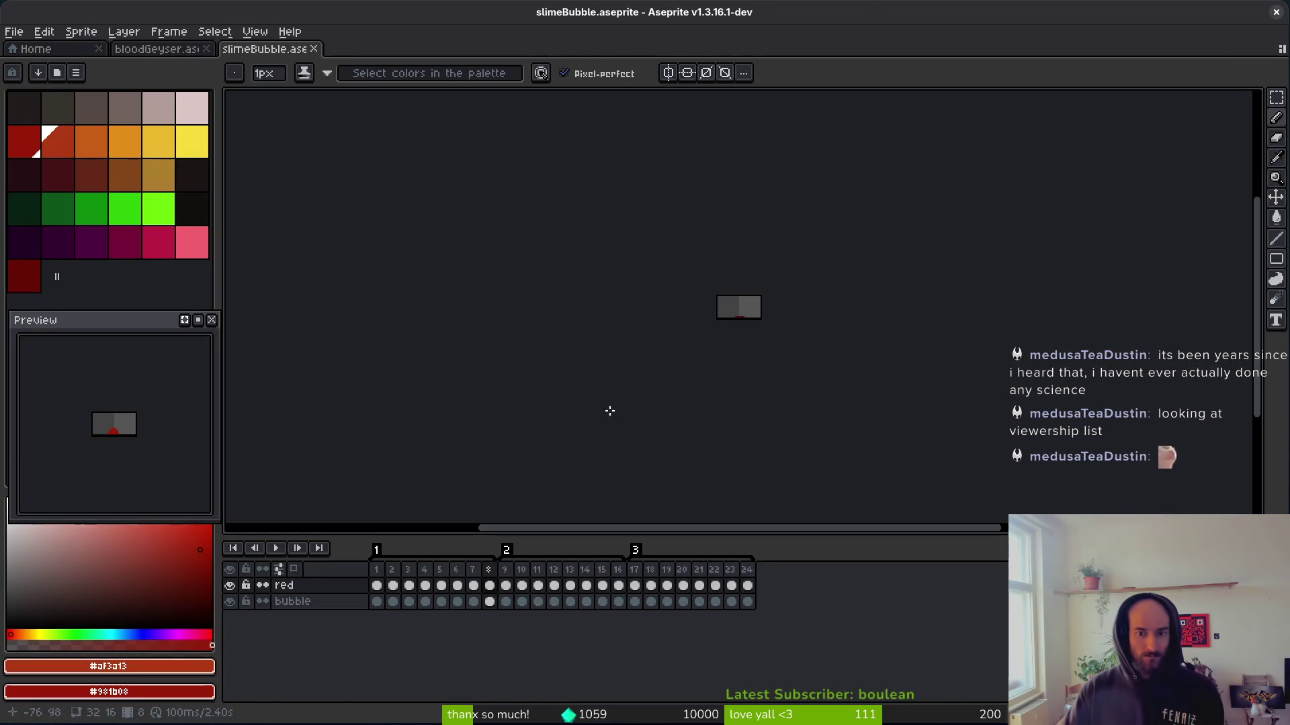
Zoom in and step through the slime bubble frames, settling on frame 14, then switch to Godot.
left_click_drag(376, 587, 489, 602)
left_click_drag(756, 317, 760, 328)
scroll(760, 327, "up", 6)
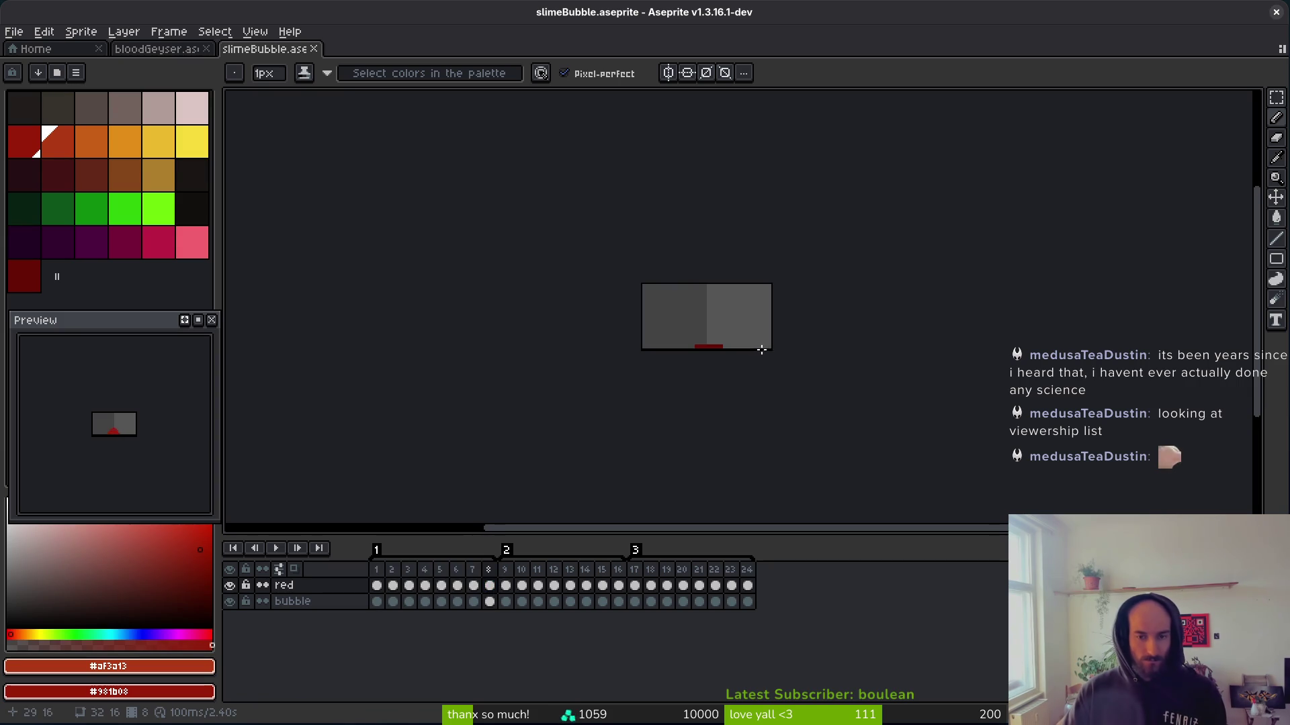
key("Left")
key("Left")
key("Left")
key("Left")
key("Left")
key("Right")
key("Right")
key("Right")
key("Right")
key("Right")
key("Right")
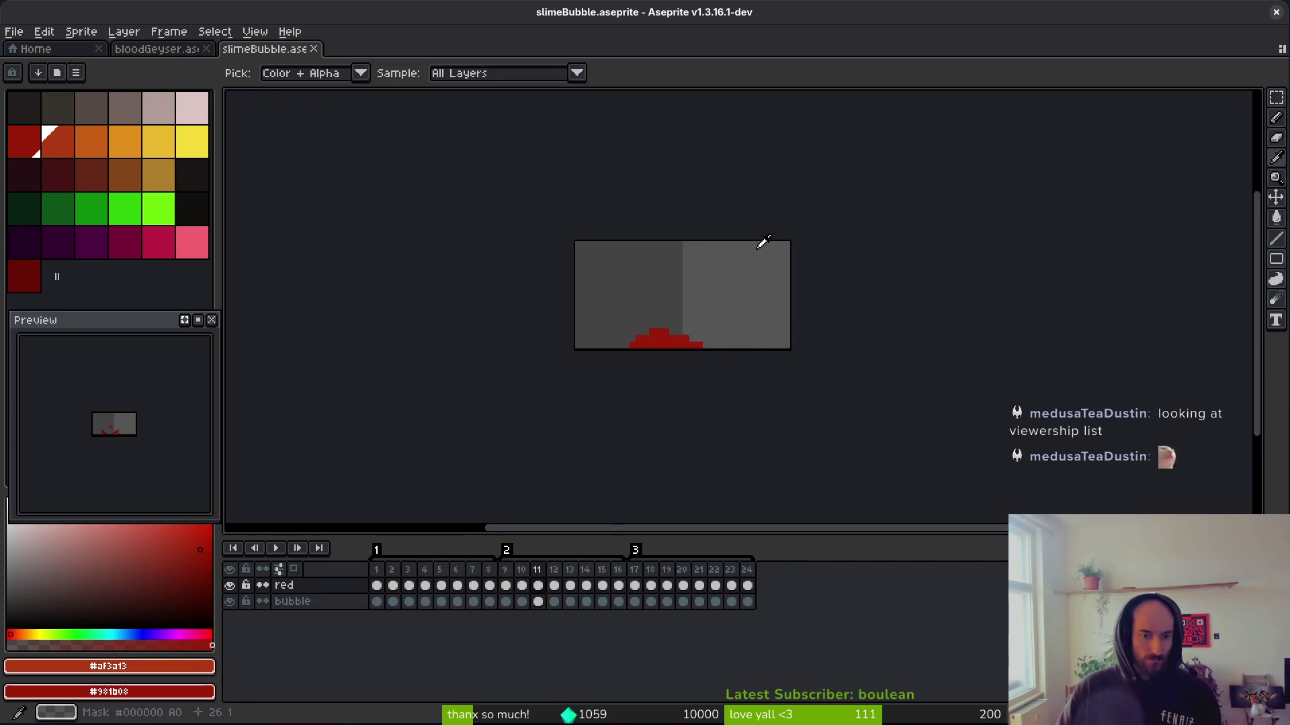
key("Right")
key("Right")
key("Left")
key("Left")
key("Left")
key("alt")
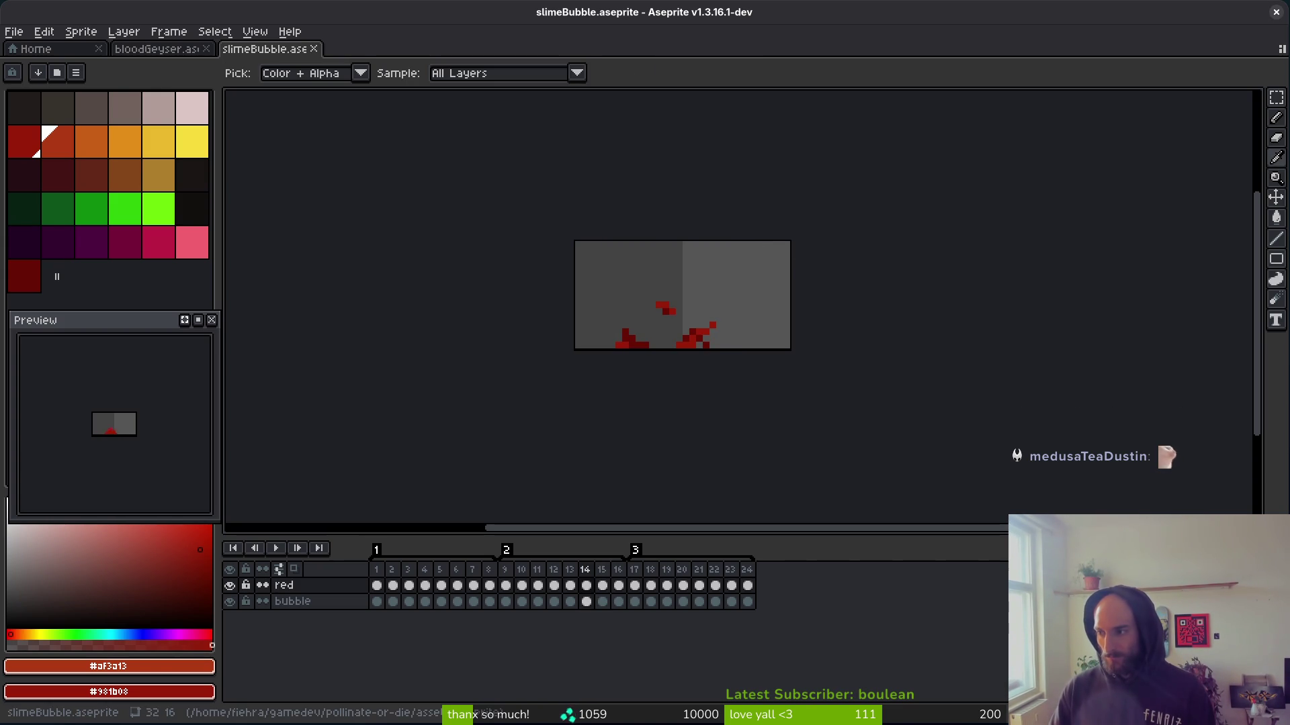
key("alt+Tab")
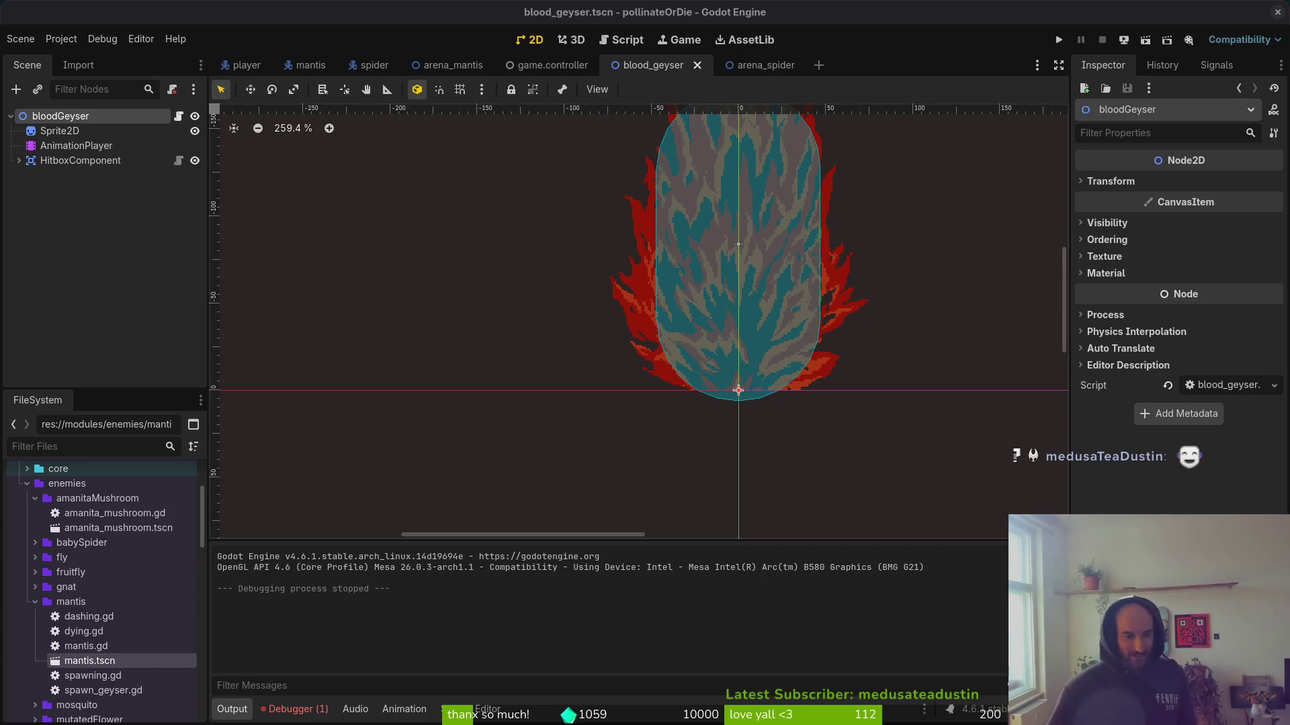
Check the missing idle animation error and open the archives_overlay scene via quick search.
left_click(295, 710)
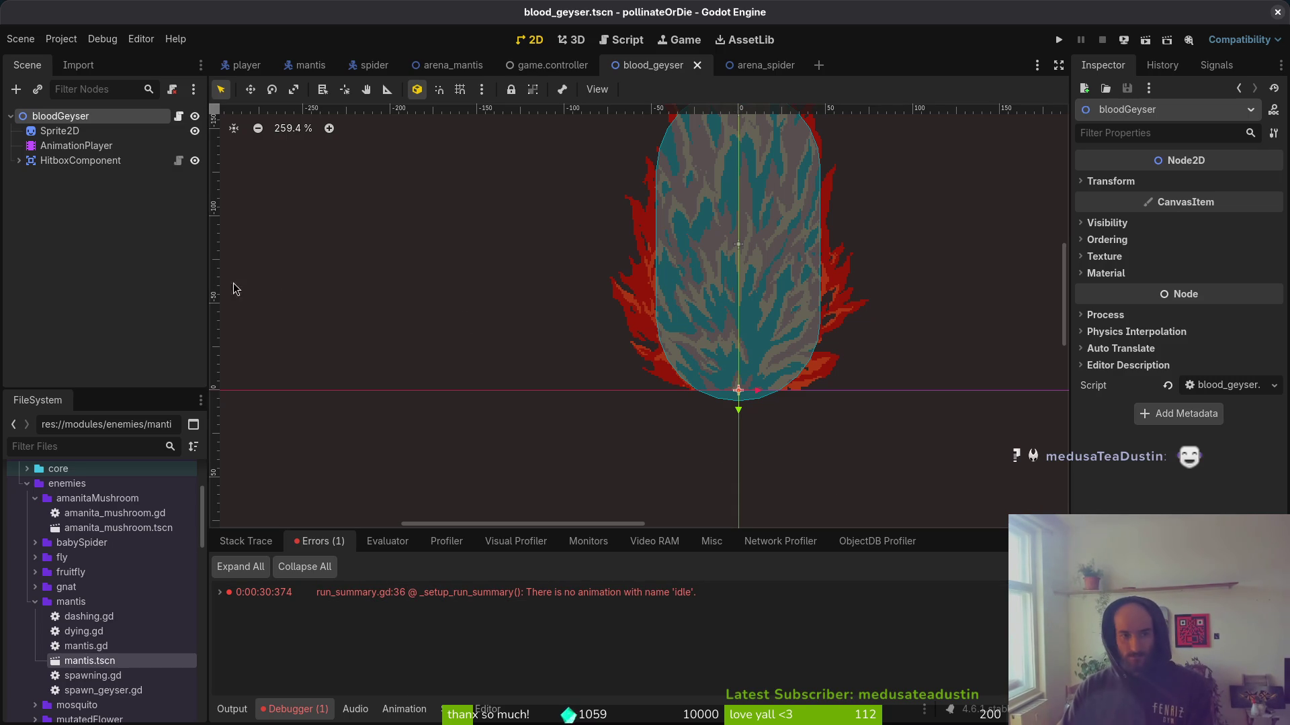
key("shift+alt+o")
type("archover")
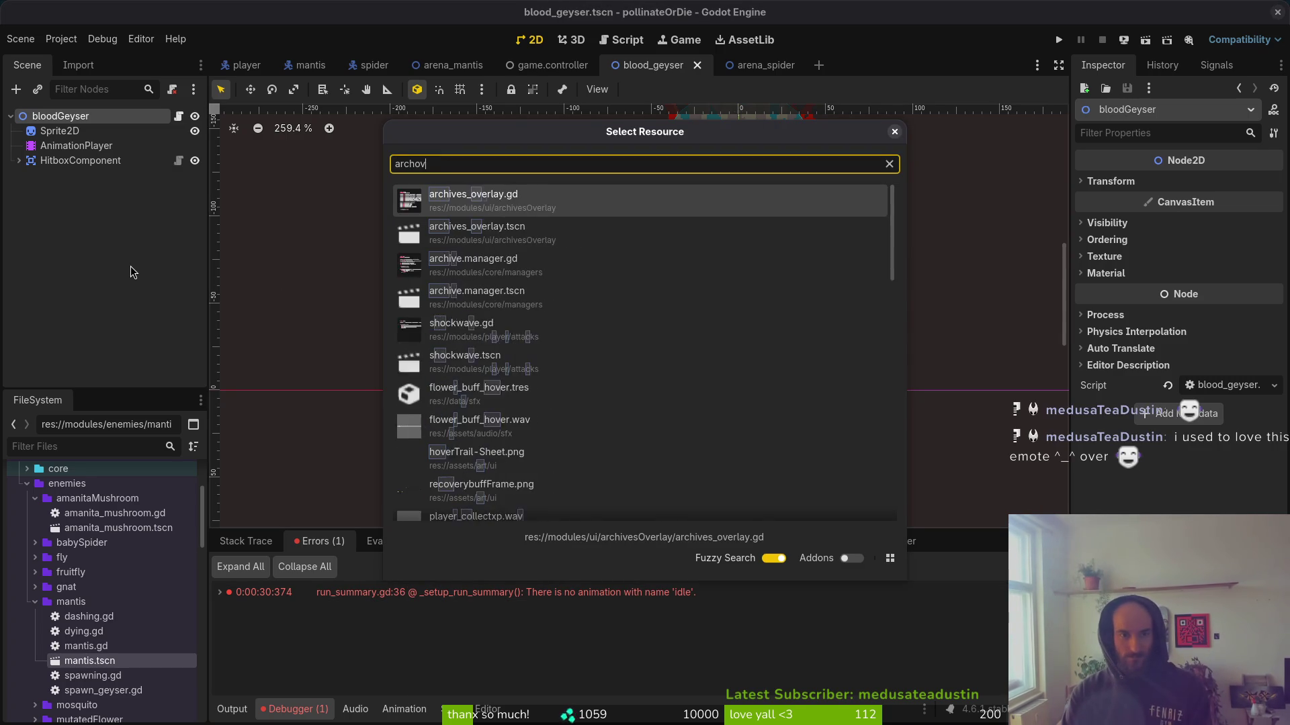
key("Return")
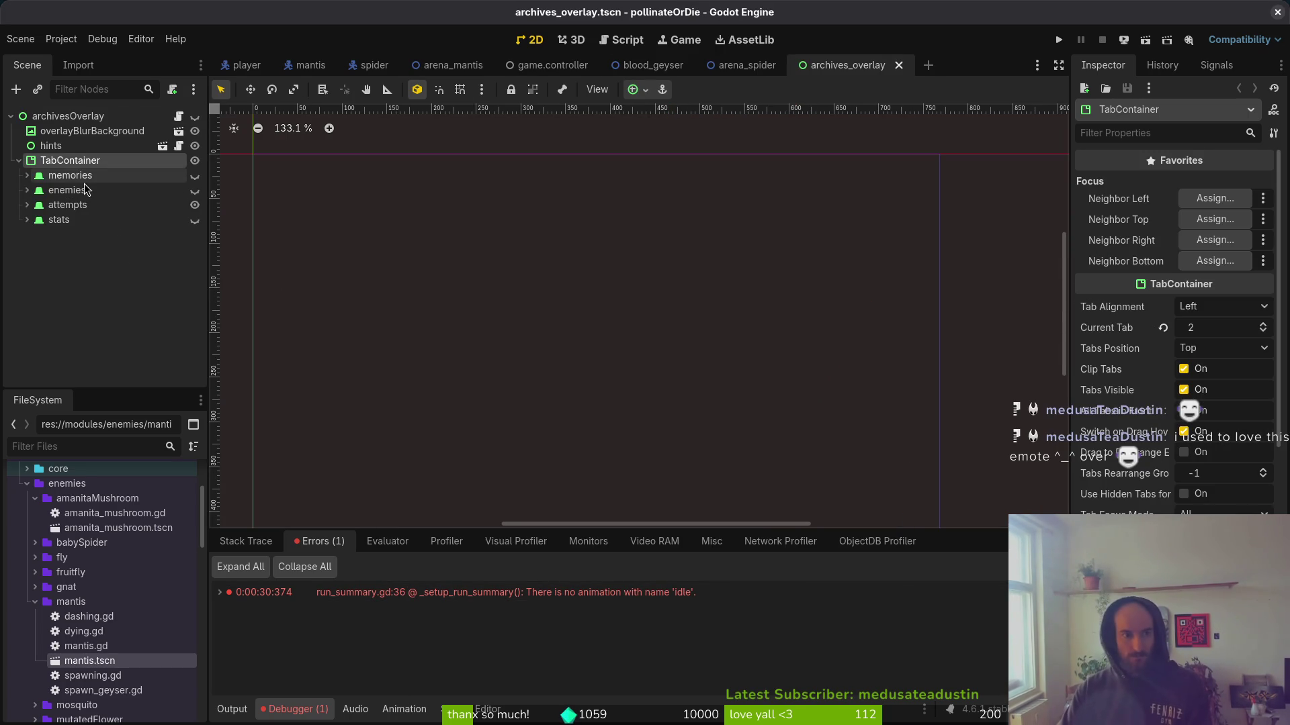
Expand the enemies tree down to the GridContainer and duplicate the rhinoBeetle entry.
left_click(27, 190)
left_click(35, 205)
left_click(43, 219)
left_click(51, 234)
left_click(59, 249)
scroll(136, 313, "down", 3)
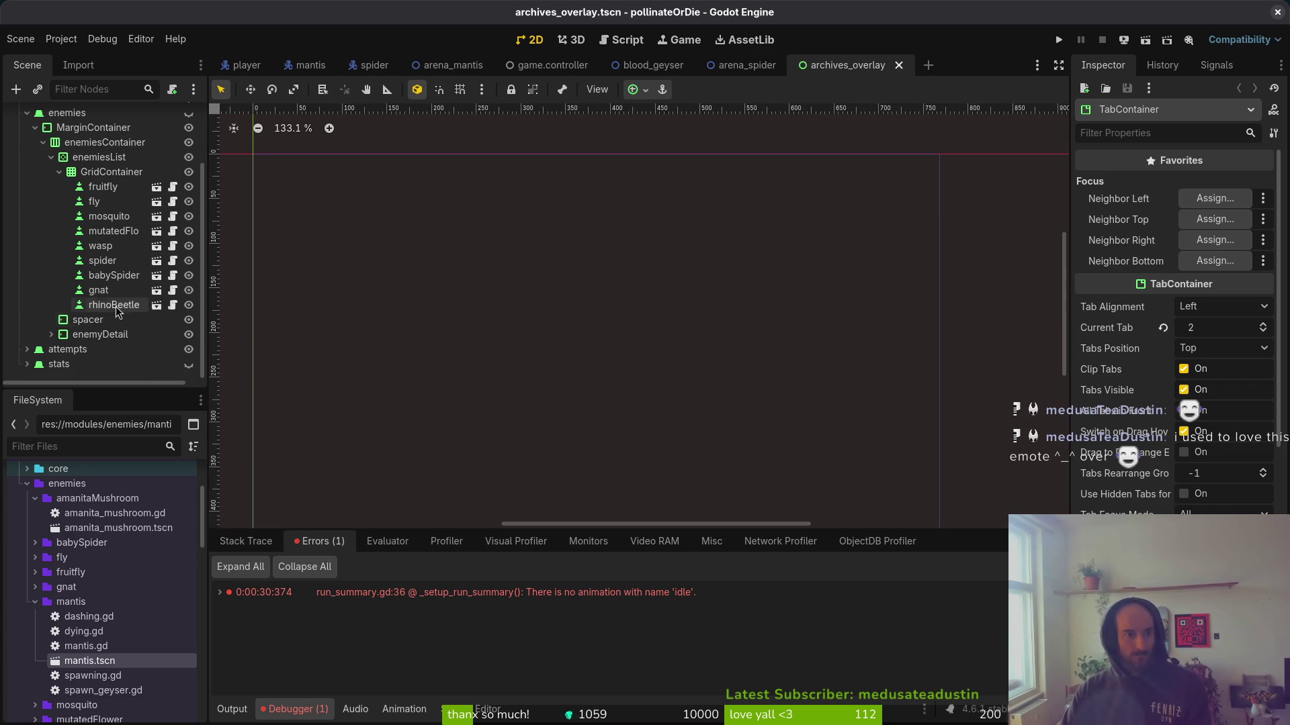
left_click(128, 305)
key("ctrl+d")
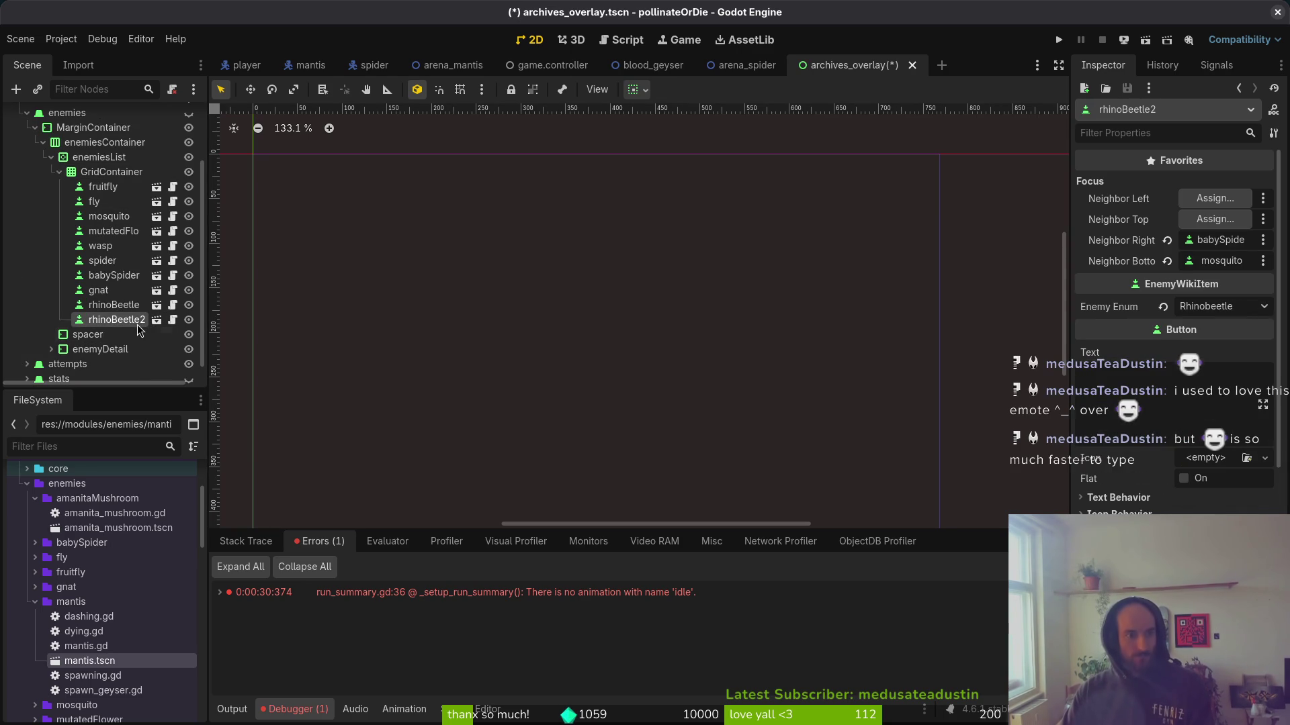
Rename the duplicated entry to 'mantis'.
double_click(134, 321)
type("matnis")
key("Return")
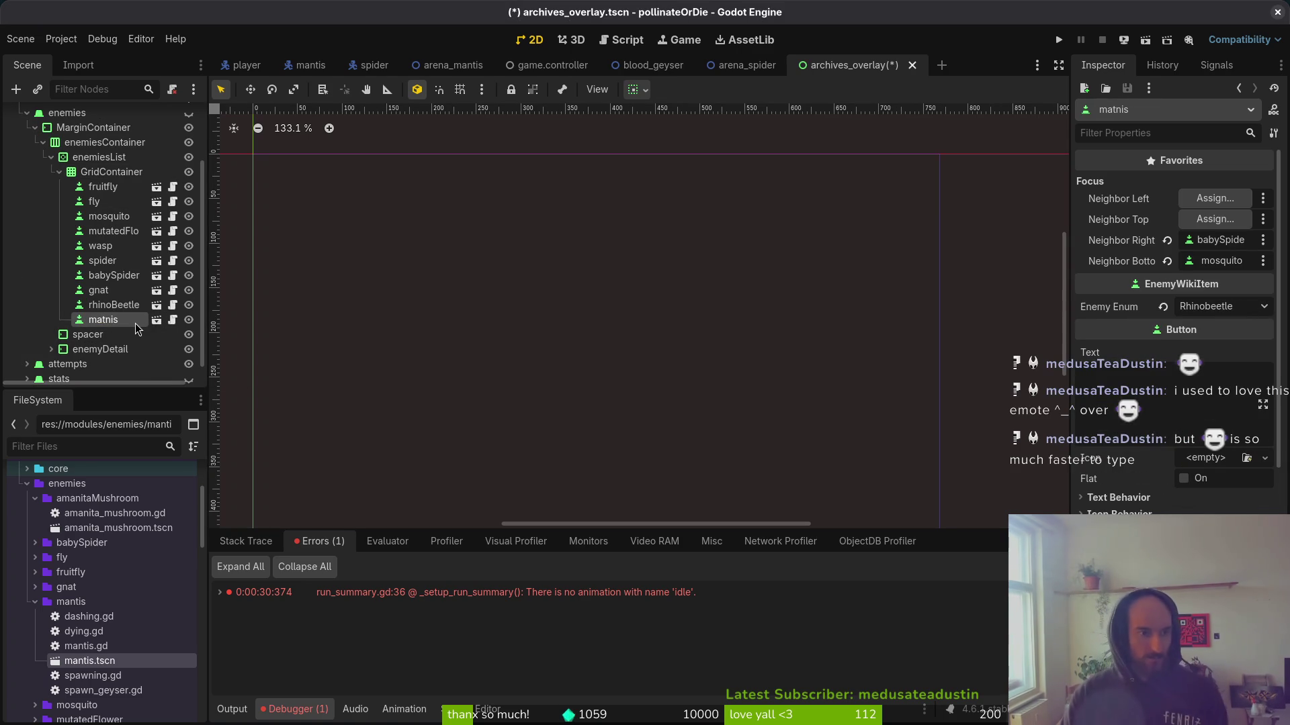
double_click(134, 320)
type("ma")
key("Return")
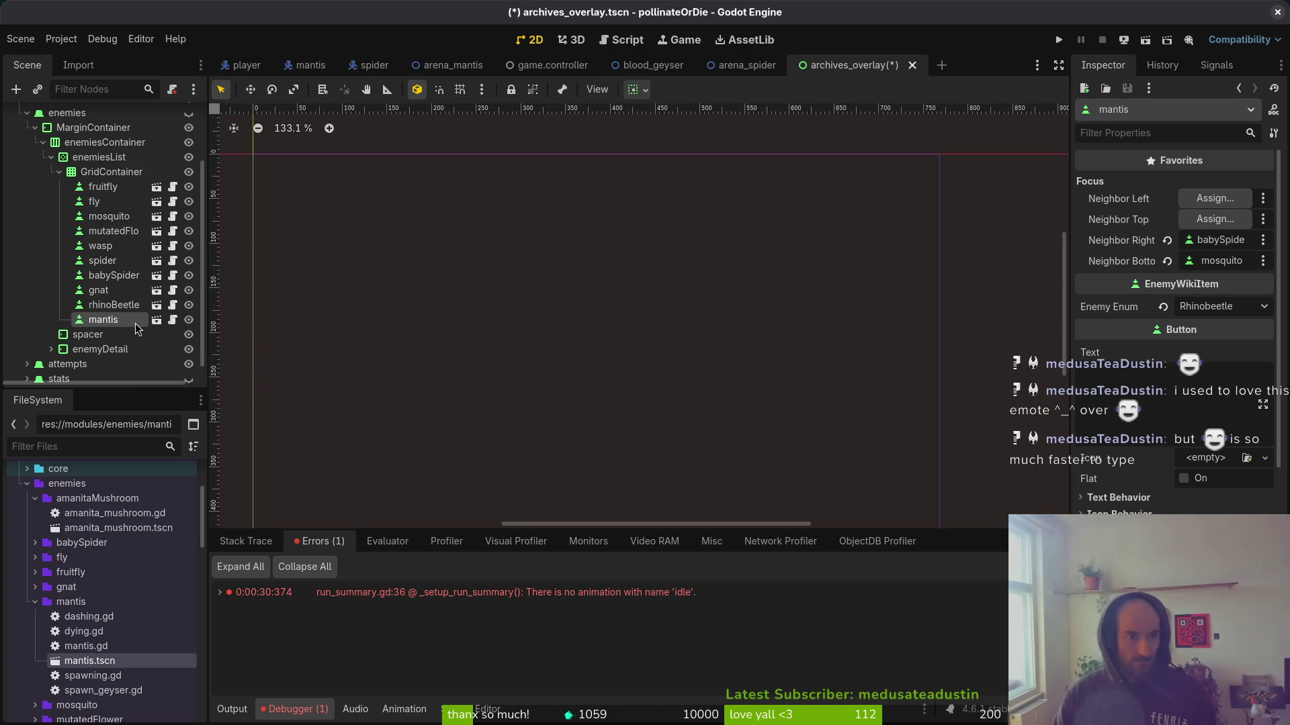
Set the mantis entry's Enemy Enum to Mantis and save the archives_overlay scene.
left_click(1218, 307)
left_click(1209, 430)
key("ctrl+s")
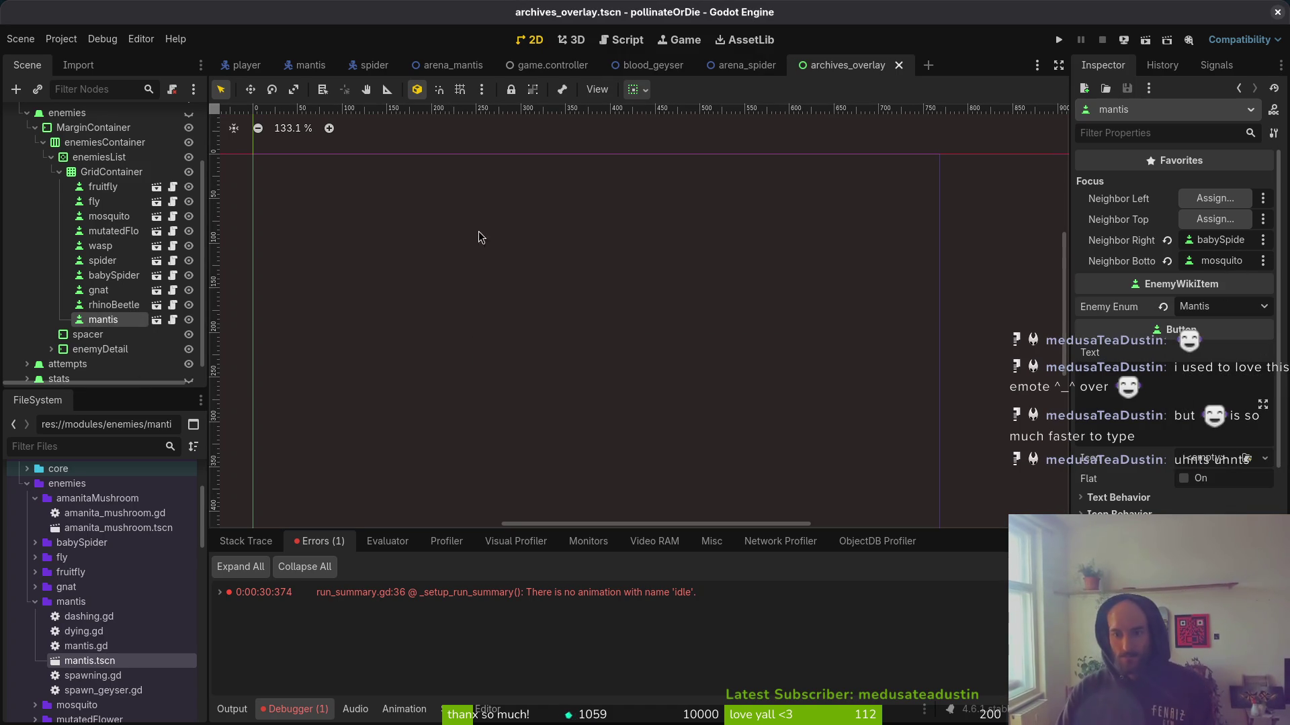
left_click(552, 65)
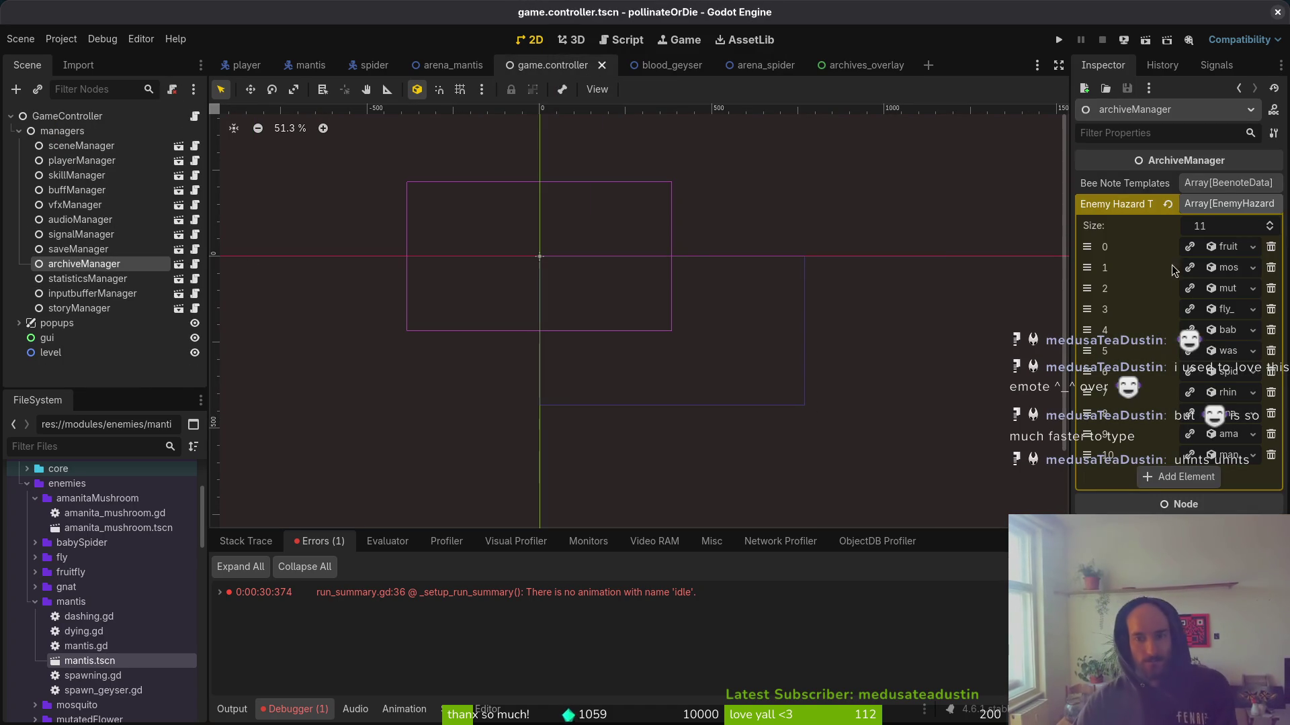
Add an animation named 'idle' to the MANTIS entry's SpriteFrames and save the scene.
left_click(1223, 458)
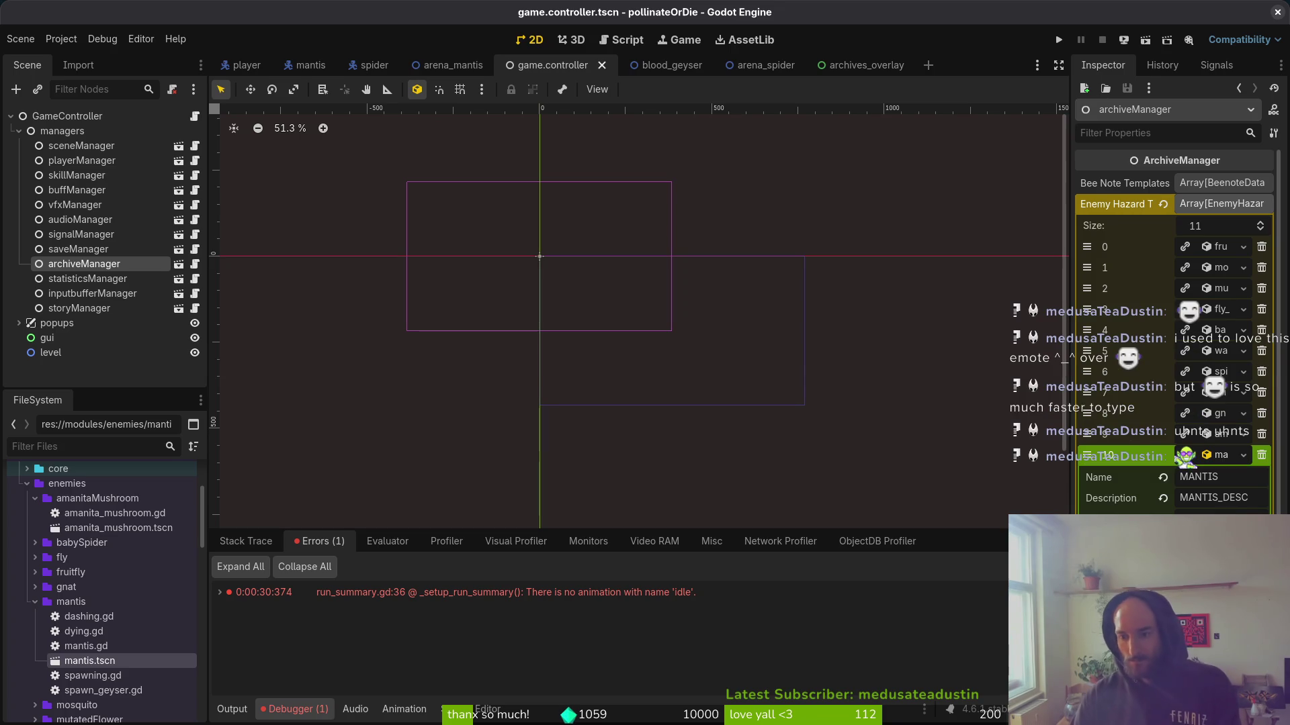
left_click(1223, 531)
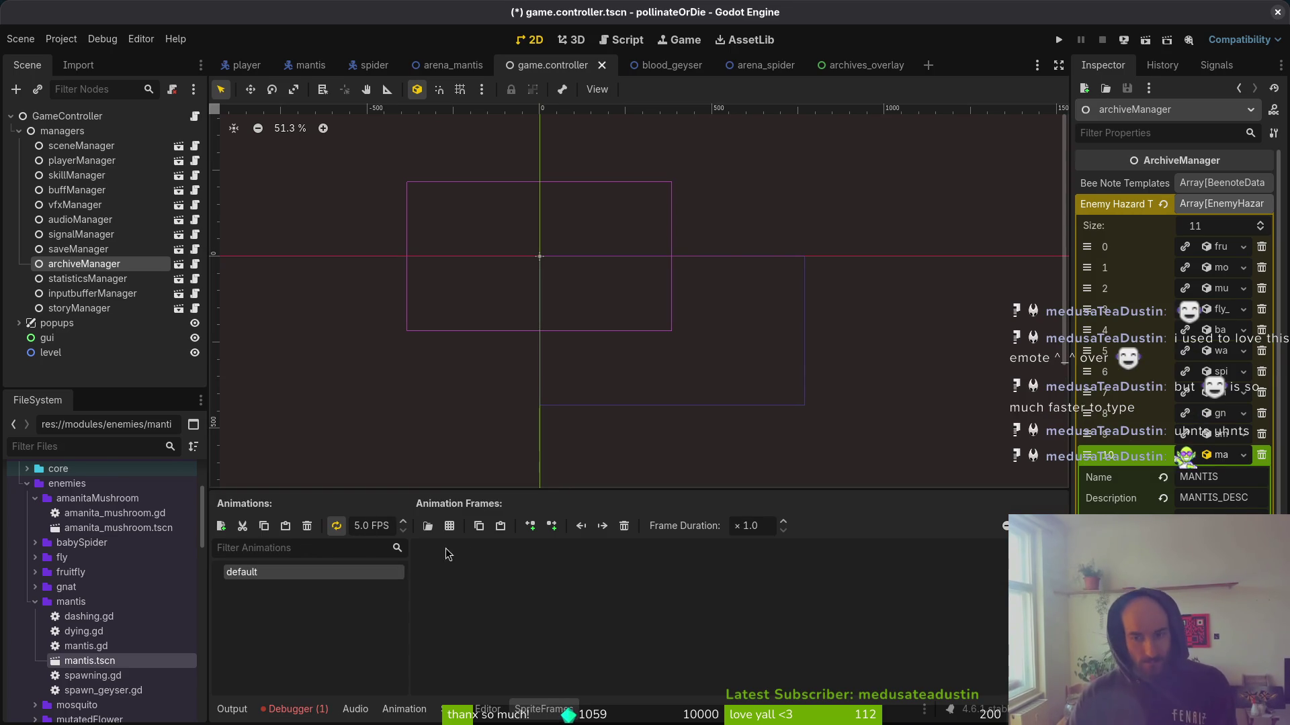
left_click(221, 526)
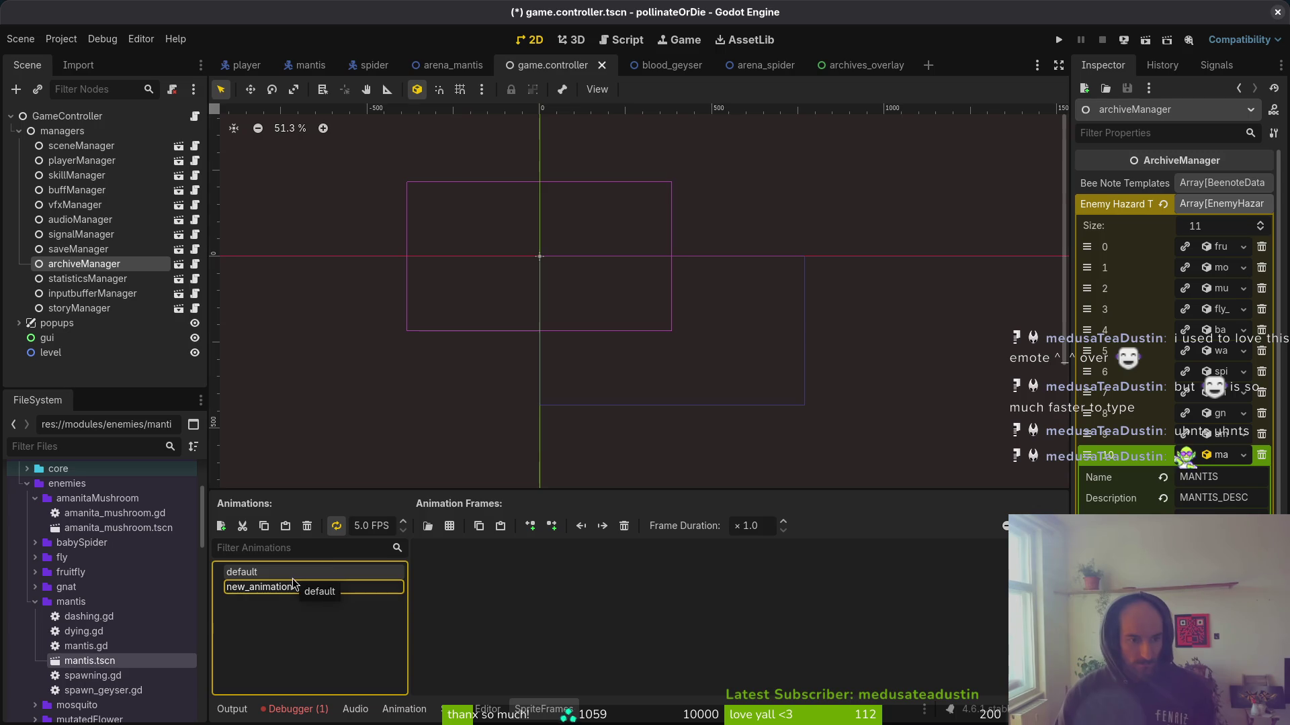
left_click(266, 514)
double_click(296, 587)
type("idle")
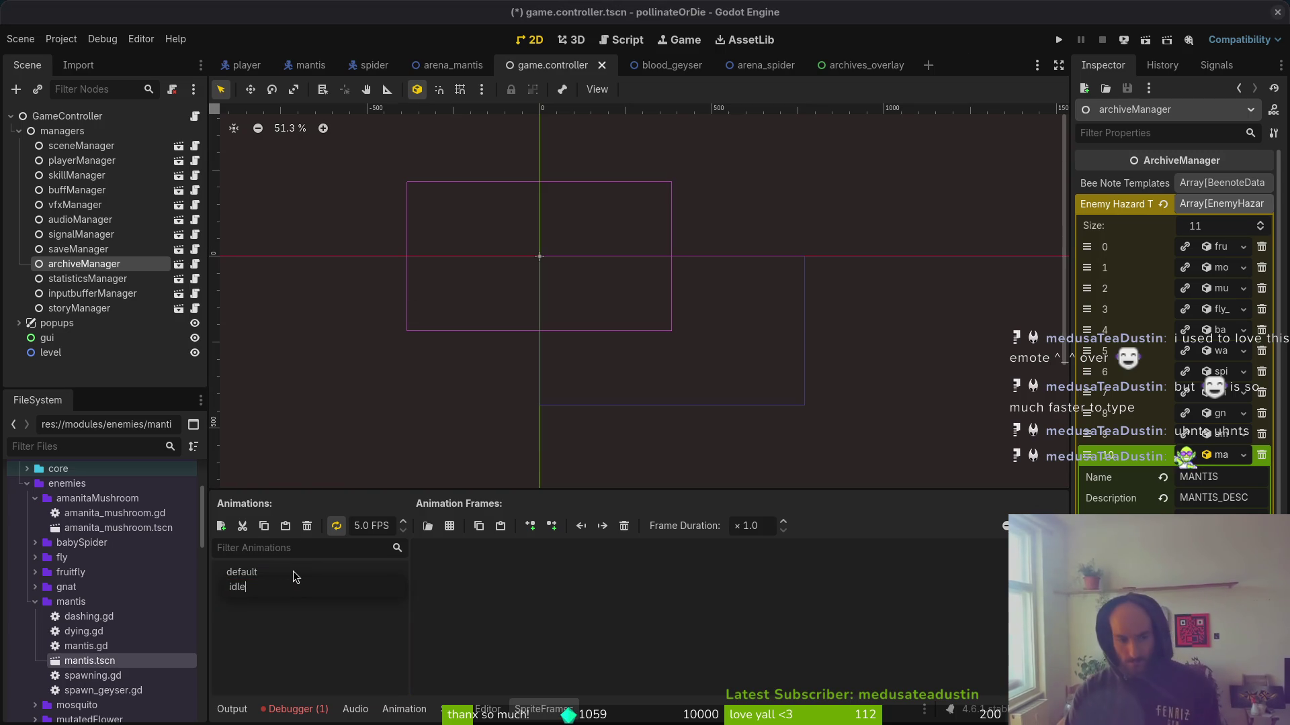
key("Return")
key("ctrl+s")
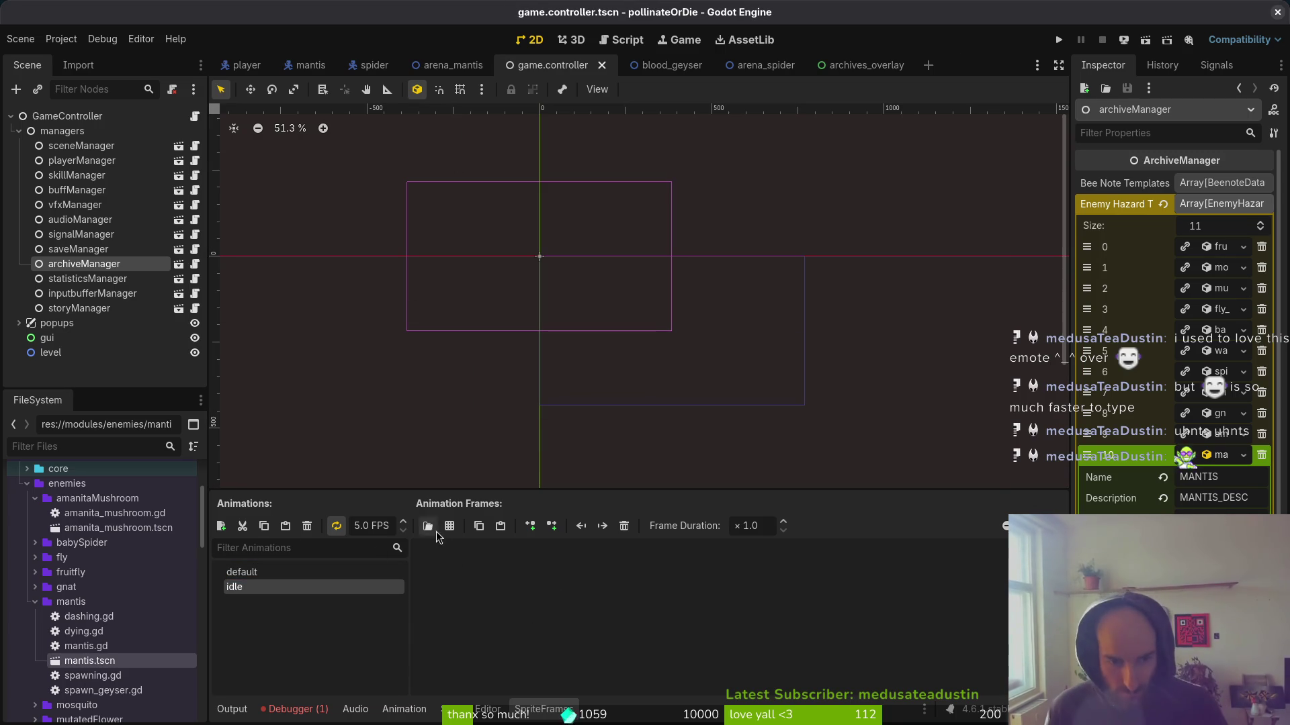
Start adding frames from a file, browsing into the asset folders.
left_click(428, 526)
double_click(505, 225)
double_click(502, 232)
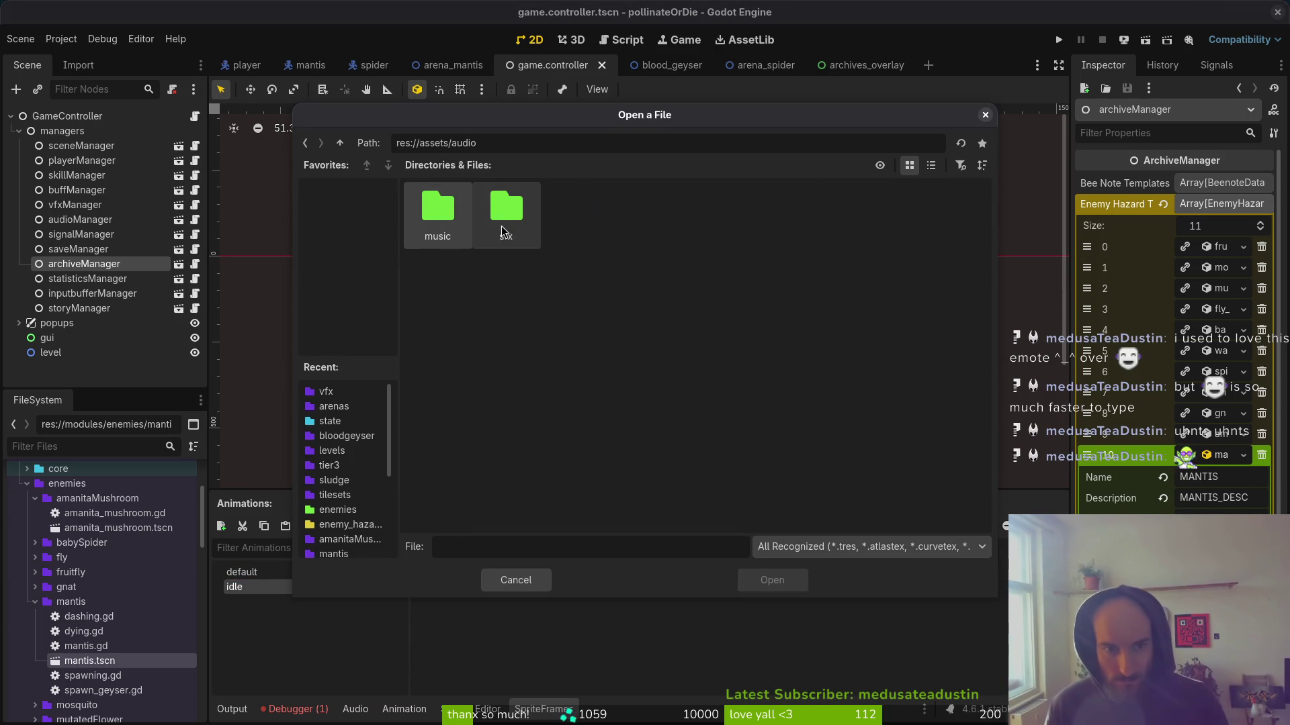
Open res://assets/art/enemies/mantis-Sheet.png, auto-slice it, and add its first frame to idle.
left_click(340, 143)
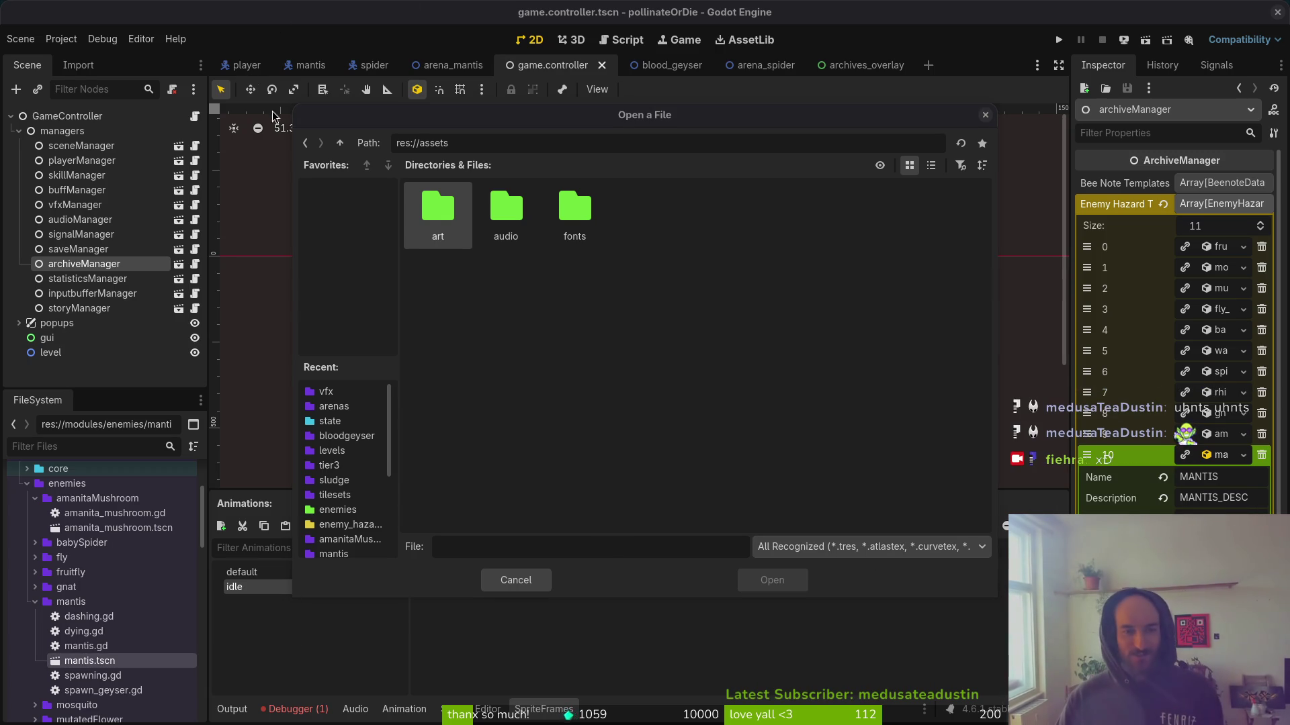
double_click(438, 212)
left_click(571, 205)
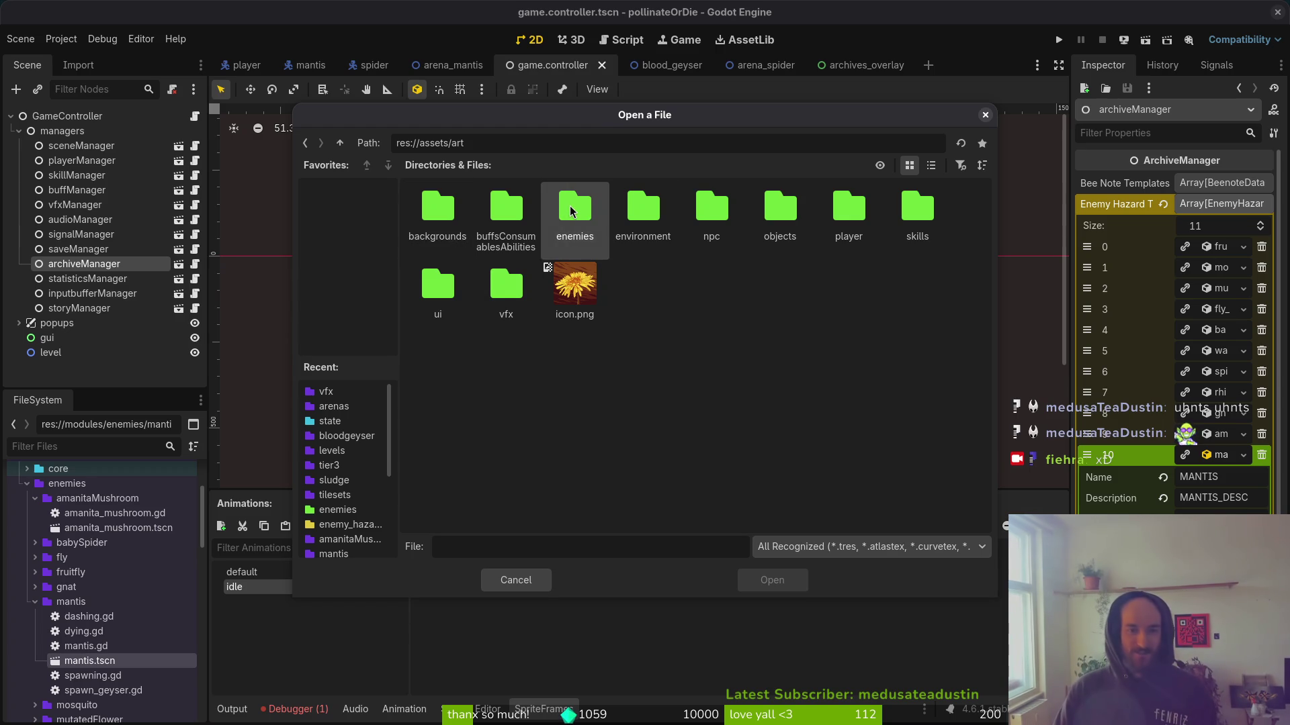
double_click(571, 205)
left_click(506, 292)
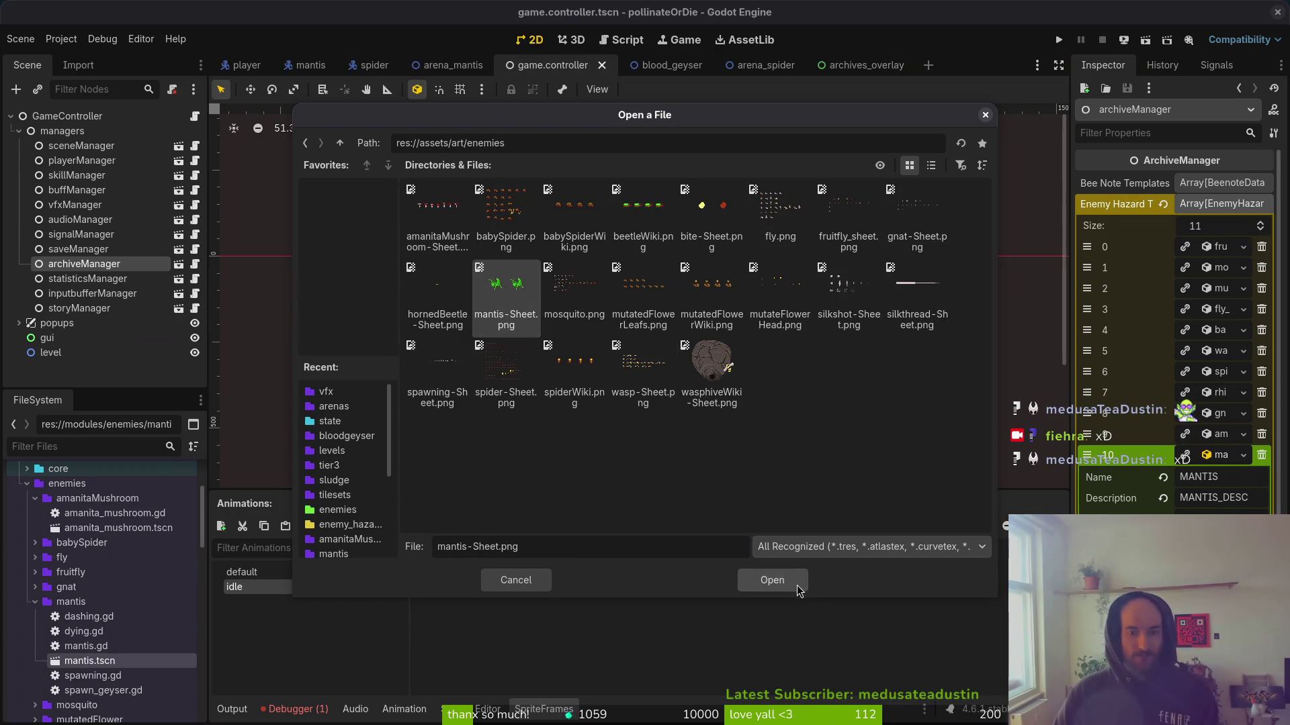
left_click(771, 580)
left_click(961, 321)
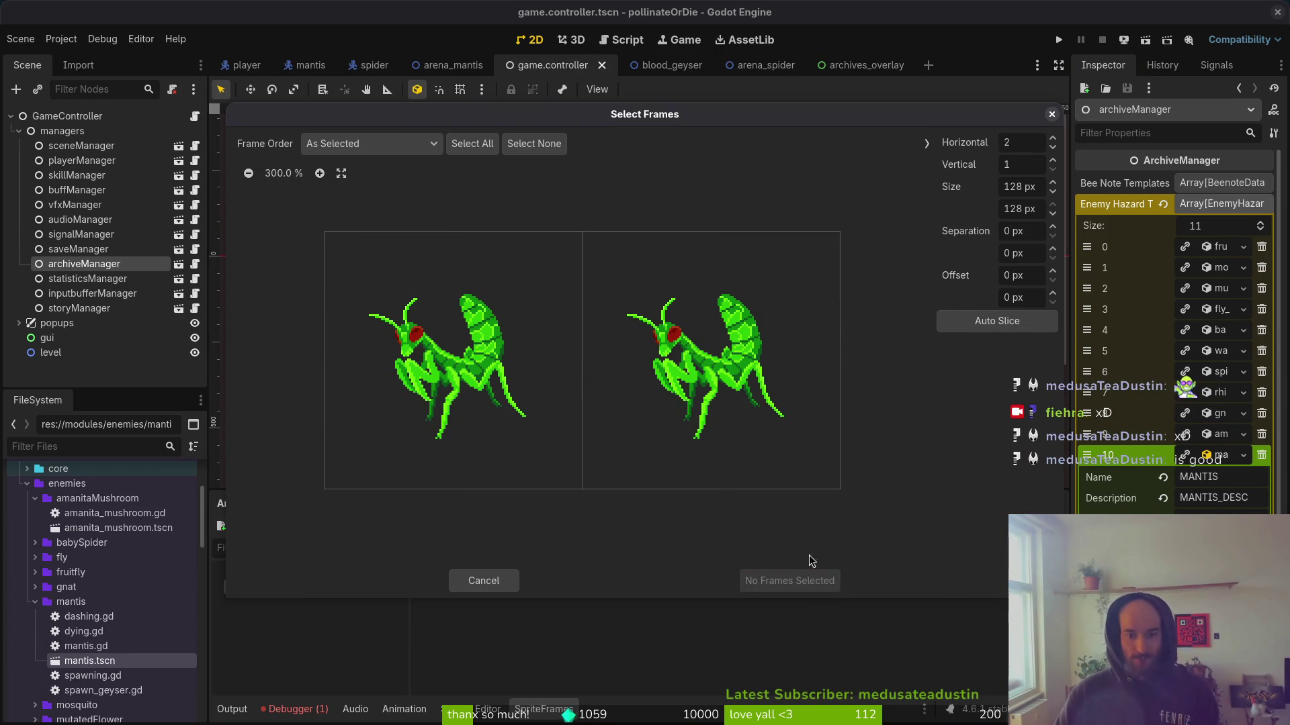
left_click(474, 426)
left_click(806, 582)
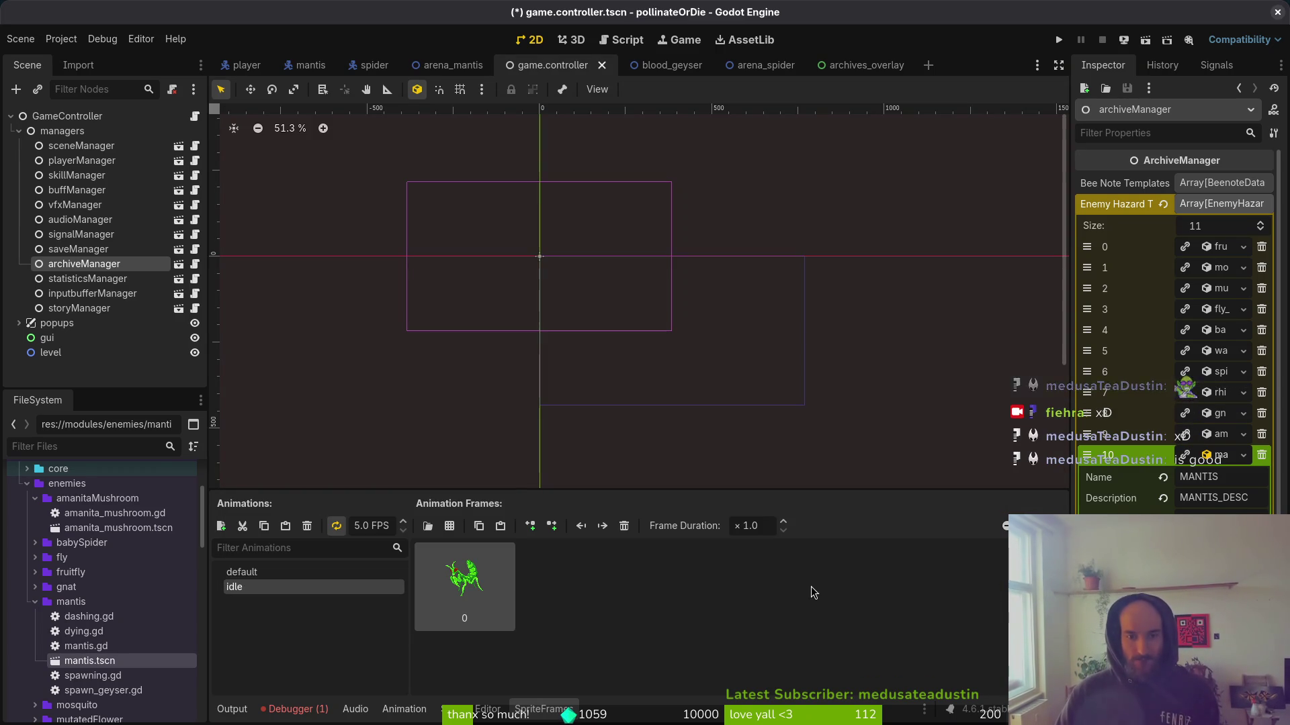
Add the first mantis frame to the default animation, then revert and add a new animation.
left_click(247, 573)
left_click(428, 526)
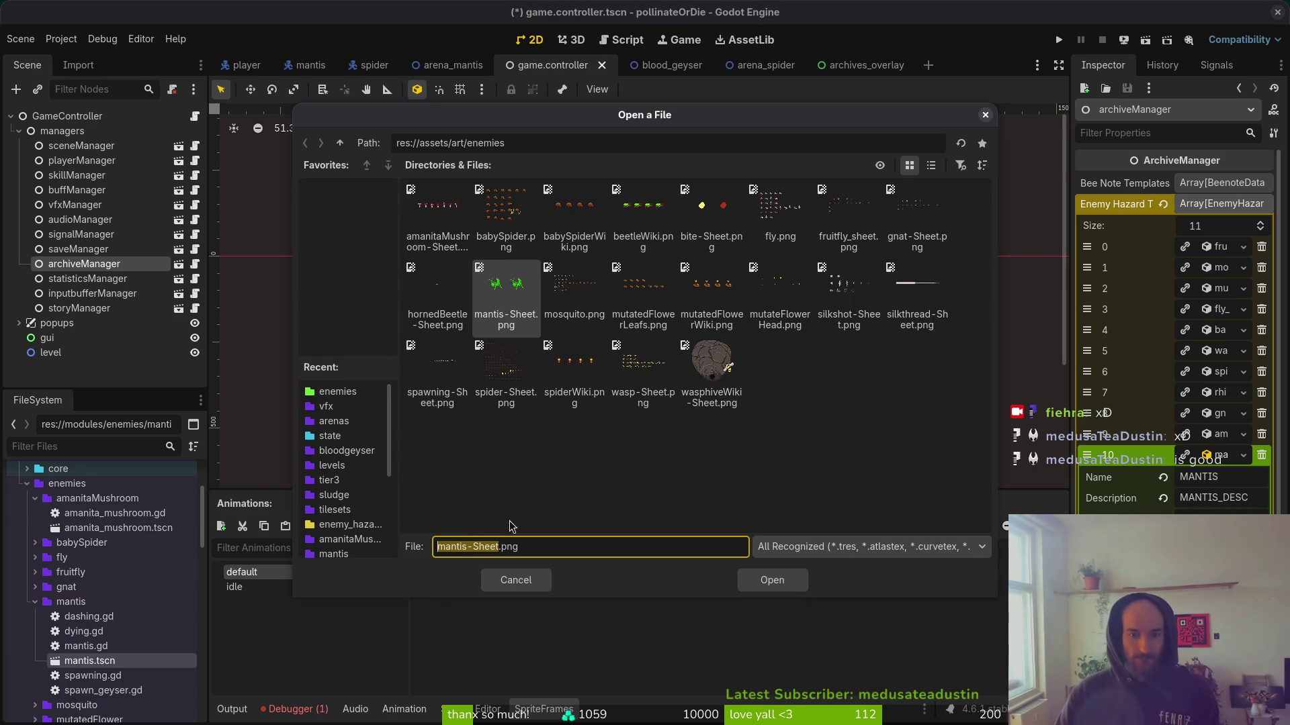
left_click(779, 582)
left_click(515, 429)
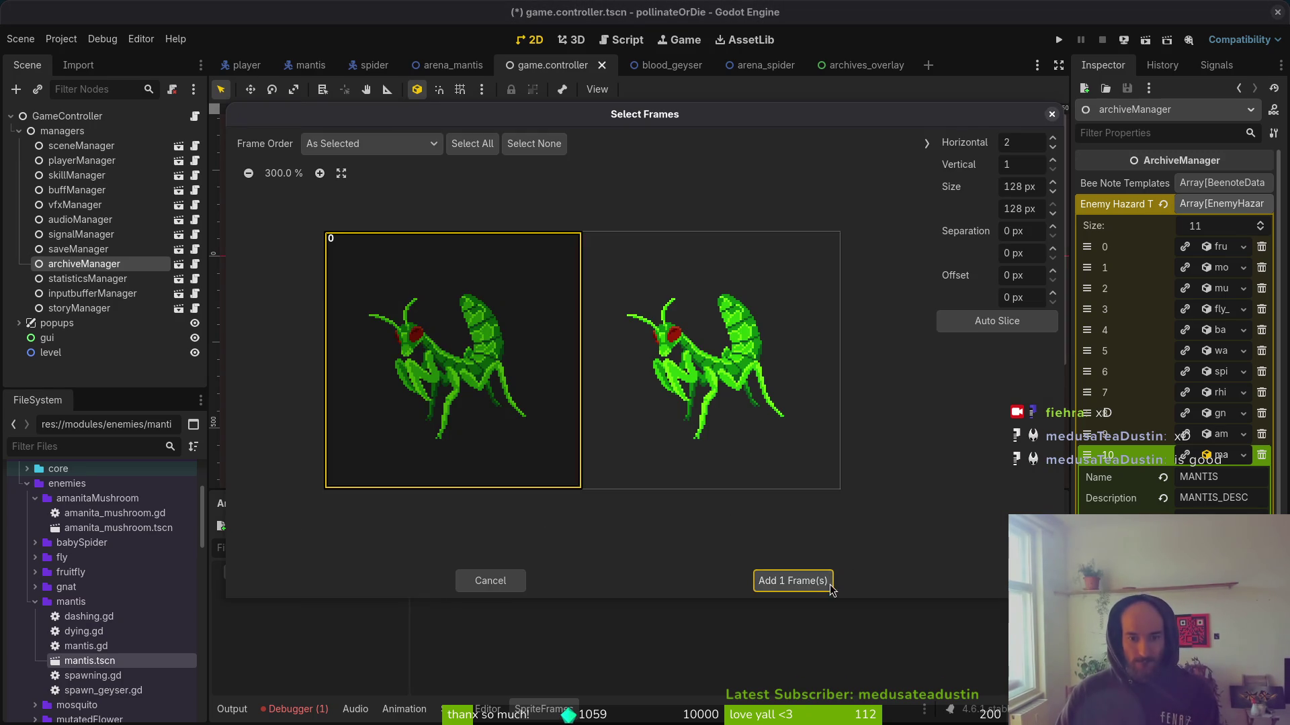
left_click(826, 582)
key("ctrl+s")
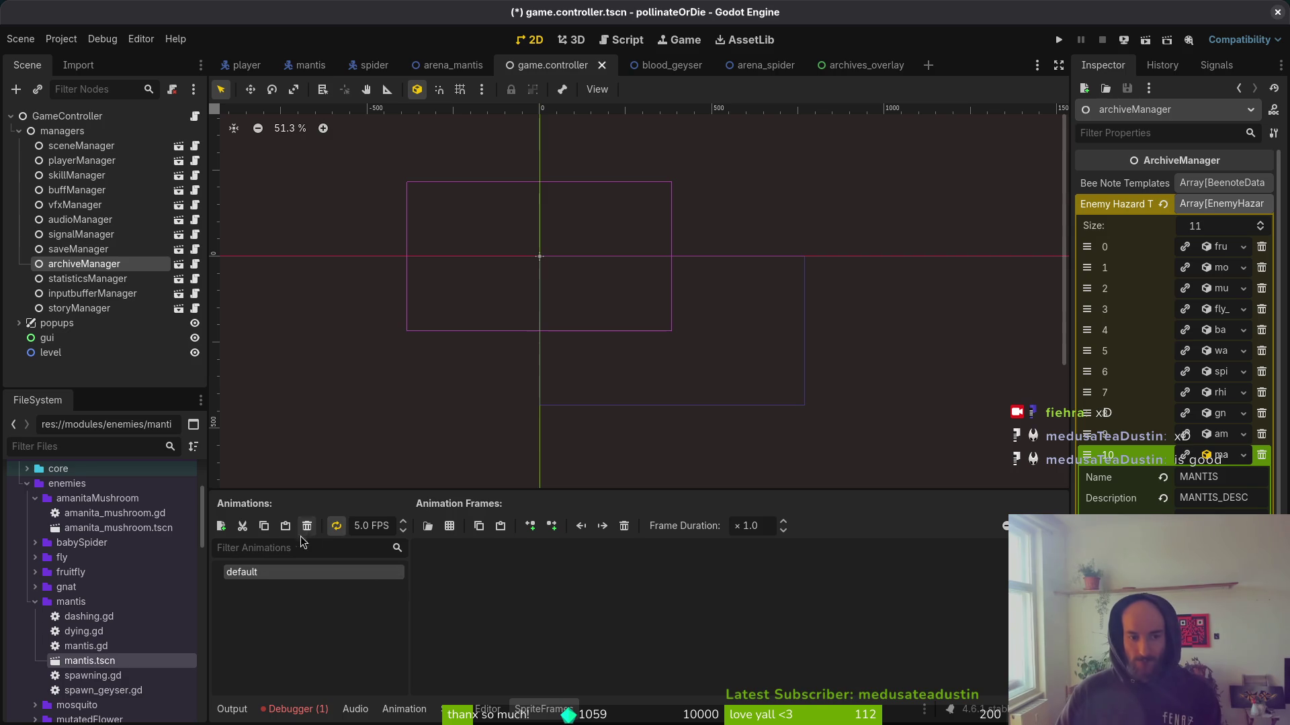
left_click(222, 526)
Rename the new animation to 'idle', correcting the 'isle' typo.
left_click(296, 573)
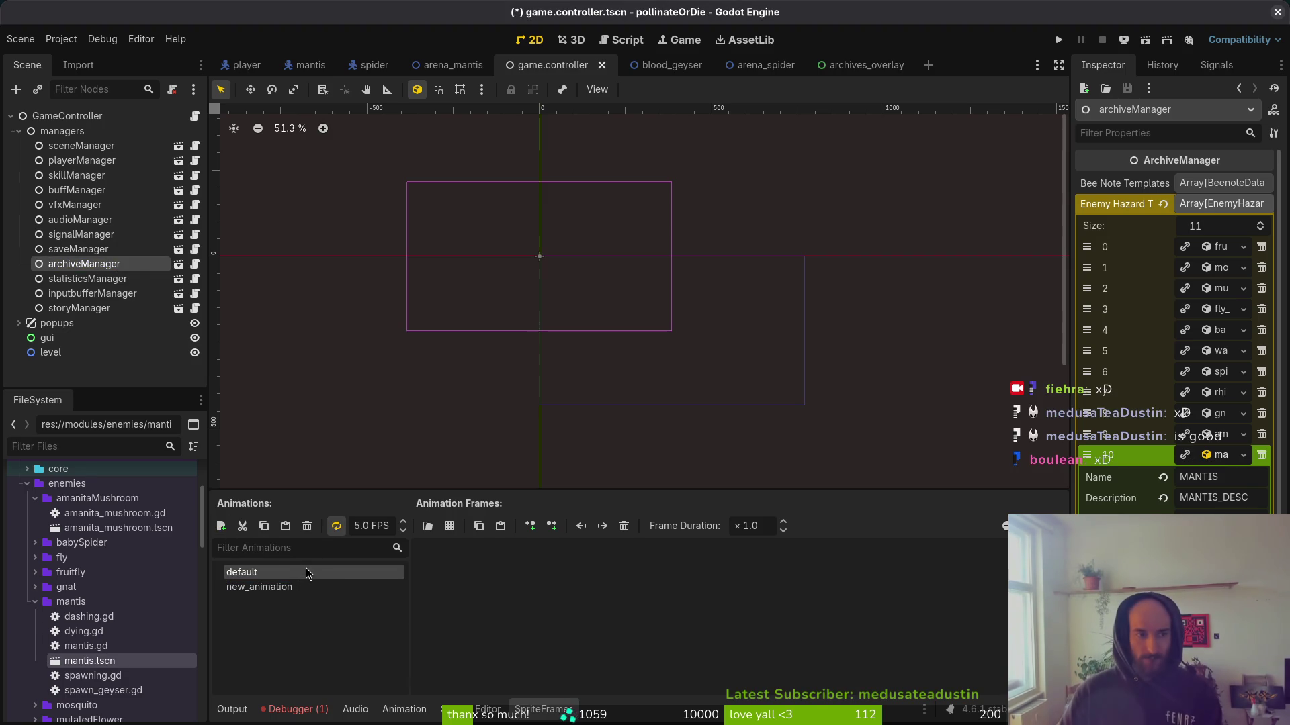
left_click(296, 570)
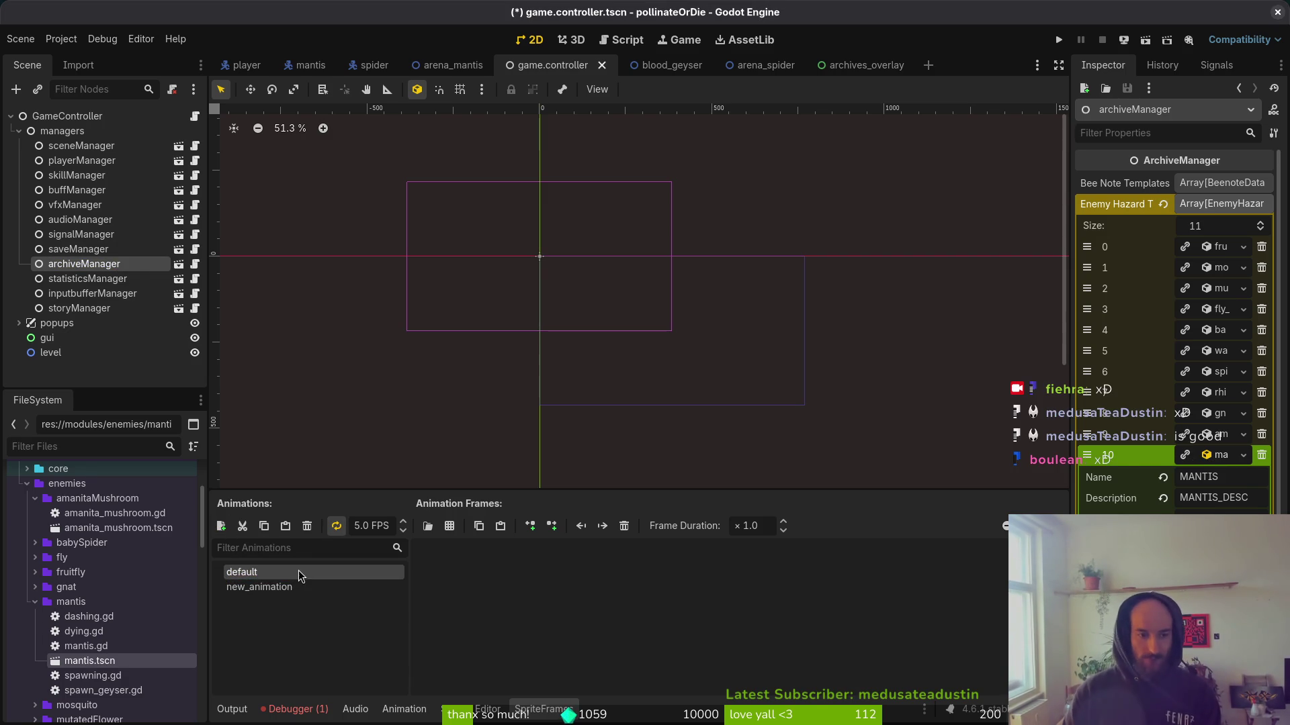
left_click(271, 589)
left_click(267, 595)
type("isle")
key("Return")
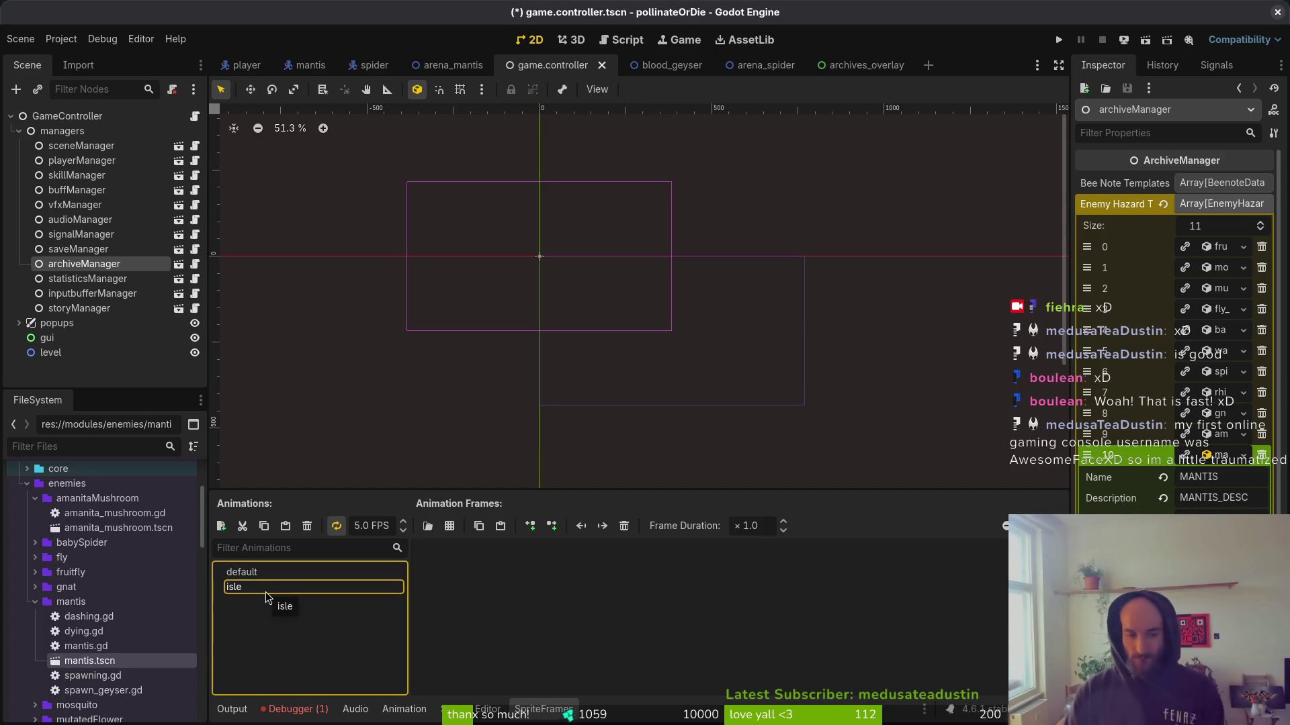
left_click(267, 589)
type("idle")
key("Return")
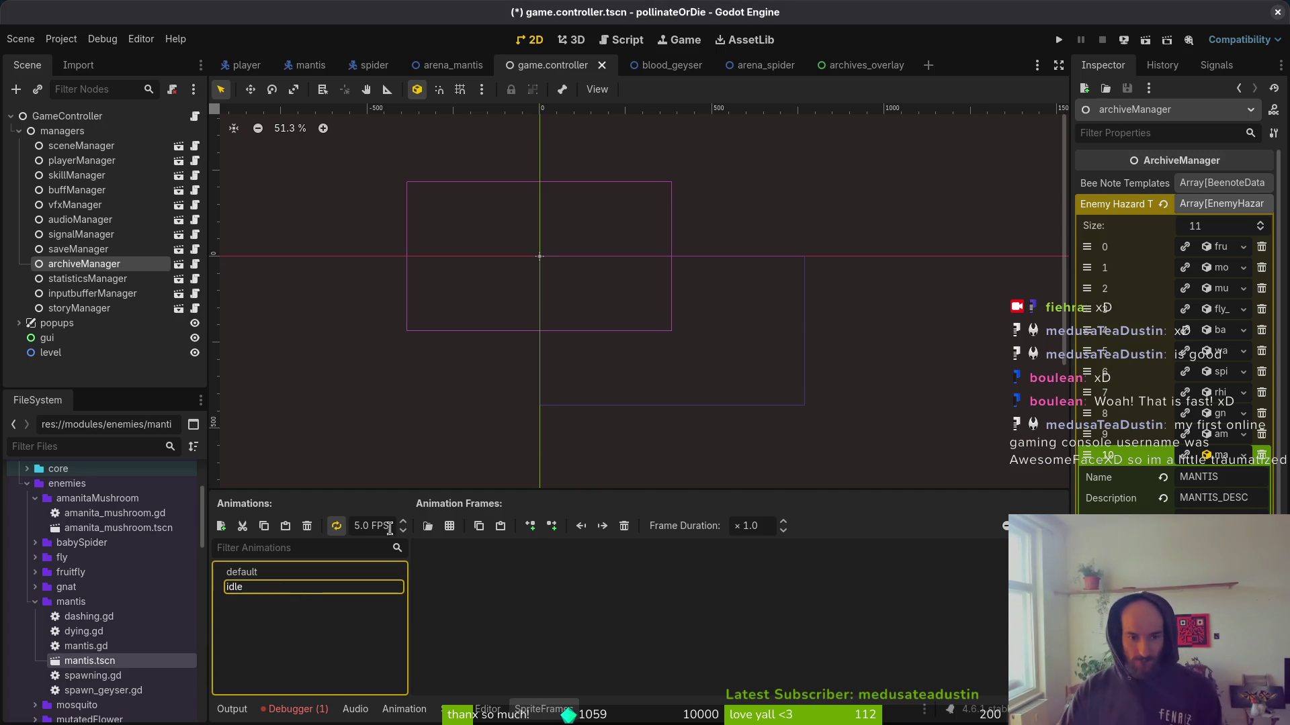
Add the first mantis frame from mantis-Sheet.png to the idle animation.
left_click(450, 526)
left_click(506, 295)
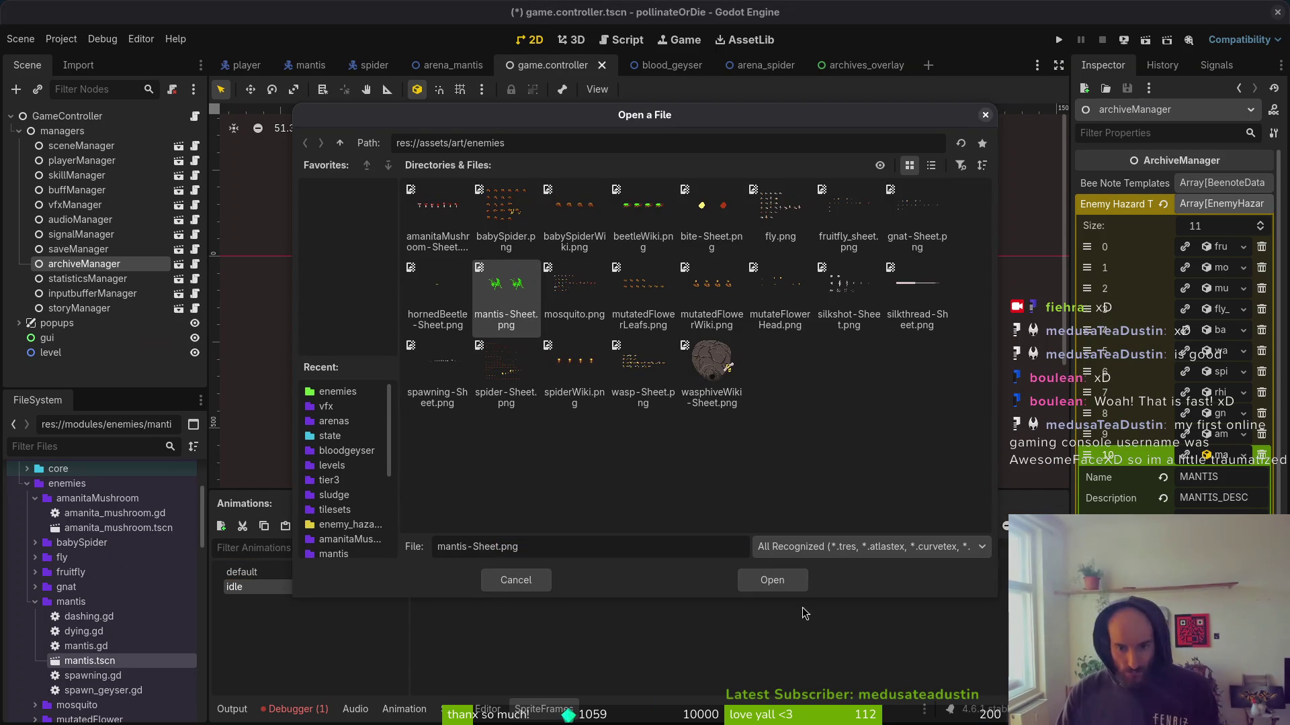
left_click(773, 580)
left_click(483, 316)
left_click(749, 590)
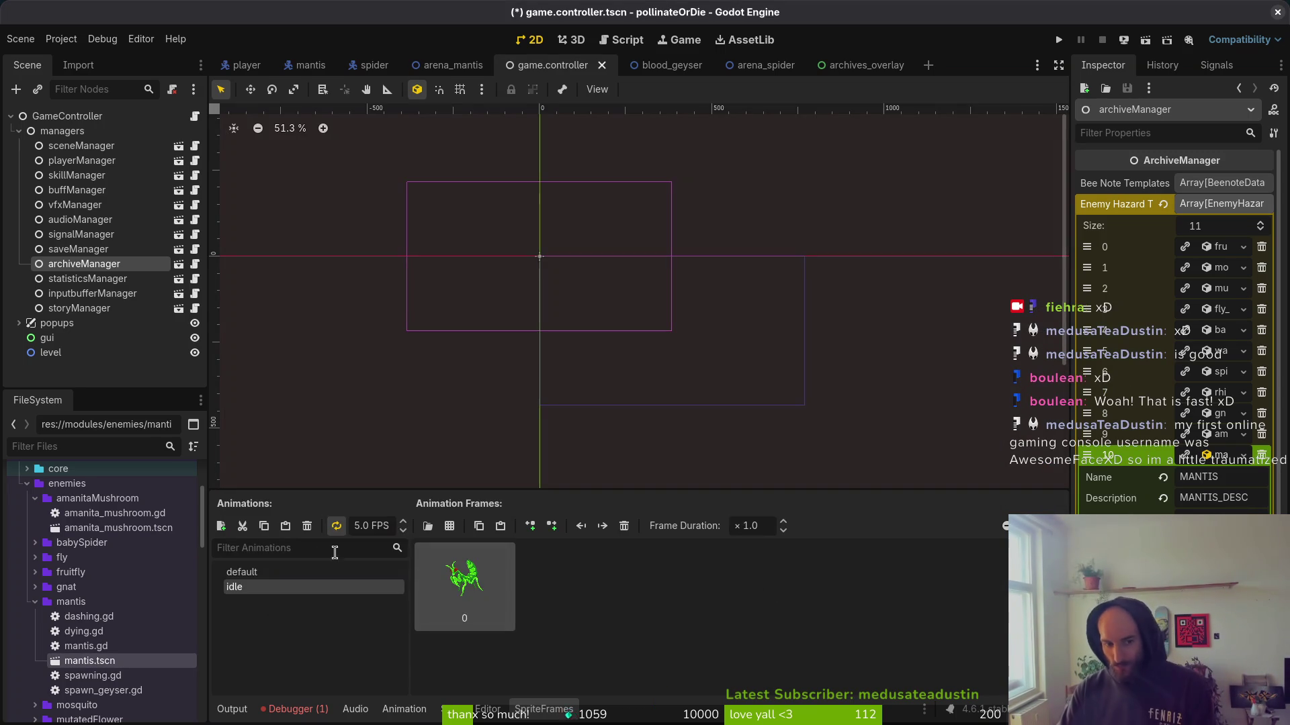
Add the first mantis-Sheet.png frame to the default animation, save the scene, and collapse the MANTIS entry.
left_click(311, 572)
left_click(449, 526)
left_click(495, 577)
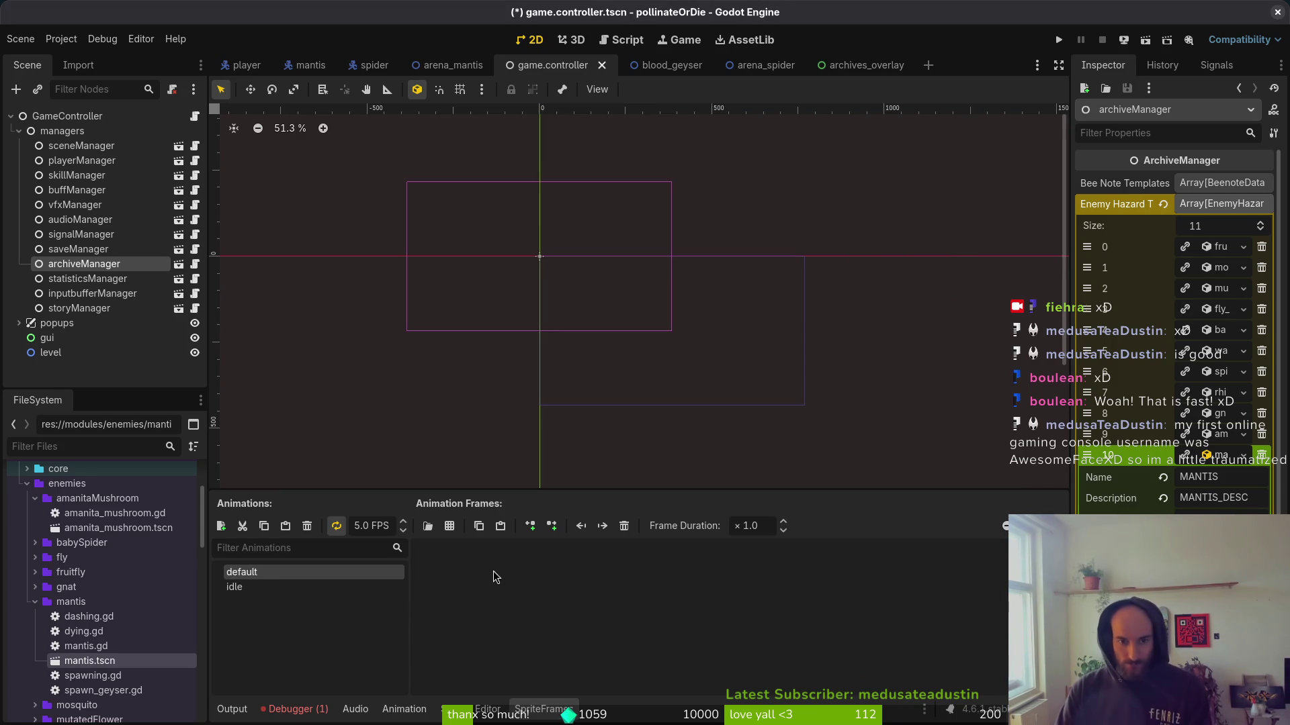
left_click(450, 526)
left_click(779, 580)
left_click(526, 401)
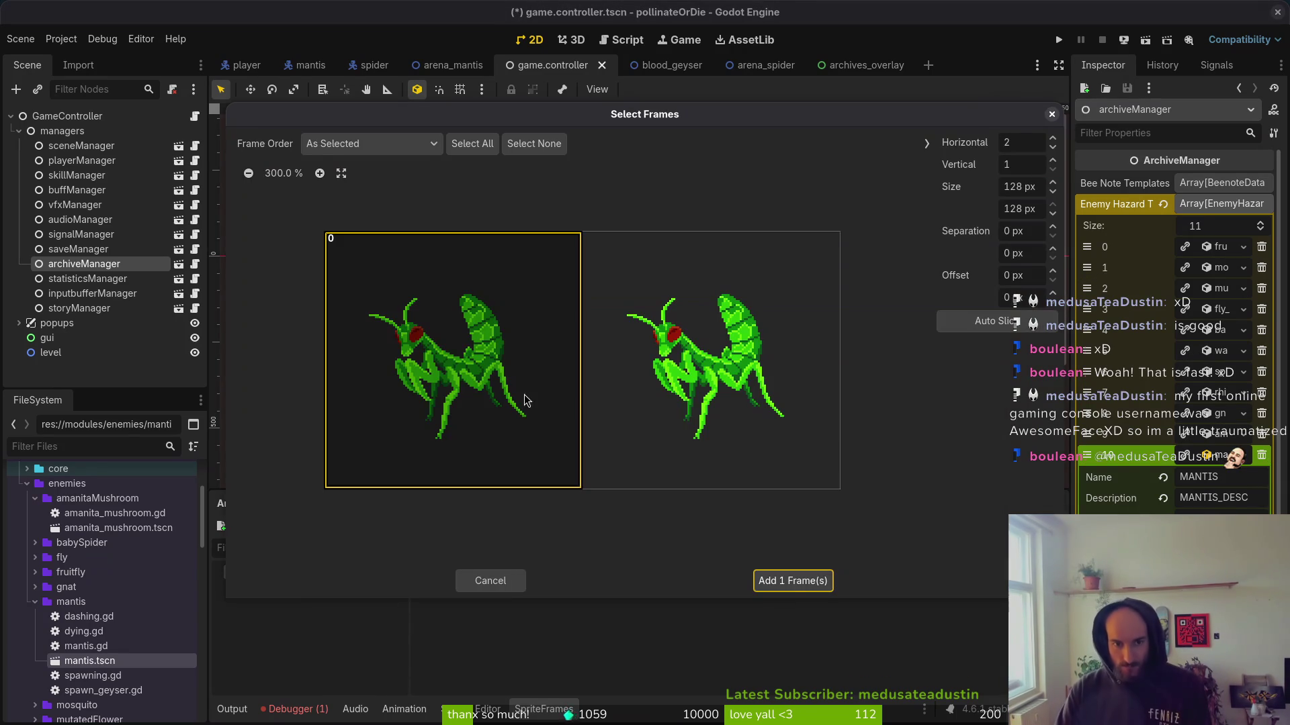
left_click(800, 582)
key("ctrl+s")
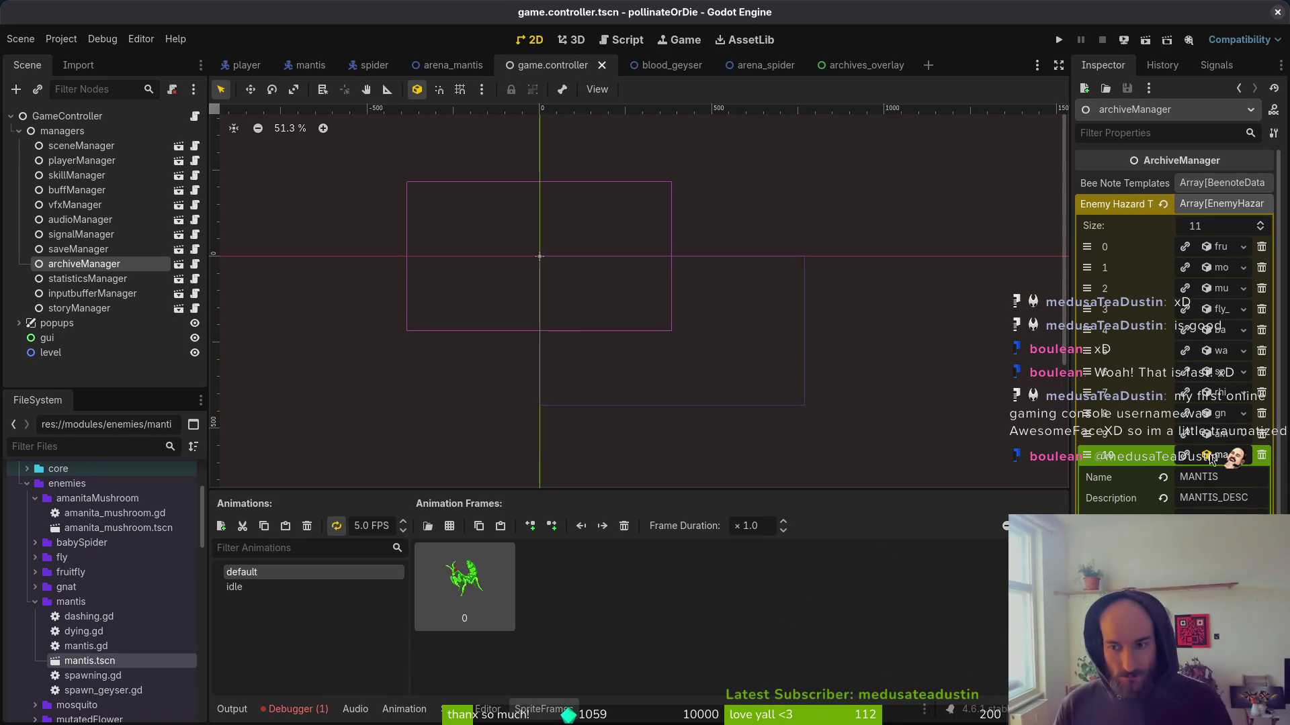
left_click(1207, 451)
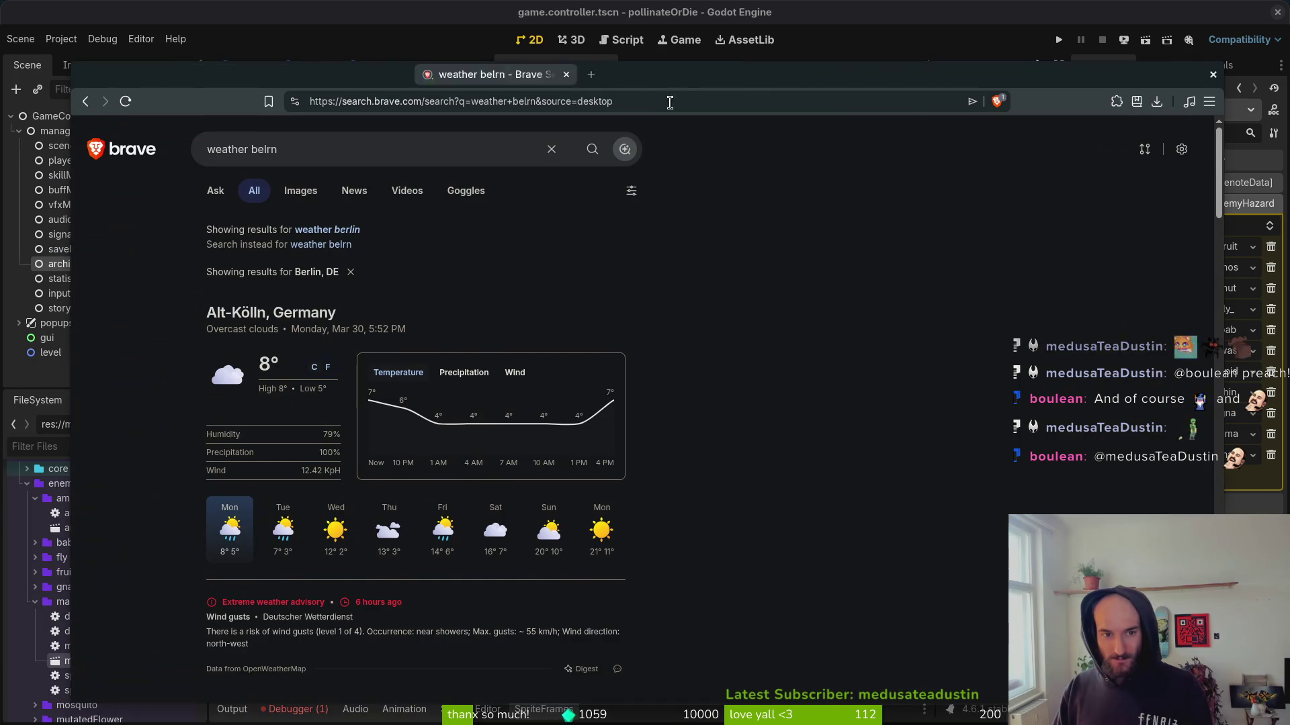
Choose the corrected 'weather berlin' suggestion to show Berlin's forecast.
left_click(340, 231)
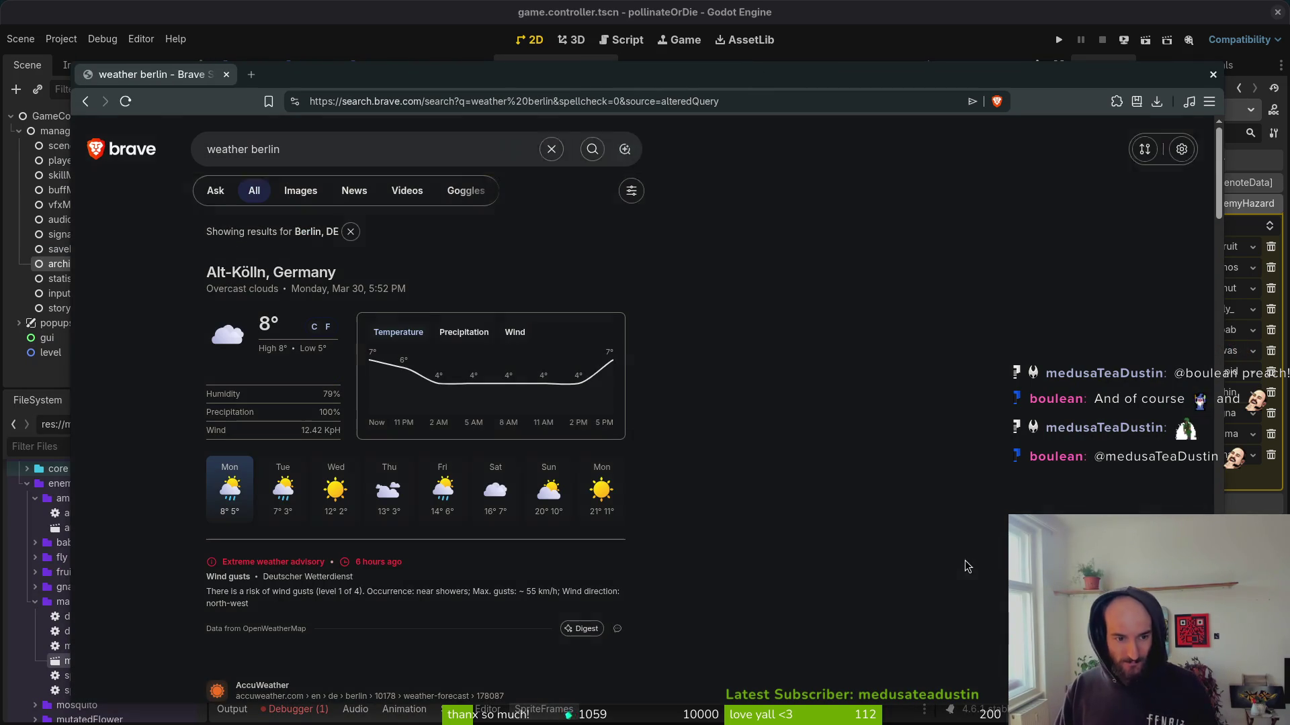